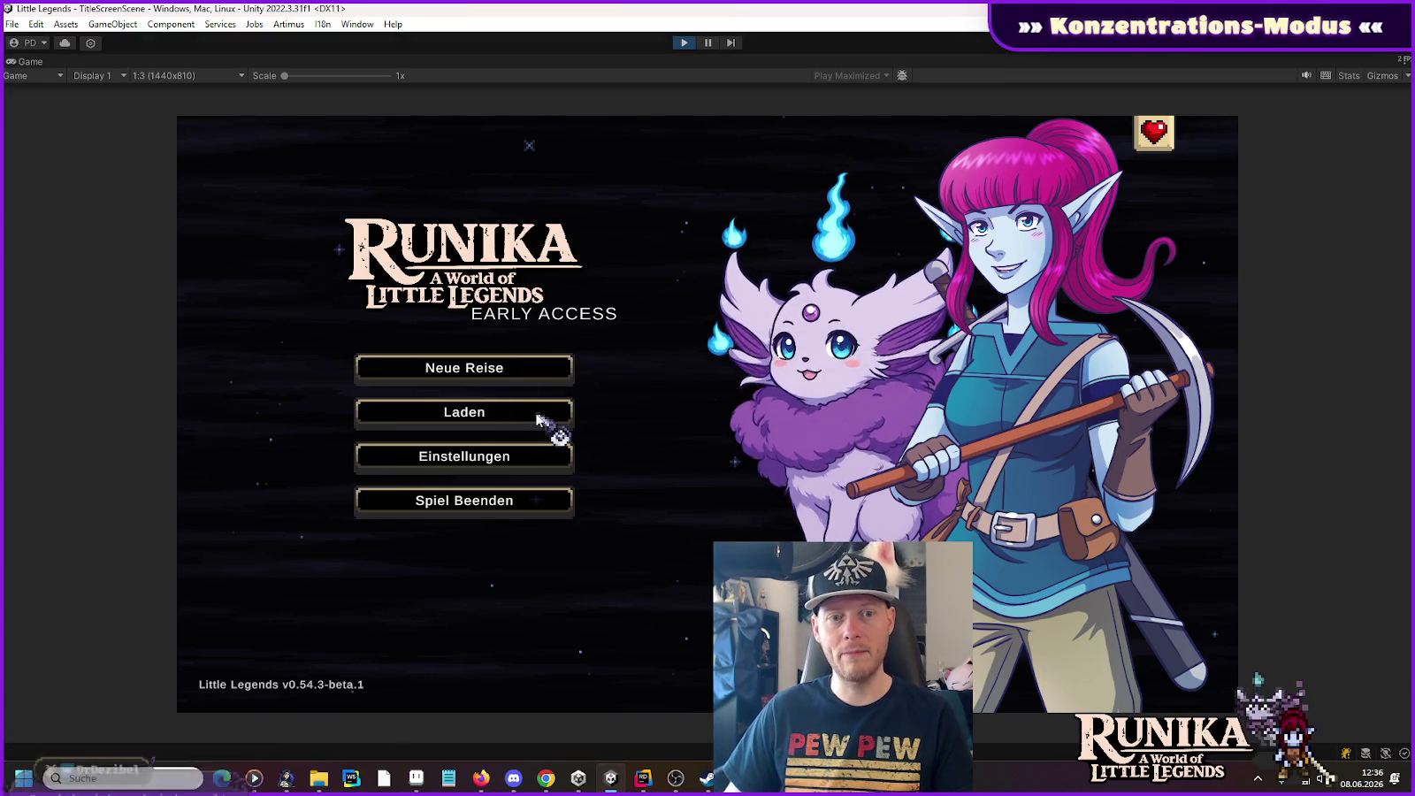
Step: Load the first Lynea save slot, walk right through the FinalBattle arena, then stop play mode
{"action": "left_click", "coordinate": [543, 416]}
{"action": "left_click", "coordinate": [575, 363]}
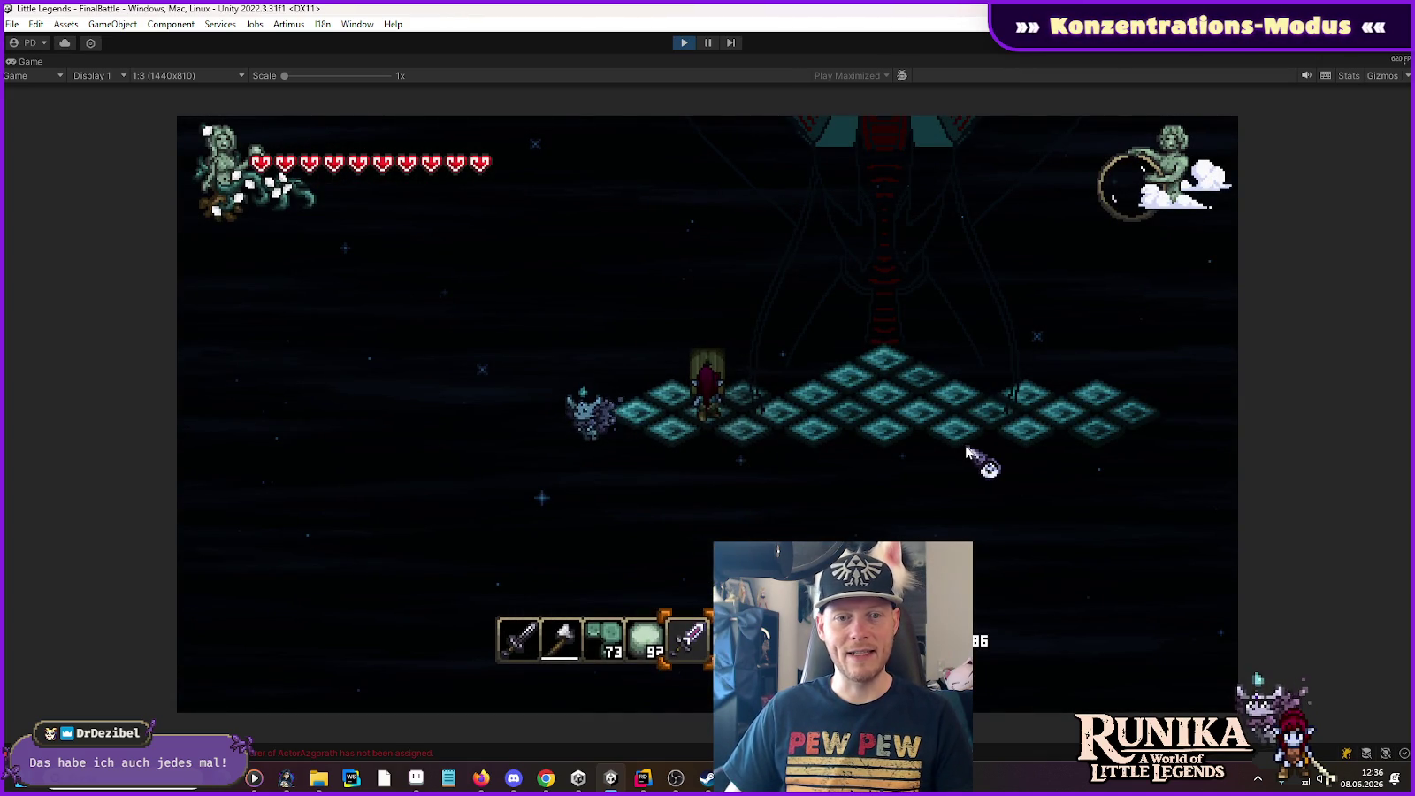
{"action": "key", "text": "d"}
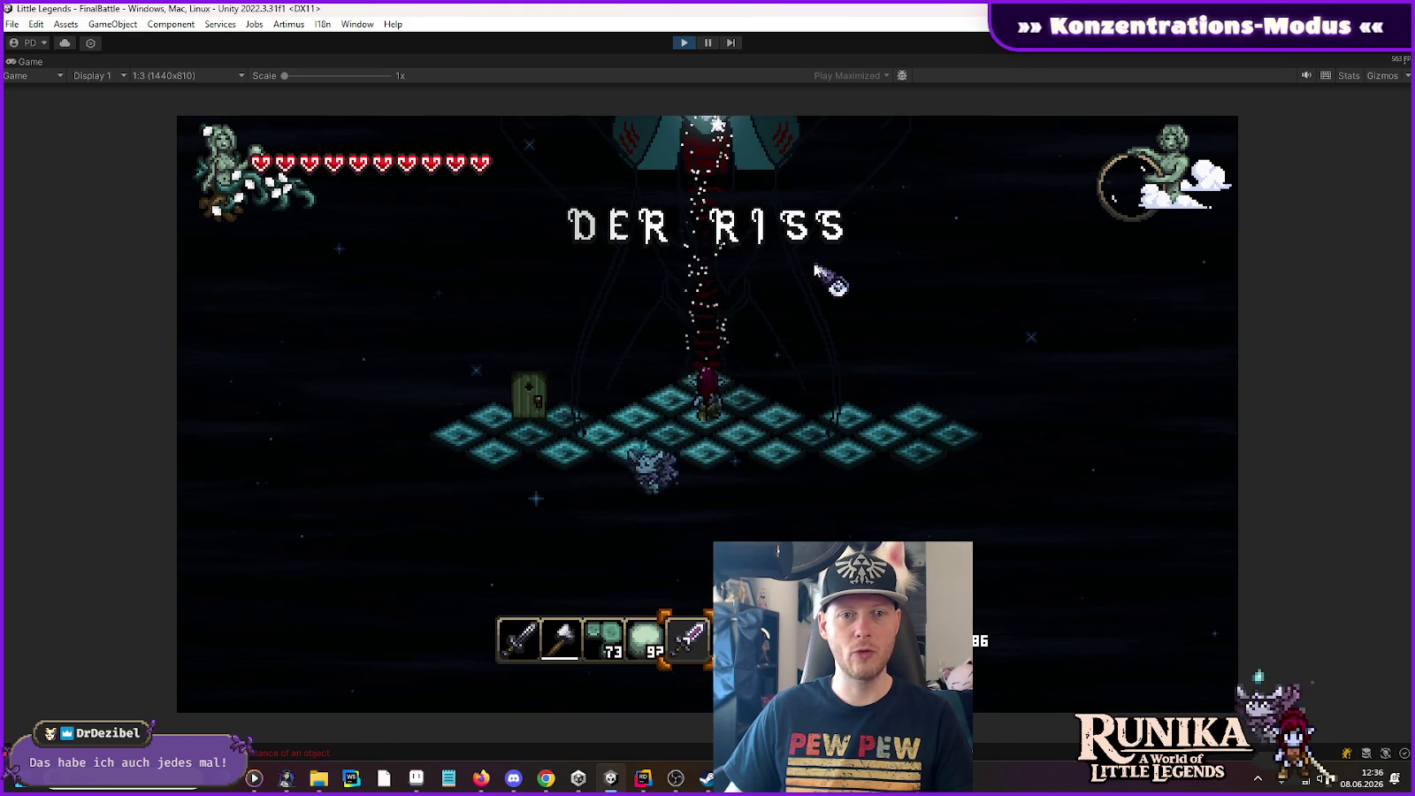
{"action": "left_click", "coordinate": [683, 43]}
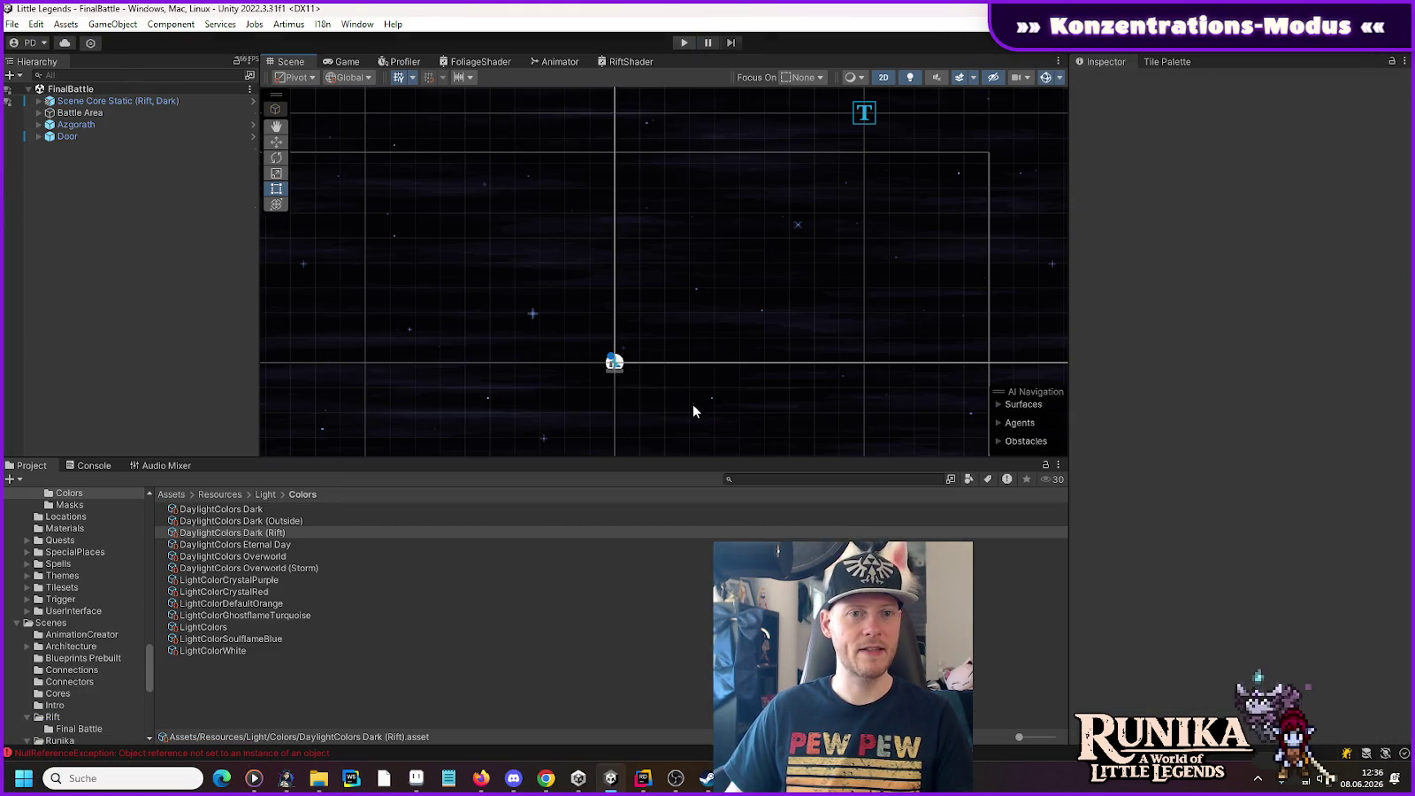
Step: Open the Azgorath prefab and add a Sprite 3d component to its child Azgorath sprite
{"action": "left_click", "coordinate": [248, 125]}
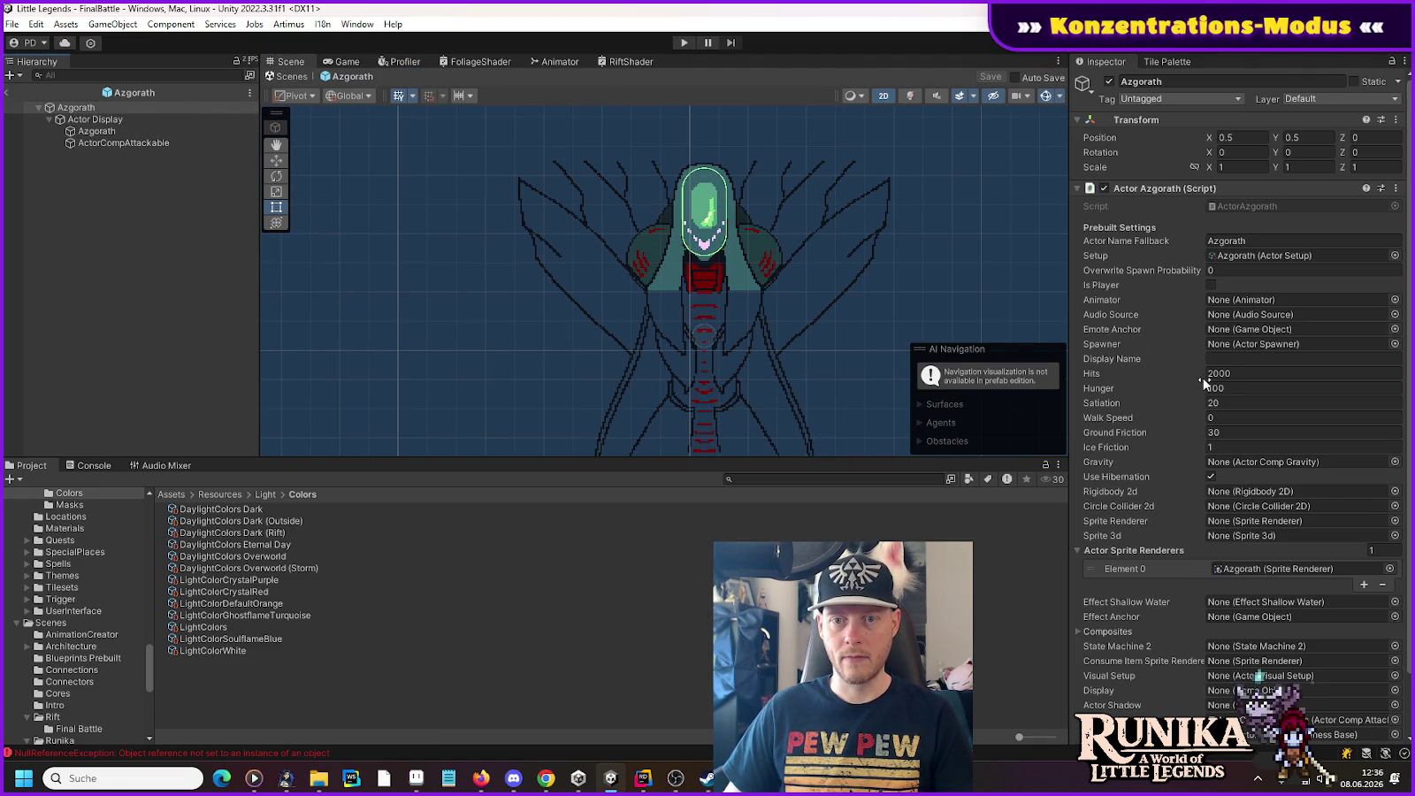
{"action": "scroll", "coordinate": [1203, 381], "scroll_direction": "down", "scroll_amount": 2}
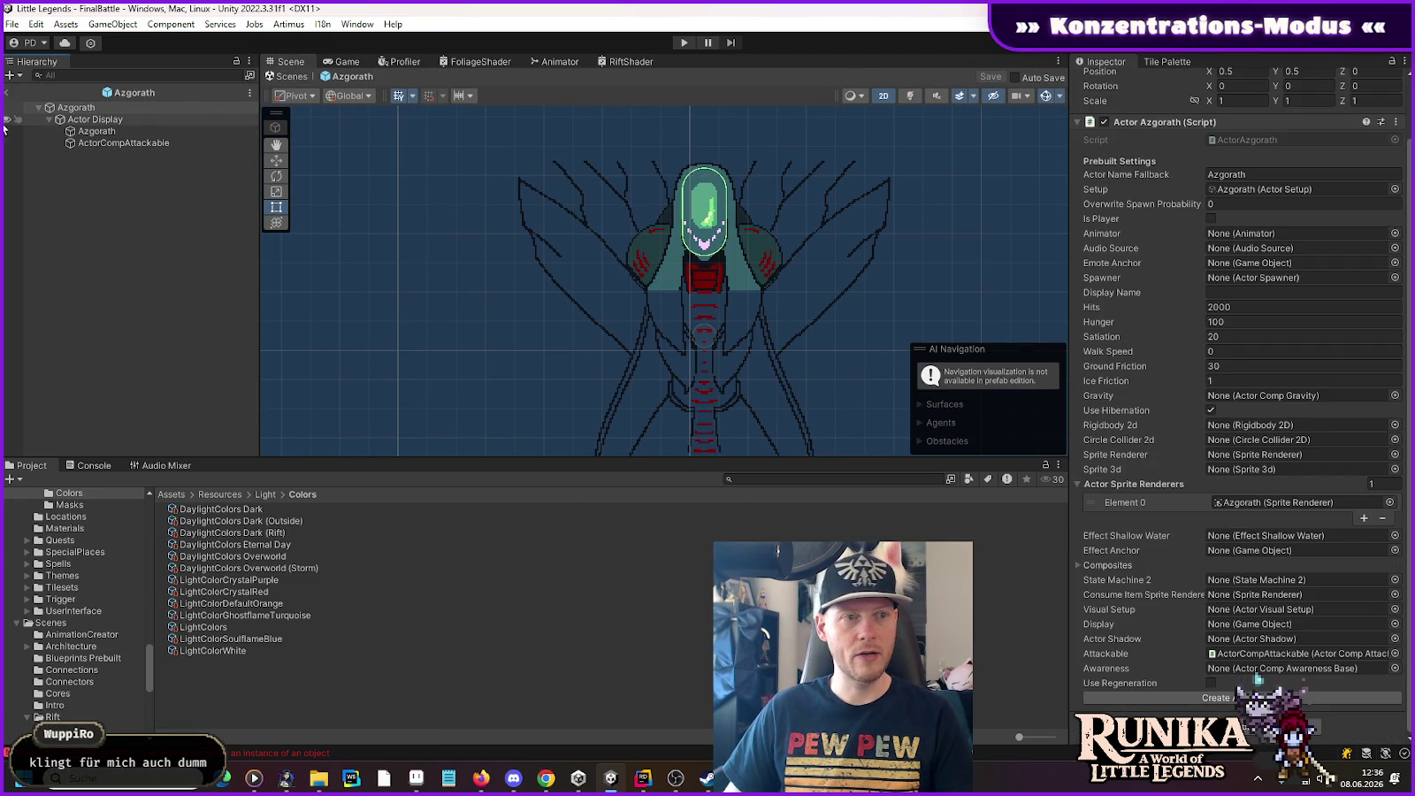
{"action": "left_click", "coordinate": [88, 130]}
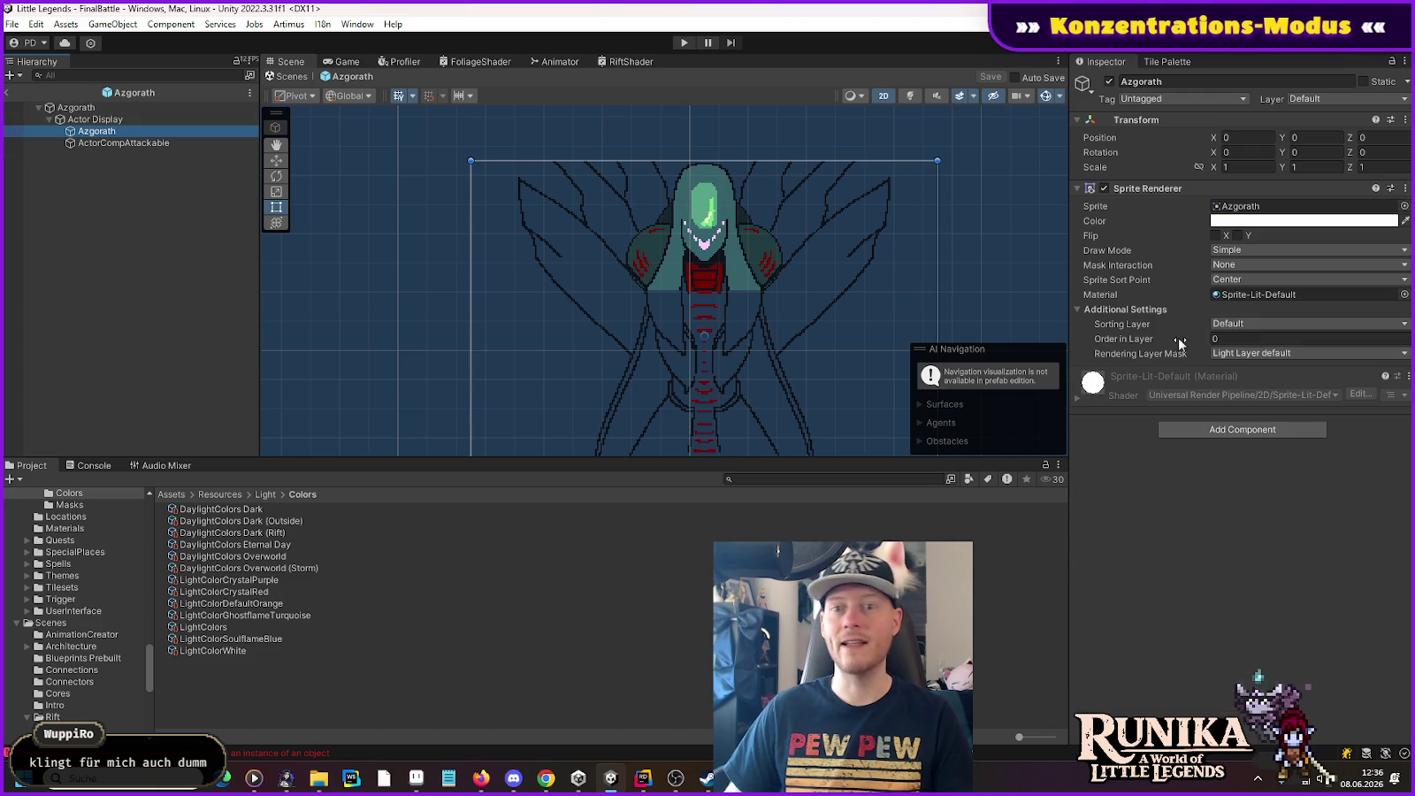
{"action": "left_click", "coordinate": [1223, 428]}
{"action": "type", "text": "capssprit"}
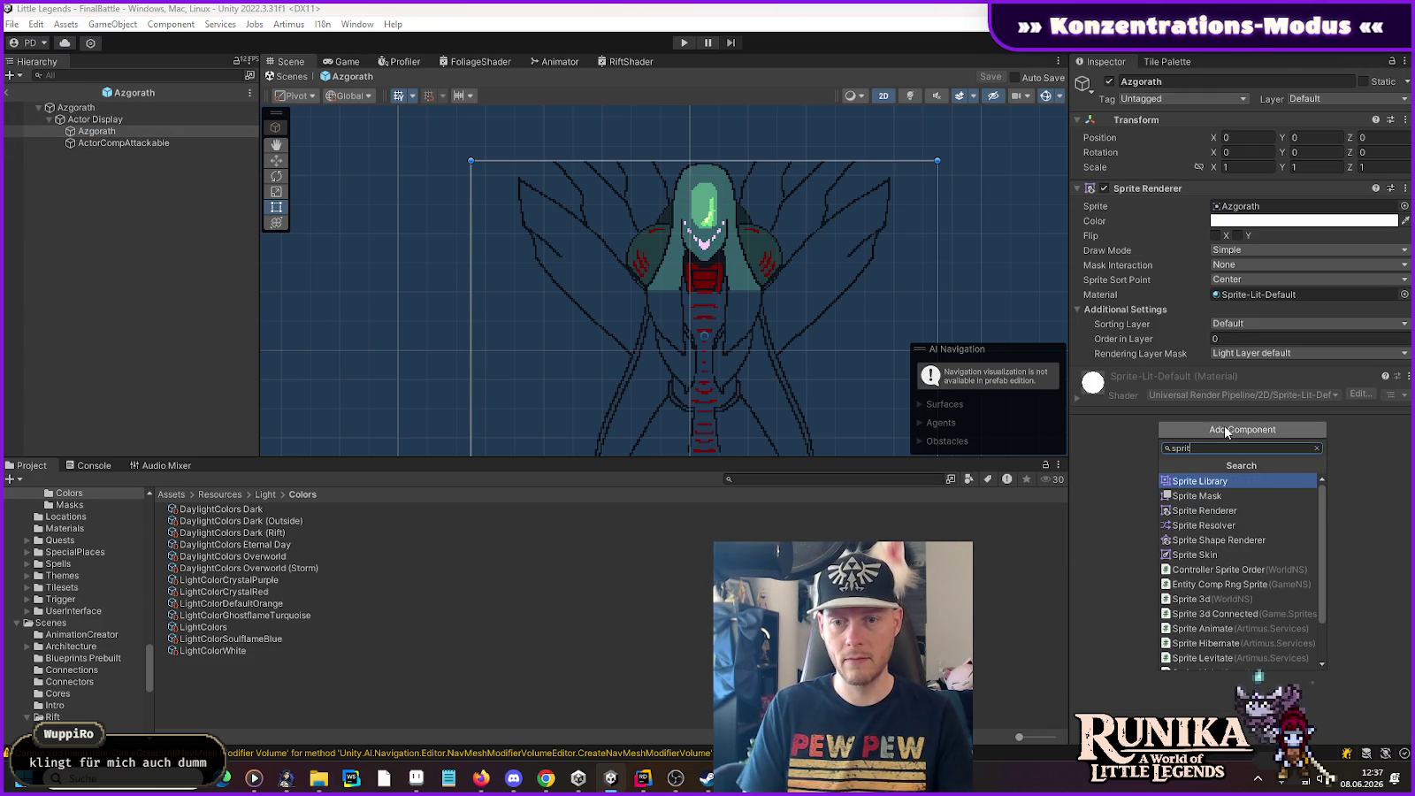
{"action": "type", "text": " 3d"}
{"action": "key", "text": "Return"}
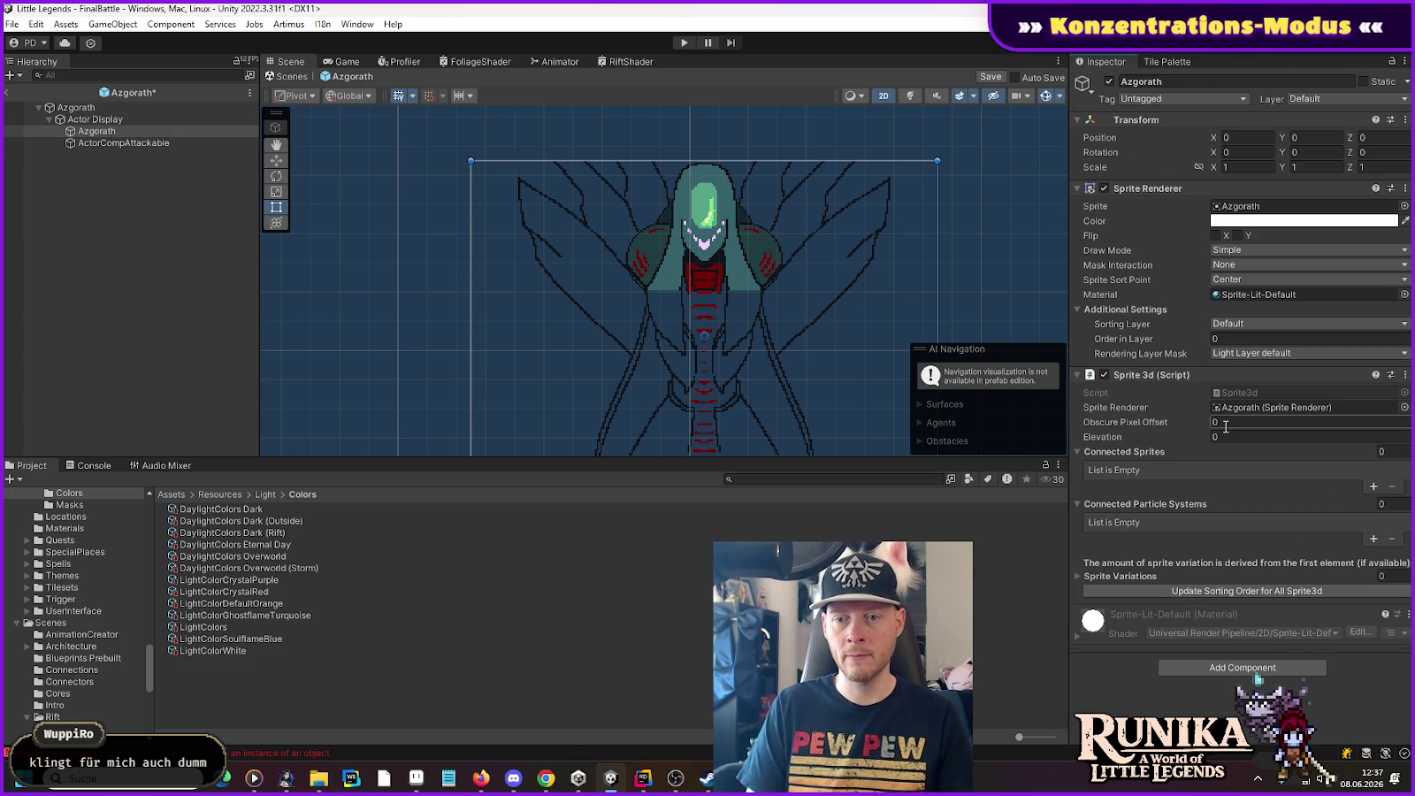
{"action": "left_click", "coordinate": [76, 107]}
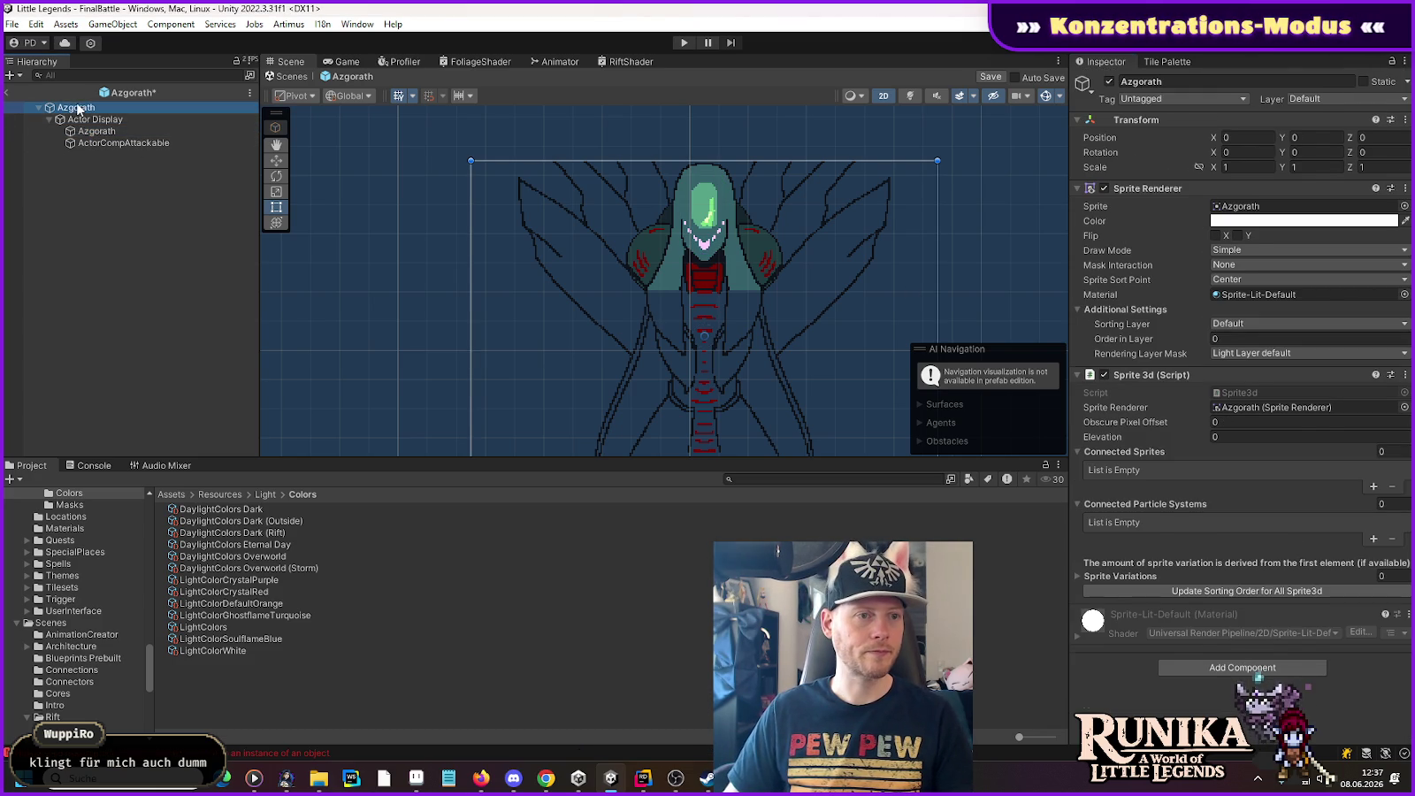
Step: Assign the child Azgorath to the root actor's Sprite 3d field
{"action": "mouse_move", "coordinate": [81, 134]}
{"action": "left_mouse_down"}
{"action": "mouse_move", "coordinate": [1202, 473]}
{"action": "mouse_move", "coordinate": [1256, 535]}
{"action": "left_mouse_up"}
{"action": "left_click", "coordinate": [110, 133]}
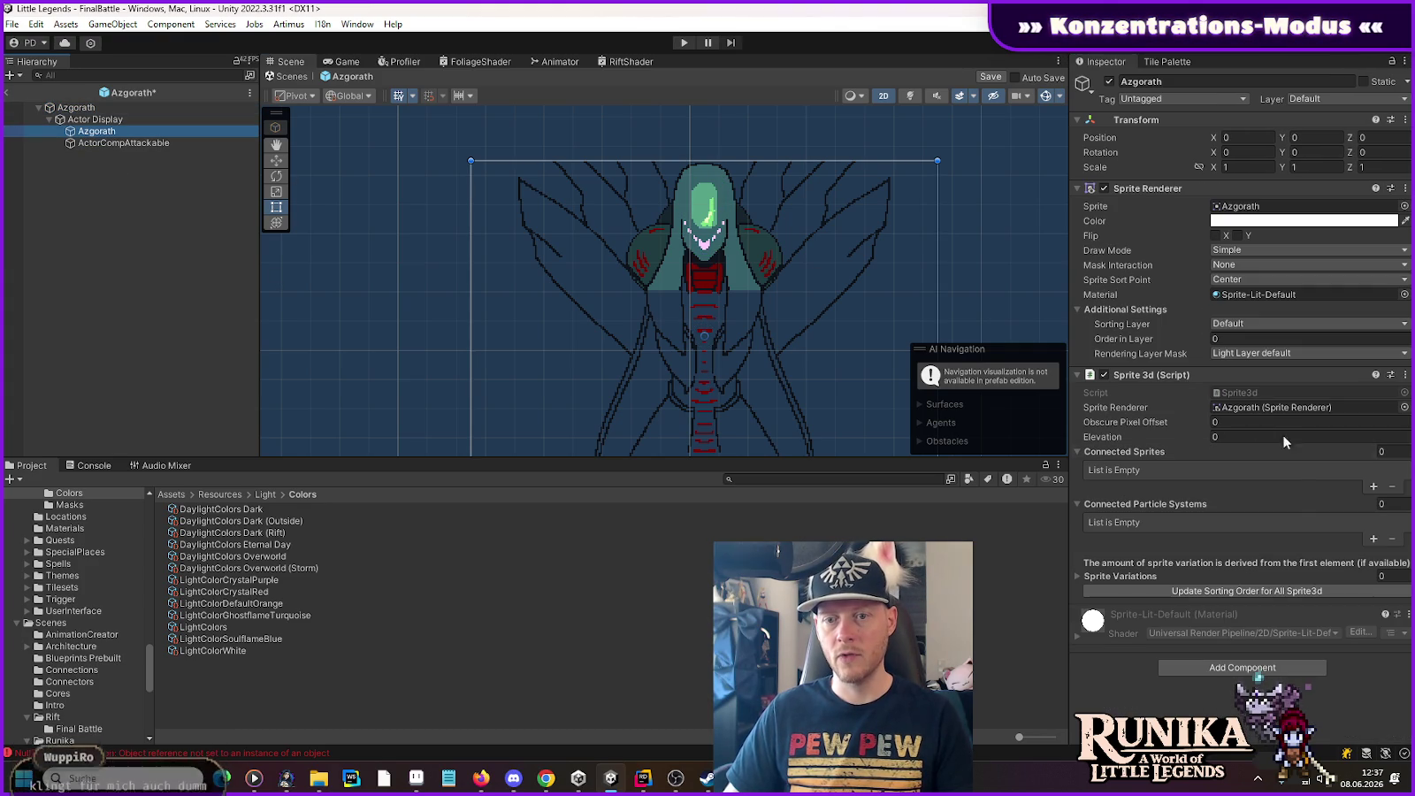
{"action": "mouse_move", "coordinate": [637, 303]}
{"action": "left_mouse_down"}
{"action": "mouse_move", "coordinate": [607, 215]}
{"action": "mouse_move", "coordinate": [623, 205]}
{"action": "mouse_move", "coordinate": [627, 257]}
{"action": "left_mouse_up"}
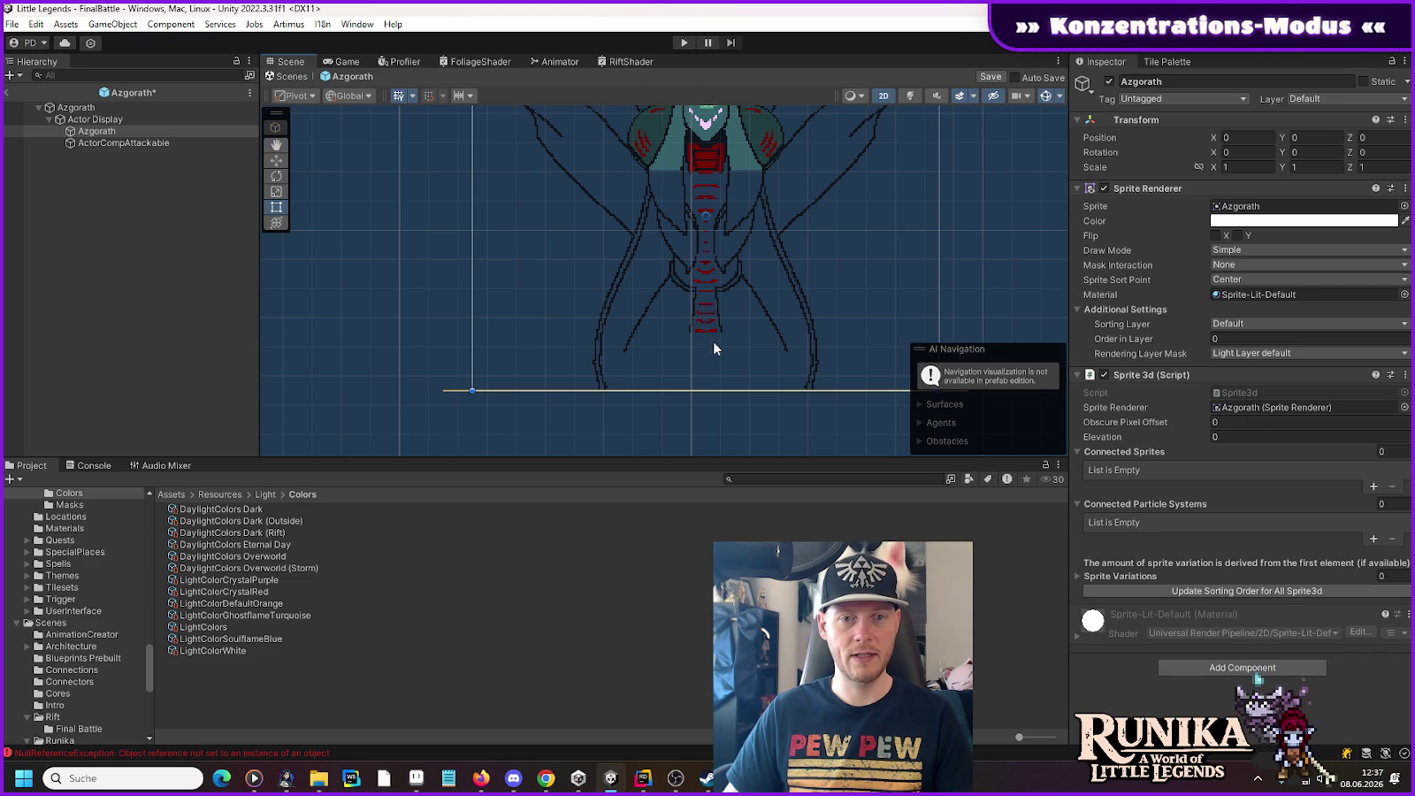
Step: Set the child sprite's Obscure Pixel Offset to 48, check the obscure line, then reselect root Azgorath
{"action": "left_click", "coordinate": [1221, 425]}
{"action": "type", "text": "48"}
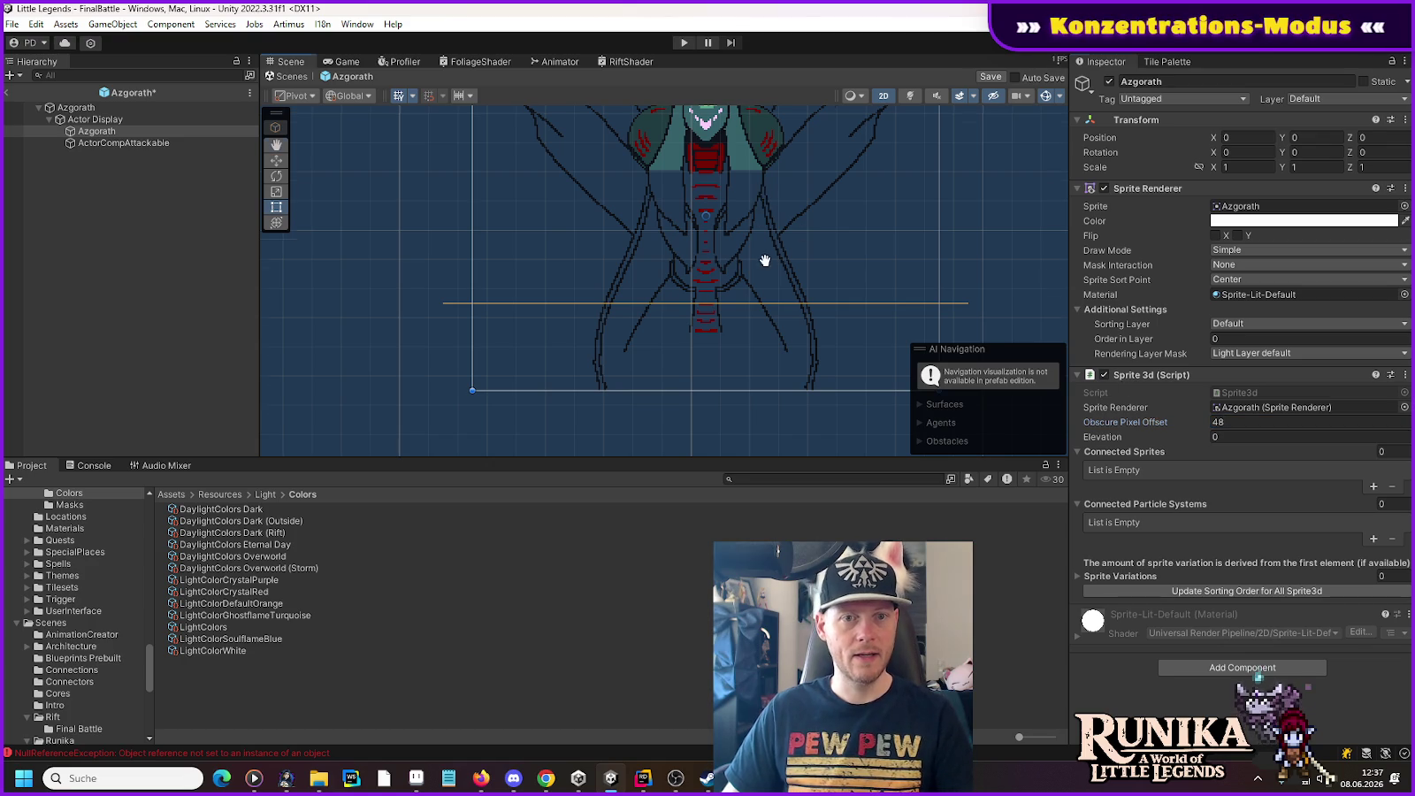
{"action": "left_click_drag", "start_coordinate": [764, 261], "coordinate": [764, 352]}
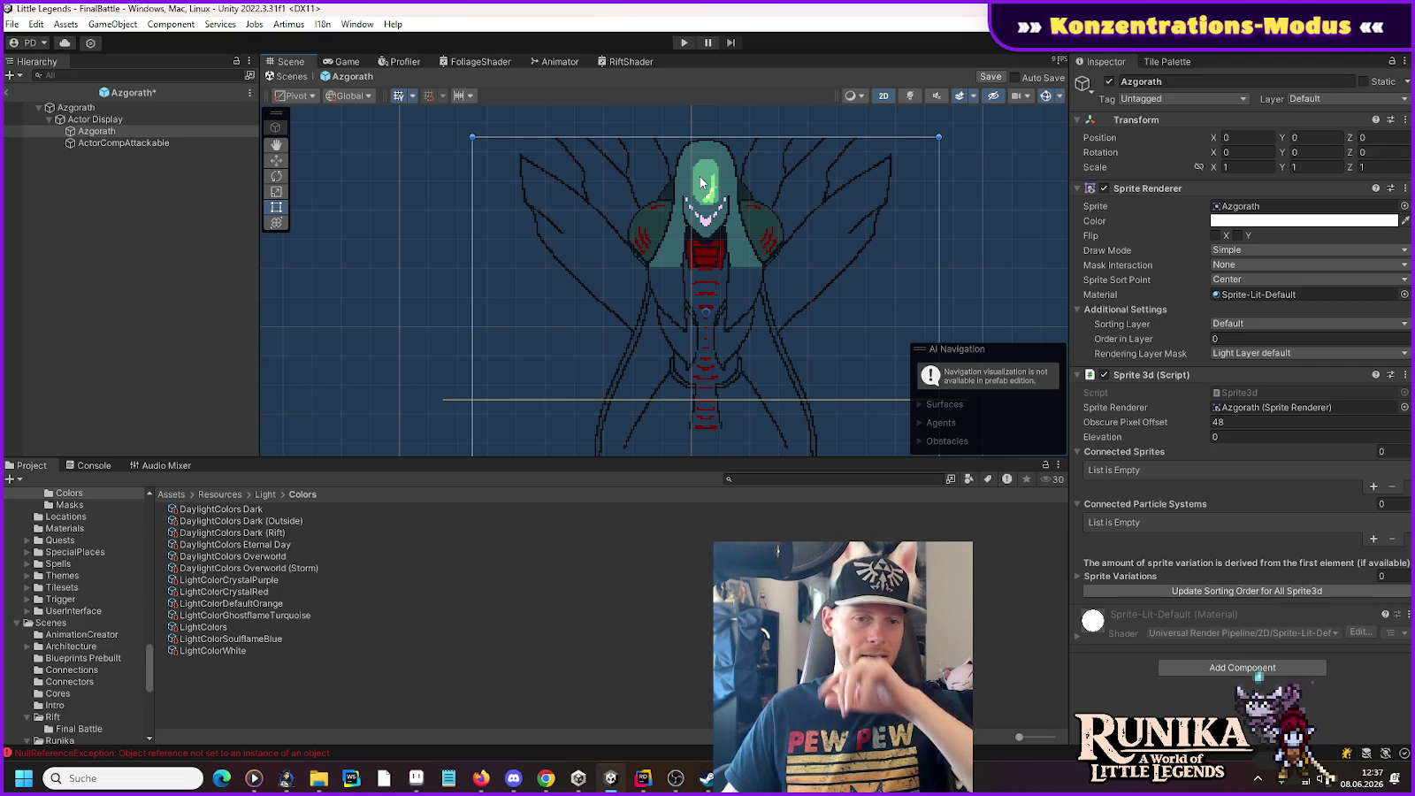
{"action": "left_click_drag", "start_coordinate": [656, 230], "coordinate": [656, 181]}
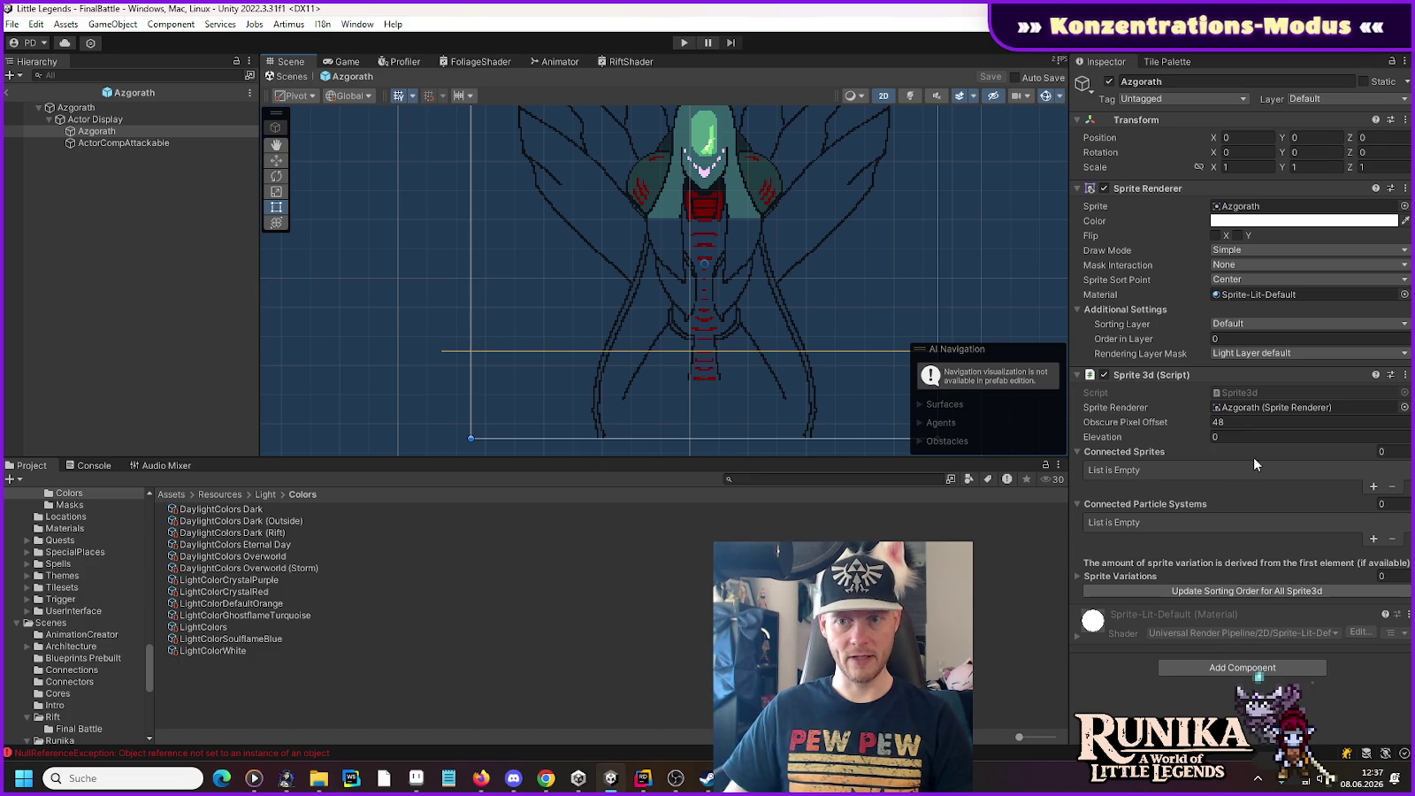
{"action": "left_click", "coordinate": [88, 118]}
{"action": "left_click", "coordinate": [96, 107]}
{"action": "scroll", "coordinate": [1204, 461], "scroll_direction": "down", "scroll_amount": 3}
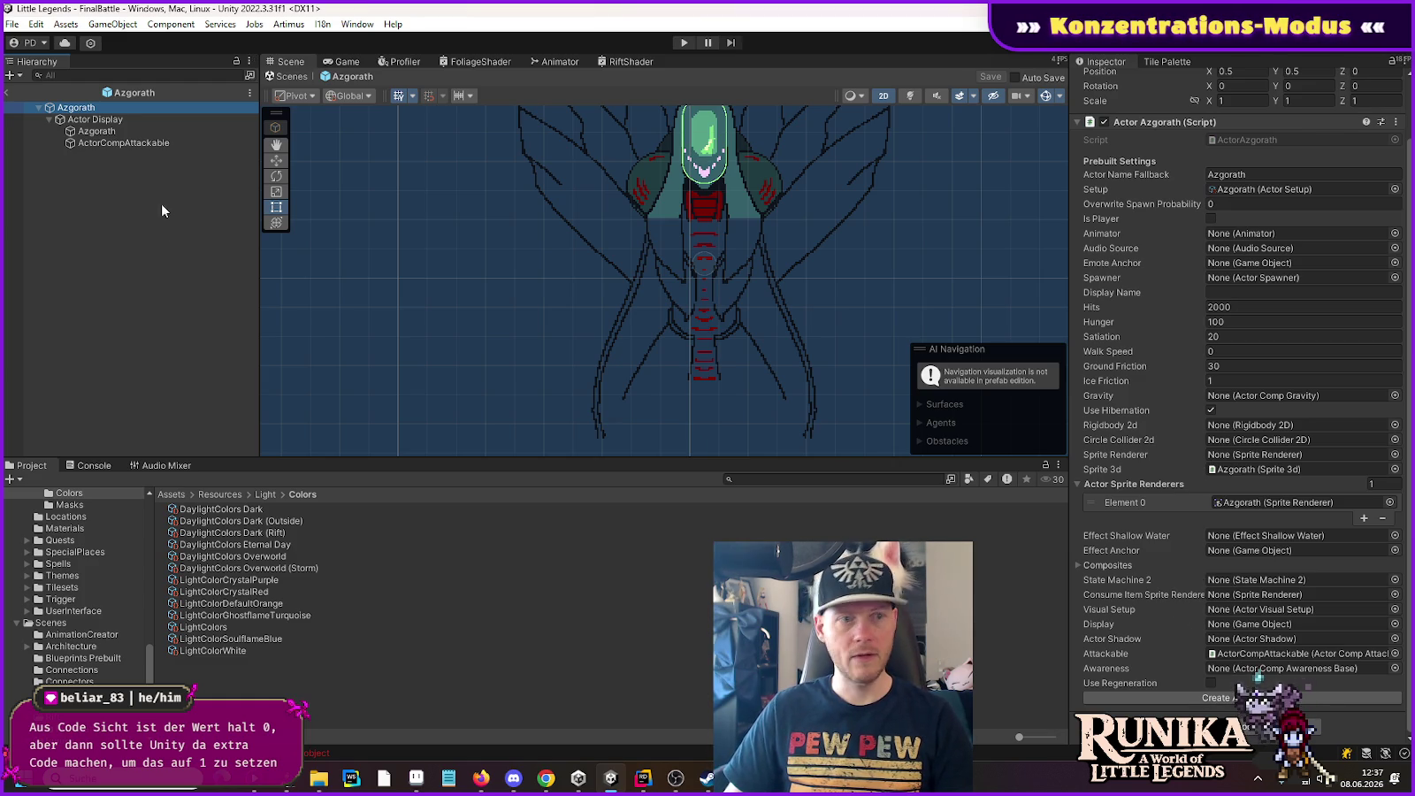
Step: Assign Actor Display to the Display field and the child sprite to Sprite Renderer, then start play
{"action": "mouse_move", "coordinate": [95, 119]}
{"action": "left_mouse_down"}
{"action": "mouse_move", "coordinate": [841, 480]}
{"action": "mouse_move", "coordinate": [1214, 622]}
{"action": "left_mouse_up"}
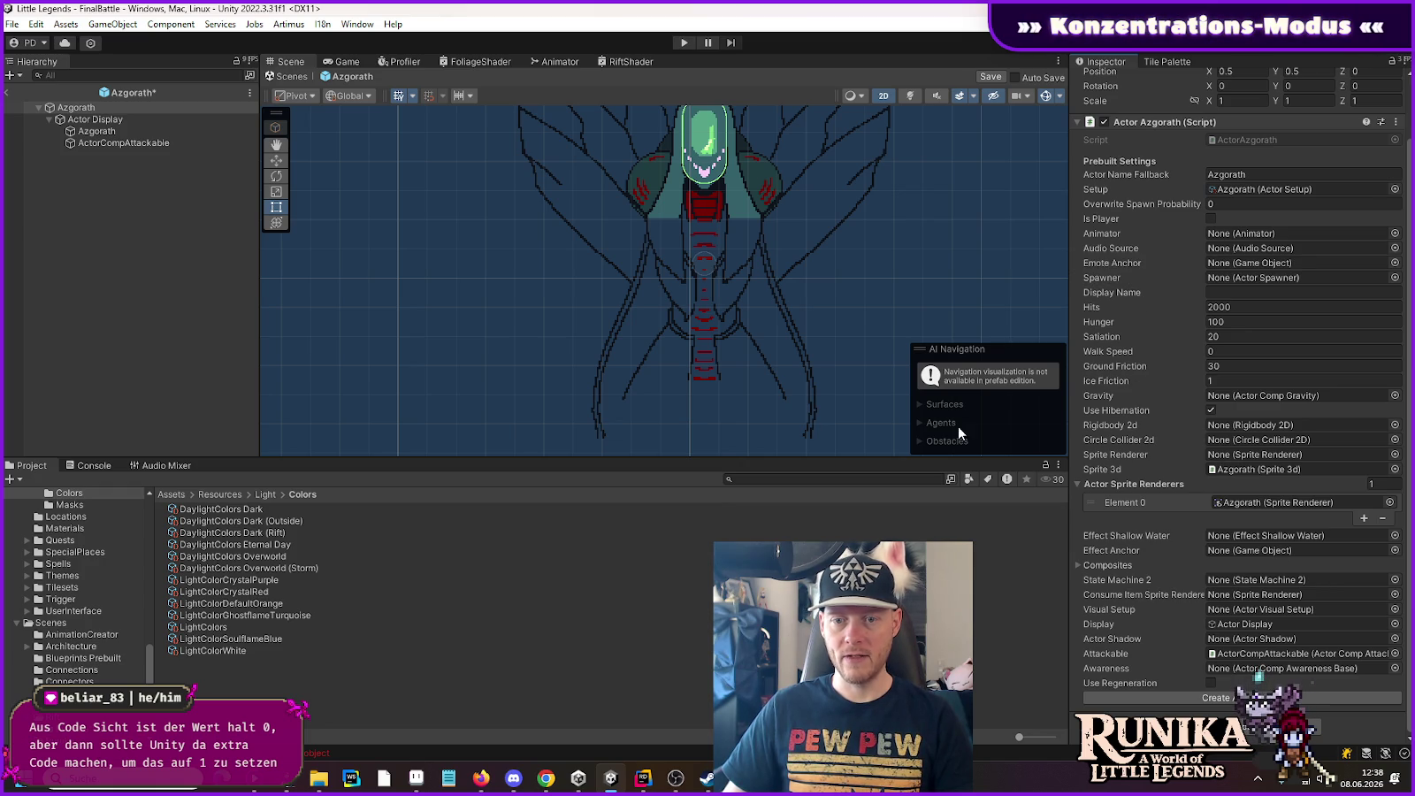
{"action": "left_click", "coordinate": [91, 133]}
{"action": "left_click_drag", "start_coordinate": [92, 133], "coordinate": [1300, 455]}
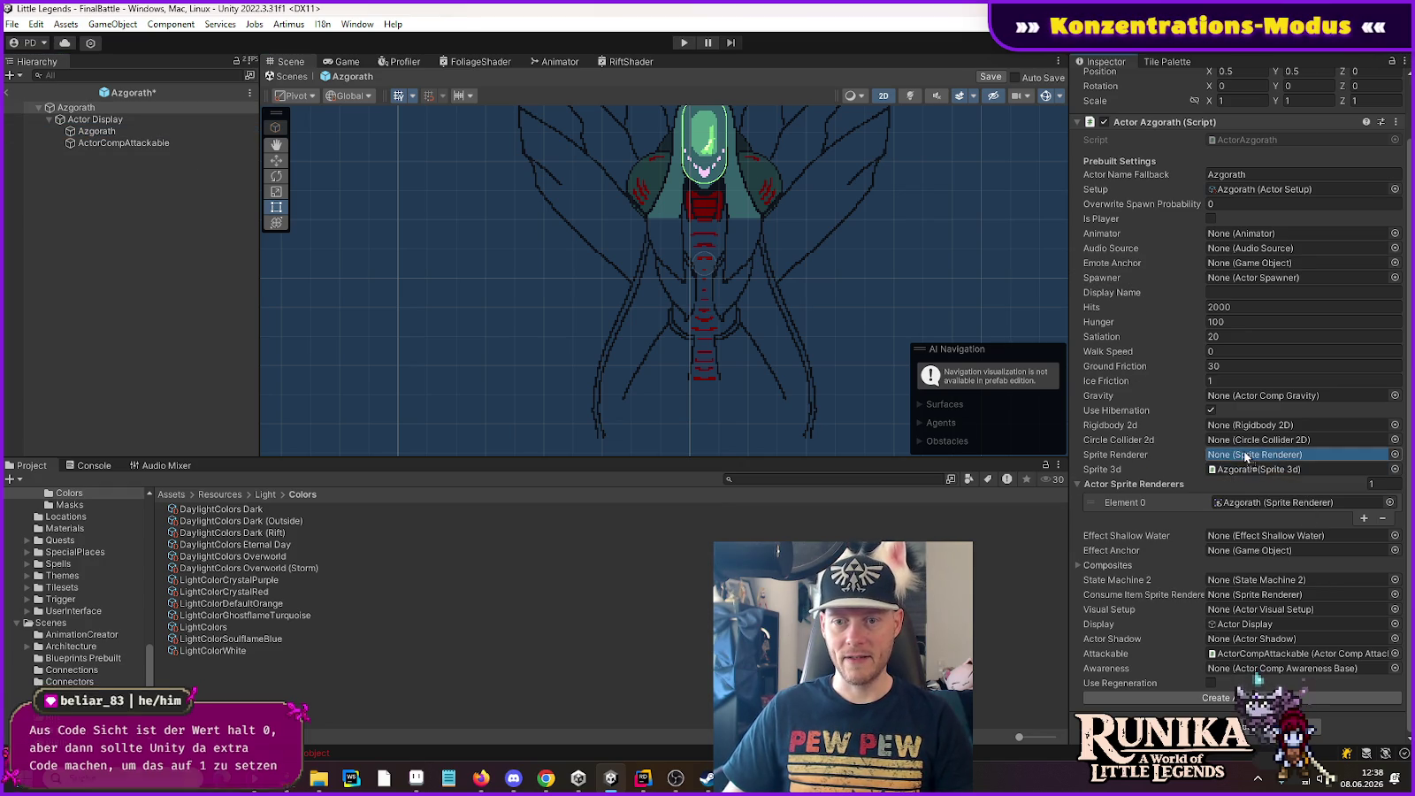
{"action": "left_click", "coordinate": [684, 42]}
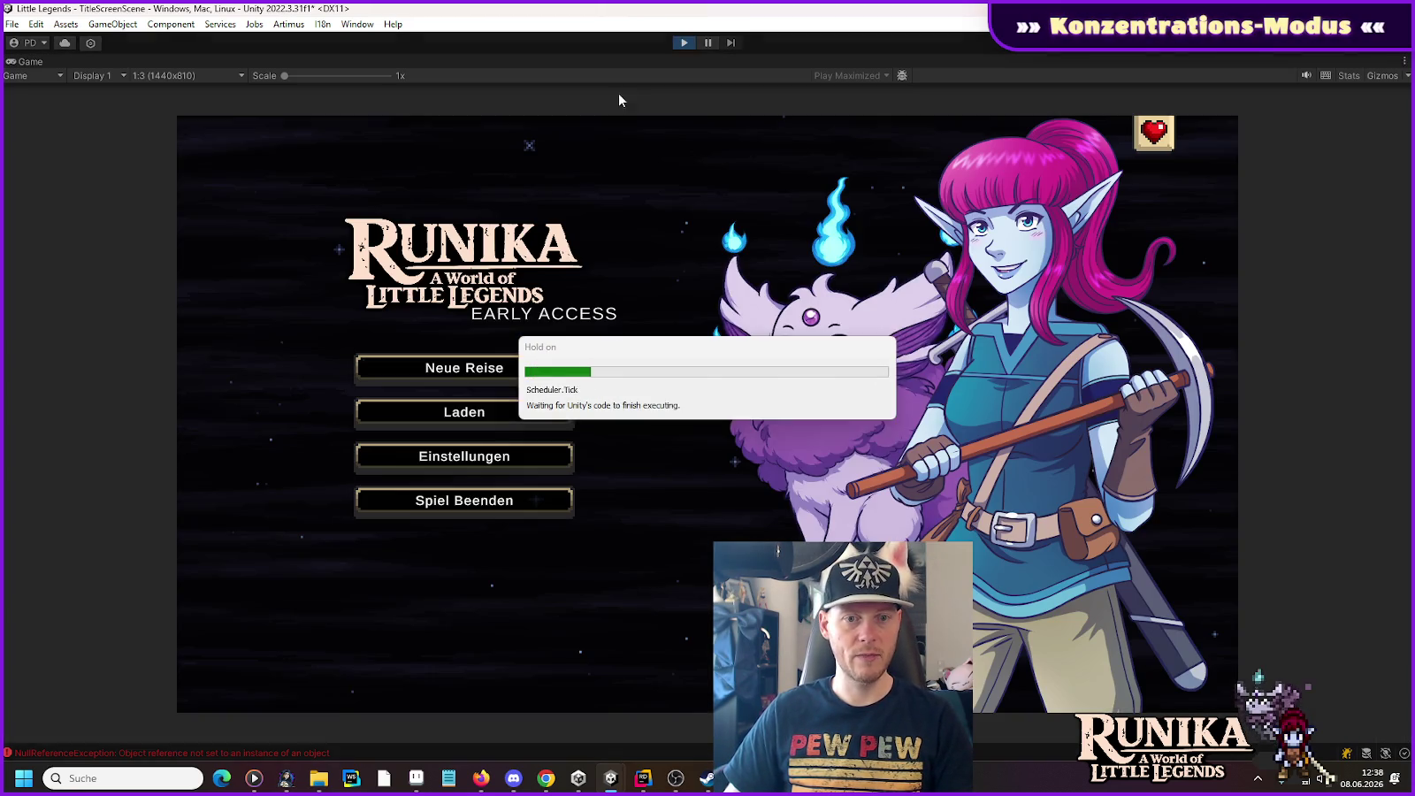
Step: Load the first save slot, then walk around the arena and toggle the inventory
{"action": "left_click", "coordinate": [496, 407]}
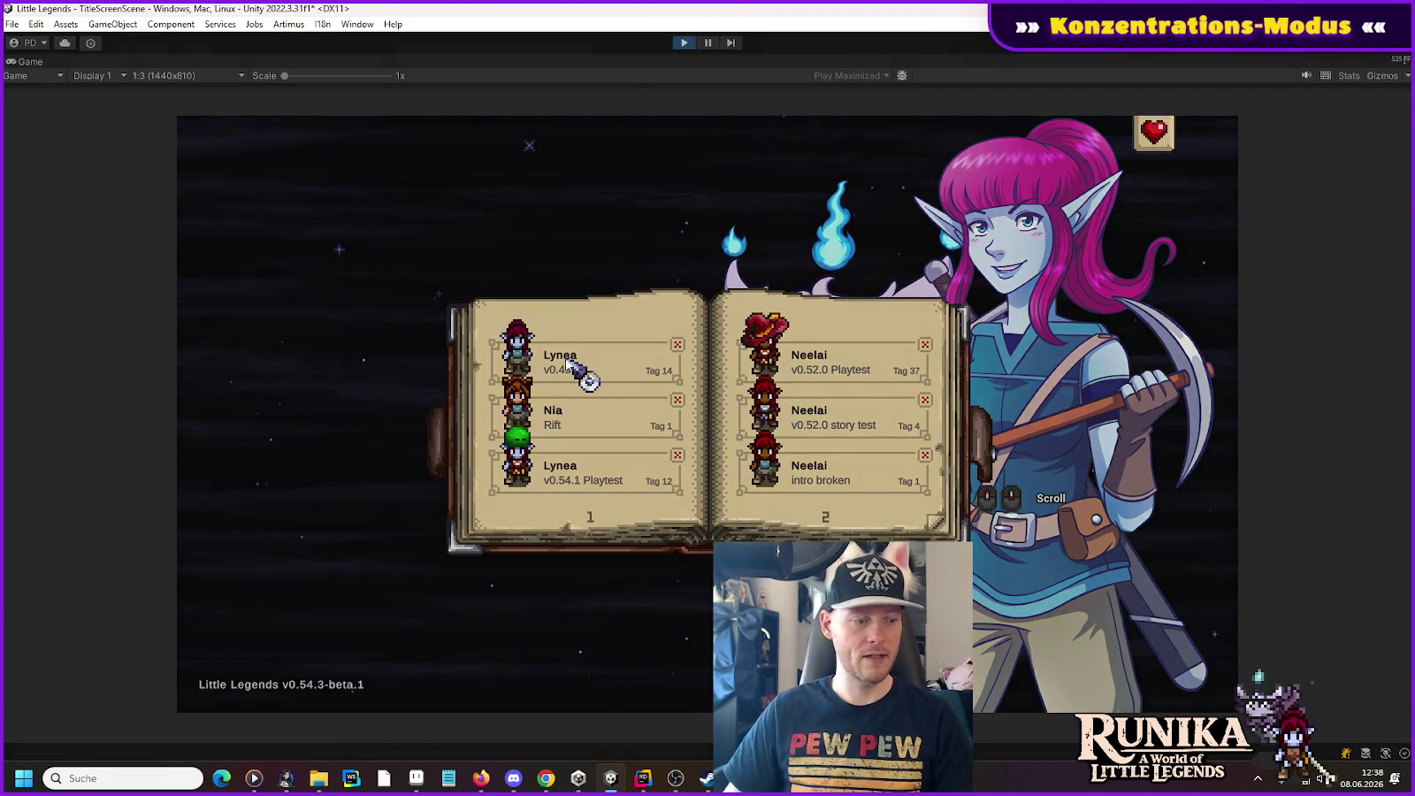
{"action": "left_click", "coordinate": [567, 359]}
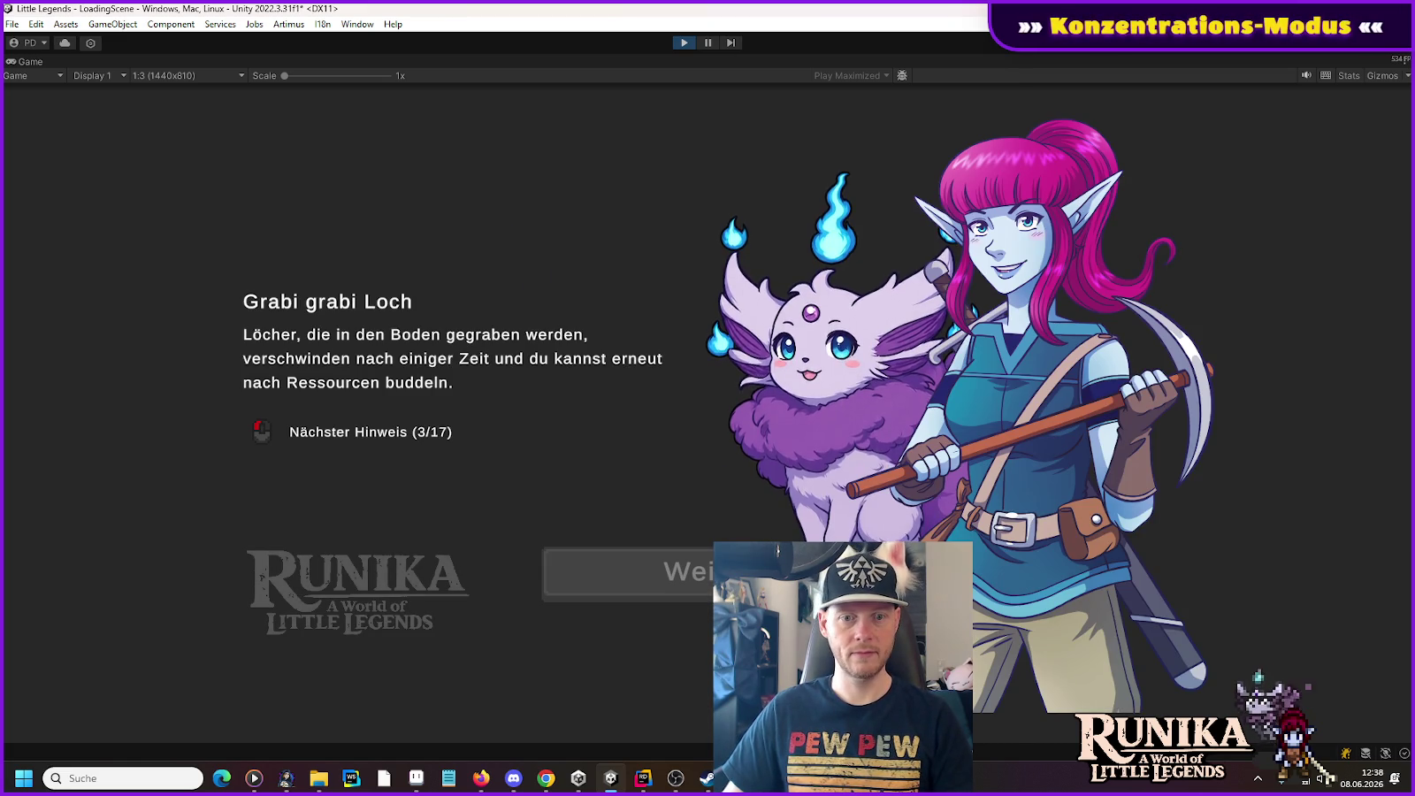
{"action": "key", "text": "Return"}
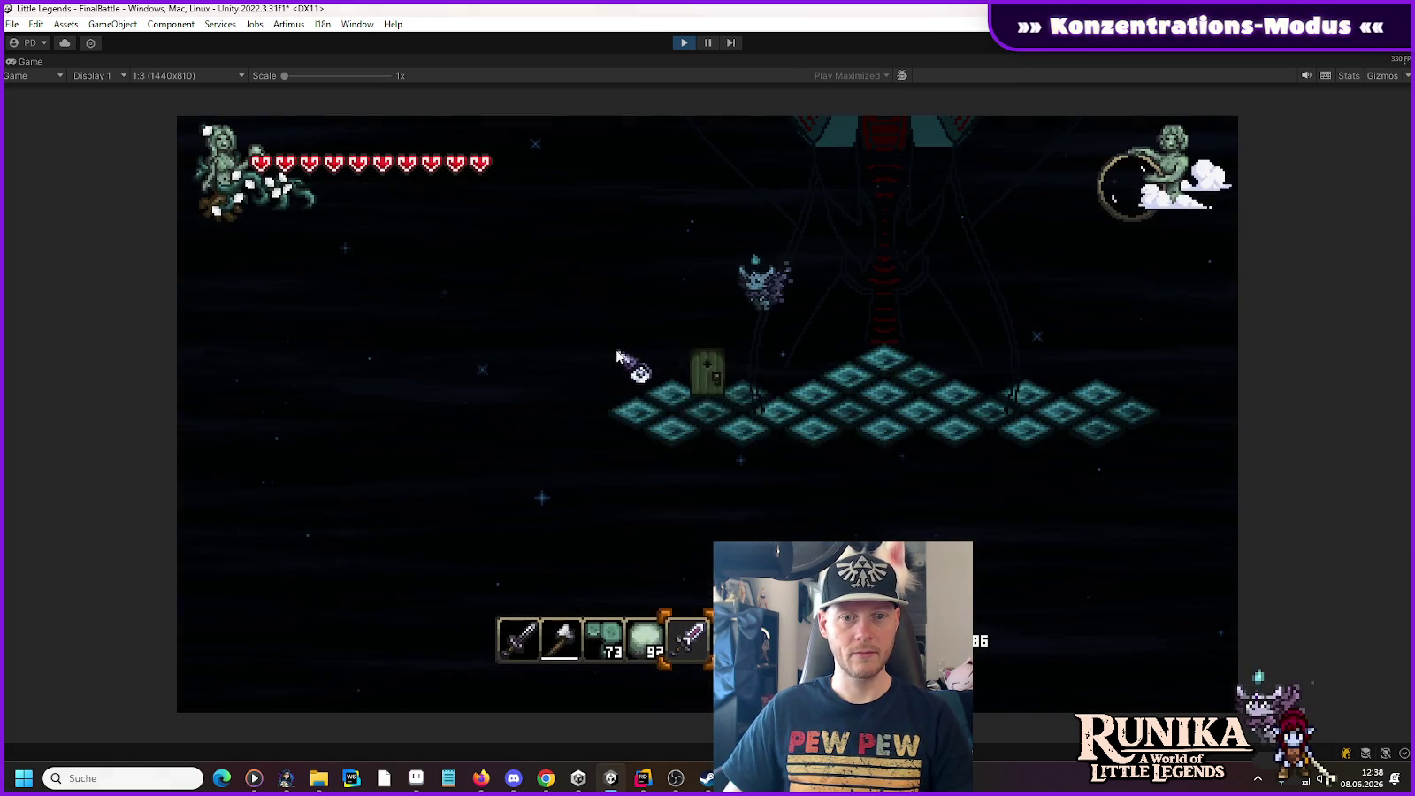
{"action": "key", "text": "d"}
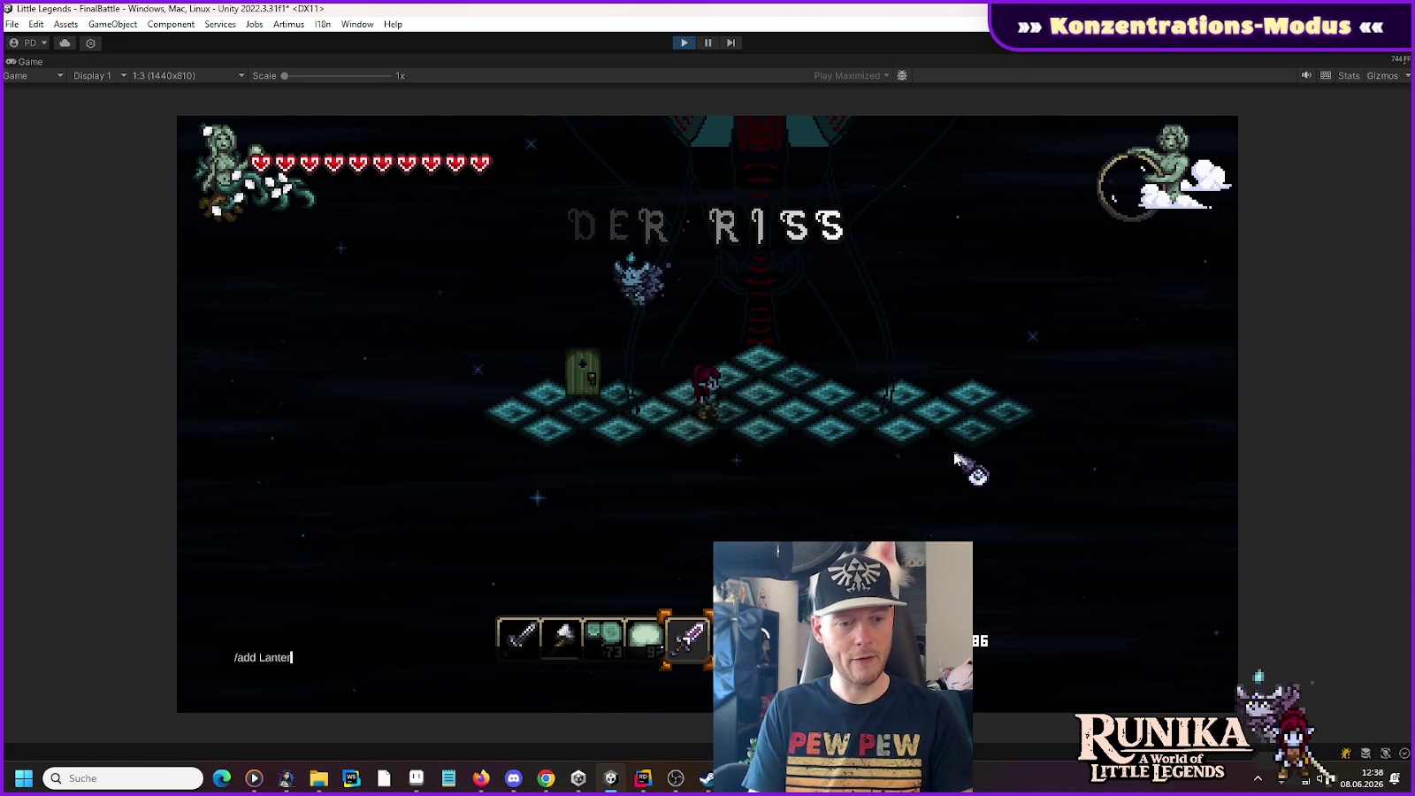
{"action": "key", "text": "e"}
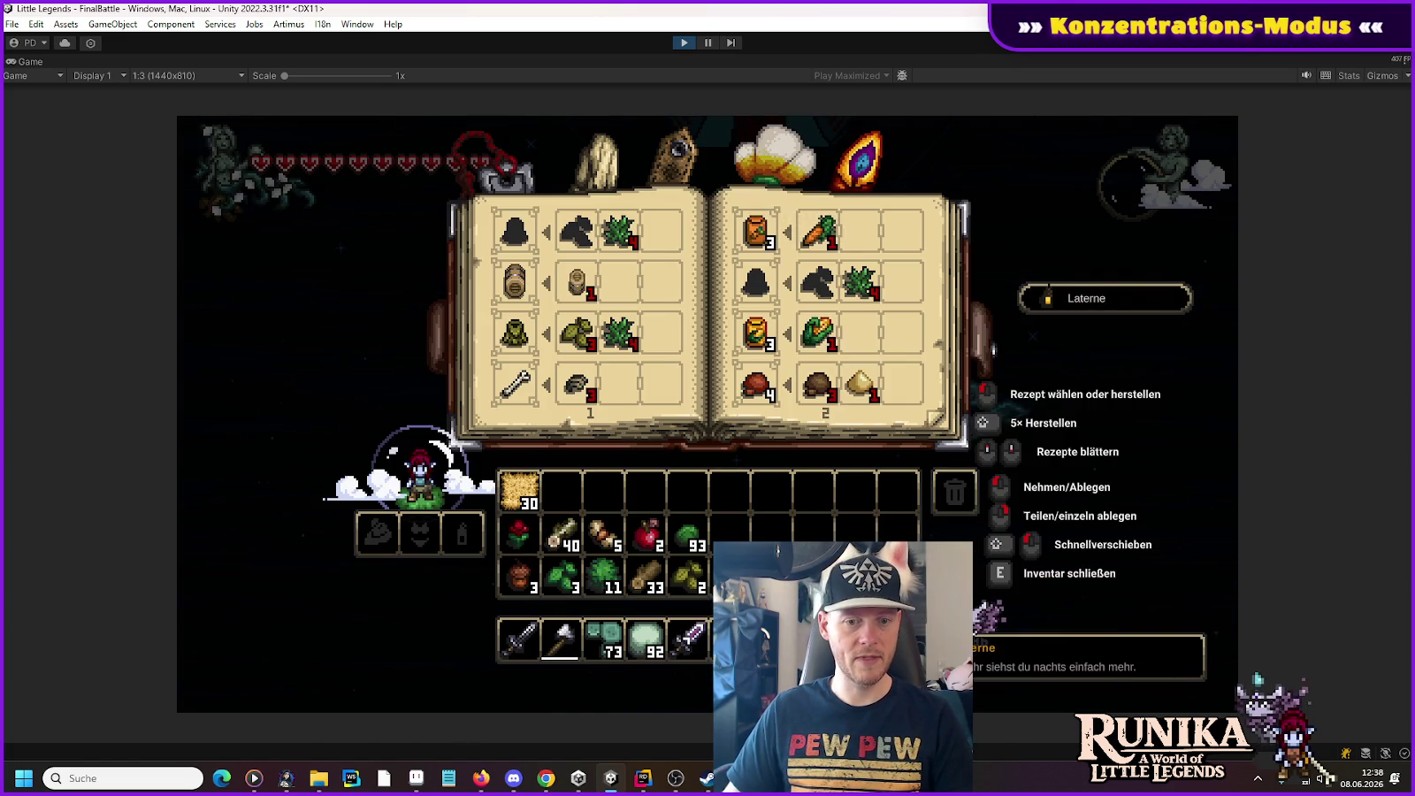
{"action": "key", "text": "e"}
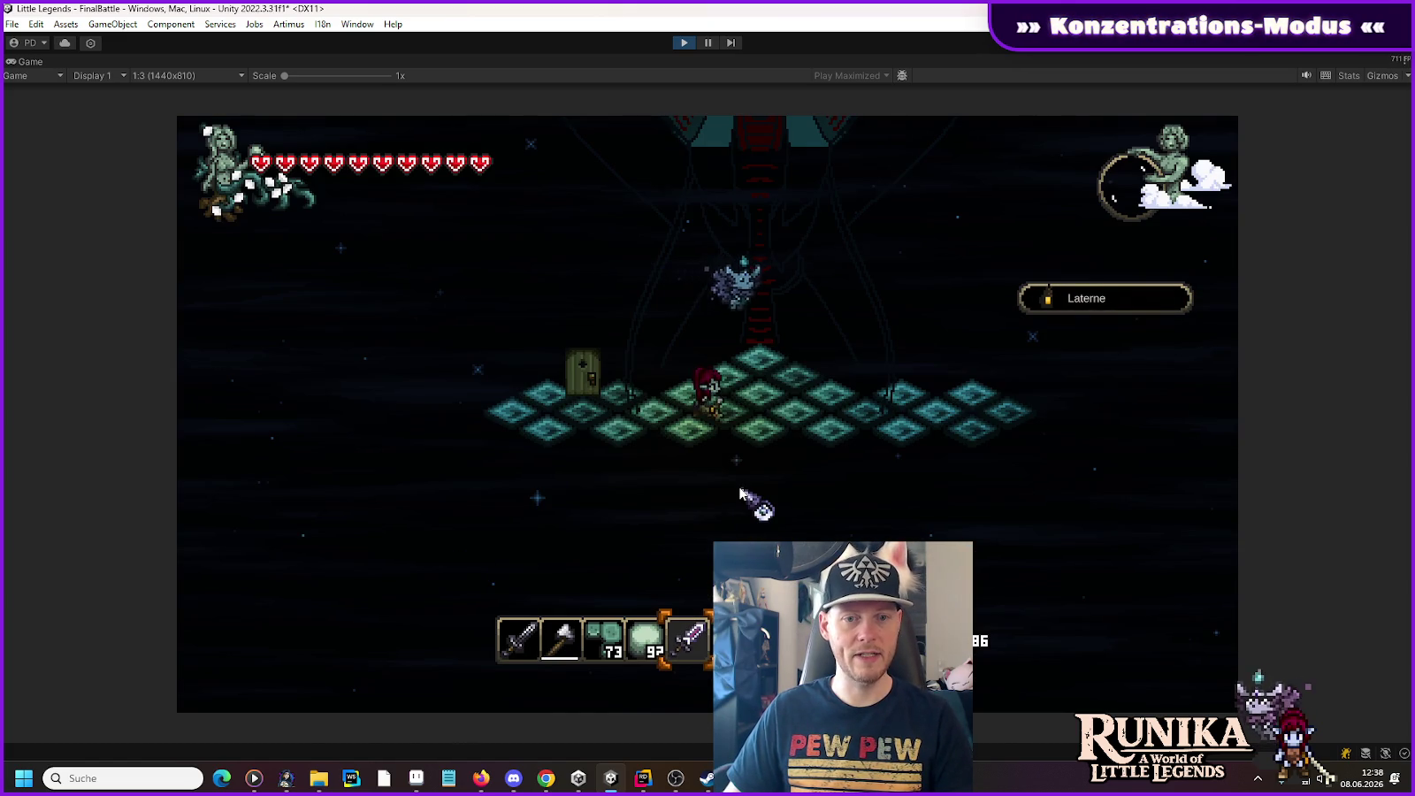
{"action": "key", "text": "d"}
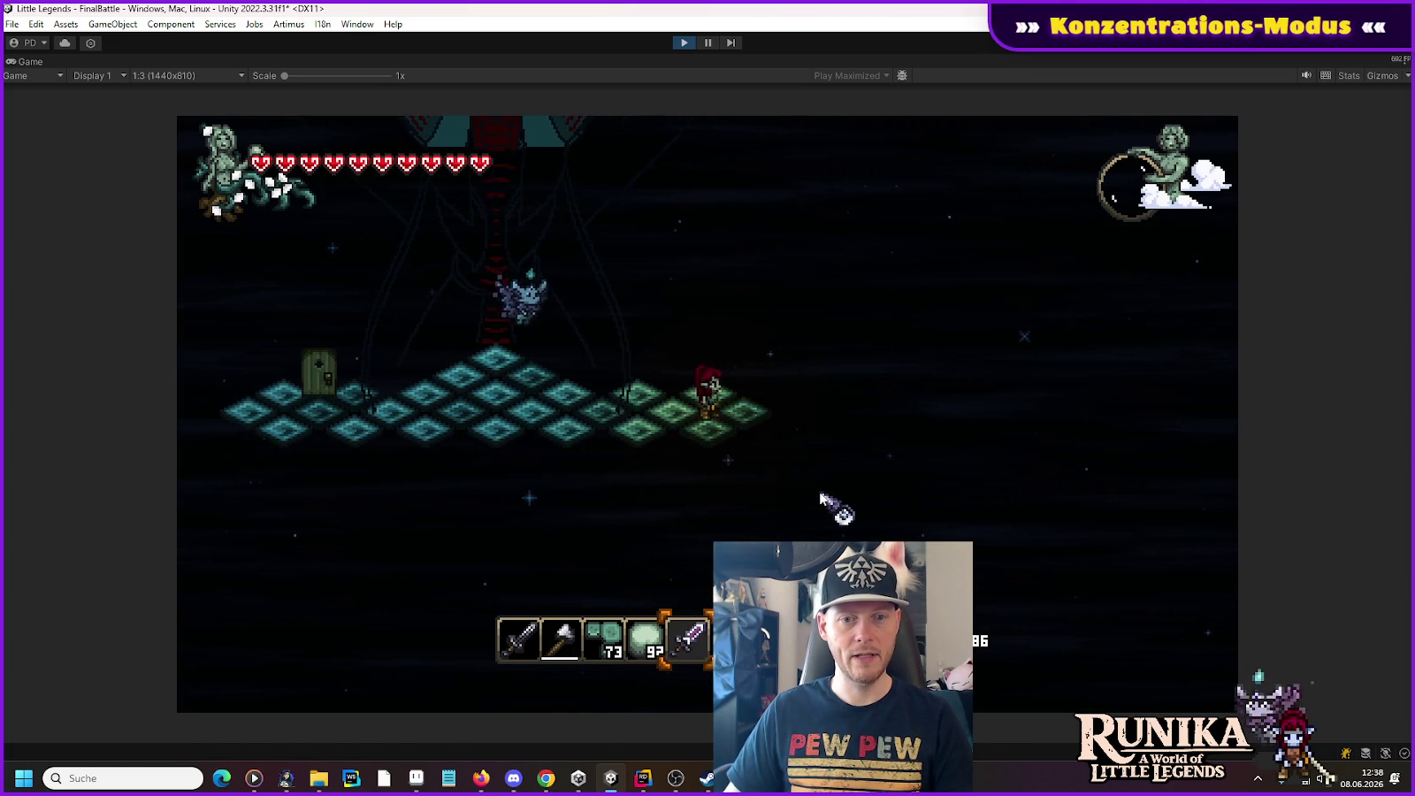
{"action": "key", "text": "a"}
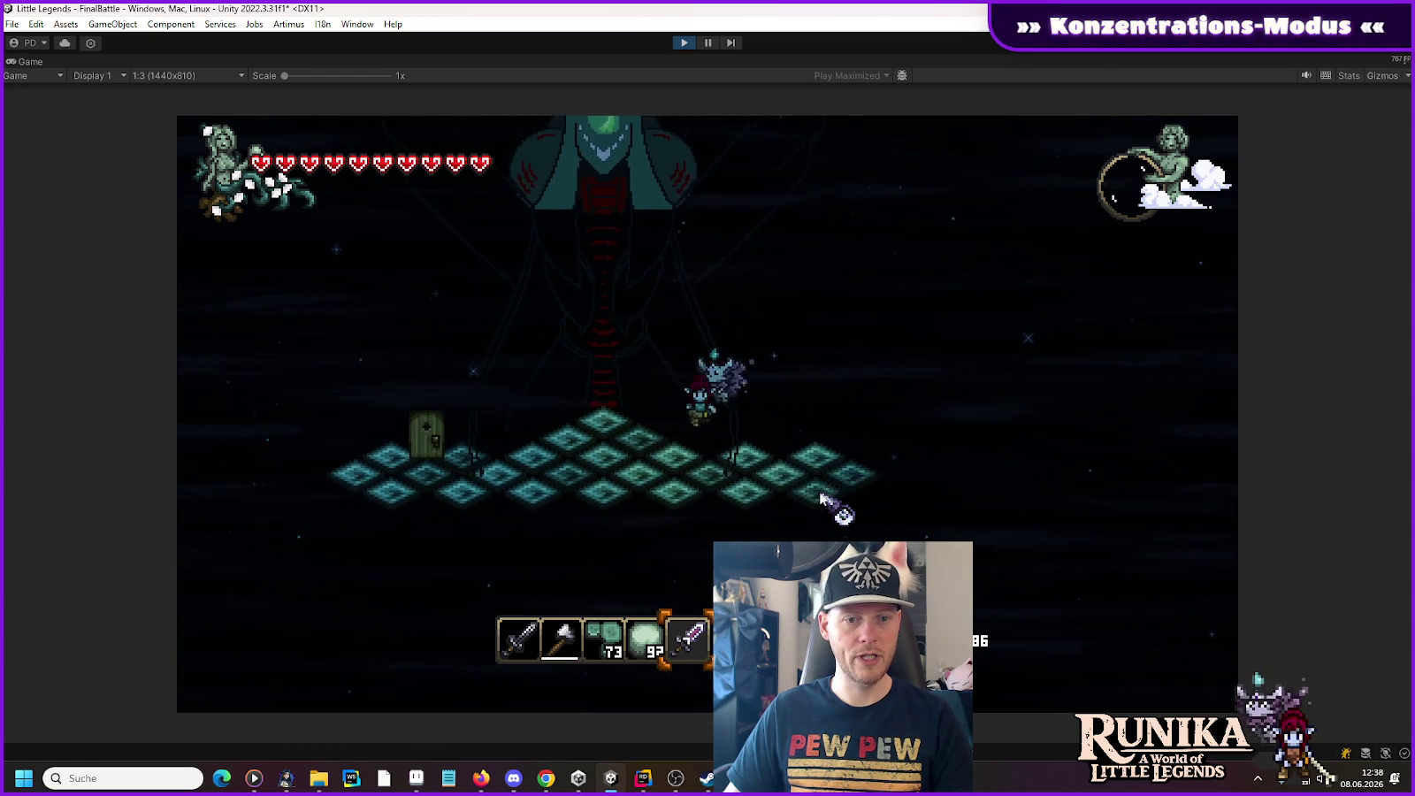
{"action": "key", "text": "a"}
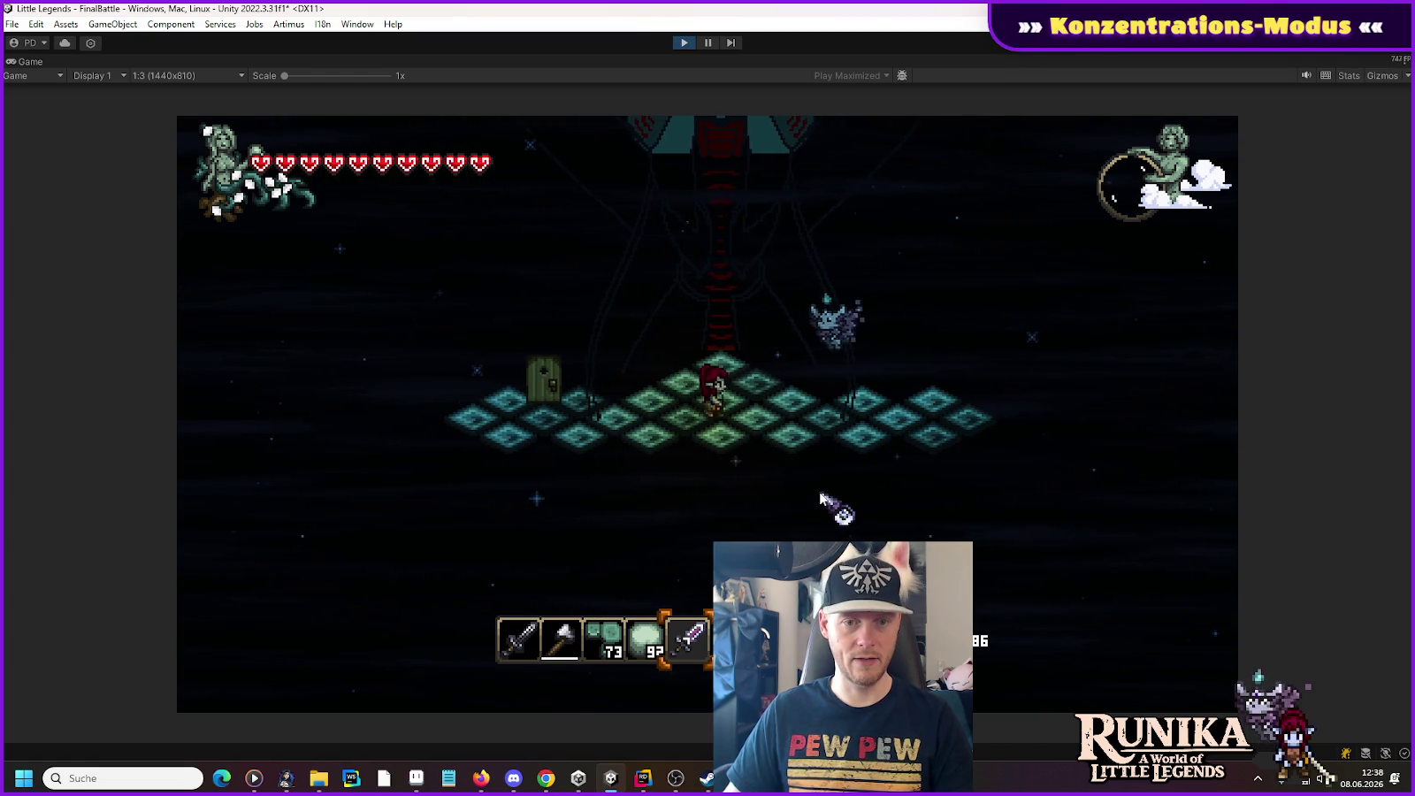
Step: Save and quit, reload a save slot into the game, and open the Console showing NullReferenceExceptions
{"action": "key", "text": "Escape"}
{"action": "left_click", "coordinate": [738, 499]}
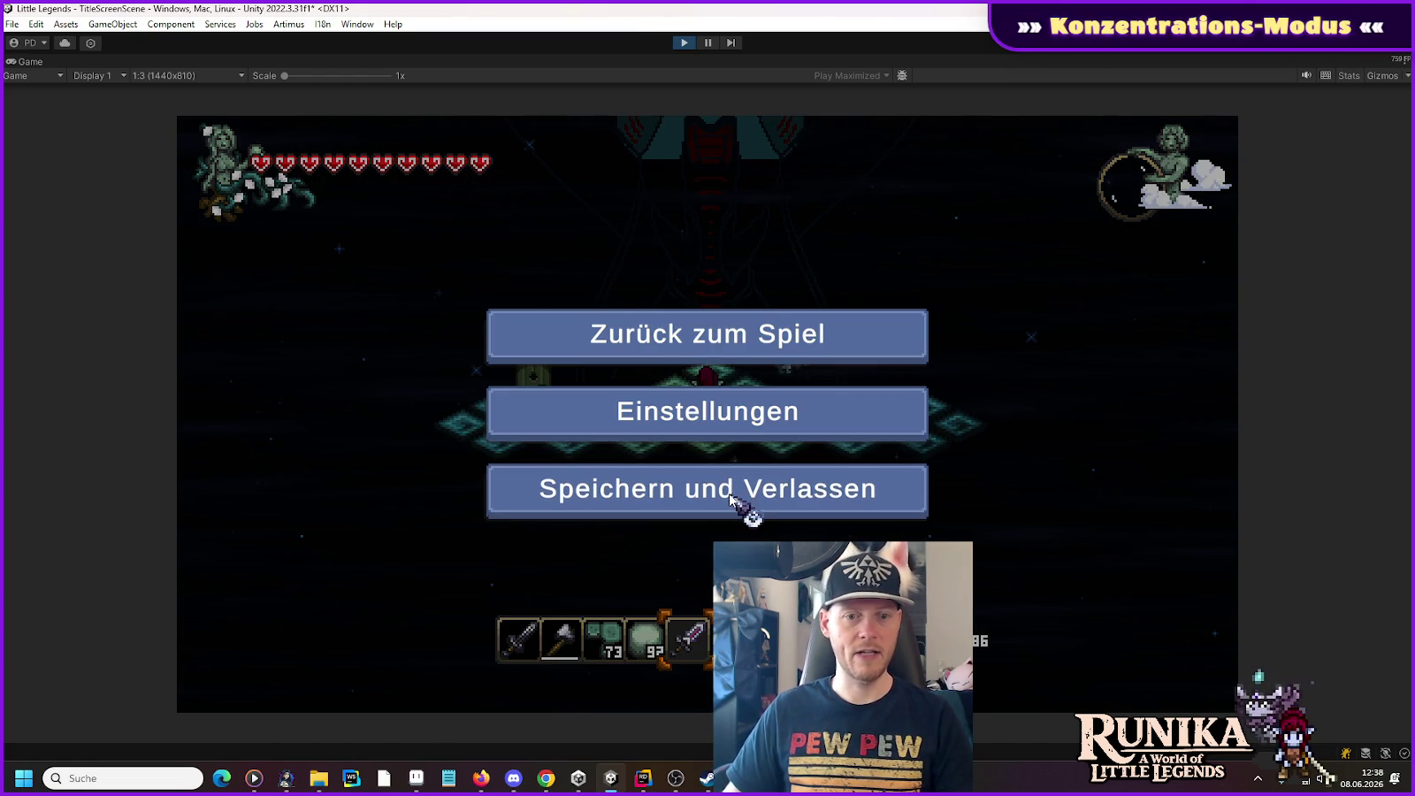
{"action": "left_click", "coordinate": [540, 412]}
{"action": "left_click", "coordinate": [557, 373]}
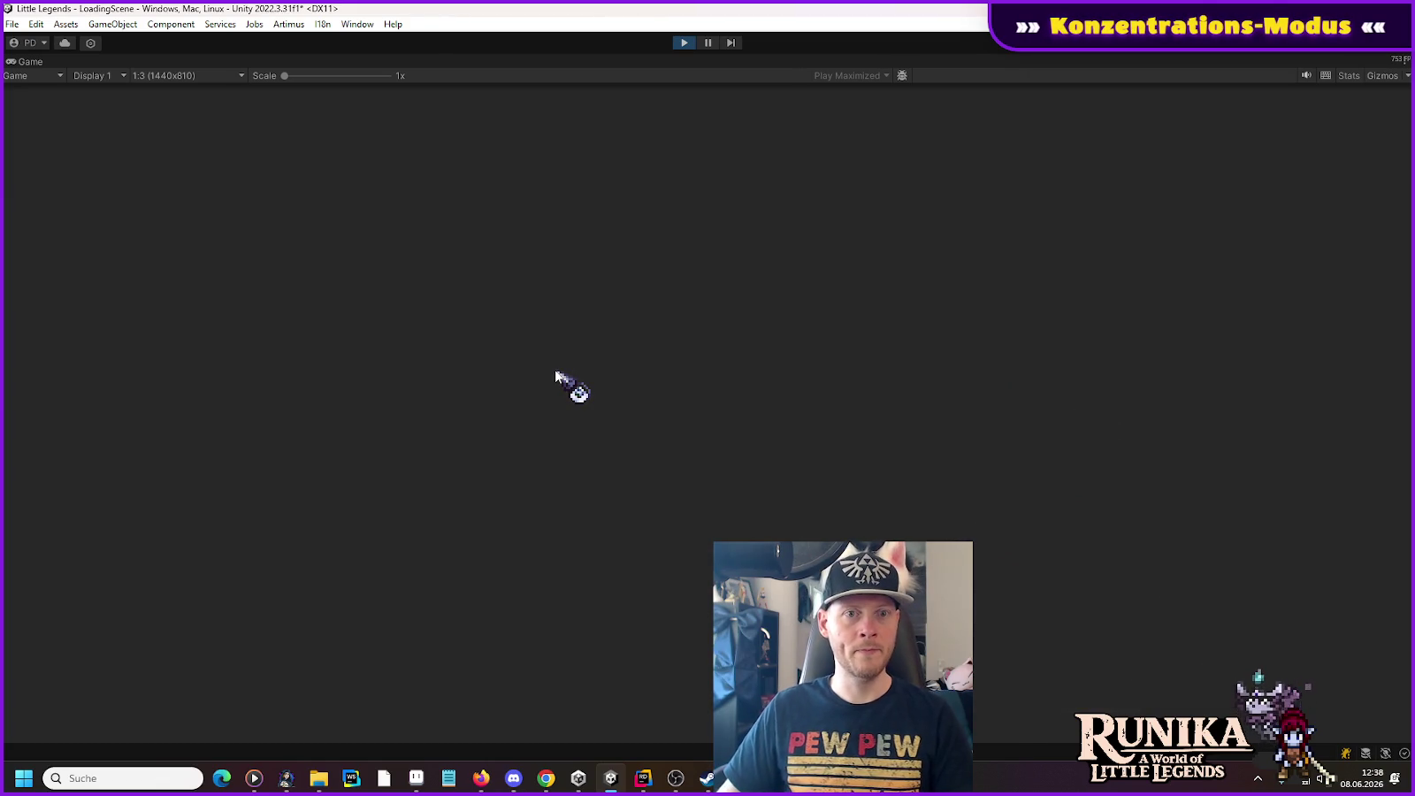
{"action": "left_click", "coordinate": [698, 581]}
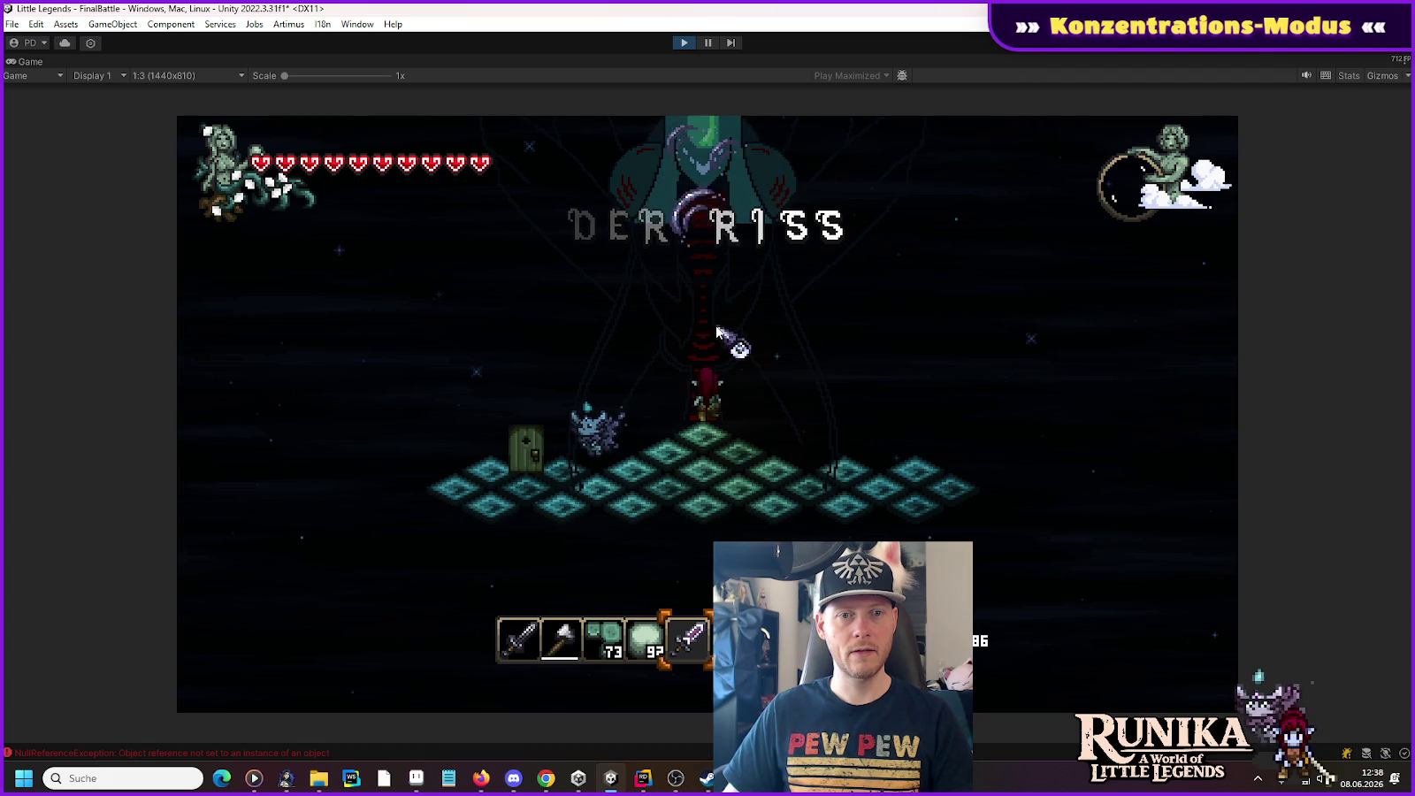
{"action": "key", "text": "ctrl+shift+c"}
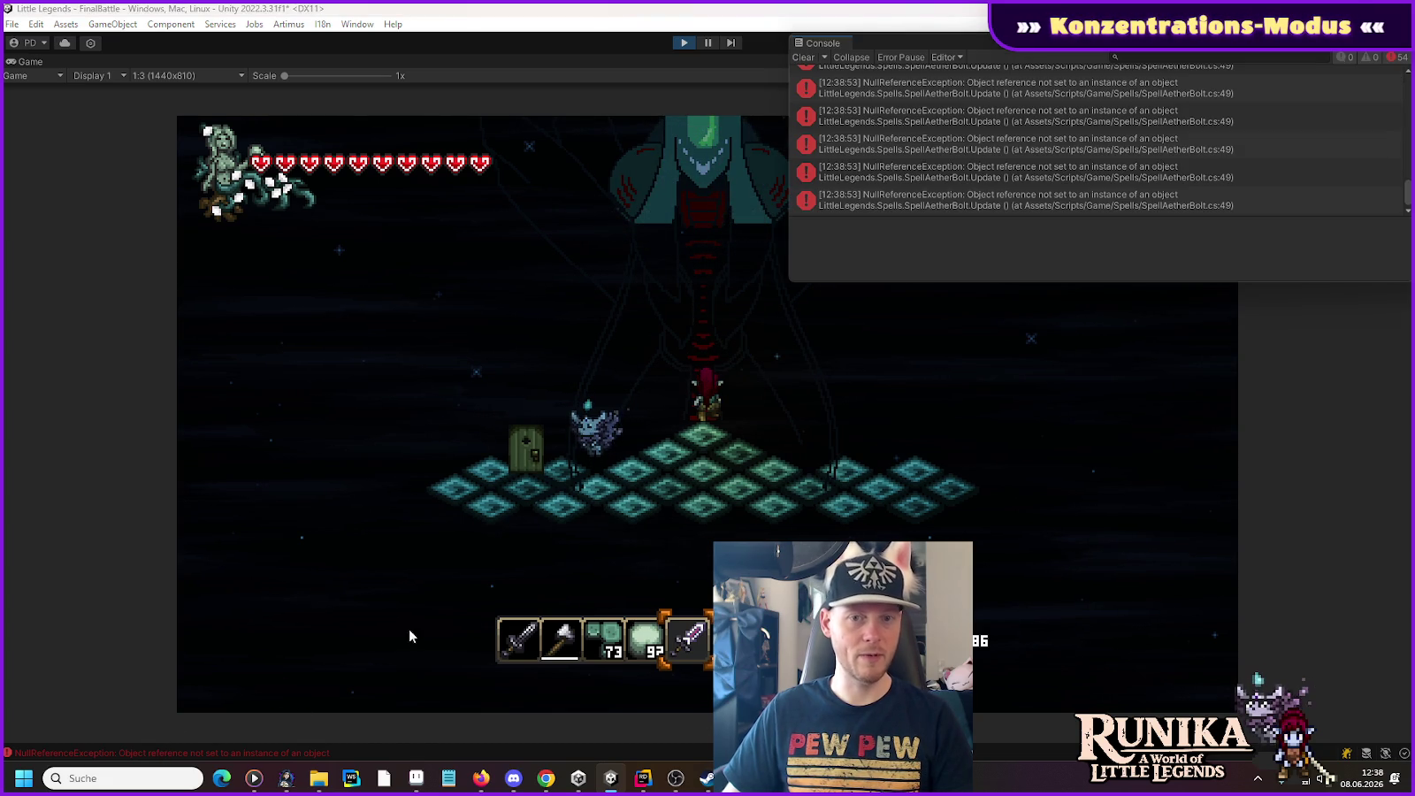
{"action": "double_click", "coordinate": [948, 155]}
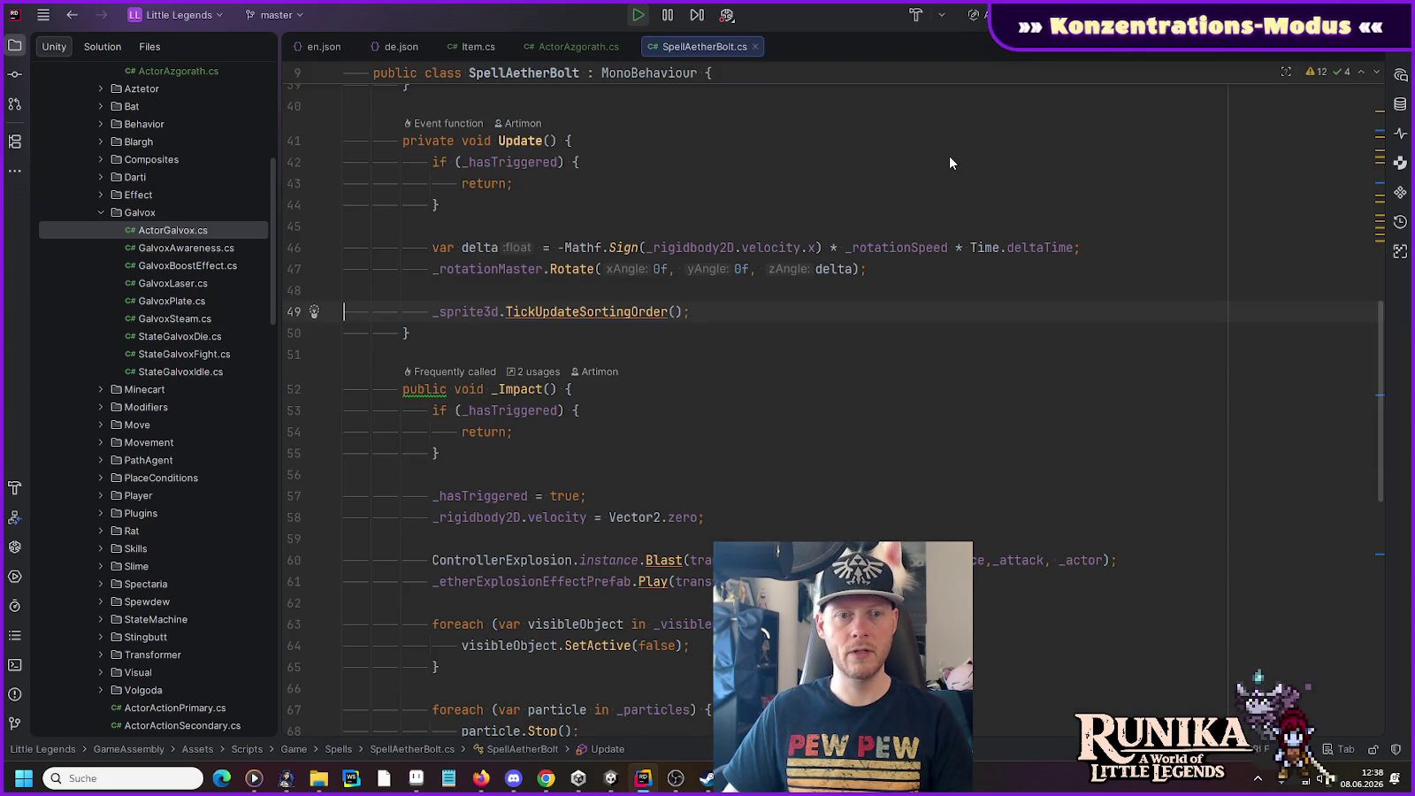
{"action": "left_click", "coordinate": [645, 311]}
{"action": "key", "text": "alt+Tab"}
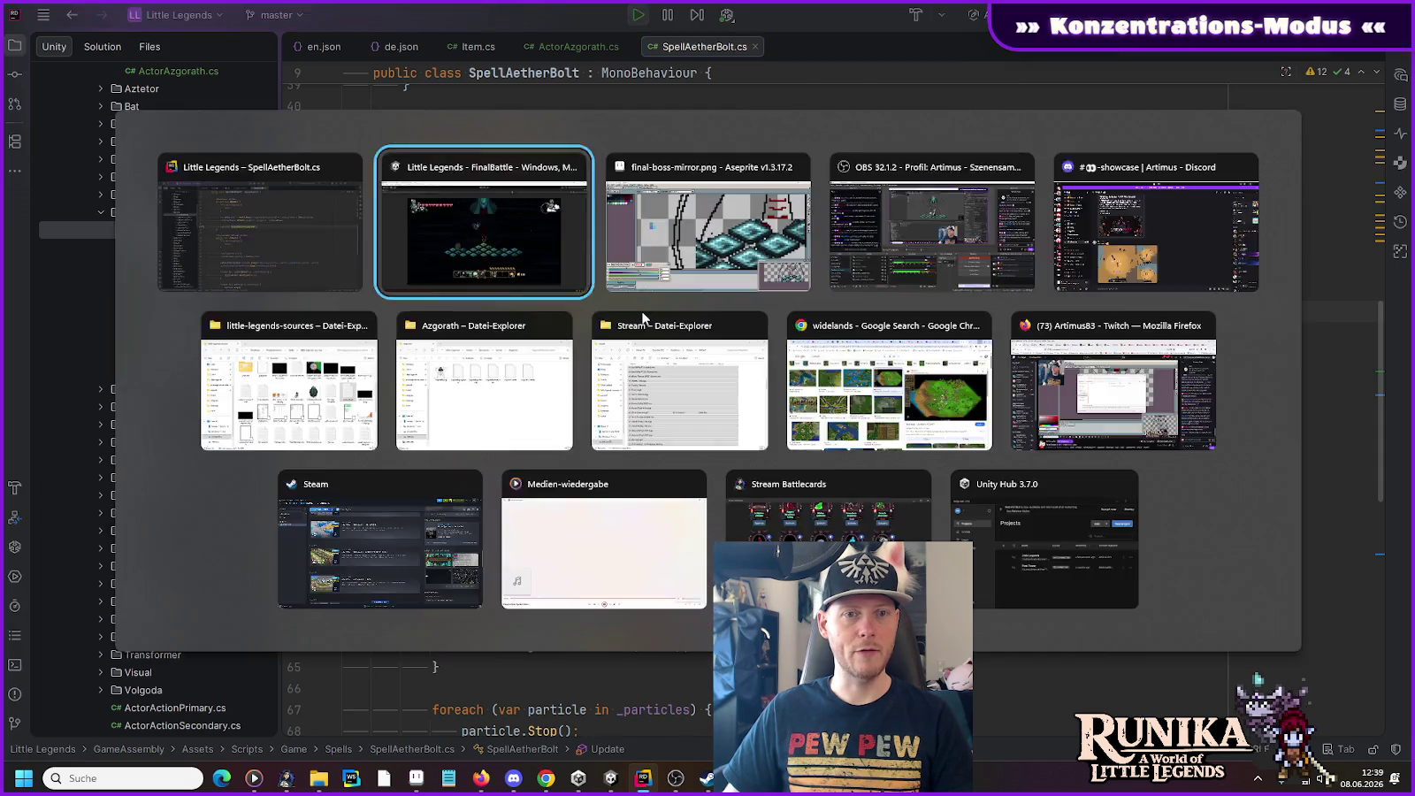
{"action": "key", "text": "alt+Tab"}
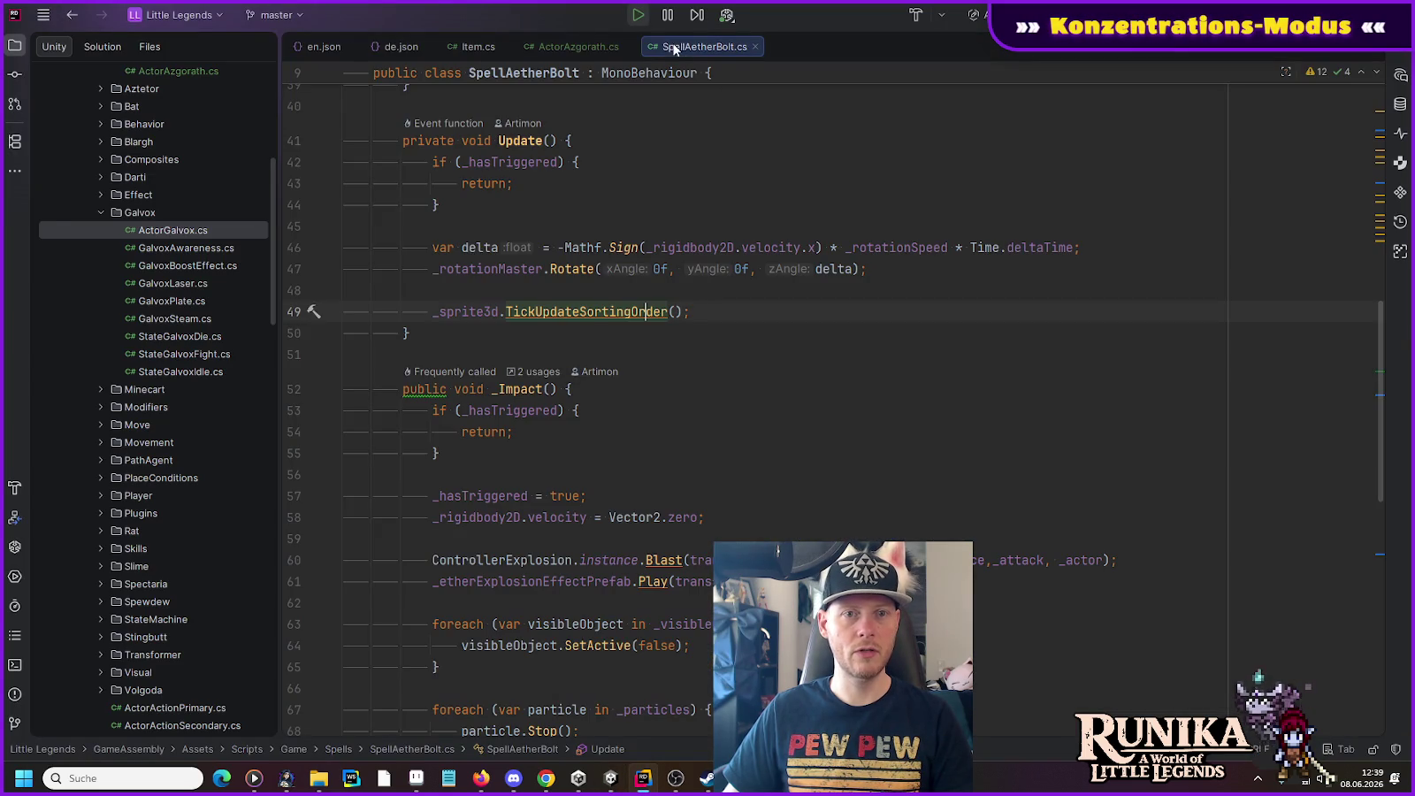
{"action": "mouse_move", "coordinate": [479, 317]}
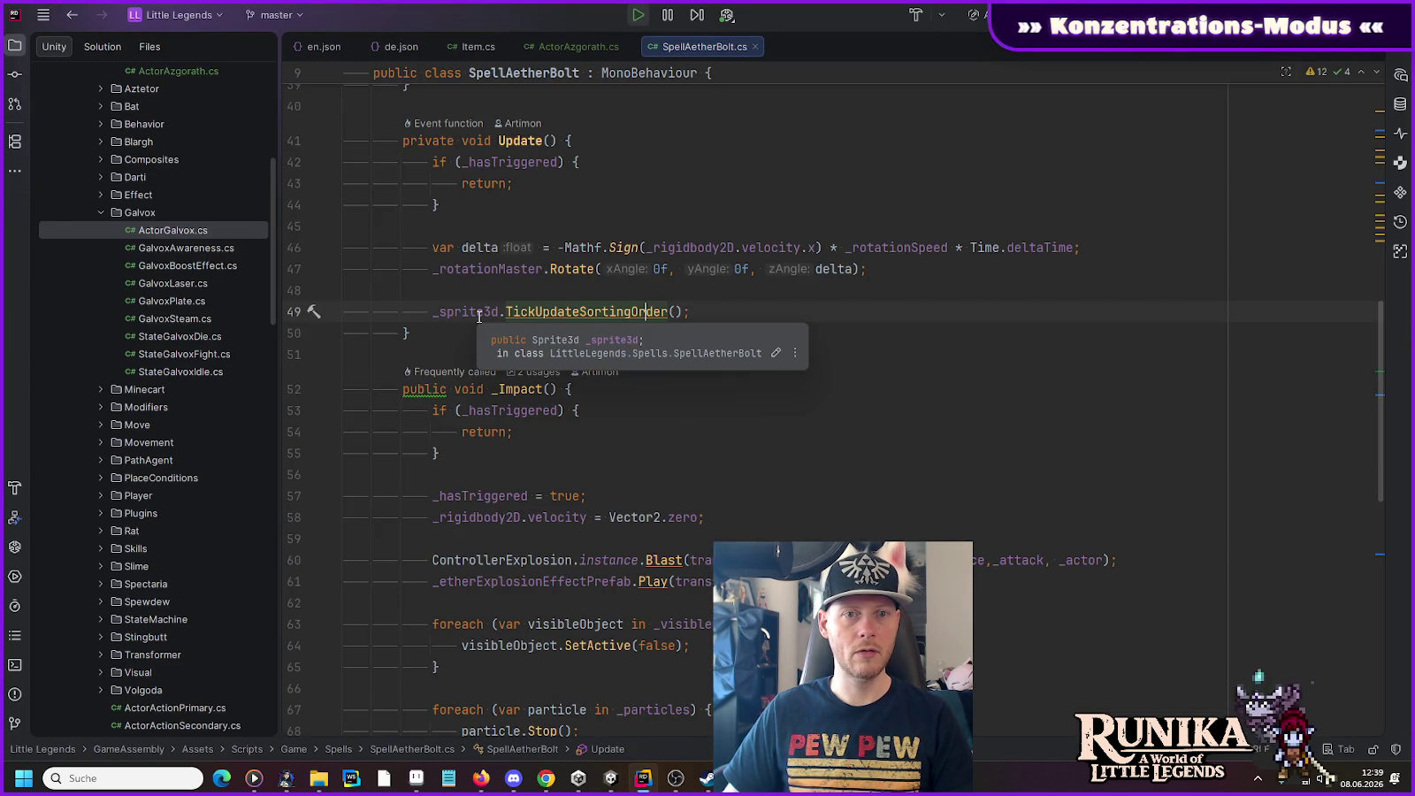
{"action": "key", "text": "alt+Tab"}
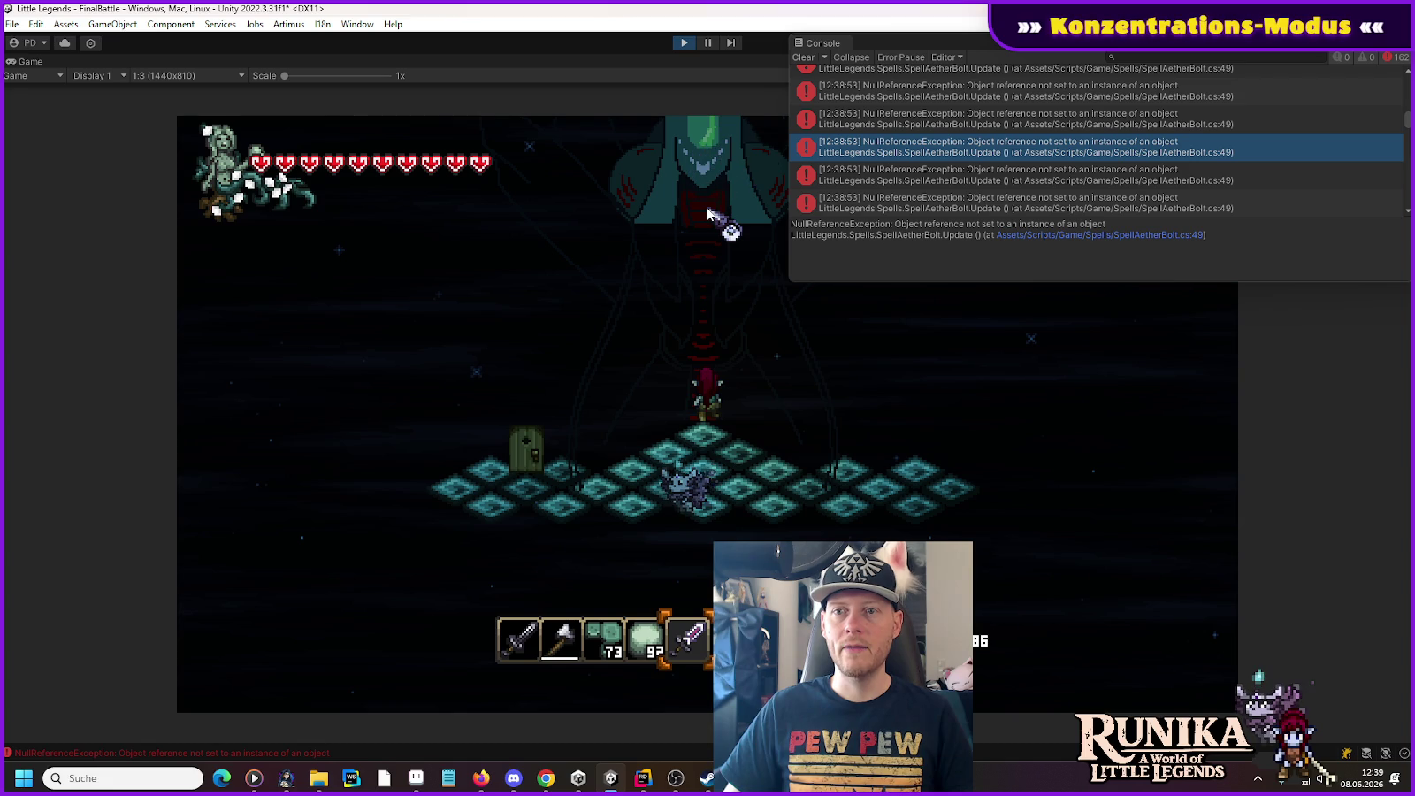
{"action": "key", "text": "ctrl+p"}
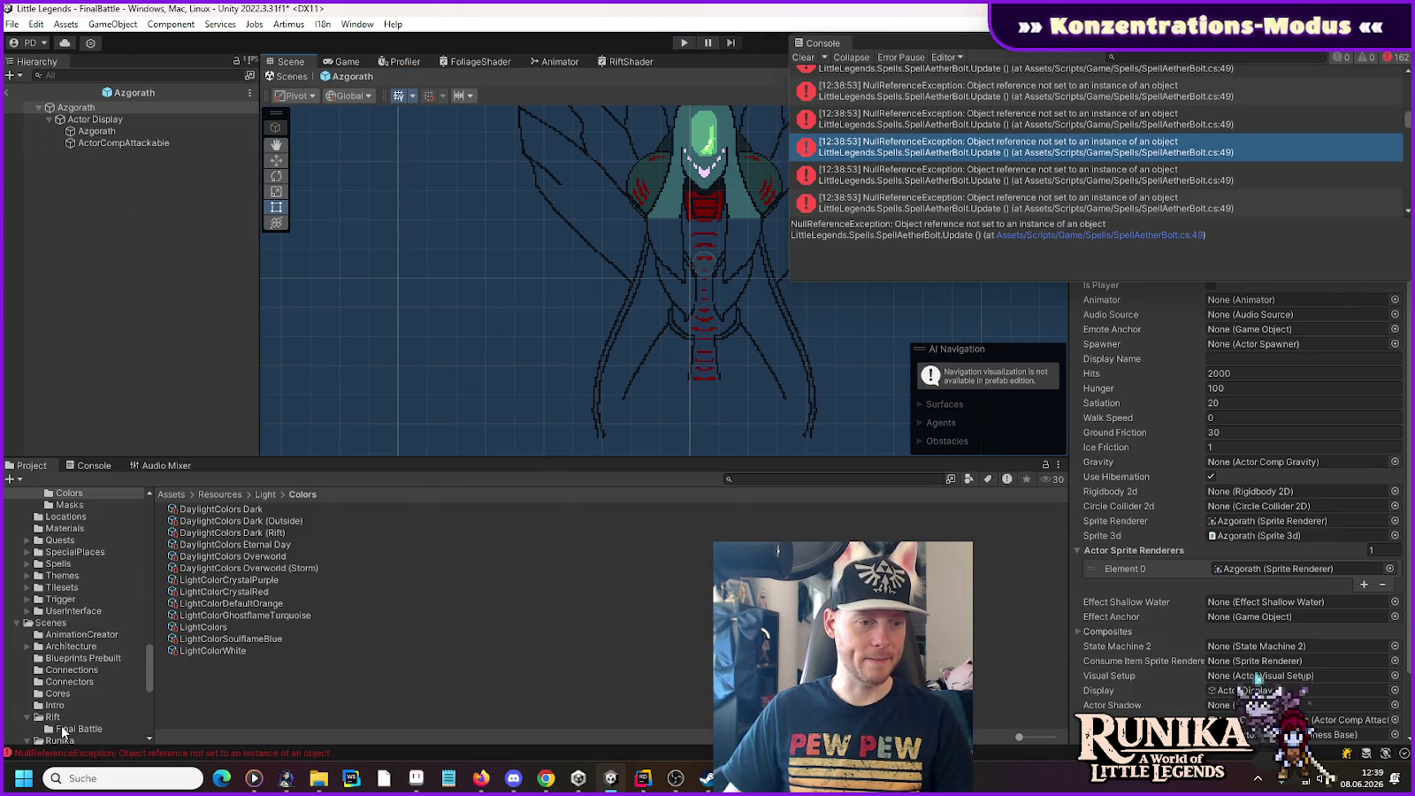
Step: Open the SpellAetherBolt prefab from Spells/AetherBolt, assign Aether Bolt to its Sprite 3d field, and save
{"action": "left_click", "coordinate": [28, 564]}
{"action": "left_click", "coordinate": [78, 576]}
{"action": "double_click", "coordinate": [212, 532]}
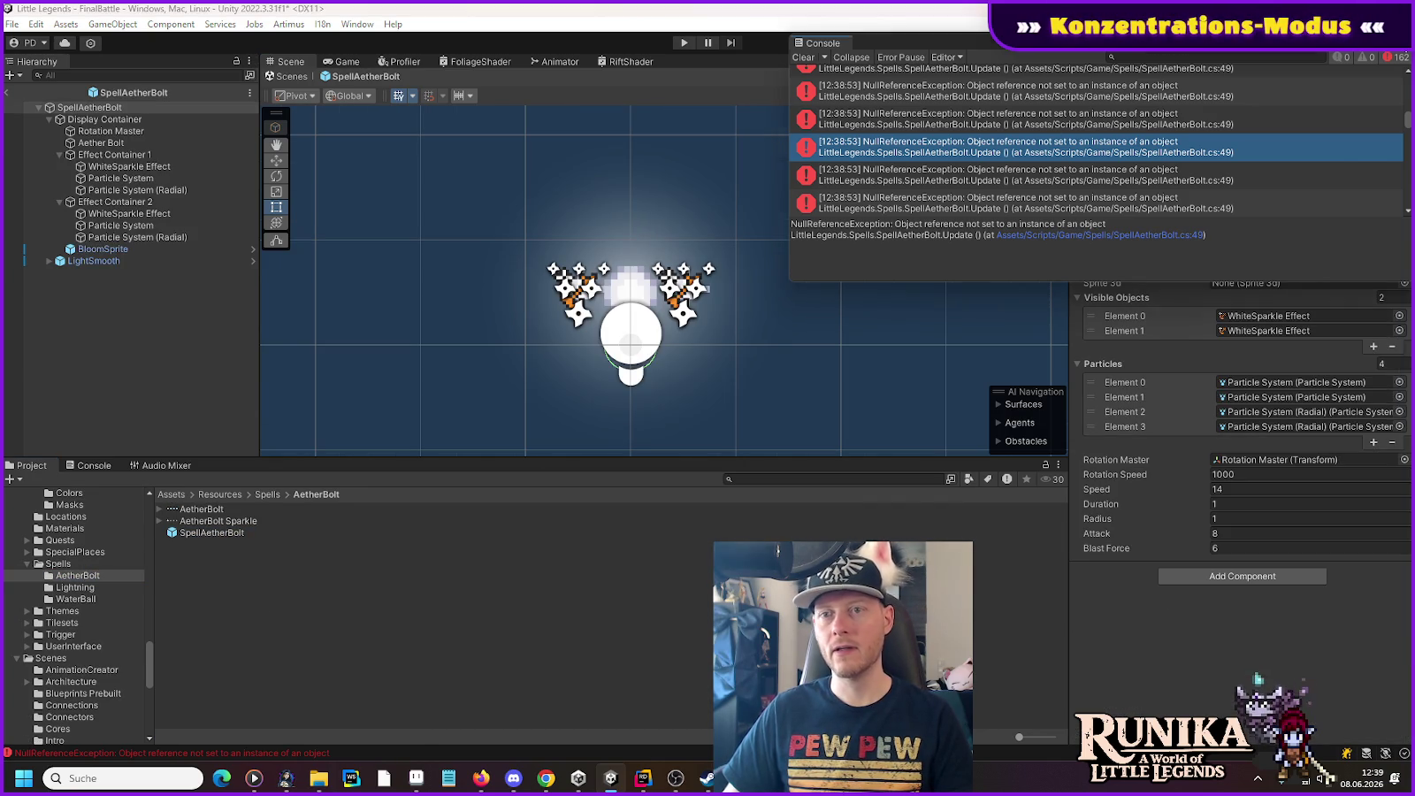
{"action": "key", "text": "Escape"}
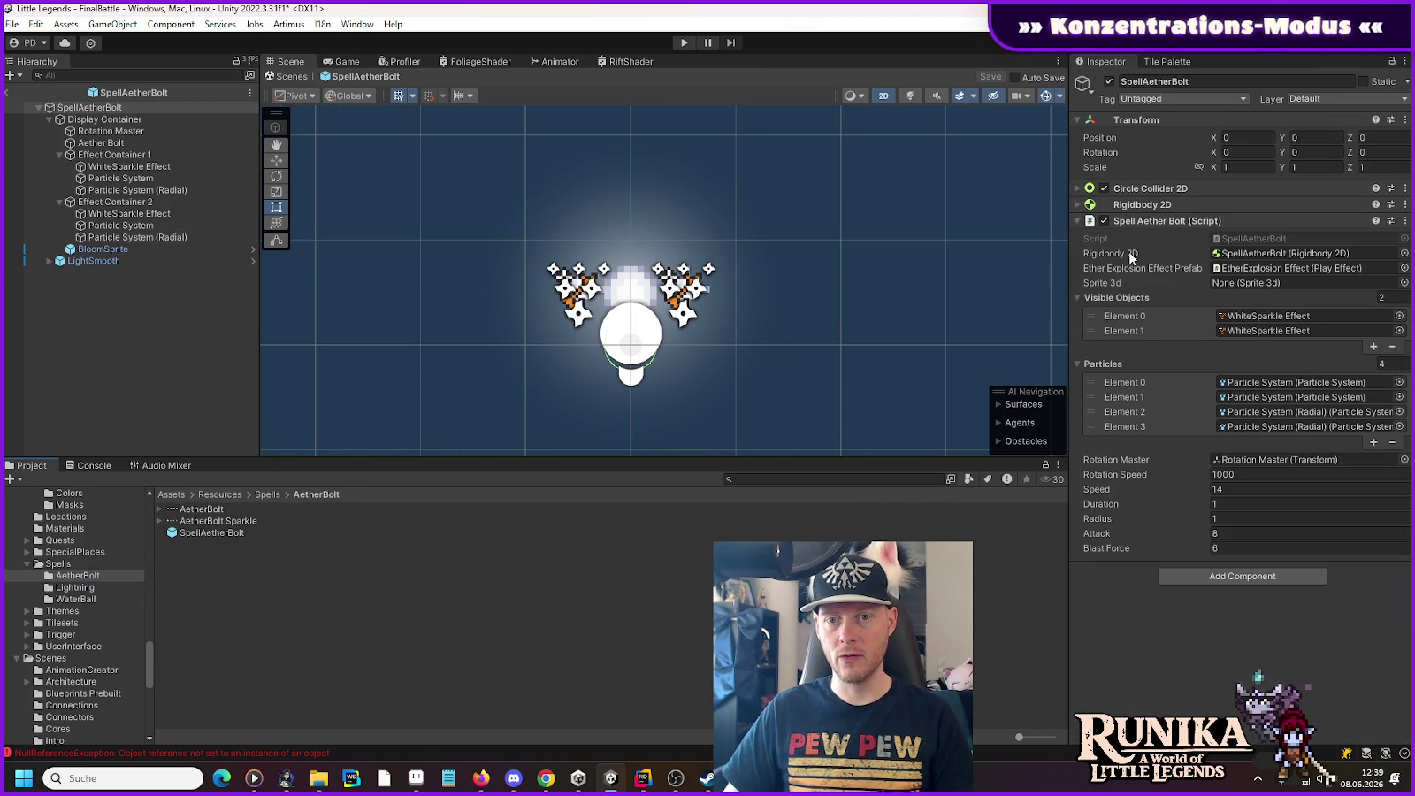
{"action": "mouse_move", "coordinate": [100, 143]}
{"action": "left_mouse_down"}
{"action": "mouse_move", "coordinate": [698, 231]}
{"action": "mouse_move", "coordinate": [1283, 283]}
{"action": "left_mouse_up"}
{"action": "key", "text": "ctrl+s"}
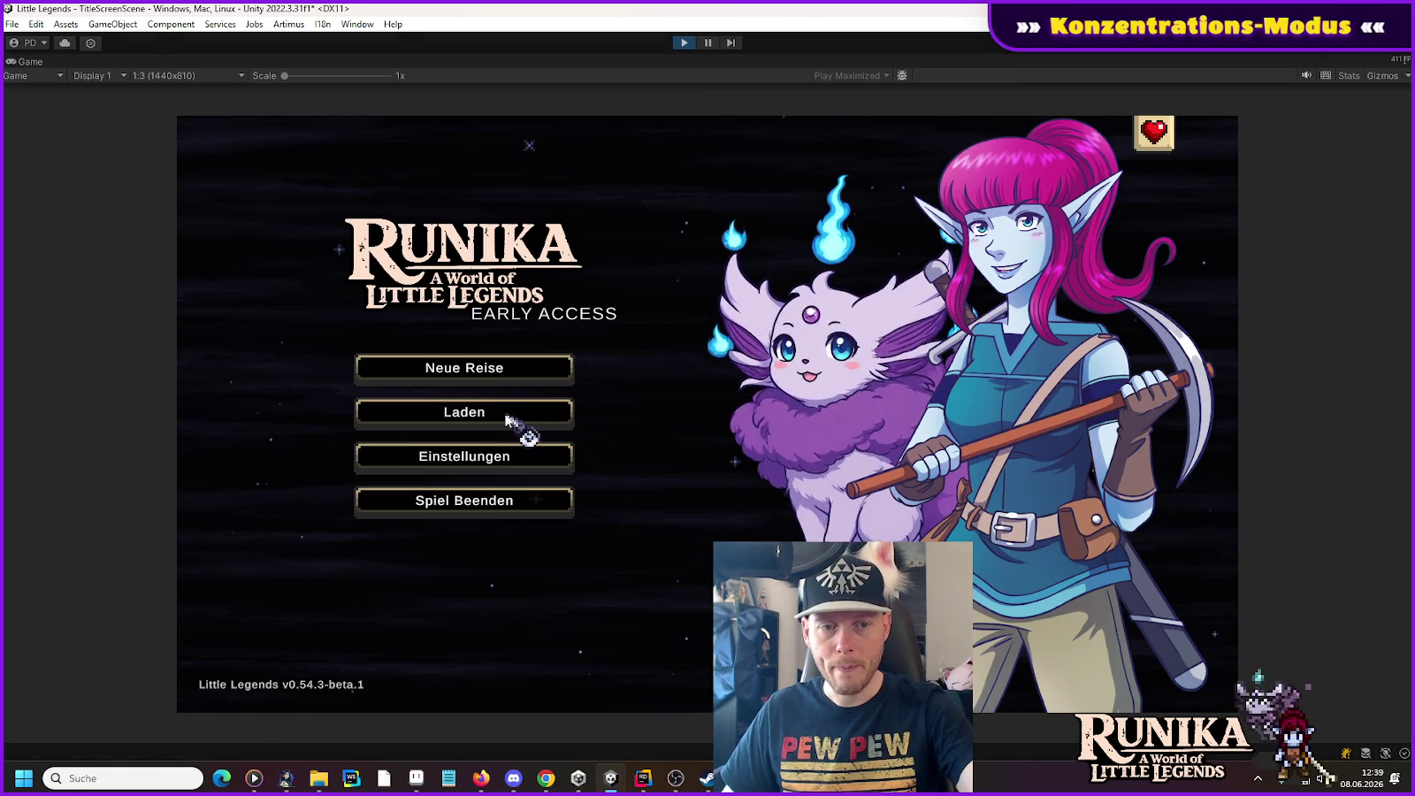
Step: Load the top save slot and fire two aether bolts at Azgorath
{"action": "left_click", "coordinate": [507, 417]}
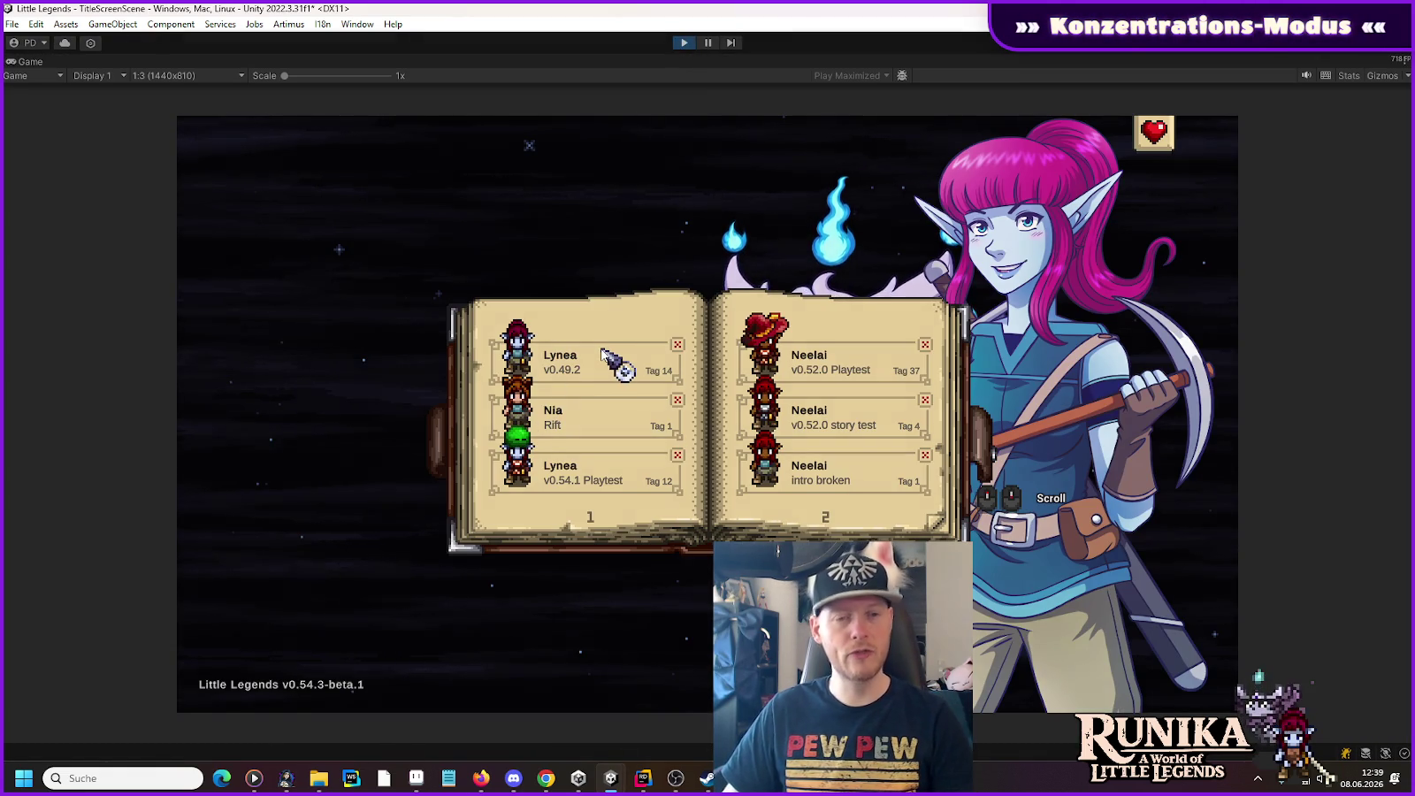
{"action": "left_click", "coordinate": [602, 352]}
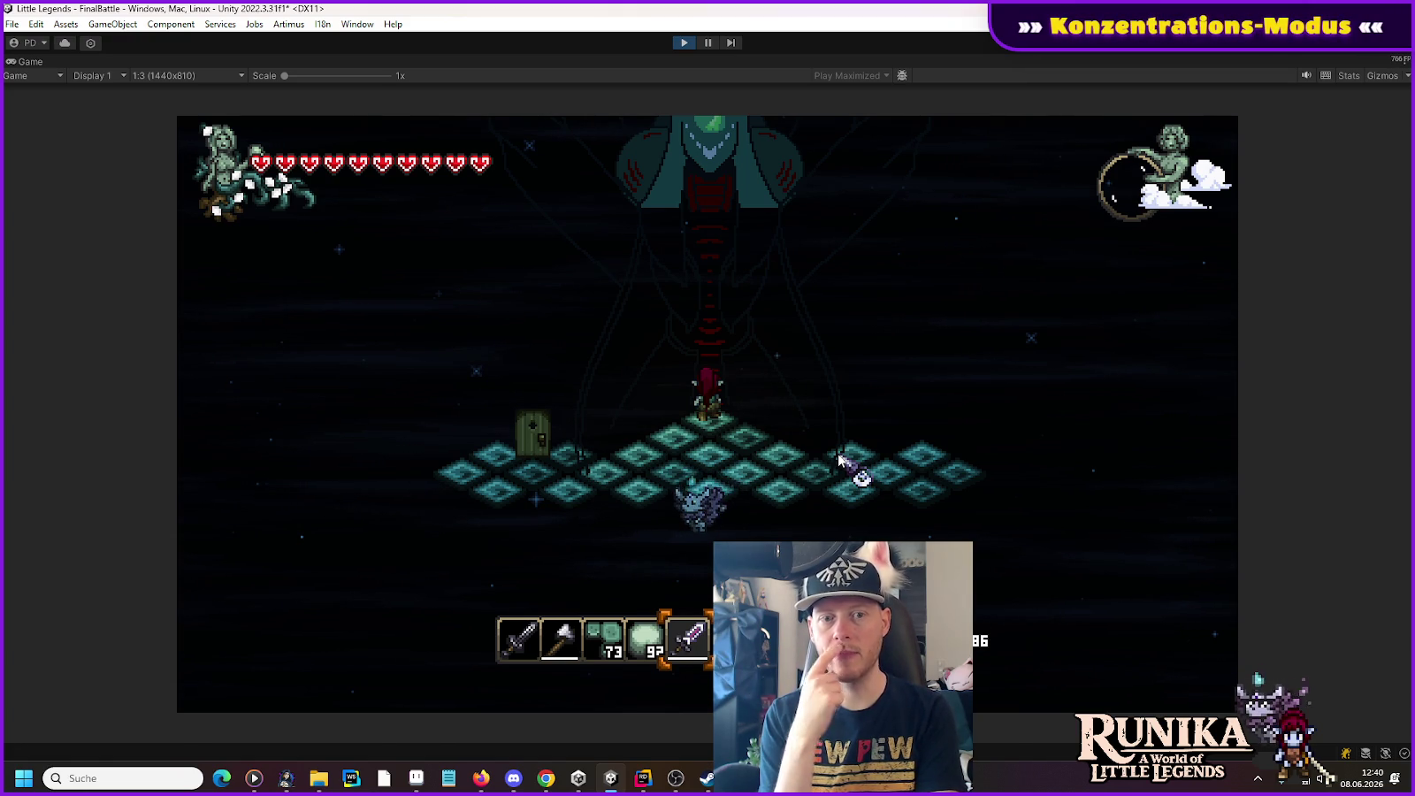
{"action": "left_click", "coordinate": [718, 322]}
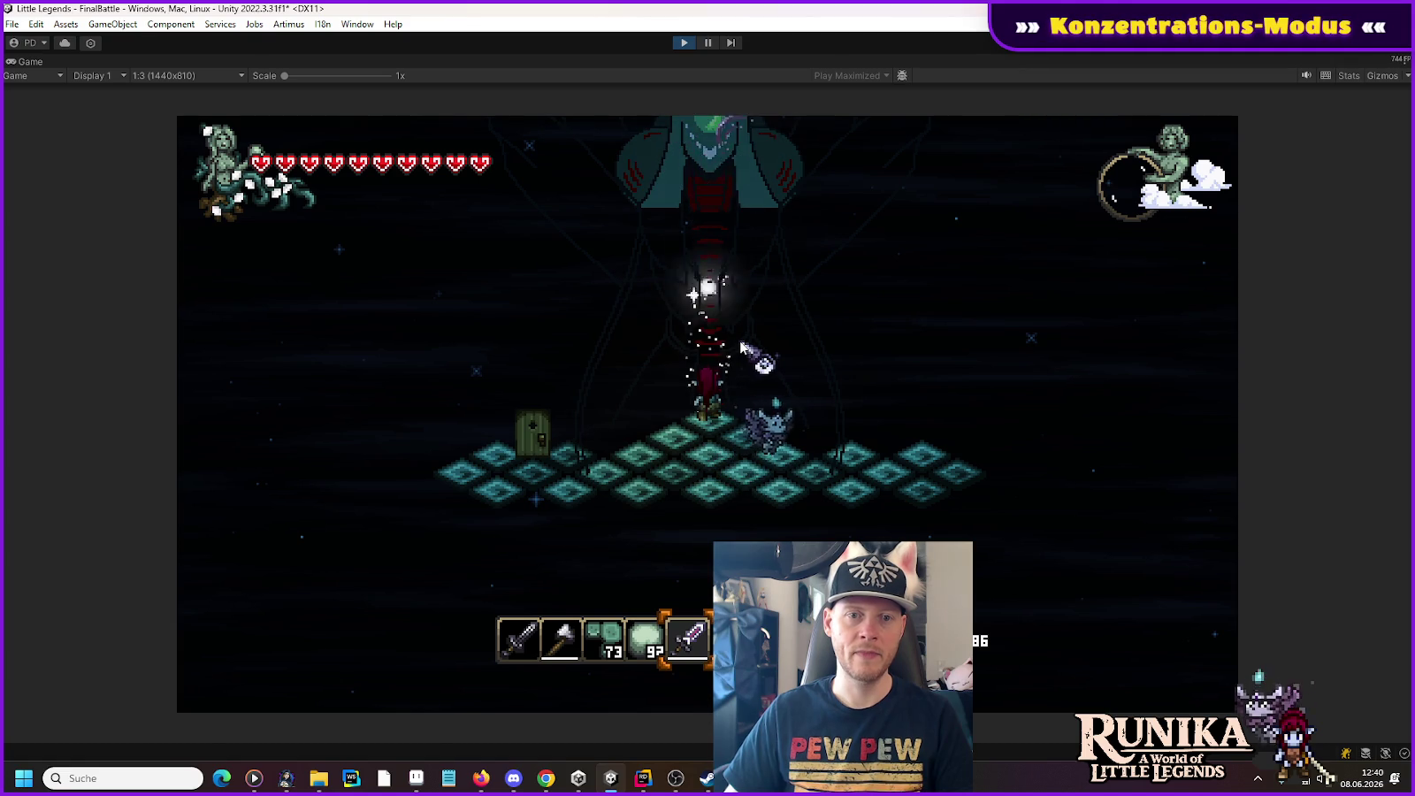
{"action": "left_click", "coordinate": [721, 292]}
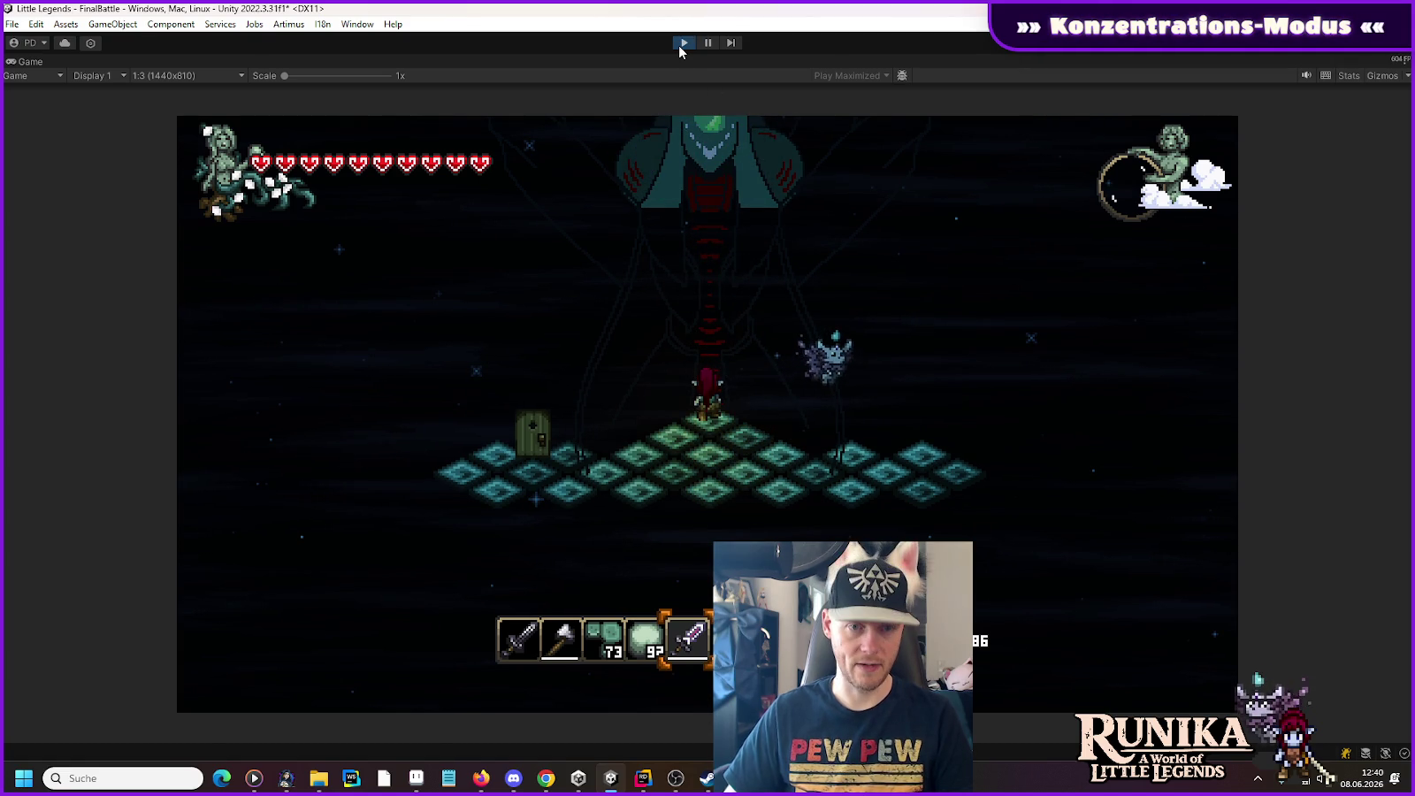
Step: Stop play mode and open the Azgorath prefab from Resources/Actors/Azgorath
{"action": "left_click", "coordinate": [681, 44]}
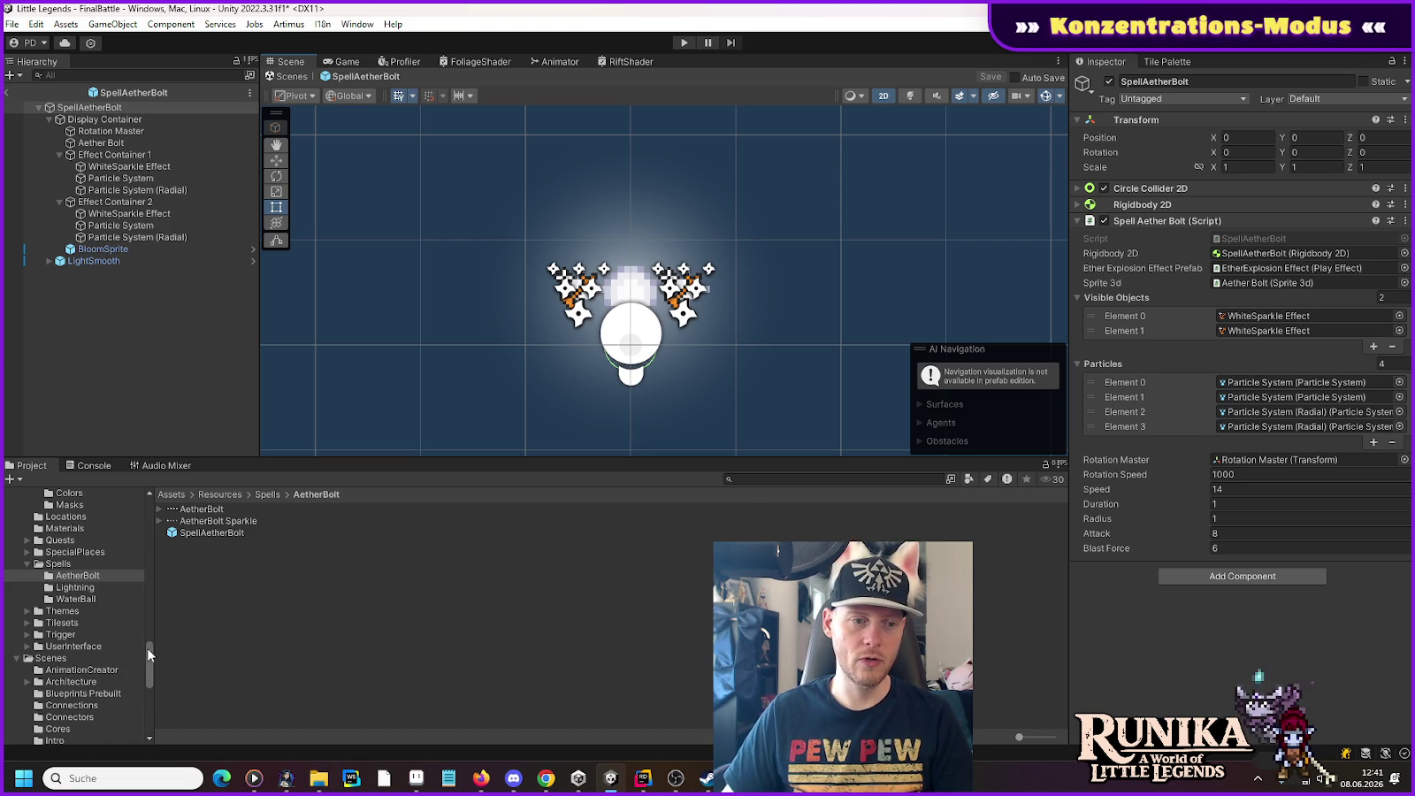
{"action": "left_click_drag", "start_coordinate": [147, 647], "coordinate": [159, 538]}
{"action": "scroll", "coordinate": [88, 546], "scroll_direction": "up", "scroll_amount": 3}
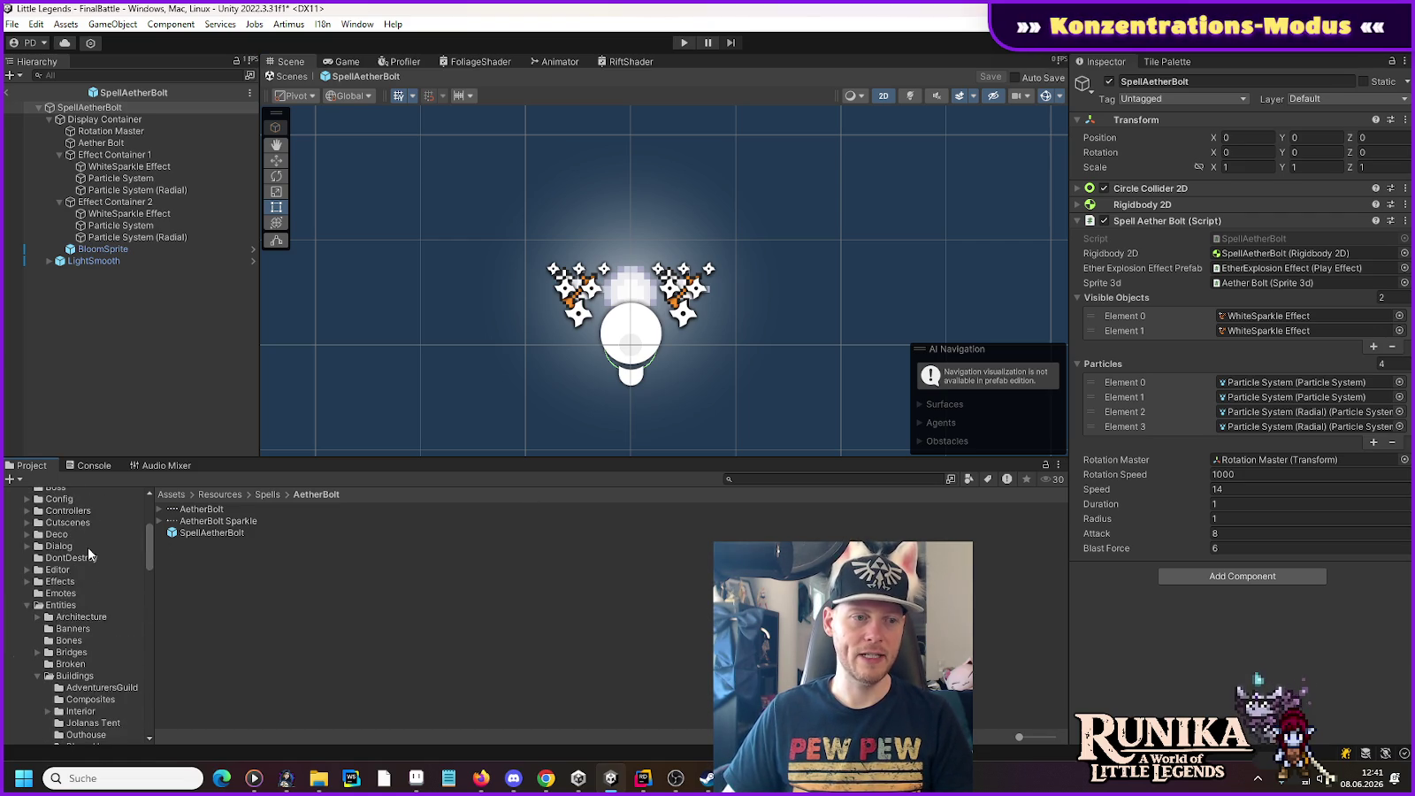
{"action": "scroll", "coordinate": [88, 547], "scroll_direction": "down", "scroll_amount": 4}
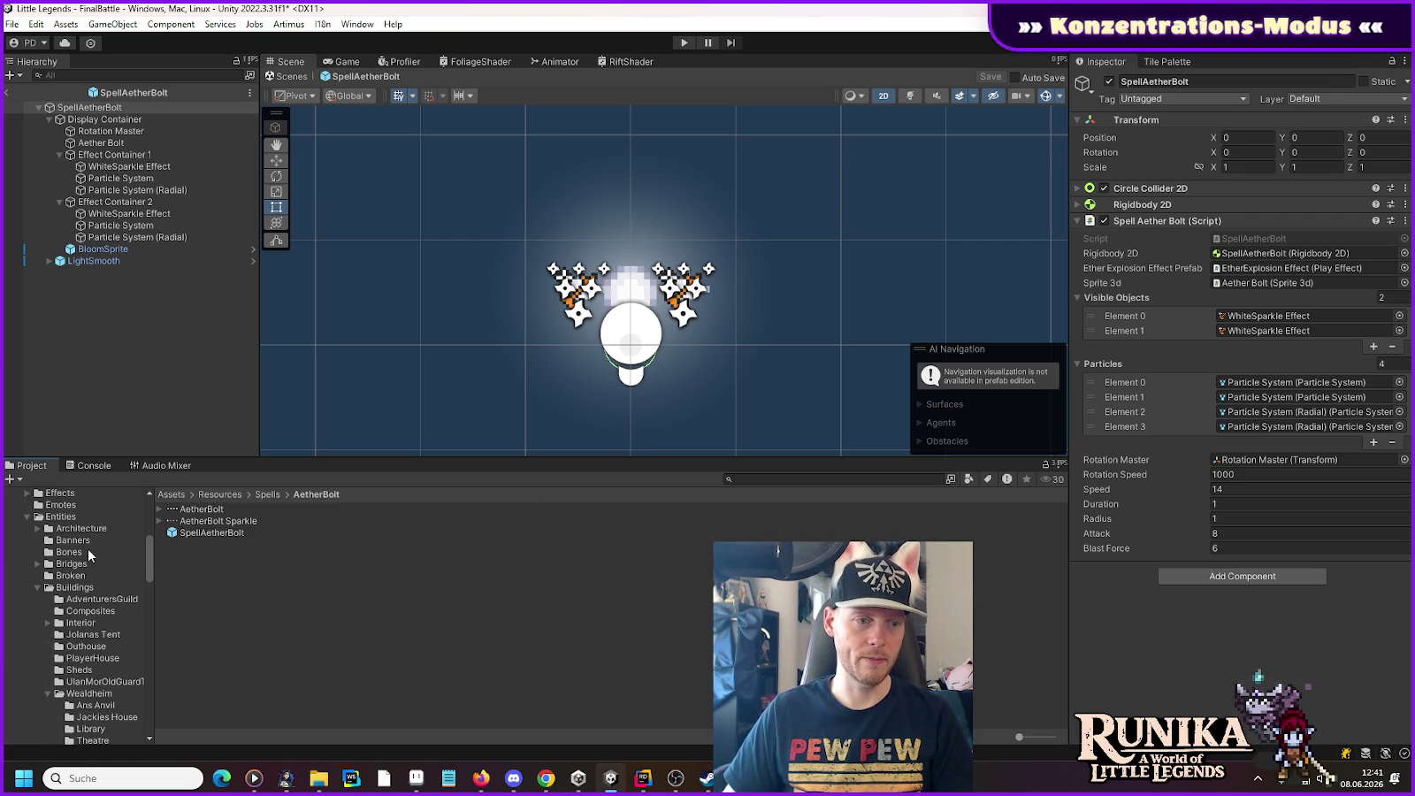
{"action": "scroll", "coordinate": [87, 548], "scroll_direction": "up", "scroll_amount": 6}
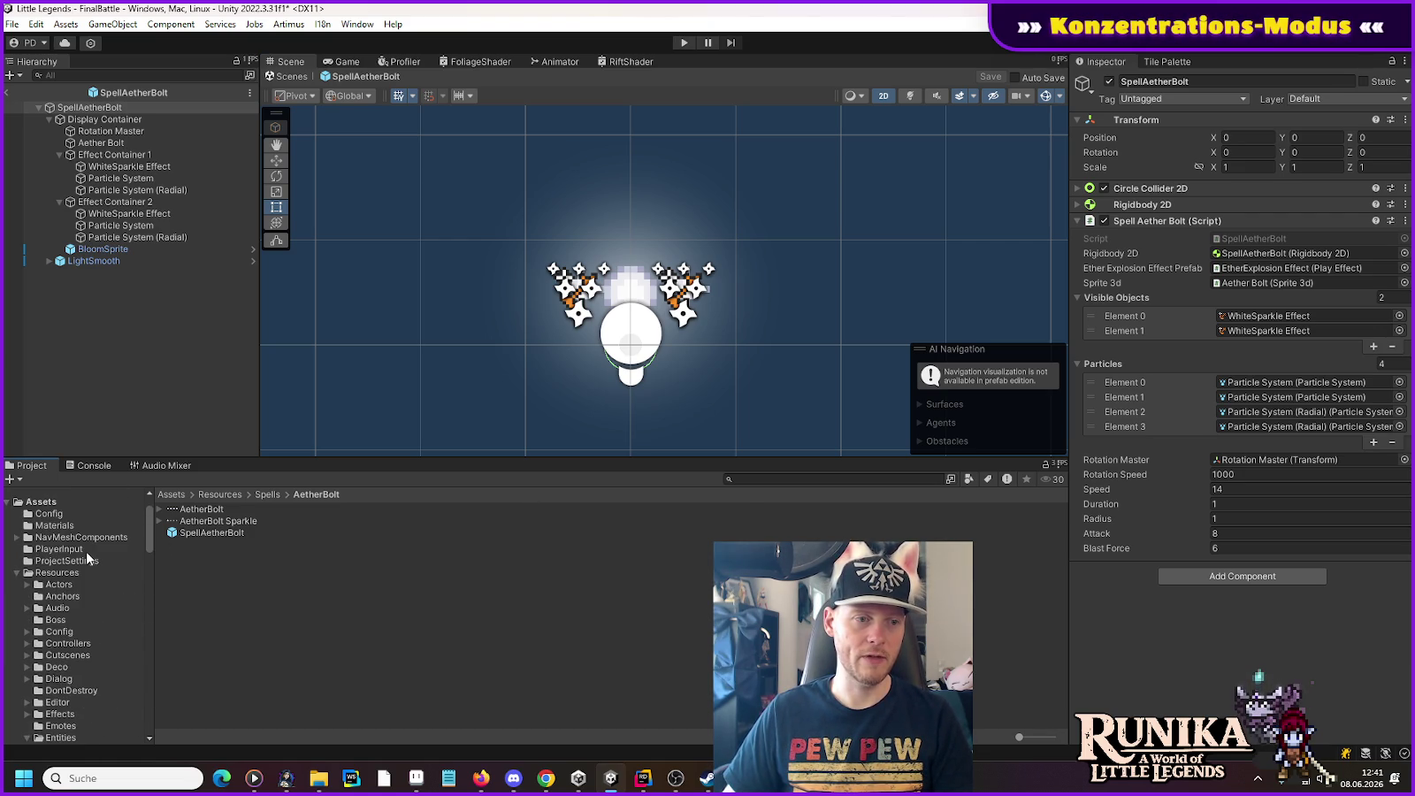
{"action": "left_click", "coordinate": [29, 585]}
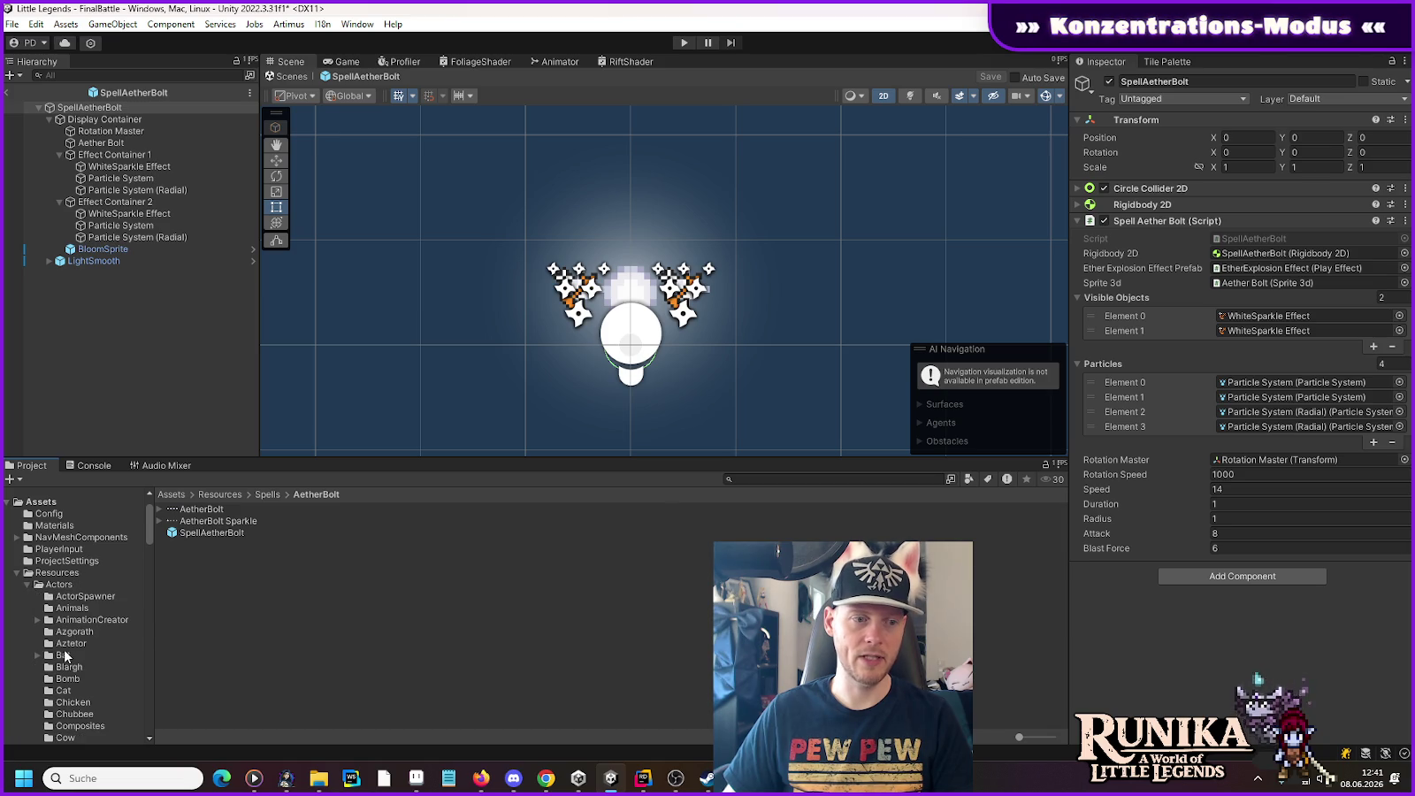
{"action": "left_click", "coordinate": [71, 633]}
{"action": "double_click", "coordinate": [184, 531]}
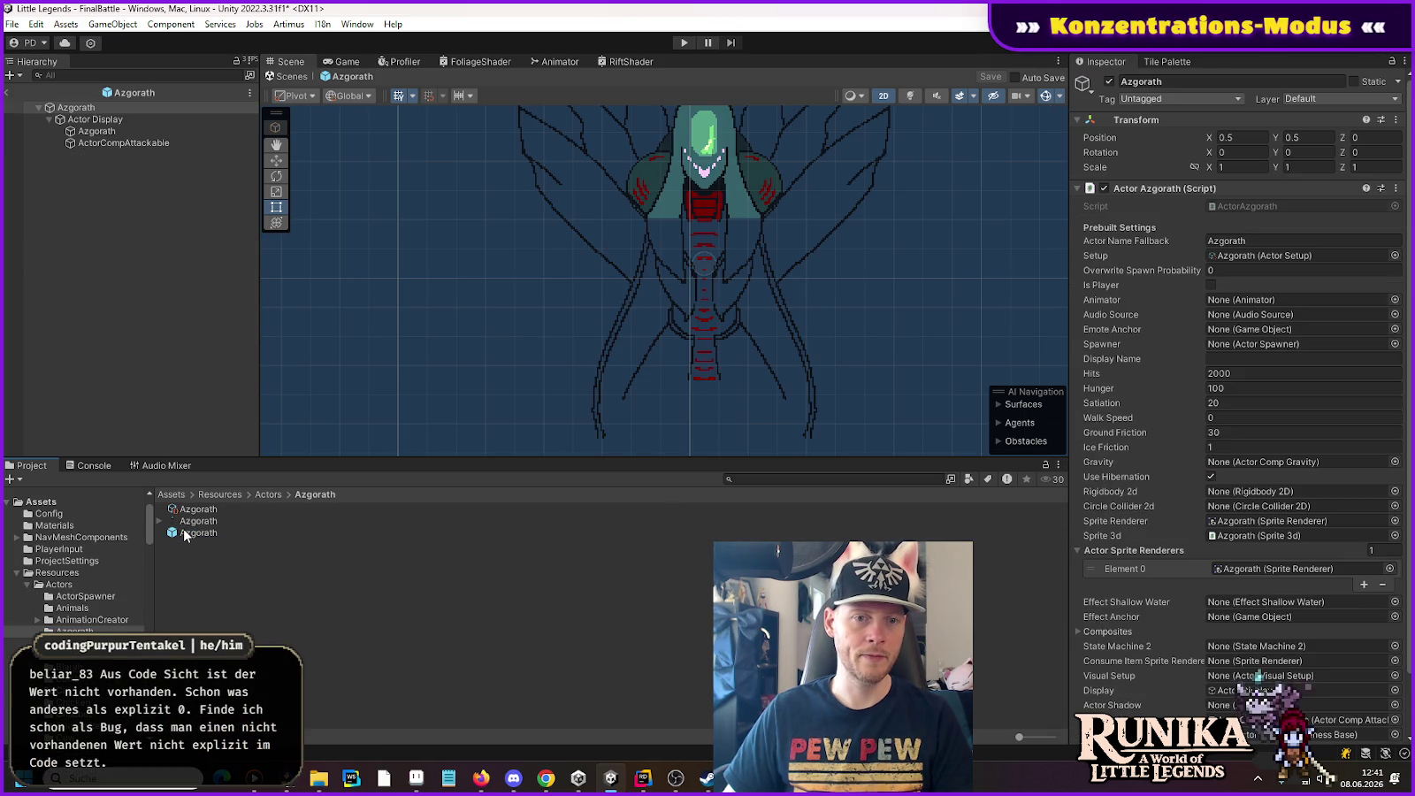
Step: Remove the Sprite 3d component from the child Azgorath sprite and set its sorting layer to Ground
{"action": "left_click", "coordinate": [177, 131]}
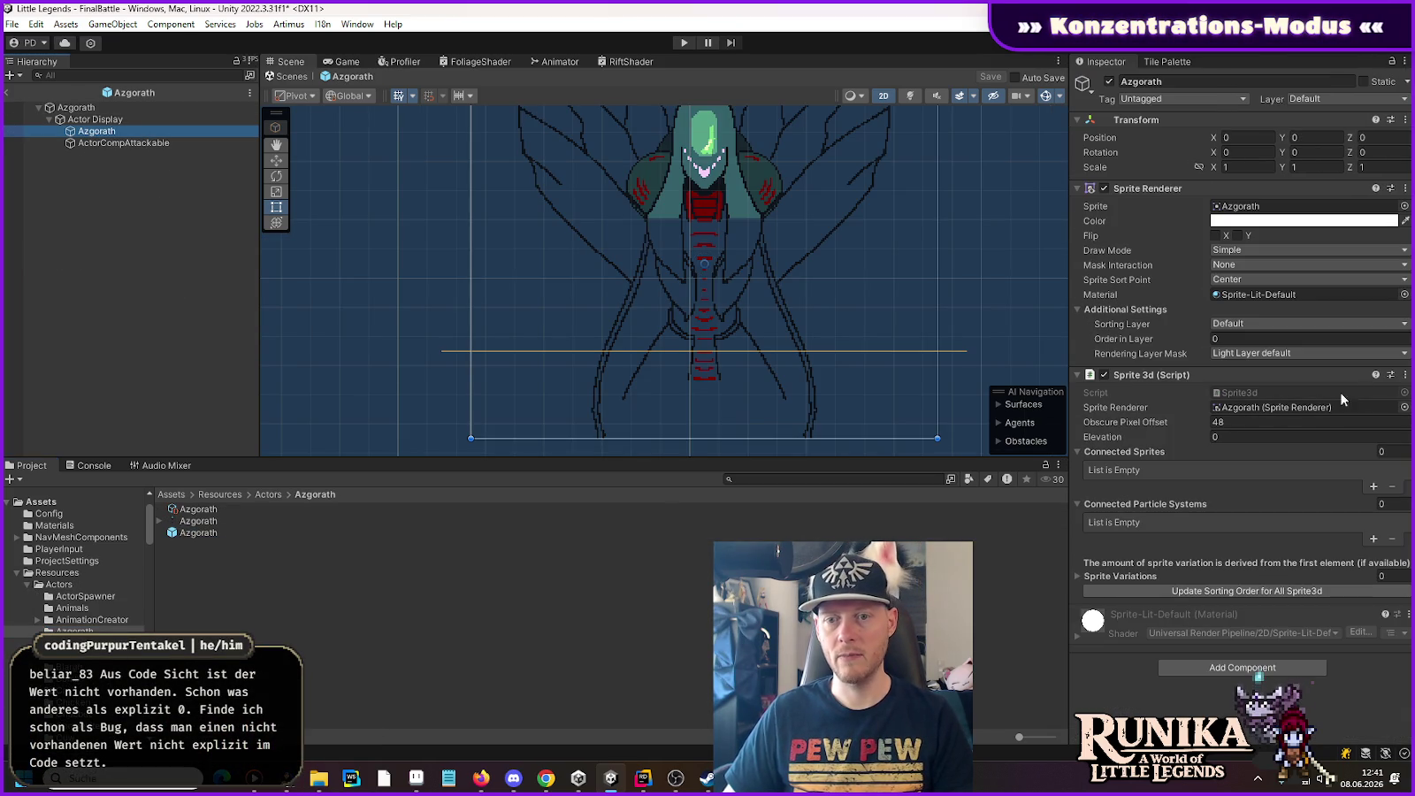
{"action": "left_click", "coordinate": [1406, 375]}
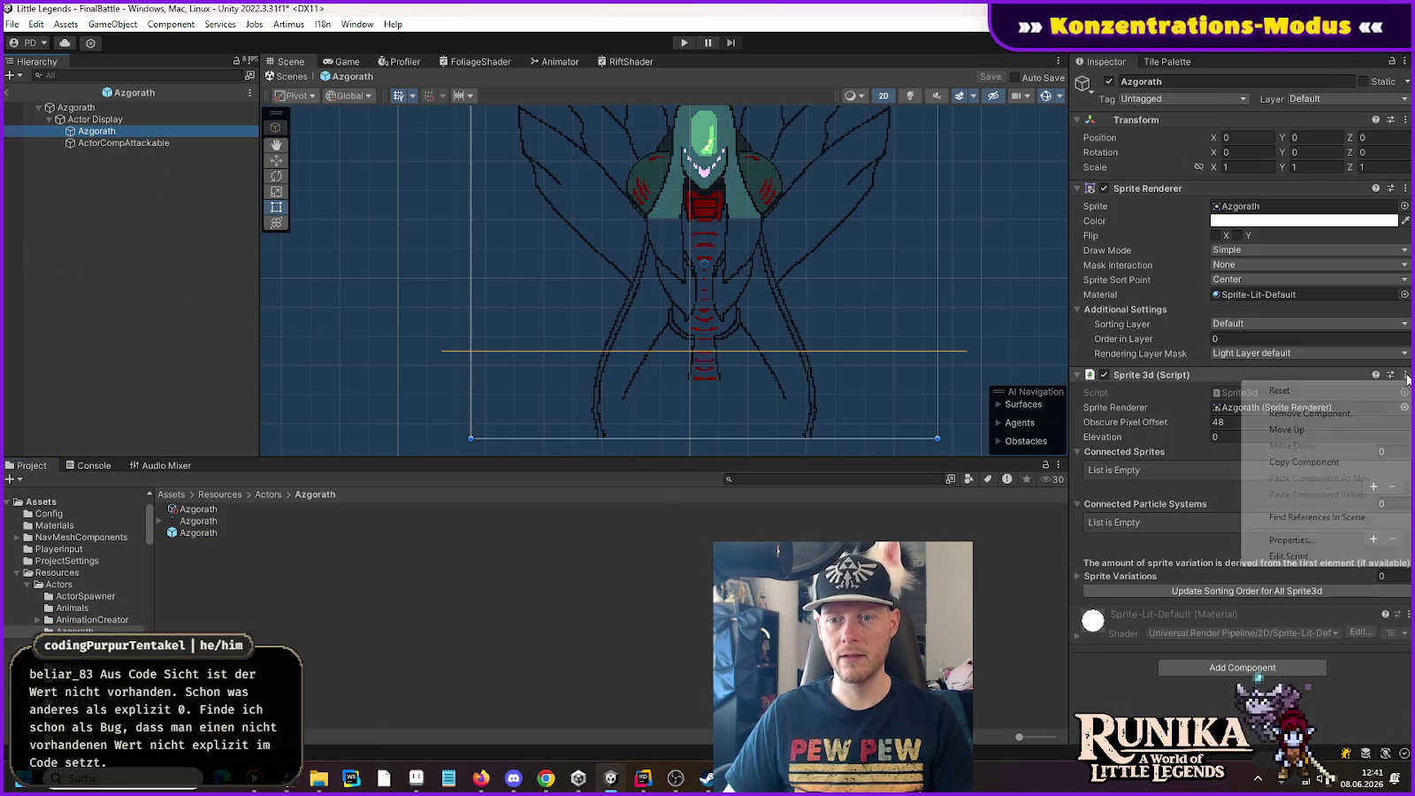
{"action": "left_click", "coordinate": [1353, 414]}
{"action": "left_click", "coordinate": [1264, 323]}
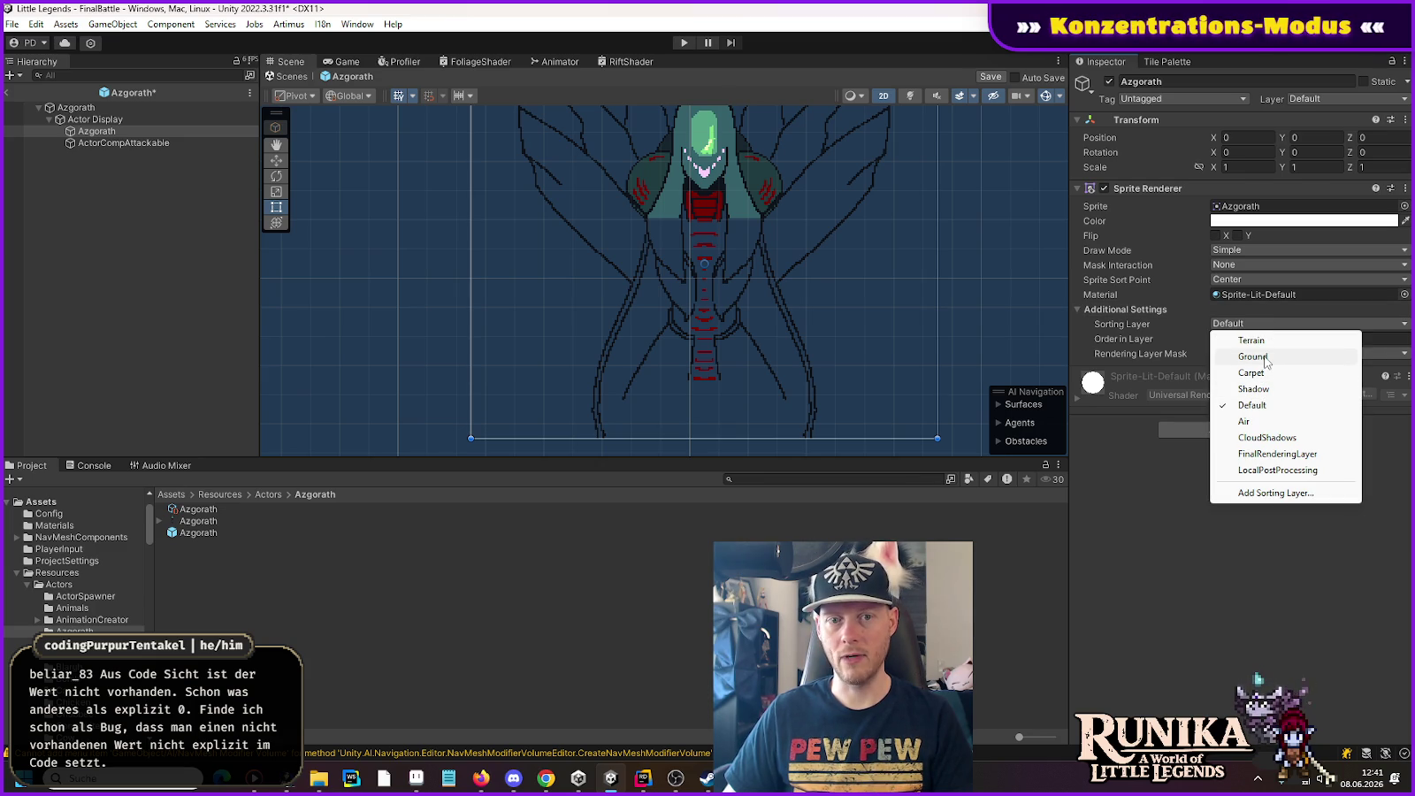
{"action": "left_click", "coordinate": [1266, 358]}
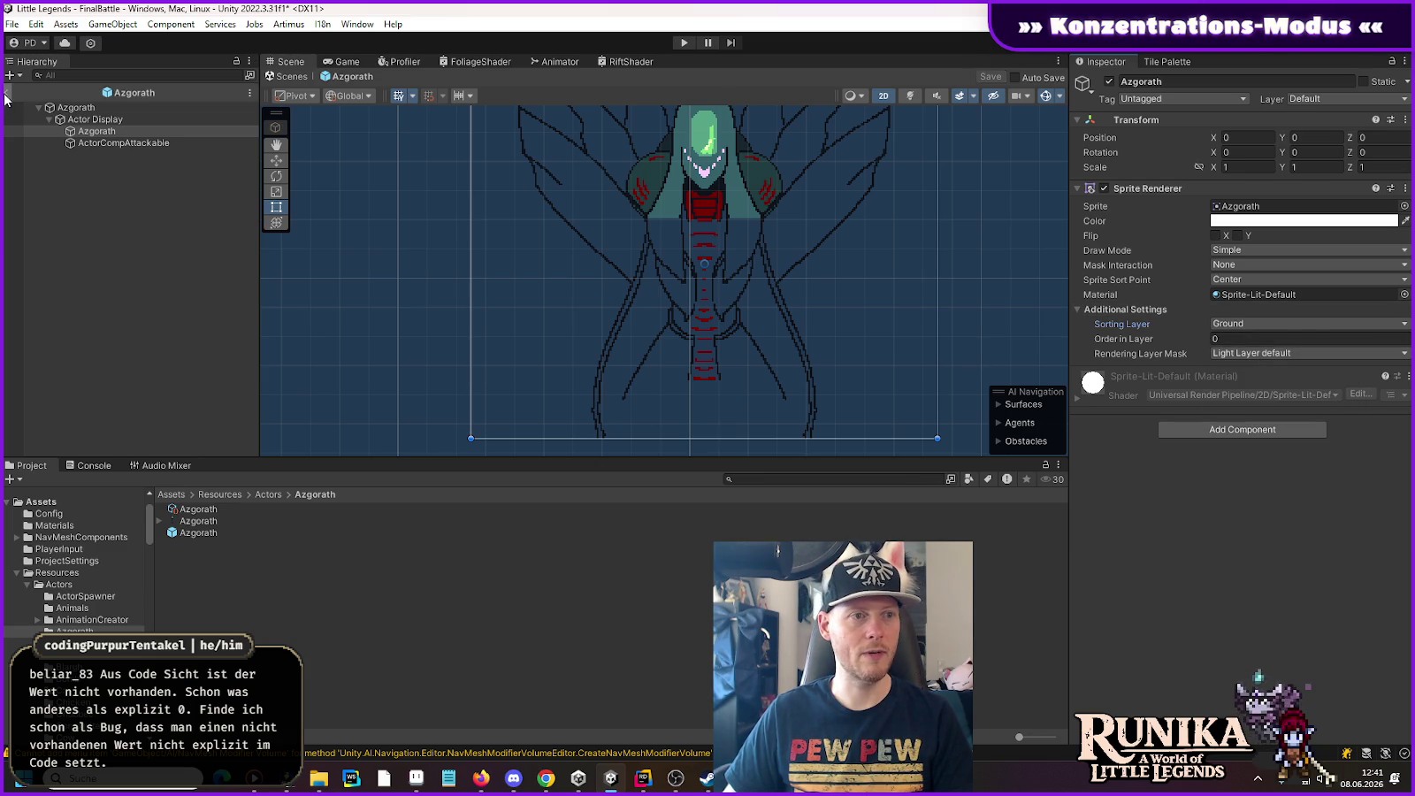
Step: Compare a rift floor plate's sorting layer, reopen the Azgorath prefab, and start play mode
{"action": "left_click", "coordinate": [6, 92]}
{"action": "left_click", "coordinate": [431, 405]}
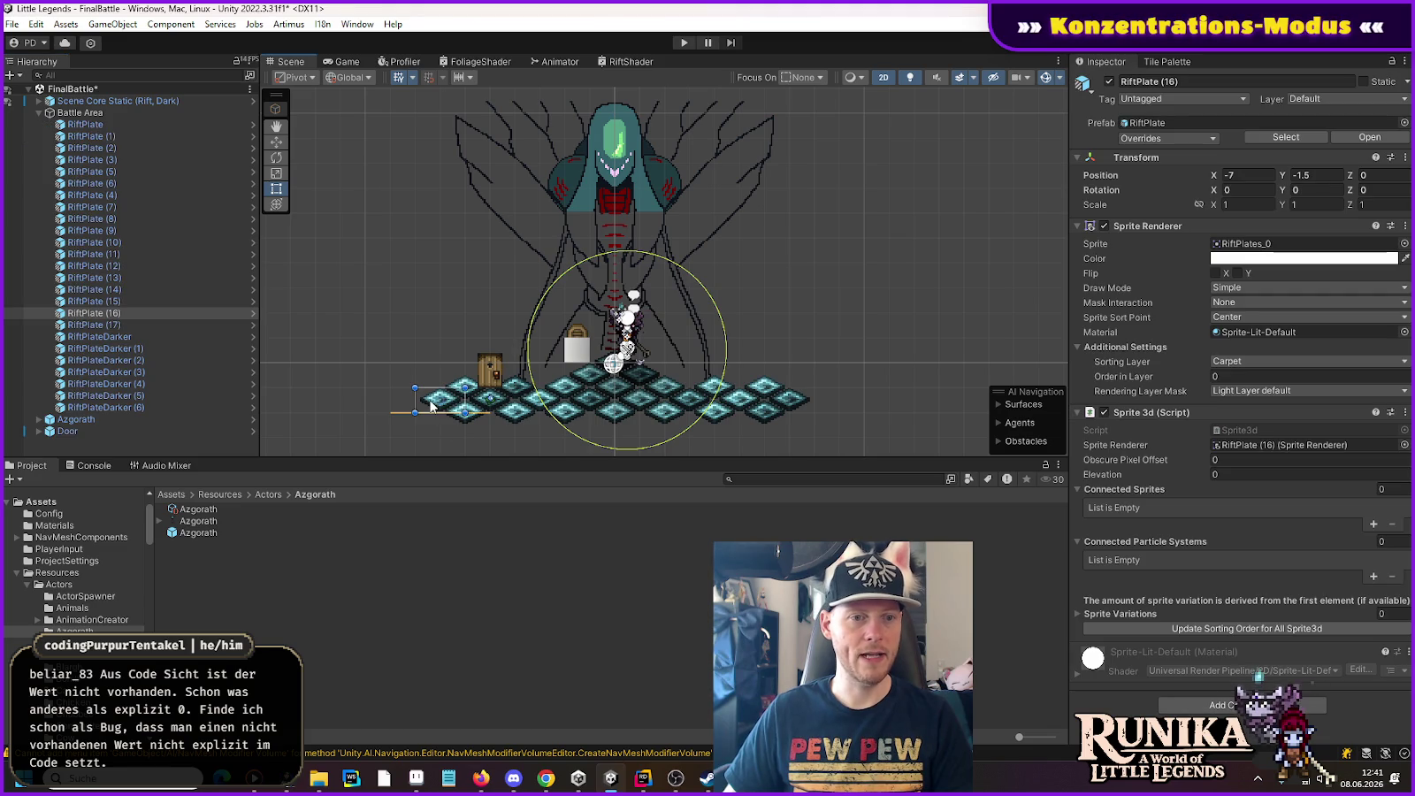
{"action": "left_click", "coordinate": [1226, 363]}
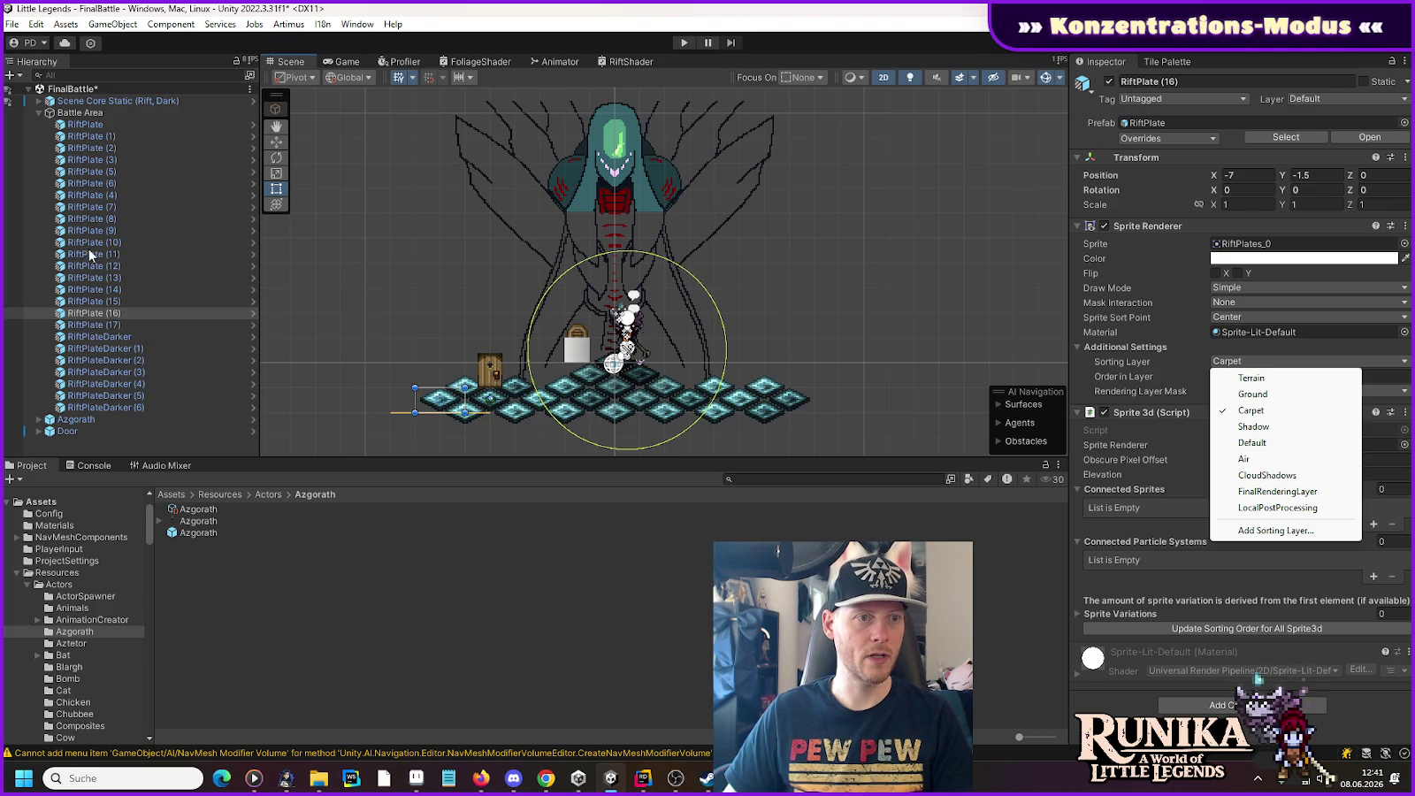
{"action": "double_click", "coordinate": [197, 534]}
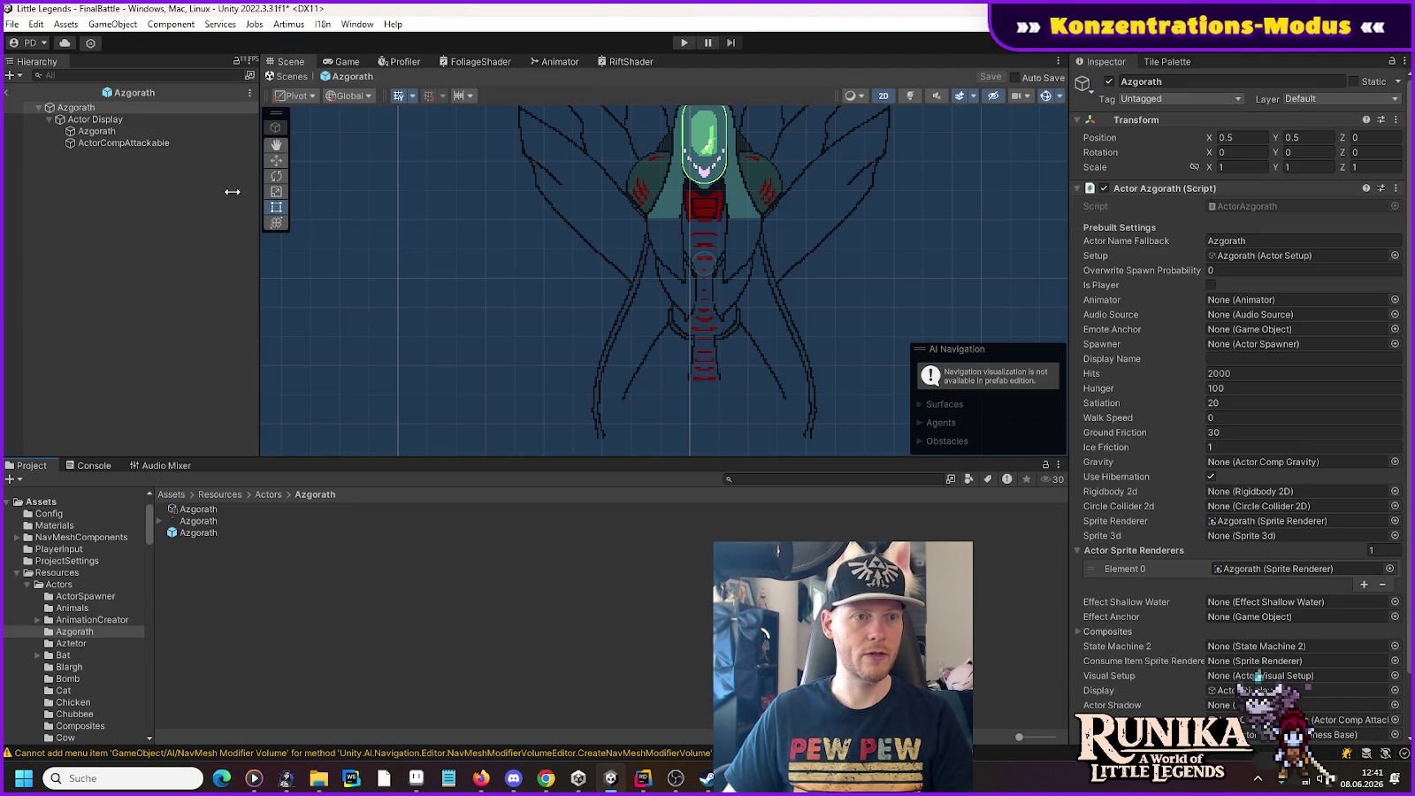
{"action": "left_click", "coordinate": [95, 120]}
{"action": "left_click", "coordinate": [74, 108]}
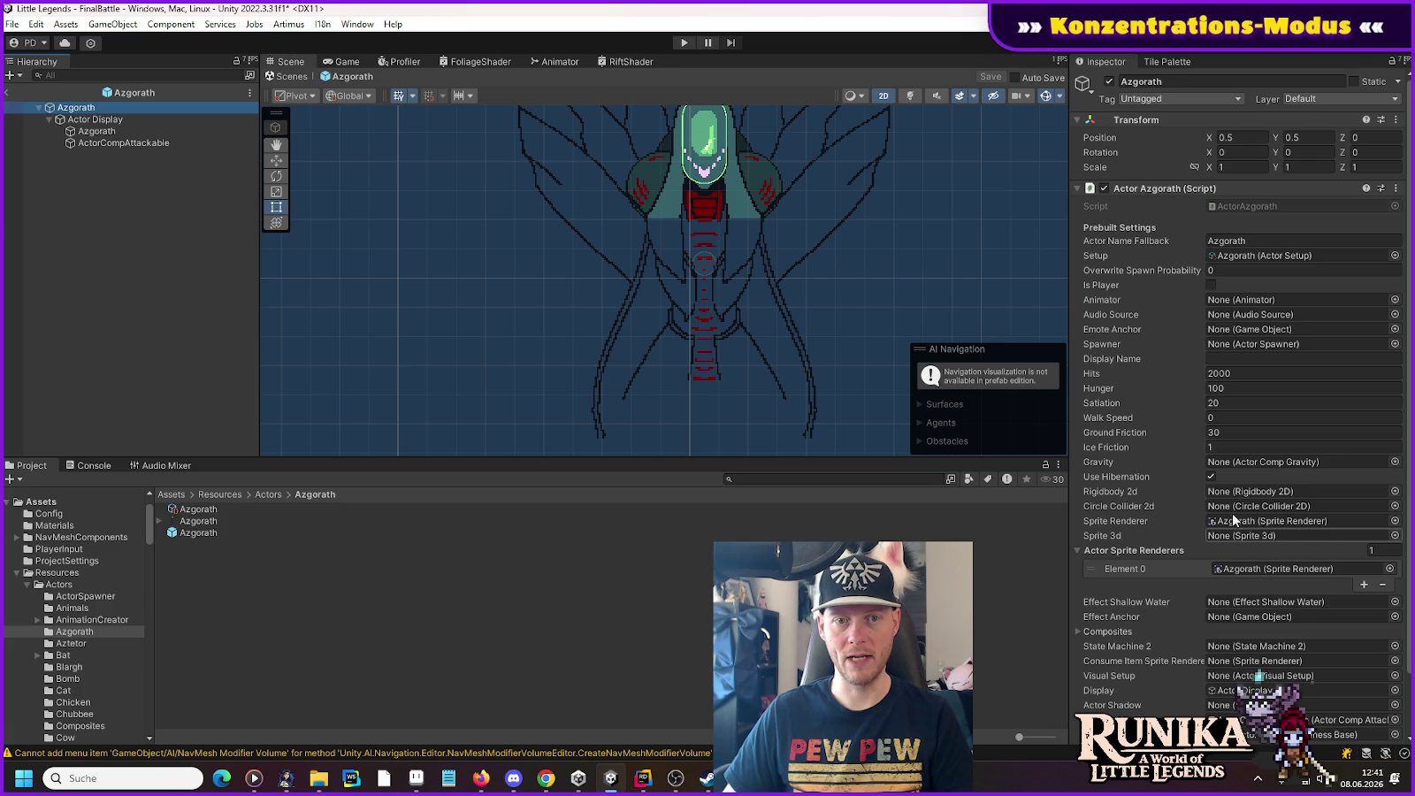
{"action": "left_click", "coordinate": [681, 43]}
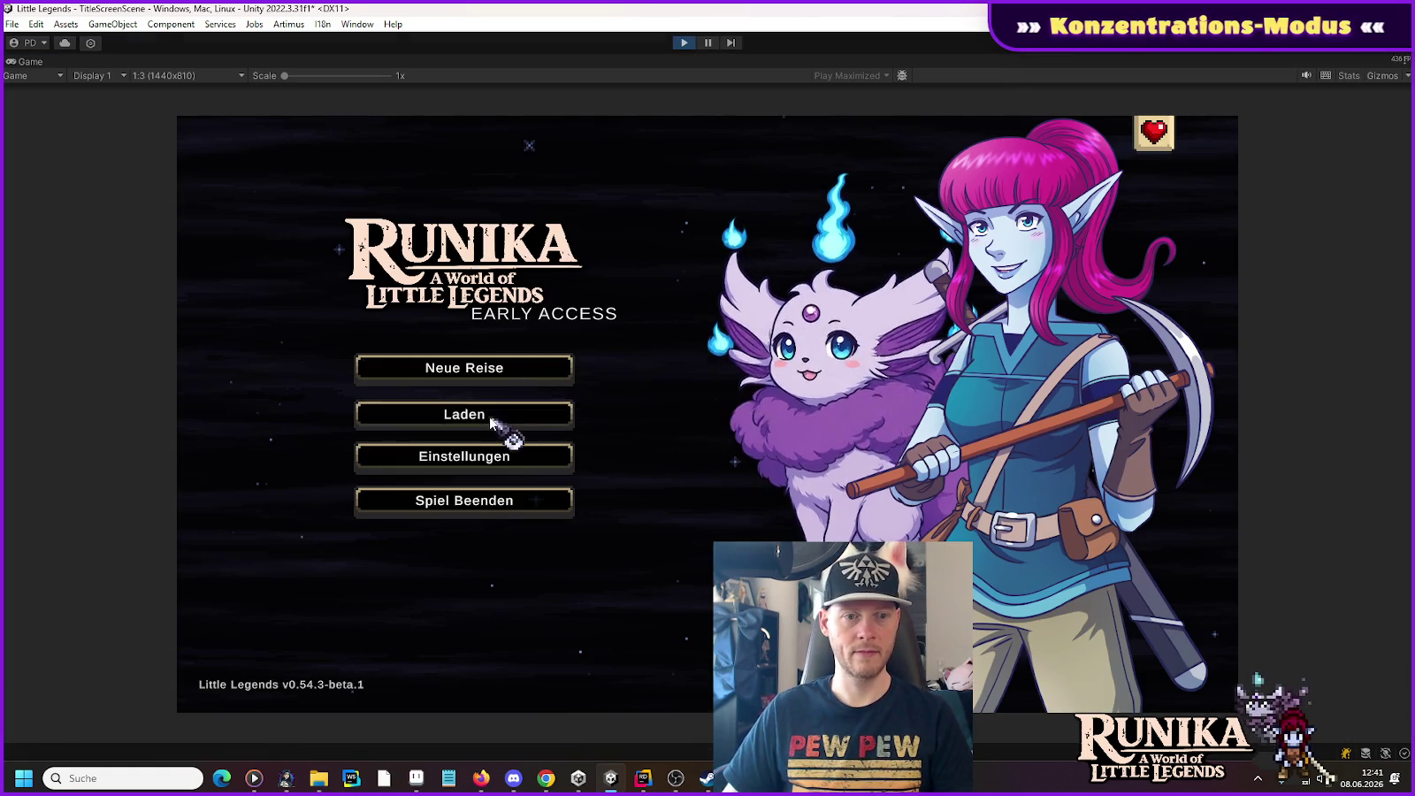
Step: Load the top save, walk left and right, swing the sword at the boss, then stop play mode
{"action": "left_click", "coordinate": [495, 416]}
{"action": "left_click", "coordinate": [571, 311]}
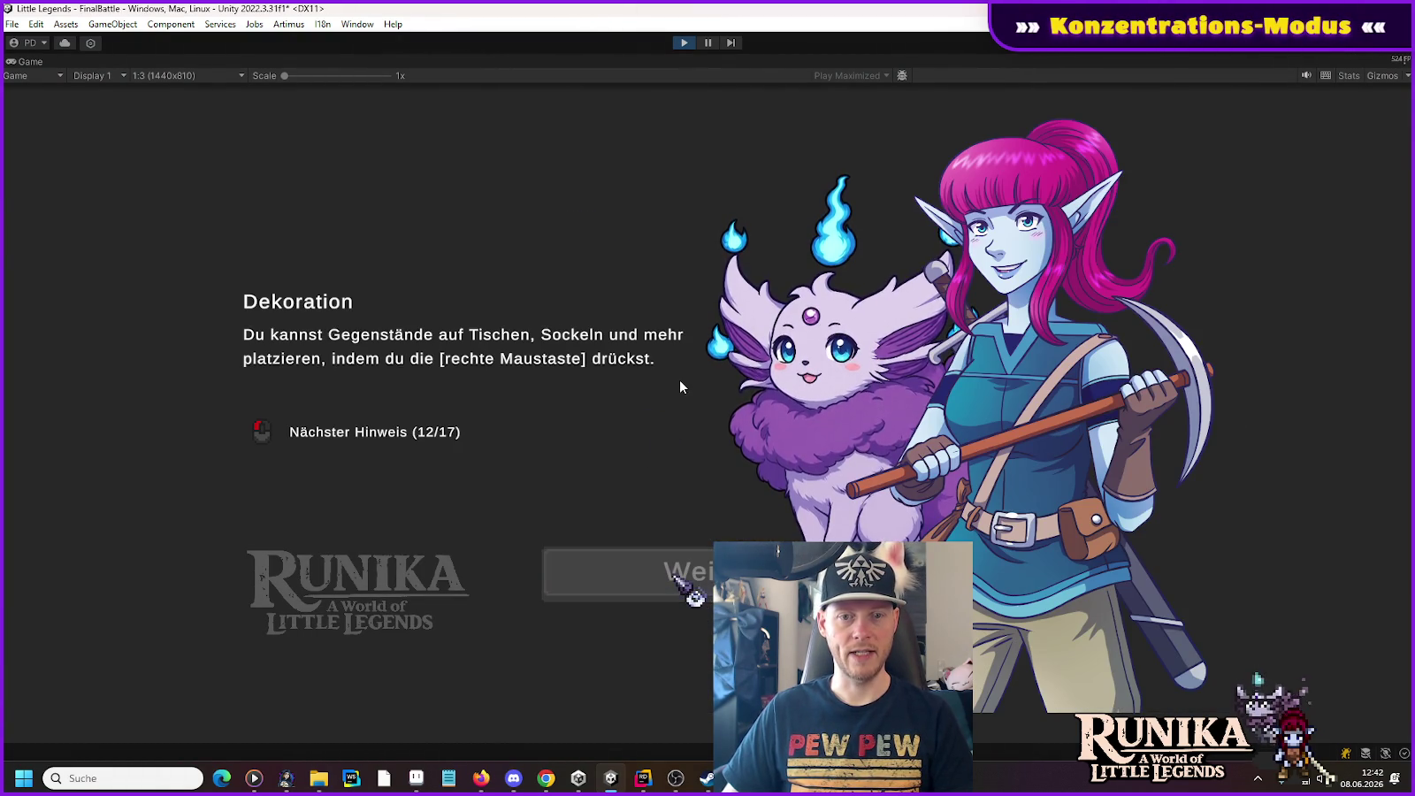
{"action": "left_click", "coordinate": [673, 575]}
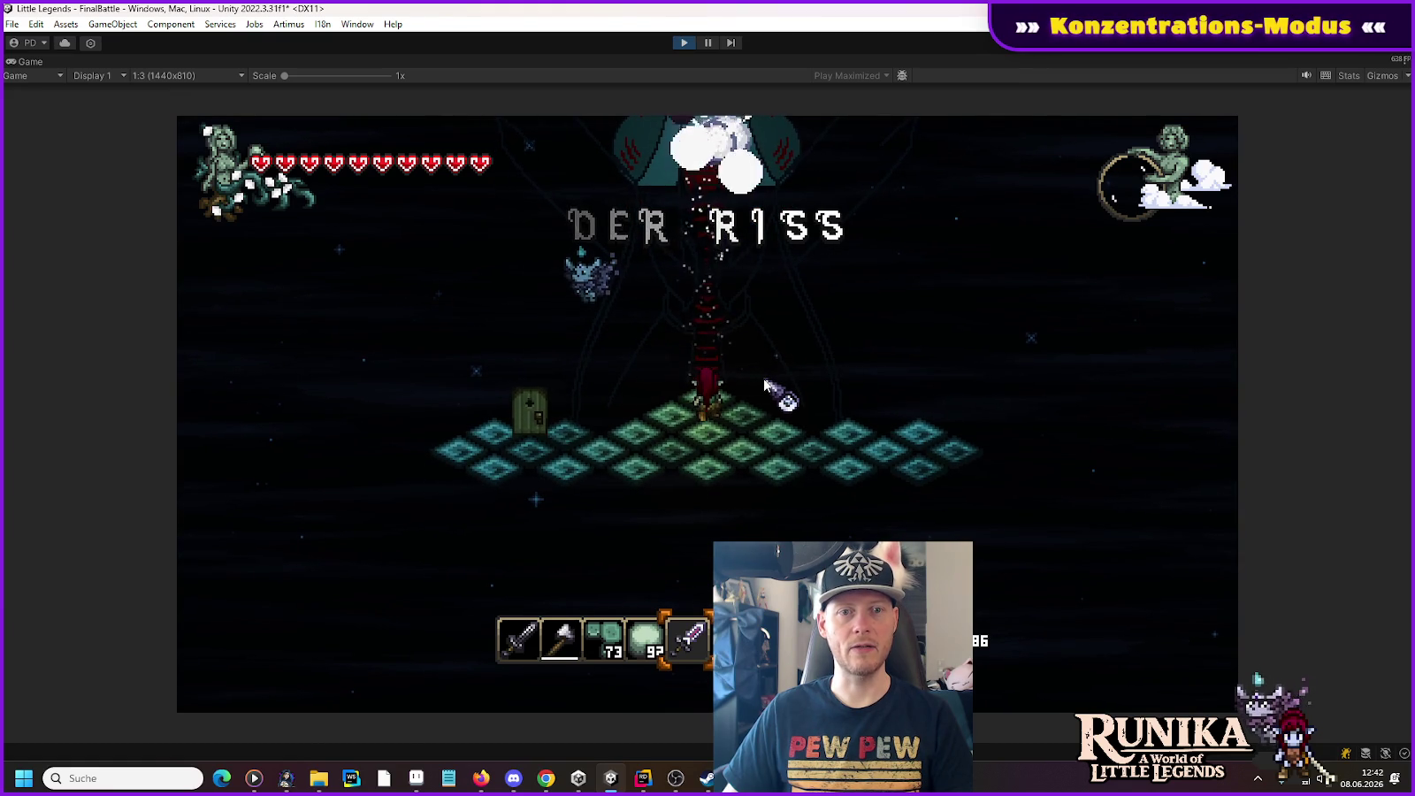
{"action": "key", "text": "a"}
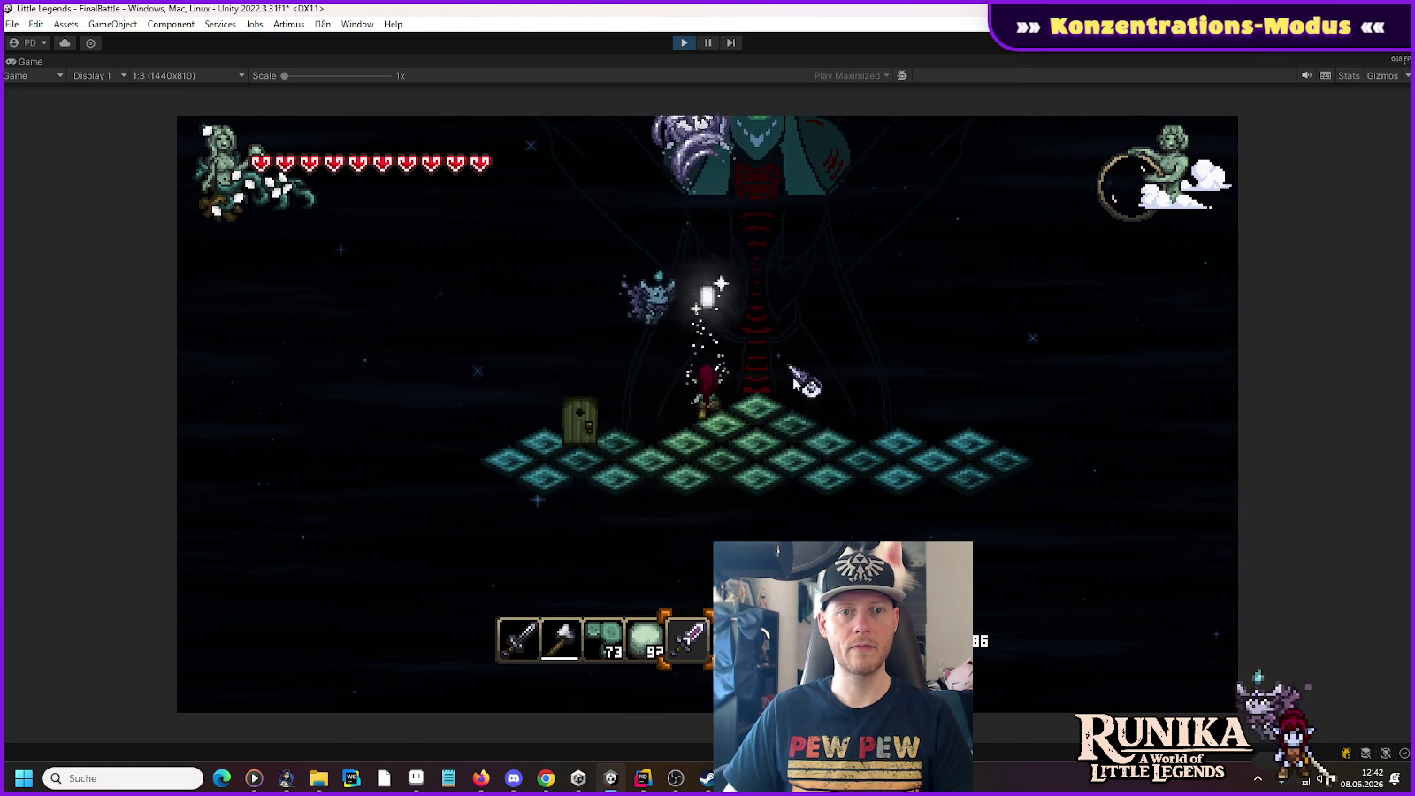
{"action": "key", "text": "d"}
{"action": "left_click", "coordinate": [742, 221]}
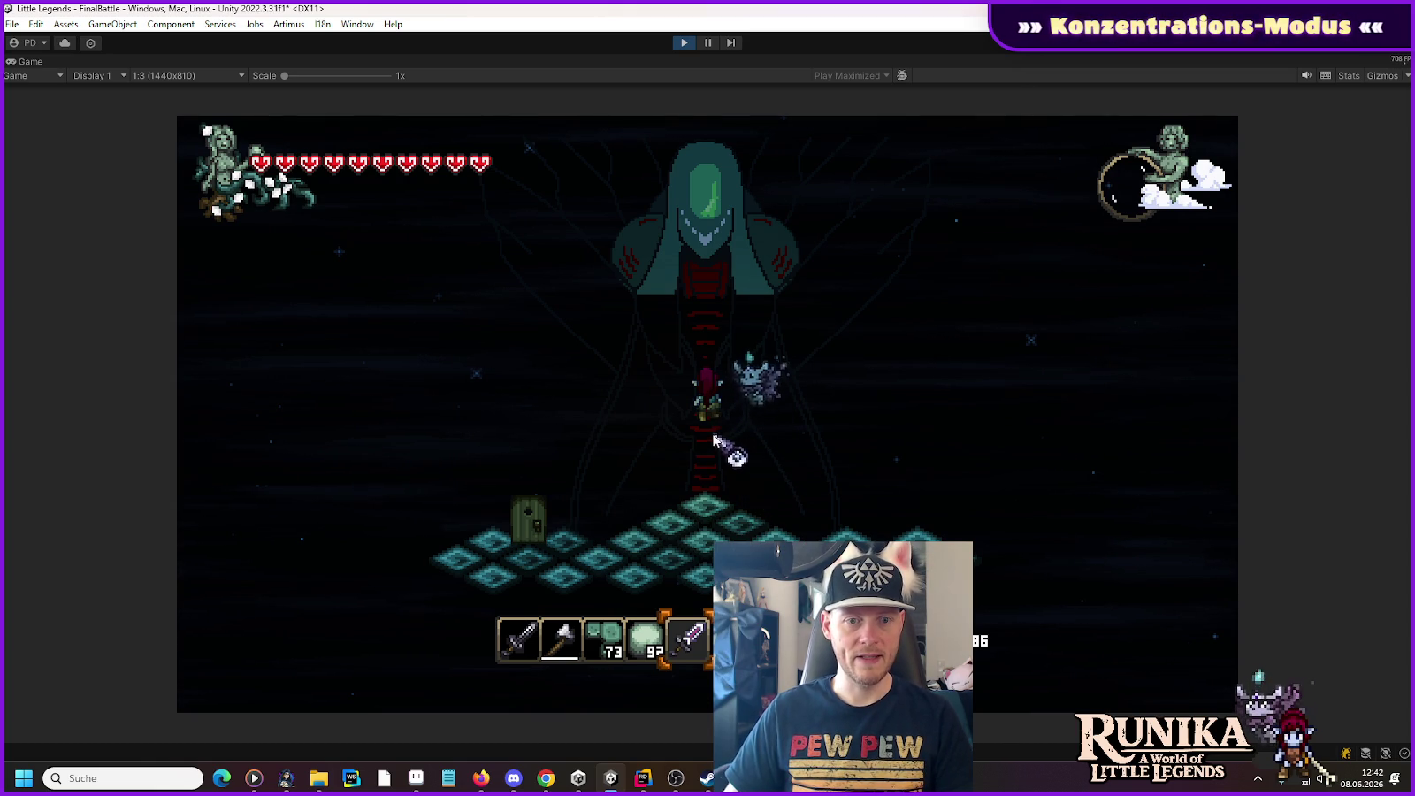
{"action": "left_click", "coordinate": [684, 42]}
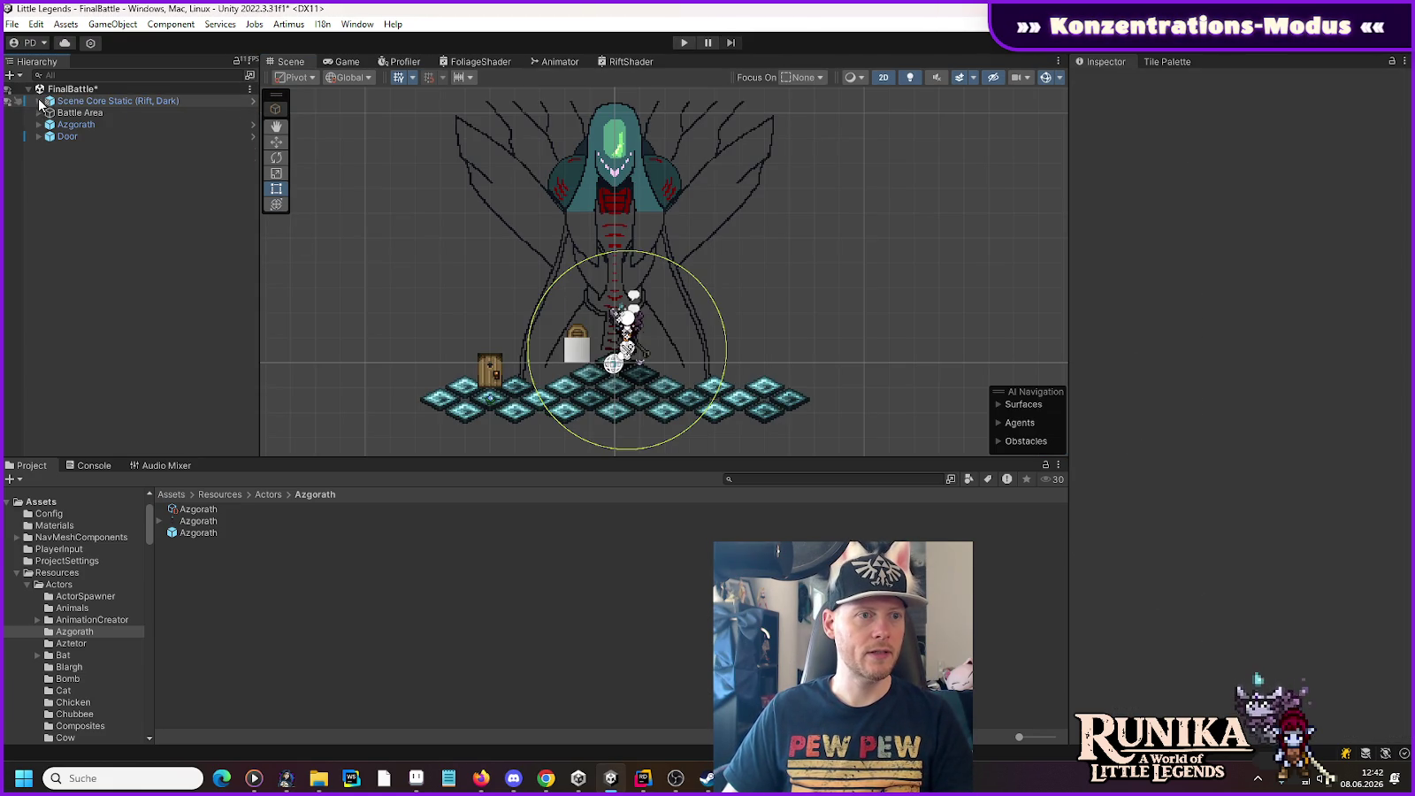
Step: Expand Scene Core Static > Camera in the Hierarchy and select the CM vcam1 virtual camera
{"action": "left_click", "coordinate": [39, 101]}
{"action": "left_click", "coordinate": [68, 136]}
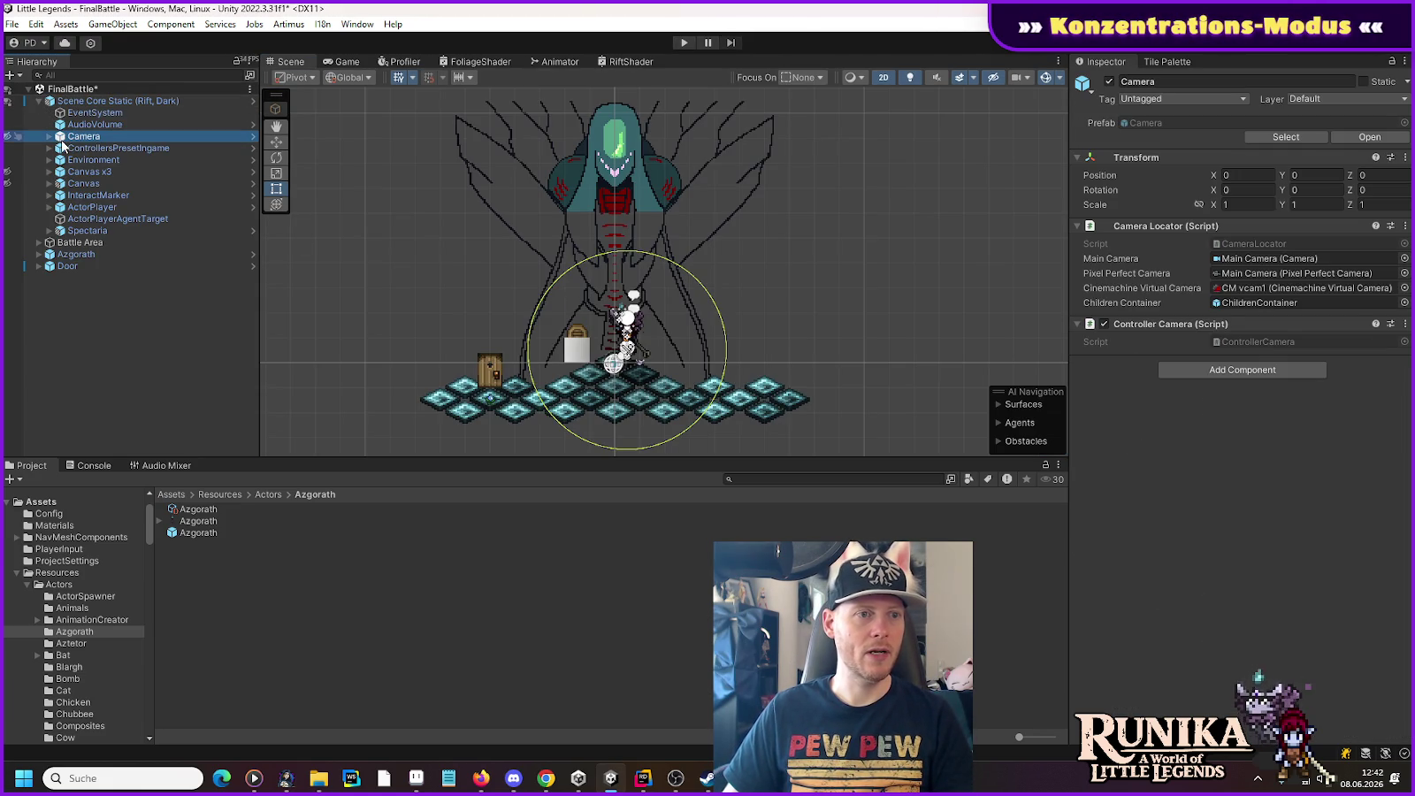
{"action": "left_click", "coordinate": [7, 137]}
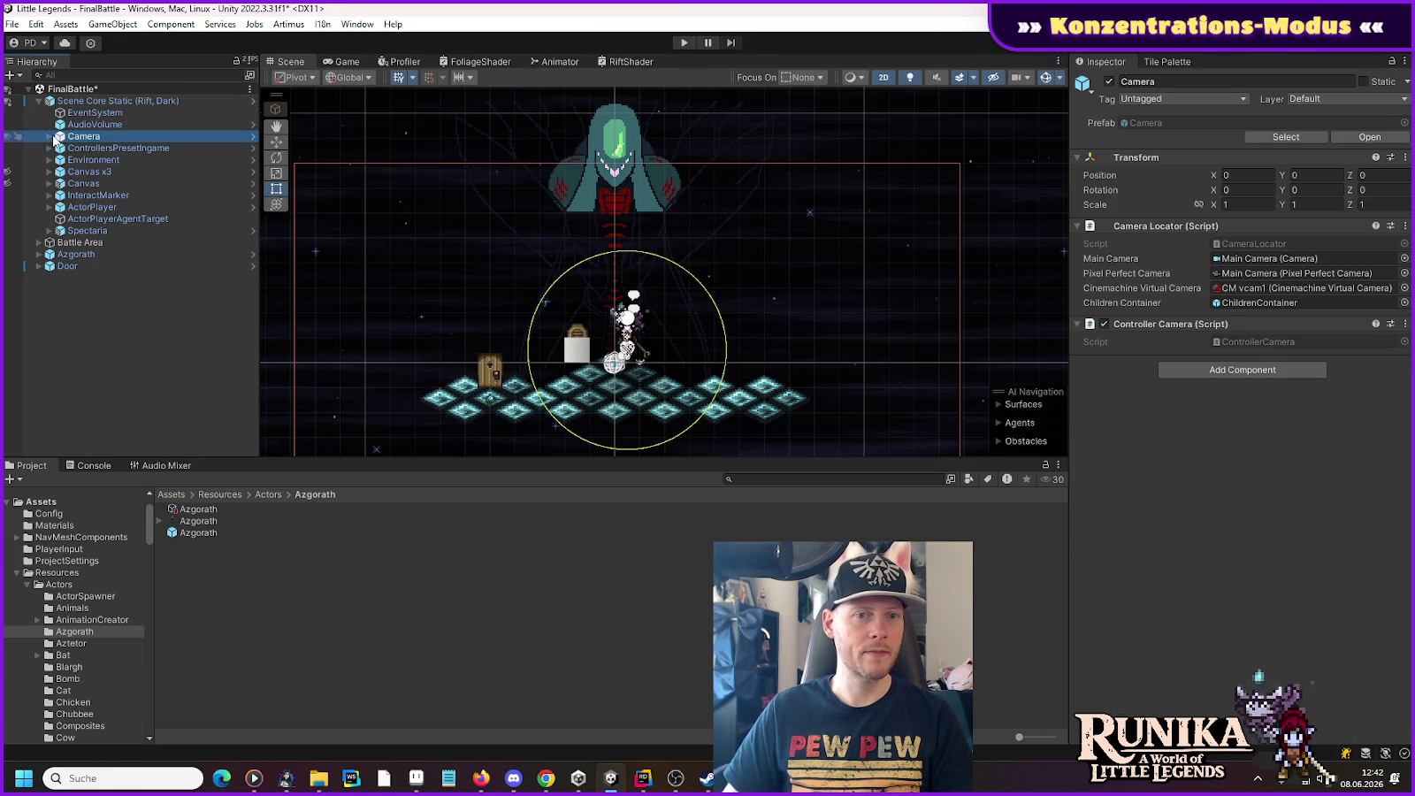
{"action": "left_click", "coordinate": [50, 136]}
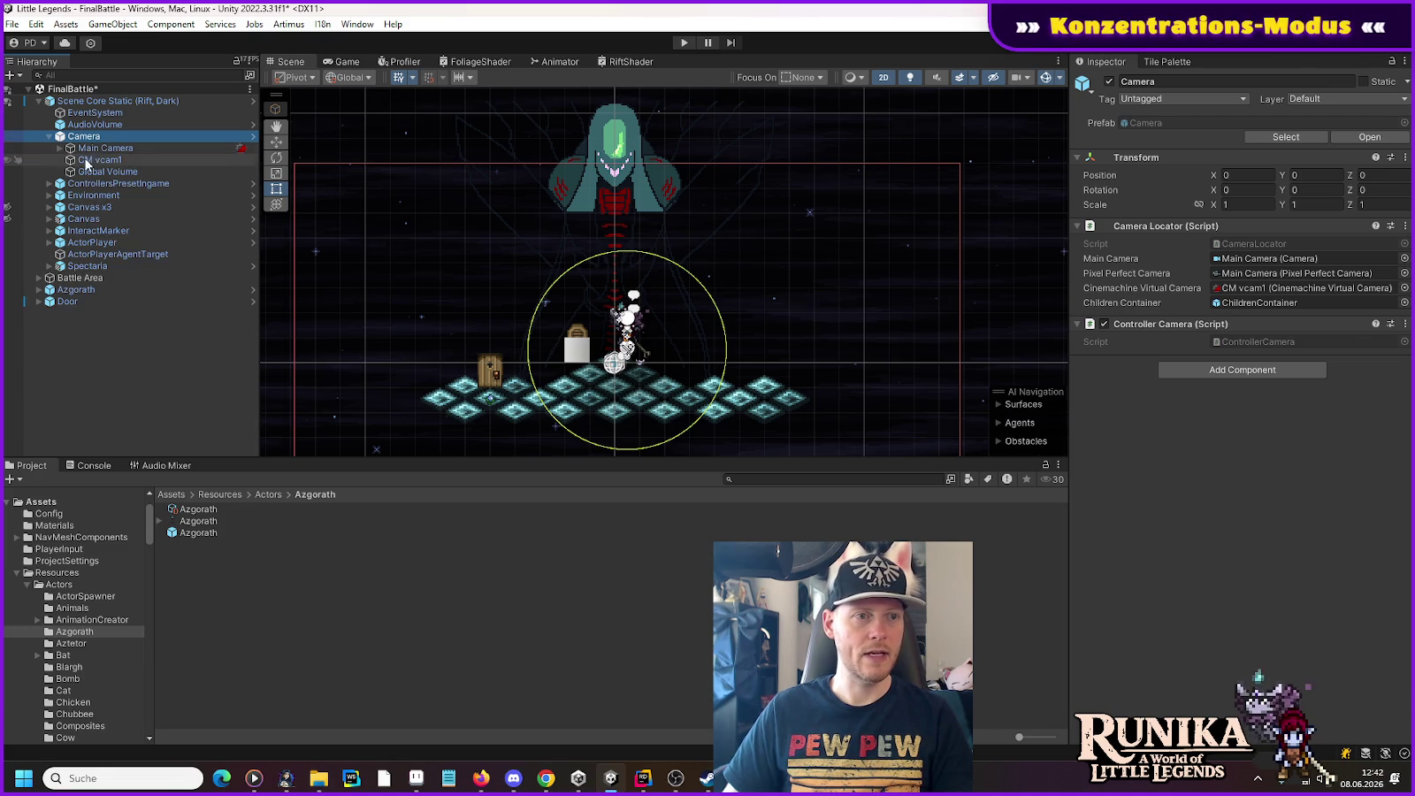
{"action": "left_click", "coordinate": [90, 152]}
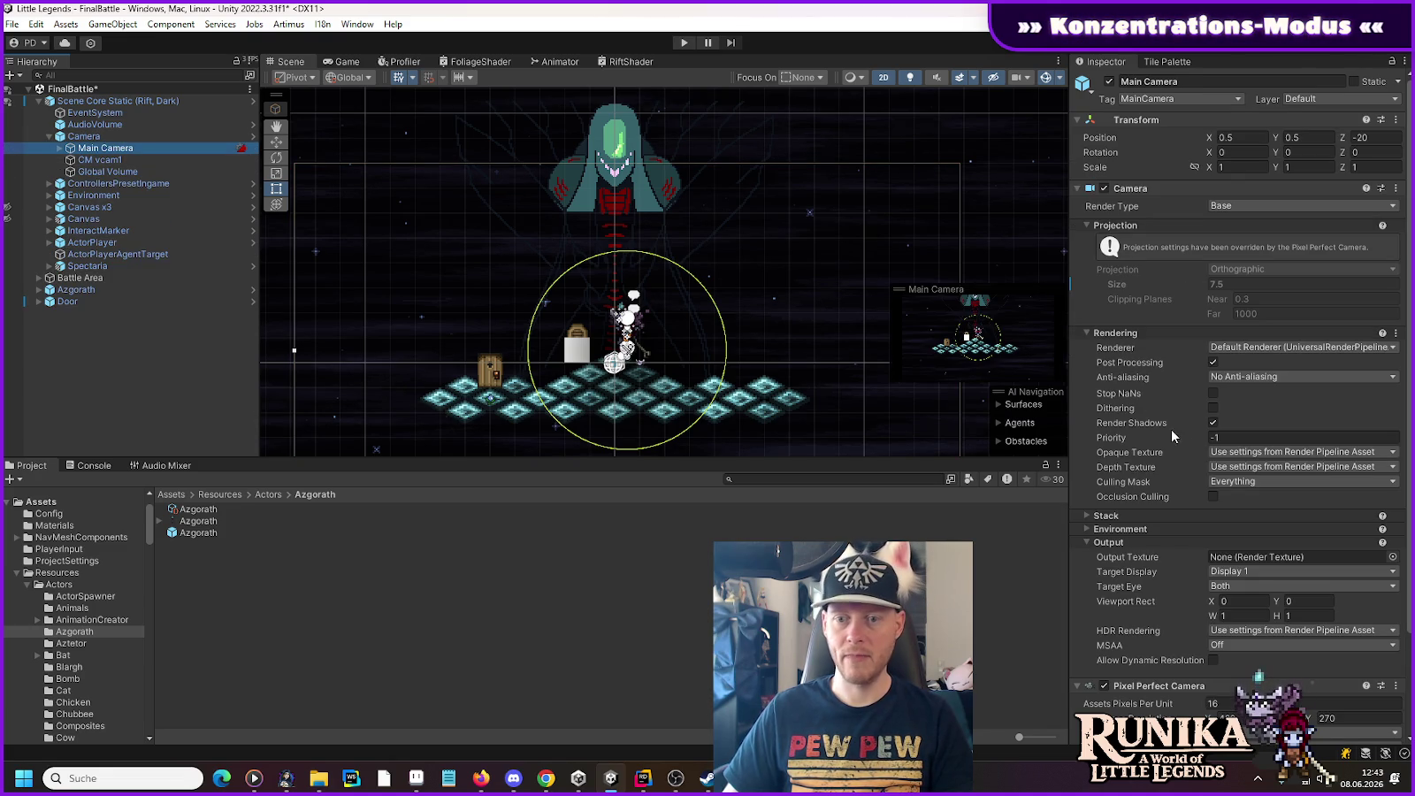
{"action": "scroll", "coordinate": [1162, 444], "scroll_direction": "down", "scroll_amount": 3}
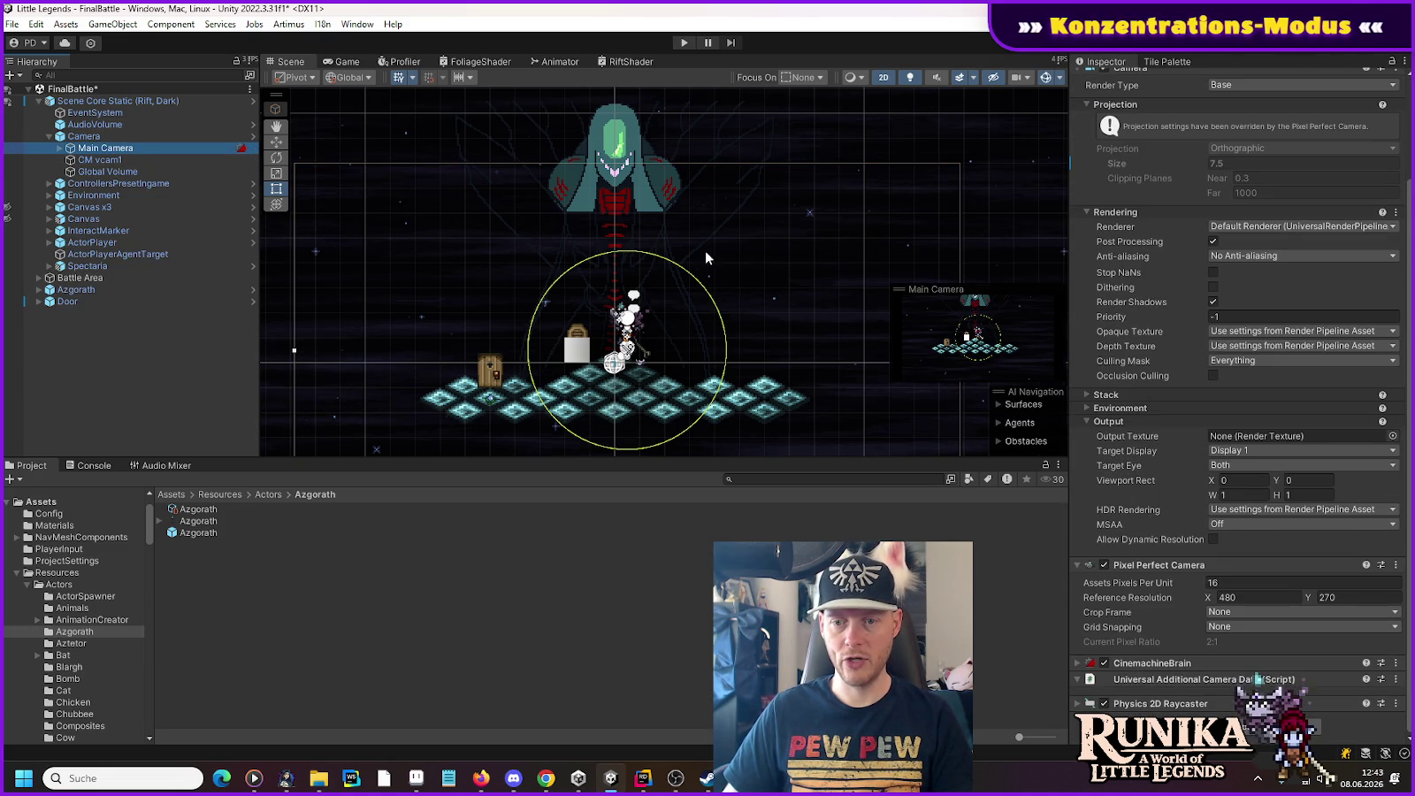
{"action": "left_click", "coordinate": [99, 159]}
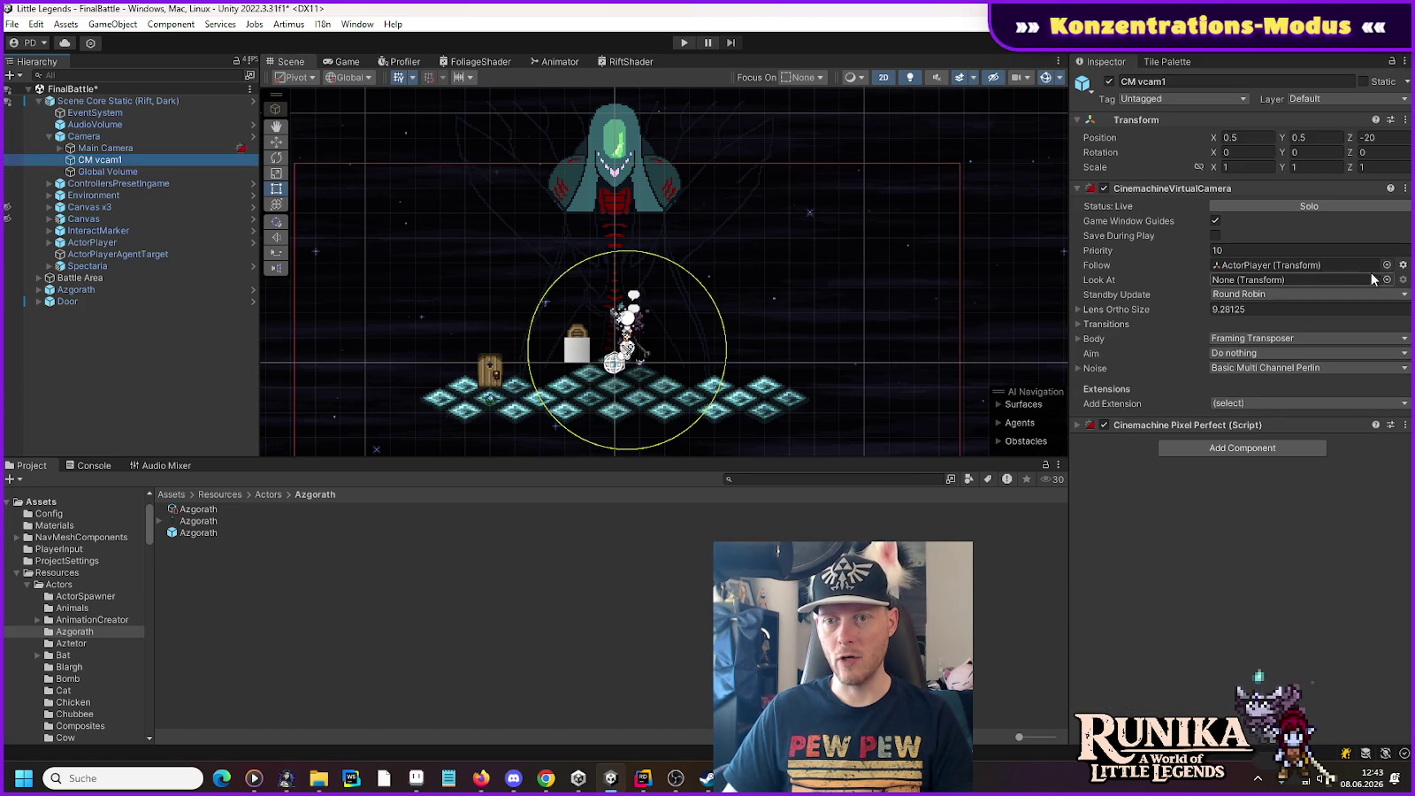
Step: Set CM vcam1's Follow target to None
{"action": "left_click", "coordinate": [1402, 265]}
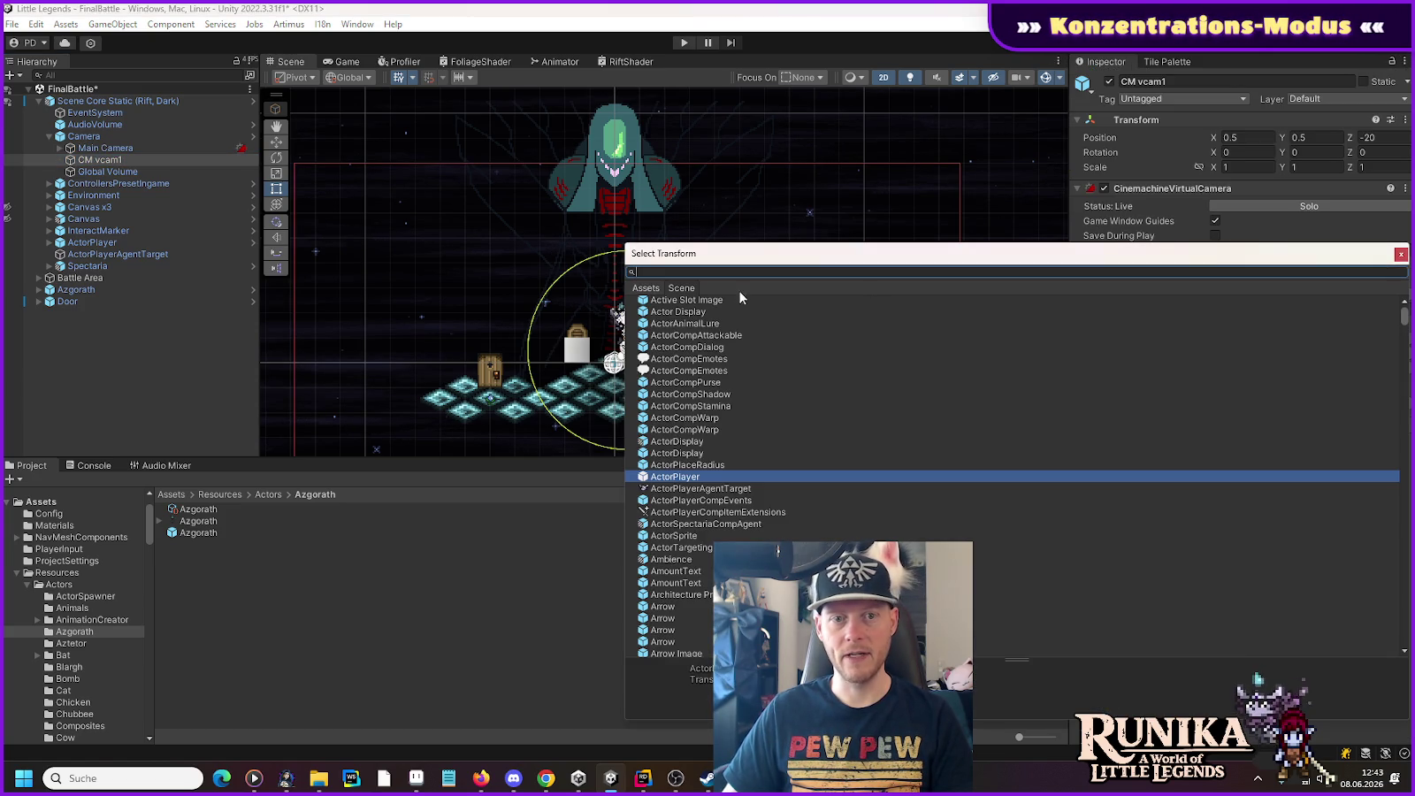
{"action": "scroll", "coordinate": [1072, 350], "scroll_direction": "up", "scroll_amount": 1}
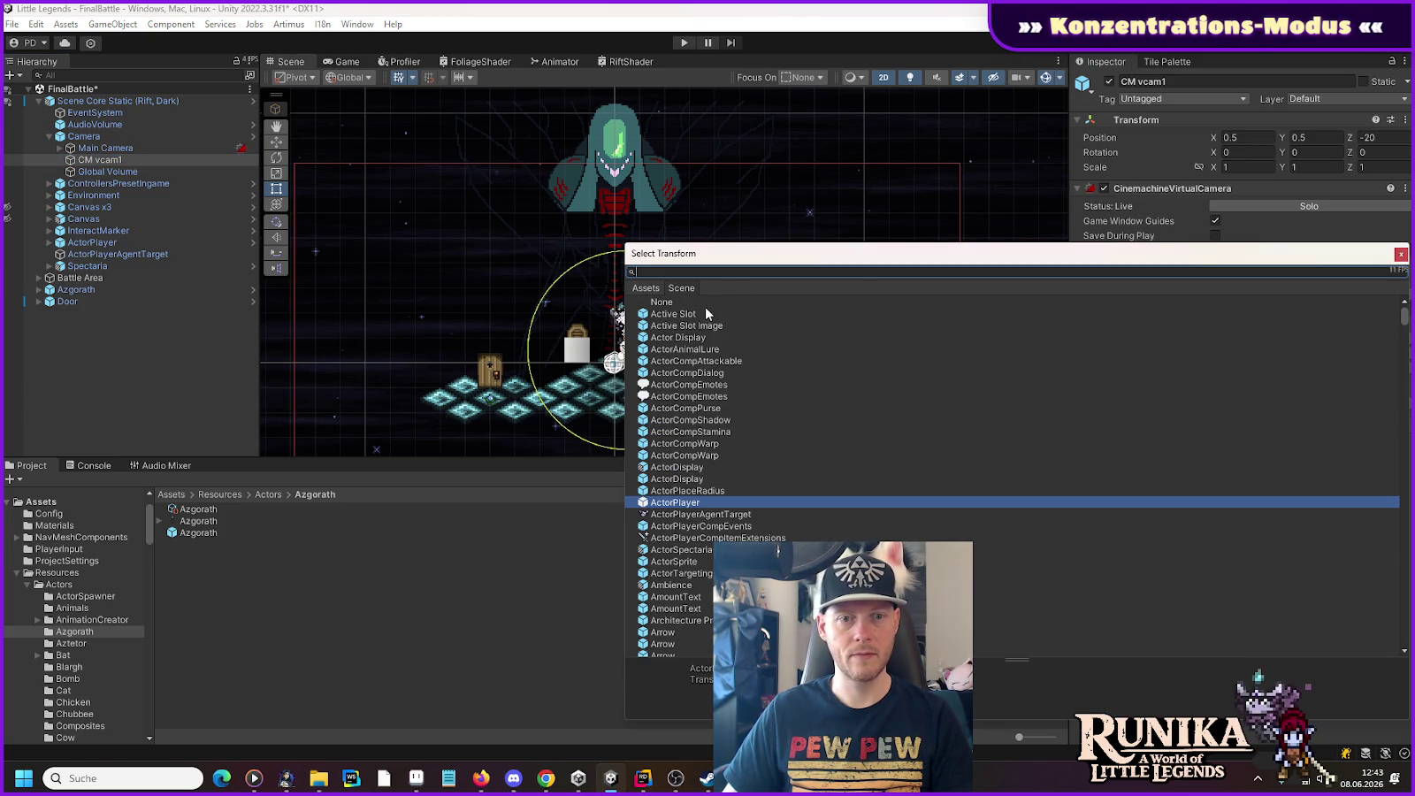
{"action": "left_click", "coordinate": [672, 303]}
{"action": "double_click", "coordinate": [673, 305]}
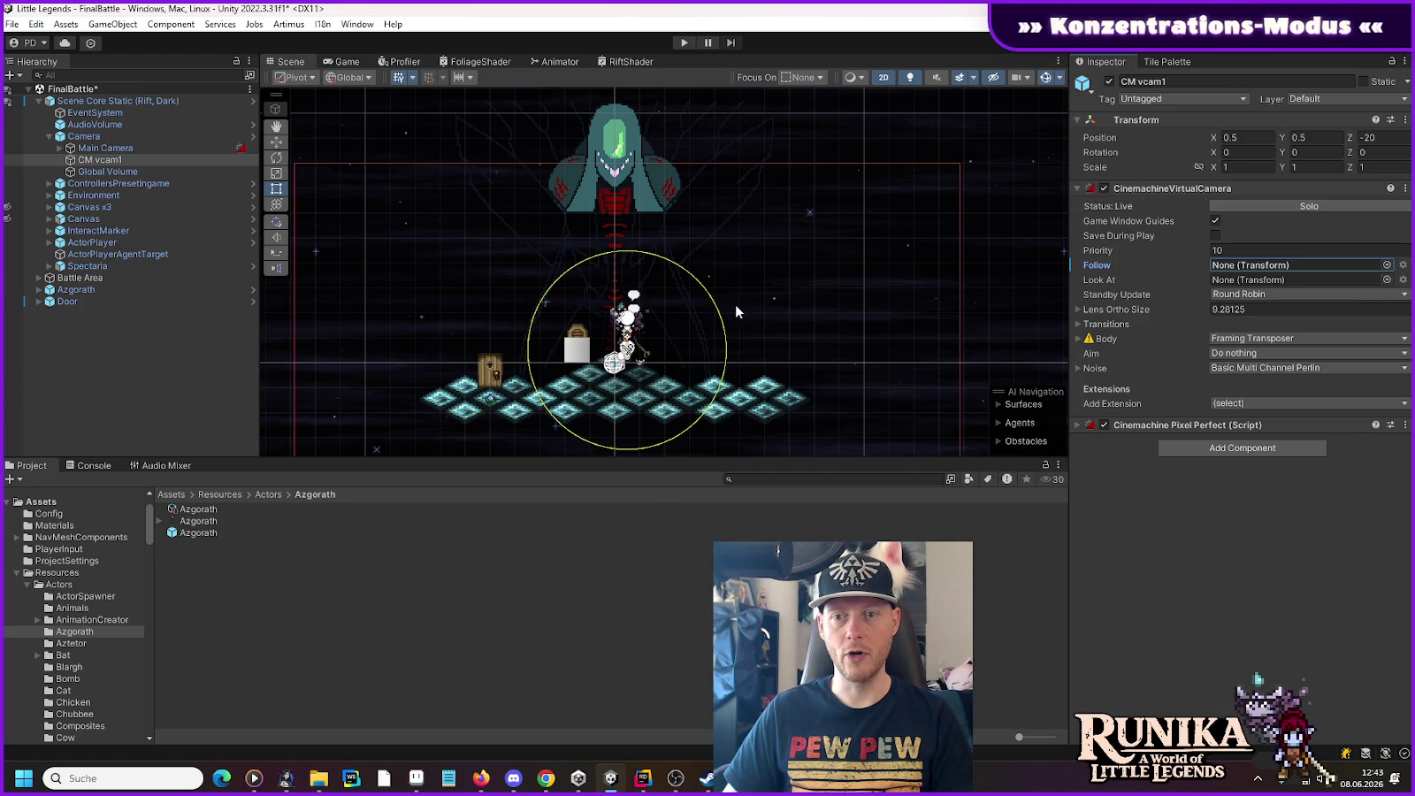
Step: Select CM vcam1 and, with the Move tool, drag it up above the platform
{"action": "left_click", "coordinate": [80, 137]}
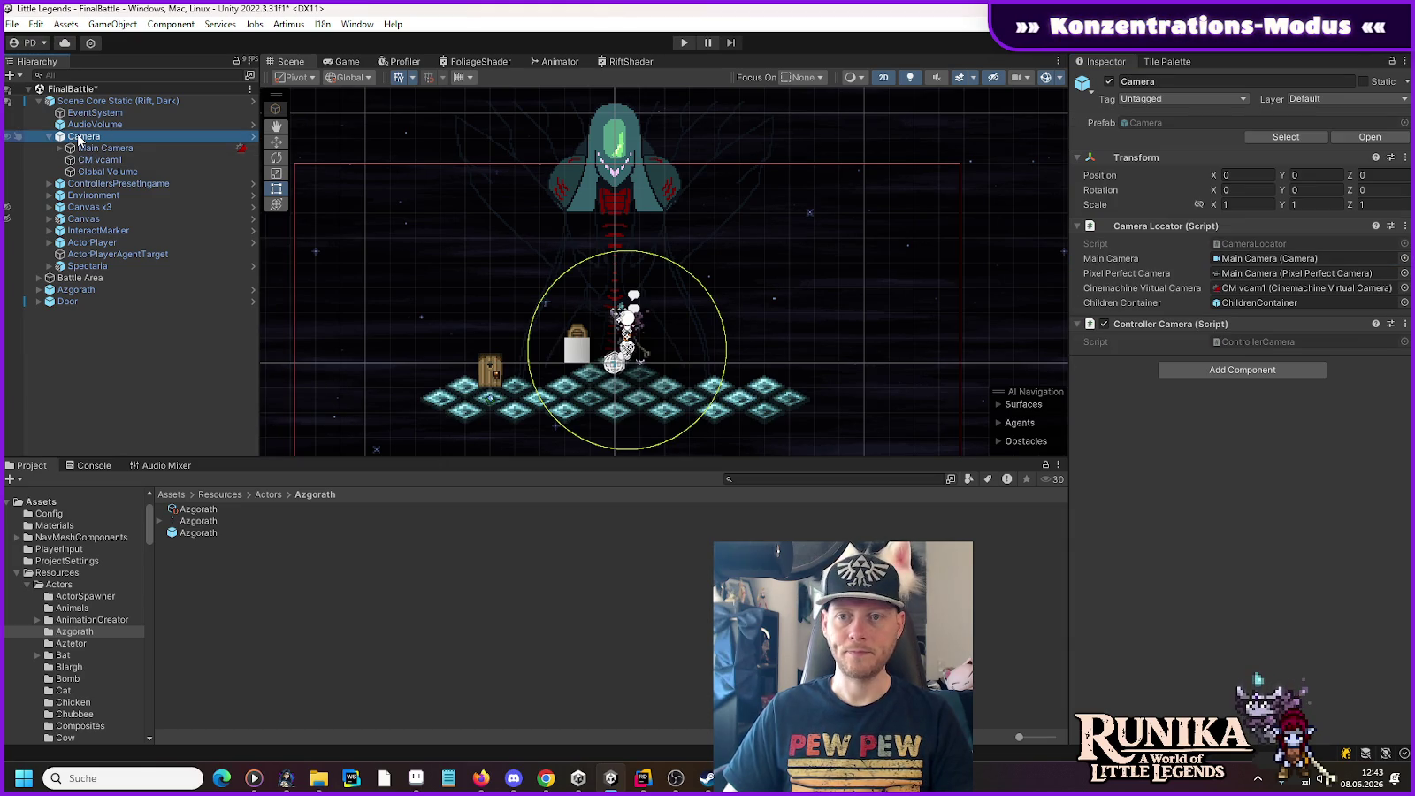
{"action": "left_click", "coordinate": [80, 163]}
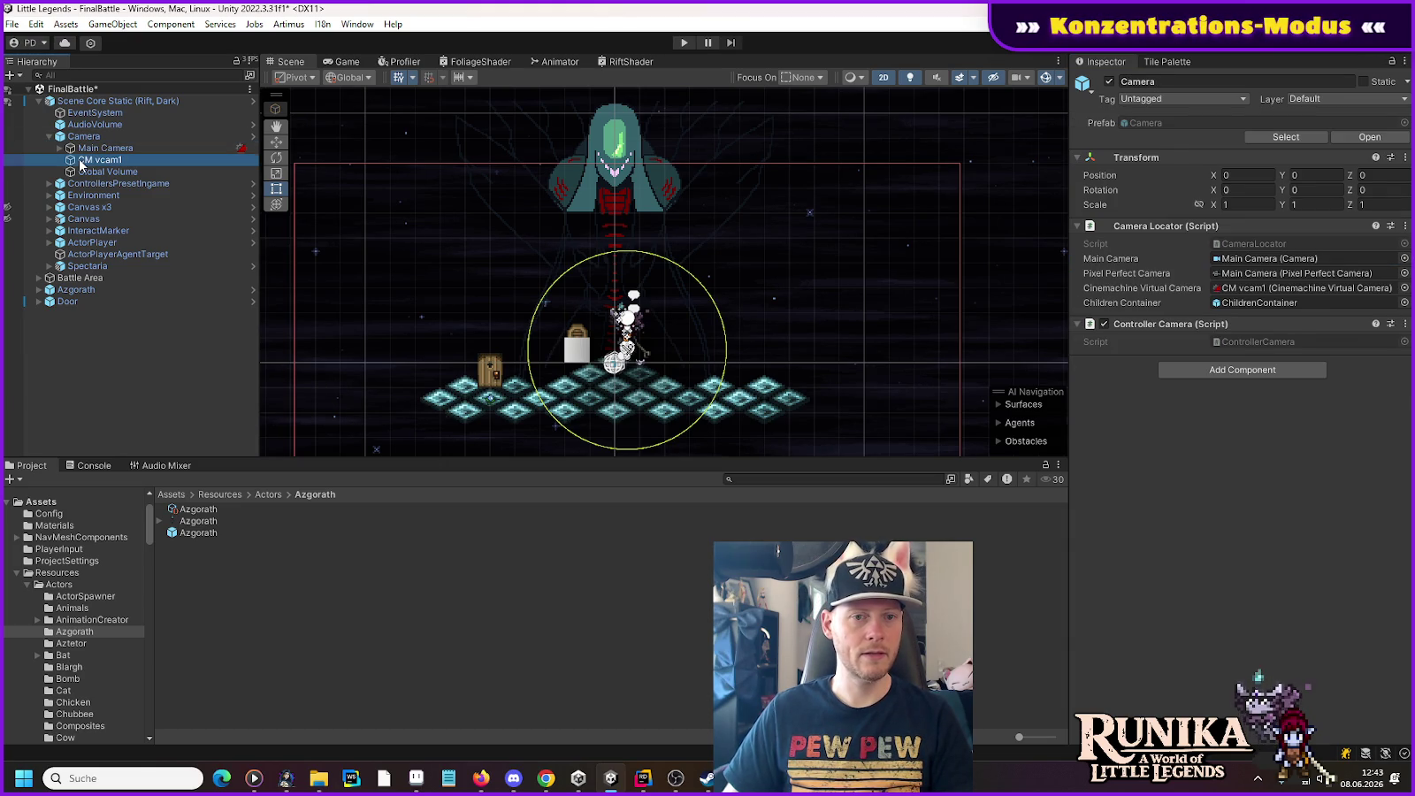
{"action": "left_click", "coordinate": [273, 146]}
{"action": "scroll", "coordinate": [638, 329], "scroll_direction": "down", "scroll_amount": 6}
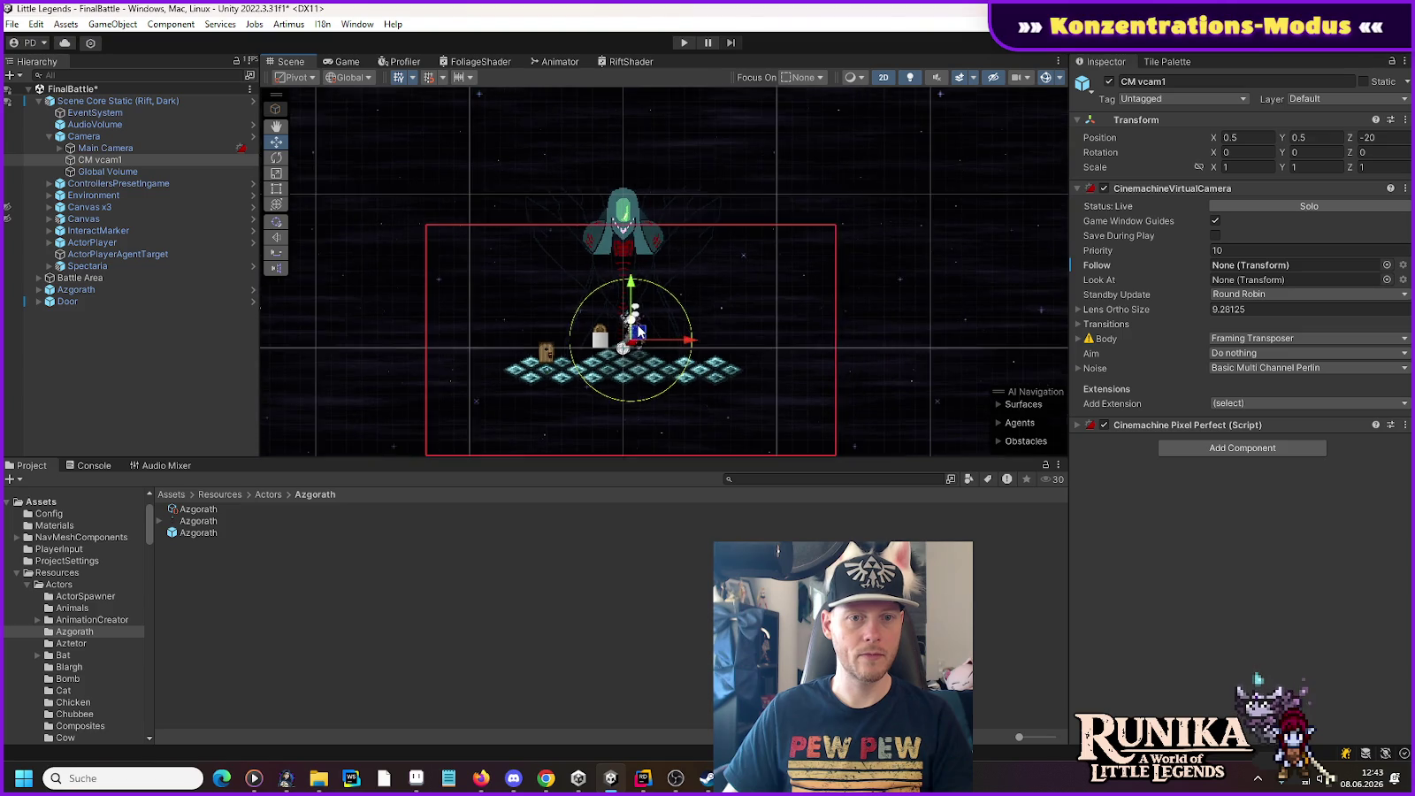
{"action": "scroll", "coordinate": [639, 330], "scroll_direction": "up", "scroll_amount": 6}
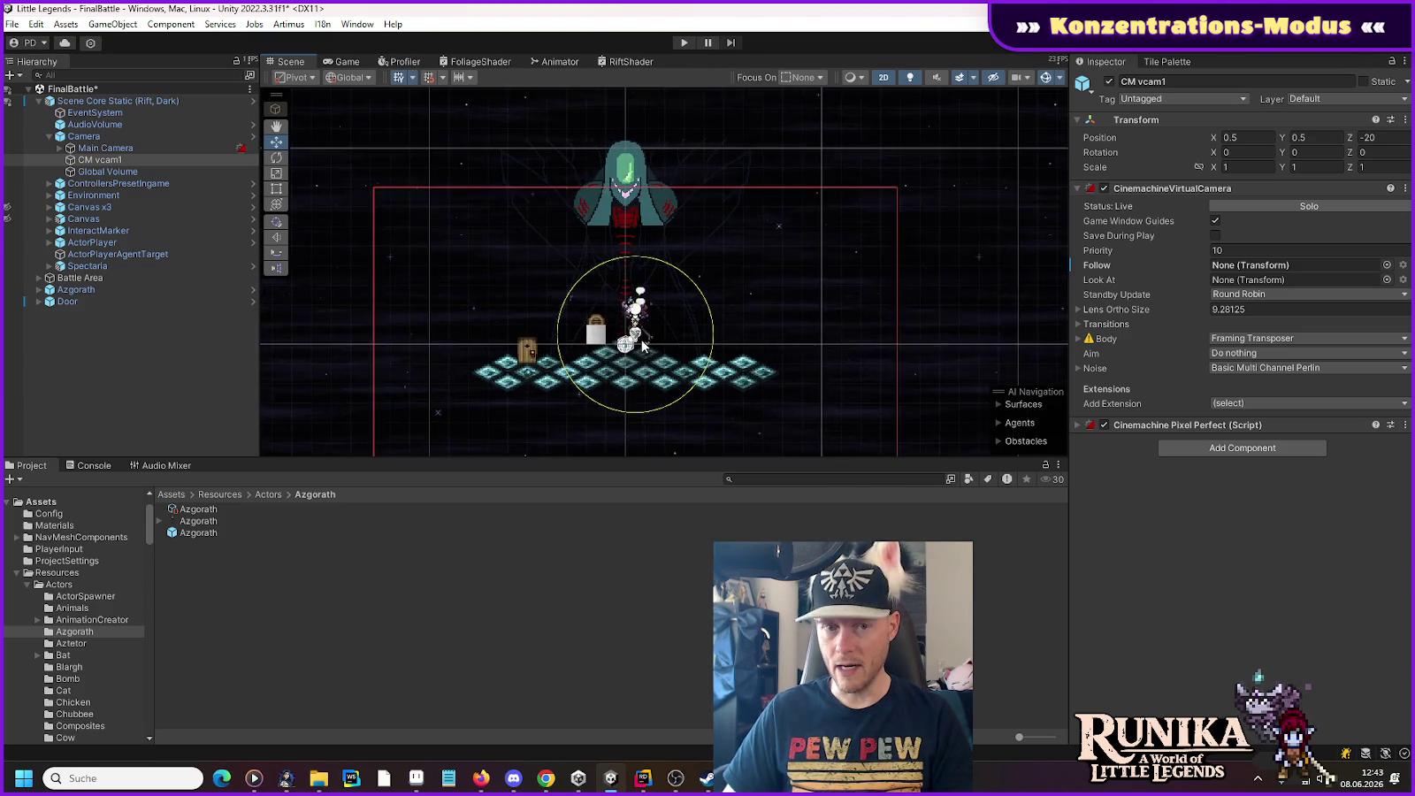
{"action": "scroll", "coordinate": [635, 358], "scroll_direction": "down", "scroll_amount": 4}
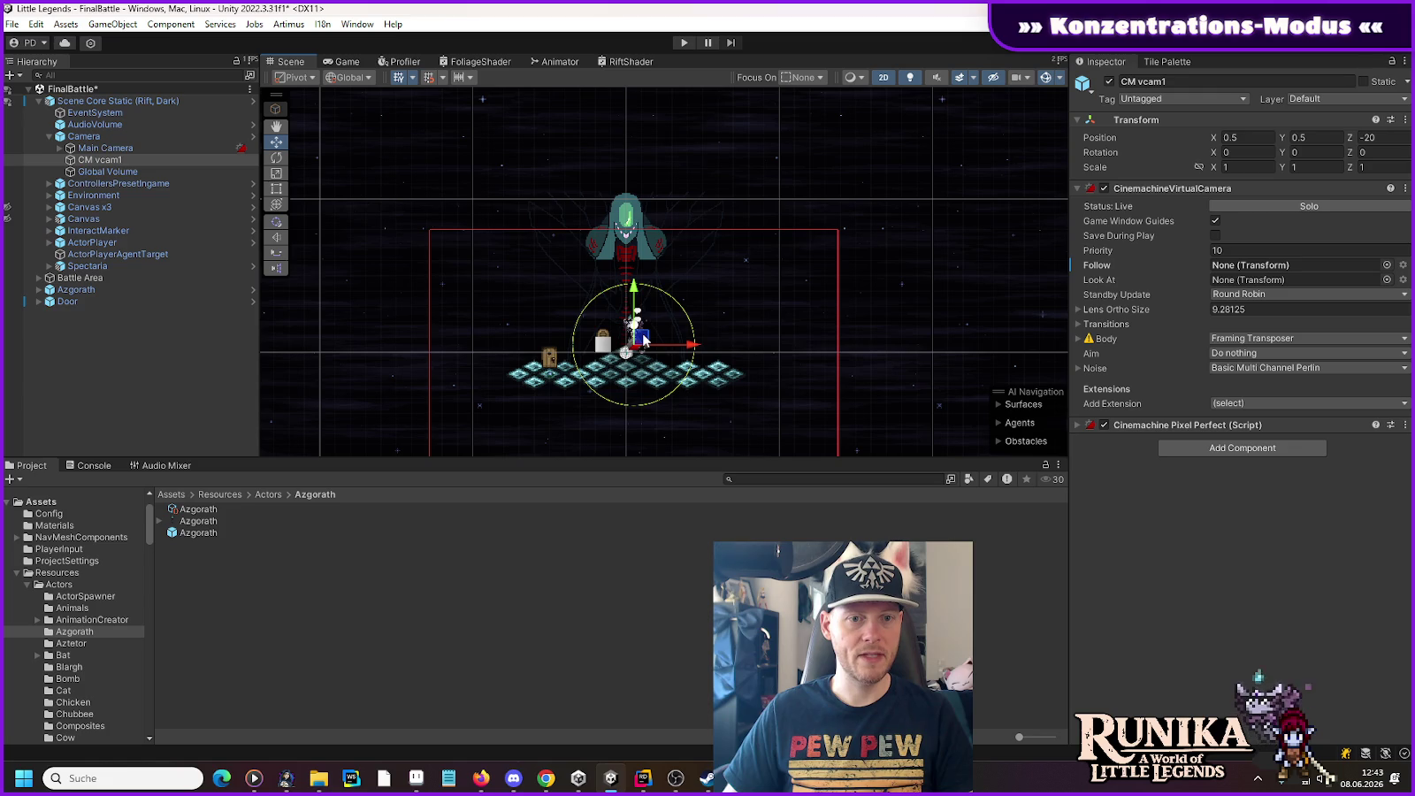
{"action": "mouse_move", "coordinate": [644, 341]}
{"action": "left_mouse_down"}
{"action": "mouse_move", "coordinate": [666, 316]}
{"action": "mouse_move", "coordinate": [637, 309]}
{"action": "left_mouse_up"}
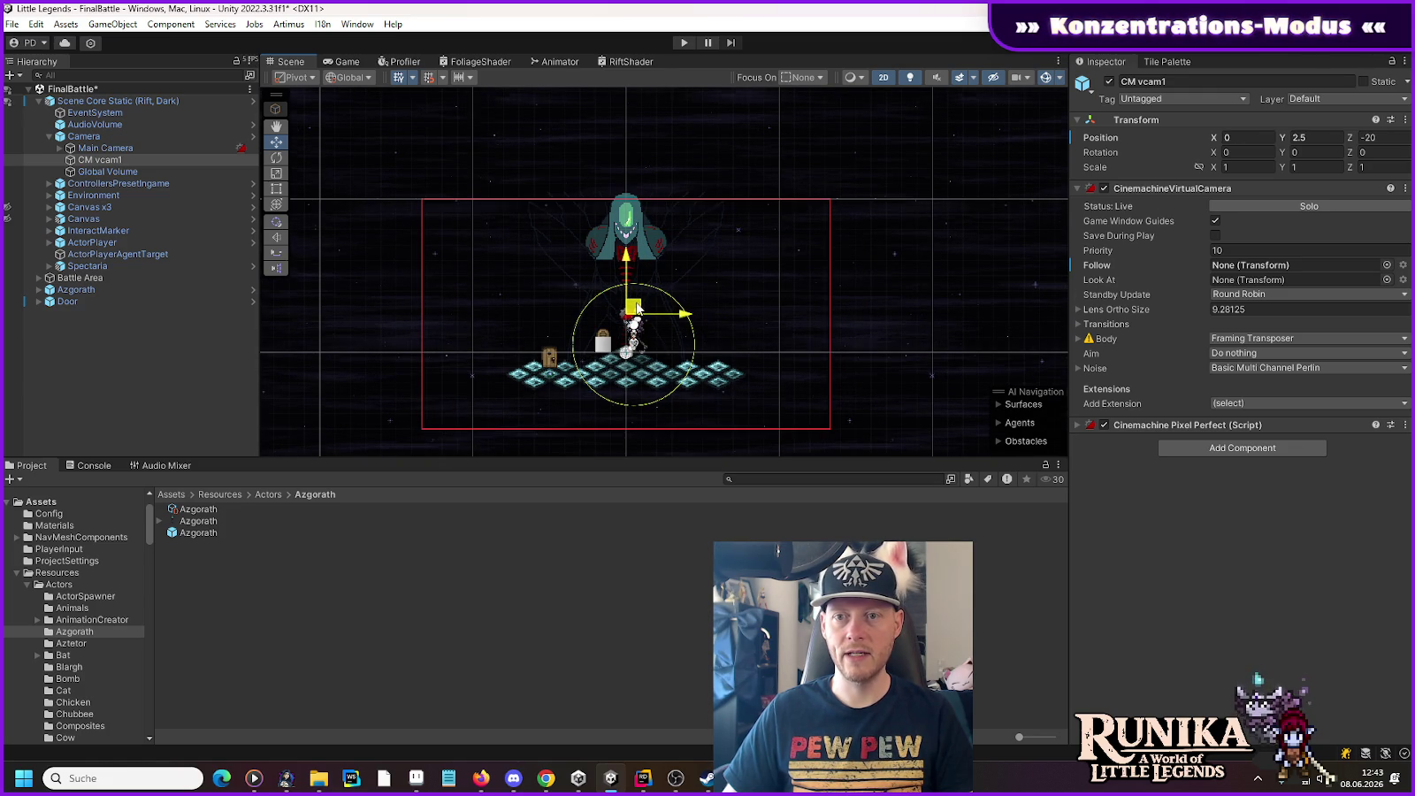
Step: Raise CM vcam1 to Position (0, 3, -20), save the FinalBattle scene, and start Play mode
{"action": "scroll", "coordinate": [635, 315], "scroll_direction": "up", "scroll_amount": 6}
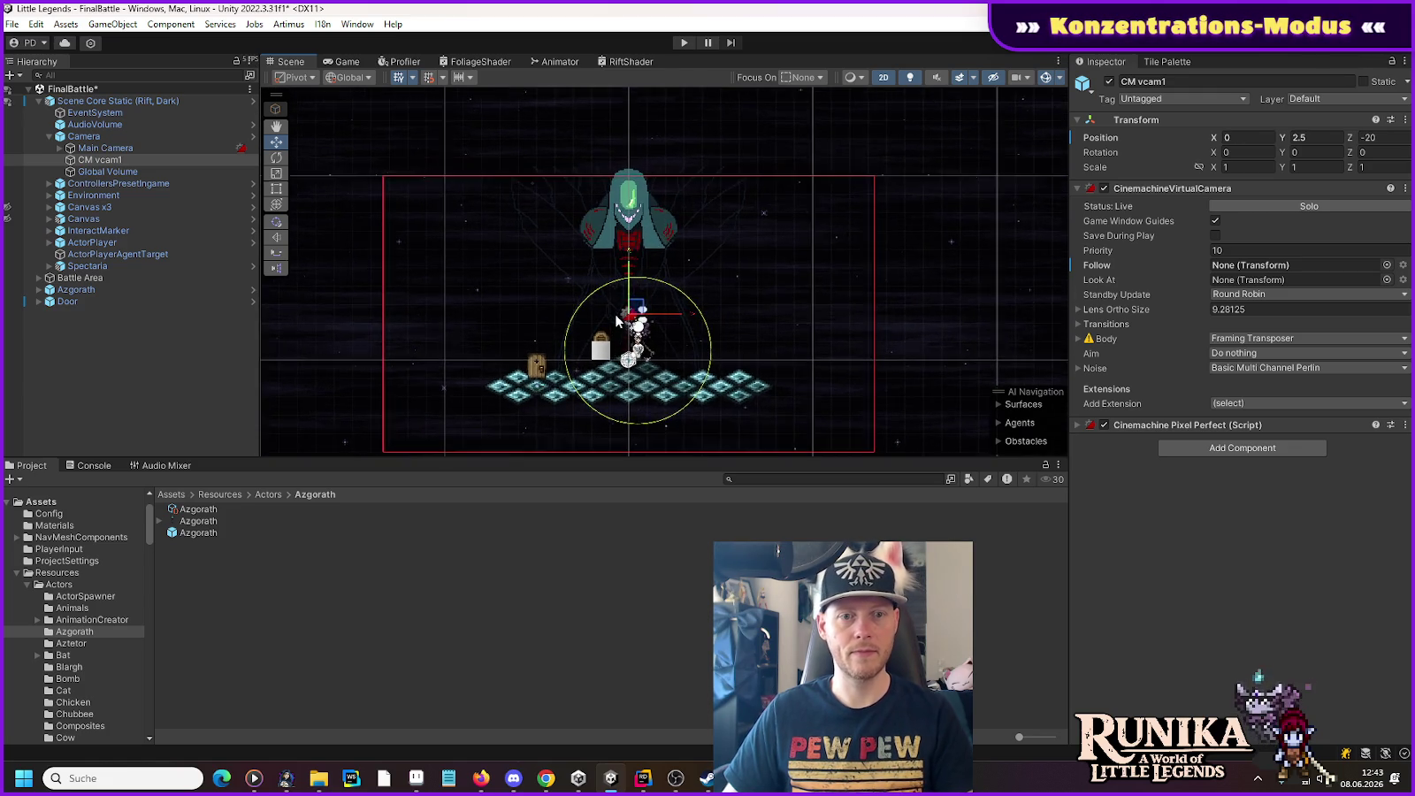
{"action": "scroll", "coordinate": [631, 312], "scroll_direction": "up", "scroll_amount": 5}
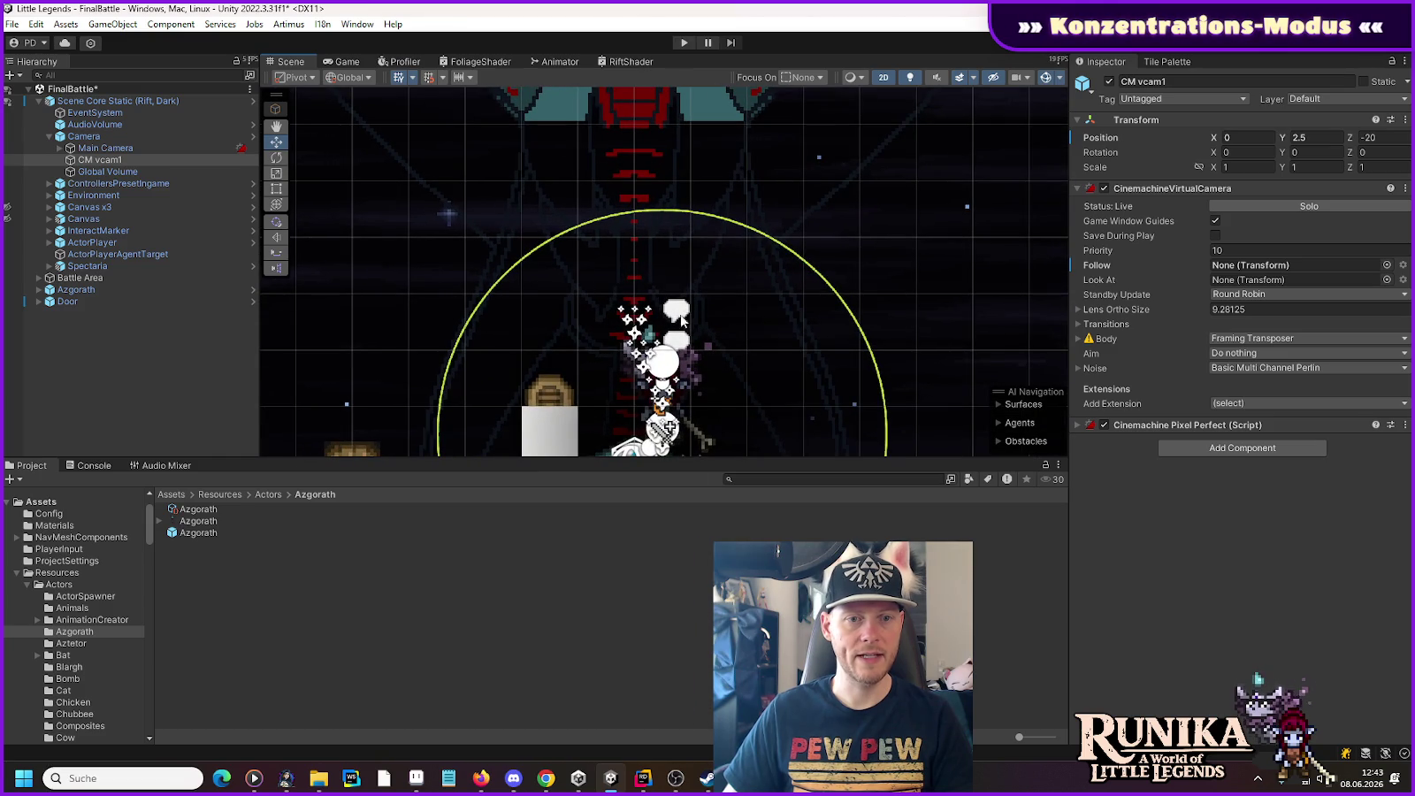
{"action": "scroll", "coordinate": [636, 301], "scroll_direction": "down", "scroll_amount": 9}
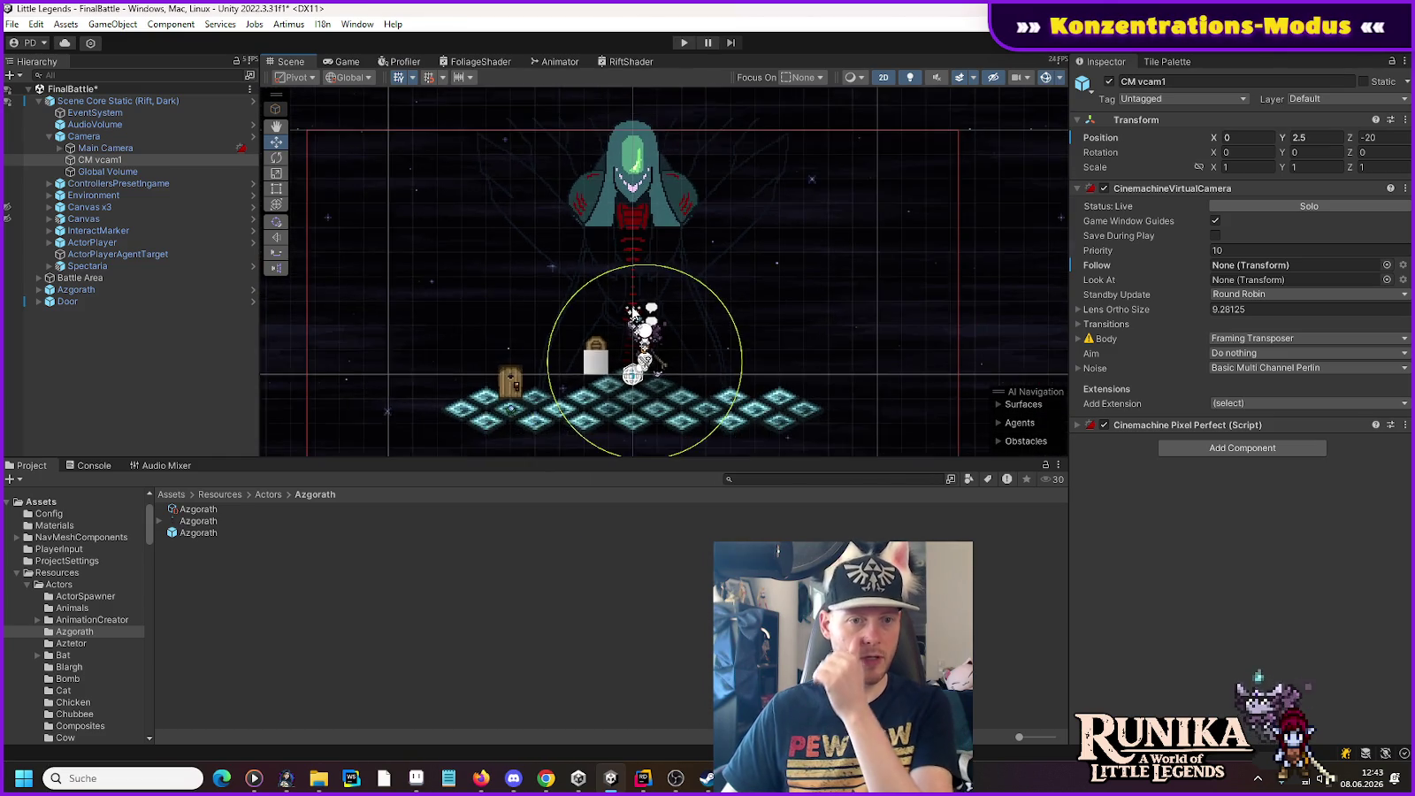
{"action": "scroll", "coordinate": [633, 312], "scroll_direction": "down", "scroll_amount": 2}
{"action": "left_click_drag", "start_coordinate": [633, 256], "coordinate": [633, 252]}
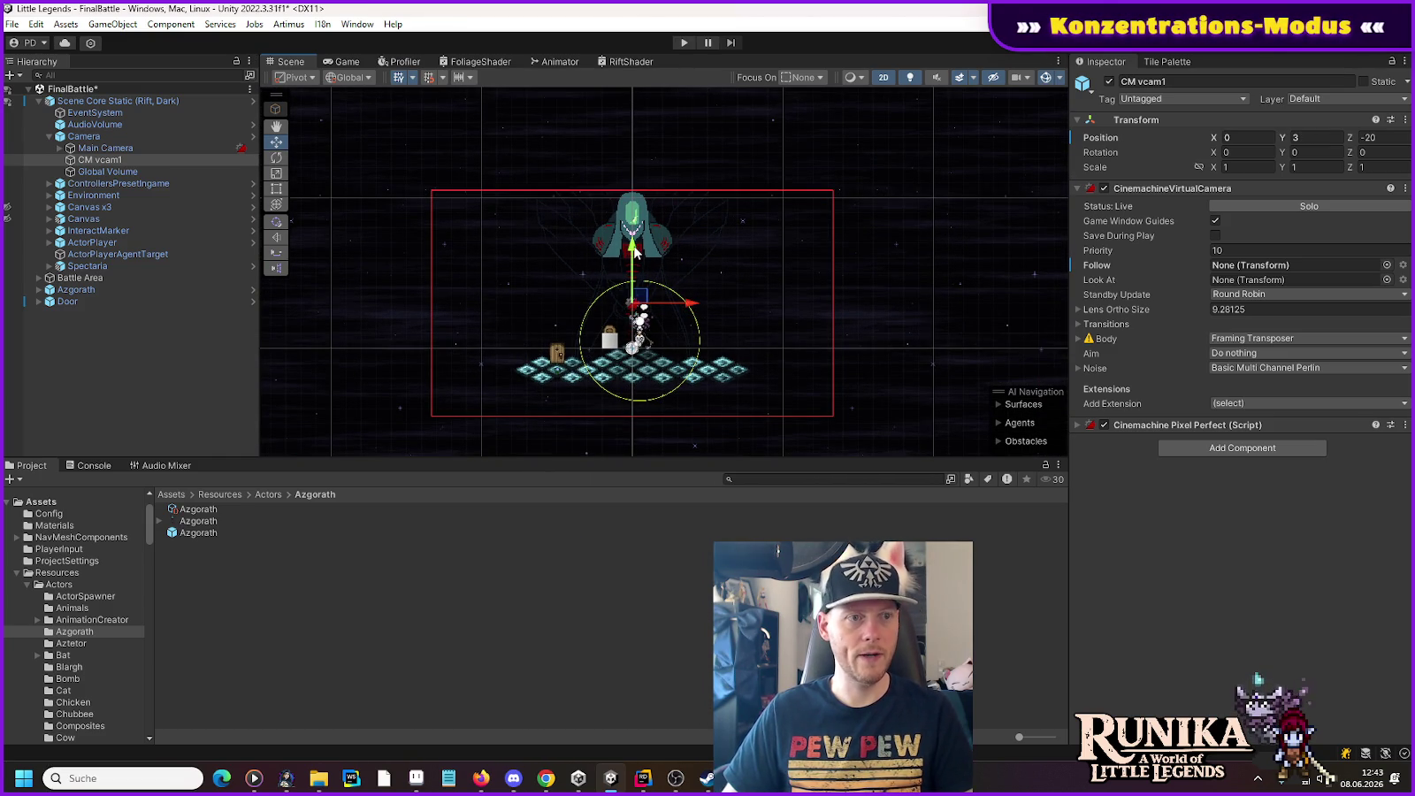
{"action": "key", "text": "ctrl+s"}
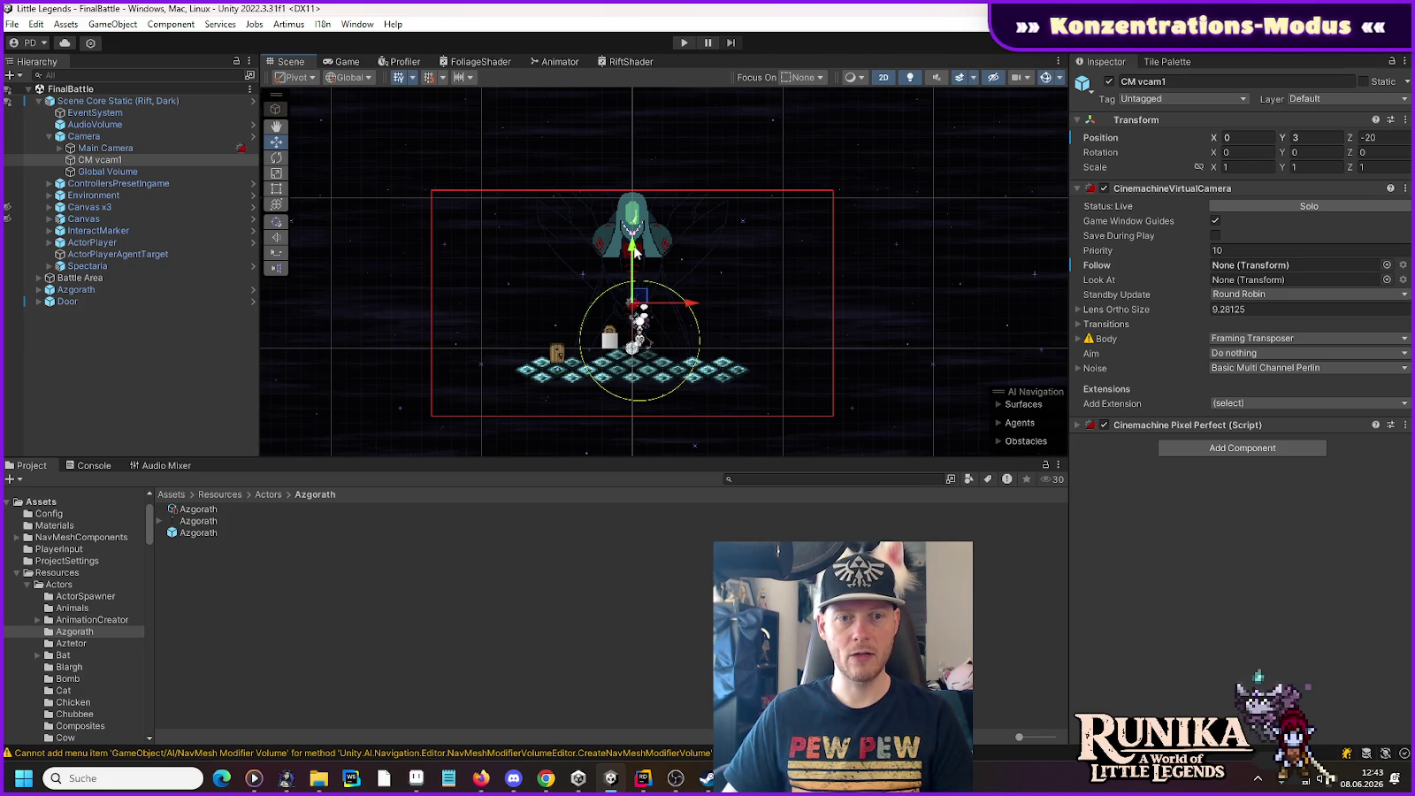
{"action": "left_click", "coordinate": [686, 43]}
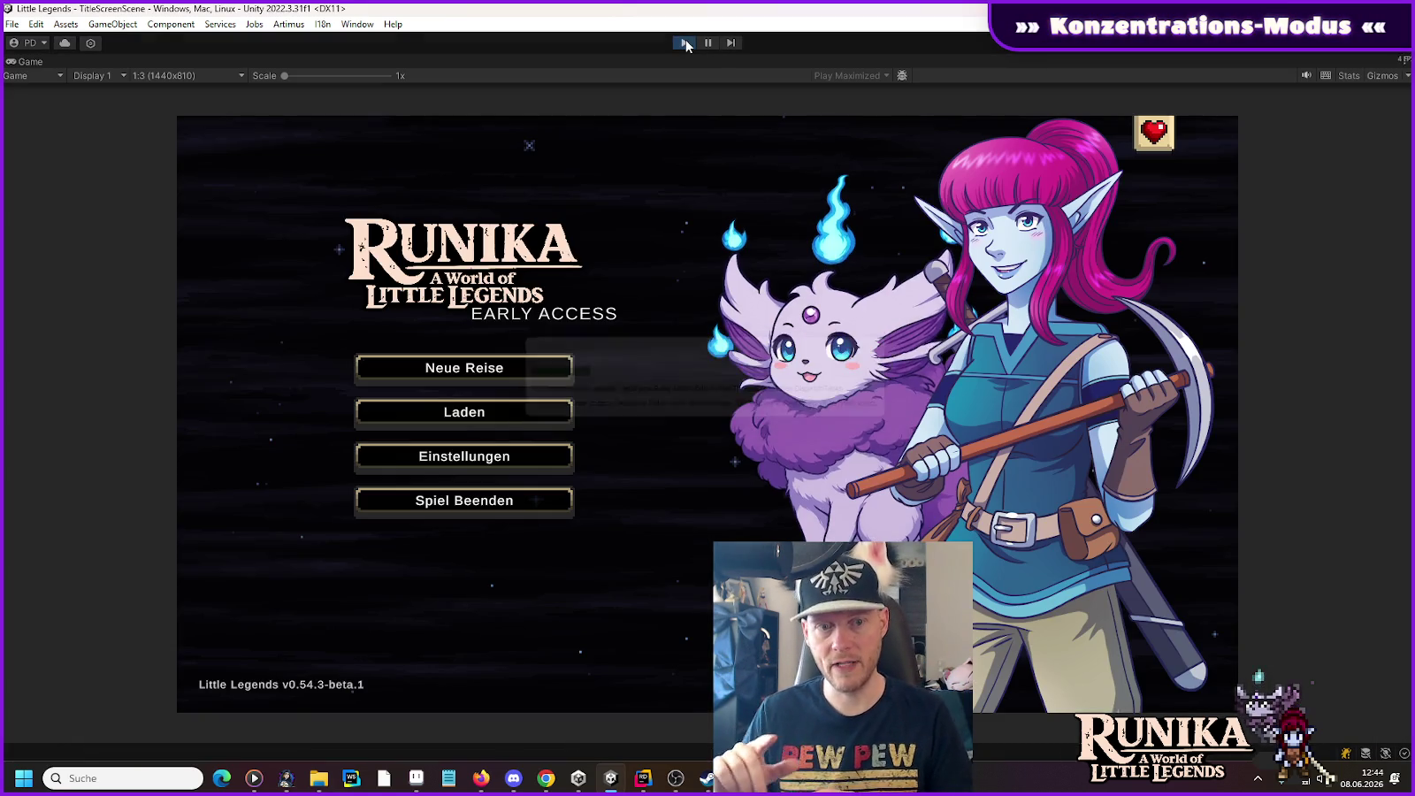
Step: Load the first save slot via Laden, walk the player left and right across the arena, then stop Play mode
{"action": "left_click", "coordinate": [468, 414]}
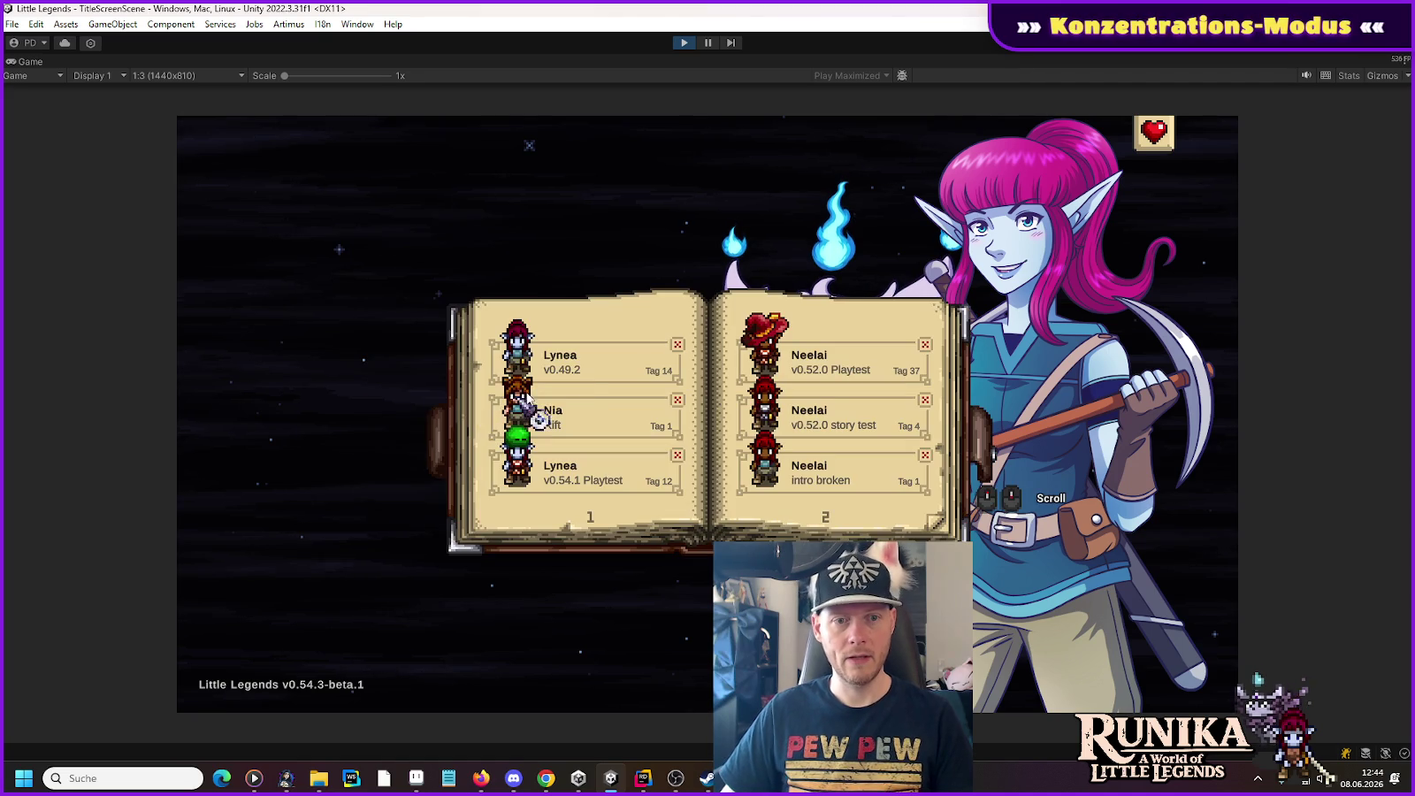
{"action": "left_click", "coordinate": [566, 375]}
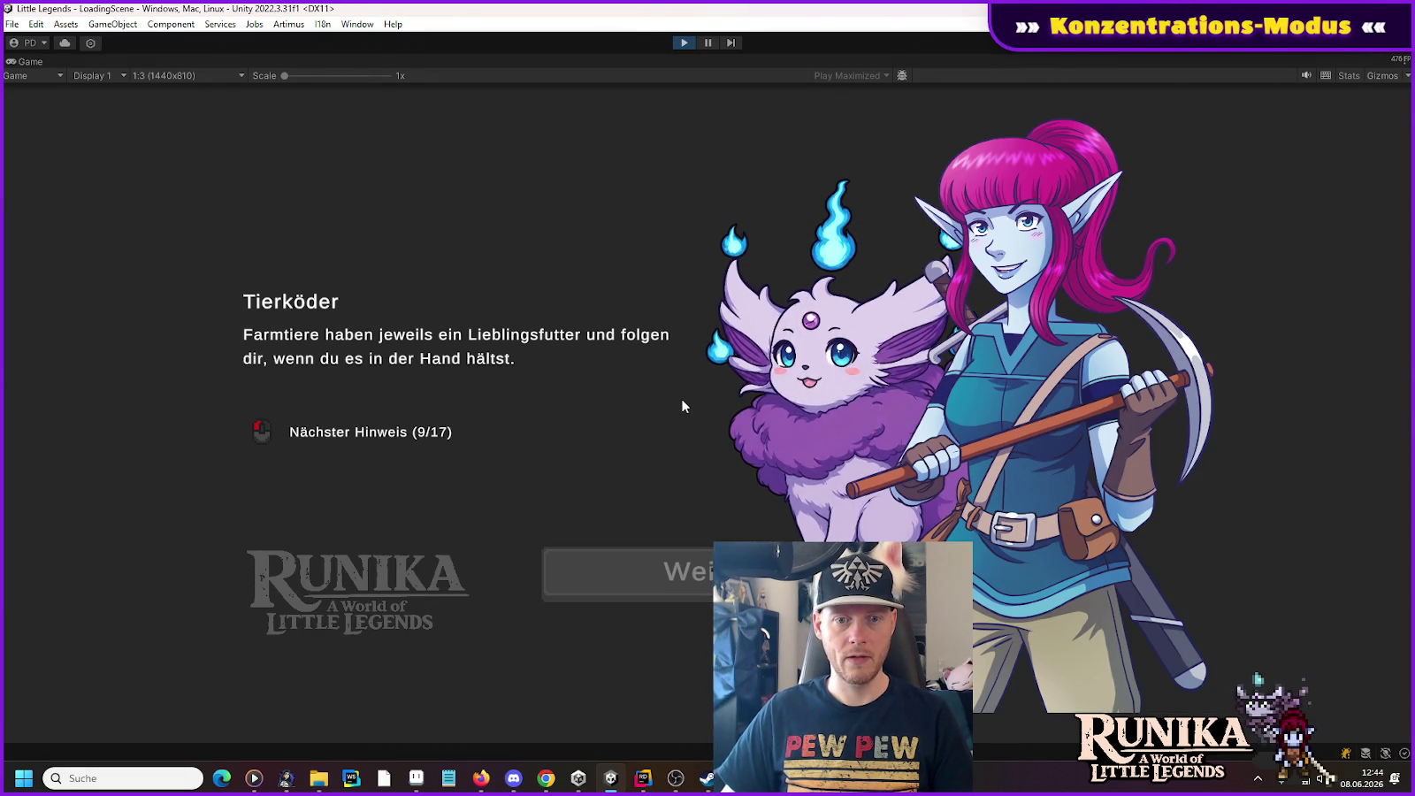
{"action": "key", "text": "a"}
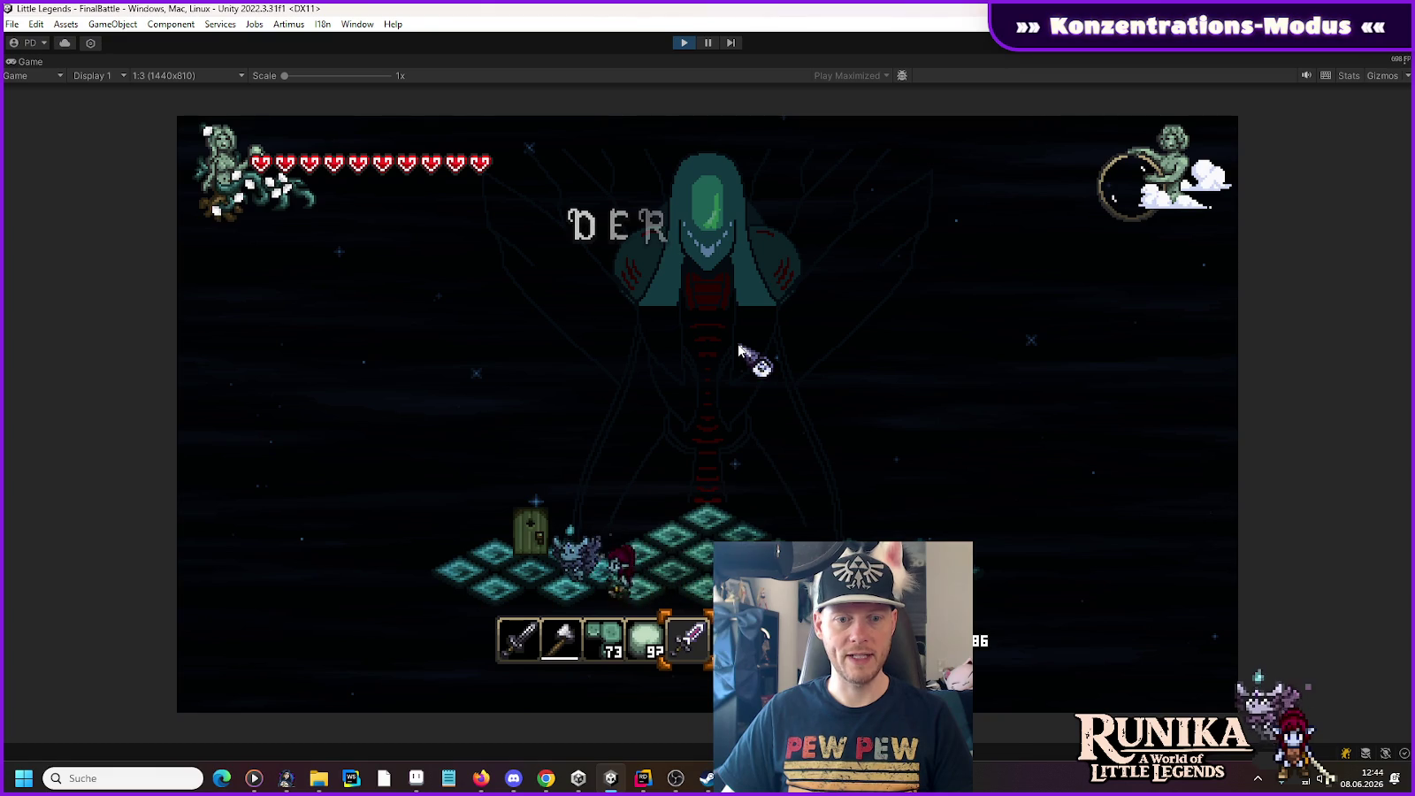
{"action": "key", "text": "d"}
{"action": "key", "text": "d"}
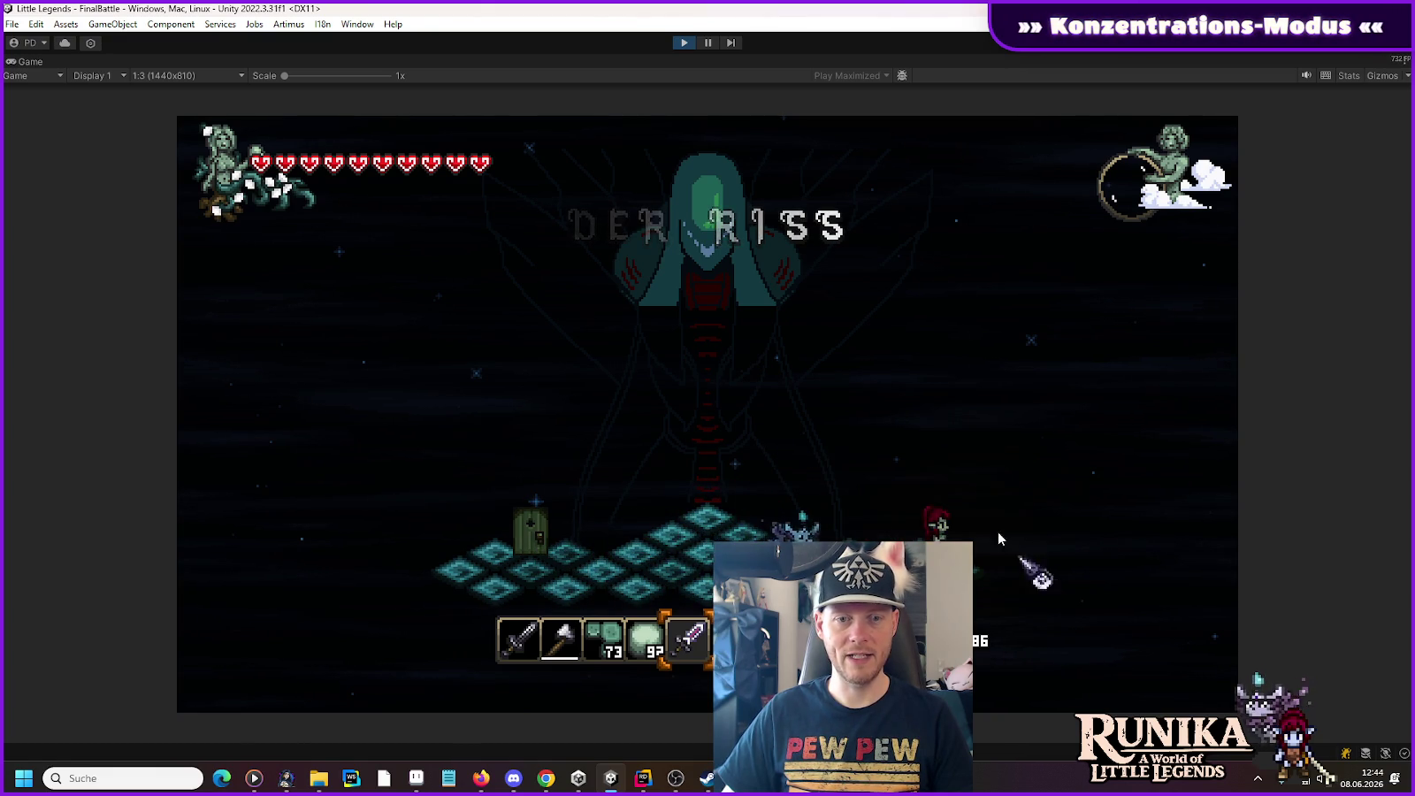
{"action": "left_click", "coordinate": [684, 42]}
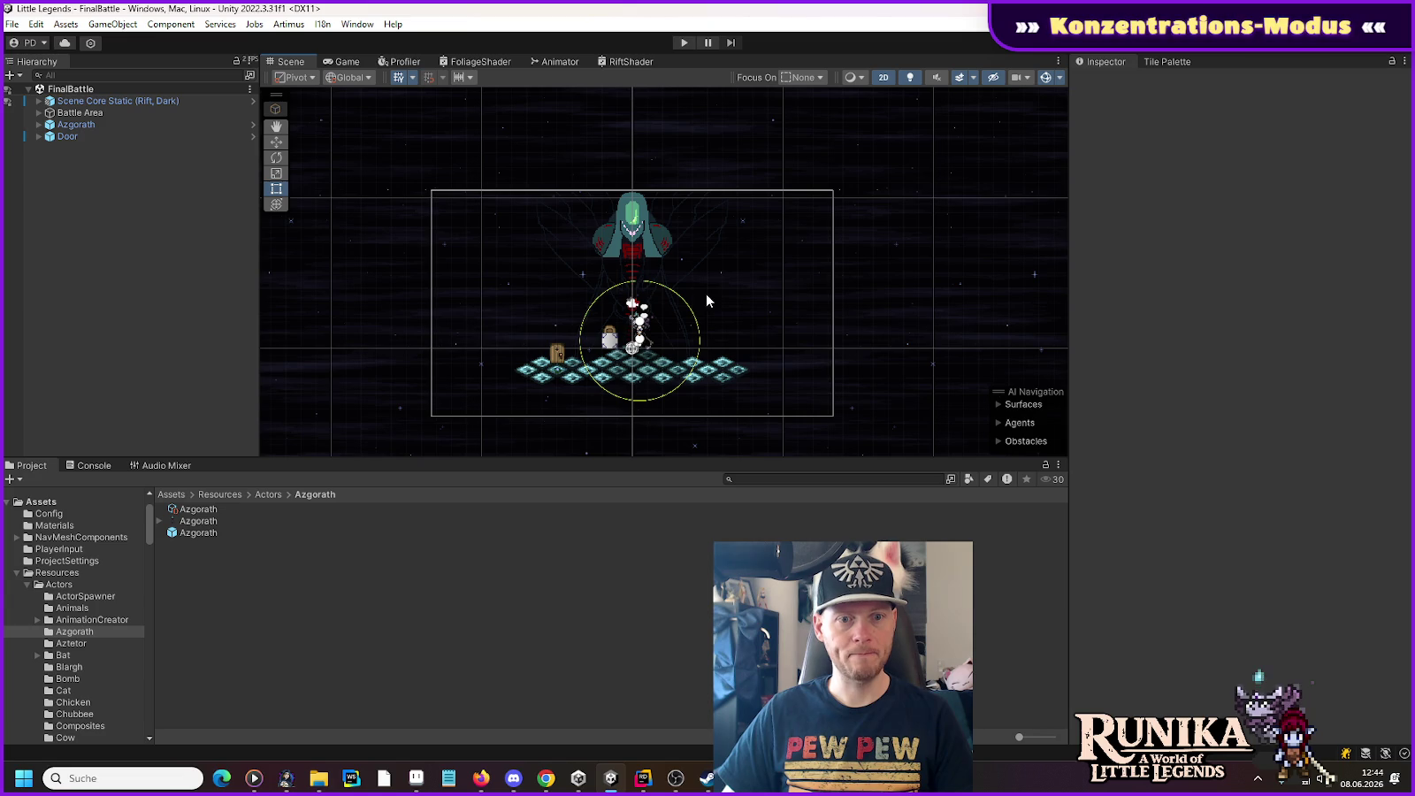
Step: Revert CM vcam1's Transform Position to its prefab value (0.5, 0.5, -20) and expand ActorPlayer's children
{"action": "left_click", "coordinate": [38, 102]}
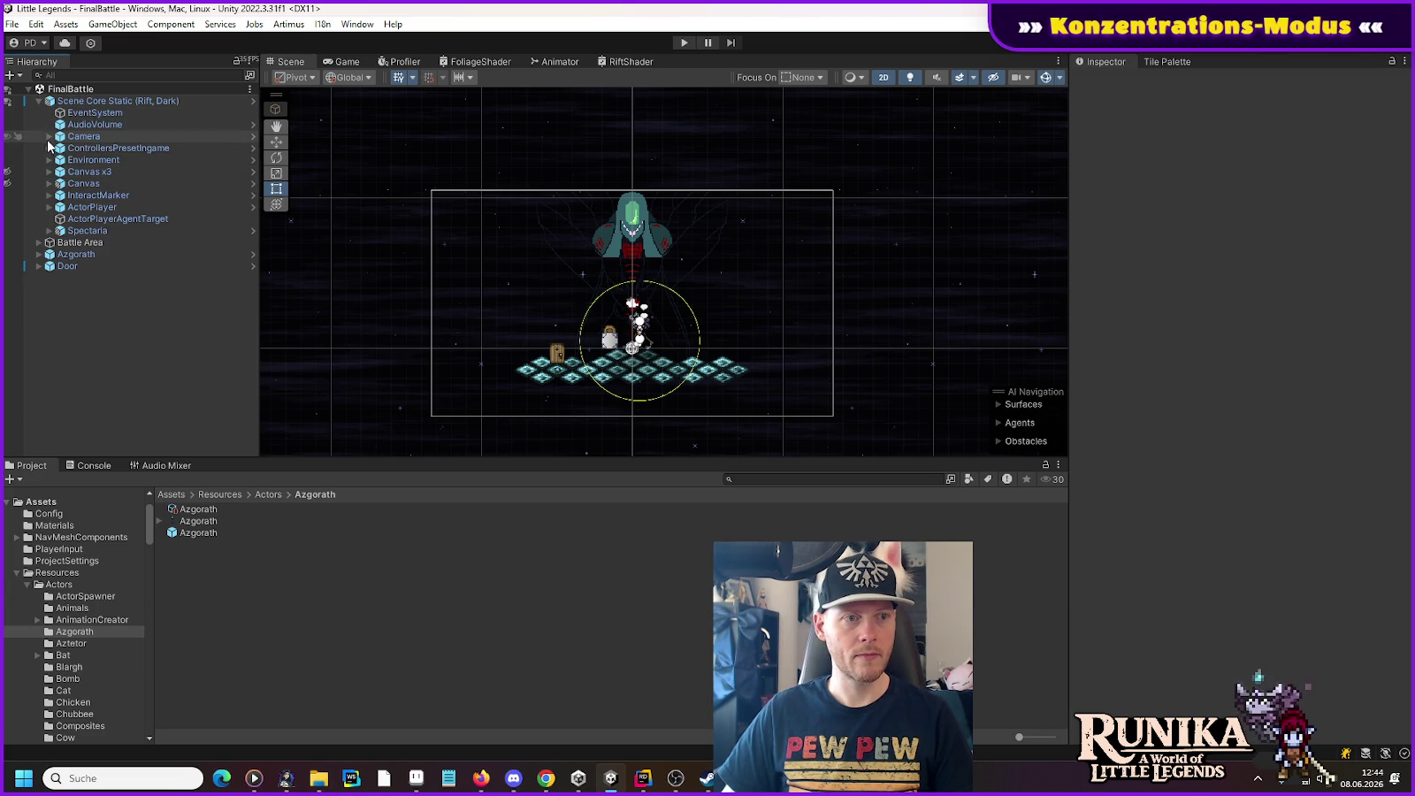
{"action": "left_click", "coordinate": [49, 136]}
{"action": "left_click", "coordinate": [68, 160]}
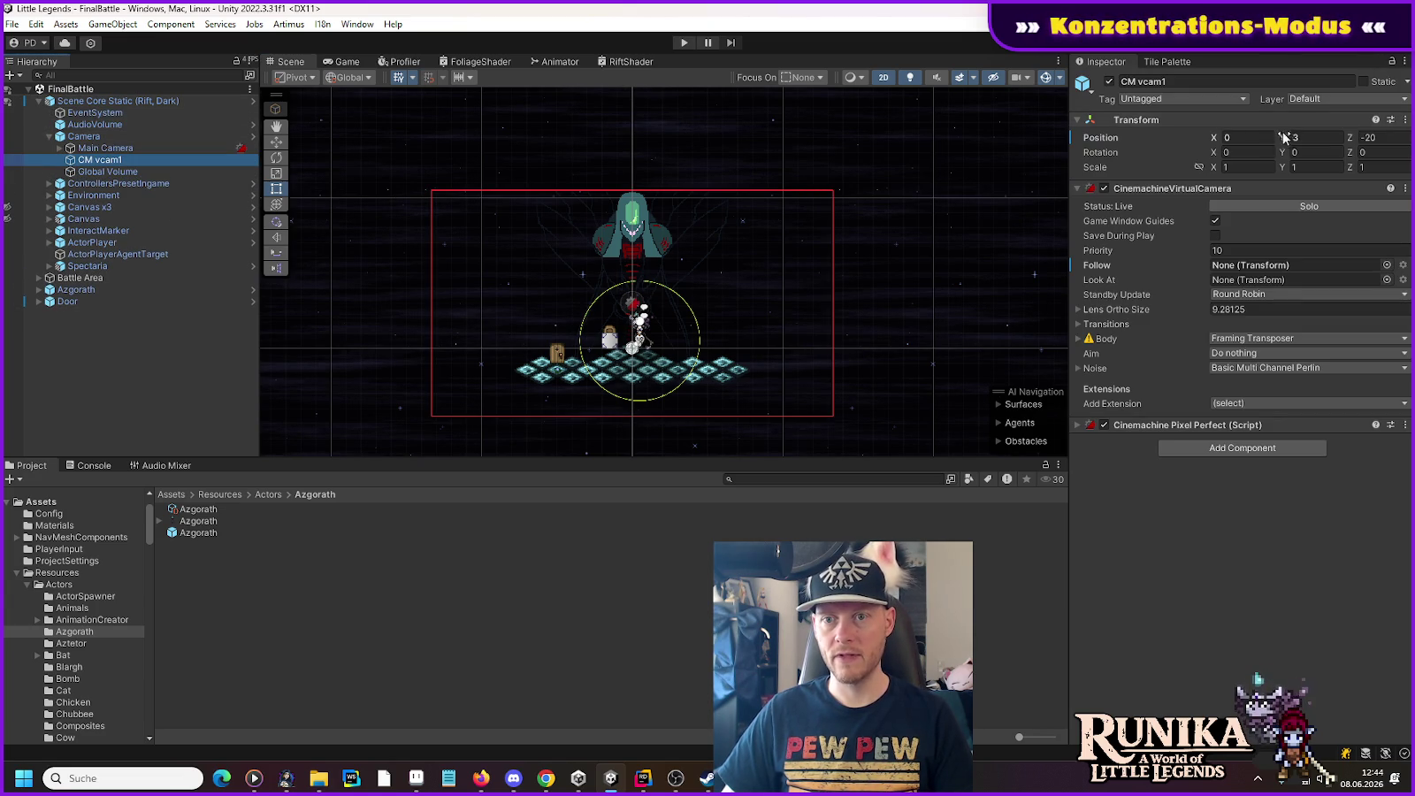
{"action": "left_click", "coordinate": [85, 244]}
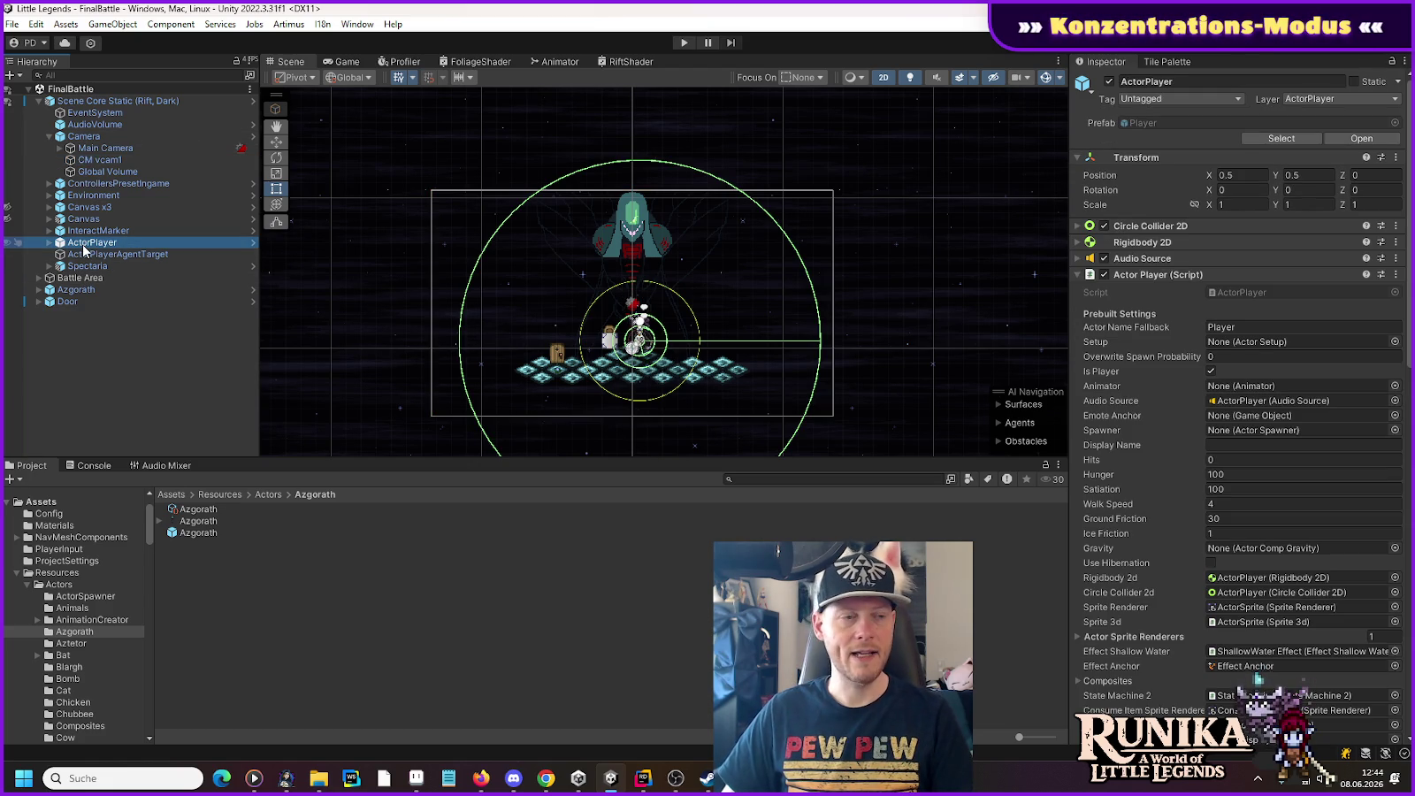
{"action": "left_click", "coordinate": [89, 160]}
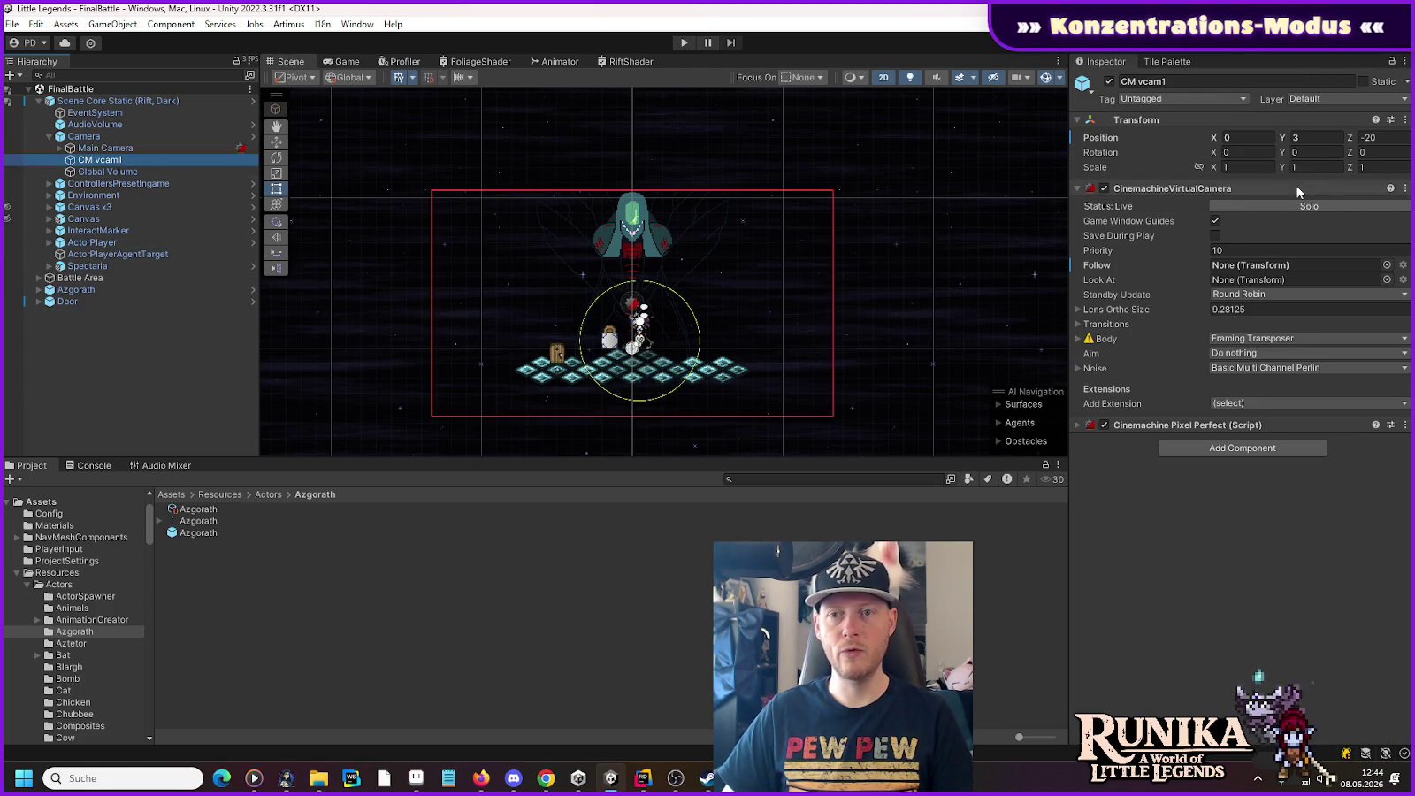
{"action": "right_click", "coordinate": [1106, 138]}
{"action": "left_click", "coordinate": [1146, 255]}
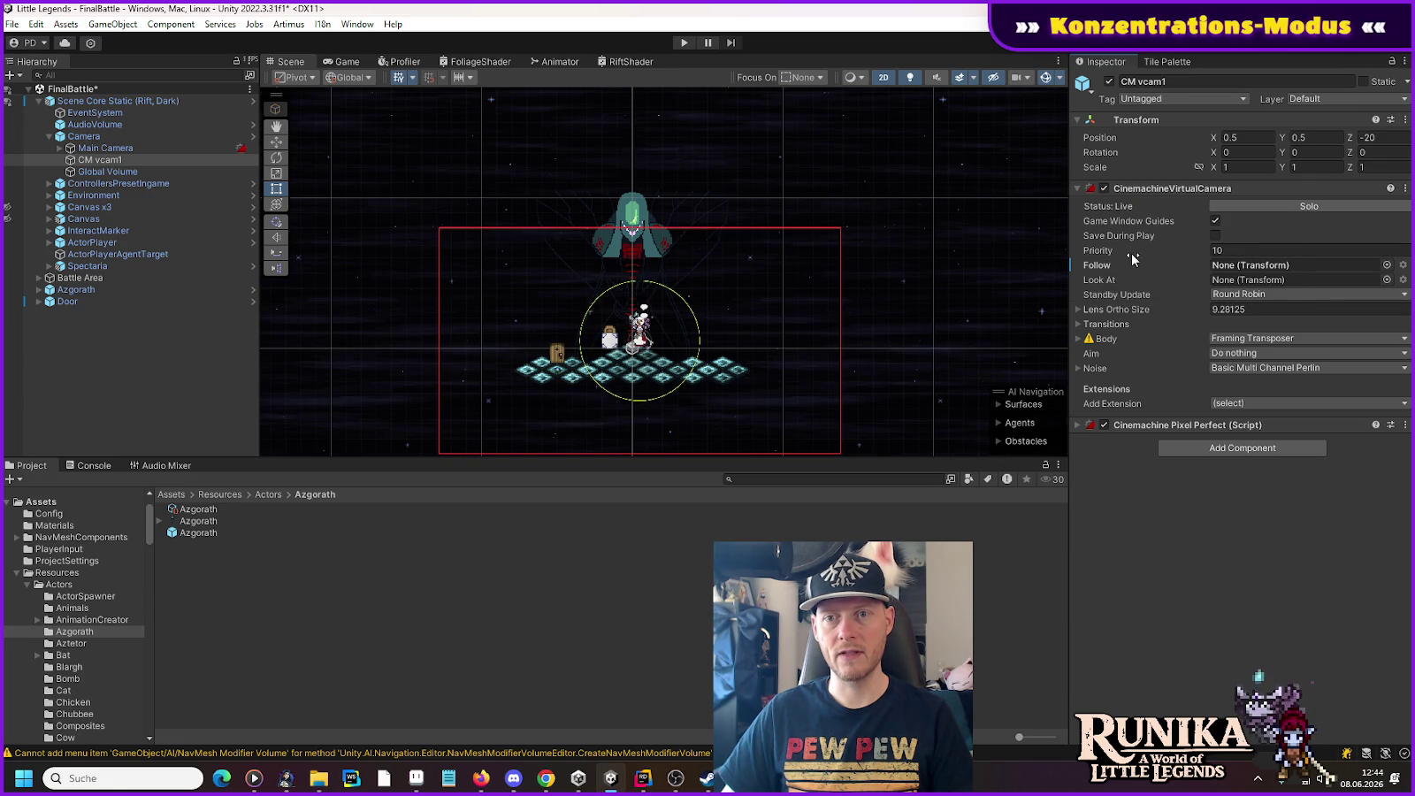
{"action": "left_click", "coordinate": [92, 244]}
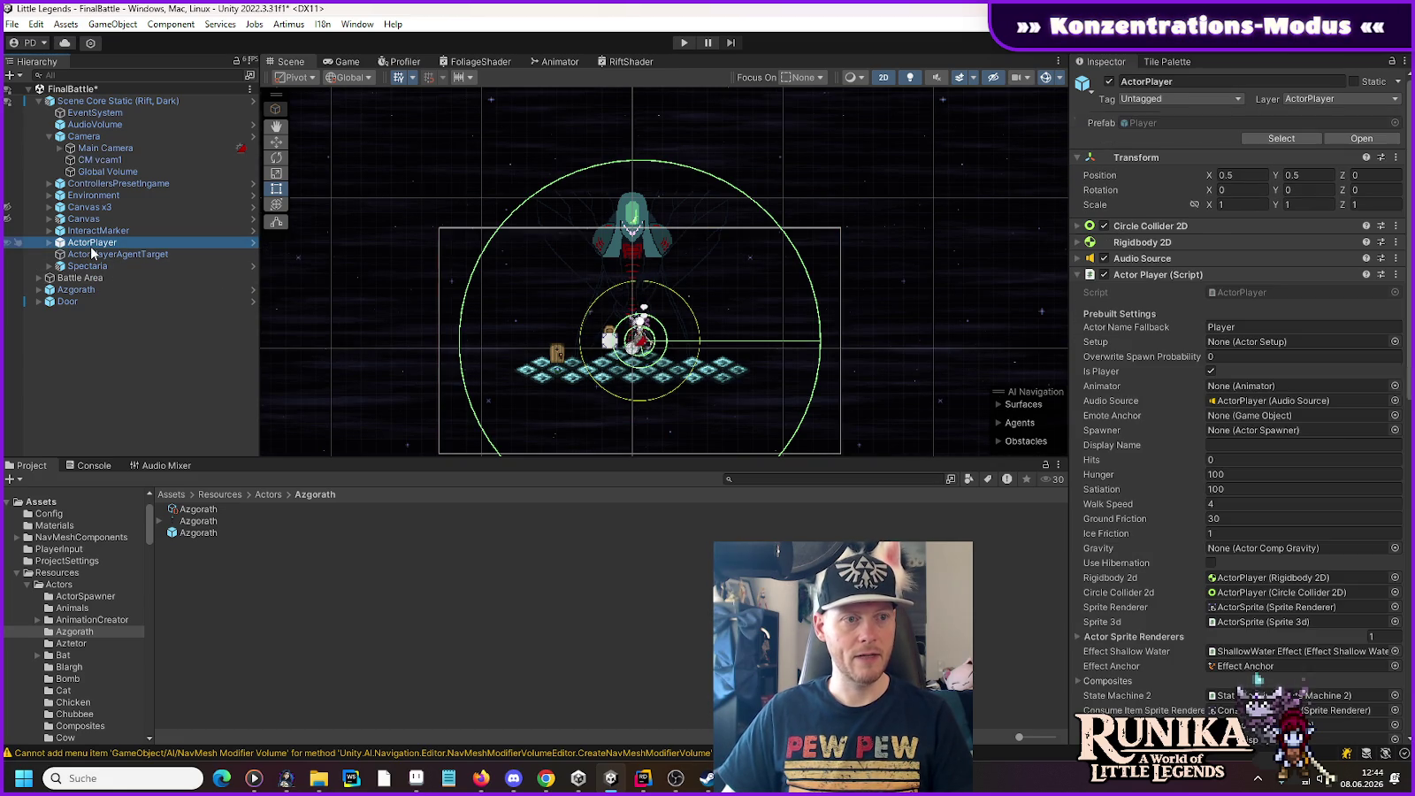
{"action": "left_click", "coordinate": [48, 243]}
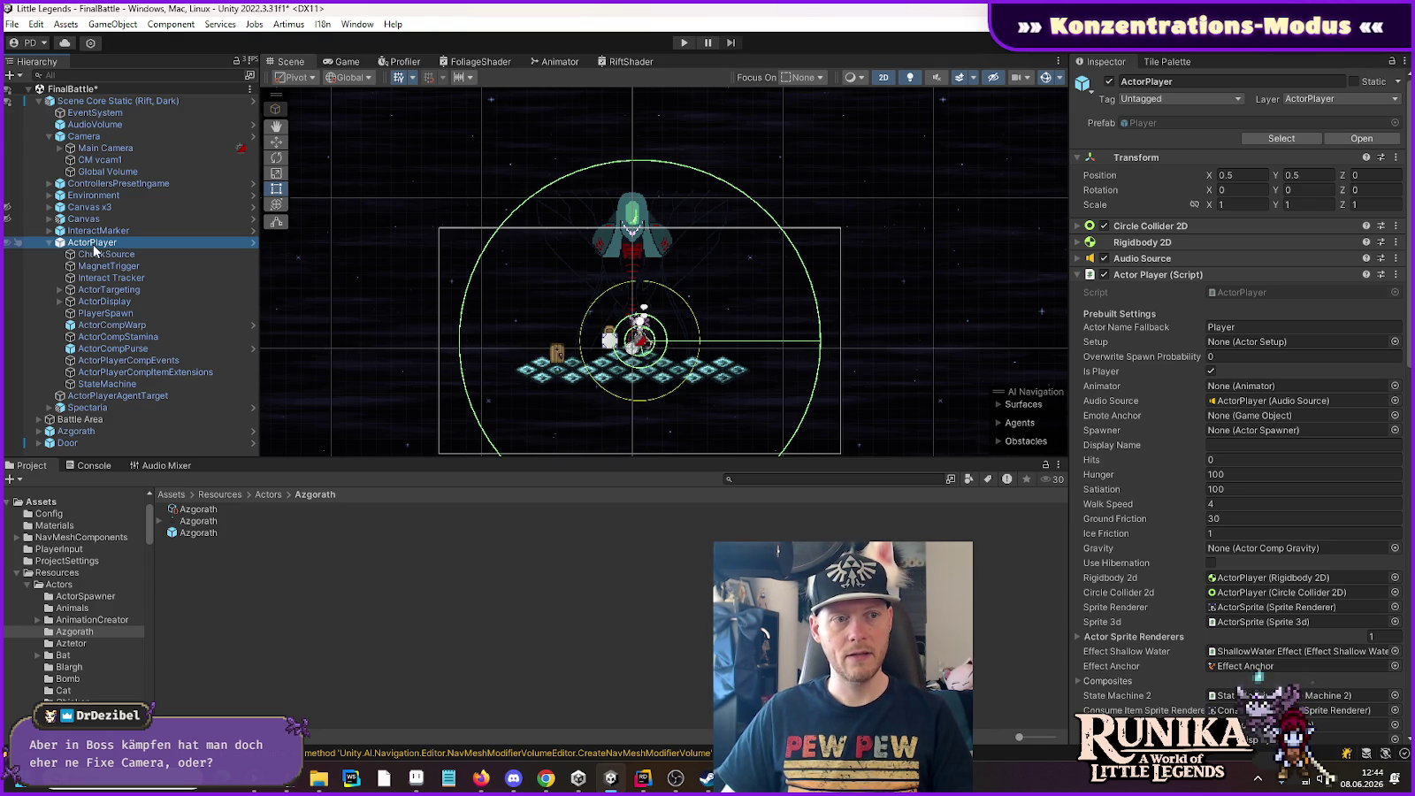
Step: Add an empty child named 'Camera Target' under the Player prefab root and drag it up toward ChunkSource
{"action": "left_click", "coordinate": [251, 242]}
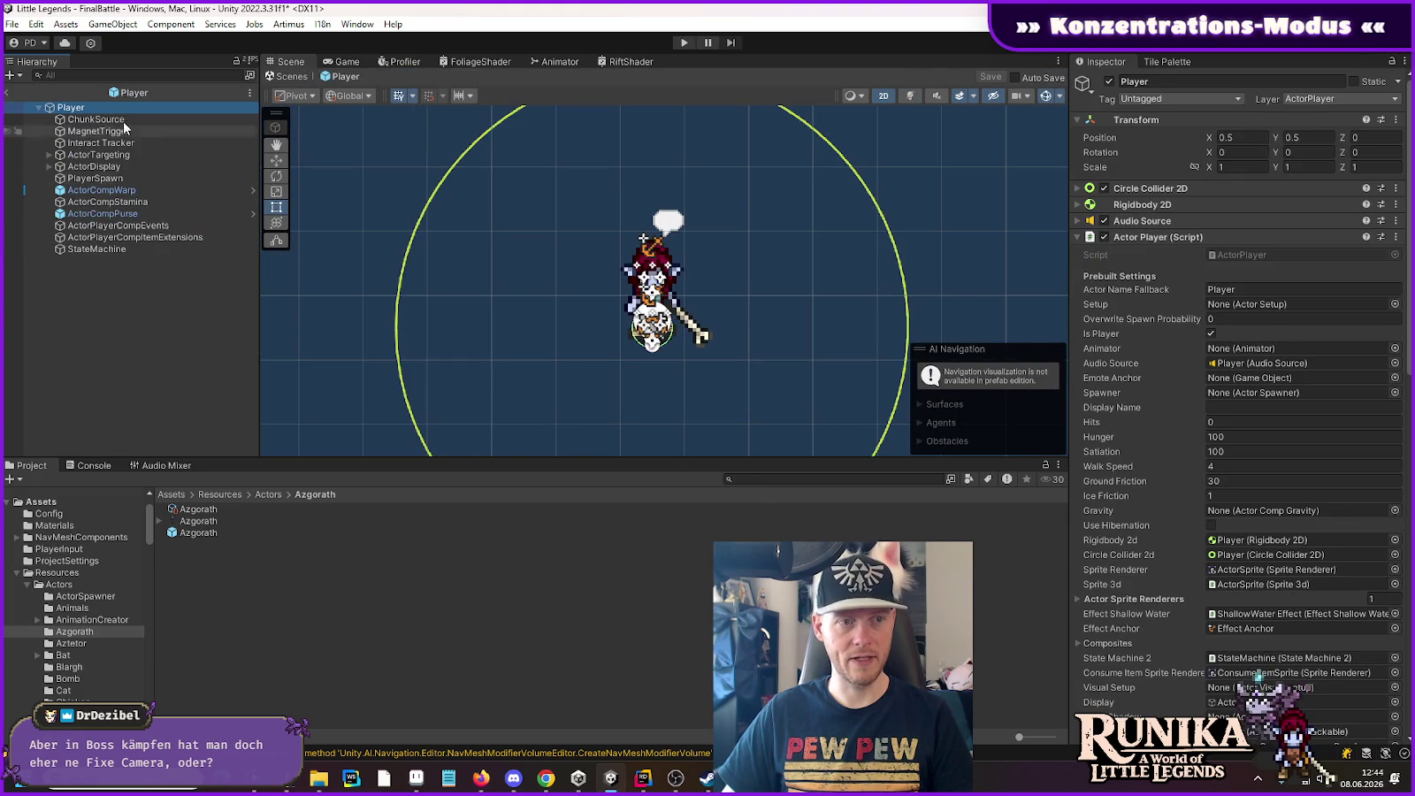
{"action": "right_click", "coordinate": [76, 110]}
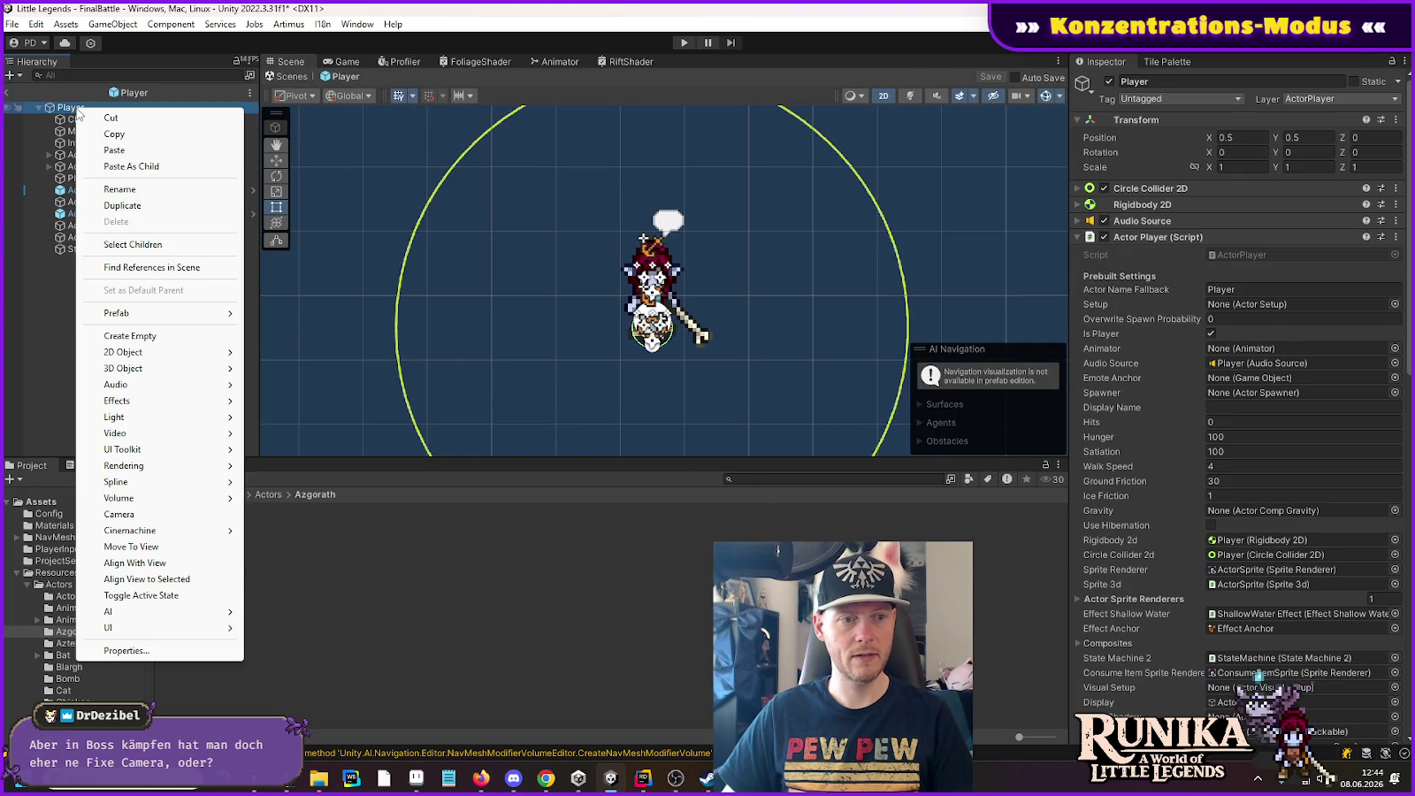
{"action": "left_click", "coordinate": [156, 336]}
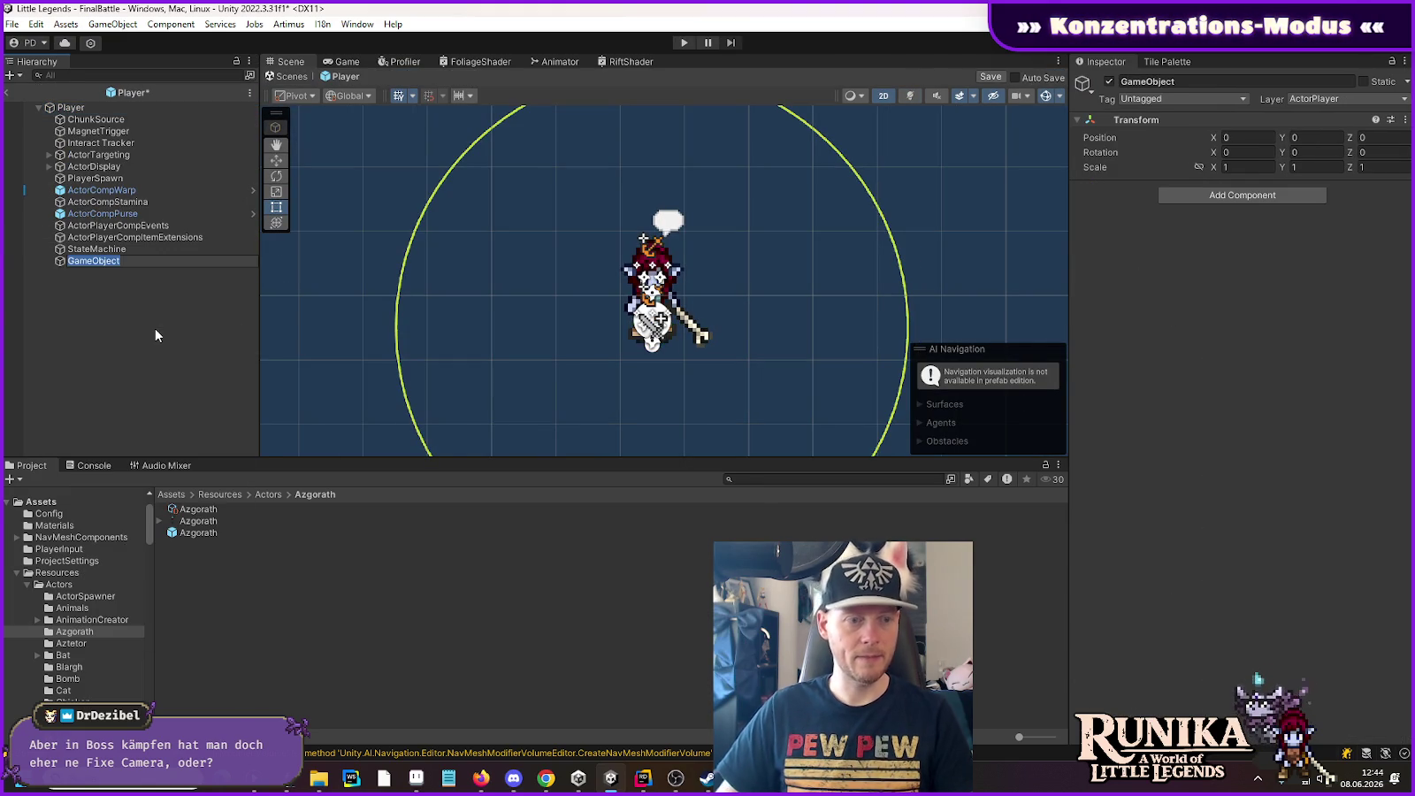
{"action": "type", "text": "Camera "}
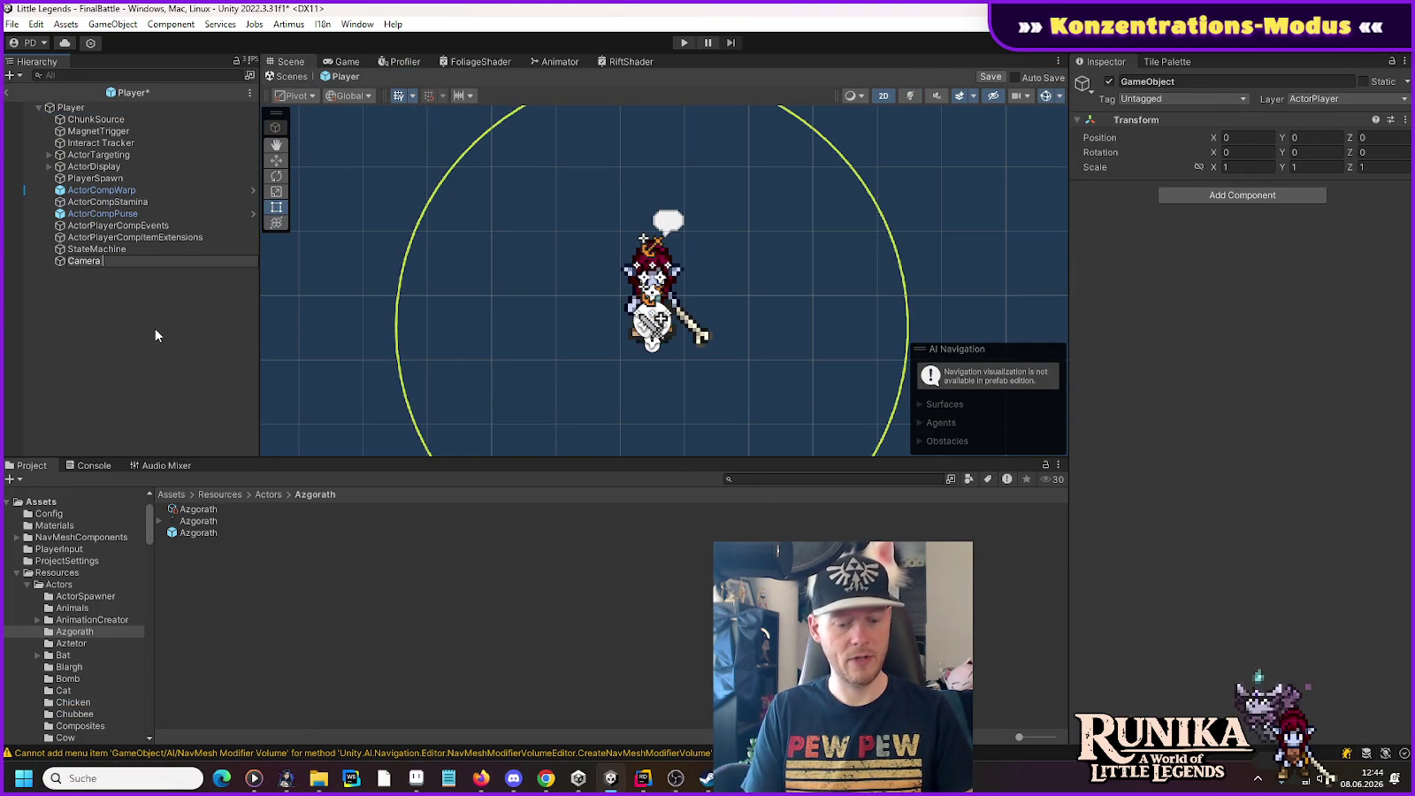
{"action": "type", "text": "Target"}
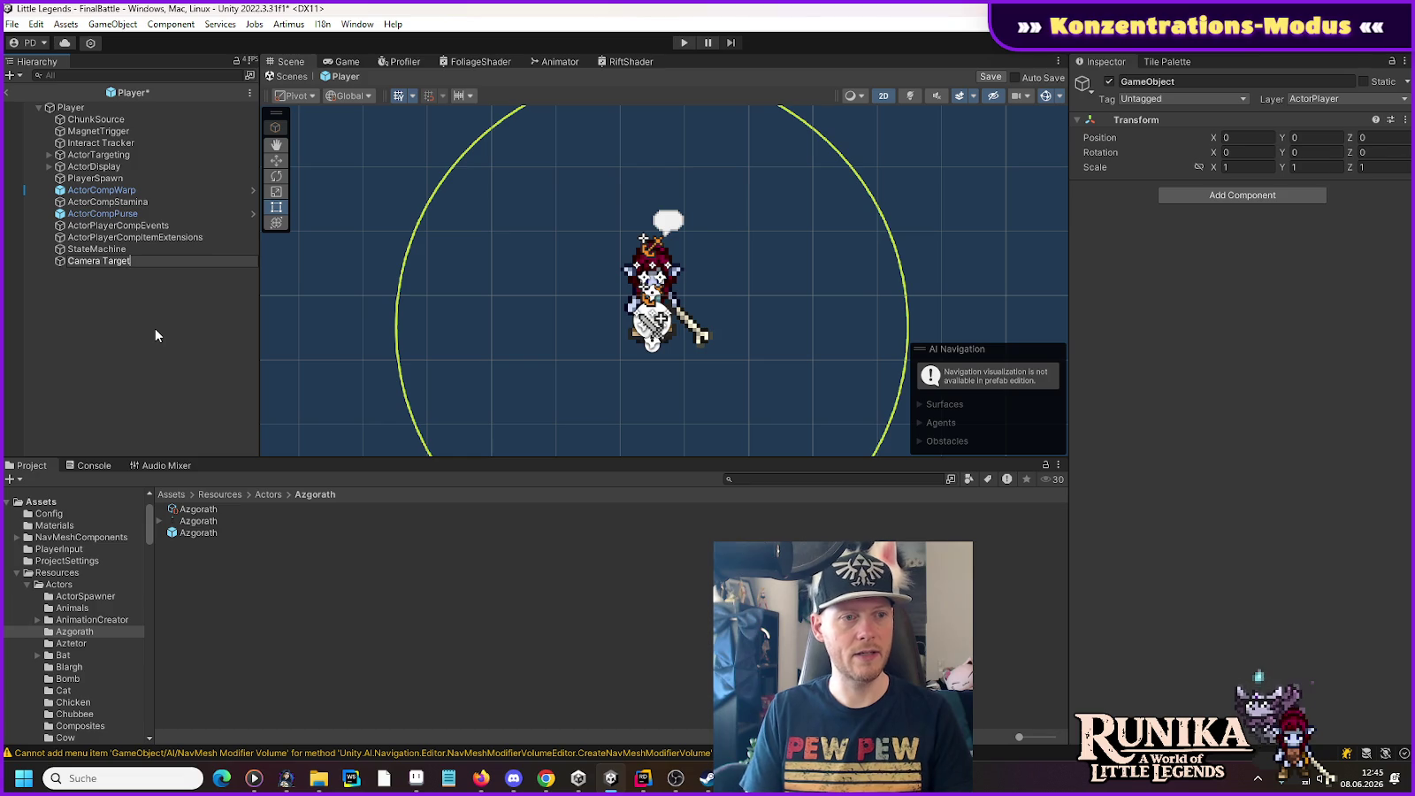
{"action": "key", "text": "Return"}
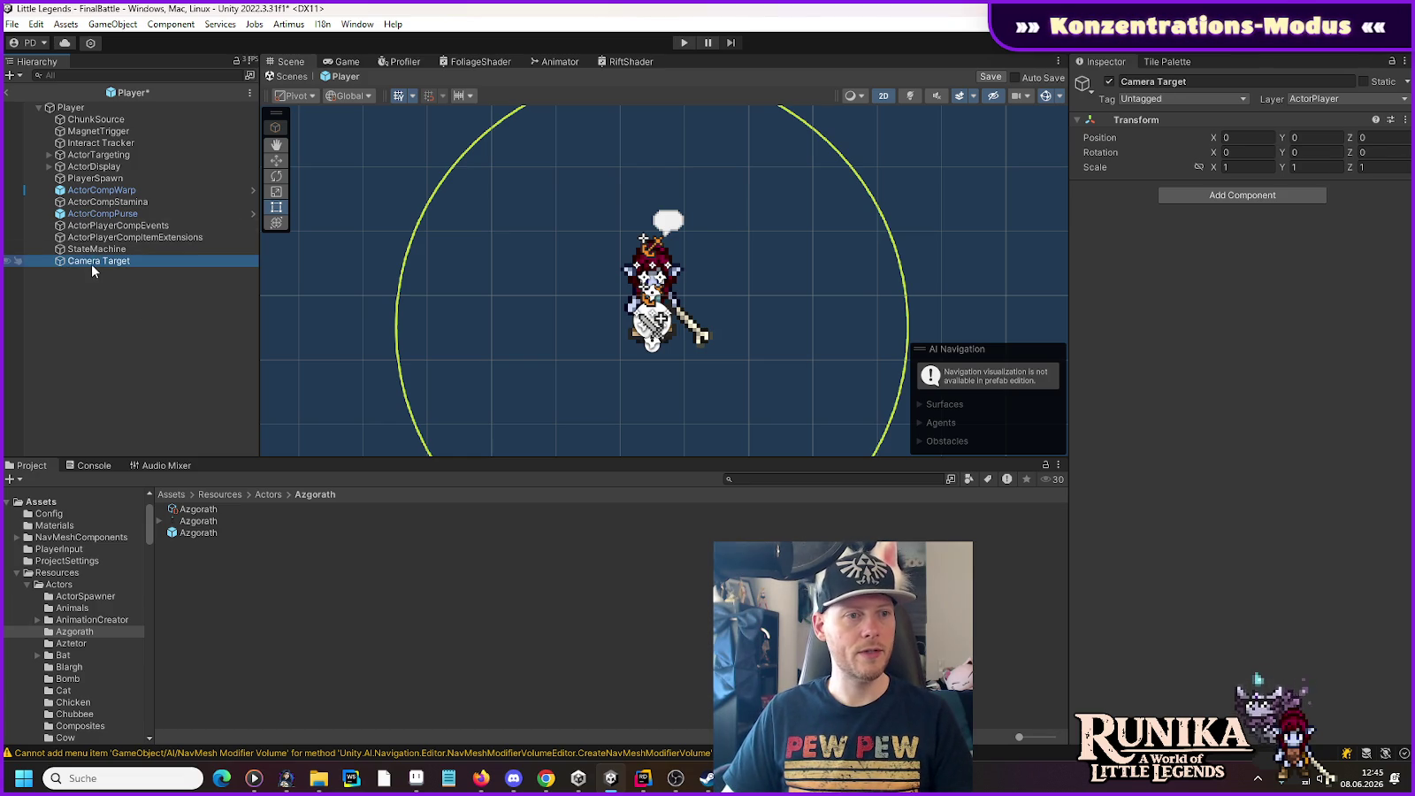
{"action": "mouse_move", "coordinate": [95, 161]}
{"action": "left_mouse_down"}
{"action": "mouse_move", "coordinate": [96, 121]}
{"action": "mouse_move", "coordinate": [96, 131]}
{"action": "left_mouse_up"}
Step: Browse Camera Target's icon picker textures for 'editor' without choosing one, then switch to Aseprite
{"action": "left_click", "coordinate": [94, 120]}
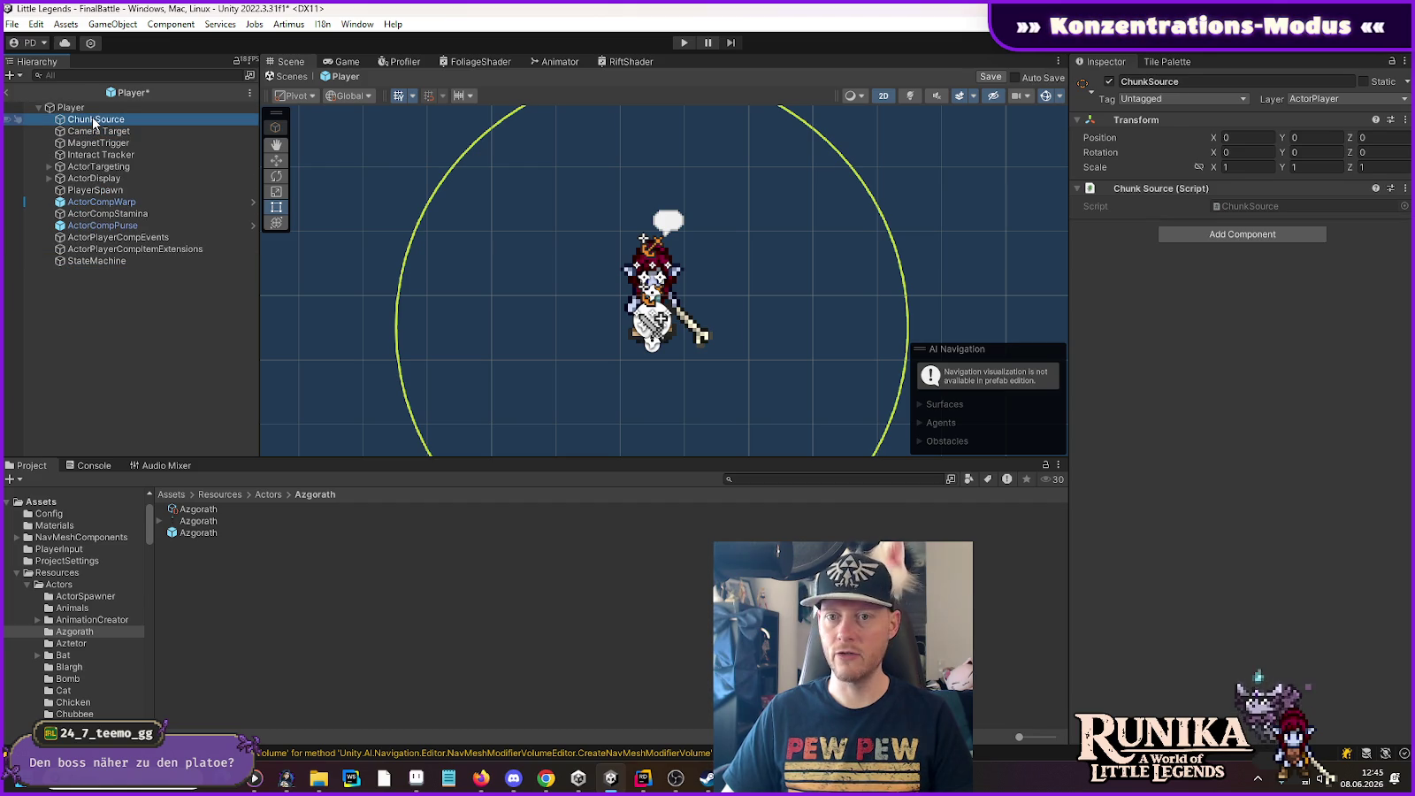
{"action": "left_click", "coordinate": [92, 132]}
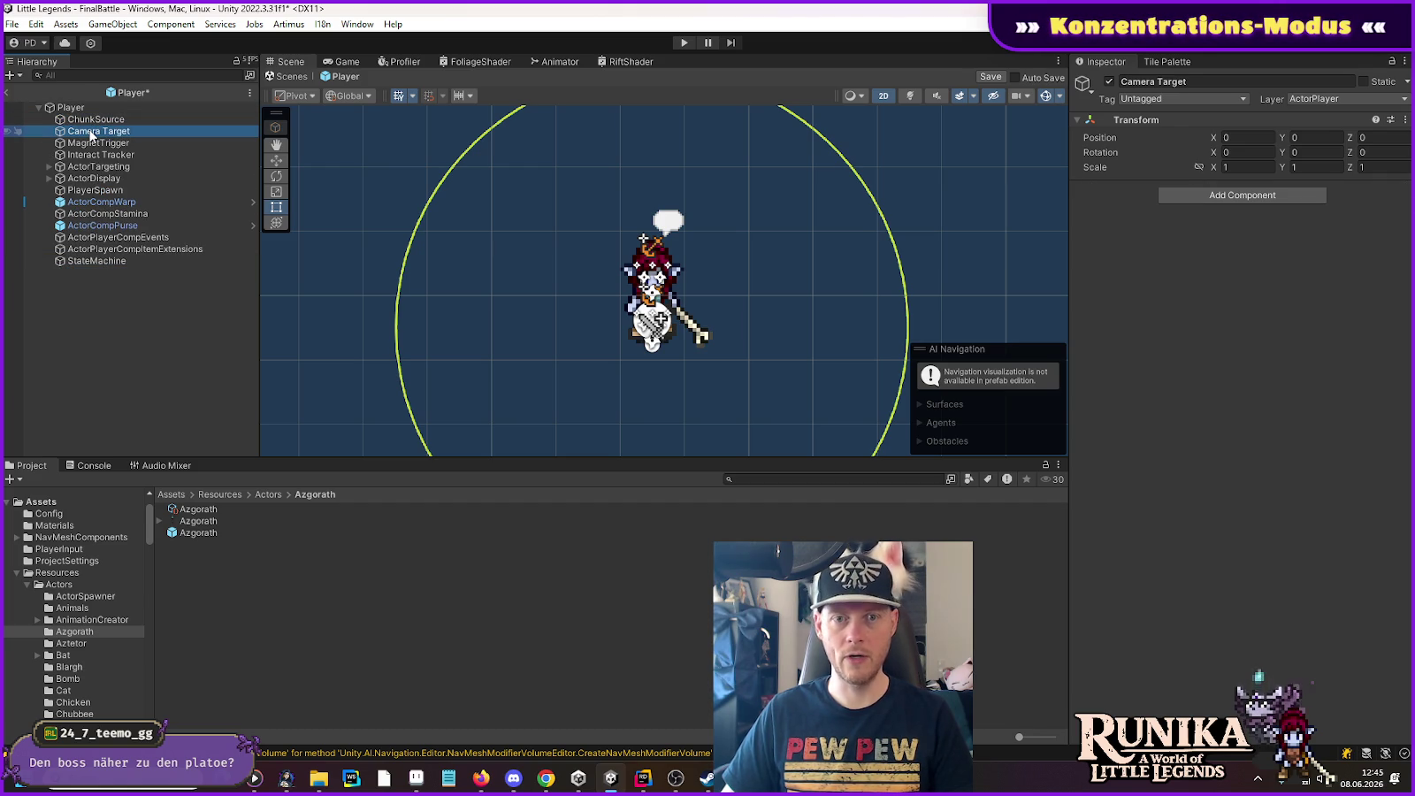
{"action": "left_click", "coordinate": [1088, 89]}
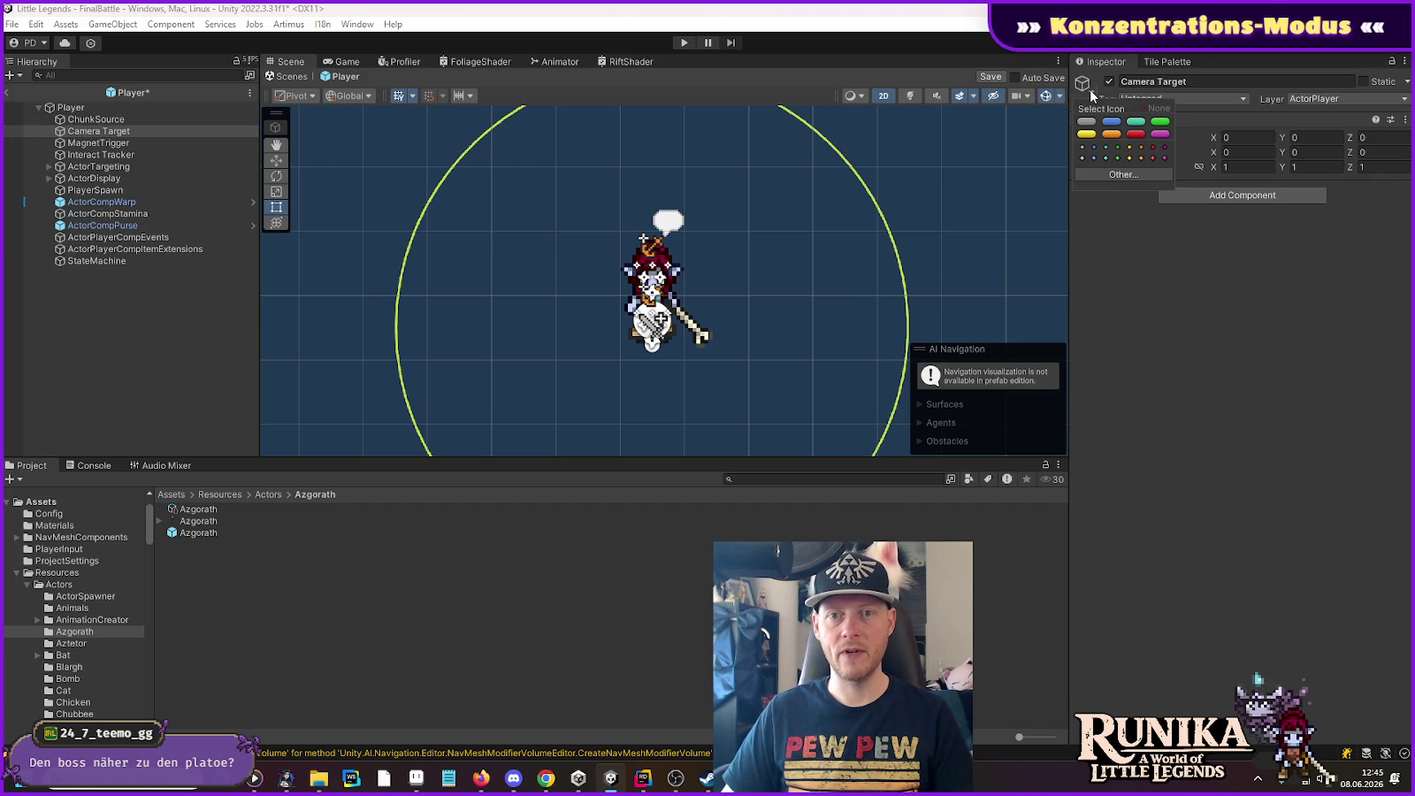
{"action": "left_click", "coordinate": [1113, 175]}
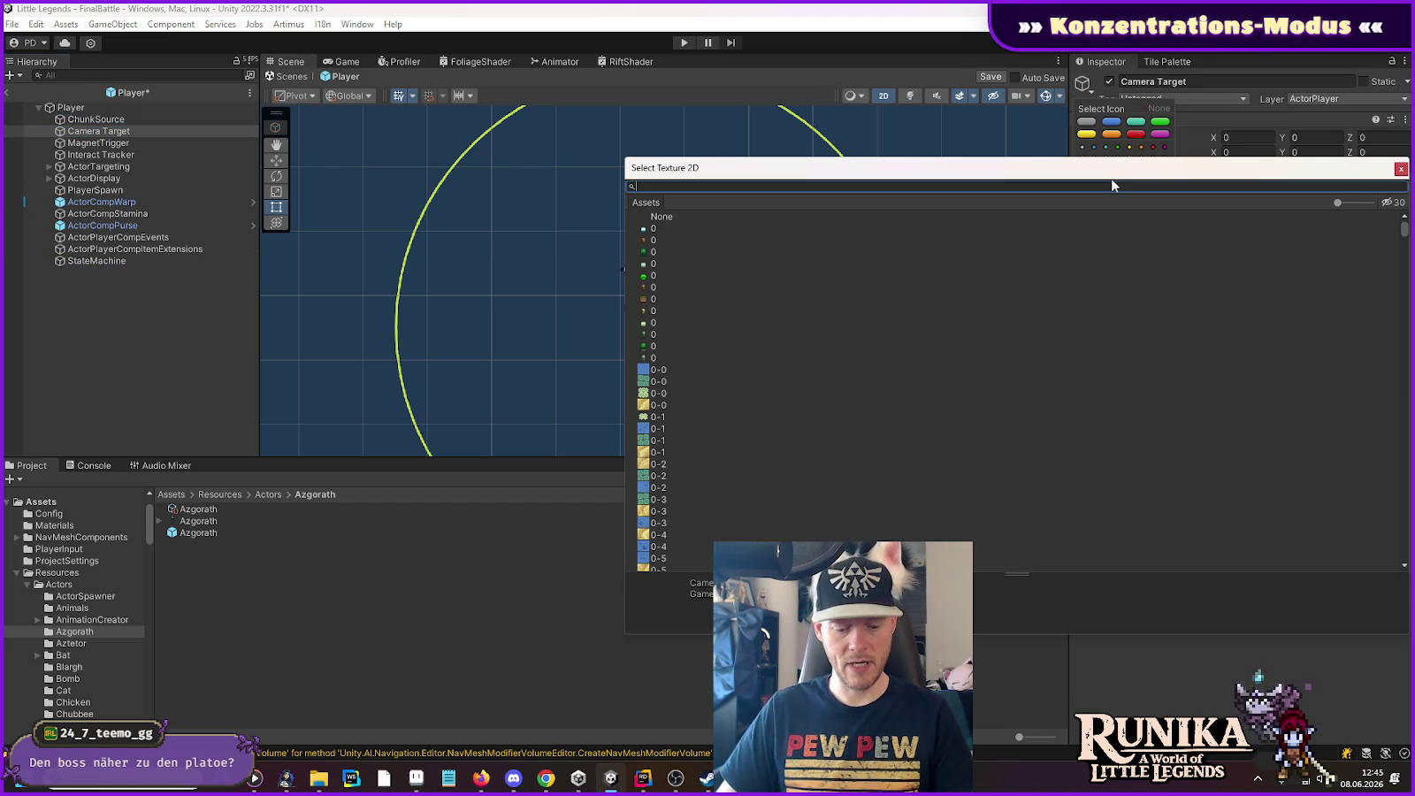
{"action": "type", "text": "editor"}
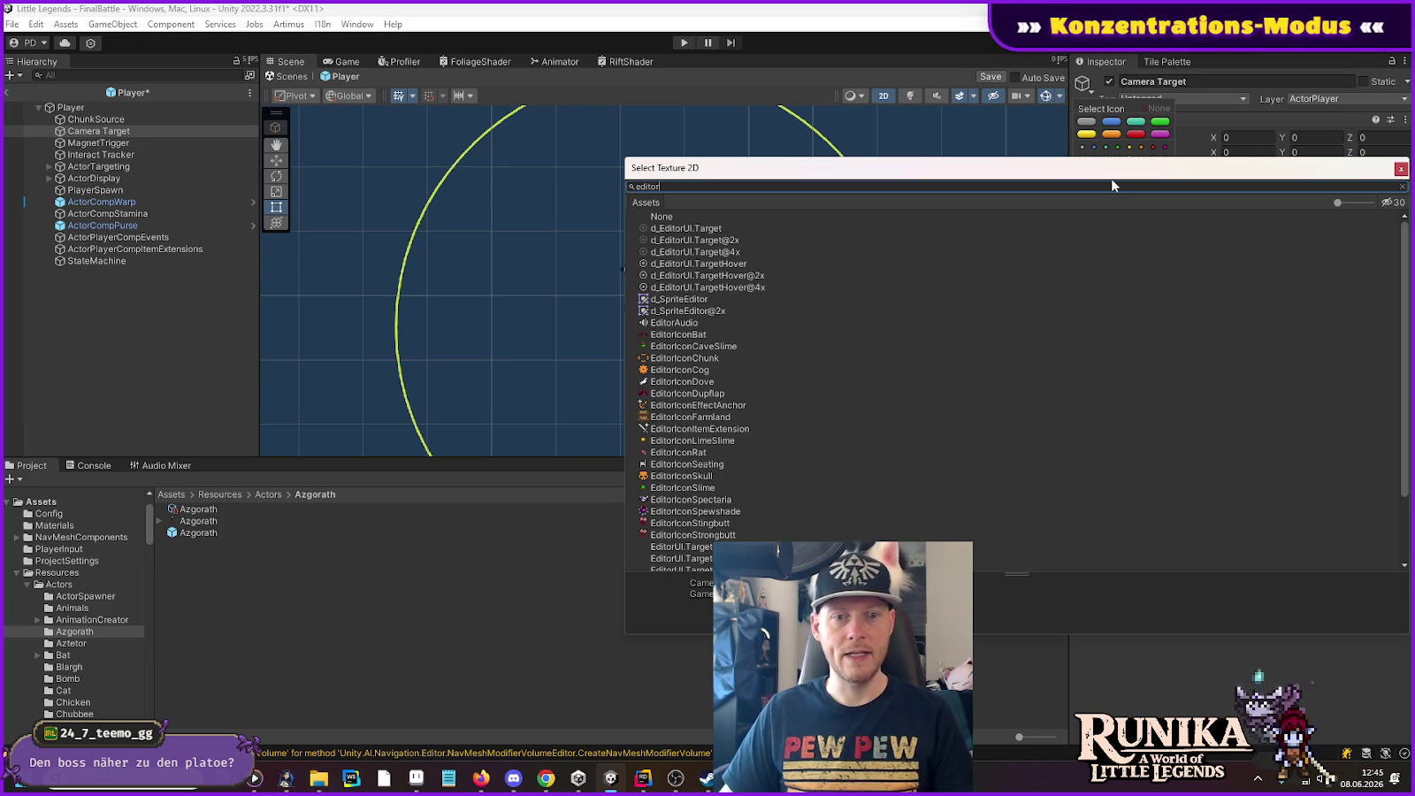
{"action": "key", "text": "Escape"}
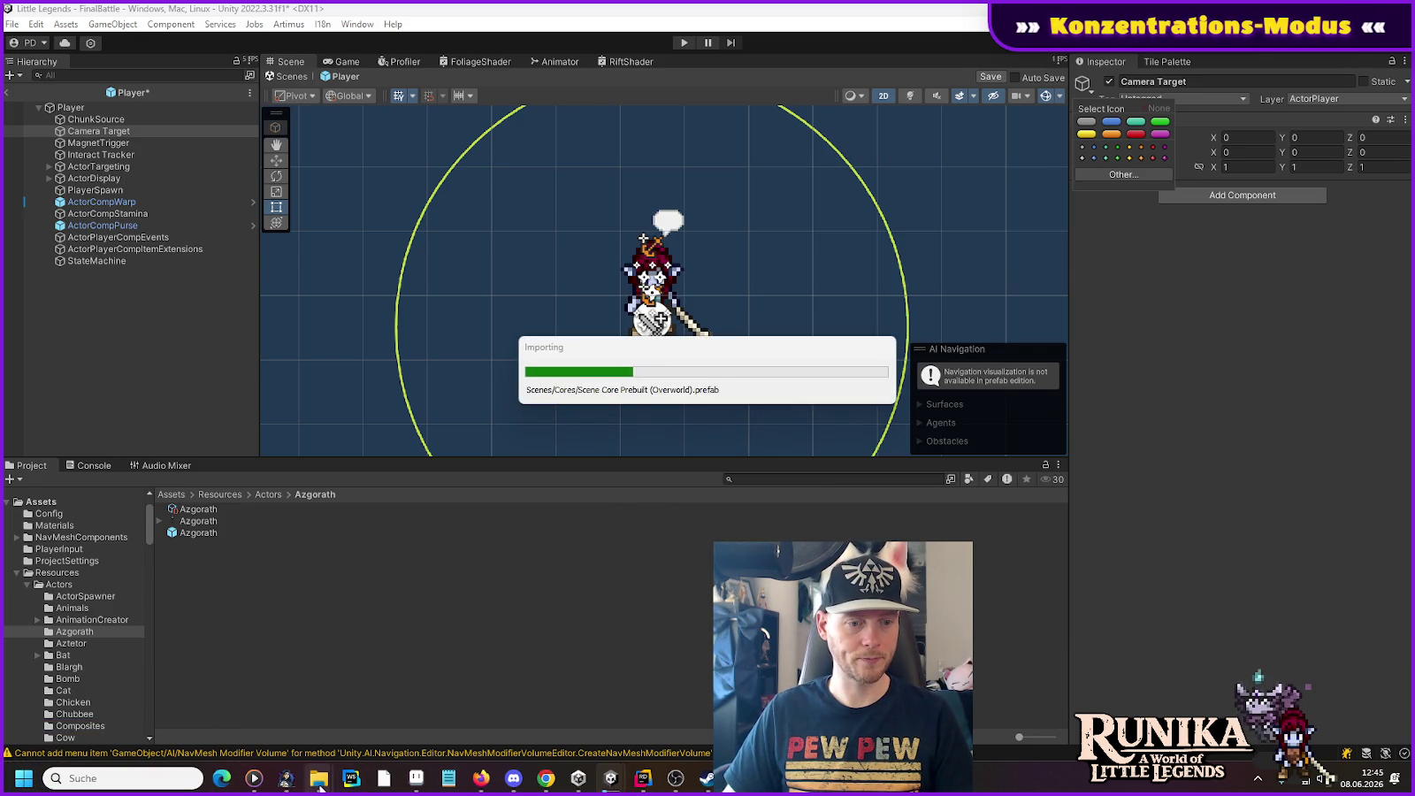
{"action": "left_click", "coordinate": [415, 778]}
{"action": "left_click", "coordinate": [18, 25]}
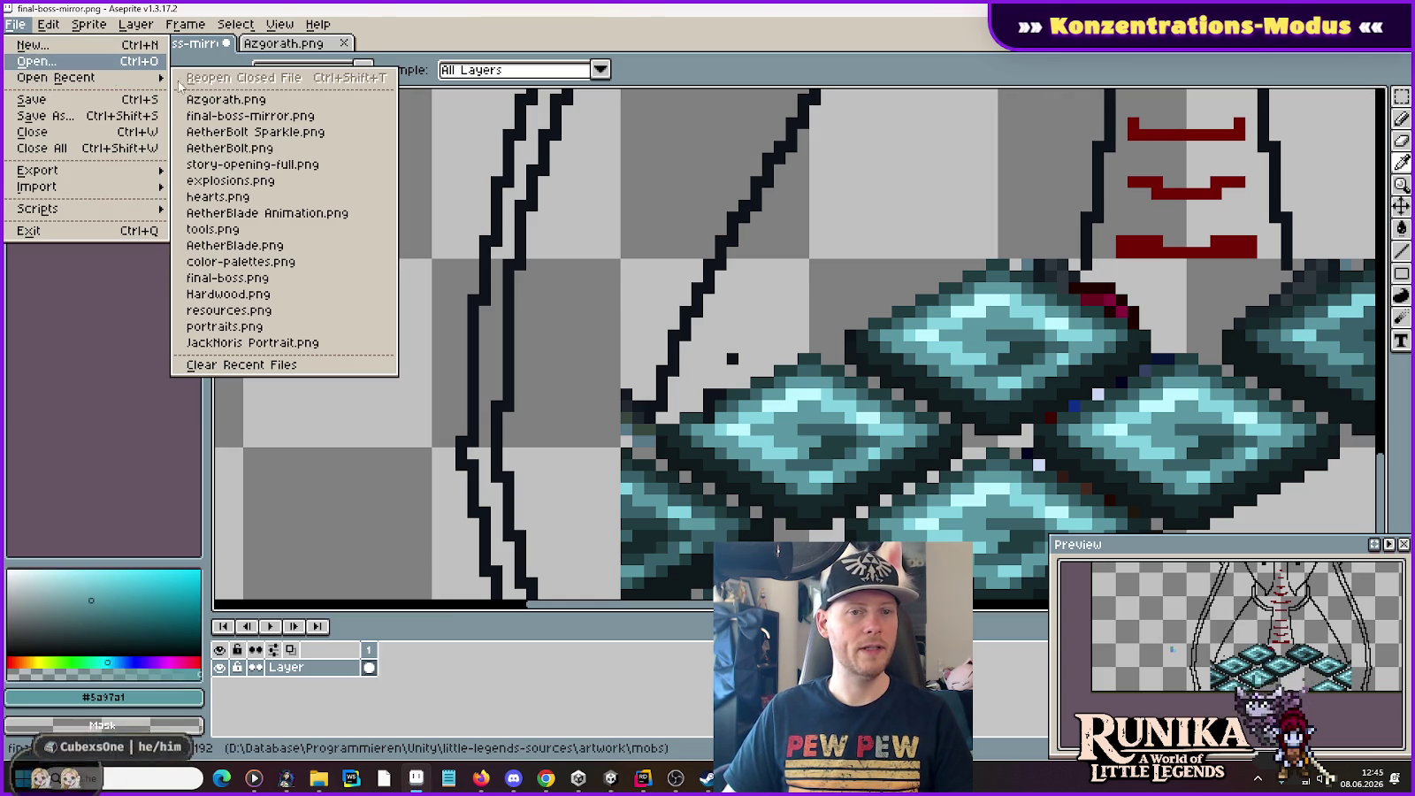
Step: Open inventory-ideas-raw.png from the little-legends-sources artwork/ui folder
{"action": "left_click", "coordinate": [36, 61]}
{"action": "left_click", "coordinate": [725, 185]}
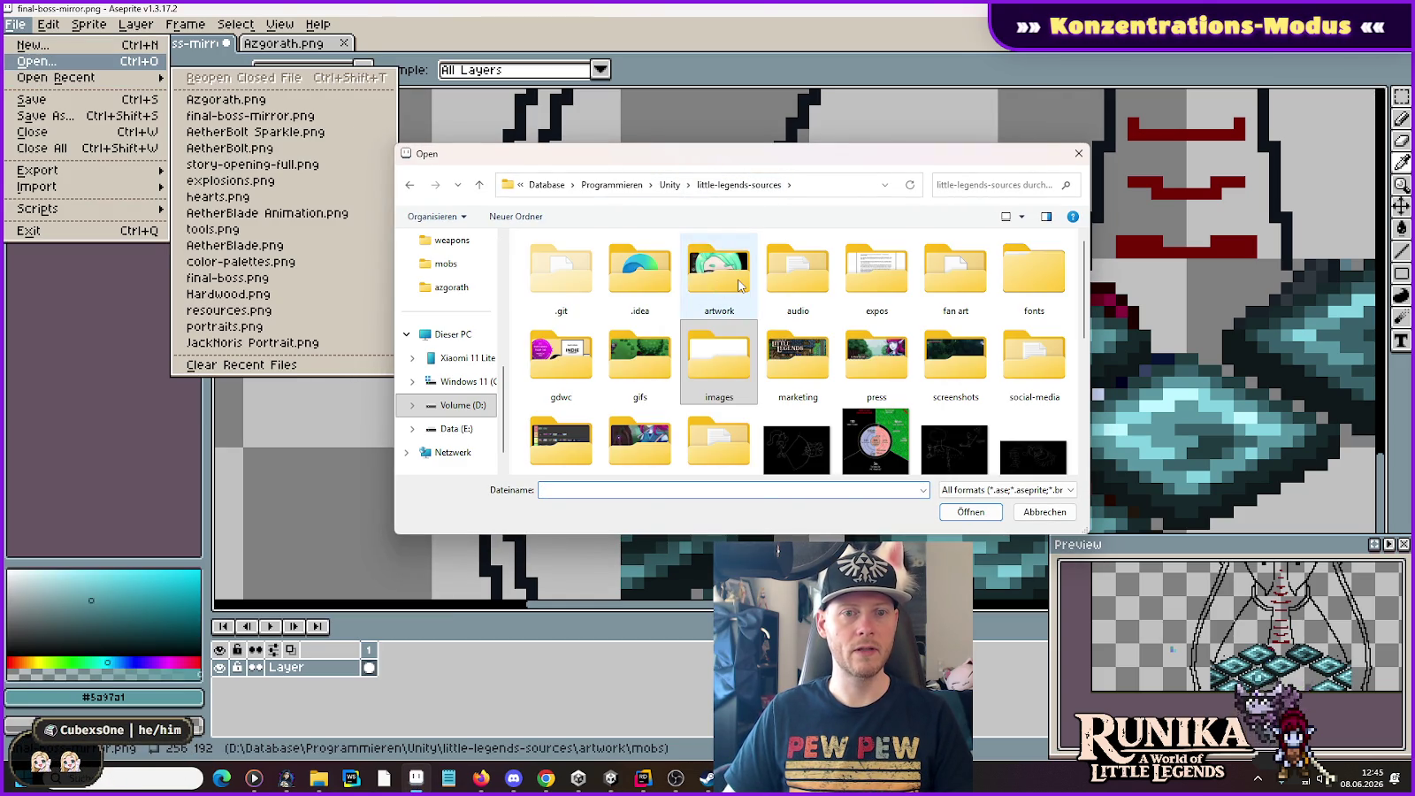
{"action": "double_click", "coordinate": [740, 285]}
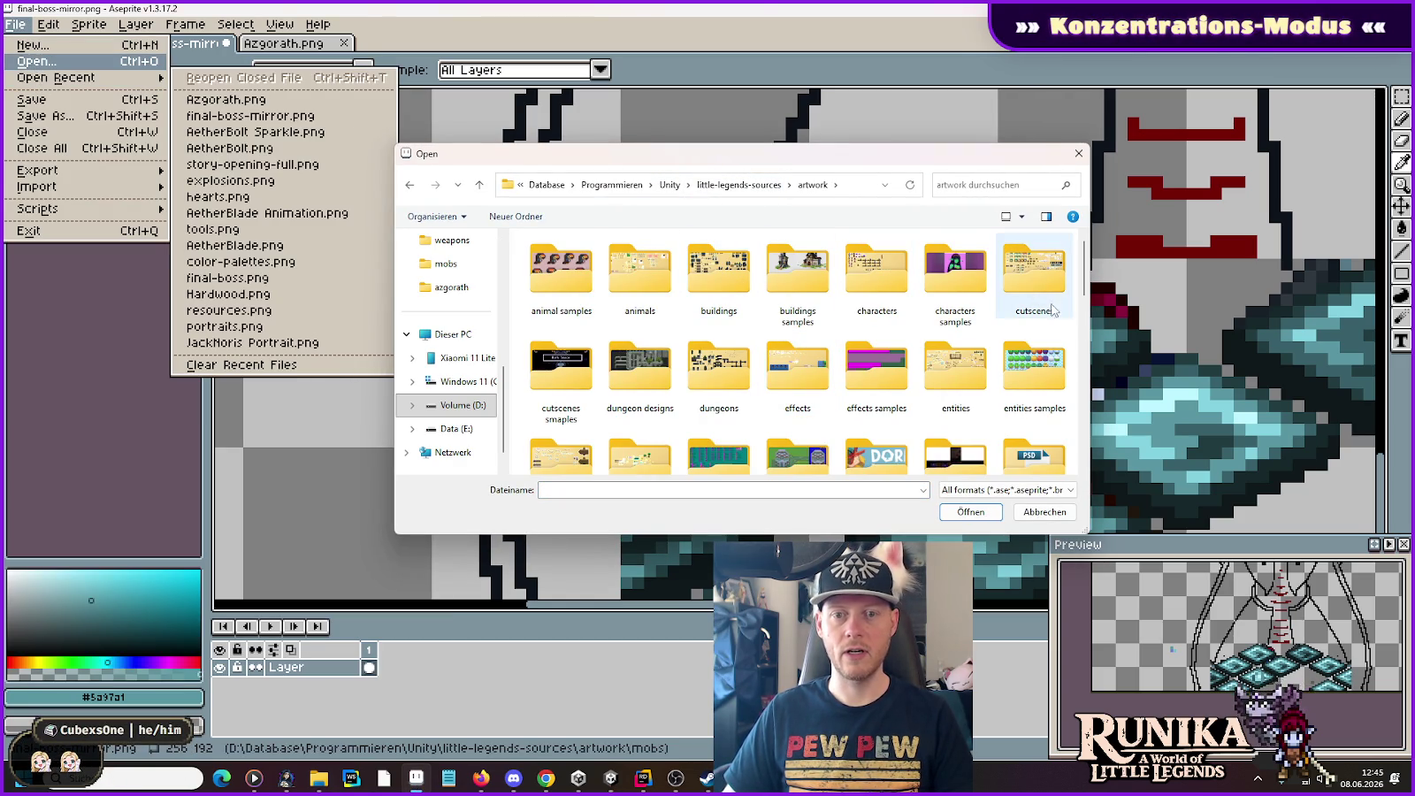
{"action": "scroll", "coordinate": [705, 370], "scroll_direction": "down", "scroll_amount": 1}
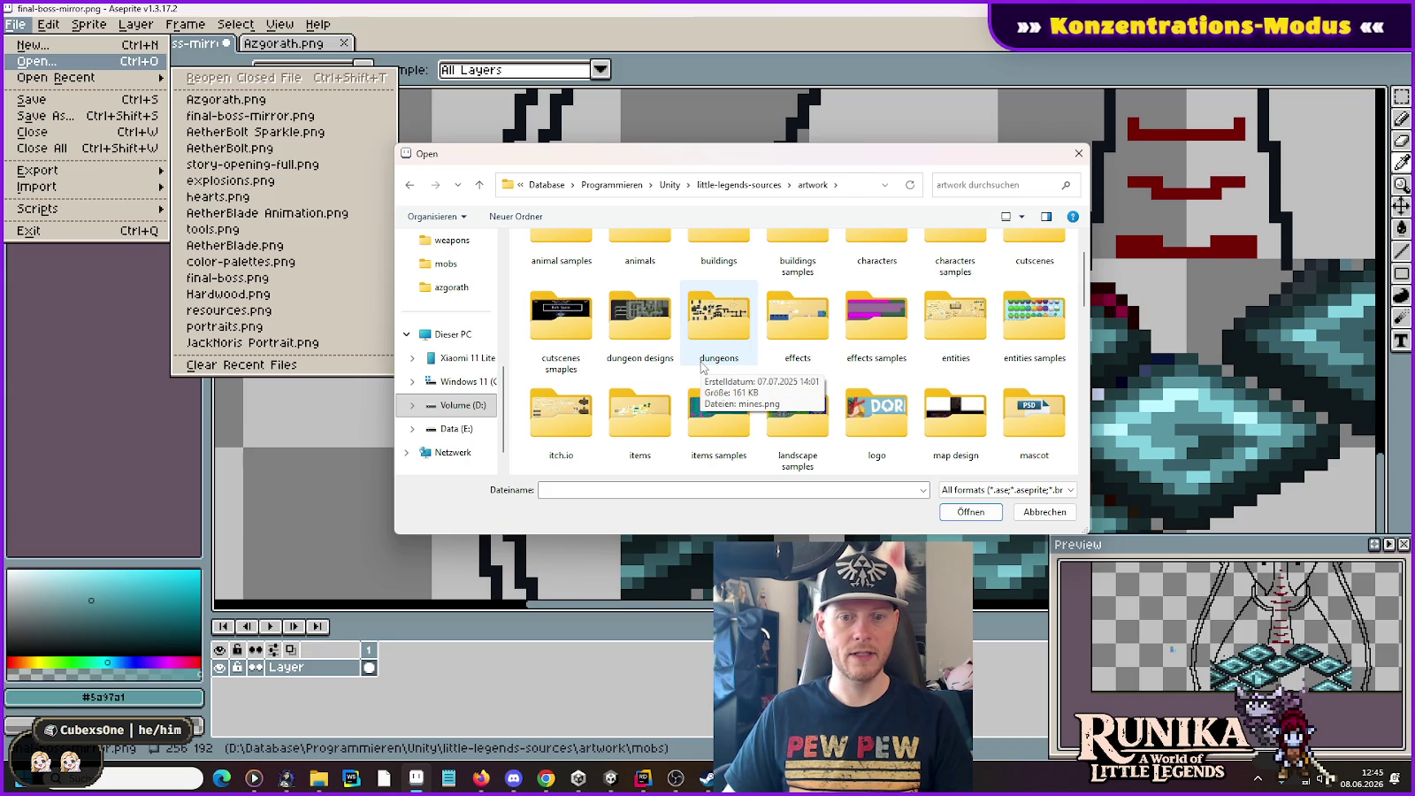
{"action": "scroll", "coordinate": [849, 416], "scroll_direction": "down", "scroll_amount": 1}
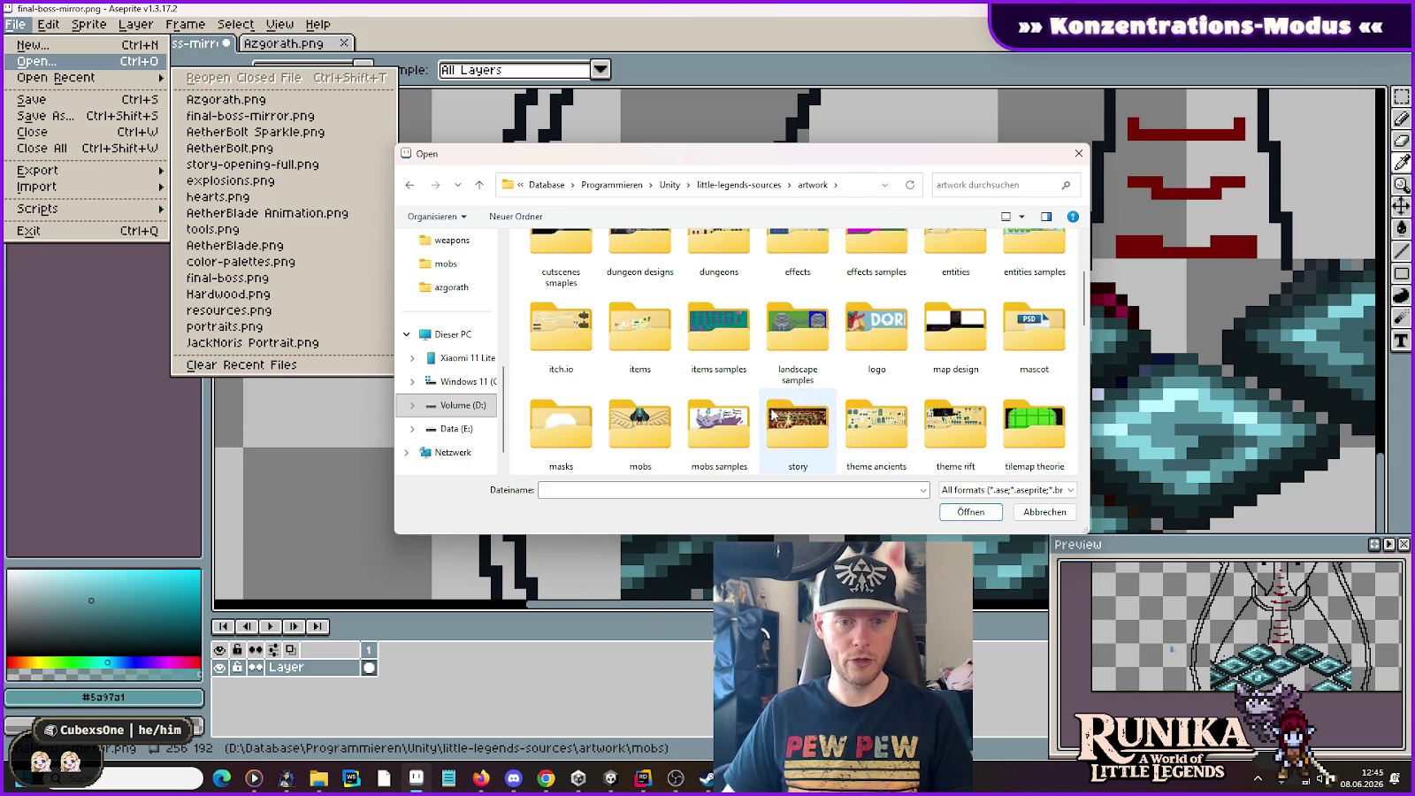
{"action": "scroll", "coordinate": [772, 414], "scroll_direction": "down", "scroll_amount": 1}
{"action": "double_click", "coordinate": [721, 411]}
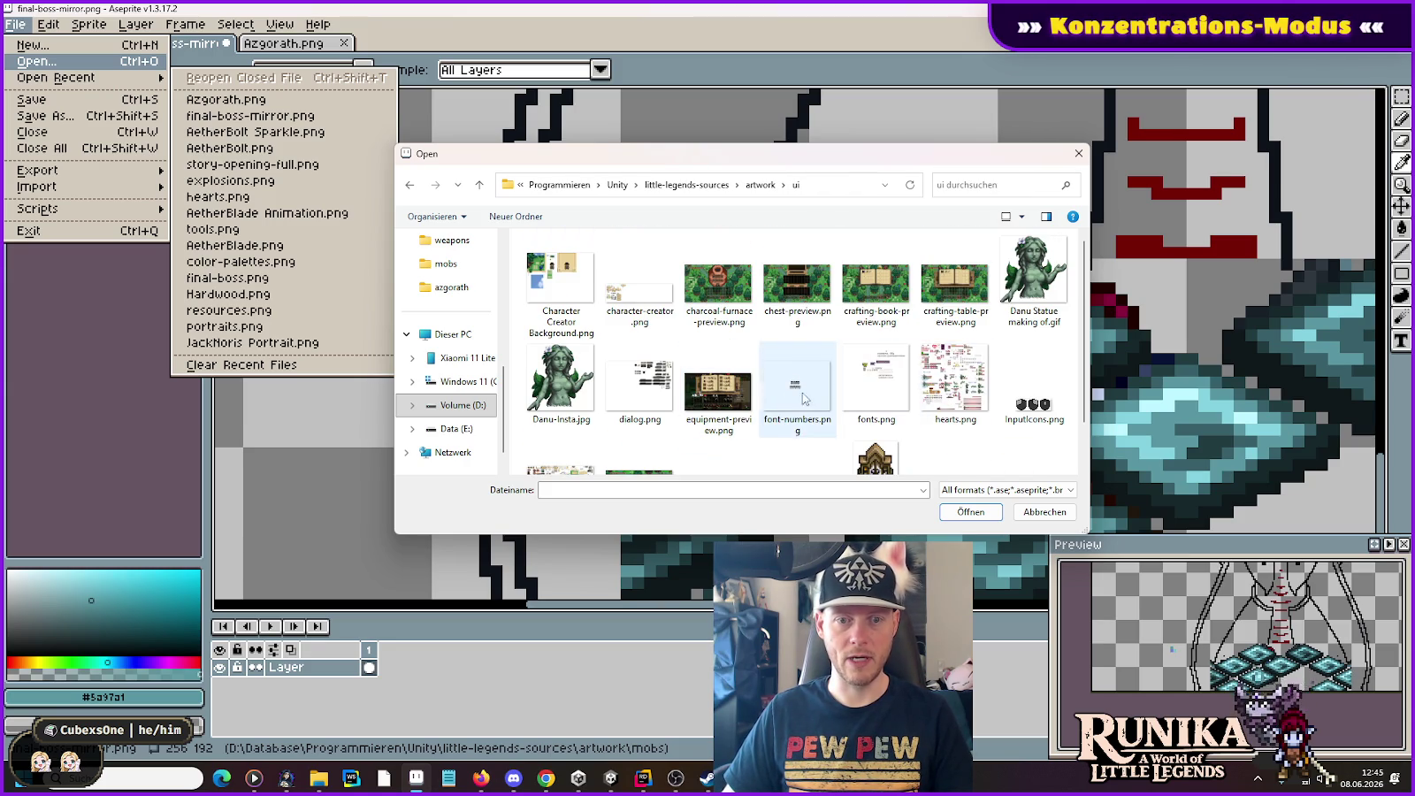
{"action": "scroll", "coordinate": [803, 399], "scroll_direction": "down", "scroll_amount": 1}
{"action": "left_click", "coordinate": [575, 409]}
{"action": "double_click", "coordinate": [579, 407]}
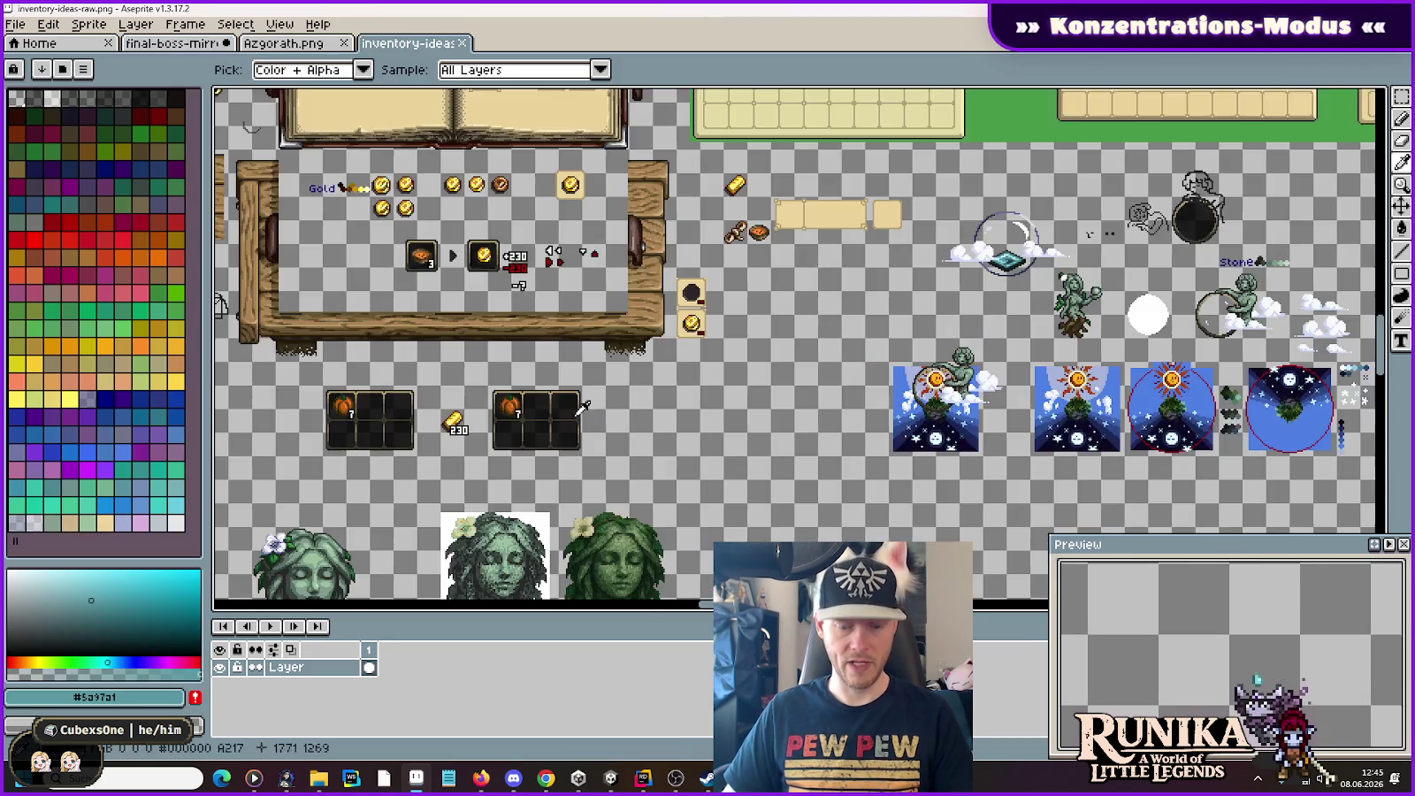
Step: Centre the canvas on the orange gear icon and pick the dark outline colour #282828
{"action": "scroll", "coordinate": [583, 405], "scroll_direction": "down", "scroll_amount": 2}
{"action": "scroll", "coordinate": [778, 301], "scroll_direction": "up", "scroll_amount": 3}
{"action": "scroll", "coordinate": [979, 190], "scroll_direction": "up", "scroll_amount": 2}
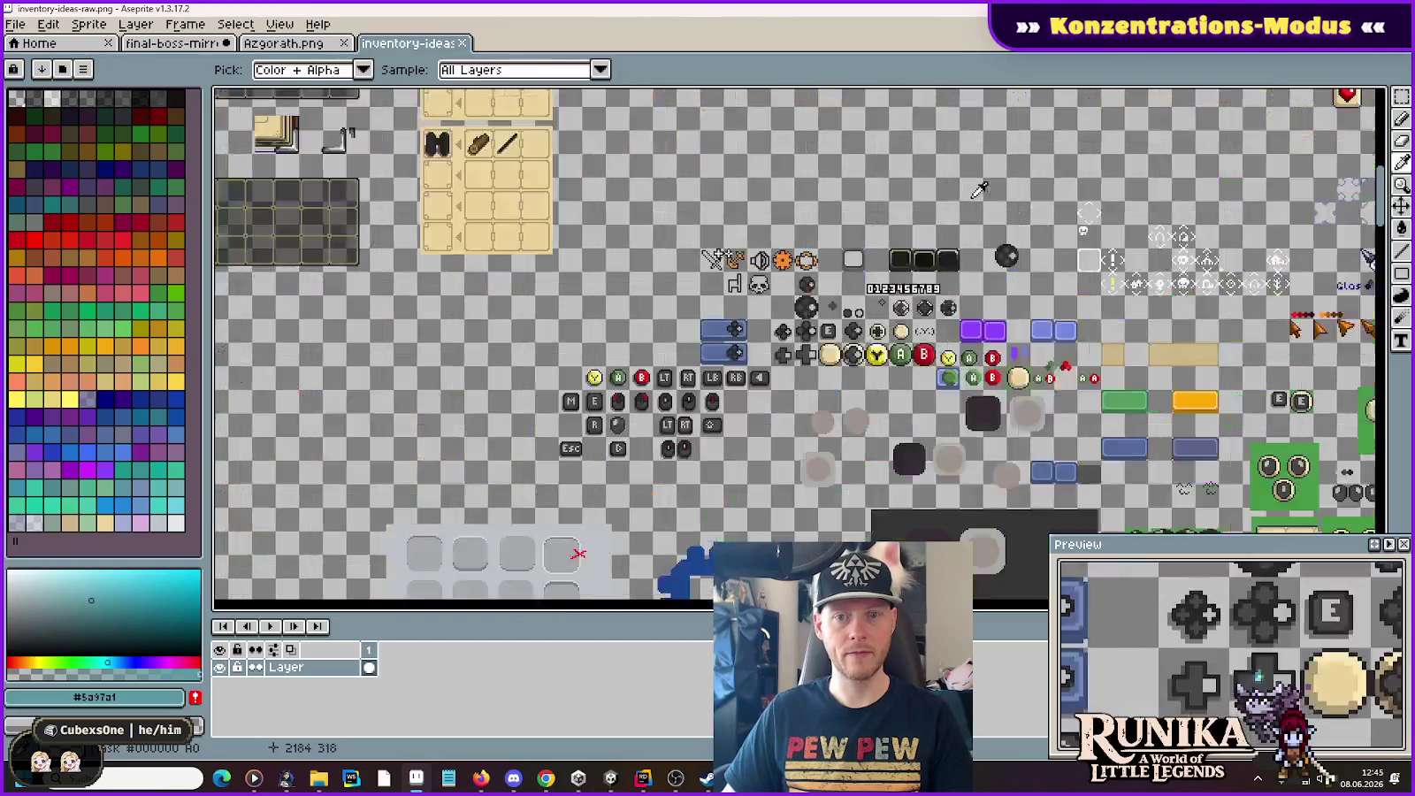
{"action": "scroll", "coordinate": [782, 259], "scroll_direction": "up", "scroll_amount": 4}
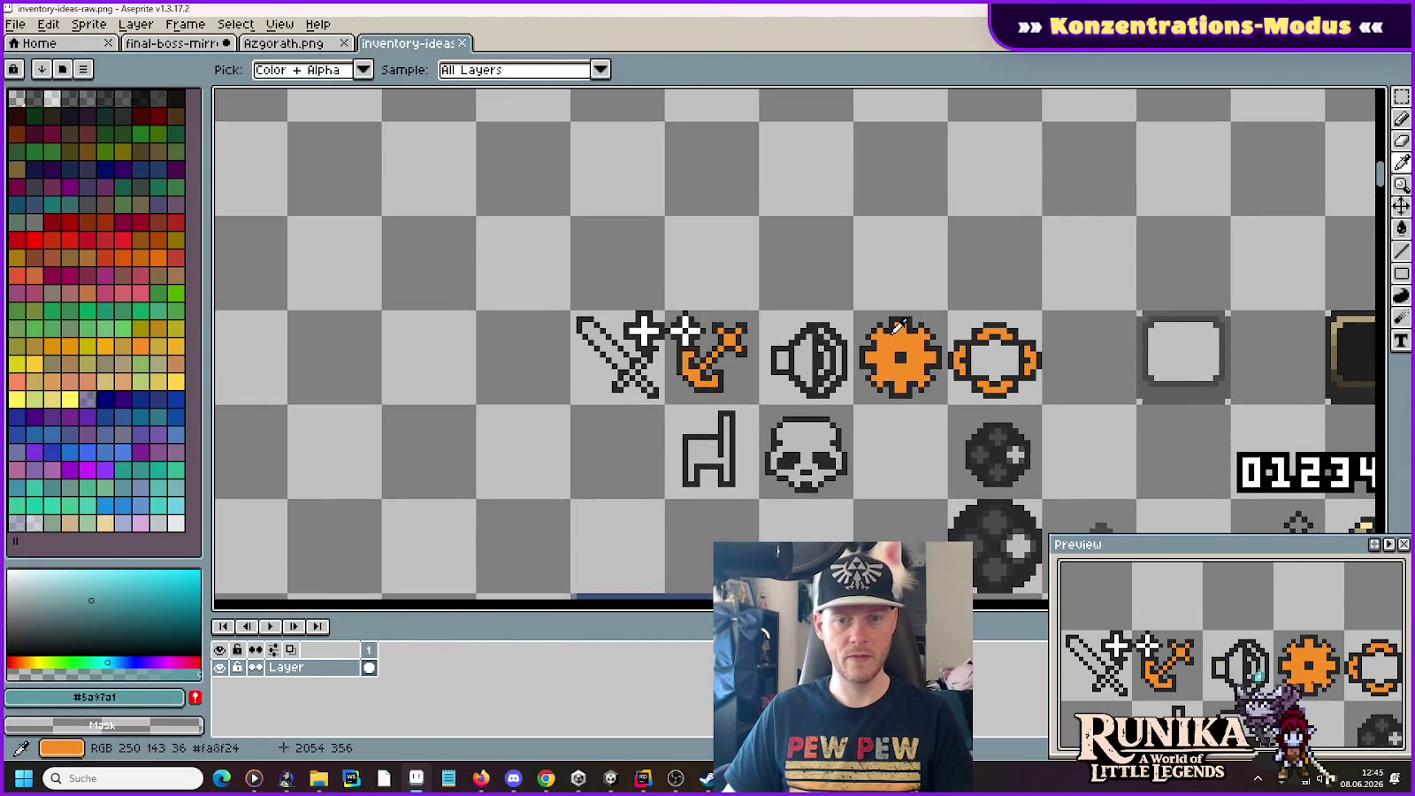
{"action": "scroll", "coordinate": [898, 327], "scroll_direction": "up", "scroll_amount": 2}
{"action": "left_click_drag", "start_coordinate": [895, 314], "coordinate": [812, 316]}
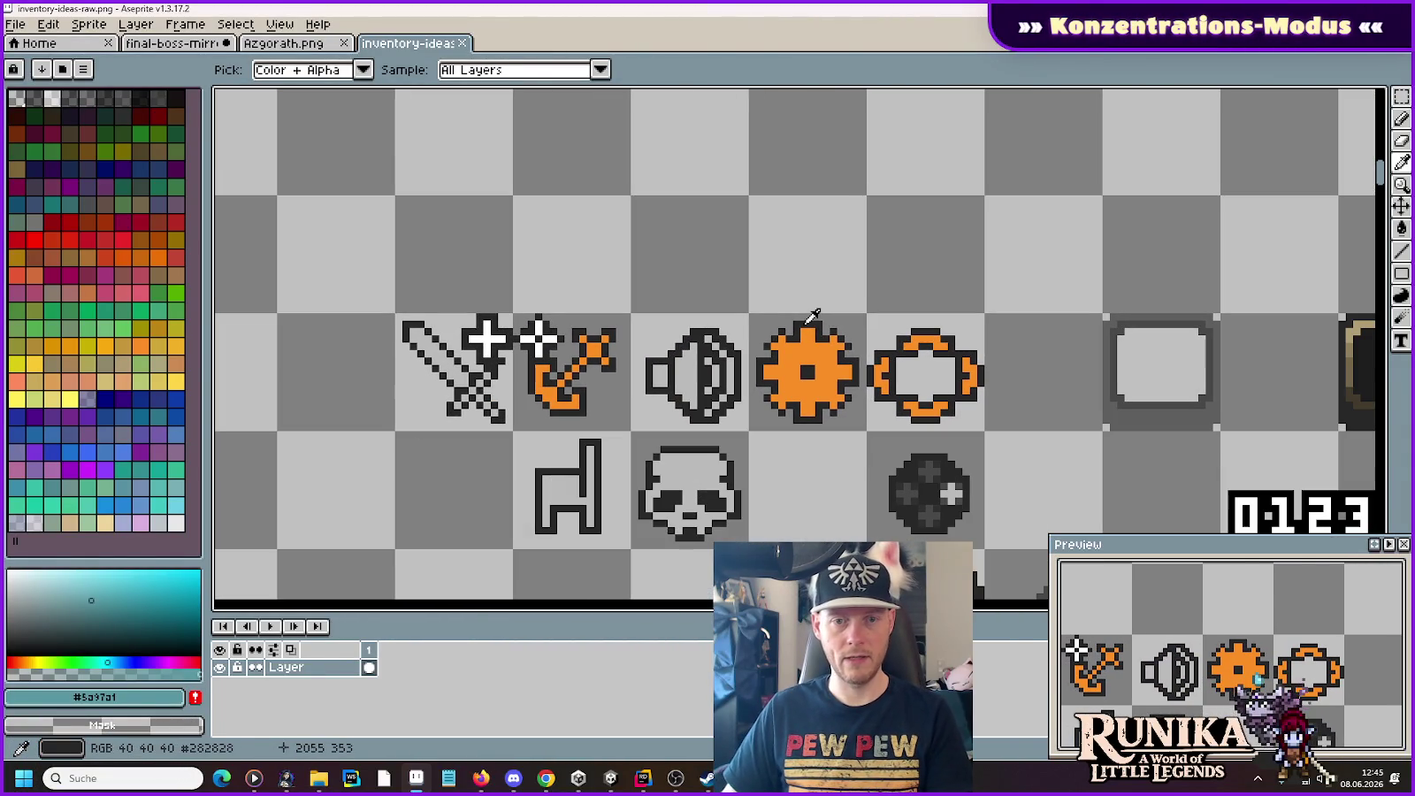
{"action": "left_click", "coordinate": [812, 316]}
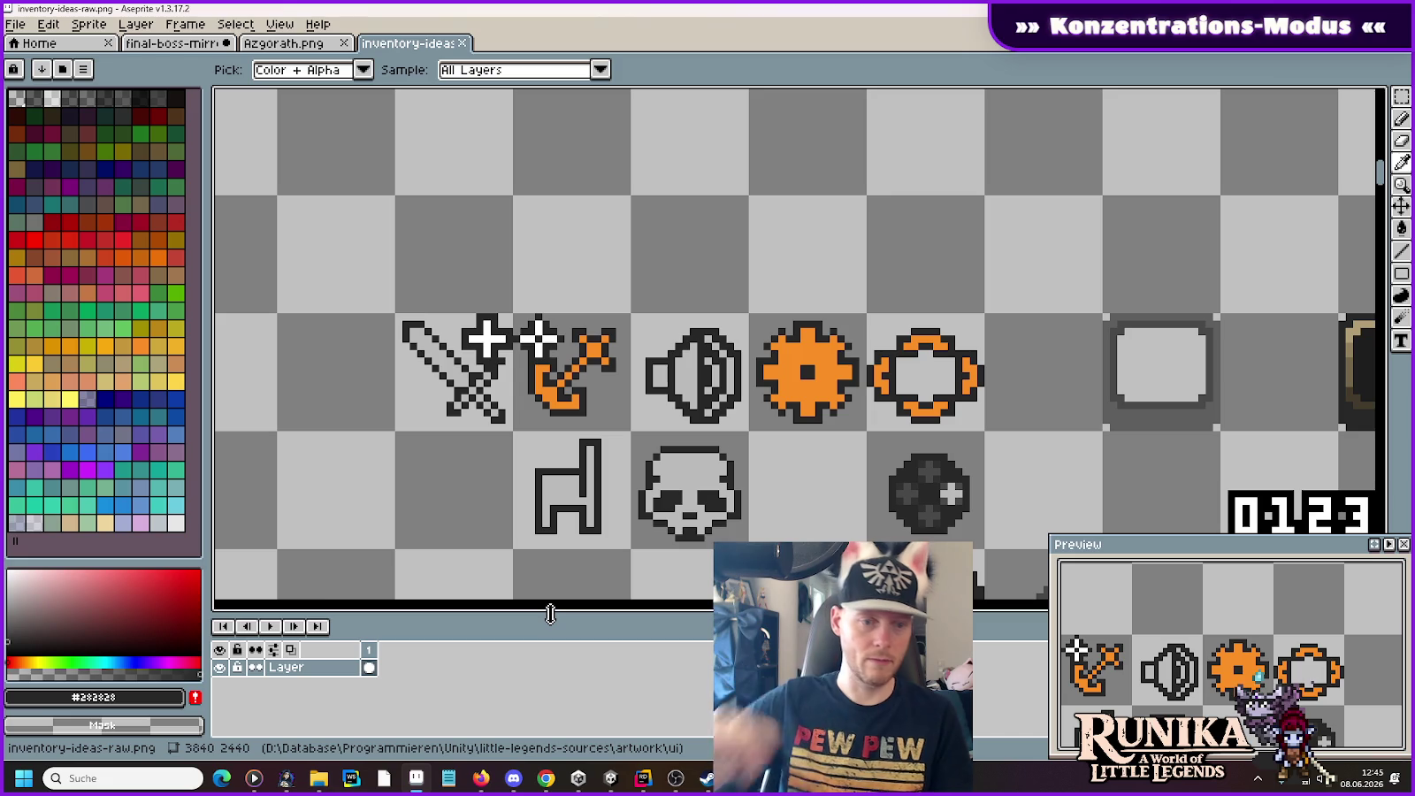
Step: Search Google for 'camera icon' in a new Chrome tab and browse the Images results
{"action": "left_click", "coordinate": [545, 778]}
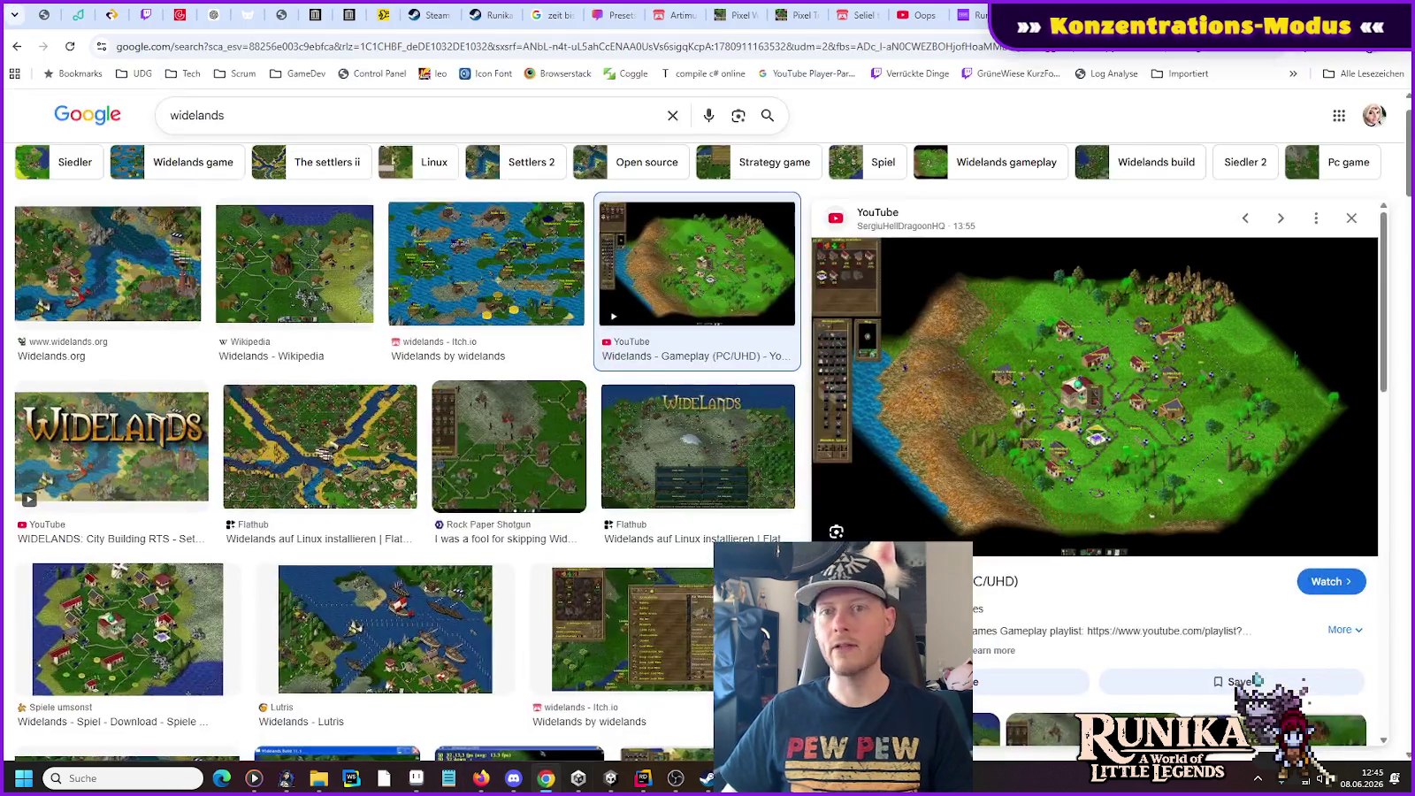
{"action": "key", "text": "ctrl+t"}
{"action": "type", "text": "camera icon"}
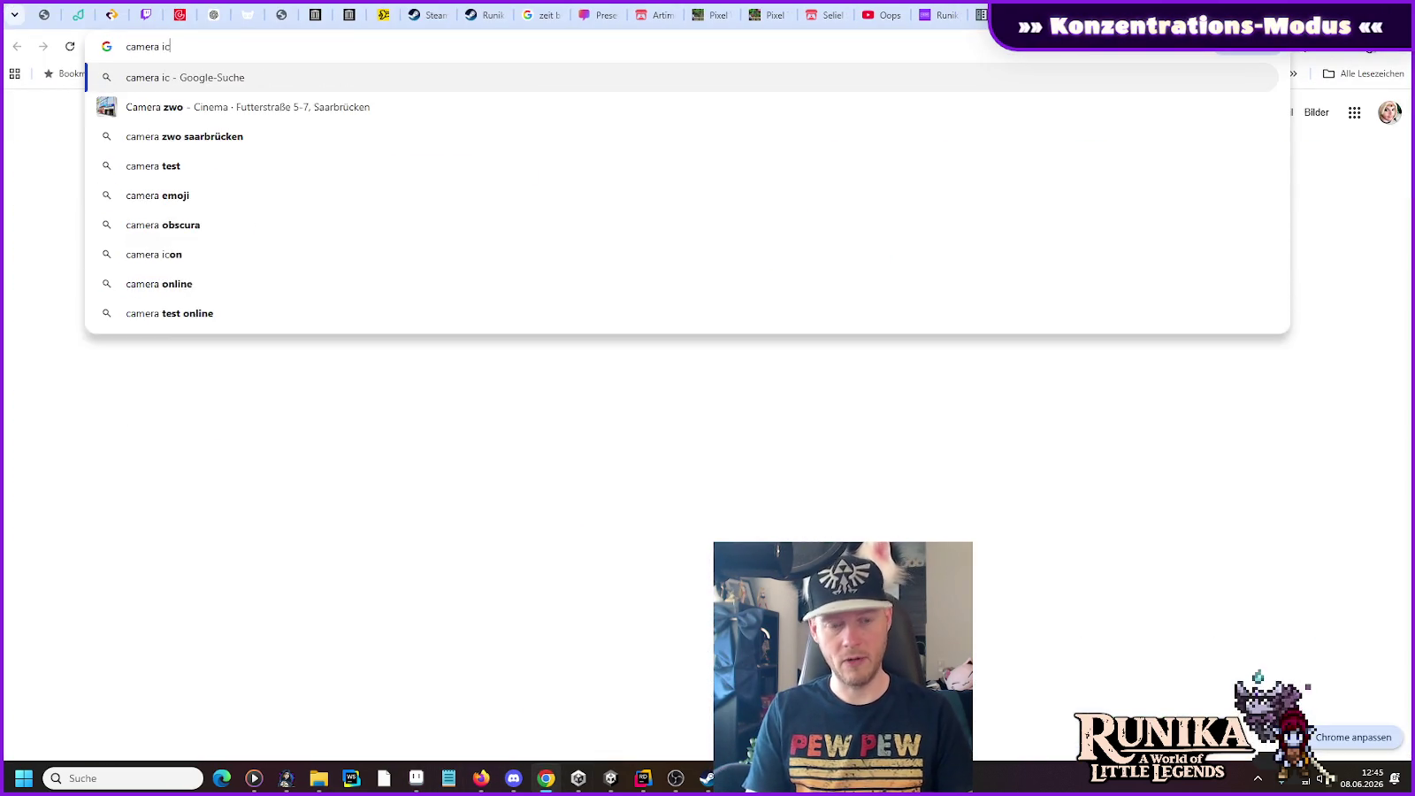
{"action": "key", "text": "Return"}
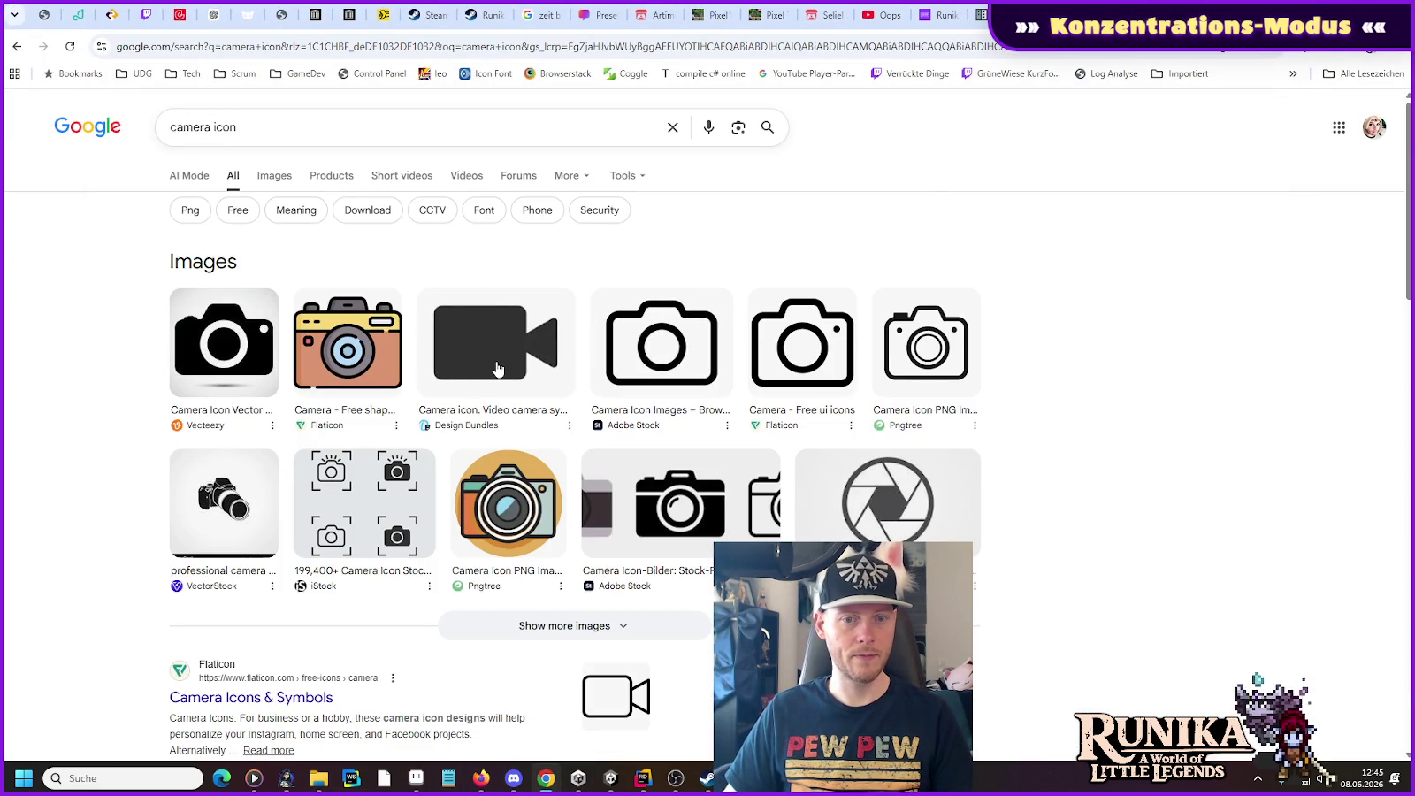
{"action": "left_click", "coordinate": [274, 176]}
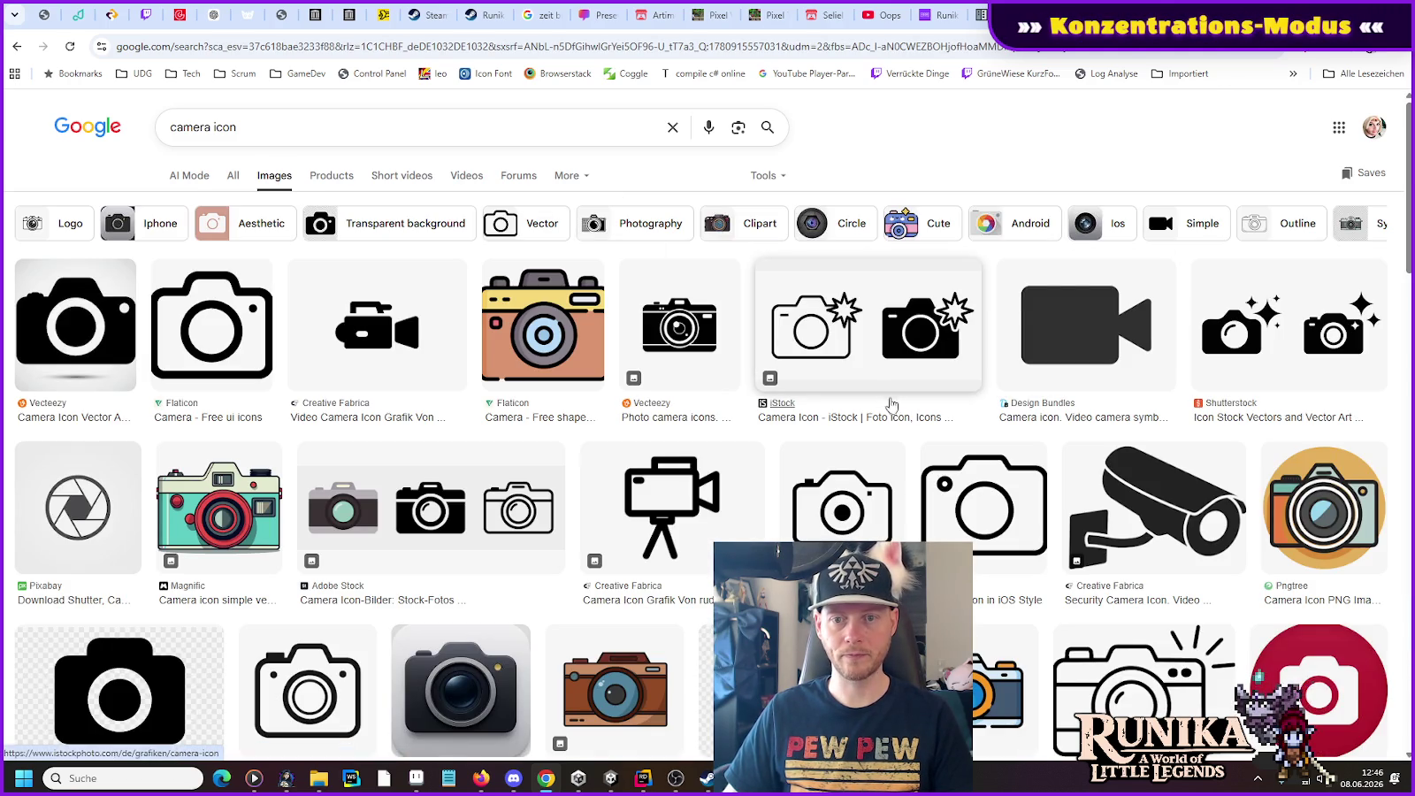
{"action": "scroll", "coordinate": [887, 382], "scroll_direction": "down", "scroll_amount": 3}
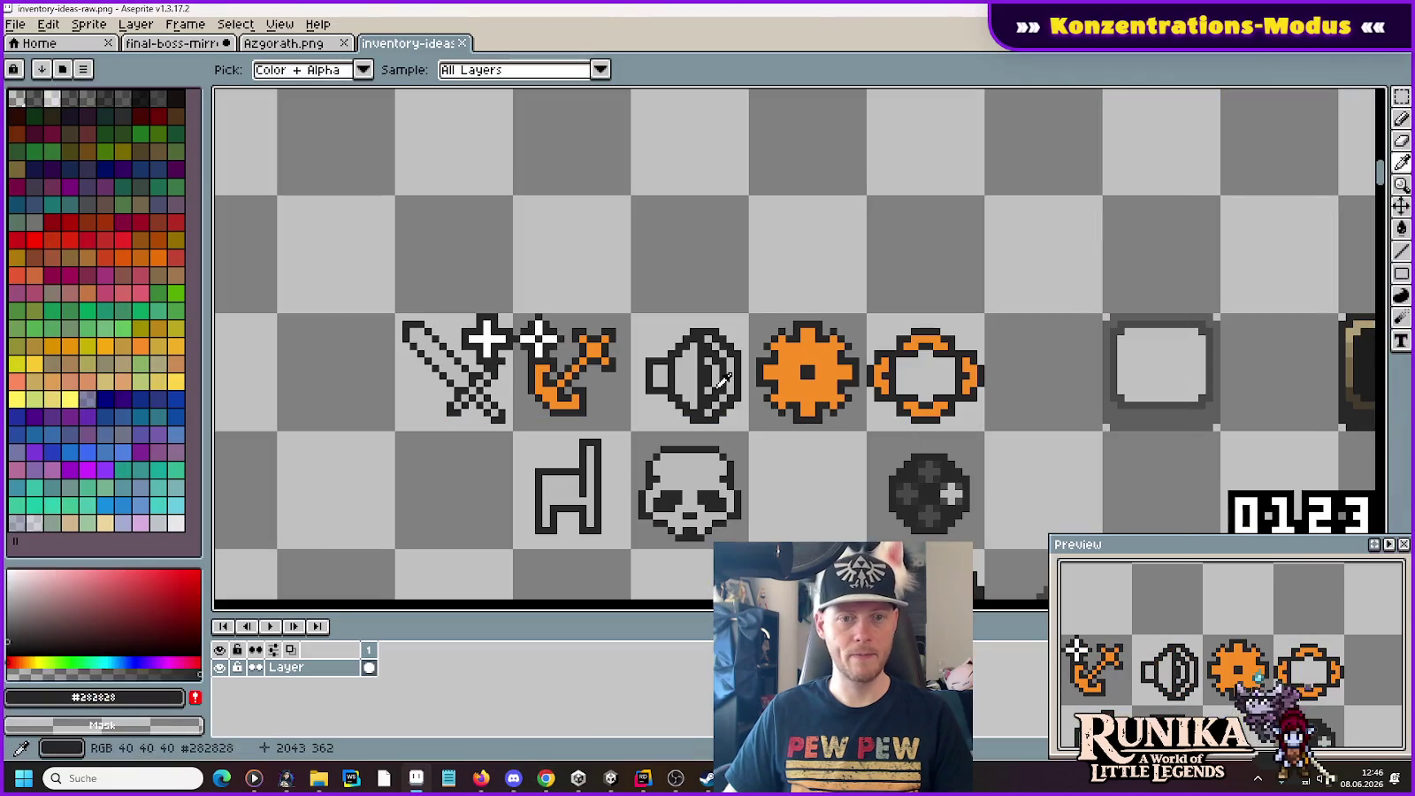
Step: Draw the camera's square body and lens outline with the Pencil above the gear icon
{"action": "scroll", "coordinate": [854, 306], "scroll_direction": "up", "scroll_amount": 1}
{"action": "key", "text": "b"}
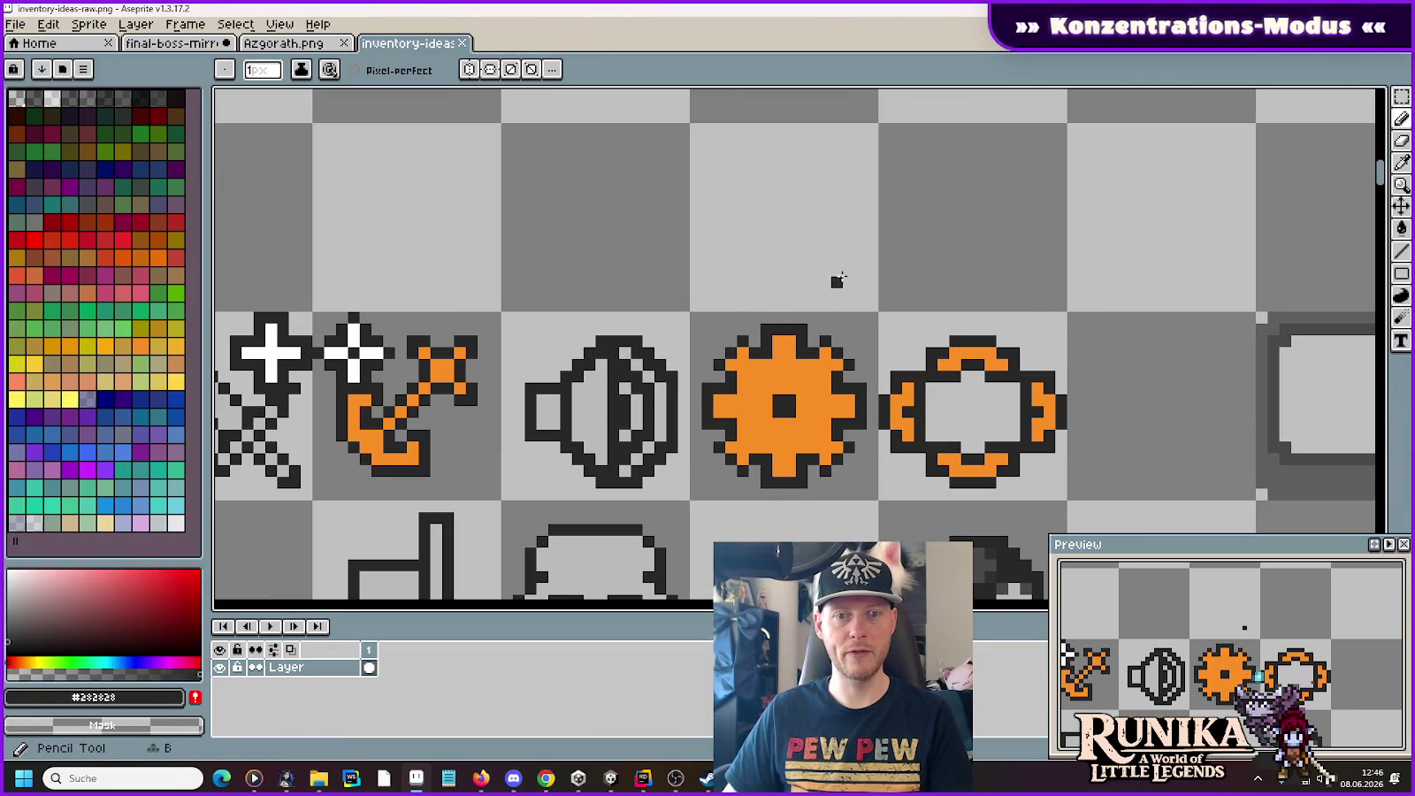
{"action": "left_click", "coordinate": [857, 154], "text": "shift"}
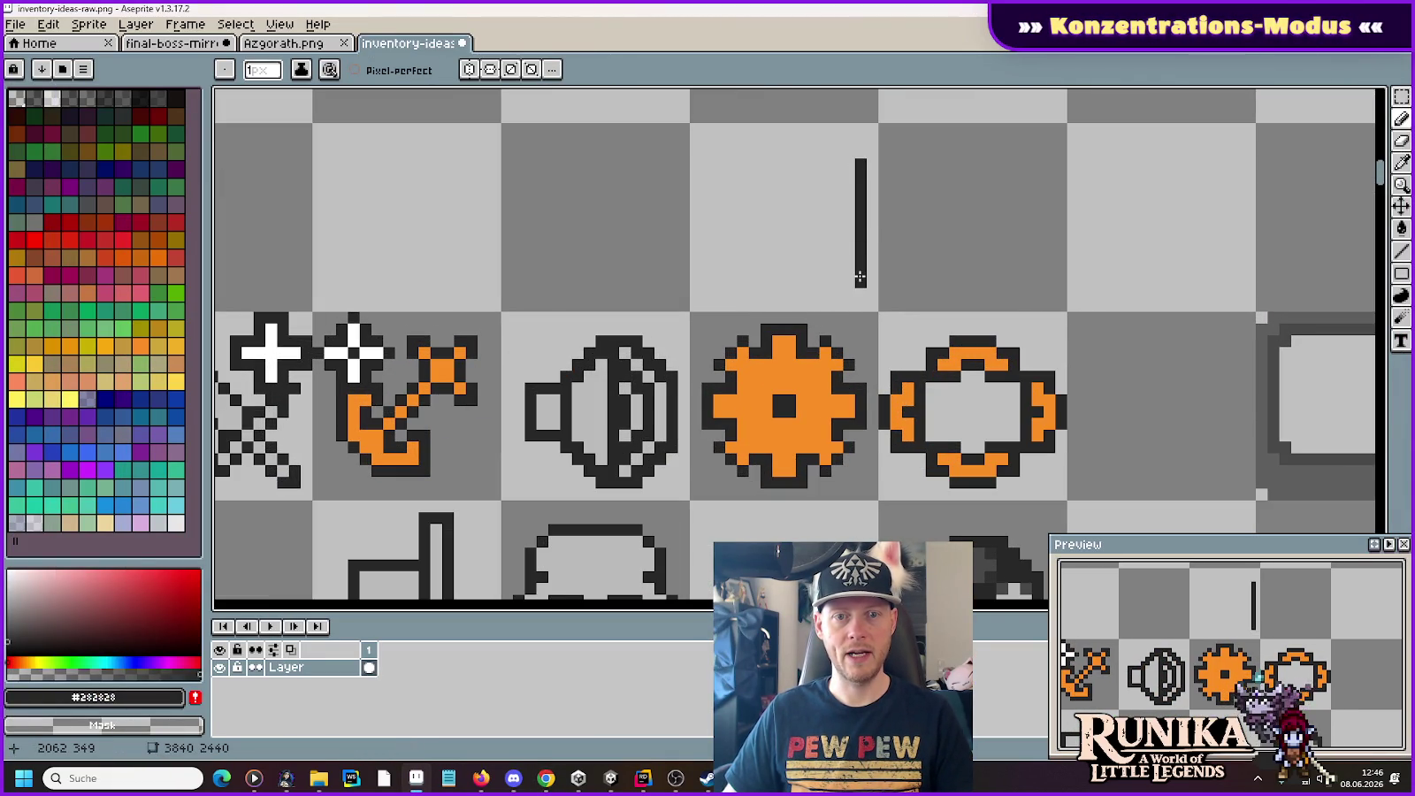
{"action": "left_click", "coordinate": [752, 270], "text": "shift"}
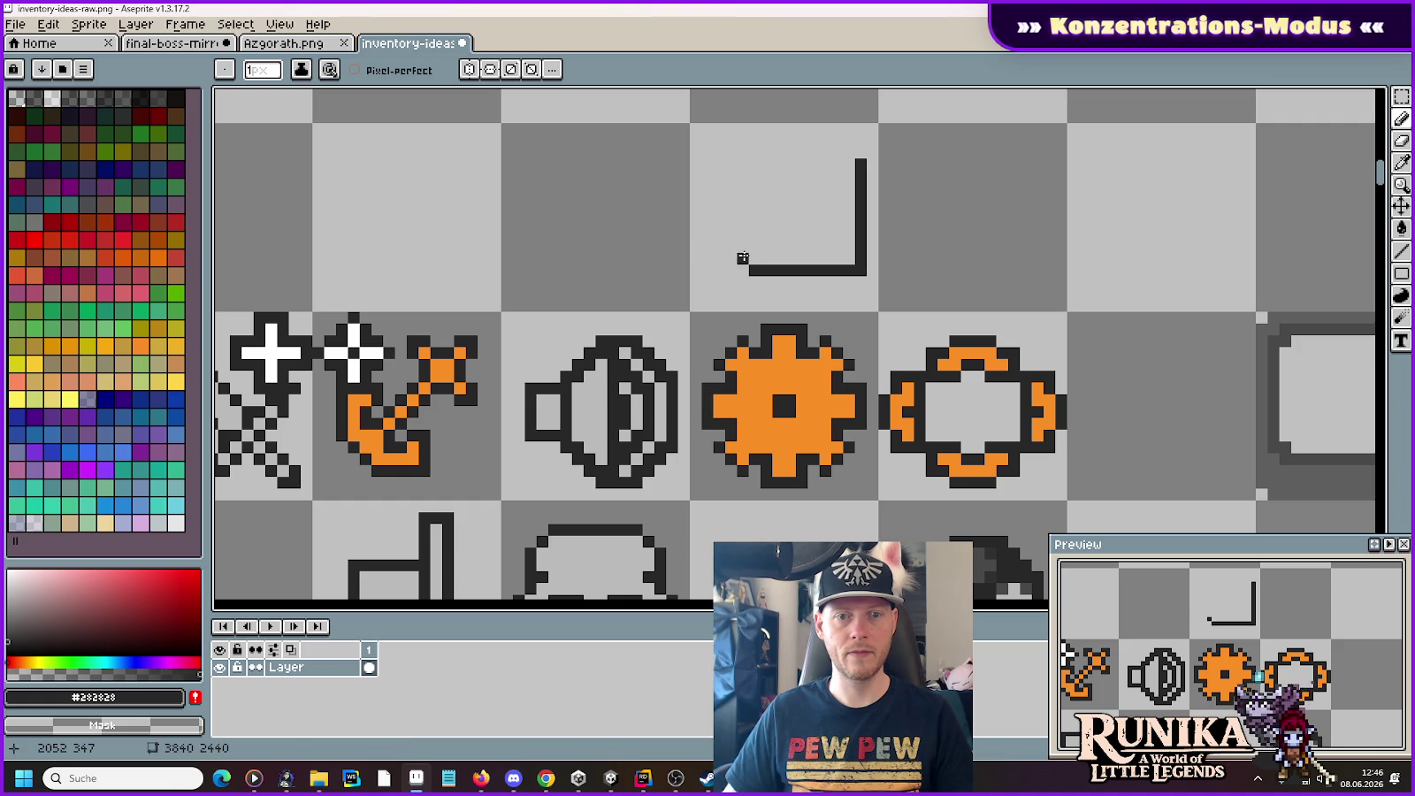
{"action": "left_click", "coordinate": [753, 163], "text": "shift"}
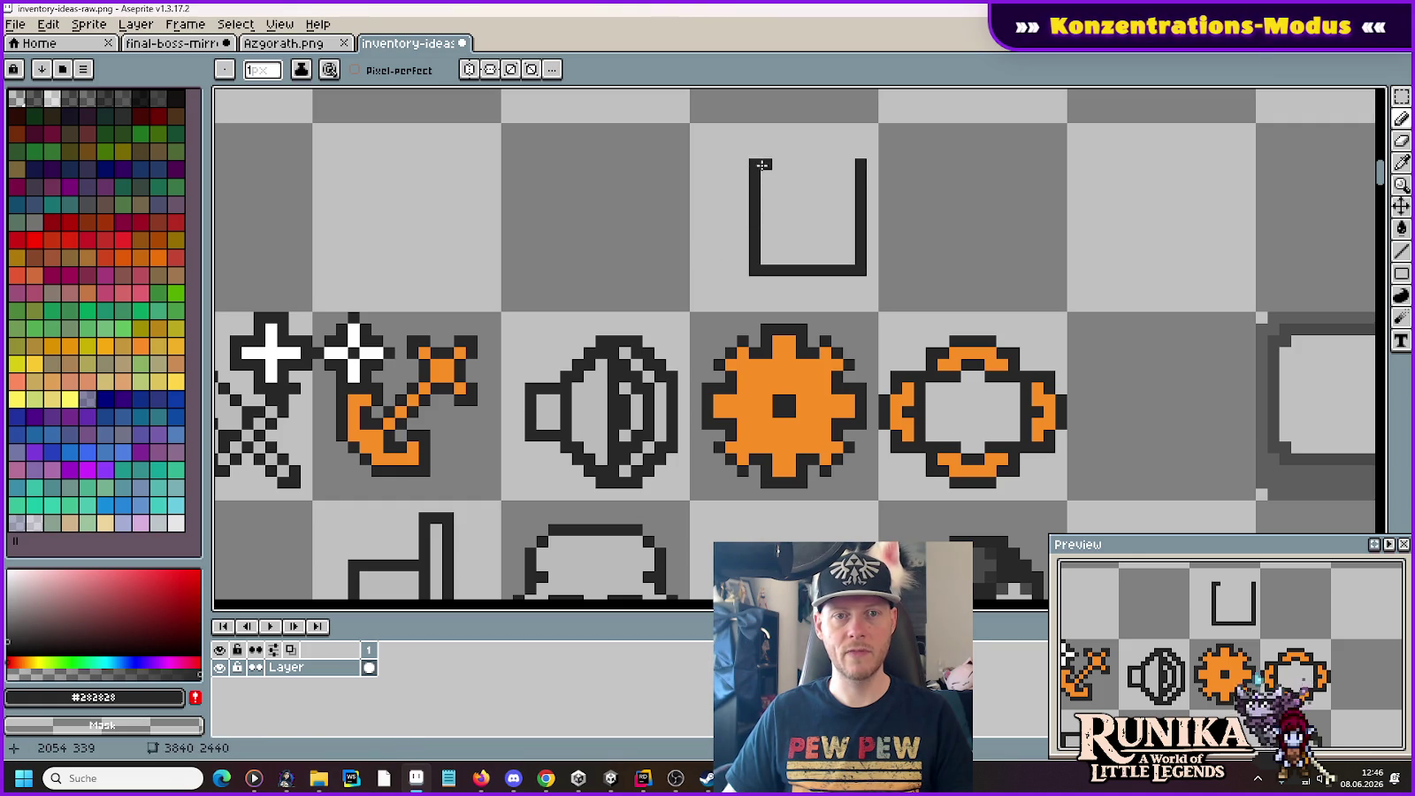
{"action": "left_click", "coordinate": [862, 163], "text": "shift"}
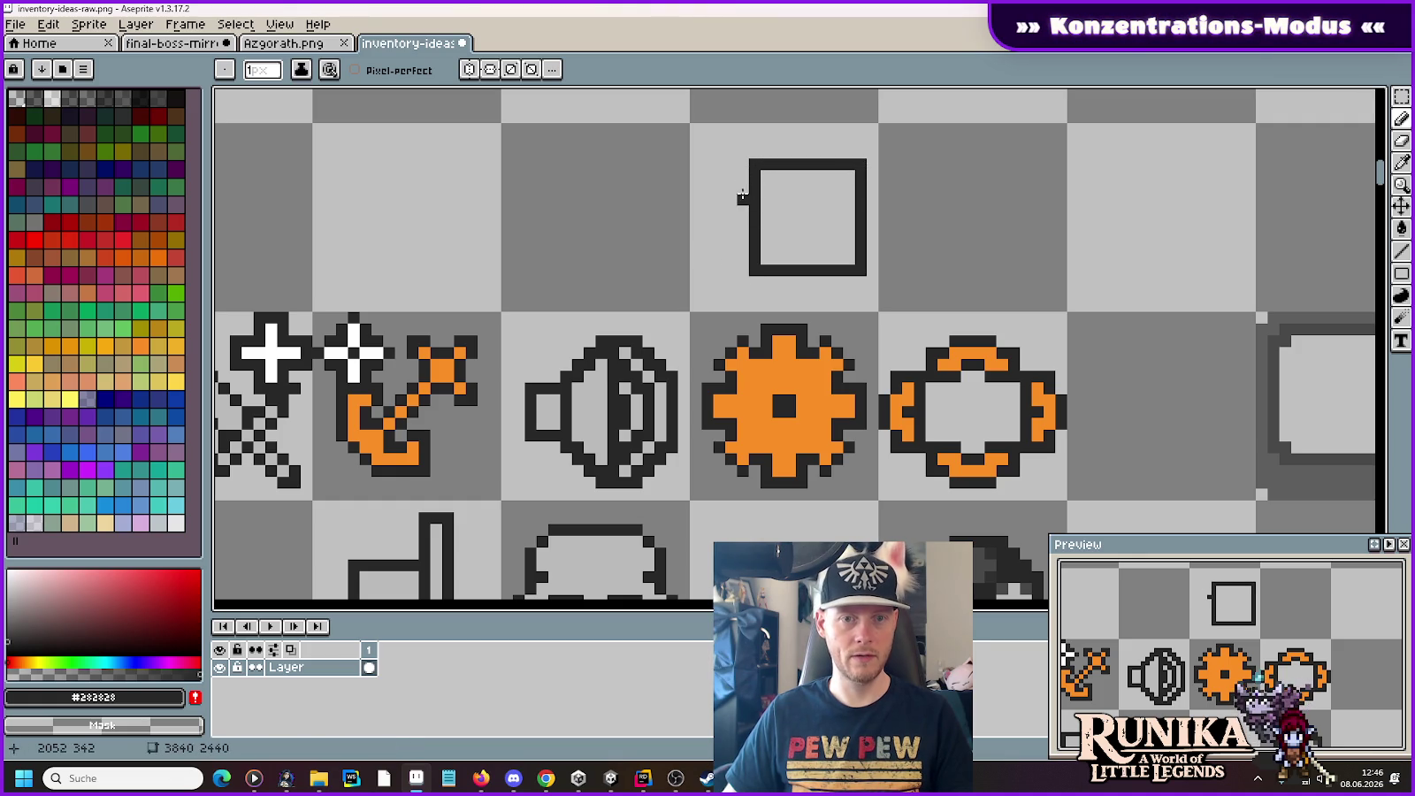
{"action": "left_click", "coordinate": [708, 152], "text": "shift"}
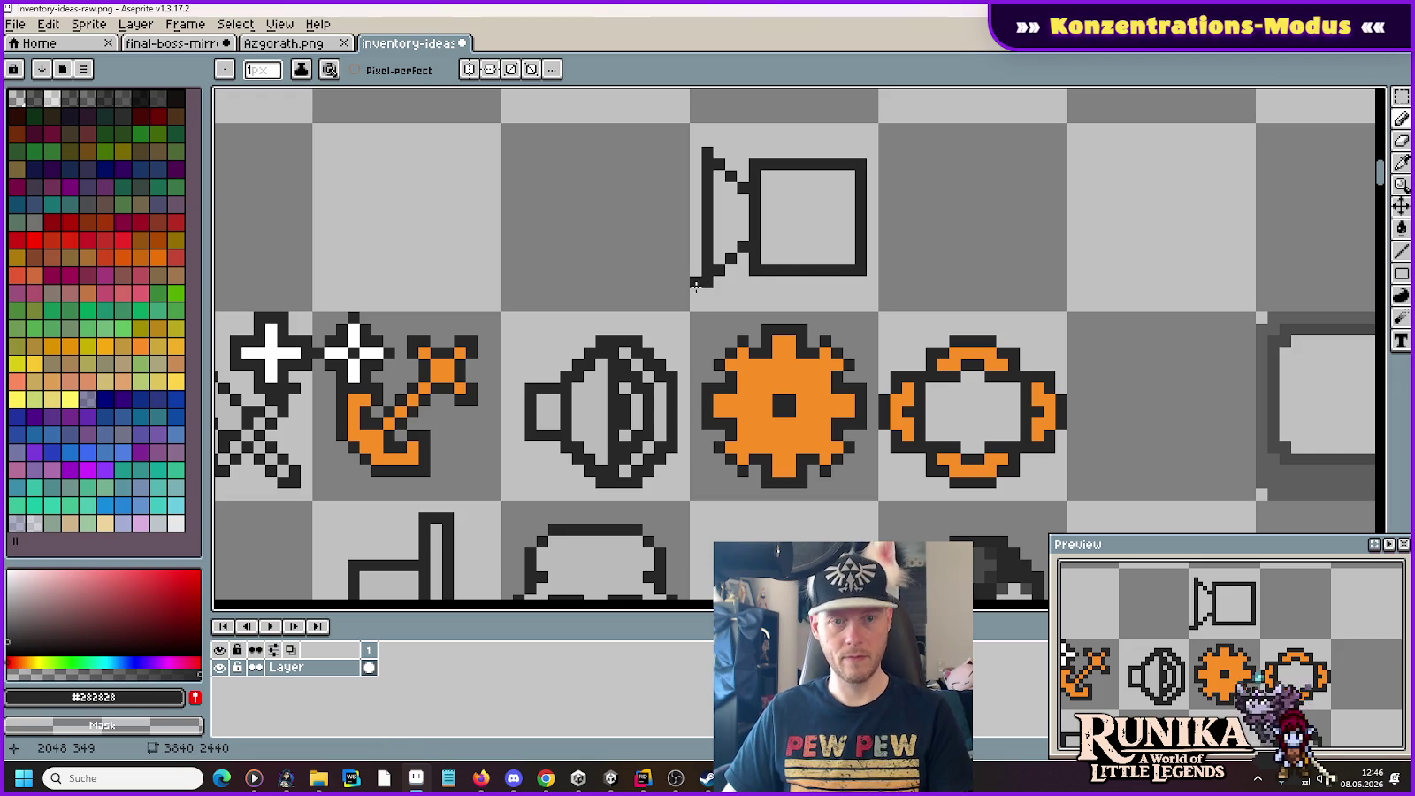
Step: Fill the camera body and lens with the gear's orange using the eyedropper and Paint Bucket
{"action": "key", "text": "i"}
{"action": "left_click", "coordinate": [787, 381]}
{"action": "key", "text": "g"}
{"action": "left_click", "coordinate": [741, 221]}
{"action": "left_click", "coordinate": [809, 219]}
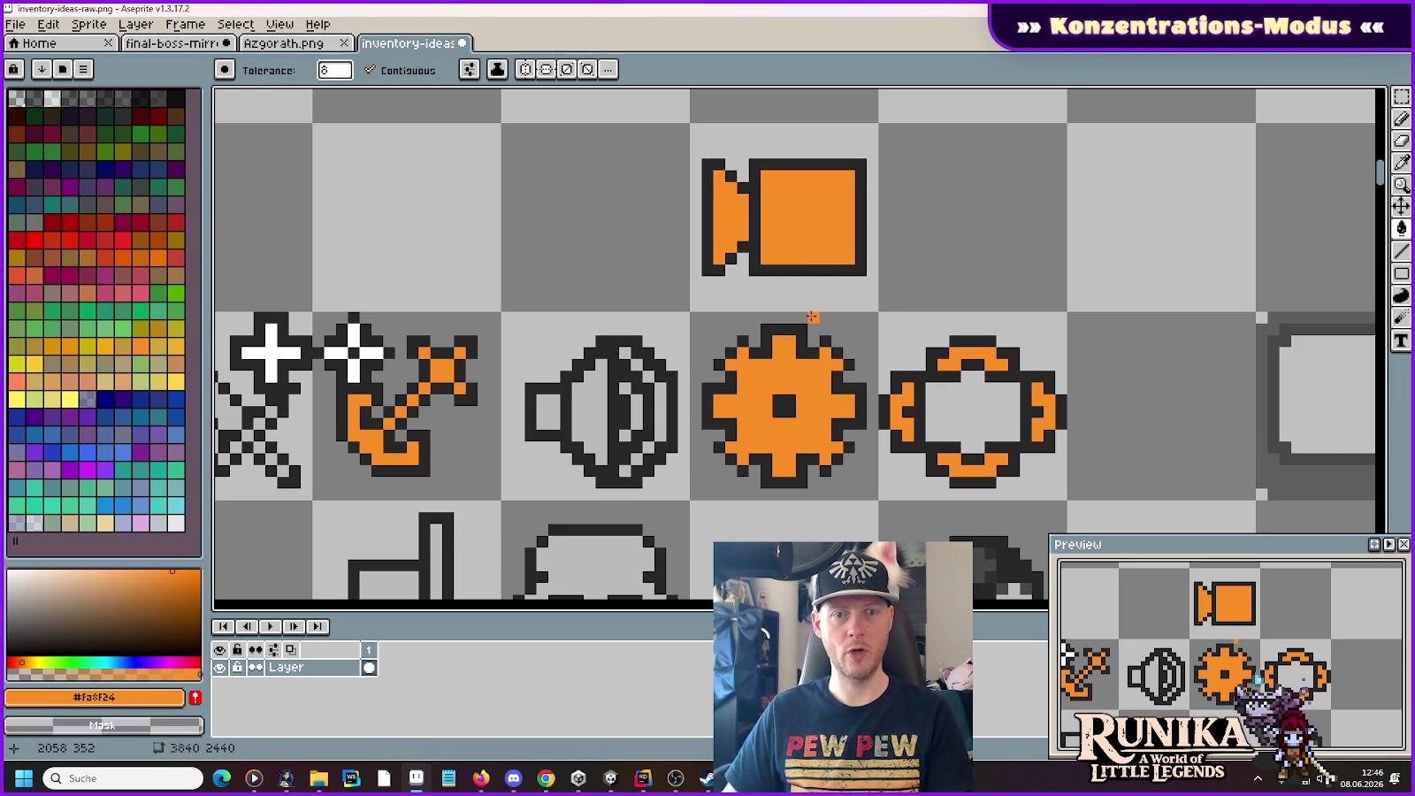
{"action": "scroll", "coordinate": [812, 316], "scroll_direction": "down", "scroll_amount": 3}
Step: Select the camera icon tile and paste it into a new 16×16 sprite
{"action": "key", "text": "m"}
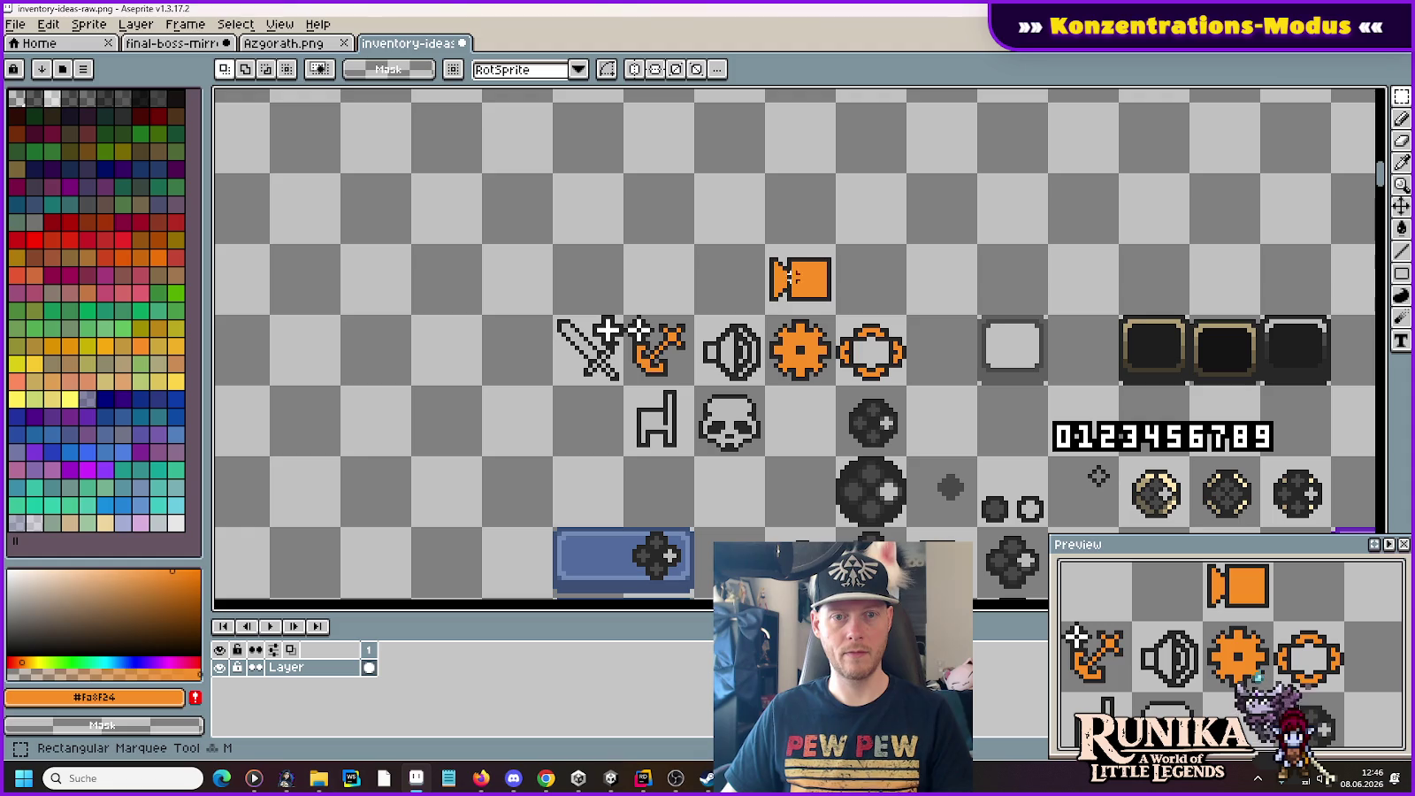
{"action": "left_click_drag", "start_coordinate": [807, 278], "coordinate": [840, 292]}
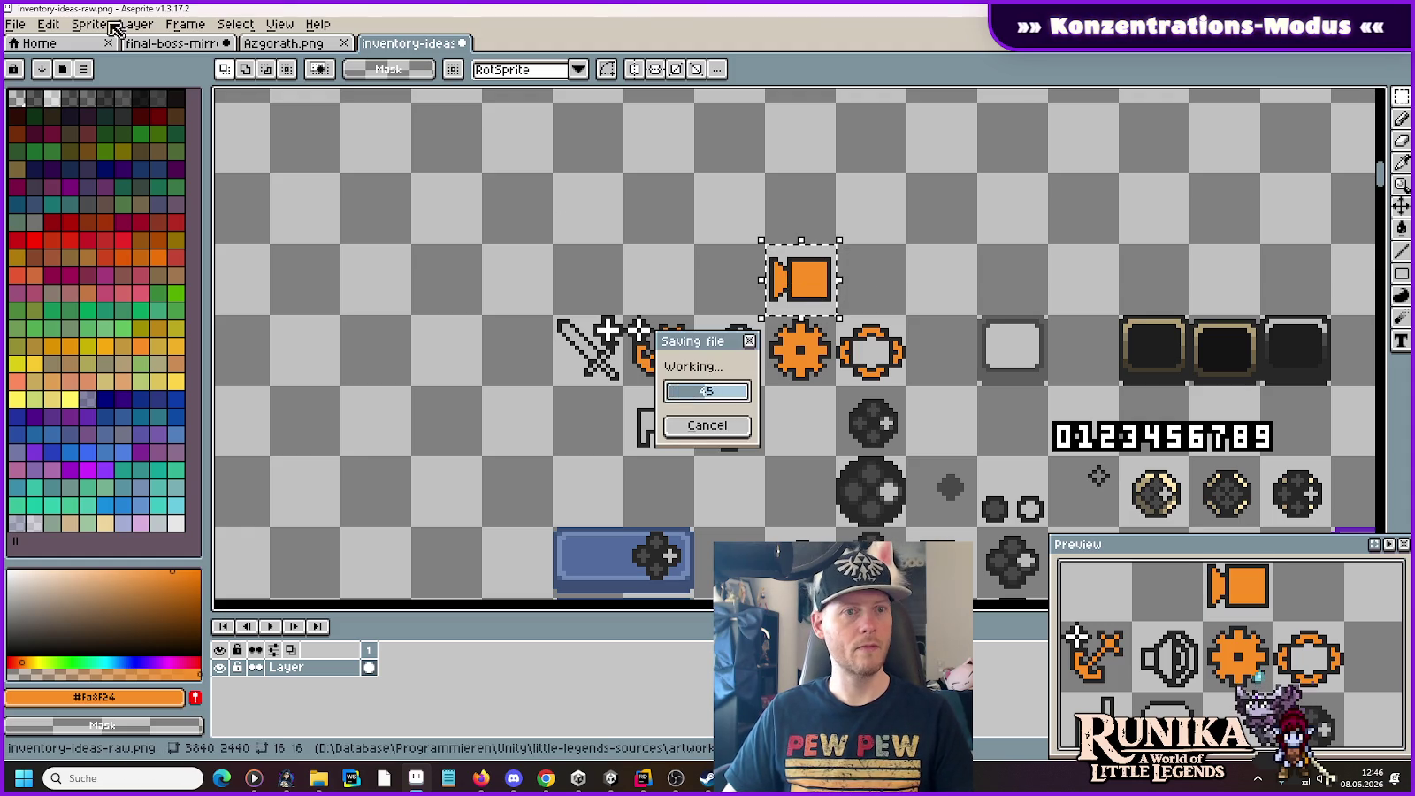
{"action": "left_click", "coordinate": [16, 24]}
{"action": "left_click", "coordinate": [25, 49]}
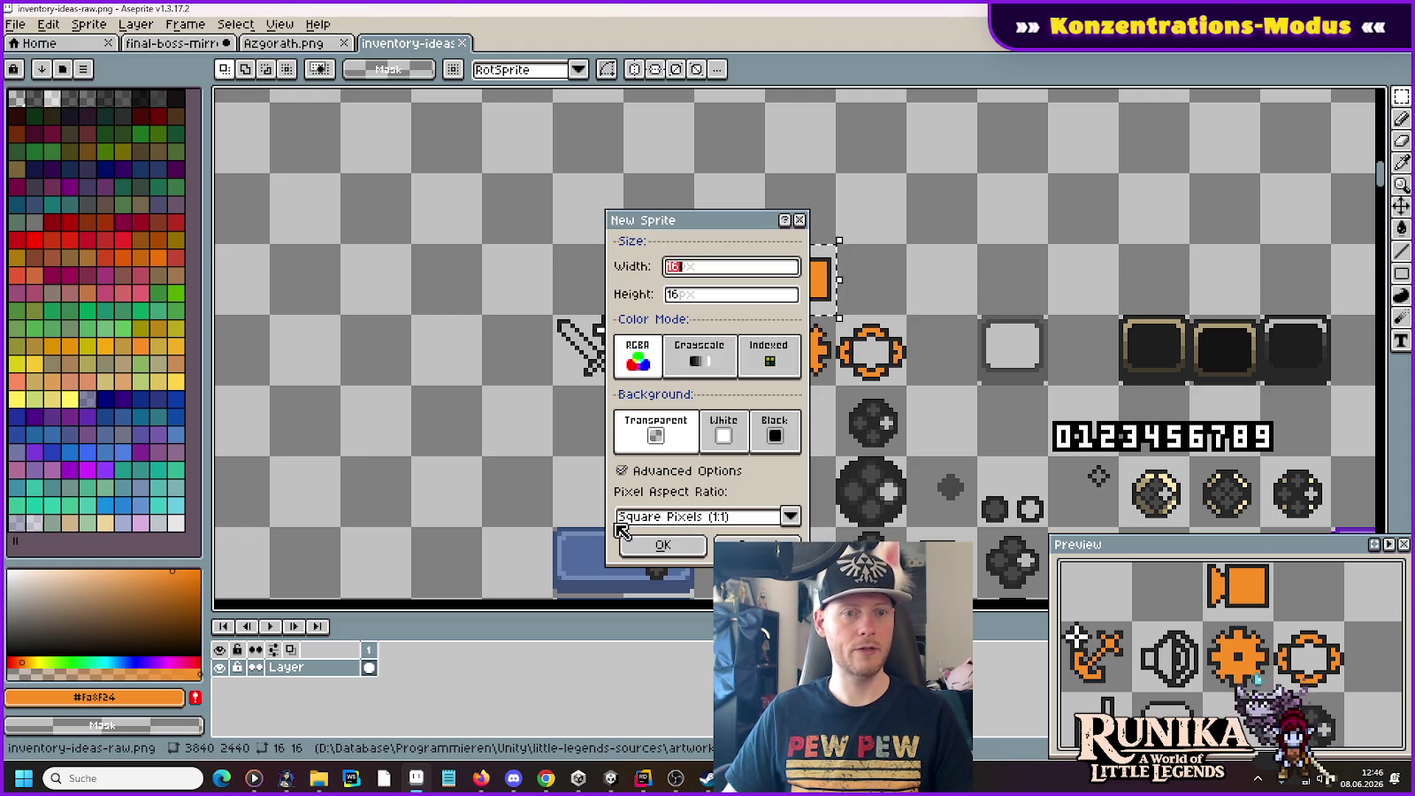
{"action": "left_click", "coordinate": [659, 546]}
{"action": "key", "text": "ctrl+v"}
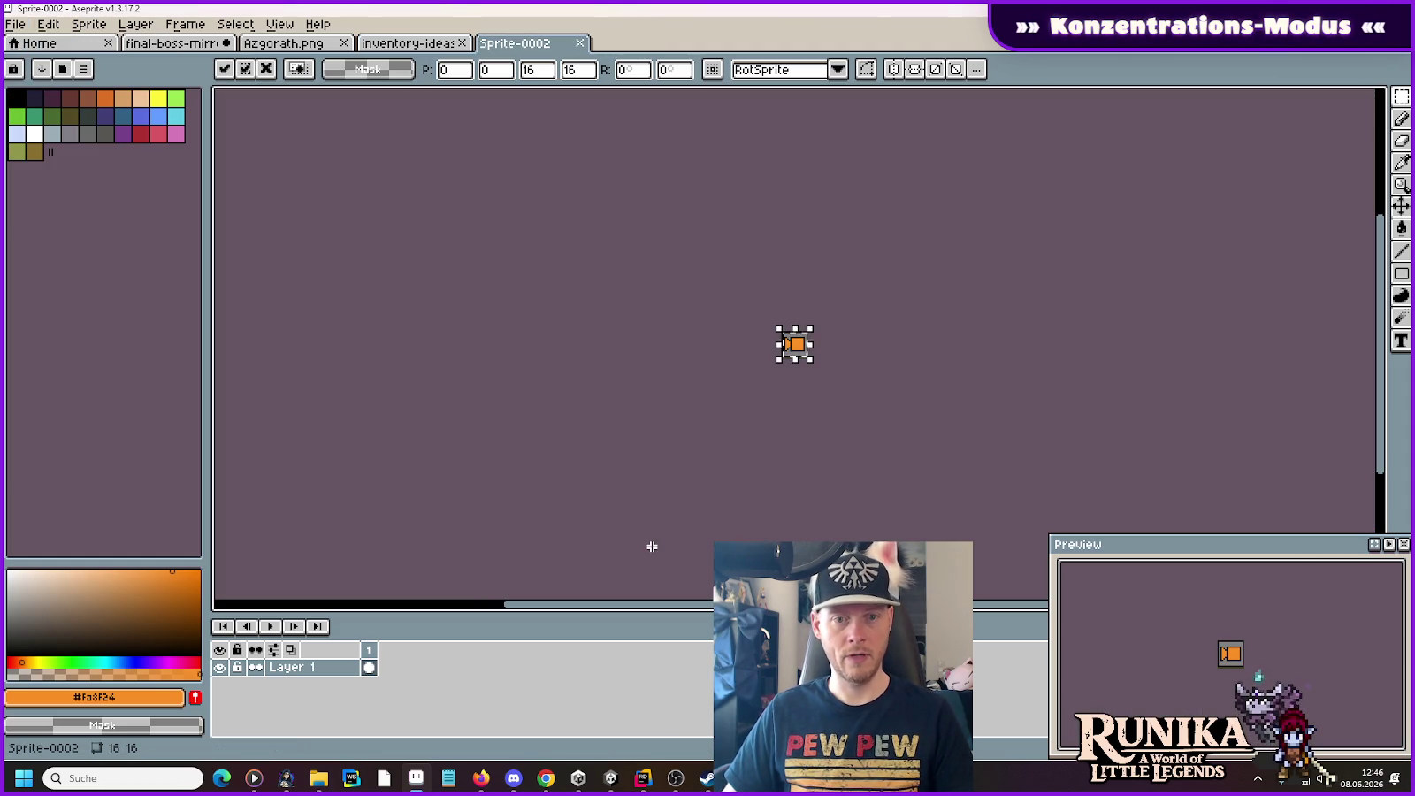
Step: Save the new sprite as EditorIconCamera.png in little-legends-sources/images/ui/icons
{"action": "key", "text": "ctrl+s"}
{"action": "left_click", "coordinate": [688, 185]}
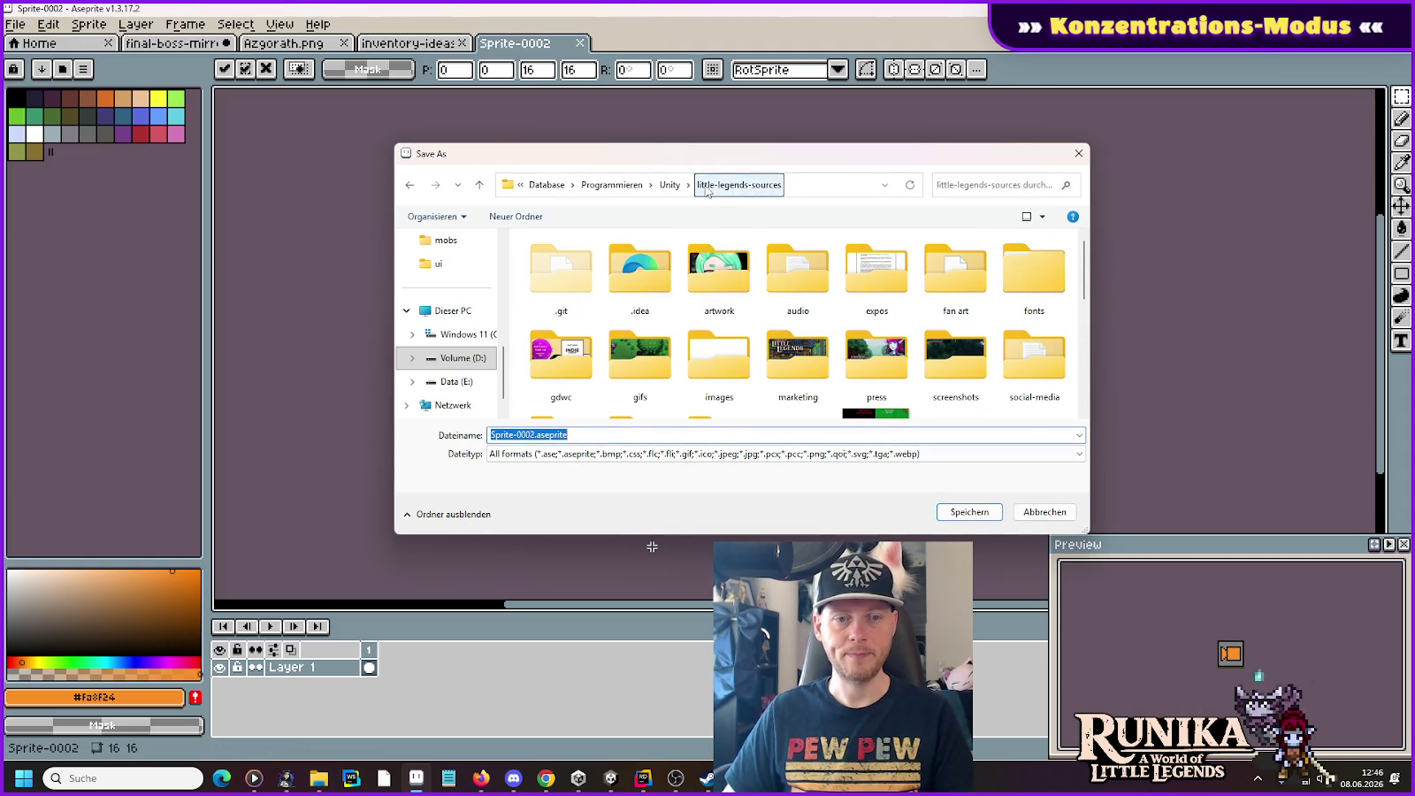
{"action": "double_click", "coordinate": [703, 366]}
{"action": "scroll", "coordinate": [703, 366], "scroll_direction": "down", "scroll_amount": 5}
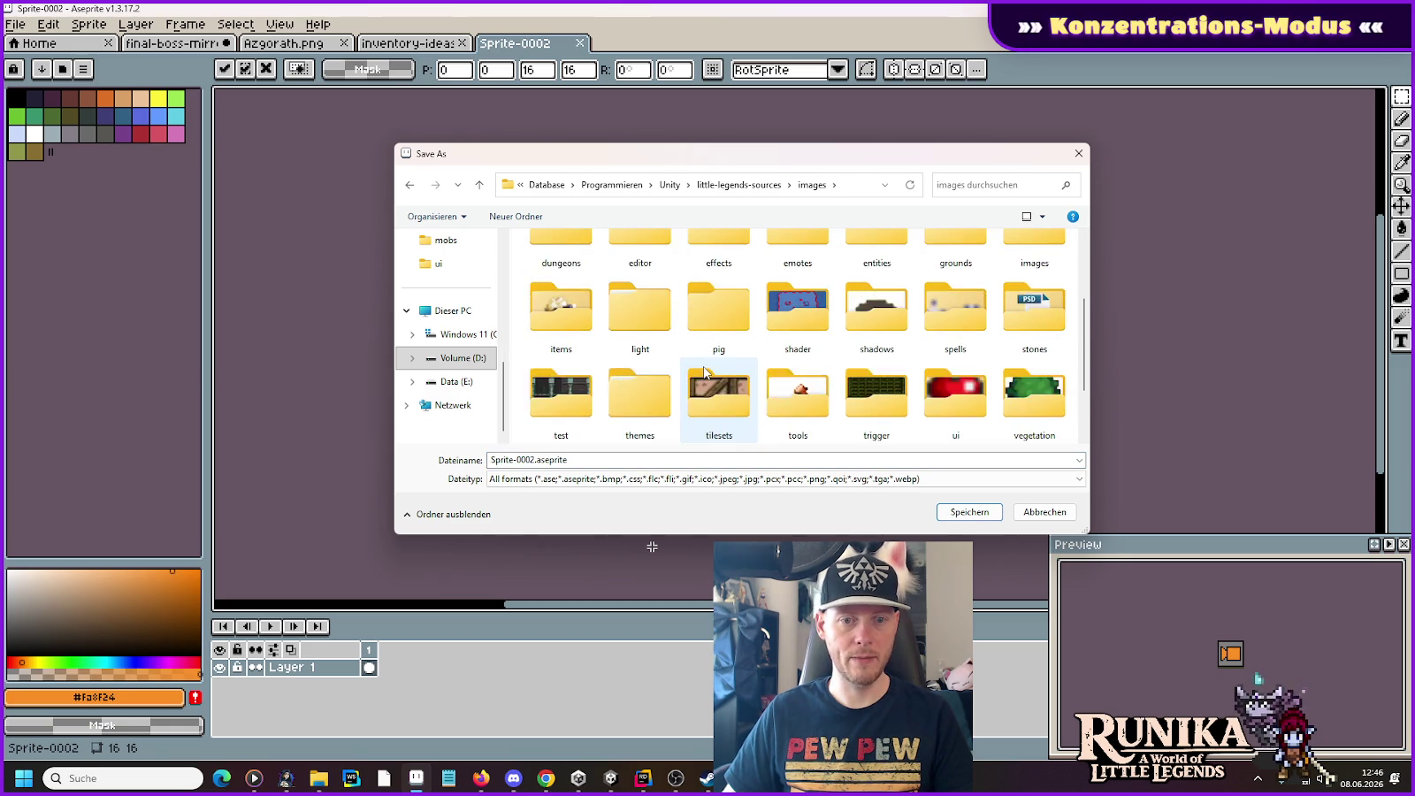
{"action": "double_click", "coordinate": [955, 301]}
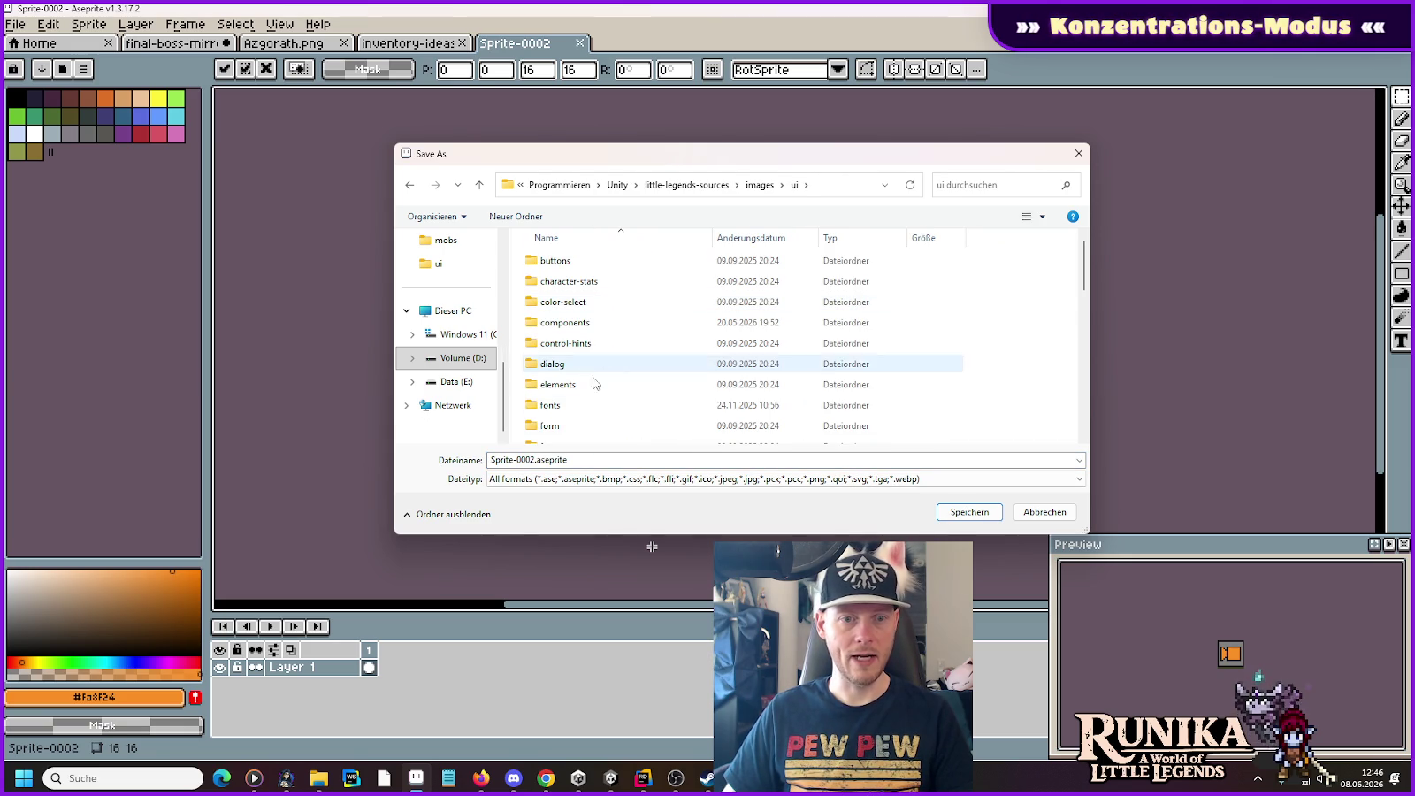
{"action": "scroll", "coordinate": [555, 421], "scroll_direction": "down", "scroll_amount": 3}
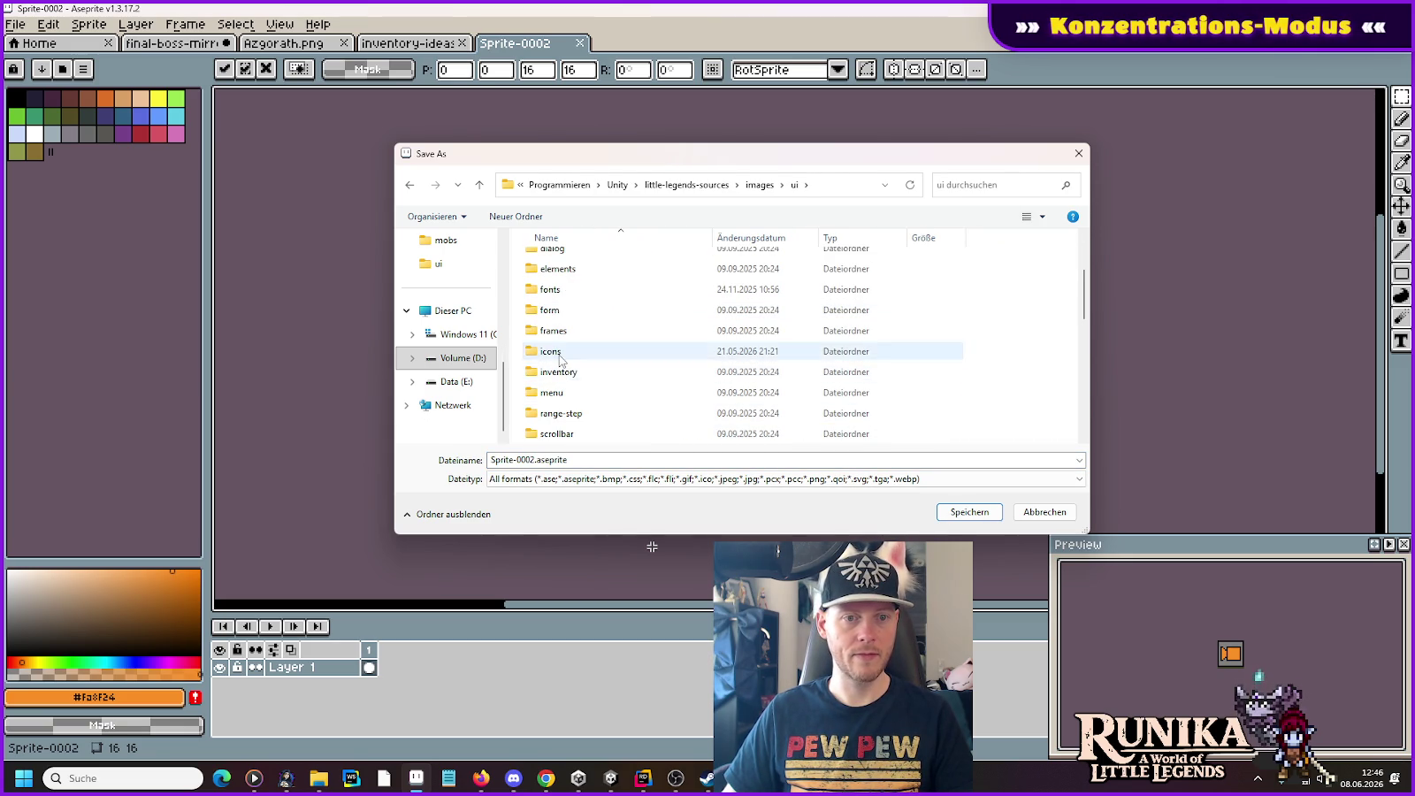
{"action": "double_click", "coordinate": [561, 351]}
{"action": "type", "text": "Edi"}
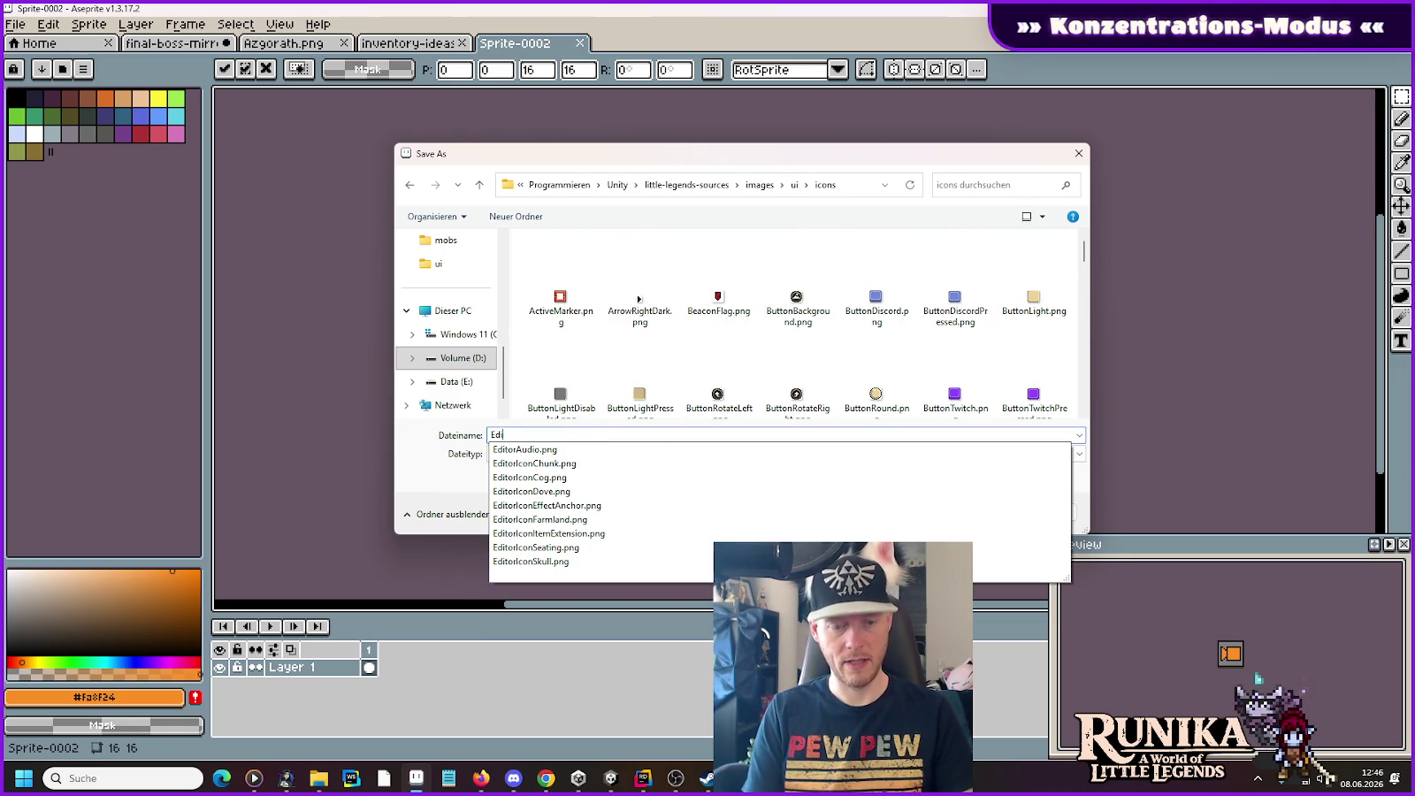
{"action": "type", "text": "torIco"}
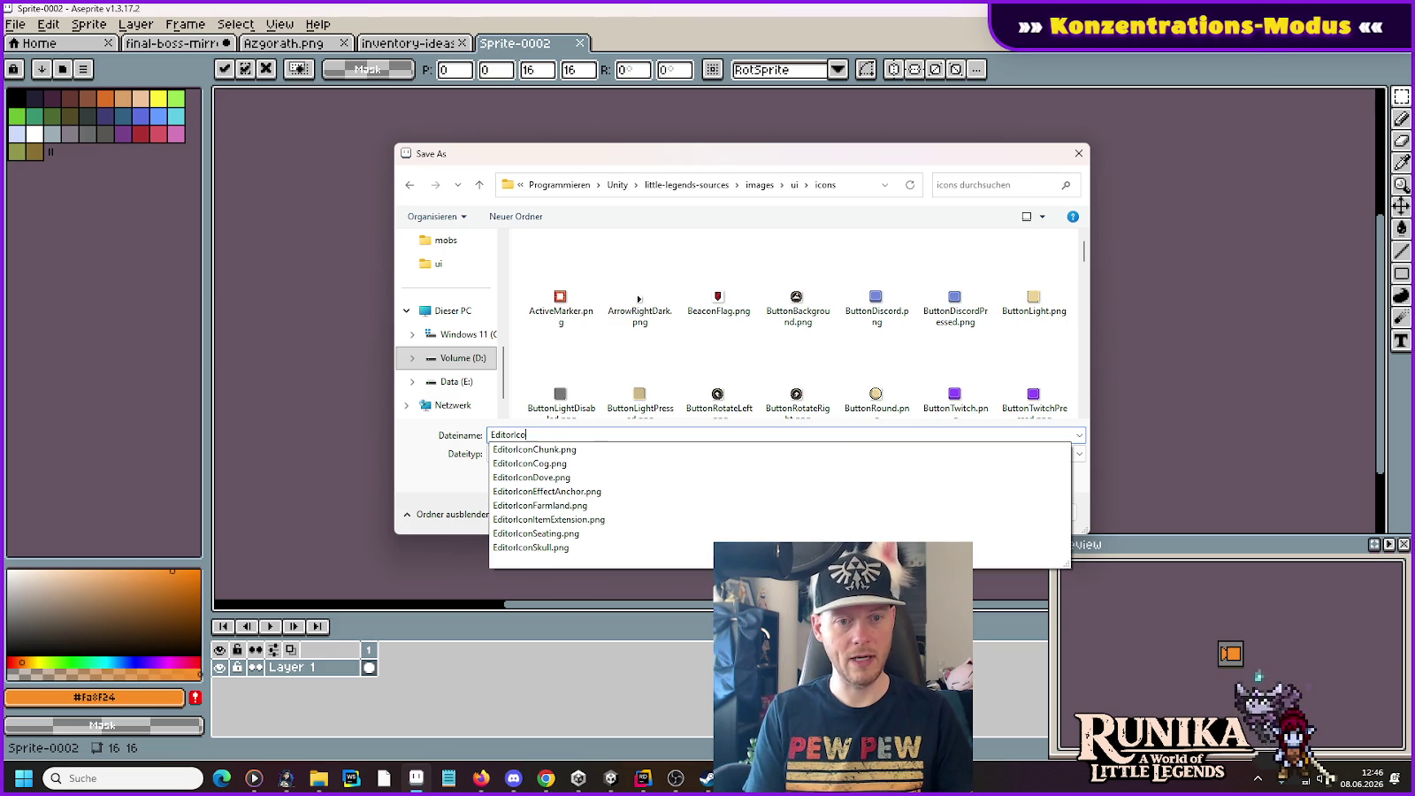
{"action": "type", "text": "nCamera.png"}
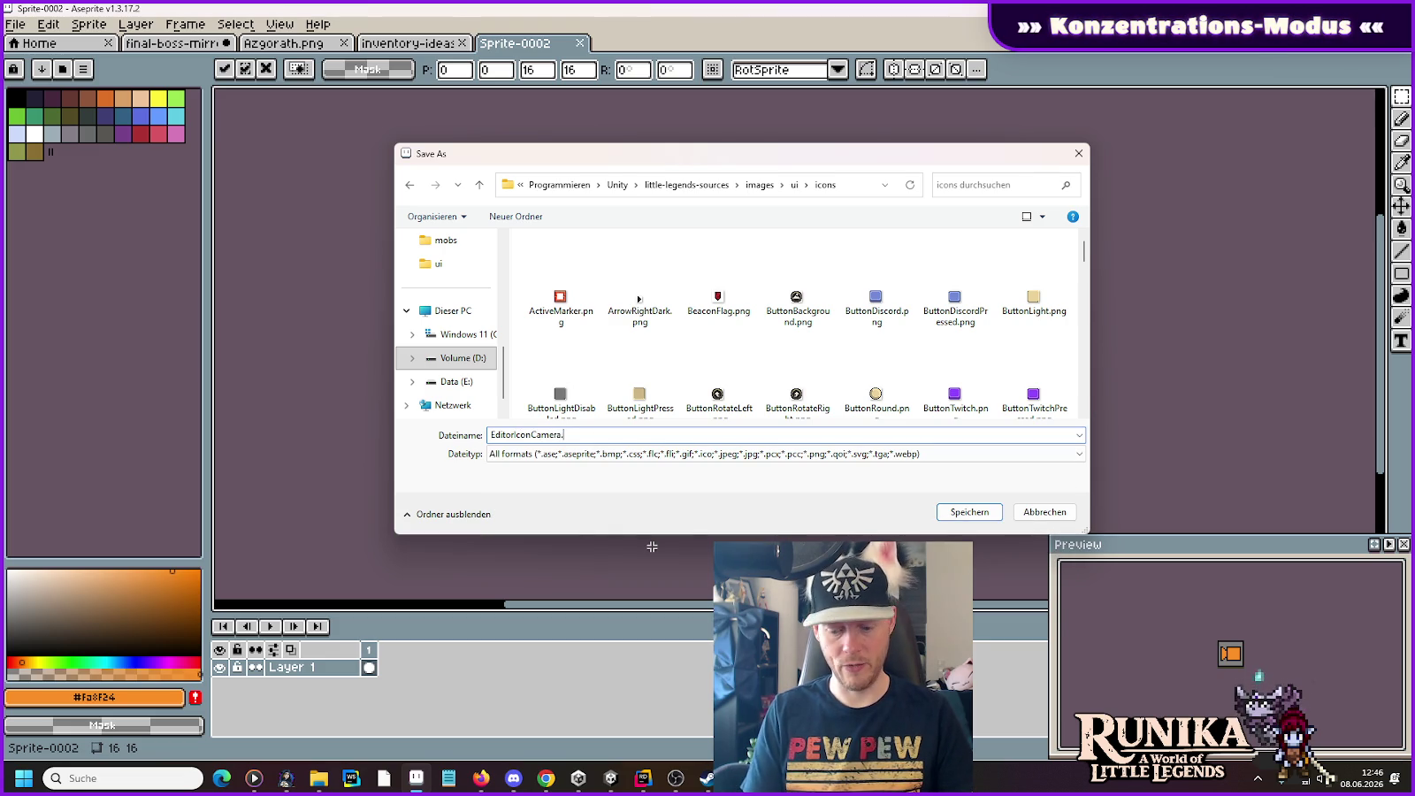
{"action": "key", "text": "Return"}
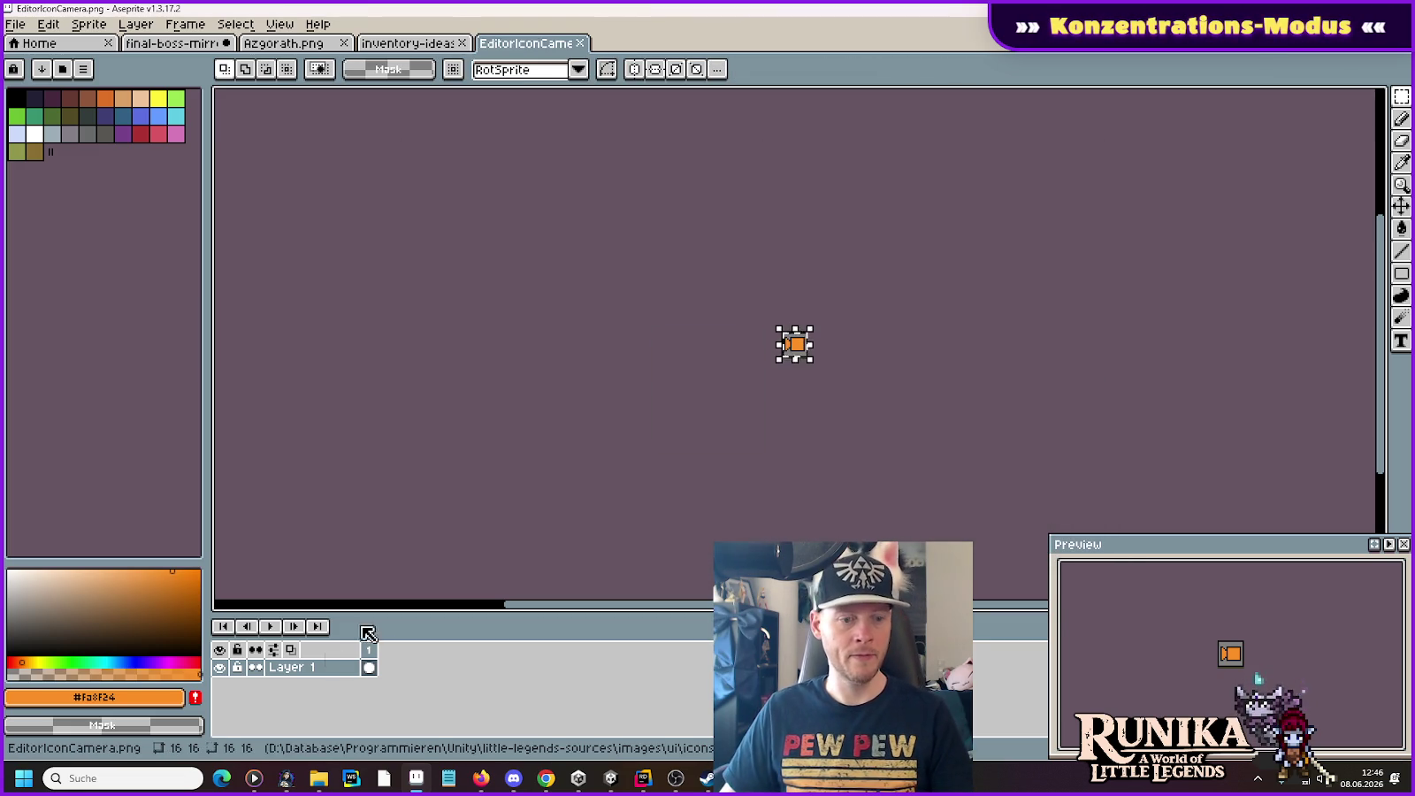
Step: In the little-legends-sources window, browse into the images/ui/icons folder
{"action": "mouse_move", "coordinate": [314, 784]}
{"action": "left_click", "coordinate": [320, 694]}
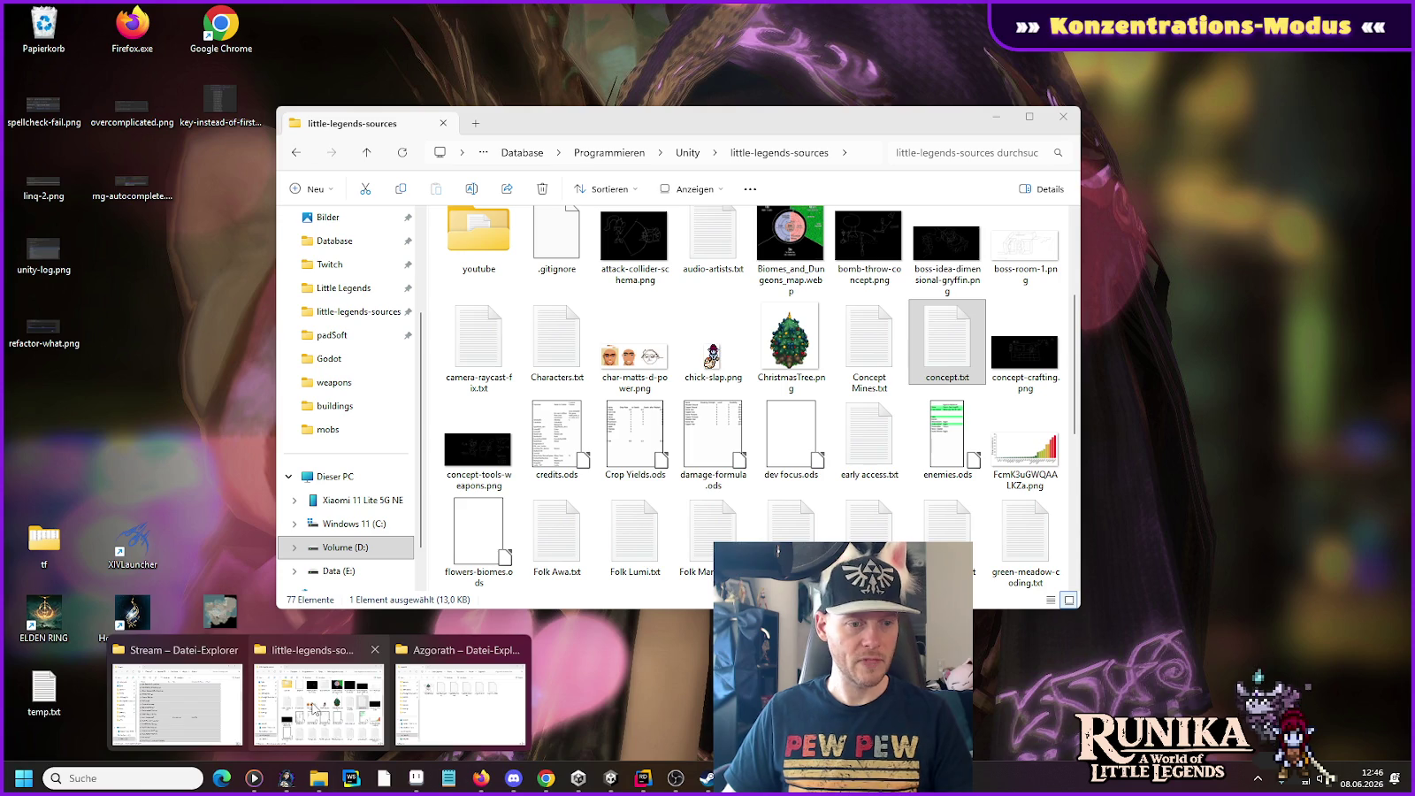
{"action": "scroll", "coordinate": [460, 482], "scroll_direction": "up", "scroll_amount": 3}
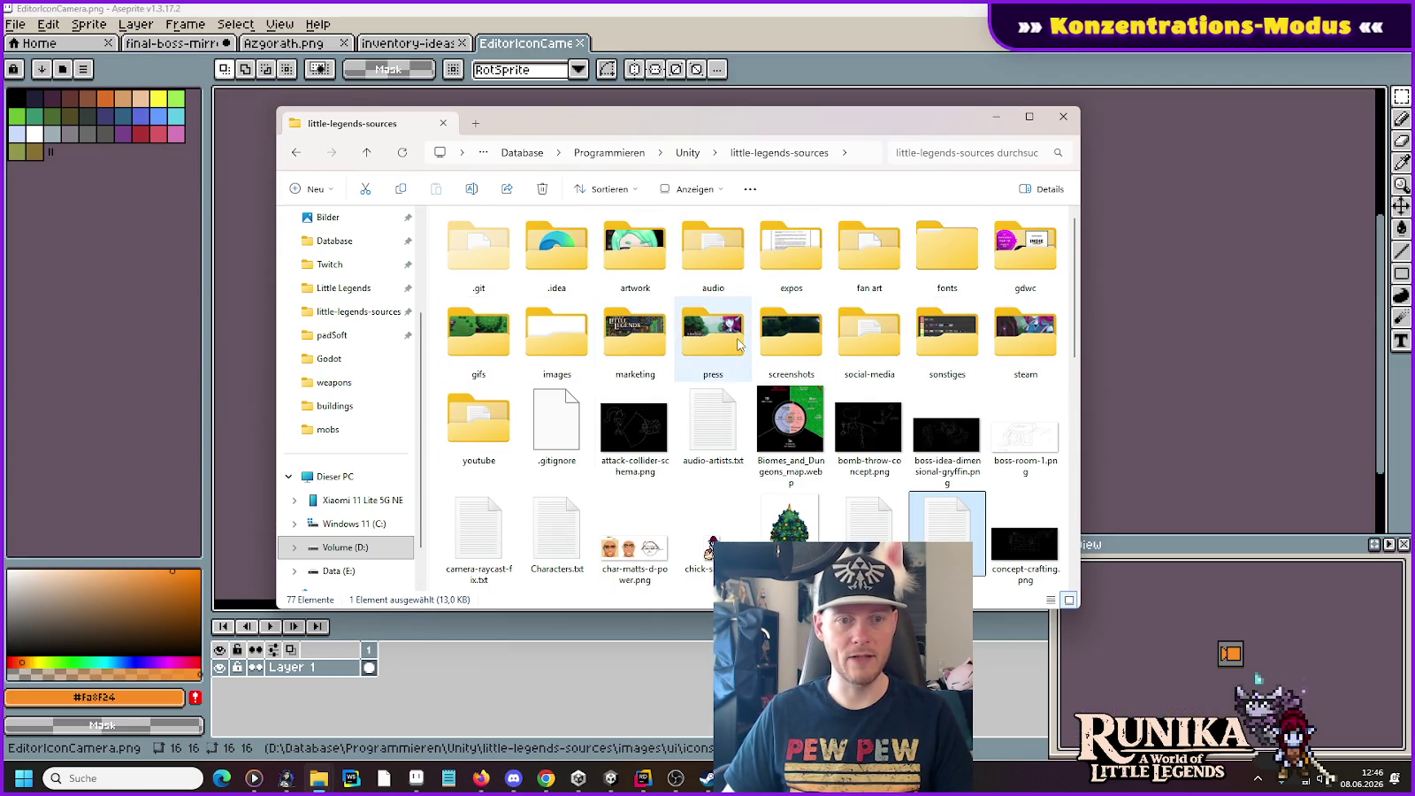
{"action": "mouse_move", "coordinate": [610, 330]}
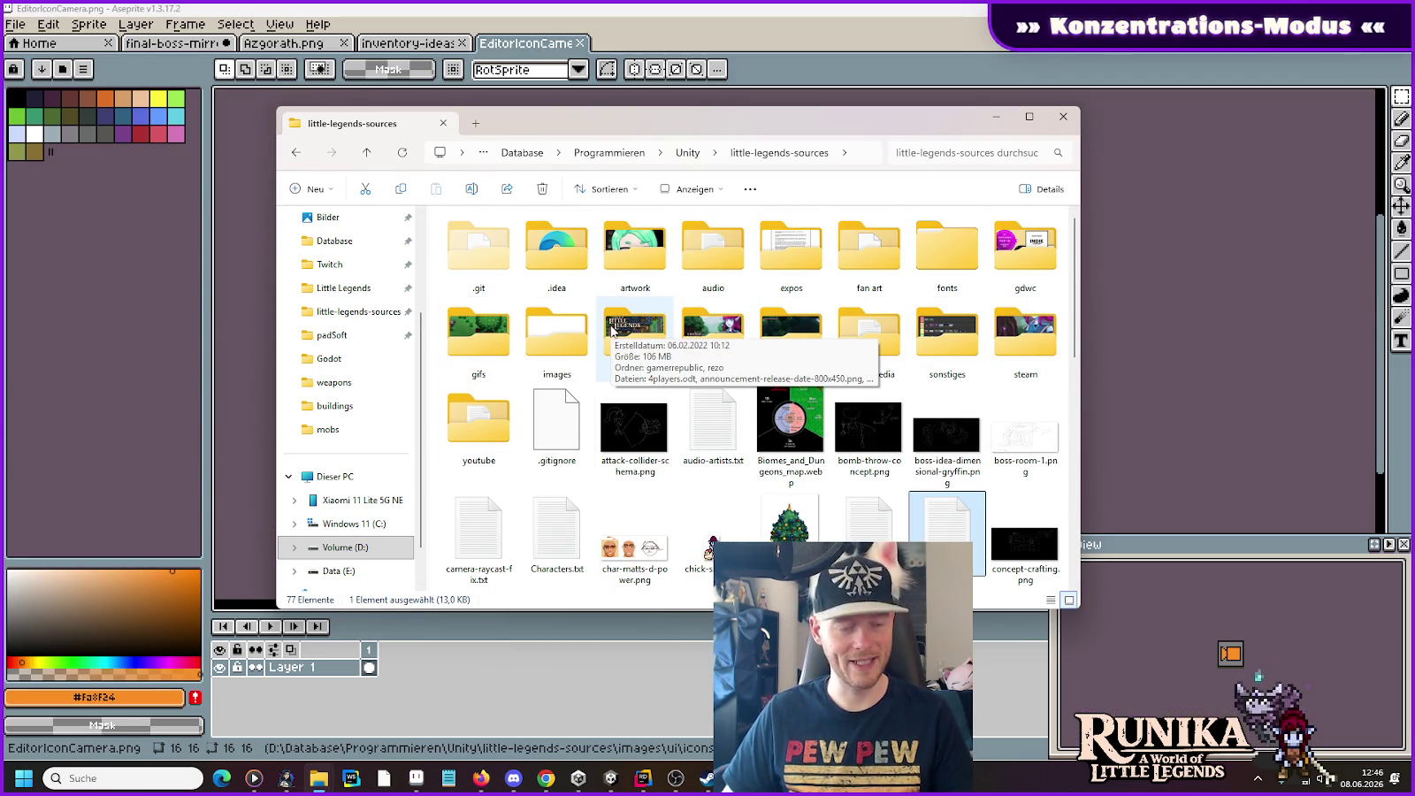
{"action": "double_click", "coordinate": [557, 335]}
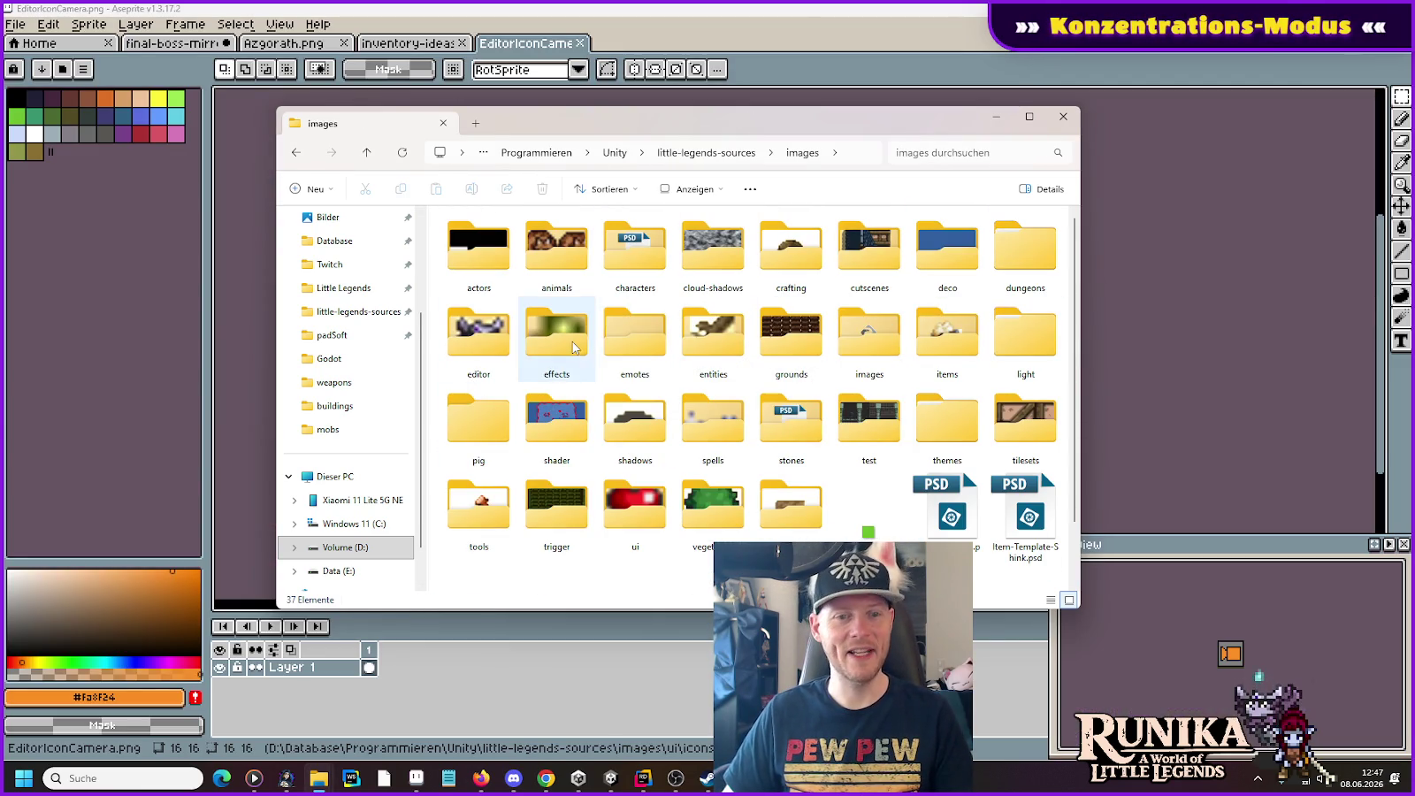
{"action": "double_click", "coordinate": [635, 508]}
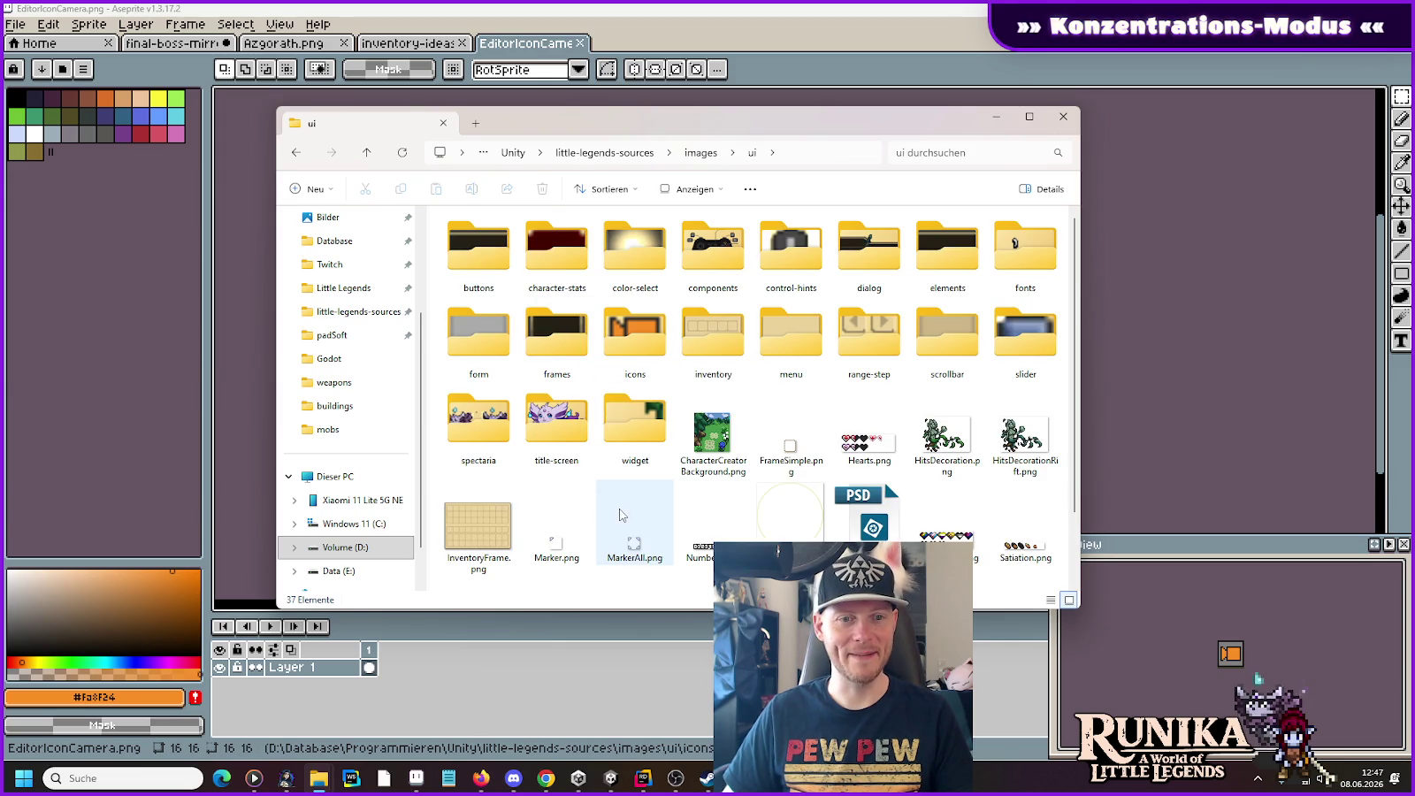
{"action": "double_click", "coordinate": [623, 364]}
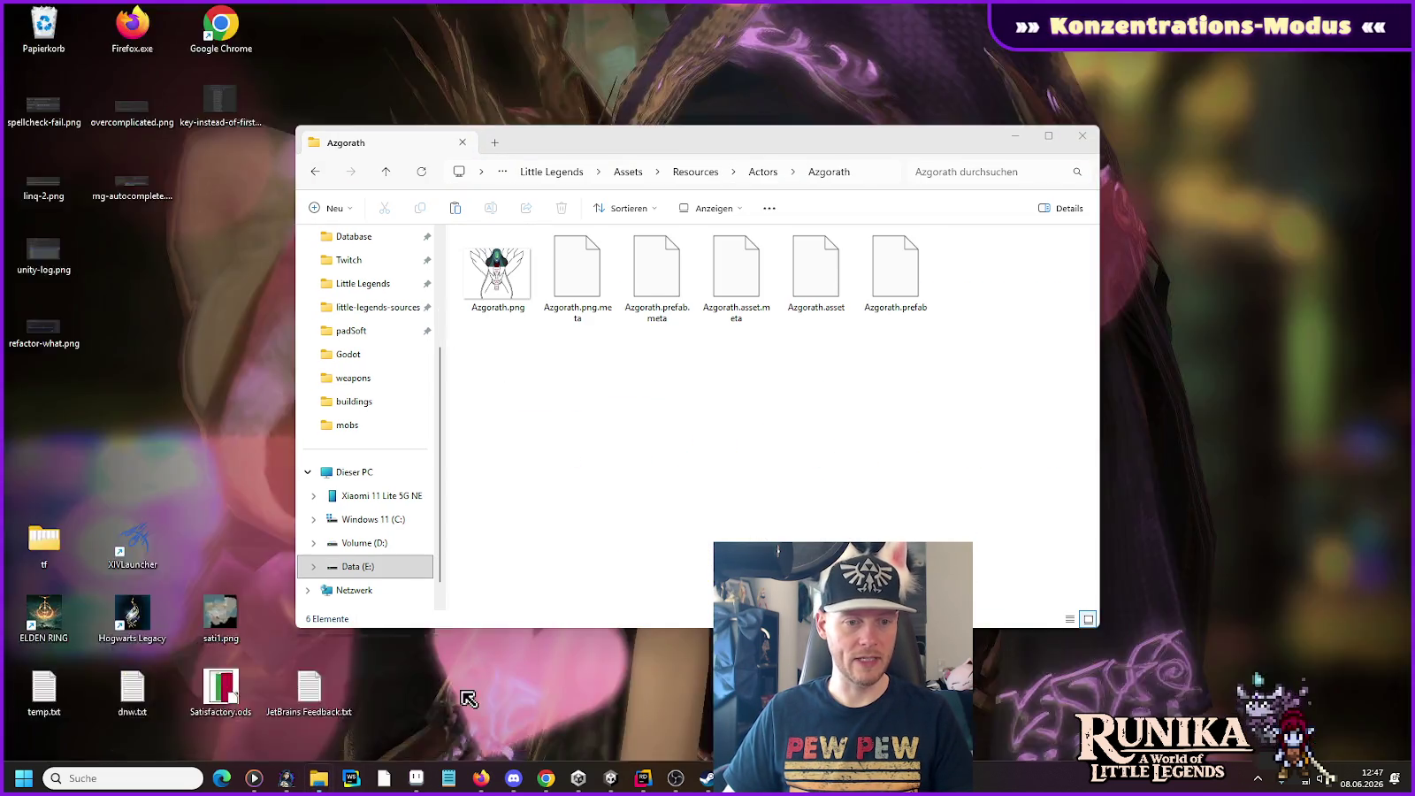
Step: In the Azgorath folder window, go up to Resources and into UserInterface/Icons
{"action": "left_click", "coordinate": [319, 699]}
{"action": "left_click", "coordinate": [688, 172]}
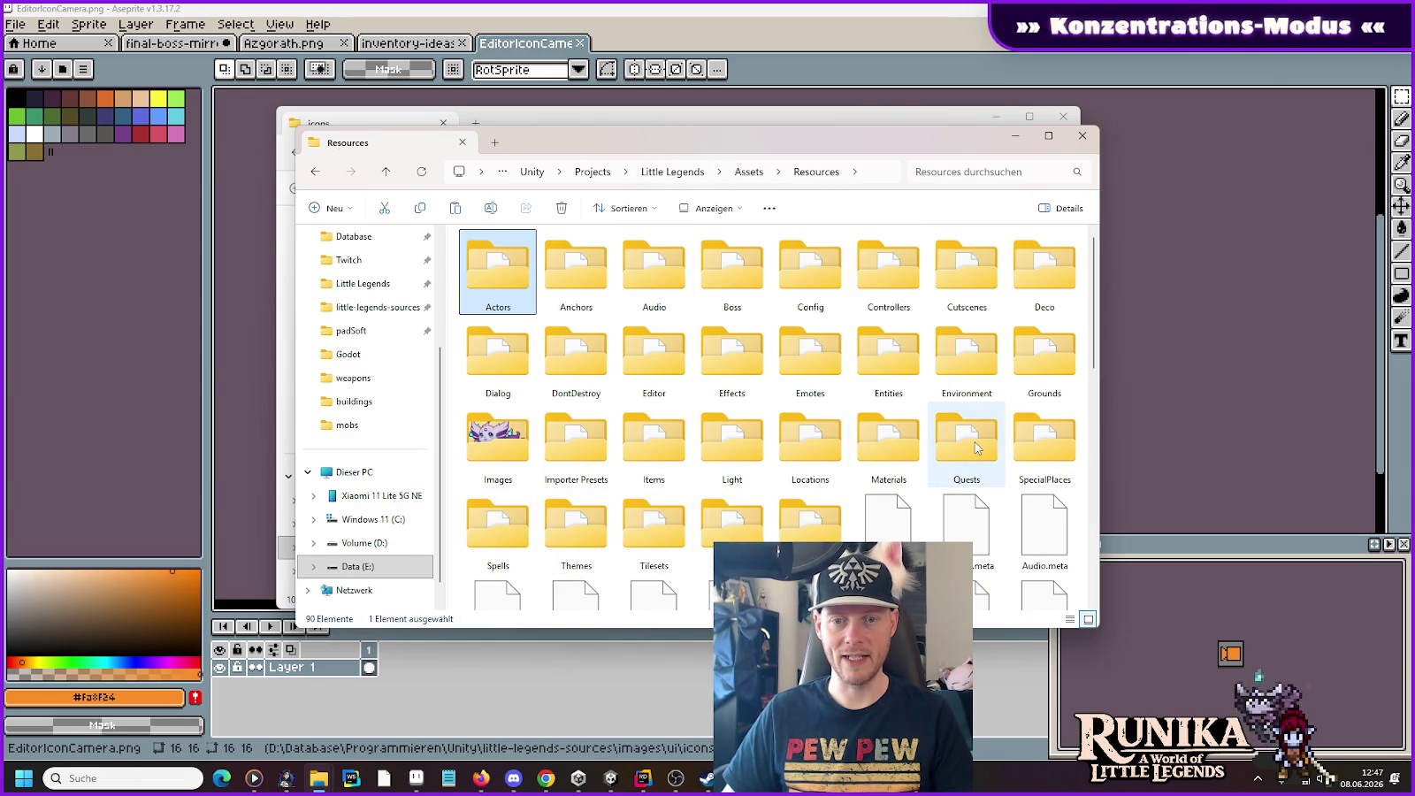
{"action": "double_click", "coordinate": [802, 530]}
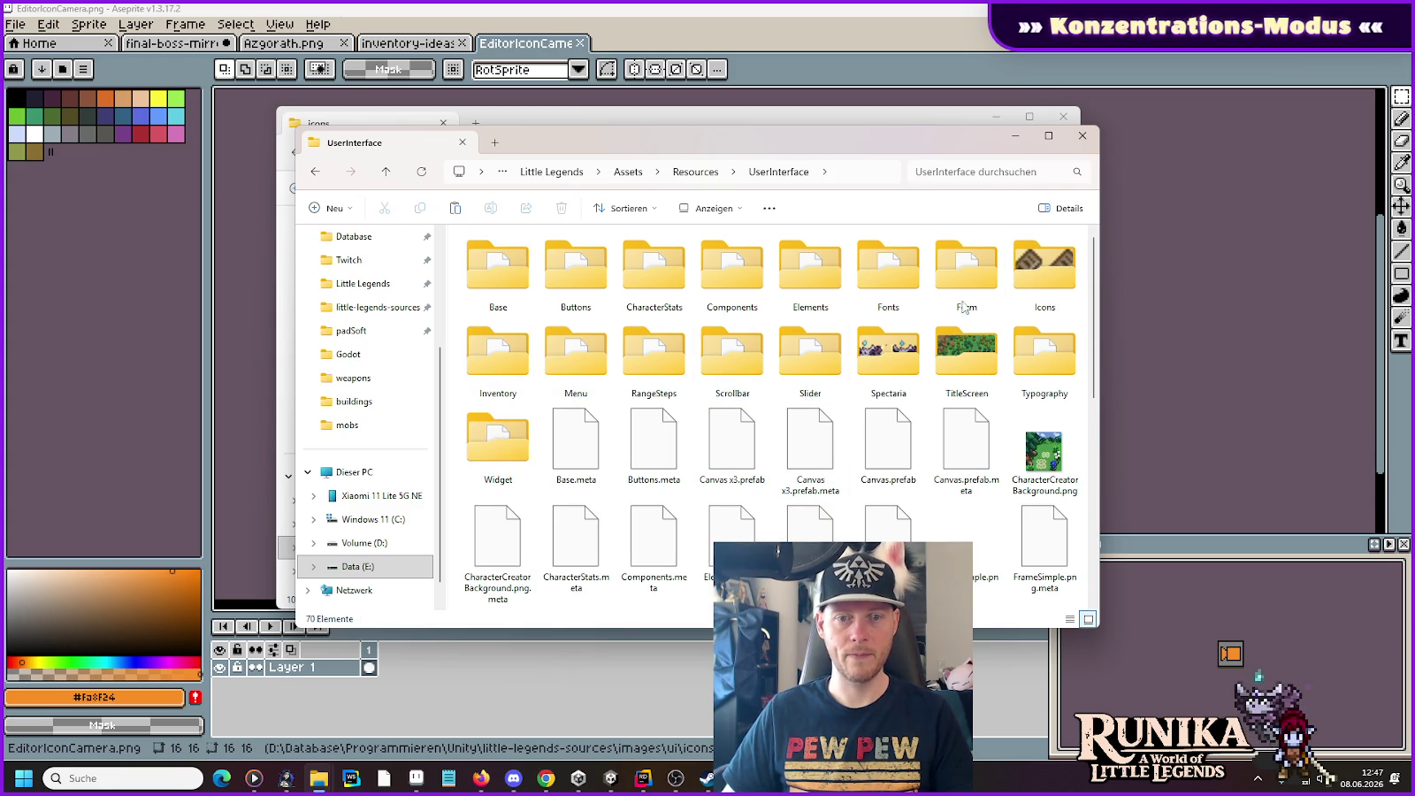
{"action": "double_click", "coordinate": [1025, 268]}
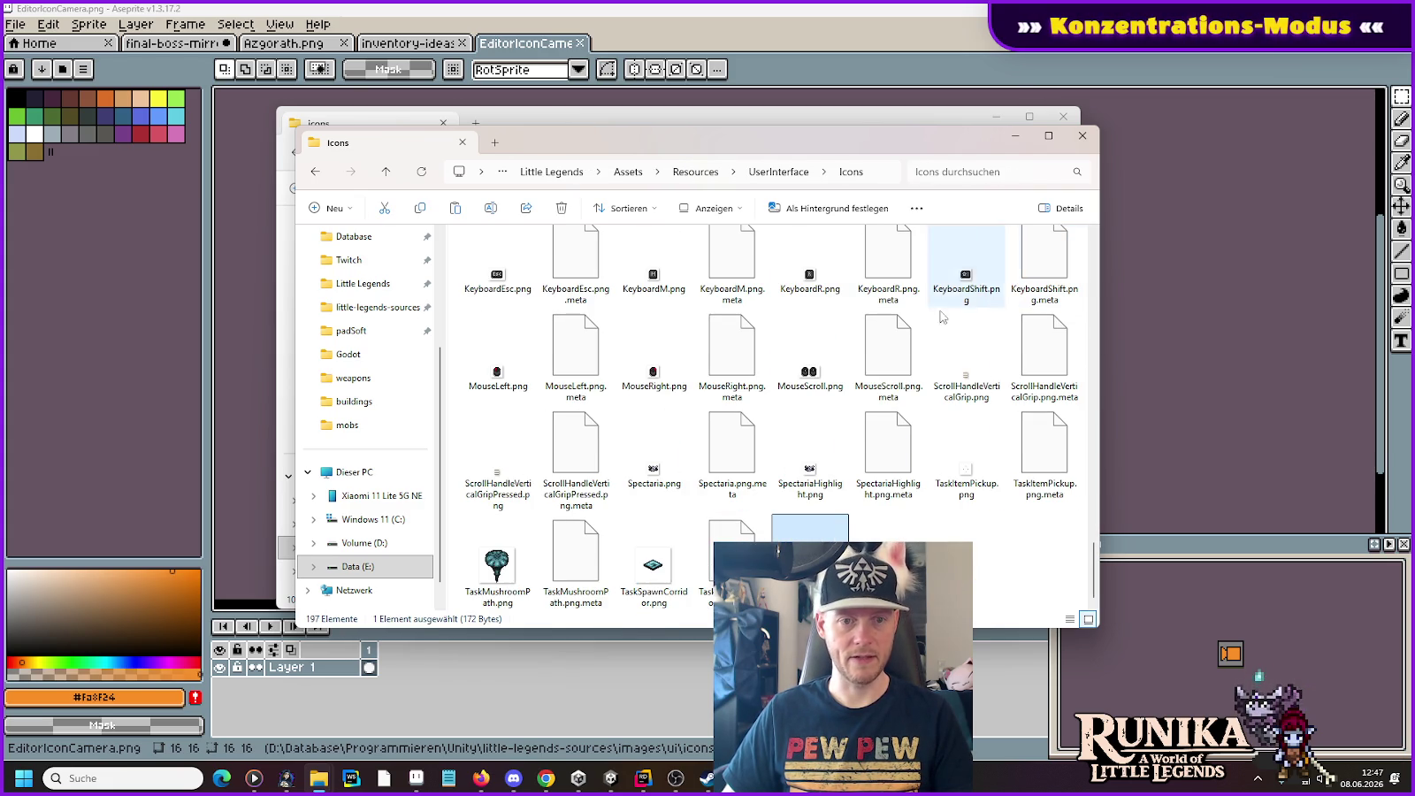
{"action": "key", "text": "alt+Tab"}
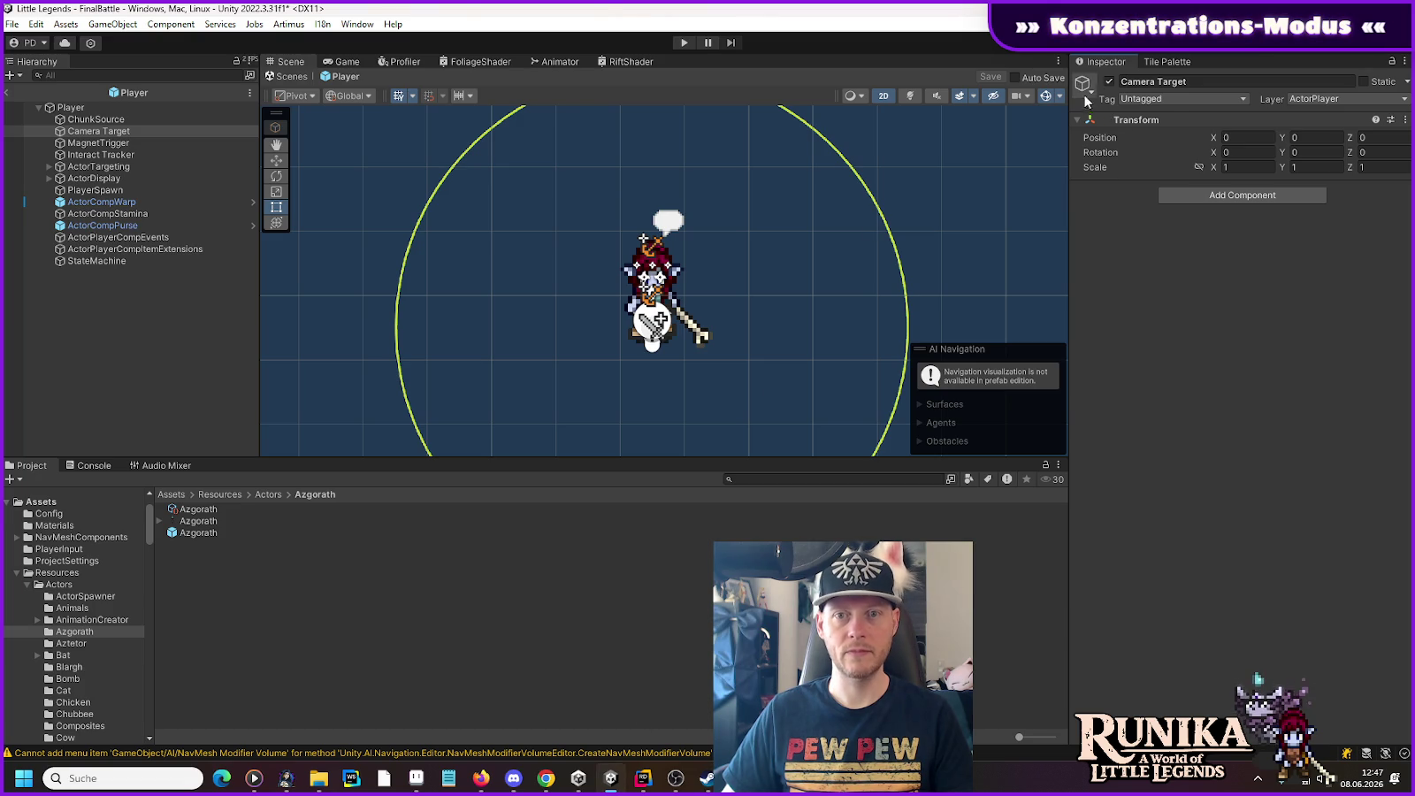
Step: Assign the EditorIconCamera texture, found by searching 'editor', as Camera Target's icon
{"action": "left_click", "coordinate": [1086, 87]}
{"action": "left_click", "coordinate": [1101, 177]}
{"action": "type", "text": "editor"}
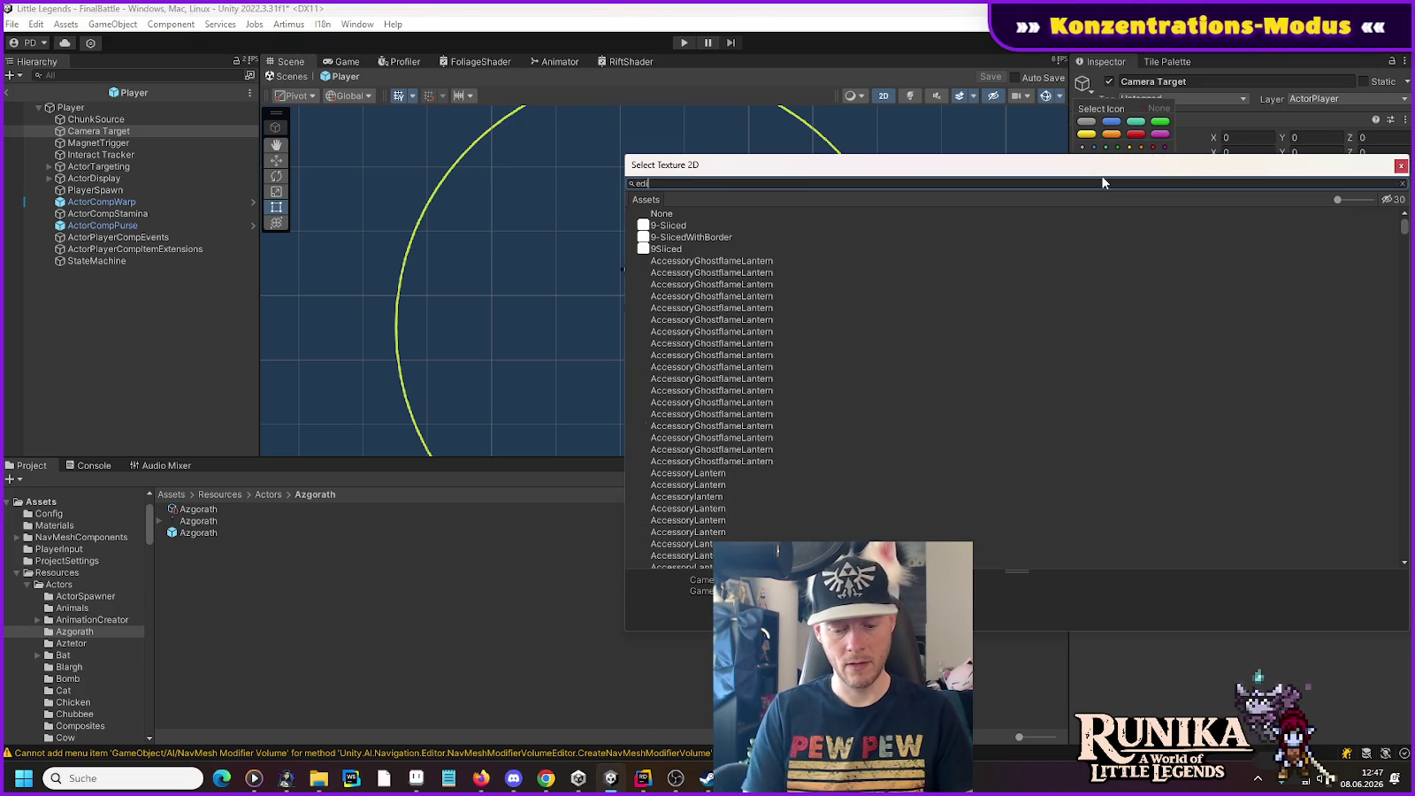
{"action": "double_click", "coordinate": [708, 344]}
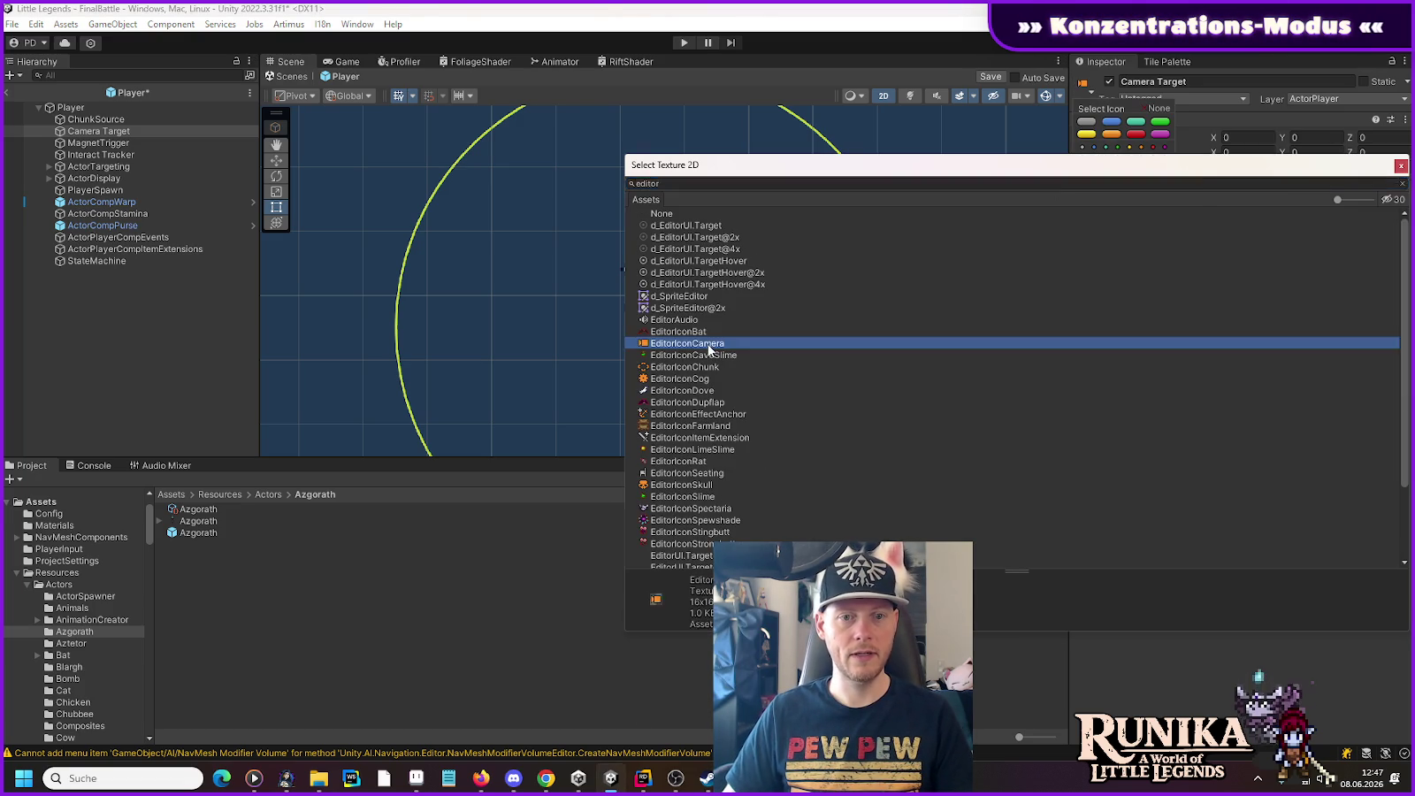
{"action": "left_click", "coordinate": [82, 109]}
{"action": "left_click", "coordinate": [86, 133]}
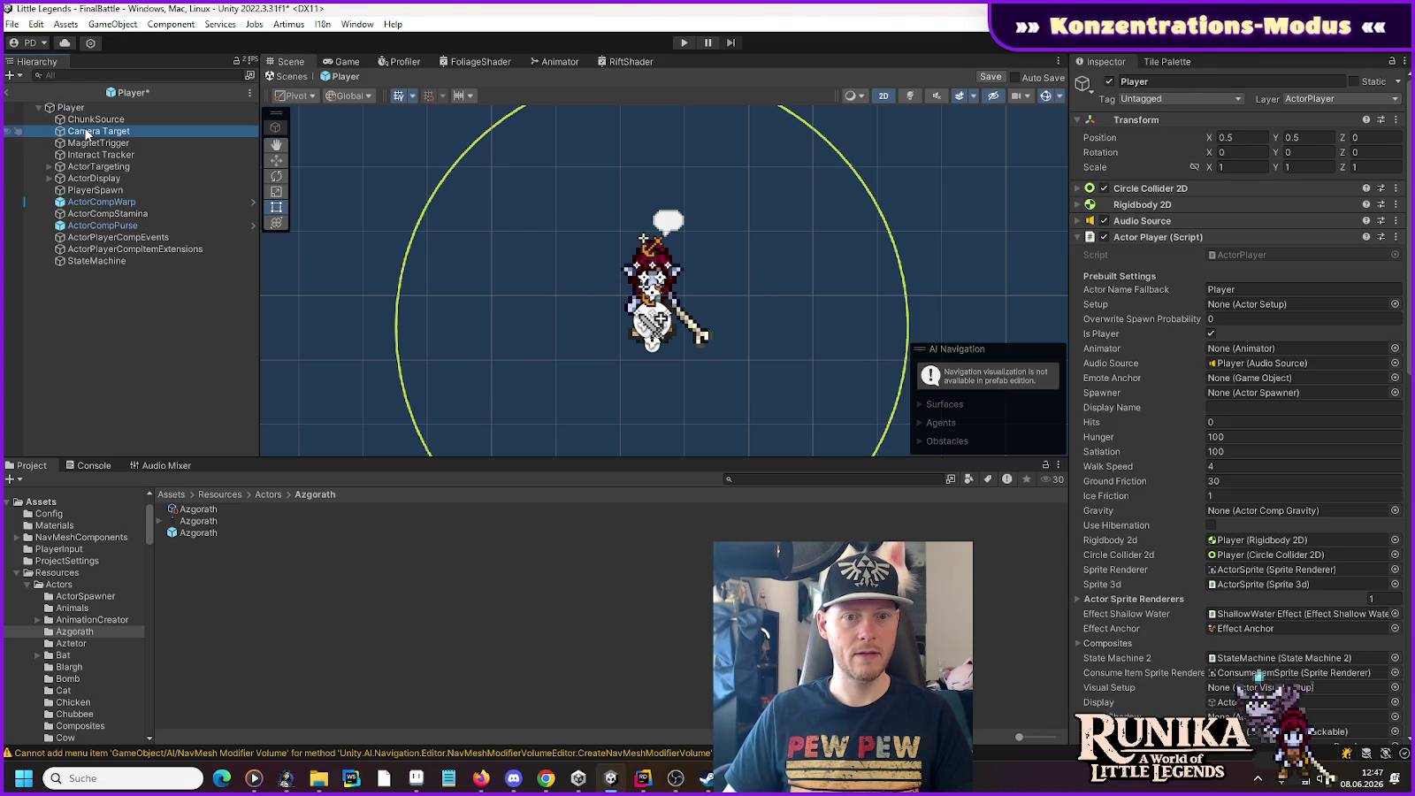
{"action": "left_click", "coordinate": [274, 164]}
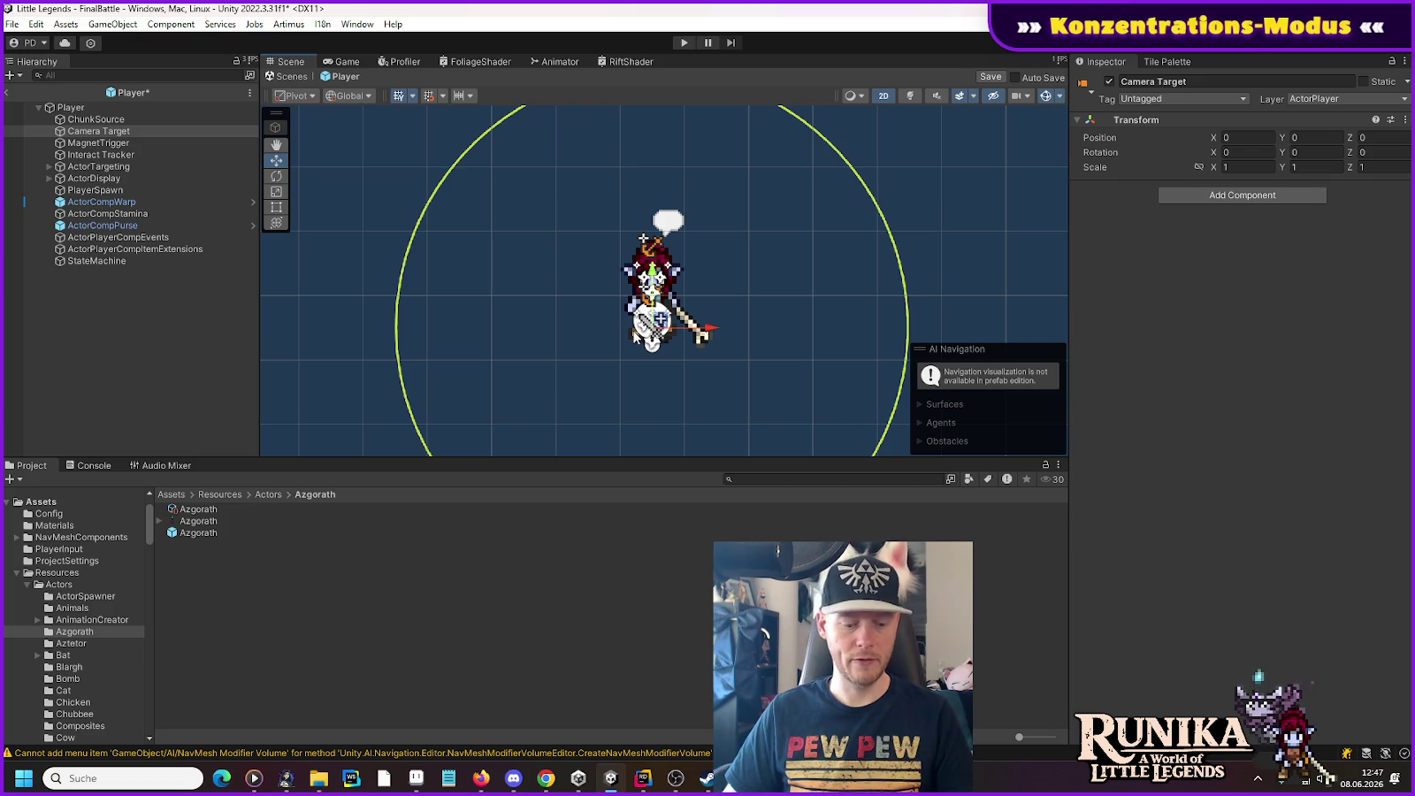
Step: Save the Player prefab and open the Scenes/Cores Scene Core Base prefab
{"action": "key", "text": "ctrl+s"}
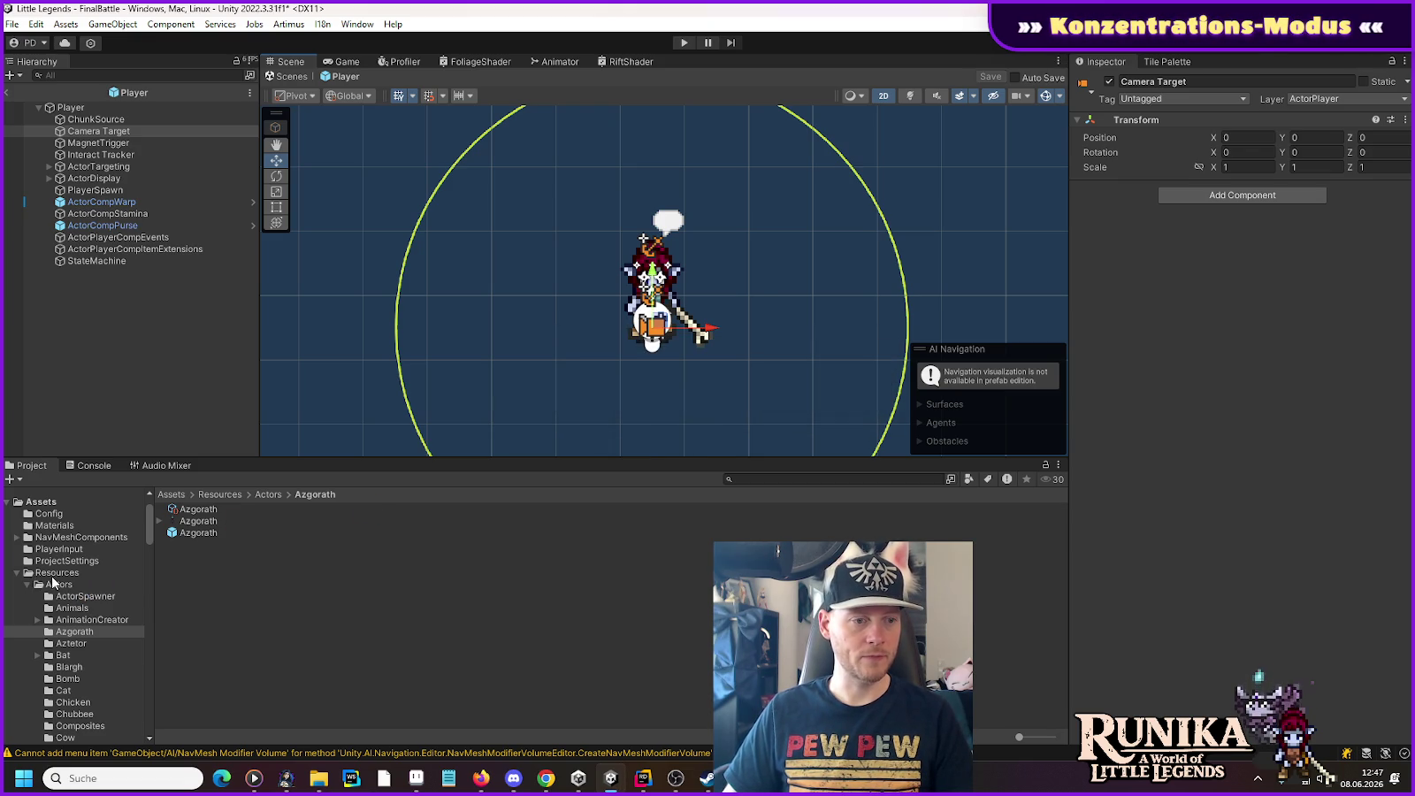
{"action": "mouse_move", "coordinate": [149, 524]}
{"action": "left_mouse_down"}
{"action": "mouse_move", "coordinate": [146, 713]}
{"action": "mouse_move", "coordinate": [151, 688]}
{"action": "left_mouse_up"}
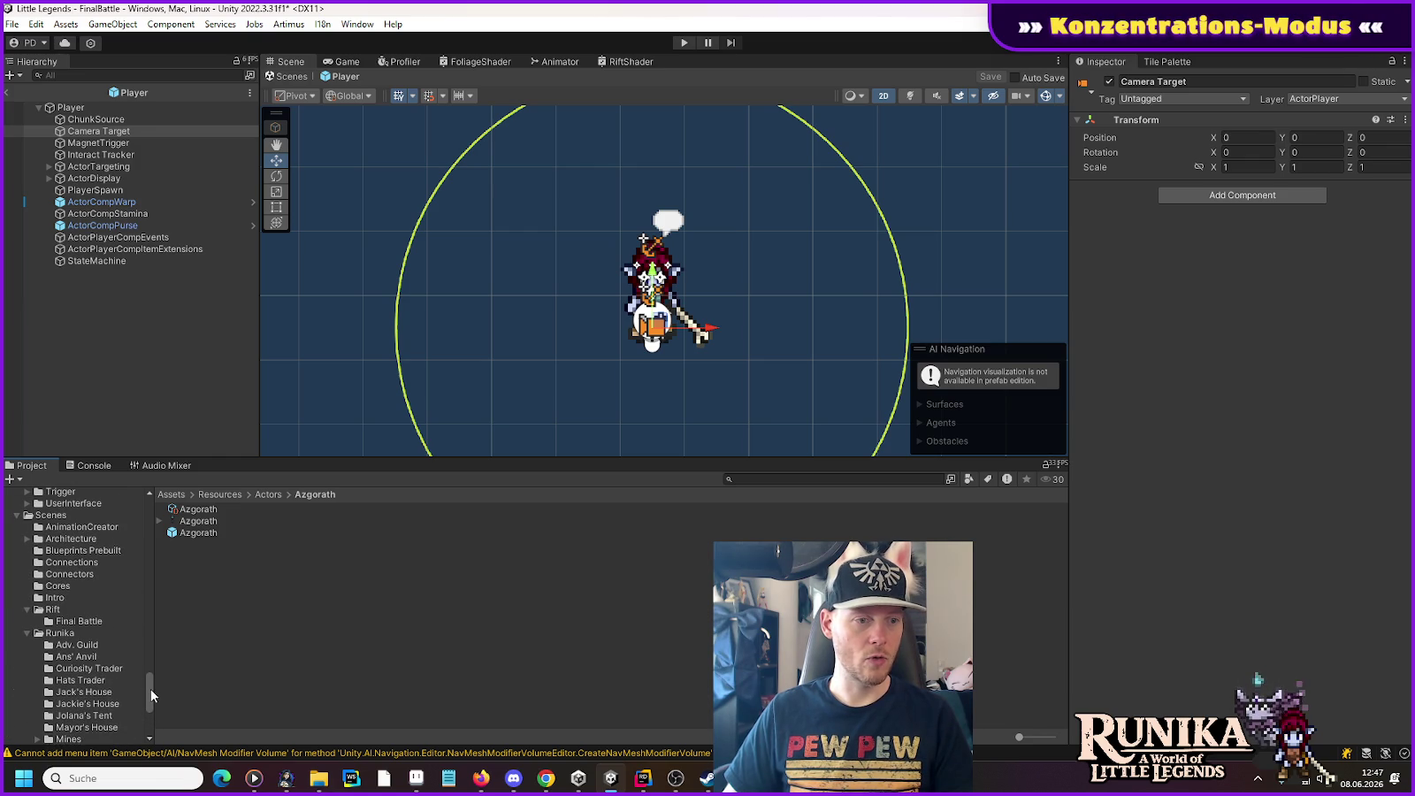
{"action": "left_click", "coordinate": [71, 587]}
{"action": "double_click", "coordinate": [222, 508]}
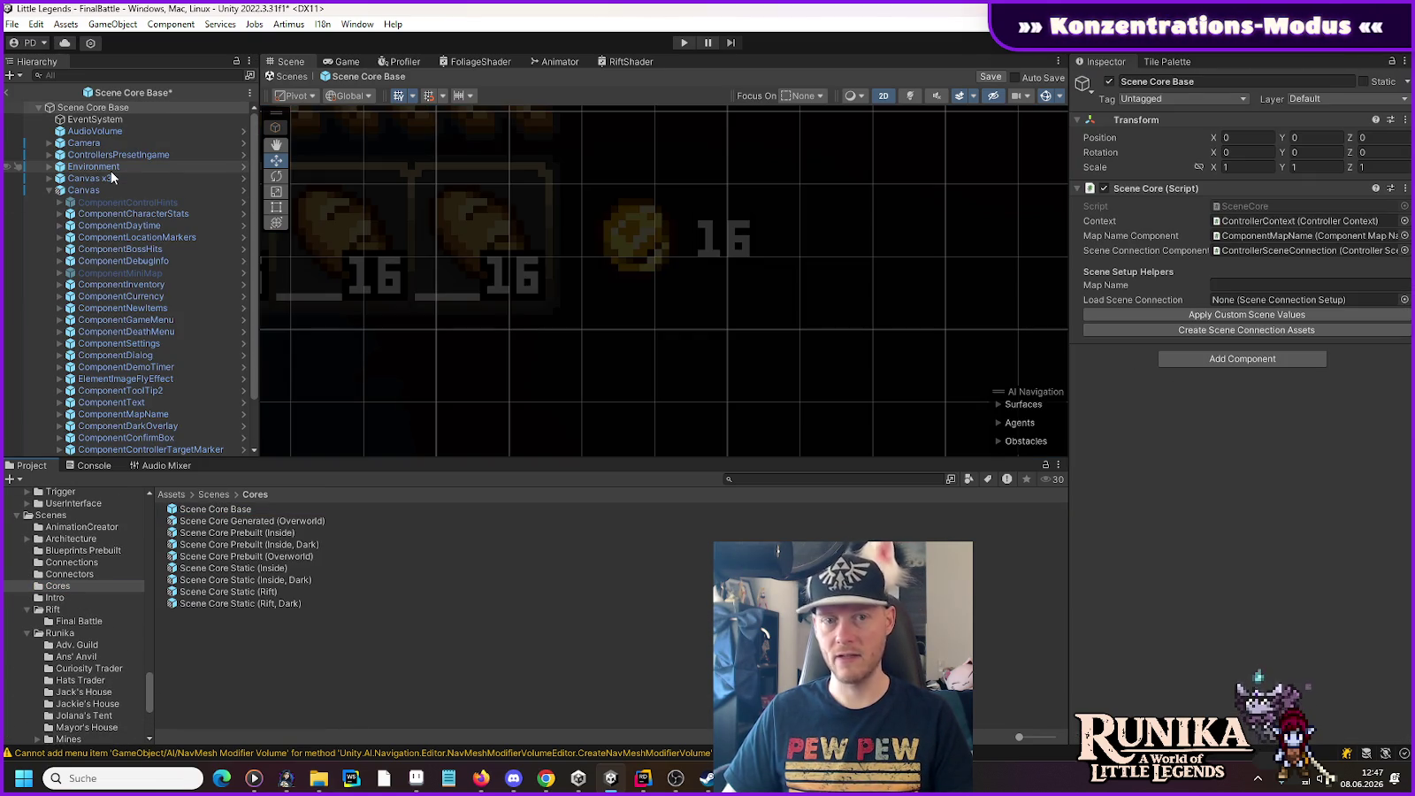
Step: Set Camera > CM vcam1's Follow field to ActorPlayer's Camera Target
{"action": "left_click", "coordinate": [69, 147]}
{"action": "left_click", "coordinate": [49, 142]}
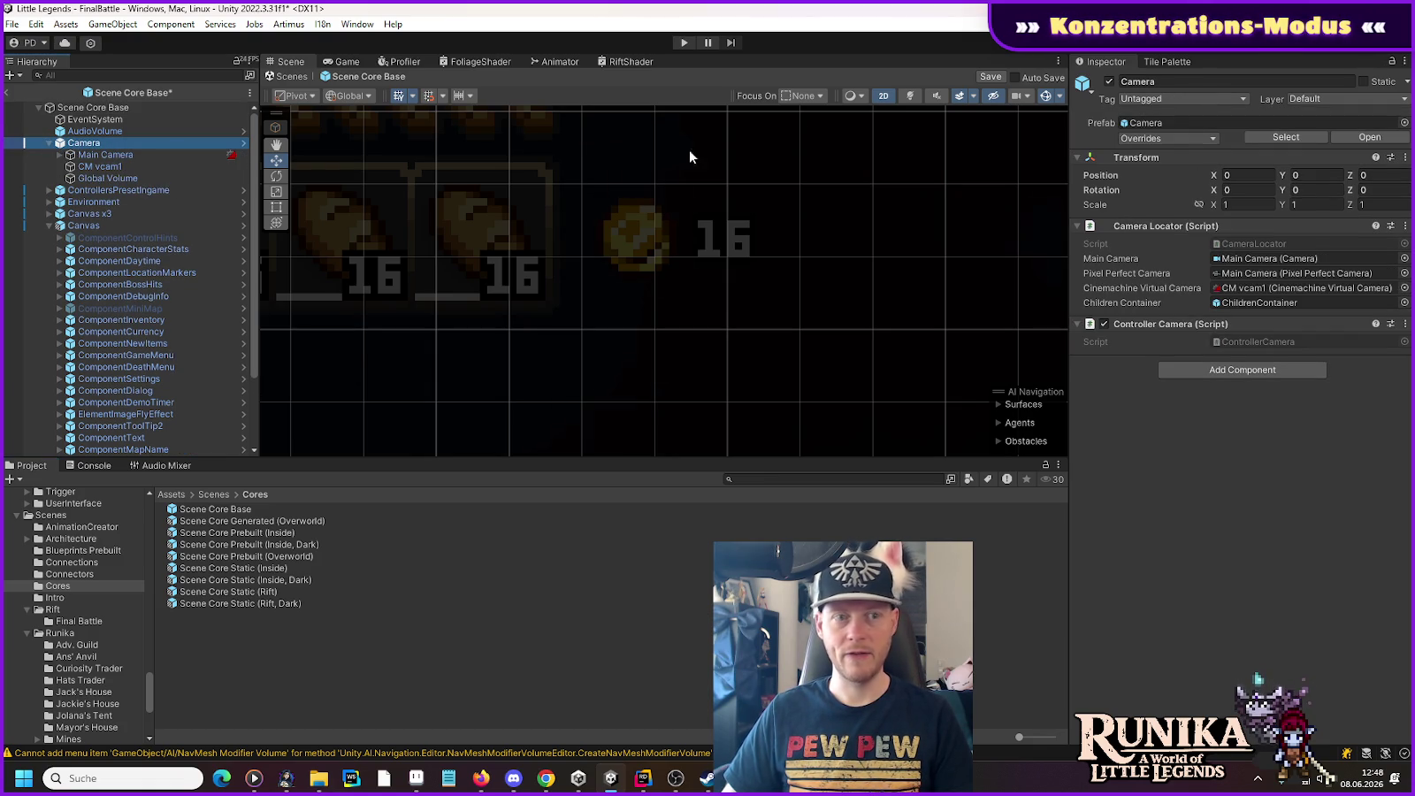
{"action": "left_click", "coordinate": [72, 167]}
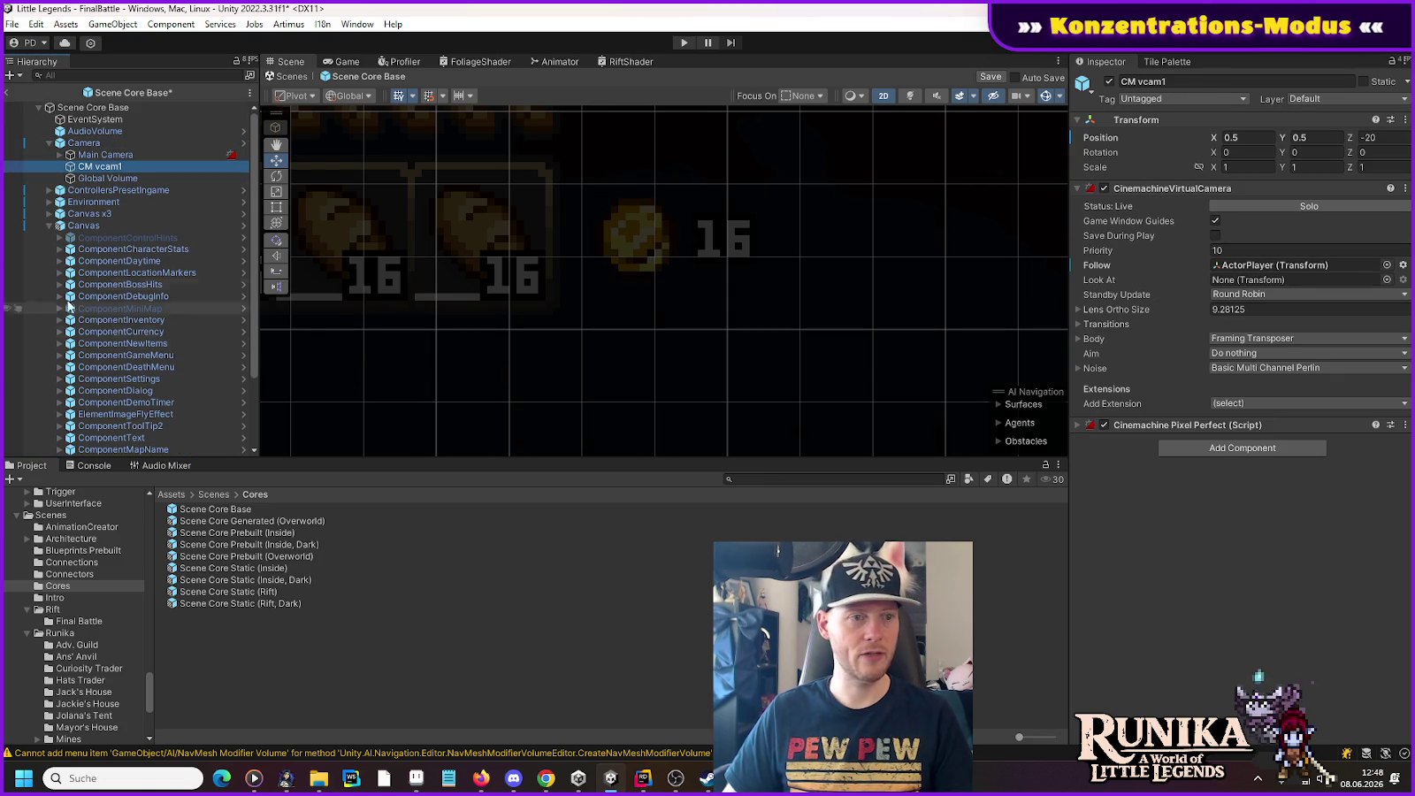
{"action": "left_click", "coordinate": [48, 226]}
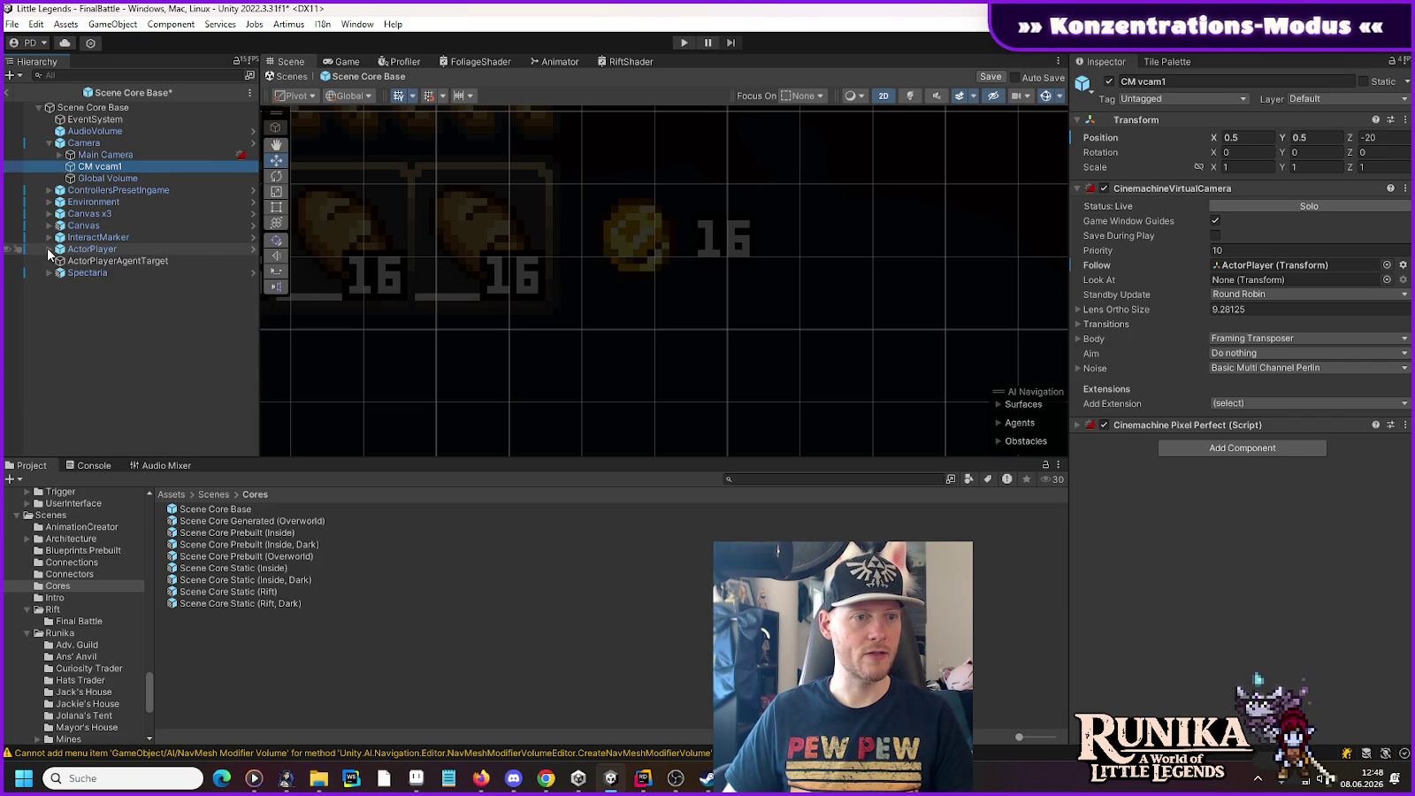
{"action": "left_click", "coordinate": [49, 248]}
{"action": "mouse_move", "coordinate": [81, 270]}
{"action": "left_mouse_down"}
{"action": "mouse_move", "coordinate": [884, 316]}
{"action": "mouse_move", "coordinate": [1256, 265]}
{"action": "left_mouse_up"}
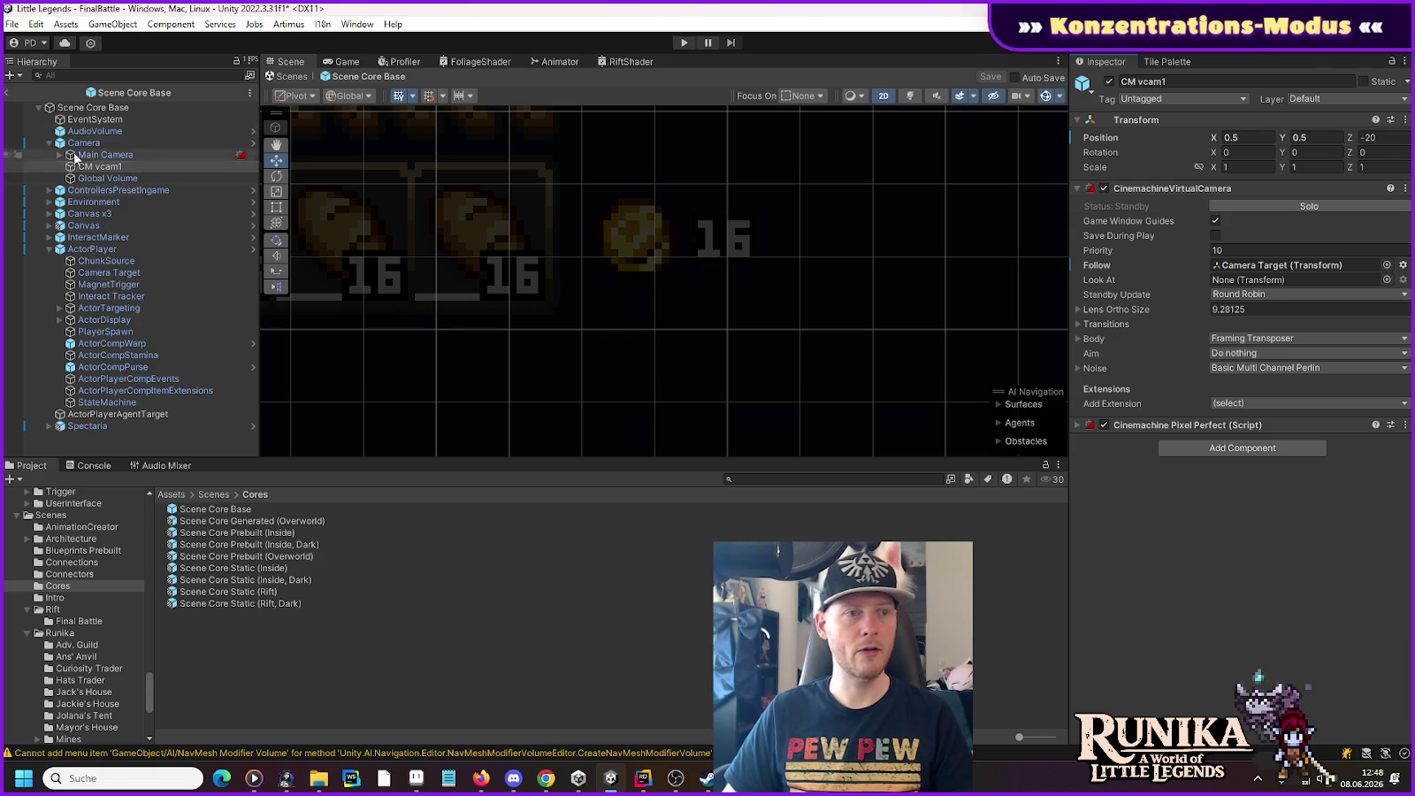
{"action": "left_click", "coordinate": [7, 93]}
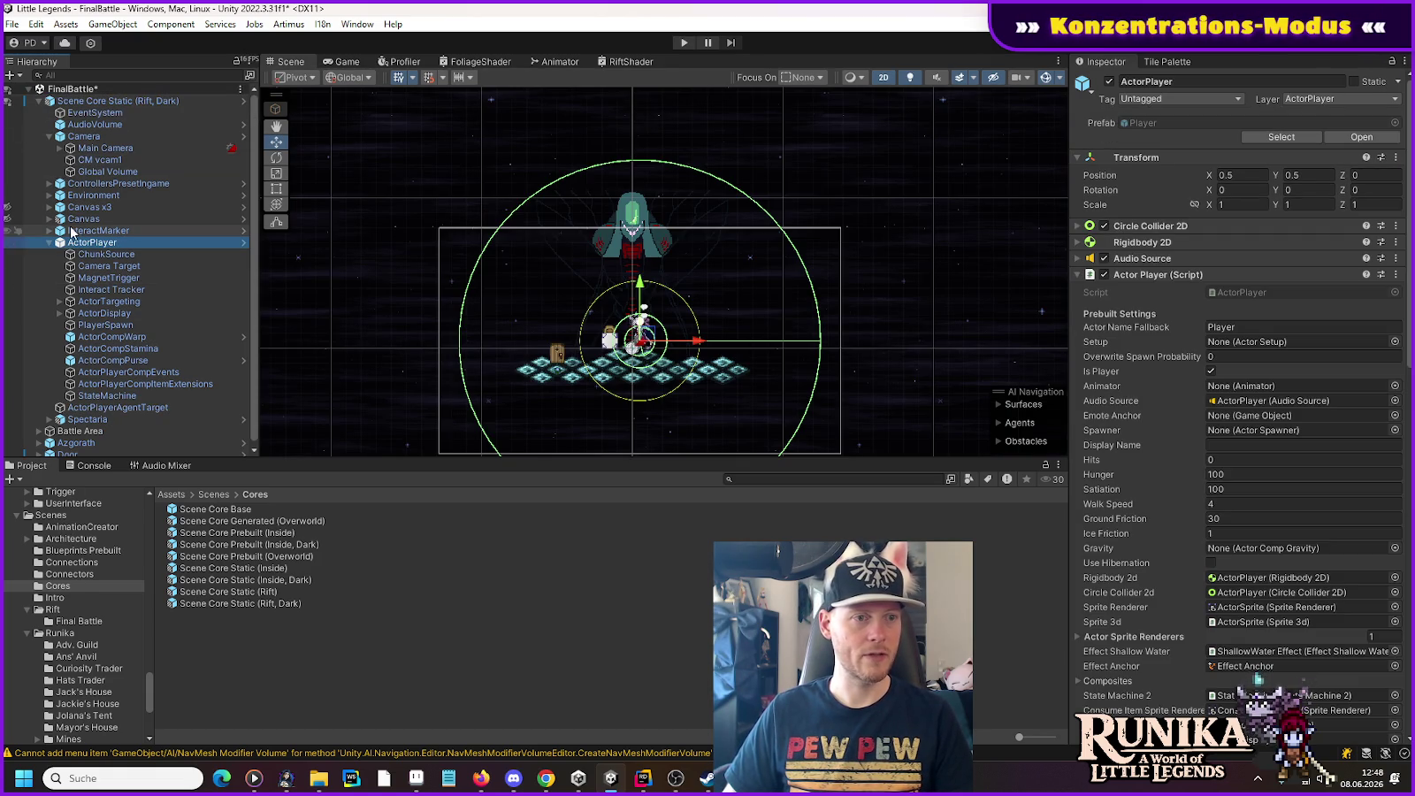
Step: Select the player's Camera Target and edit its Position Y value to 3
{"action": "left_click", "coordinate": [106, 266]}
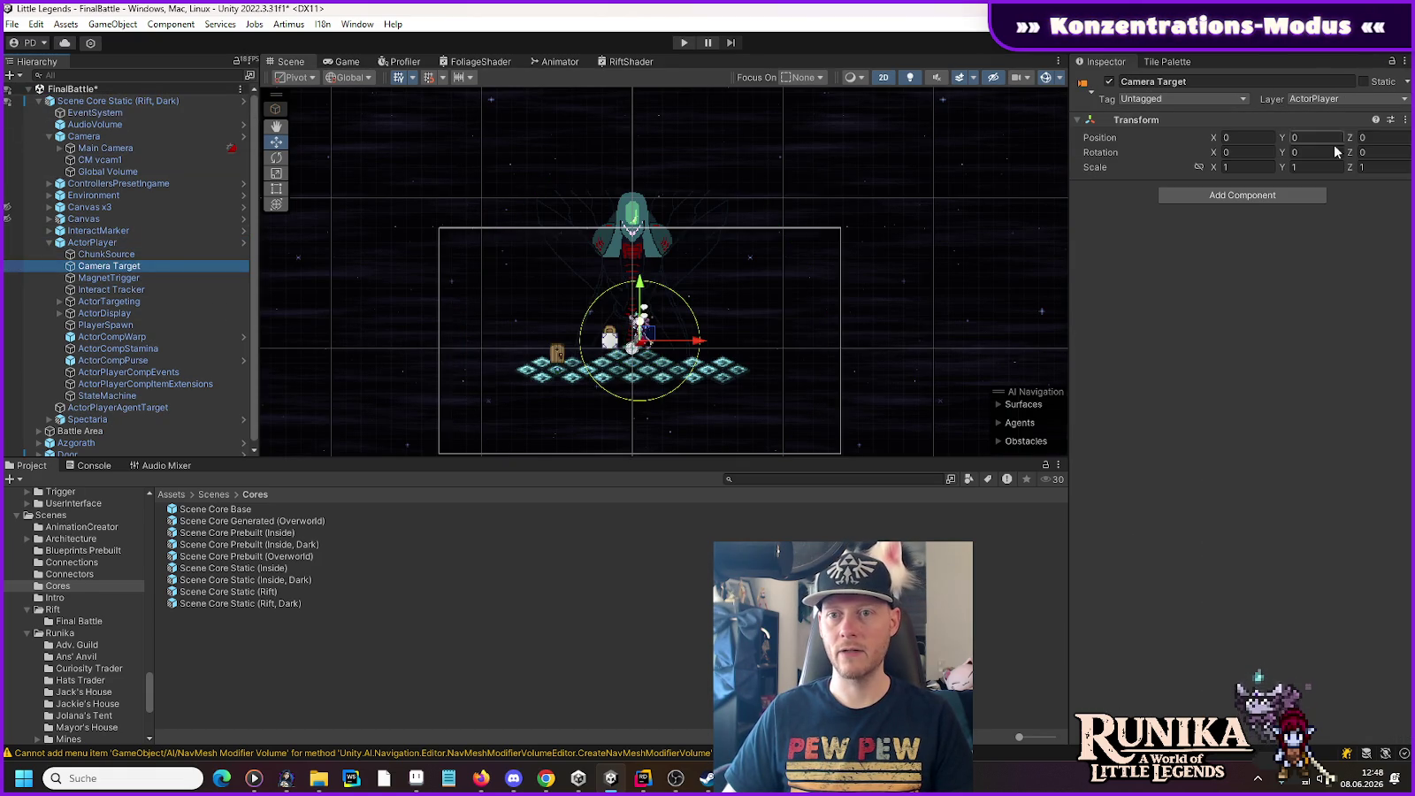
{"action": "left_click", "coordinate": [1330, 139]}
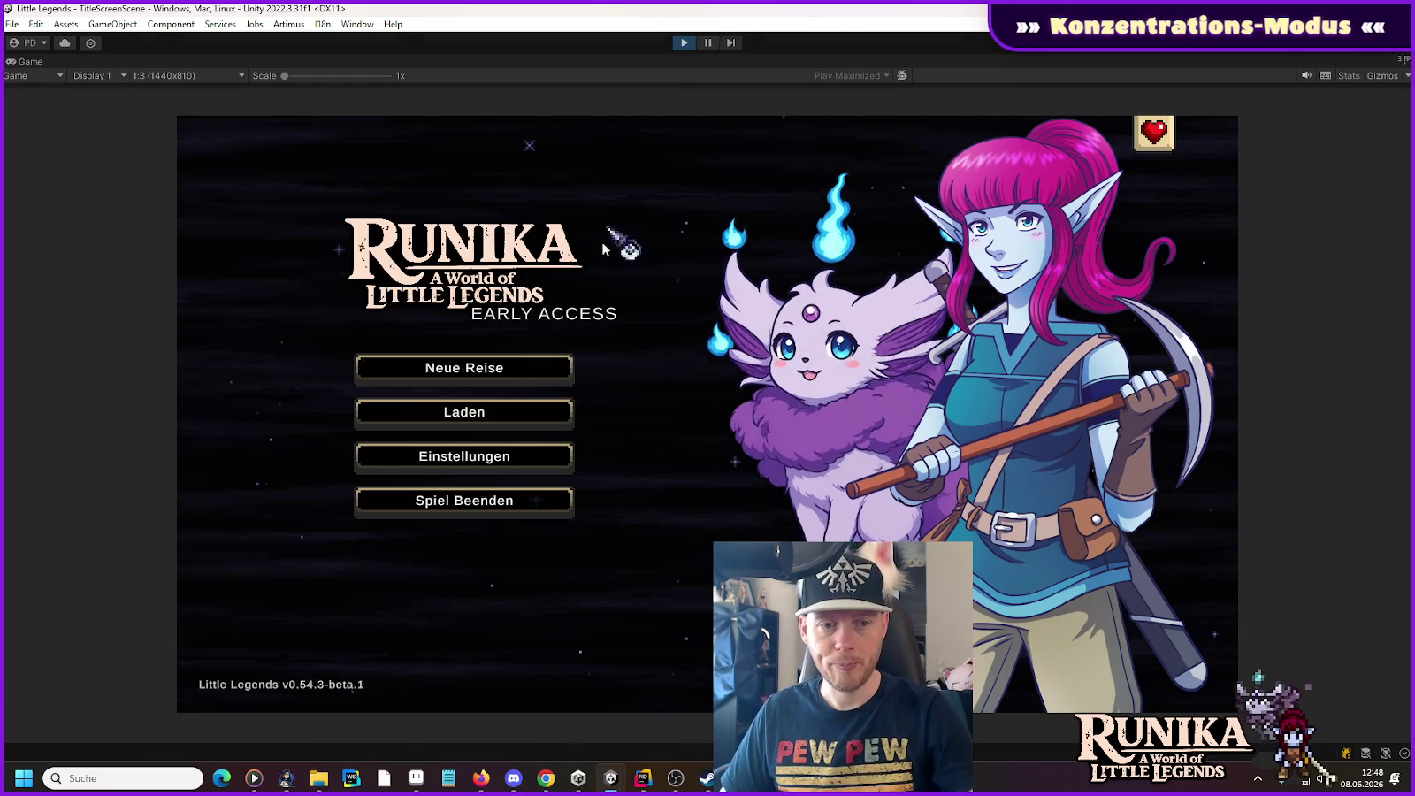
Step: Load the first save slot via Laden, view the rift arena, then stop playing
{"action": "left_click", "coordinate": [543, 407]}
{"action": "left_click", "coordinate": [577, 353]}
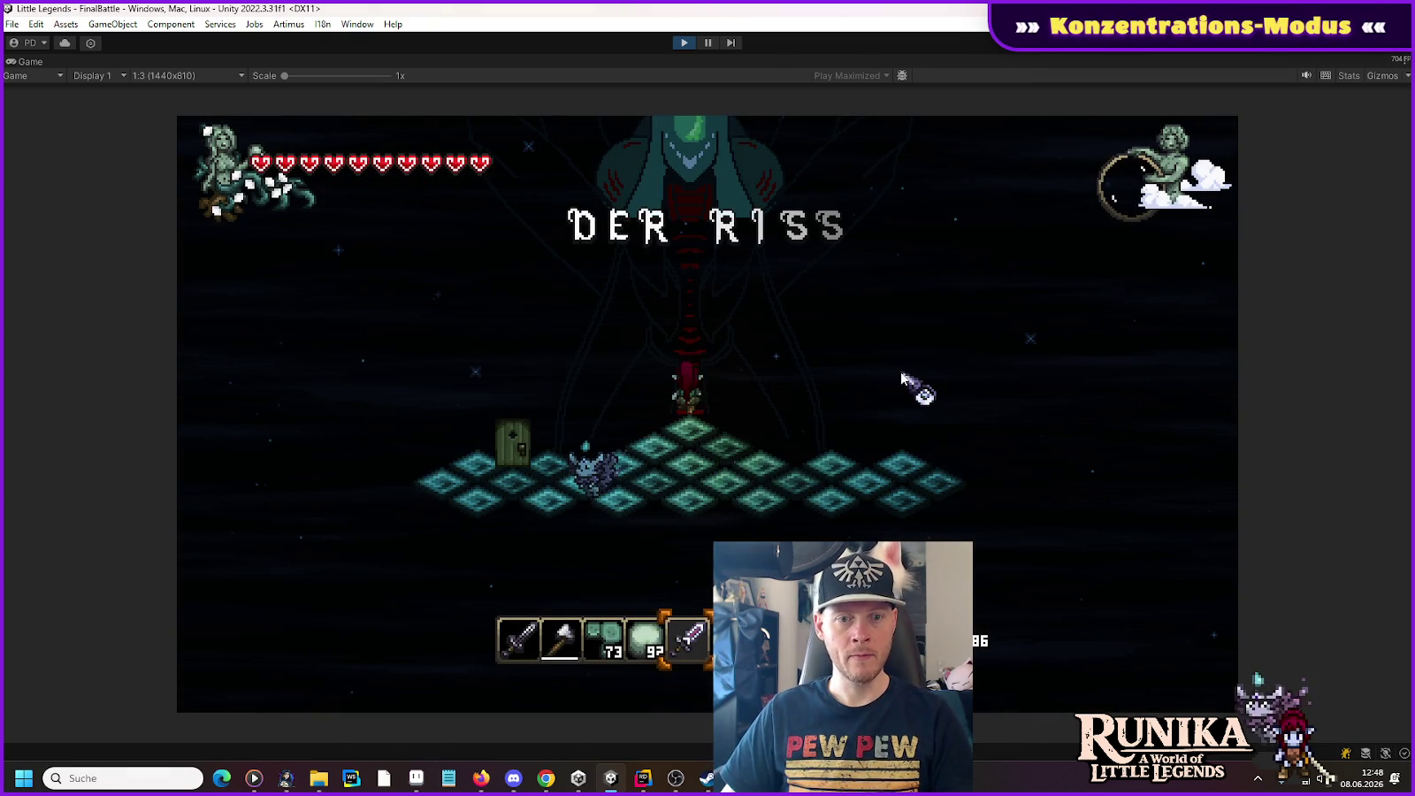
{"action": "key", "text": "ctrl+p"}
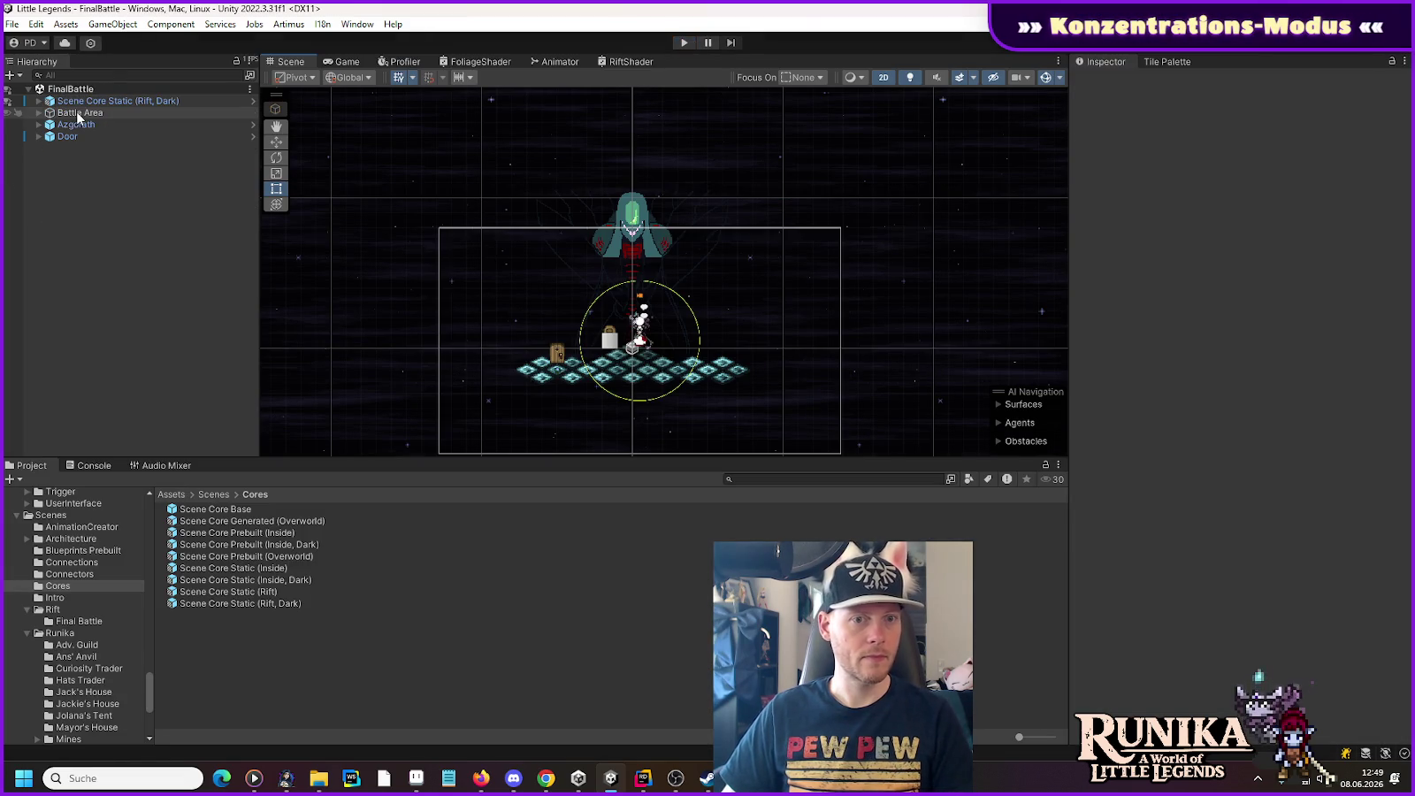
Step: Set FinalBattle's Scene Core Static Camera > CM vcam1 Follow target to Camera Target
{"action": "left_click", "coordinate": [39, 101]}
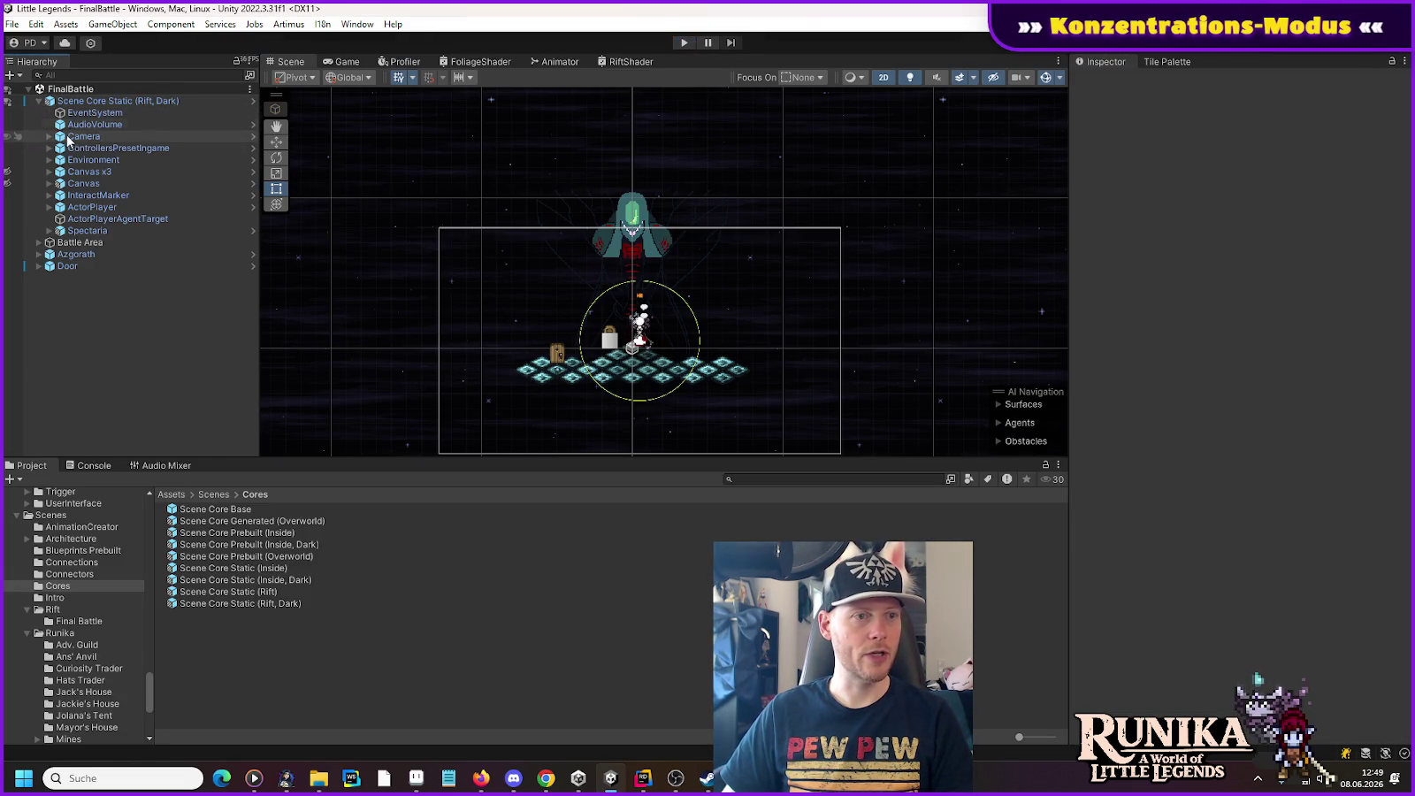
{"action": "left_click", "coordinate": [48, 136]}
{"action": "left_click", "coordinate": [99, 159]}
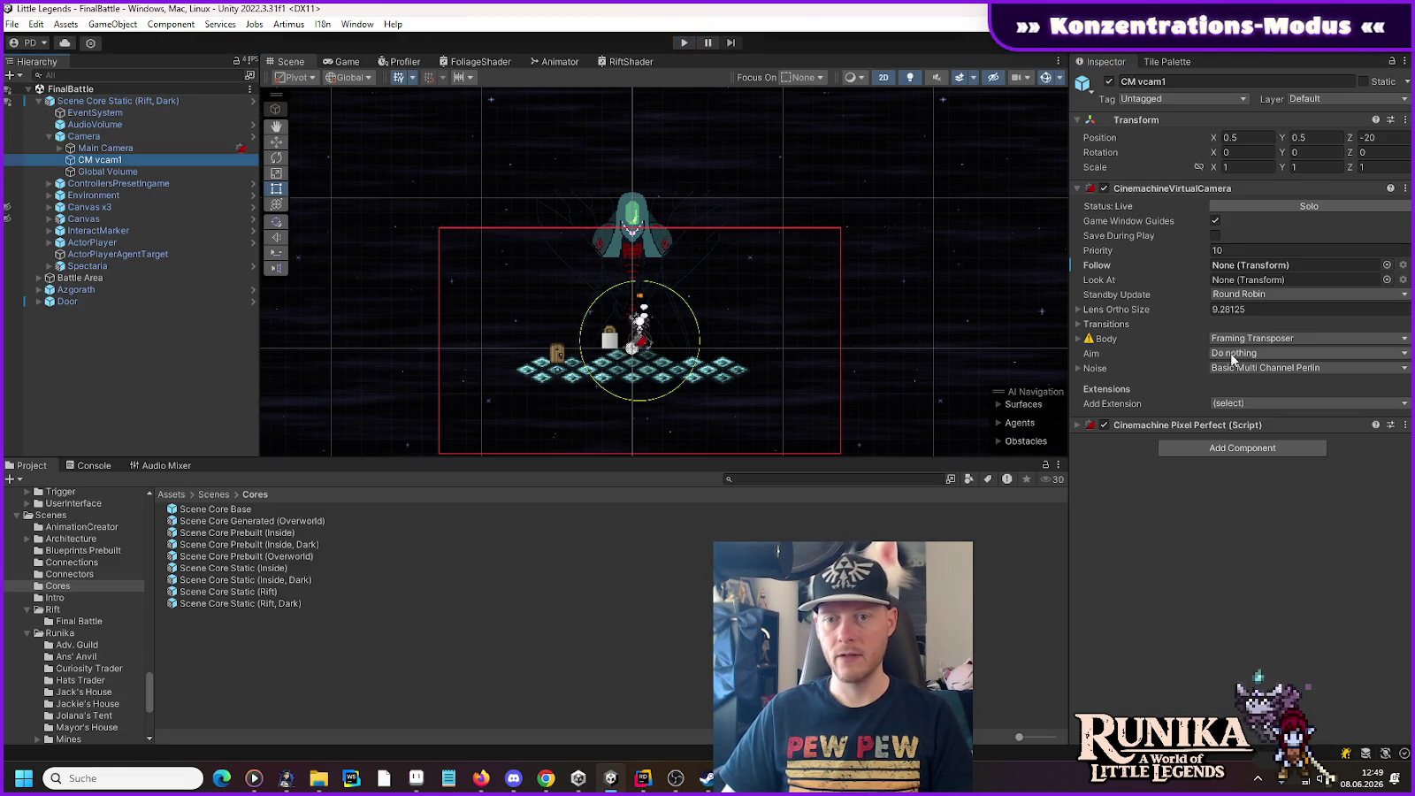
{"action": "right_click", "coordinate": [1113, 269]}
{"action": "left_click", "coordinate": [1185, 388]}
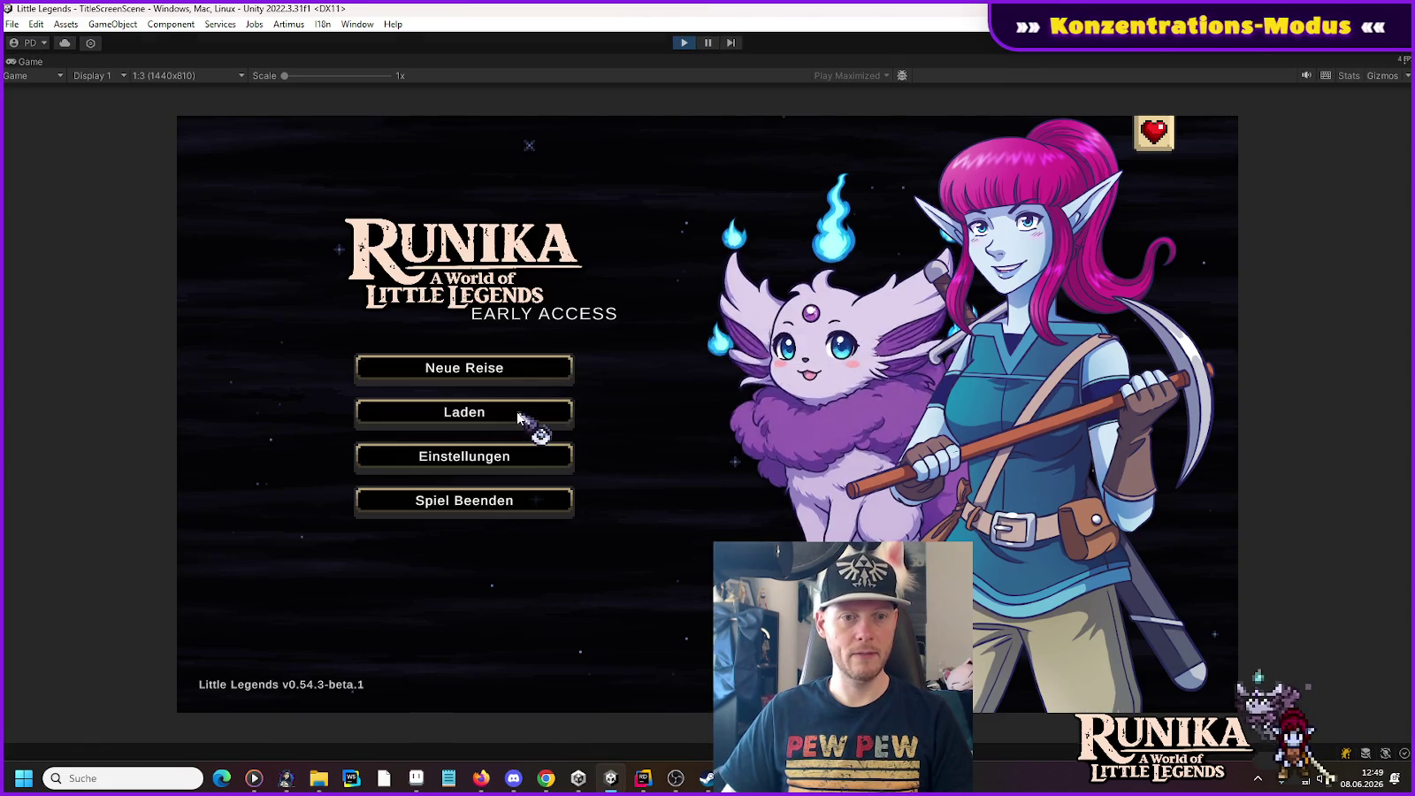
Step: Load the first save slot and walk the character right and up toward Azgorath
{"action": "left_click", "coordinate": [531, 416]}
{"action": "left_click", "coordinate": [550, 378]}
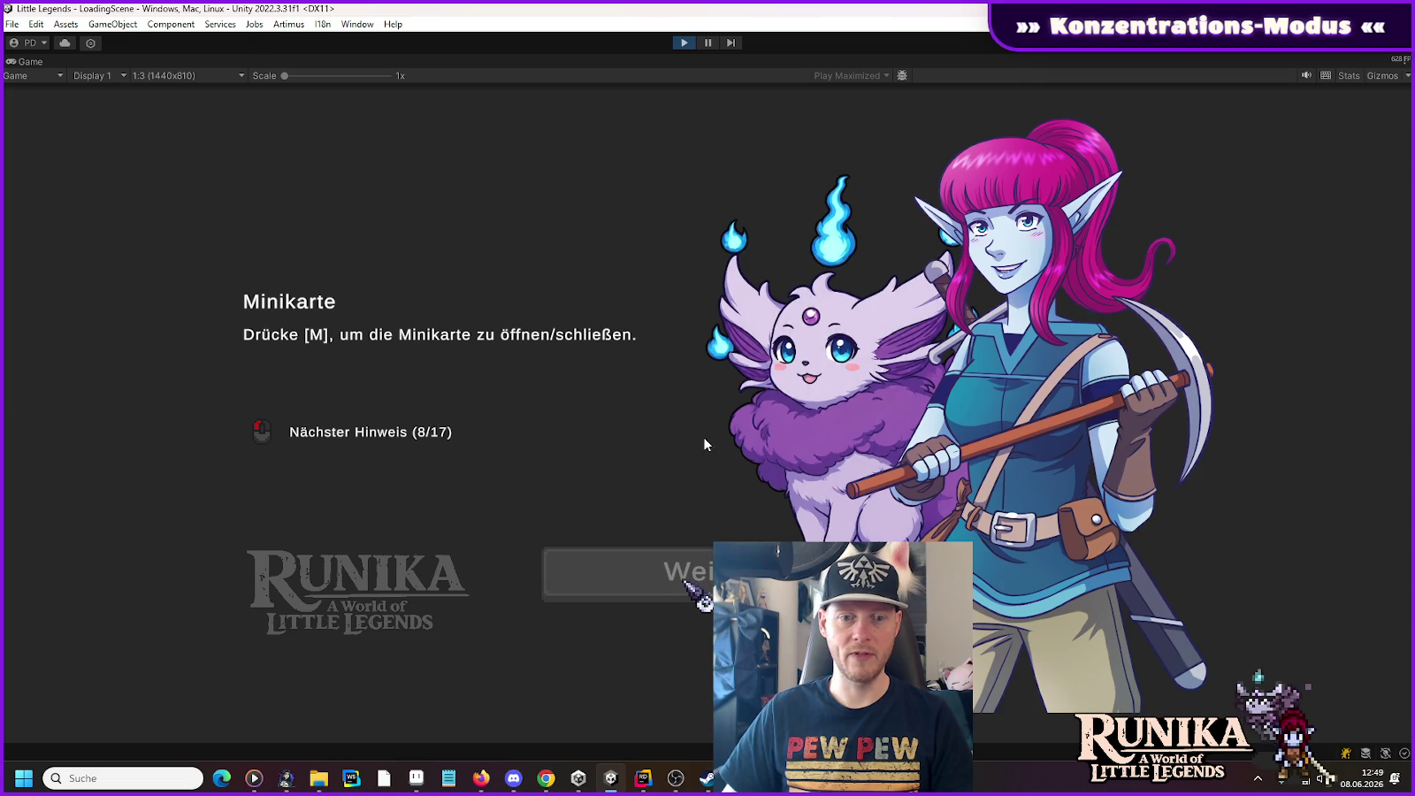
{"action": "key", "text": "d"}
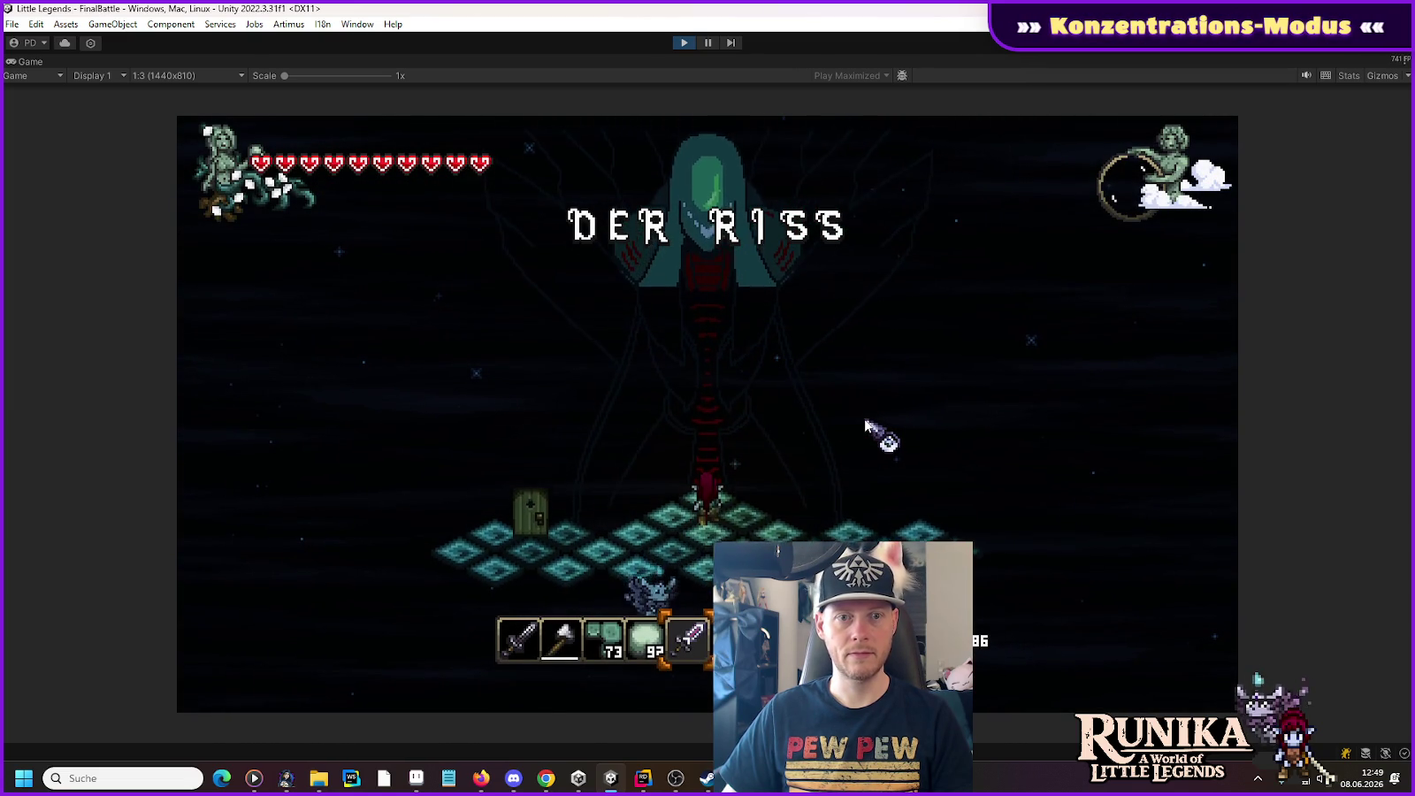
{"action": "key", "text": "w"}
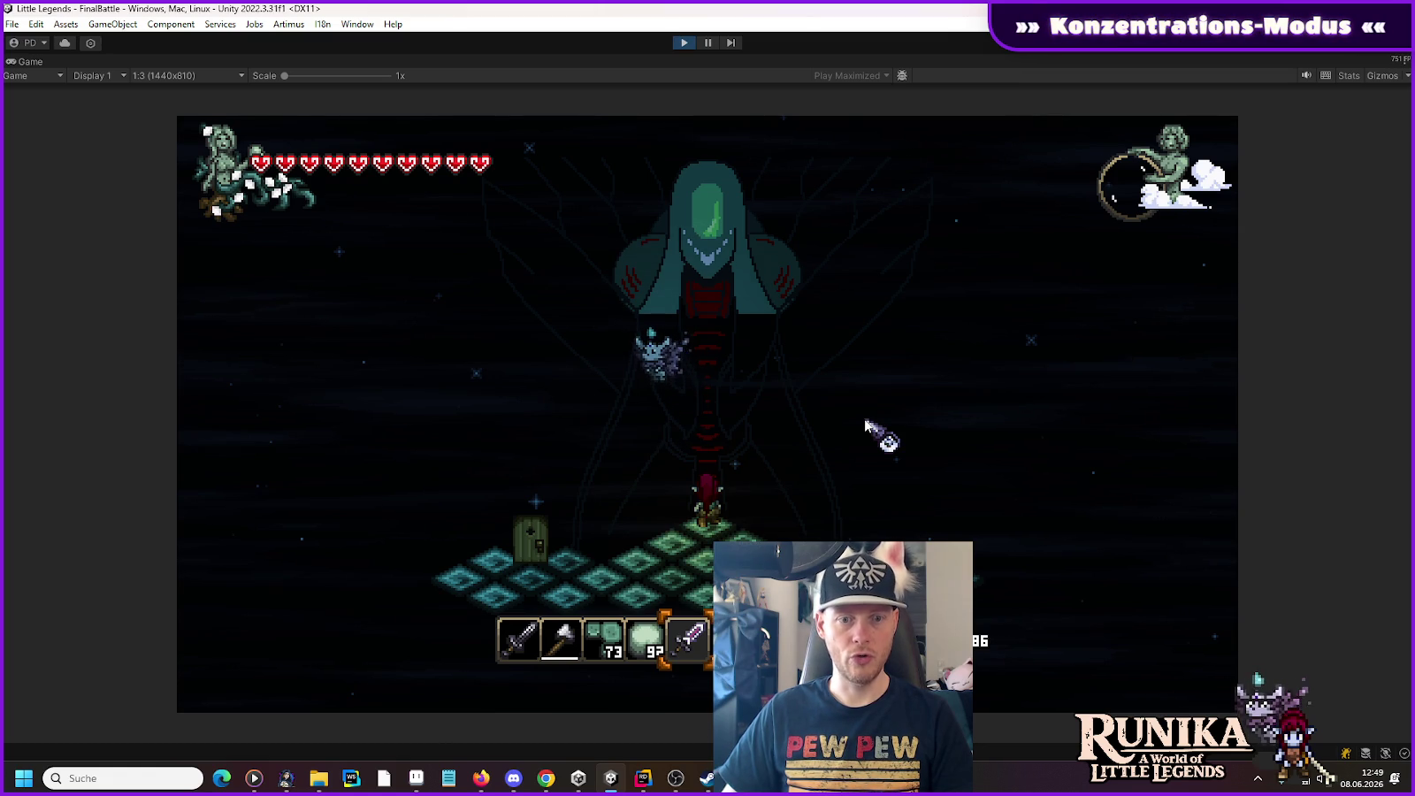
{"action": "left_click", "coordinate": [546, 777]}
Step: Search Google Images for the Illusion of Gaia final boss and preview the SNES screenshot
{"action": "key", "text": "ctrl+t"}
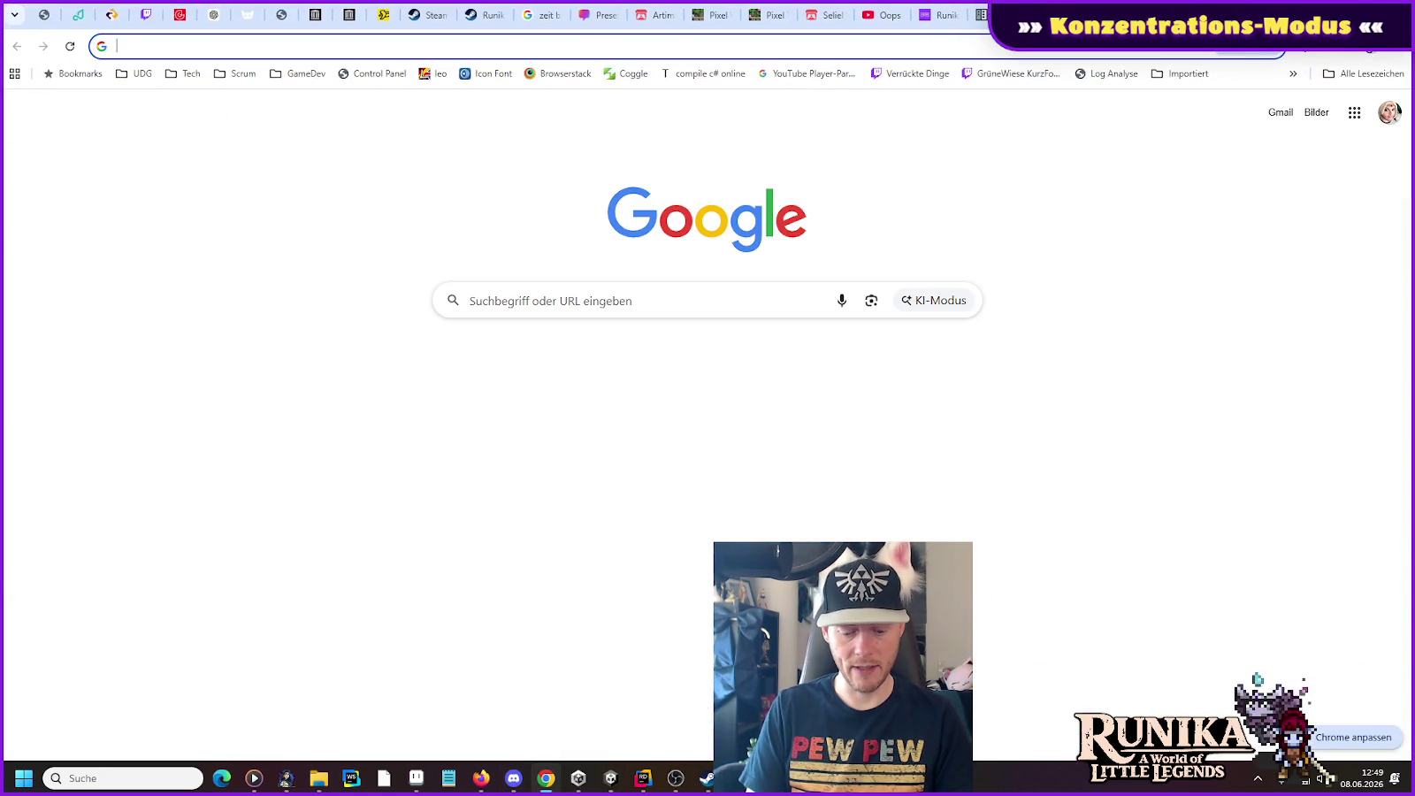
{"action": "type", "text": "illusion"}
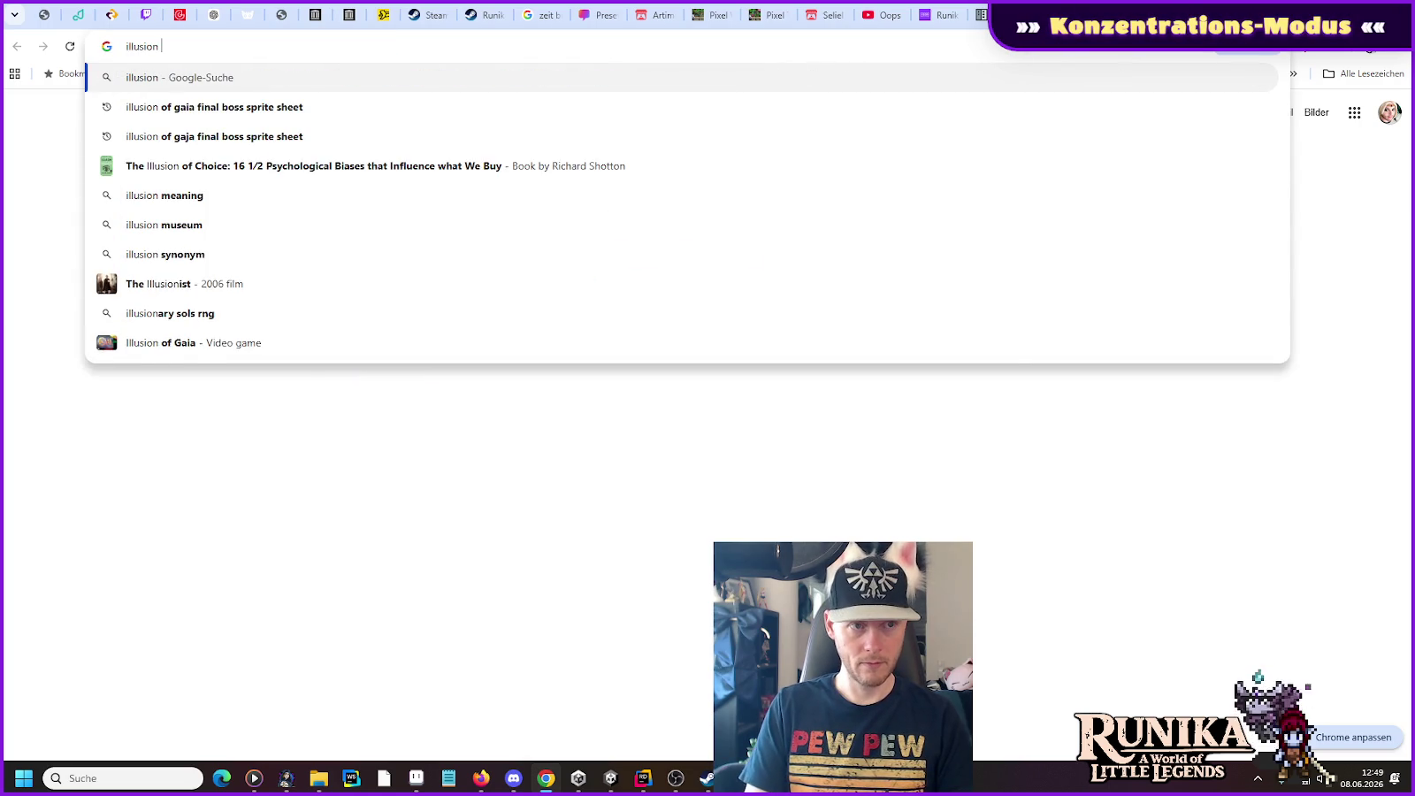
{"action": "key", "text": "Down"}
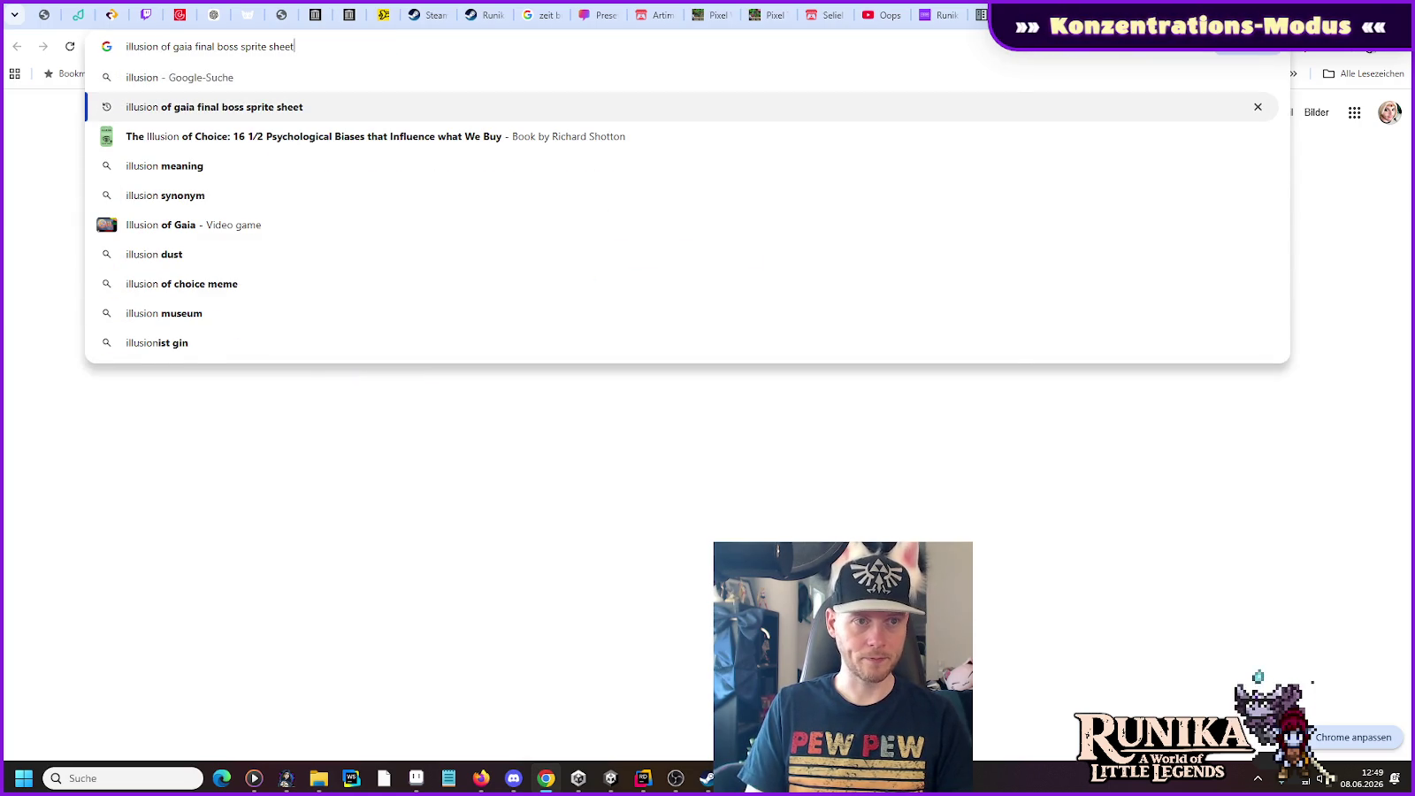
{"action": "key", "text": "Return"}
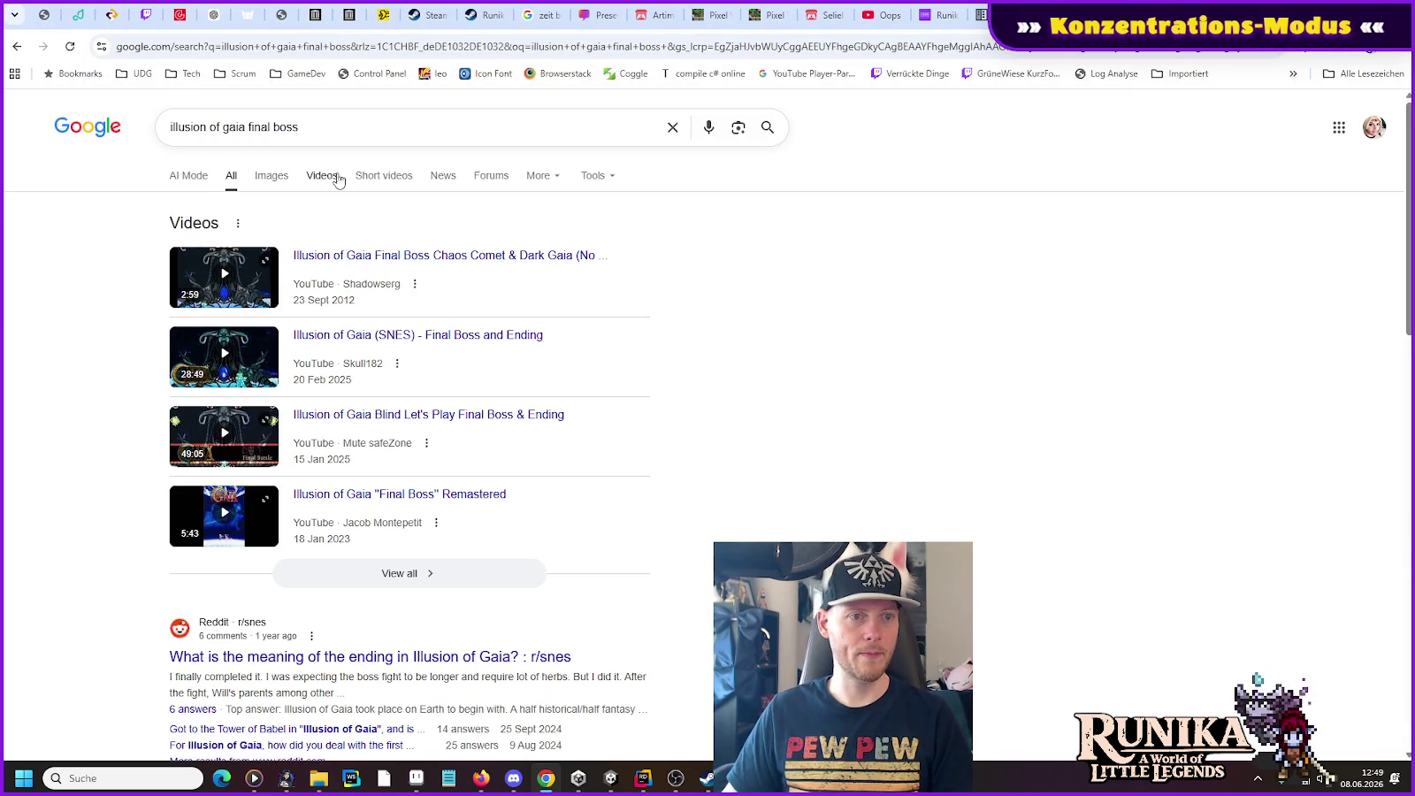
{"action": "left_click", "coordinate": [284, 177]}
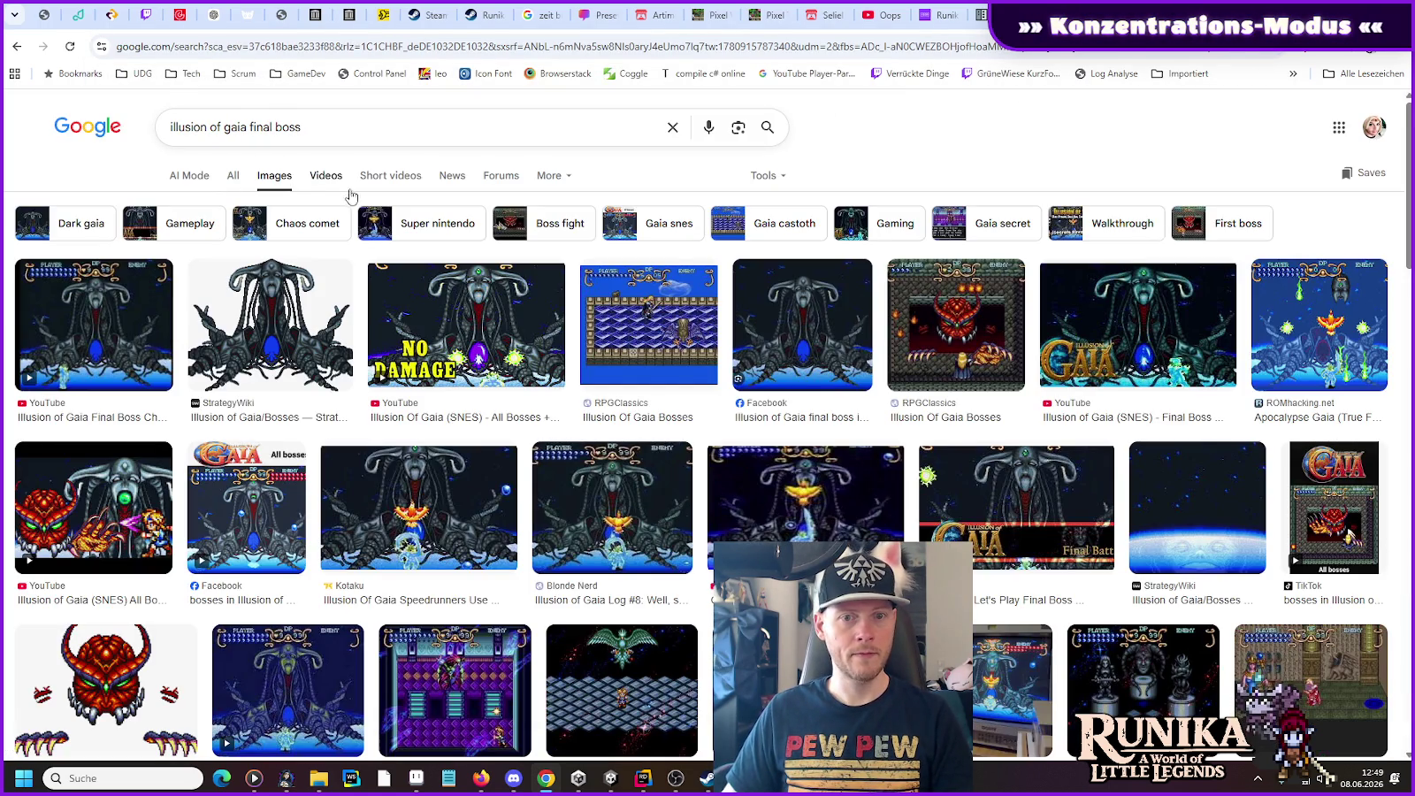
{"action": "left_click", "coordinate": [1111, 364]}
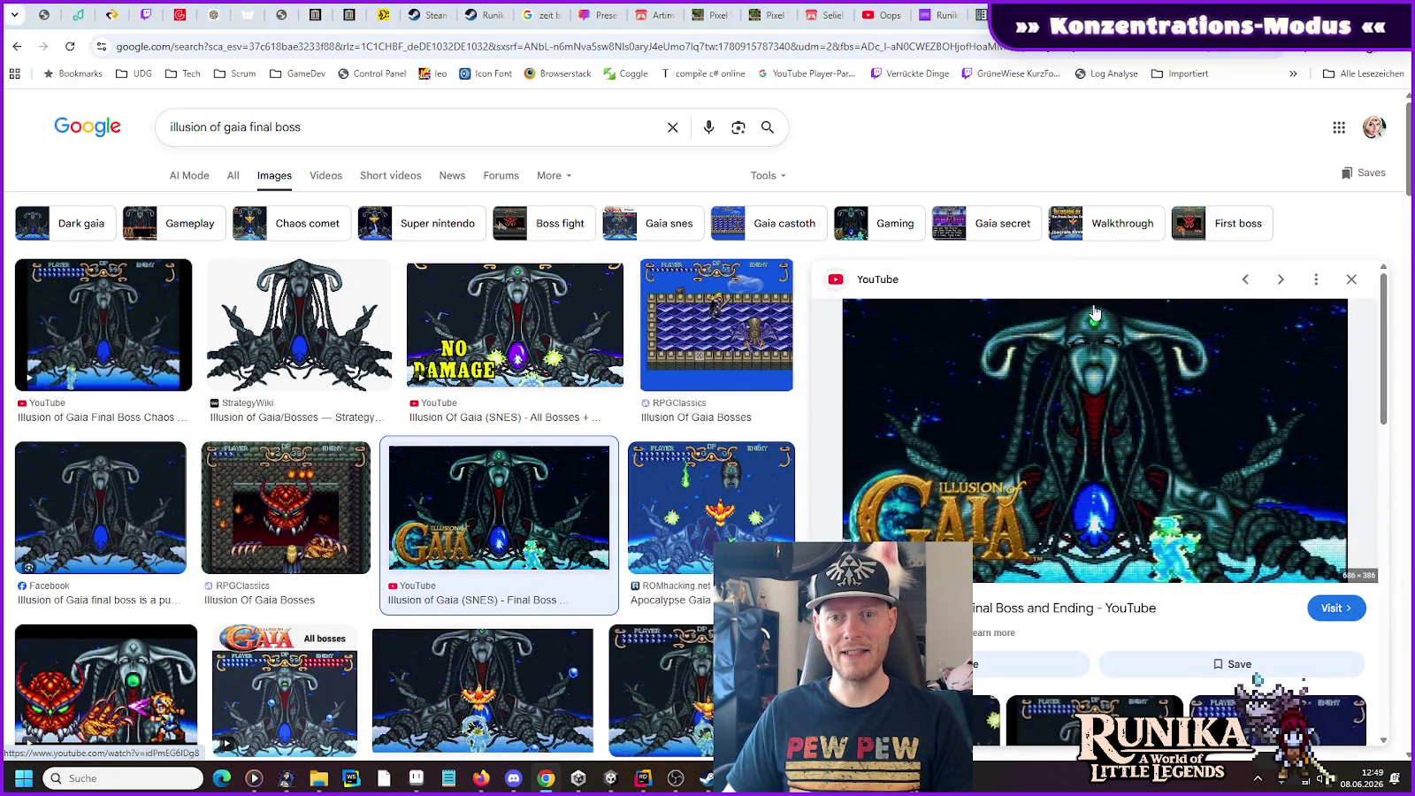
{"action": "key", "text": "alt+Tab"}
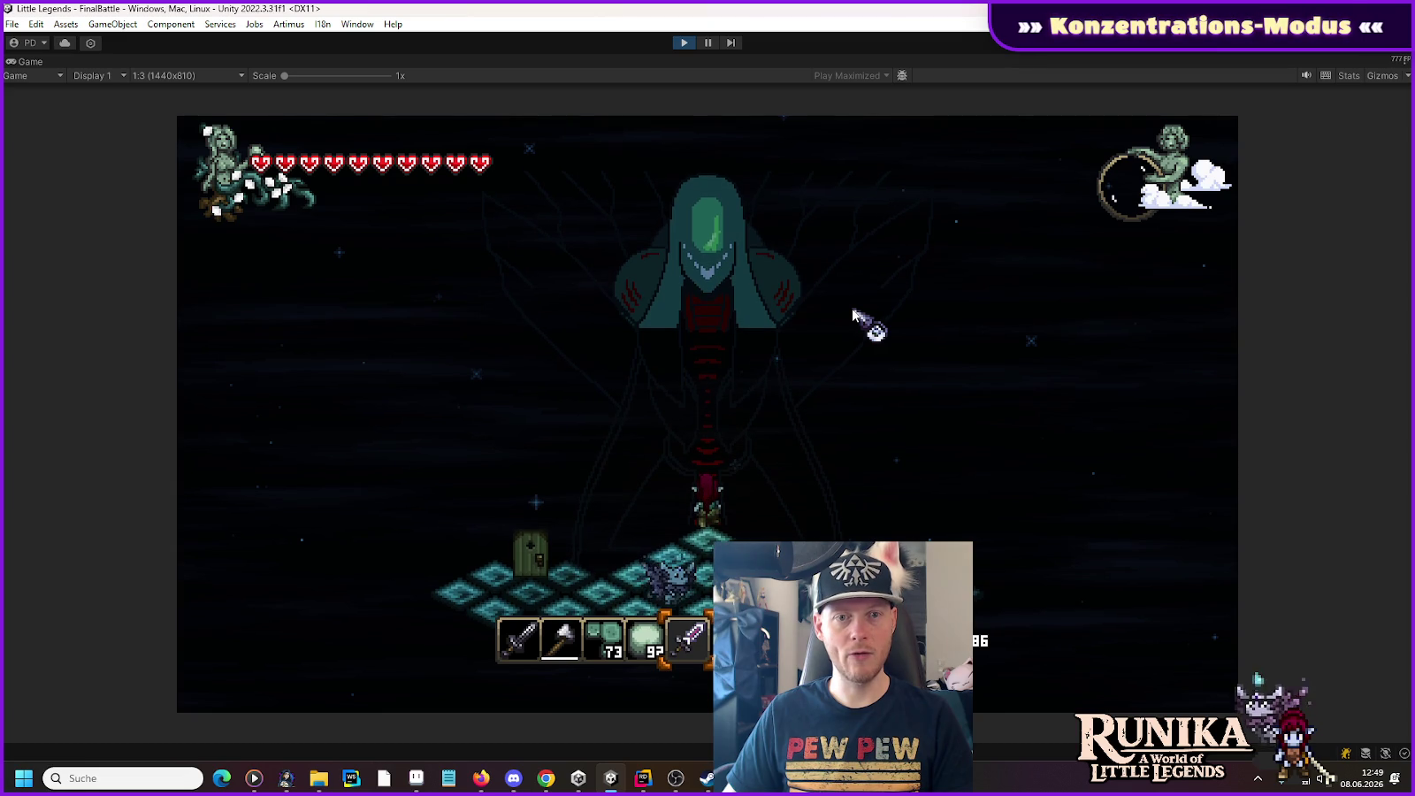
Step: Pause the game, inspect ActorPlayer's Camera Target transform, then stop play mode
{"action": "left_click", "coordinate": [708, 43]}
{"action": "left_click", "coordinate": [35, 89]}
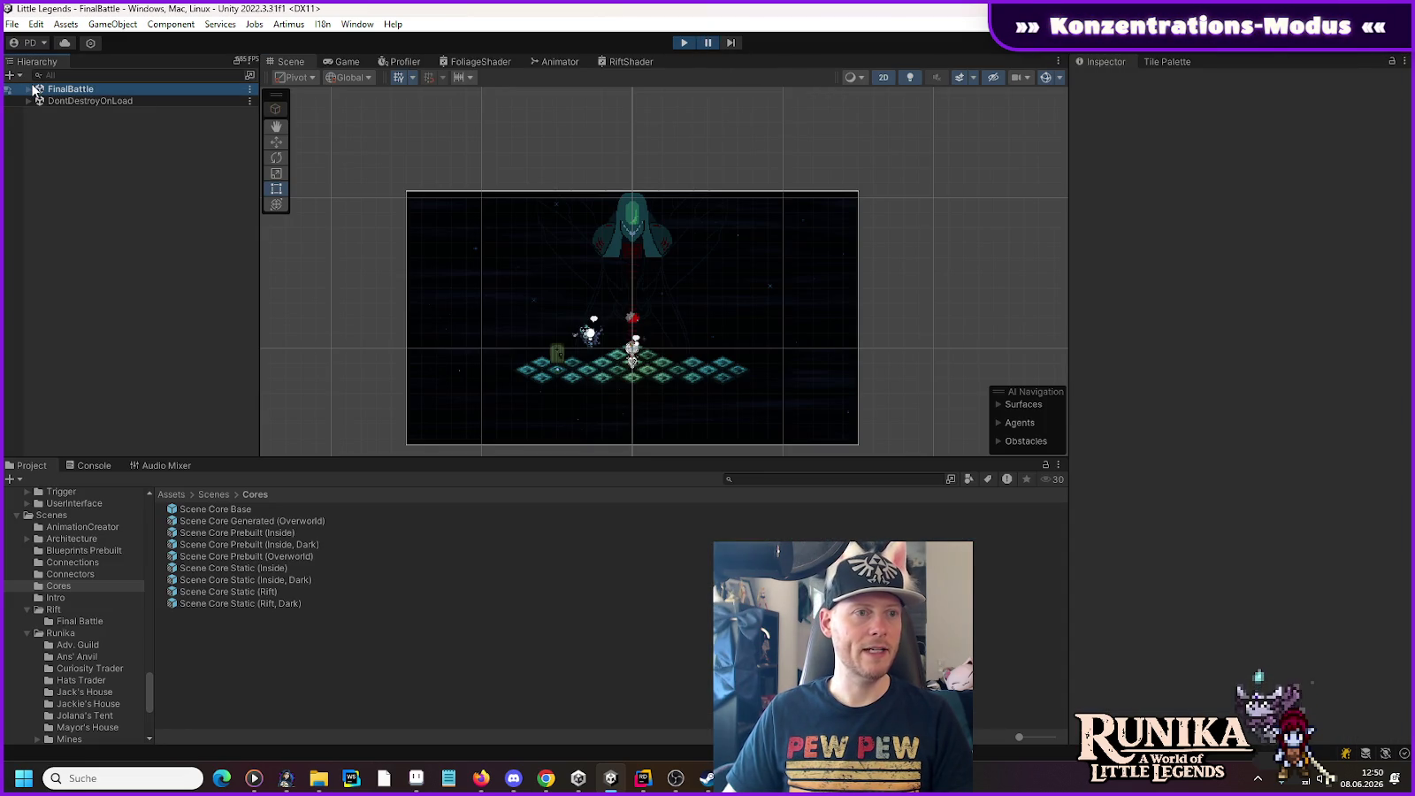
{"action": "left_click", "coordinate": [29, 90]}
{"action": "left_click", "coordinate": [39, 101]}
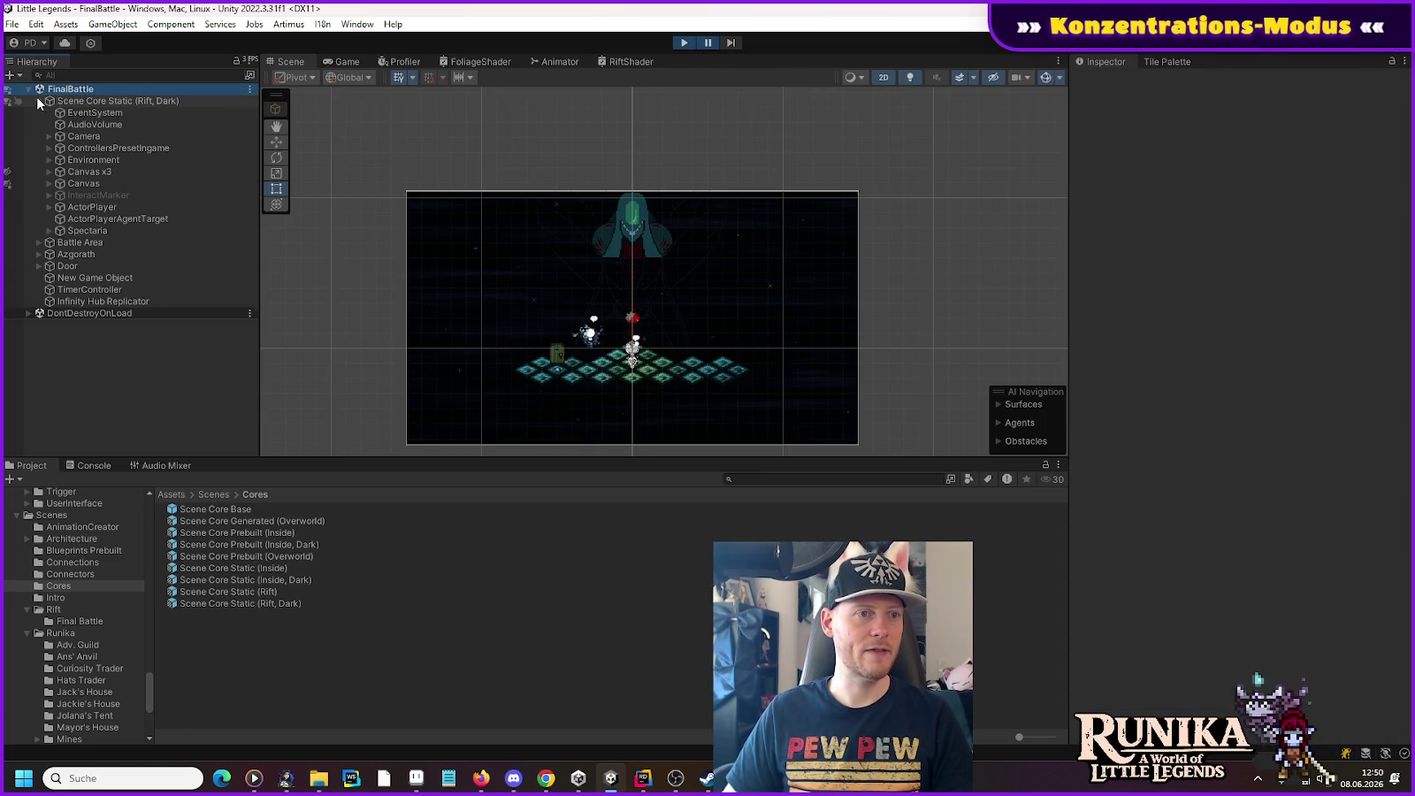
{"action": "left_click", "coordinate": [49, 207]}
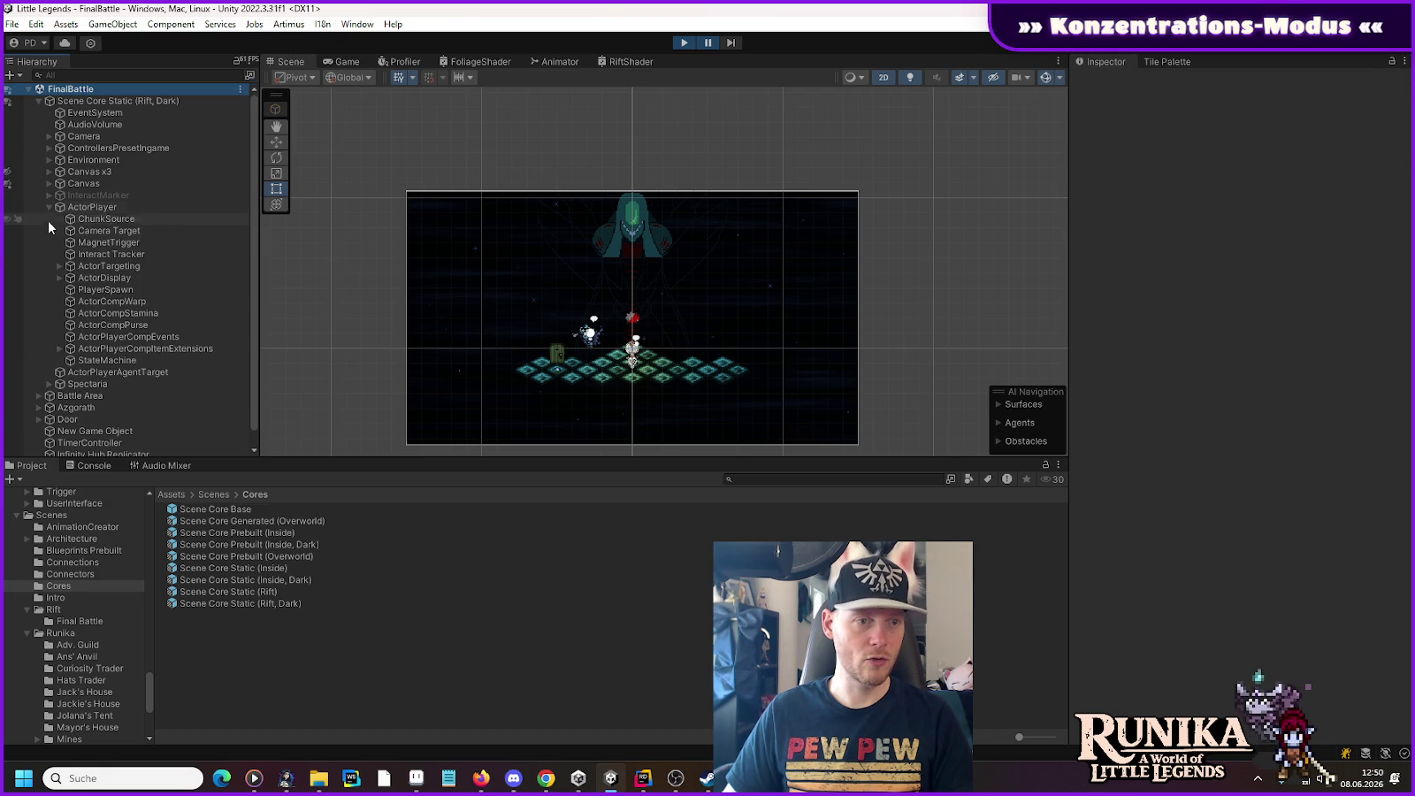
{"action": "left_click", "coordinate": [89, 230]}
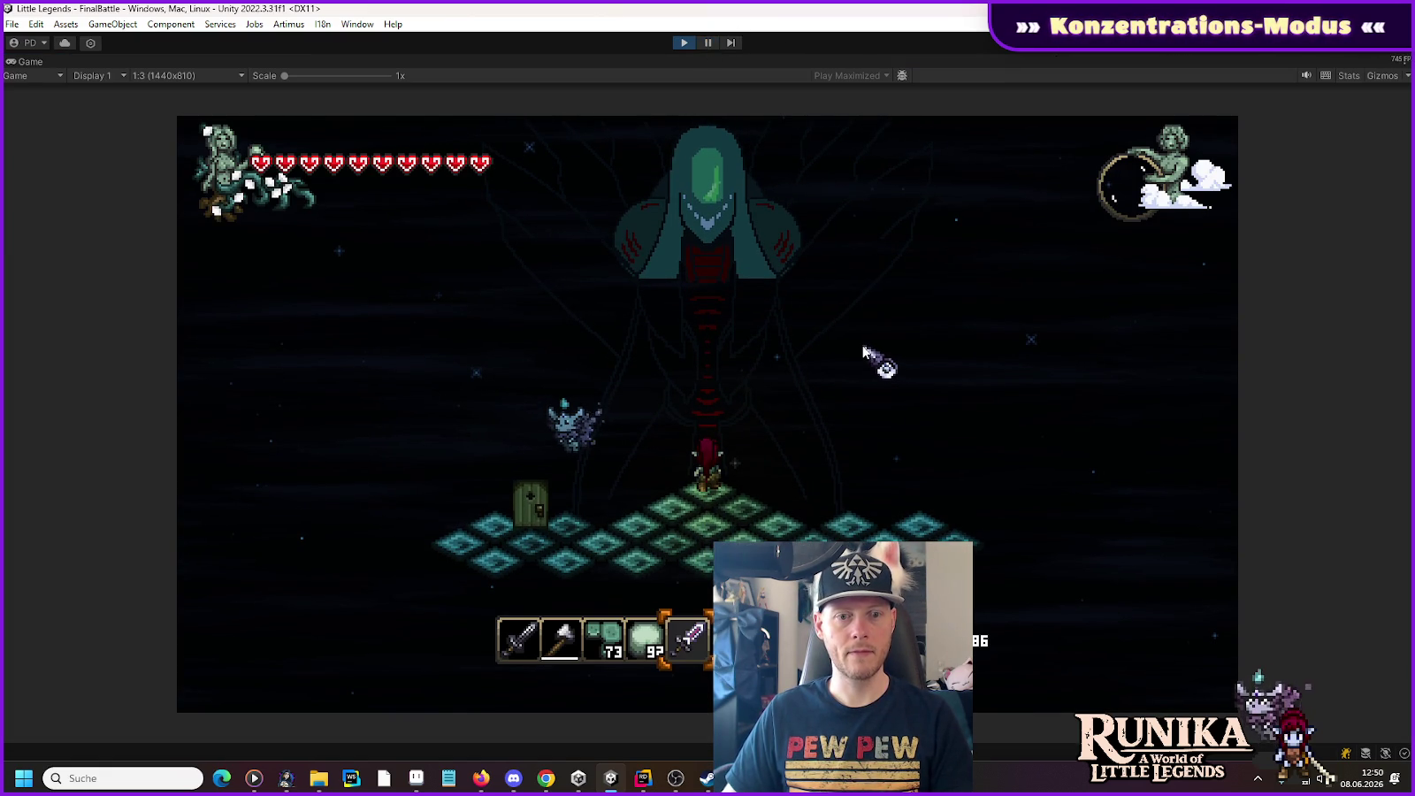
{"action": "key", "text": "ctrl+p"}
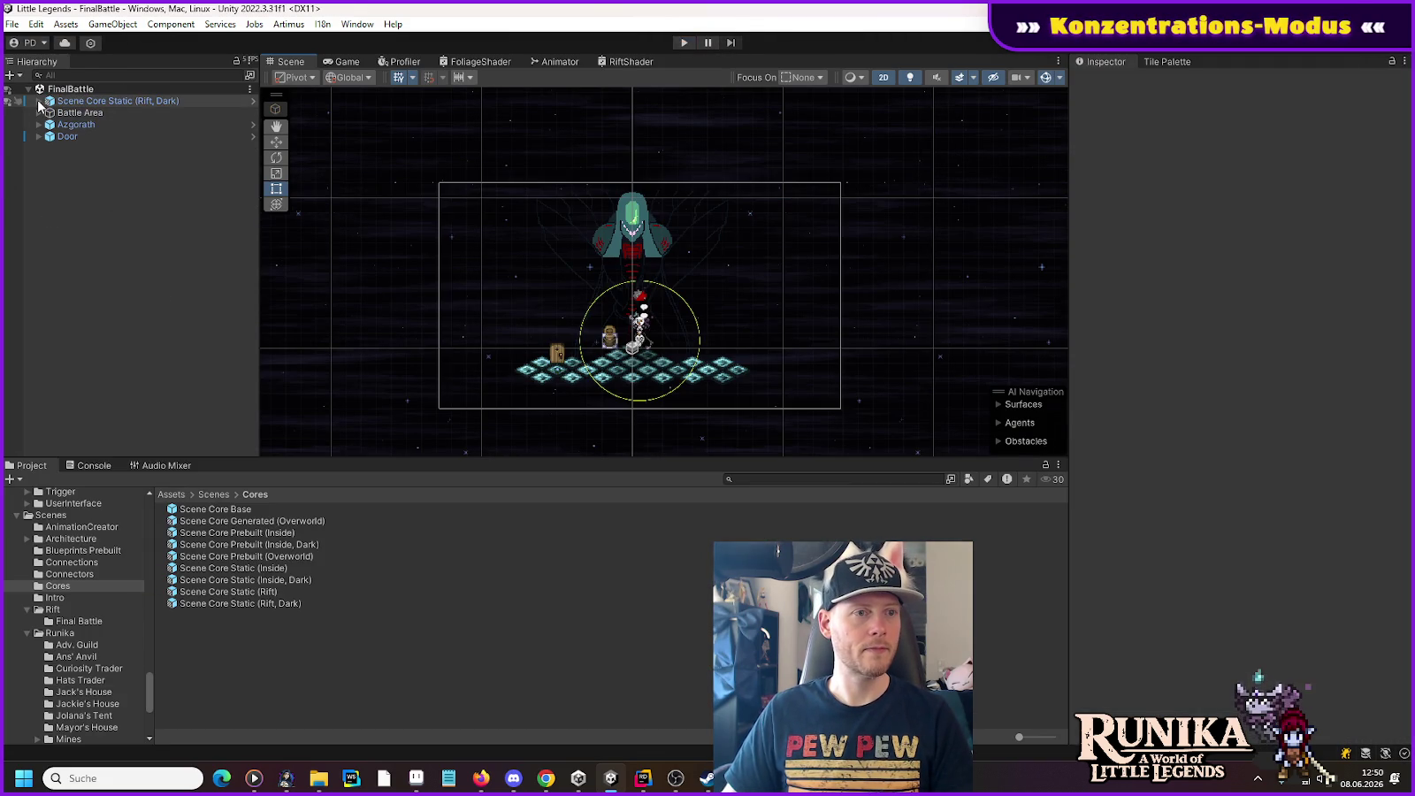
Step: Set the player's Camera Target Position Y to 2, then switch to Aseprite
{"action": "left_click", "coordinate": [38, 101]}
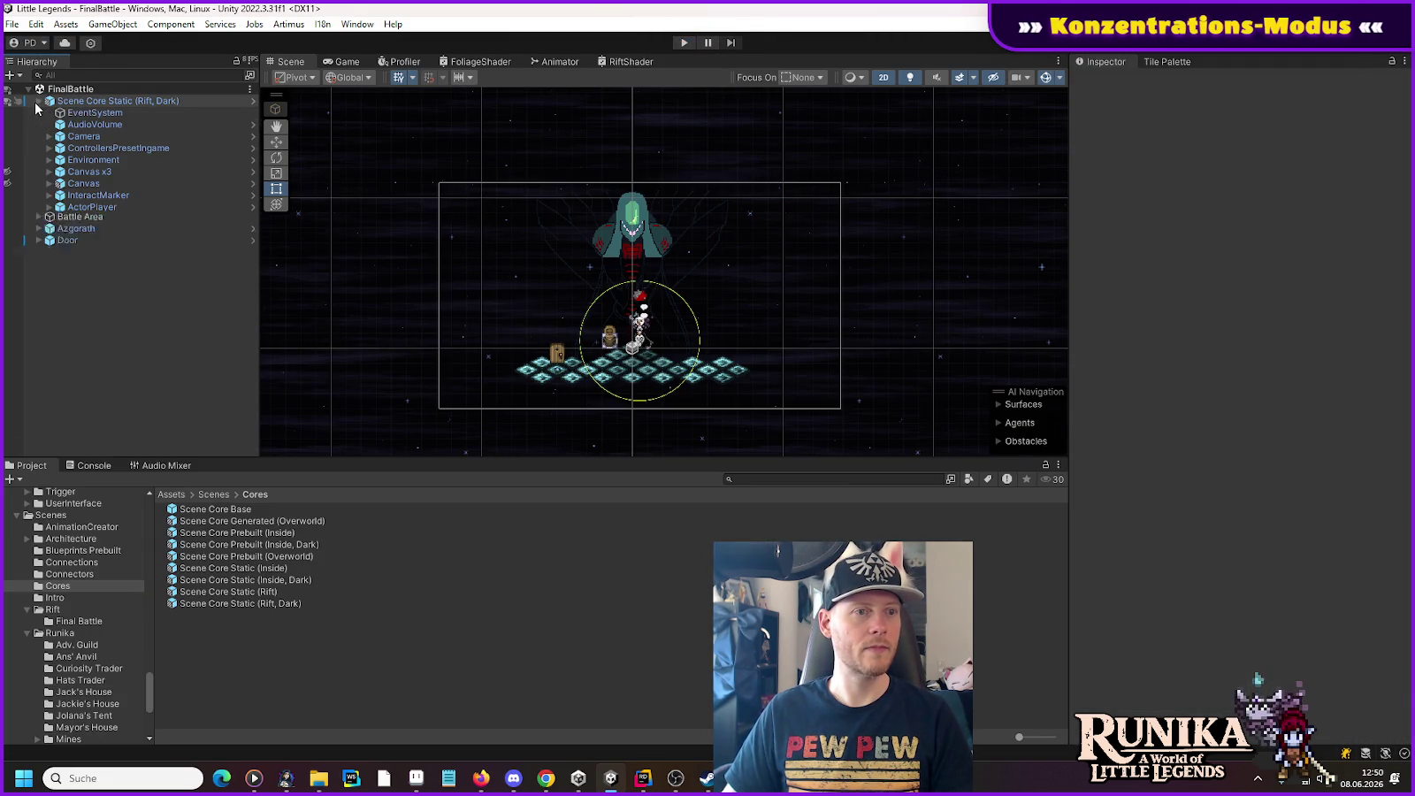
{"action": "left_click", "coordinate": [48, 206]}
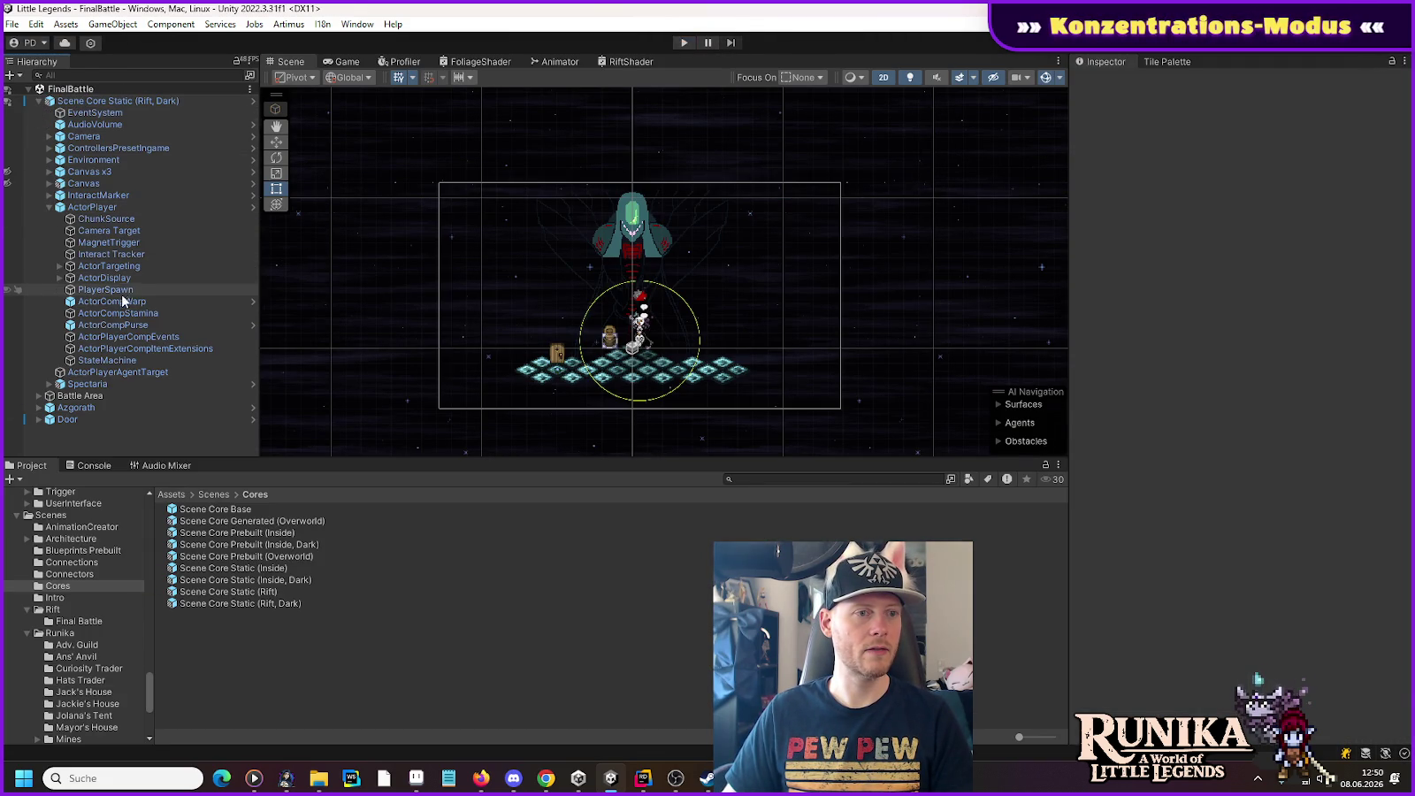
{"action": "left_click", "coordinate": [122, 232]}
{"action": "left_click", "coordinate": [1313, 137]}
{"action": "type", "text": "2"}
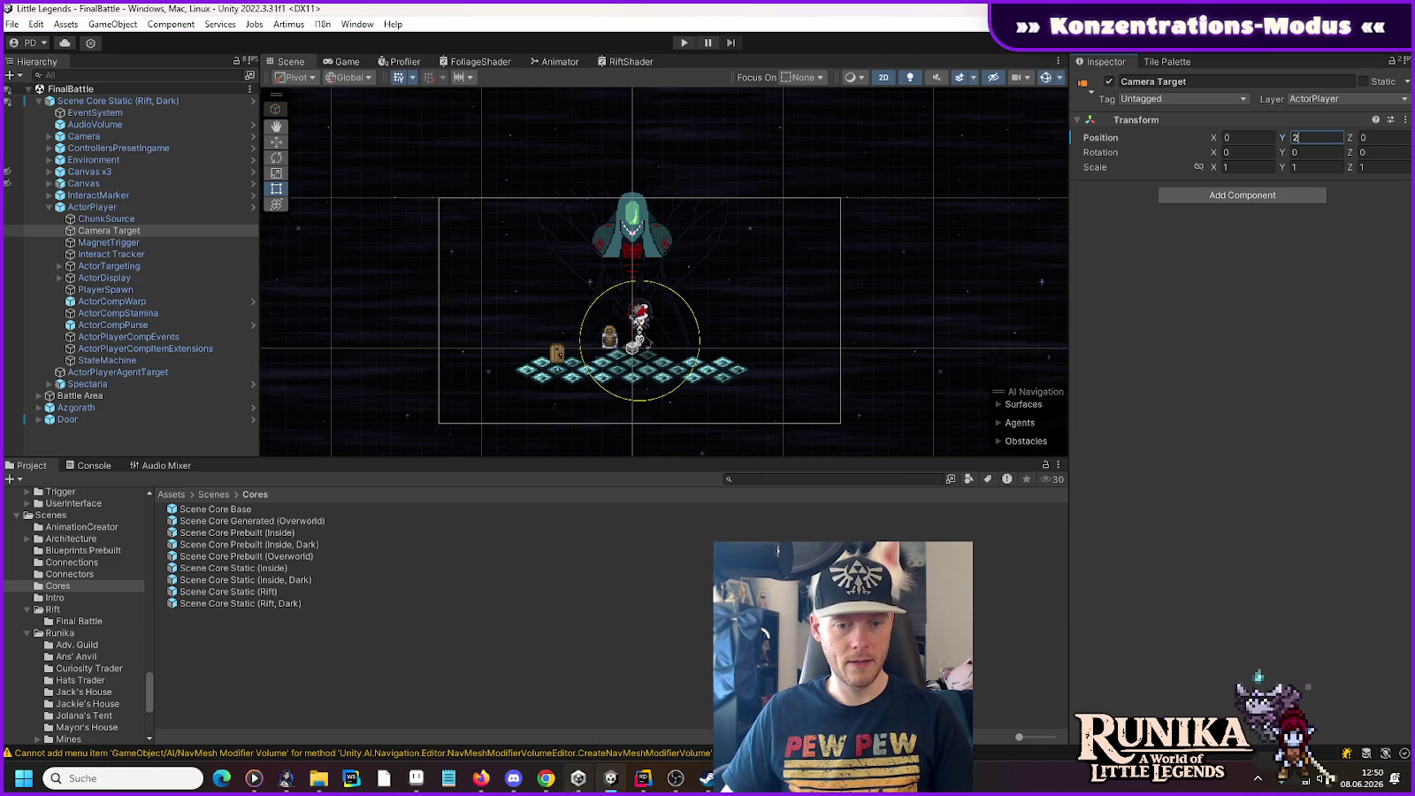
{"action": "mouse_move", "coordinate": [546, 780]}
{"action": "left_click", "coordinate": [423, 780]}
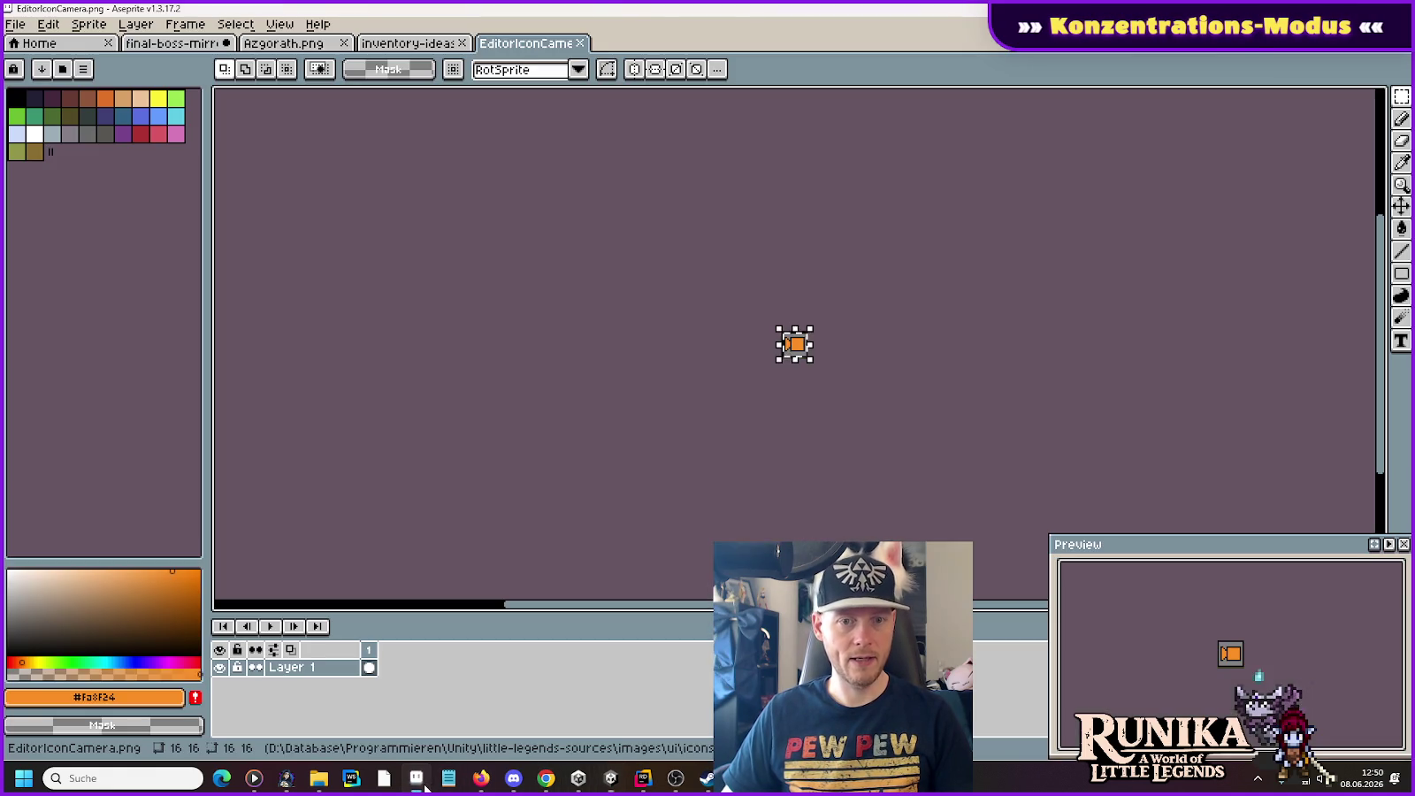
Step: Close the EditorIconCamera and inventory-ideas sprites and marquee-select Azgorath's head and upper torso
{"action": "left_click", "coordinate": [580, 42]}
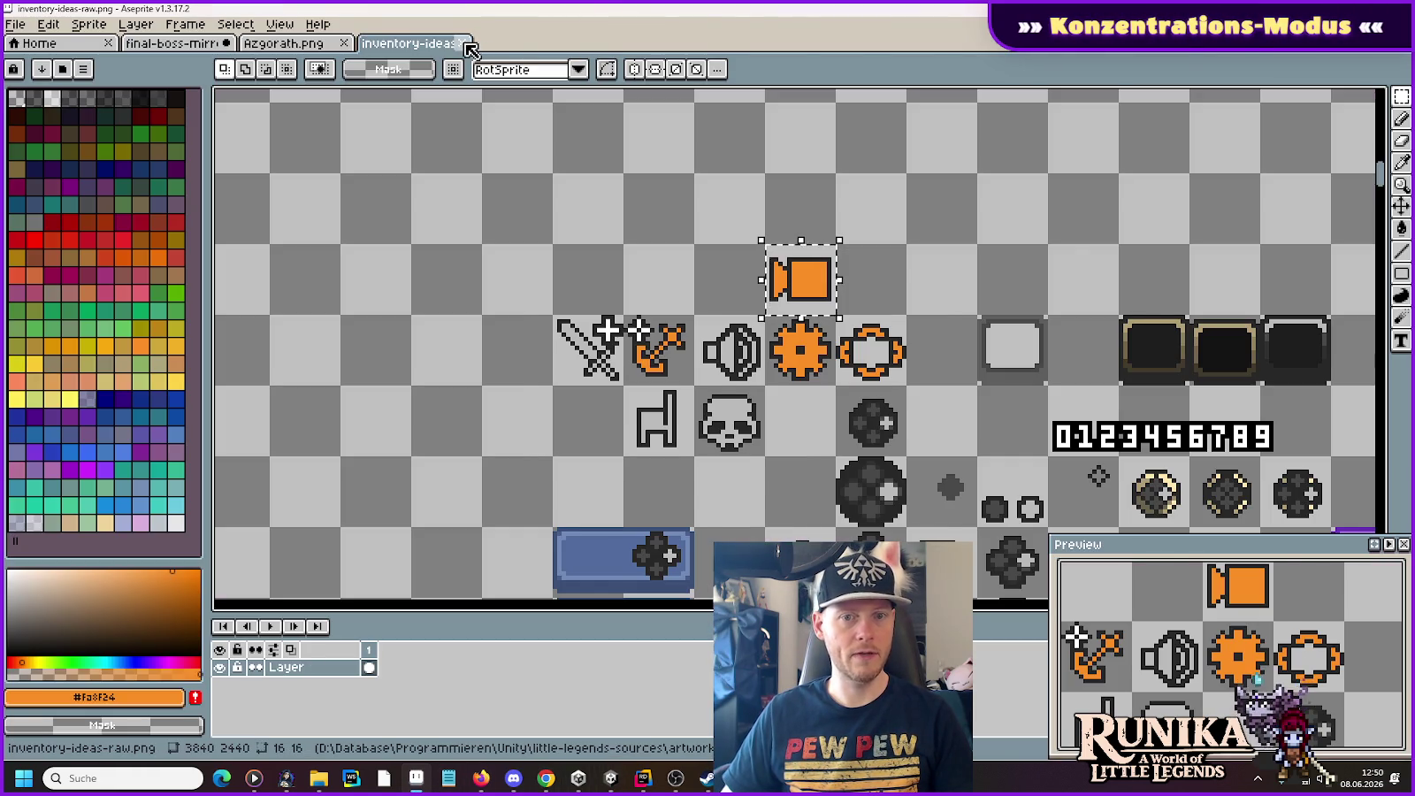
{"action": "left_click", "coordinate": [462, 43]}
{"action": "scroll", "coordinate": [831, 373], "scroll_direction": "up", "scroll_amount": 2}
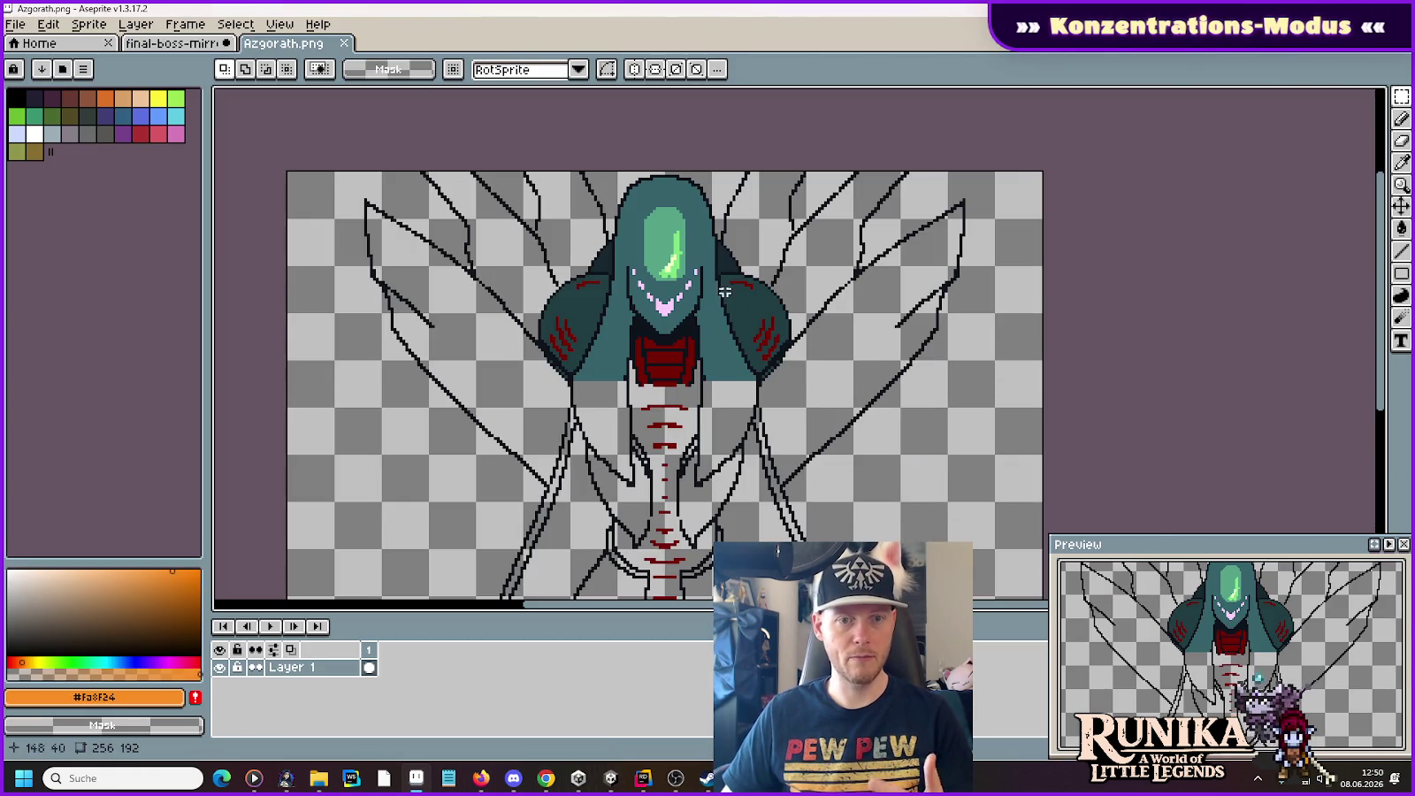
{"action": "mouse_move", "coordinate": [615, 216]}
{"action": "left_mouse_down"}
{"action": "mouse_move", "coordinate": [668, 314]}
{"action": "mouse_move", "coordinate": [714, 313]}
{"action": "mouse_move", "coordinate": [715, 363]}
{"action": "left_mouse_up"}
{"action": "key", "text": "ctrl+d"}
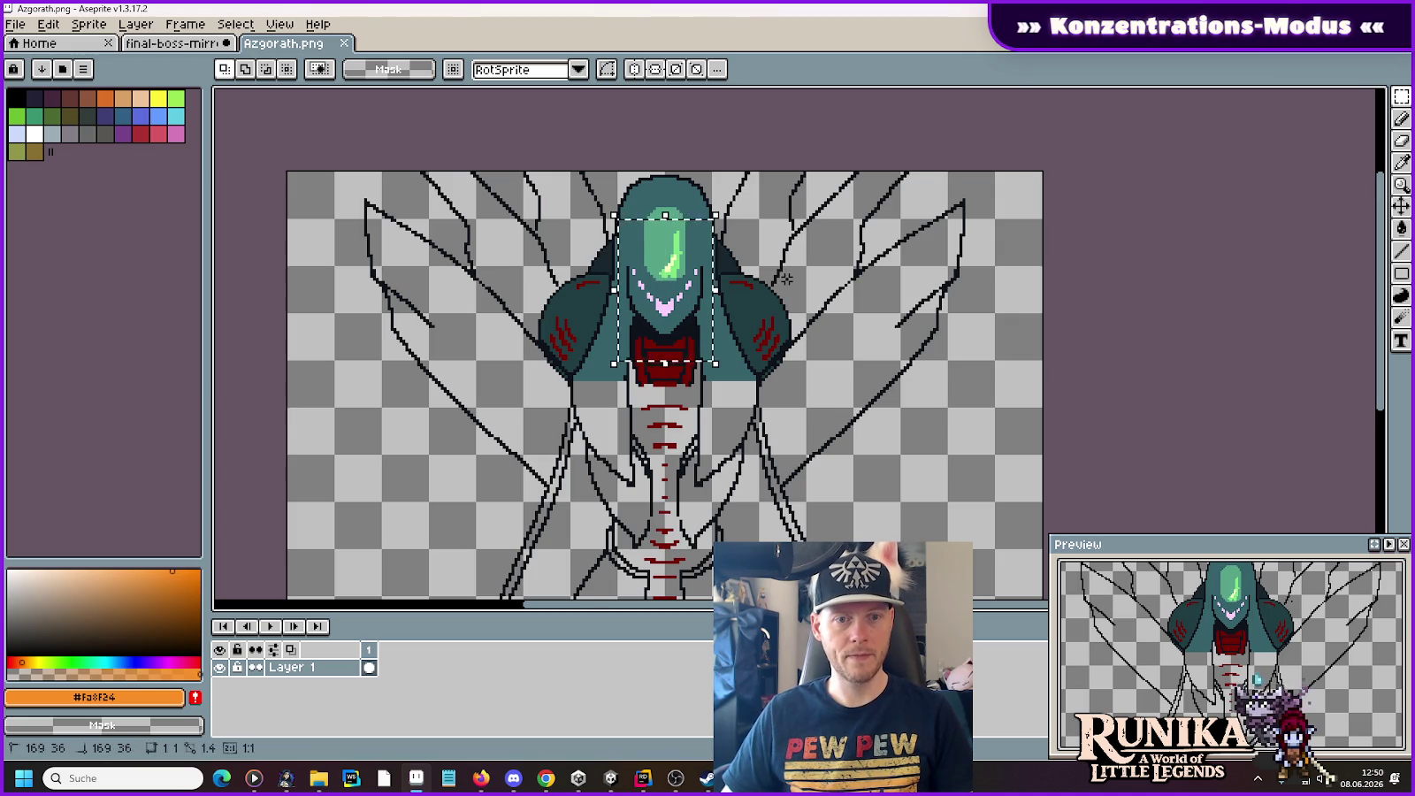
{"action": "left_click_drag", "start_coordinate": [628, 256], "coordinate": [631, 261]}
{"action": "key", "text": "ctrl+z"}
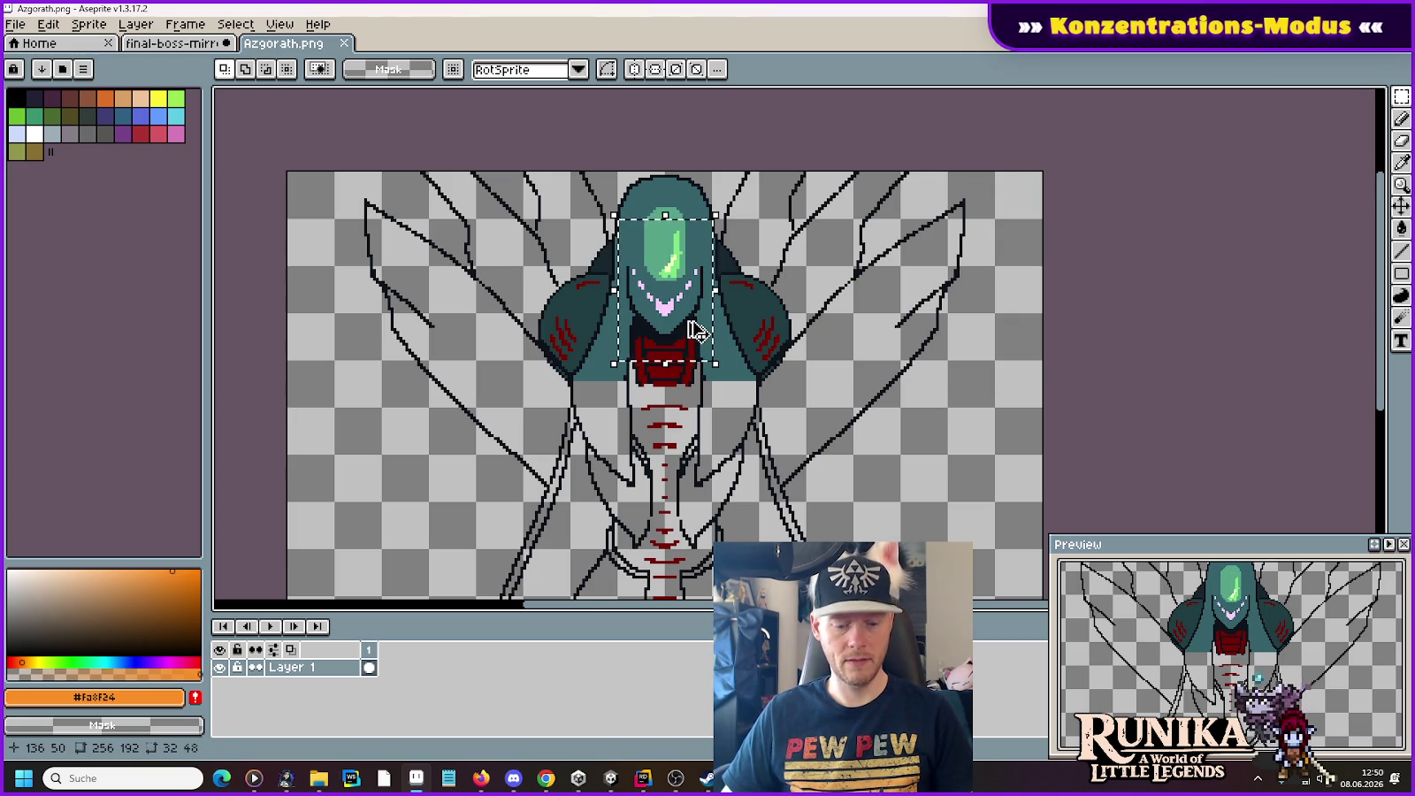
Step: Paste the head into a new 32x48 sprite, discard it, and begin another new sprite
{"action": "left_click", "coordinate": [15, 23]}
{"action": "left_click", "coordinate": [36, 46]}
{"action": "left_click", "coordinate": [663, 545]}
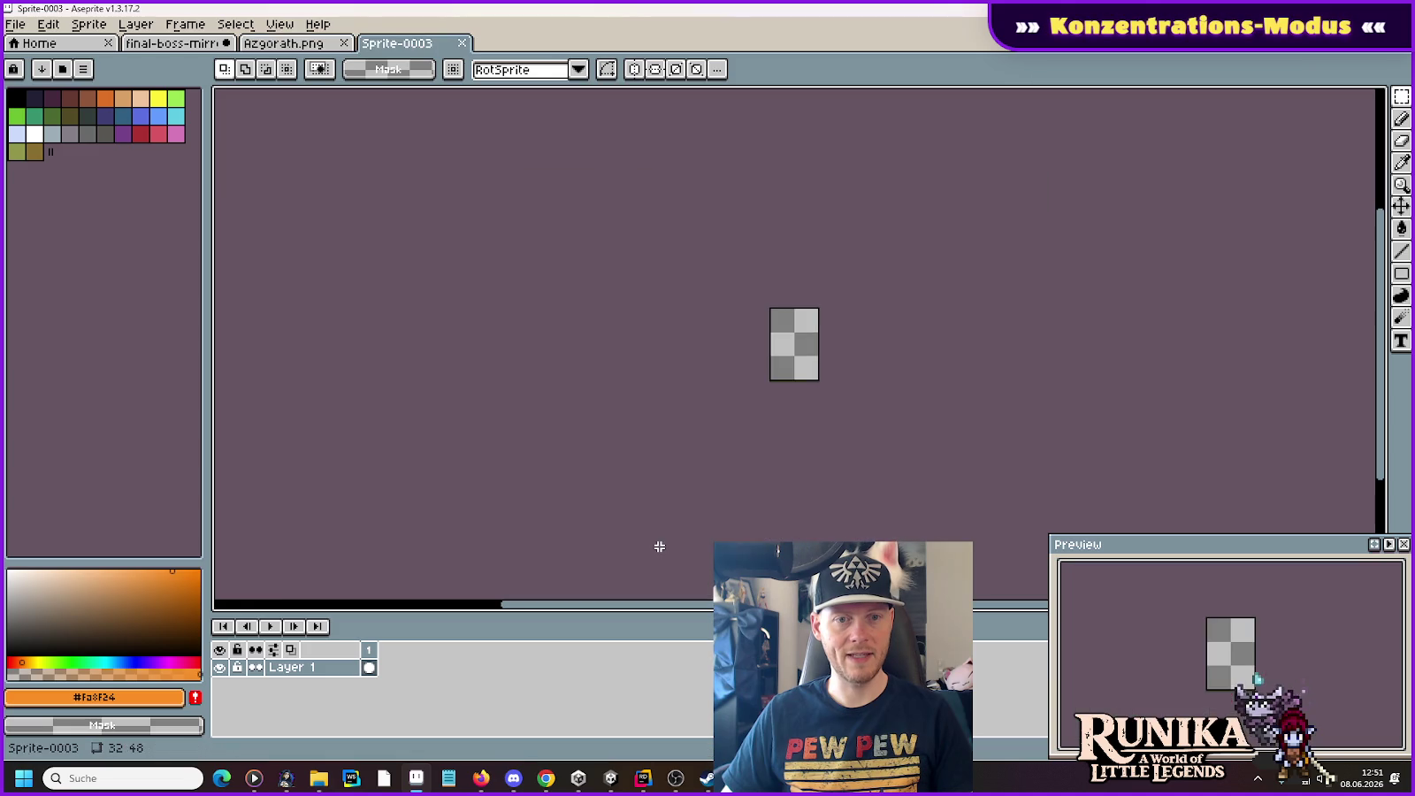
{"action": "key", "text": "ctrl+v"}
{"action": "key", "text": "Escape"}
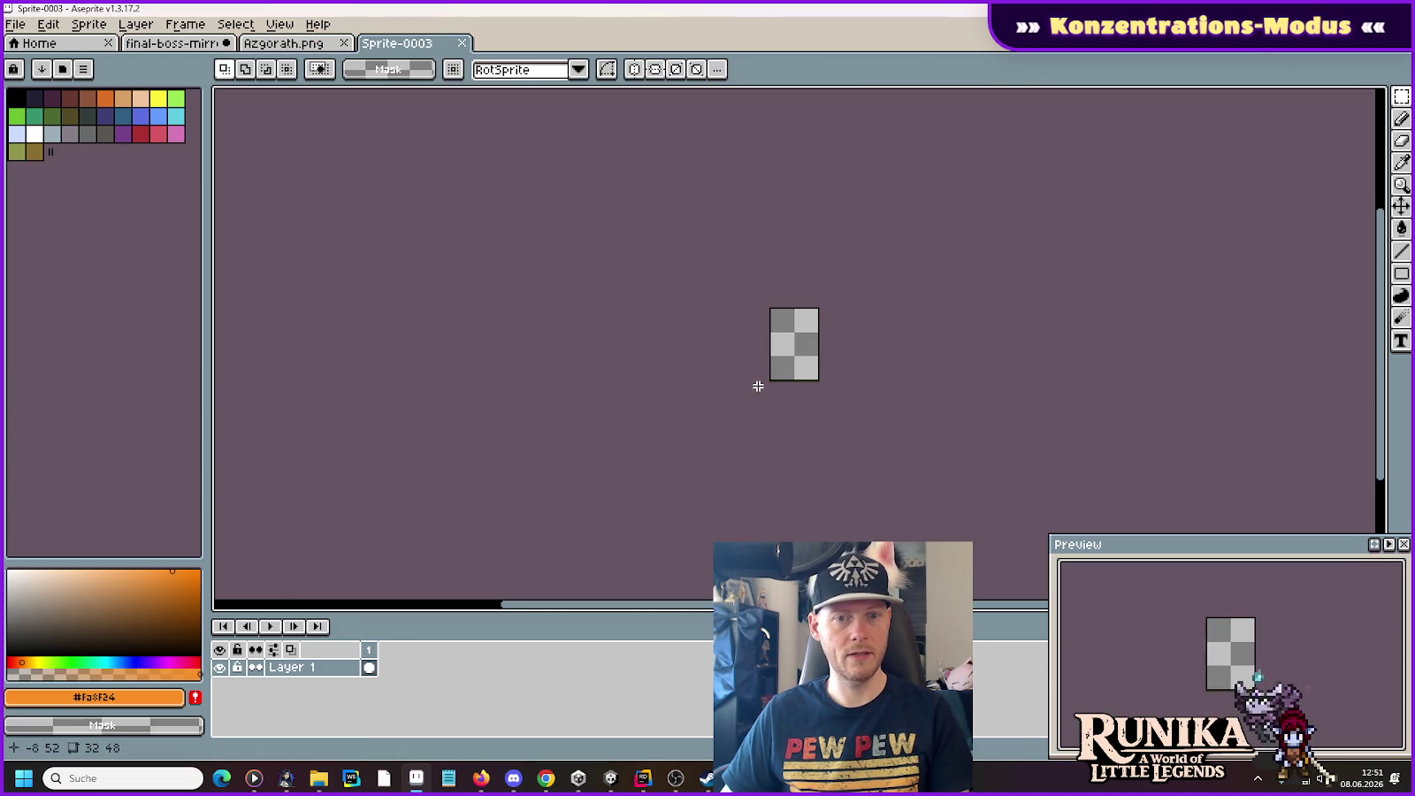
{"action": "left_click", "coordinate": [462, 42]}
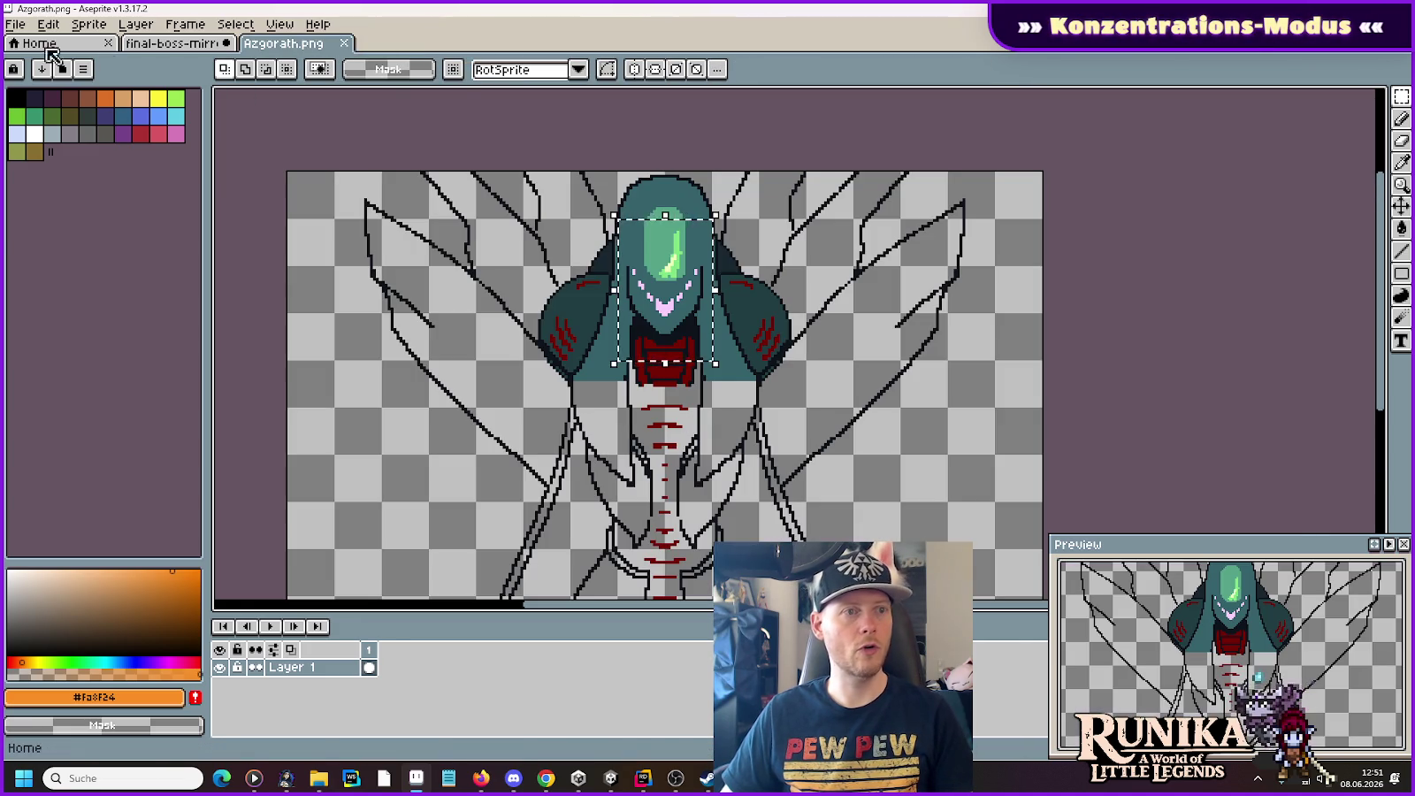
{"action": "left_click", "coordinate": [15, 24]}
{"action": "left_click", "coordinate": [31, 45]}
Step: Create the 32x48 sprite, paste Azgorath's head into it and nudge it upward
{"action": "key", "text": "Tab"}
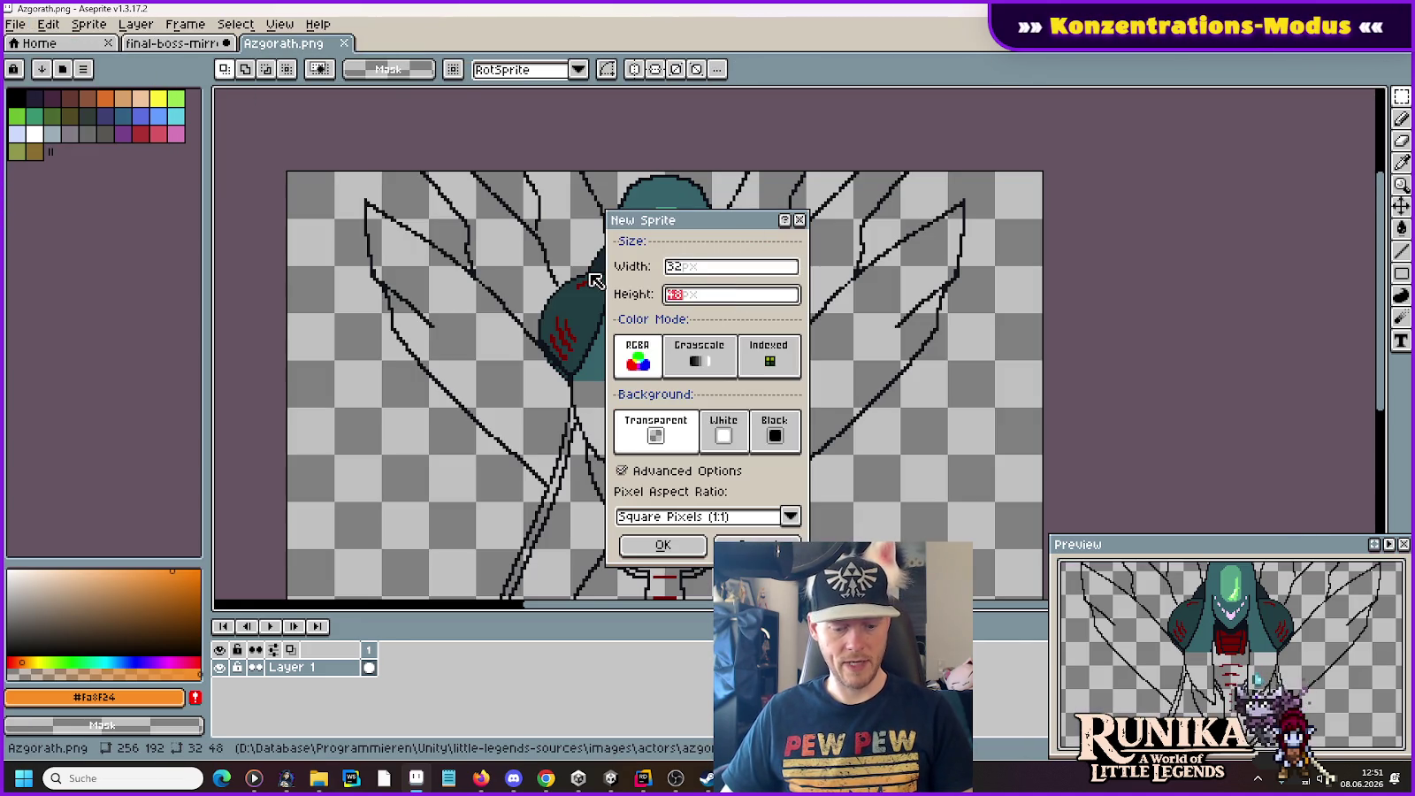
{"action": "left_click", "coordinate": [667, 544]}
{"action": "key", "text": "ctrl+v"}
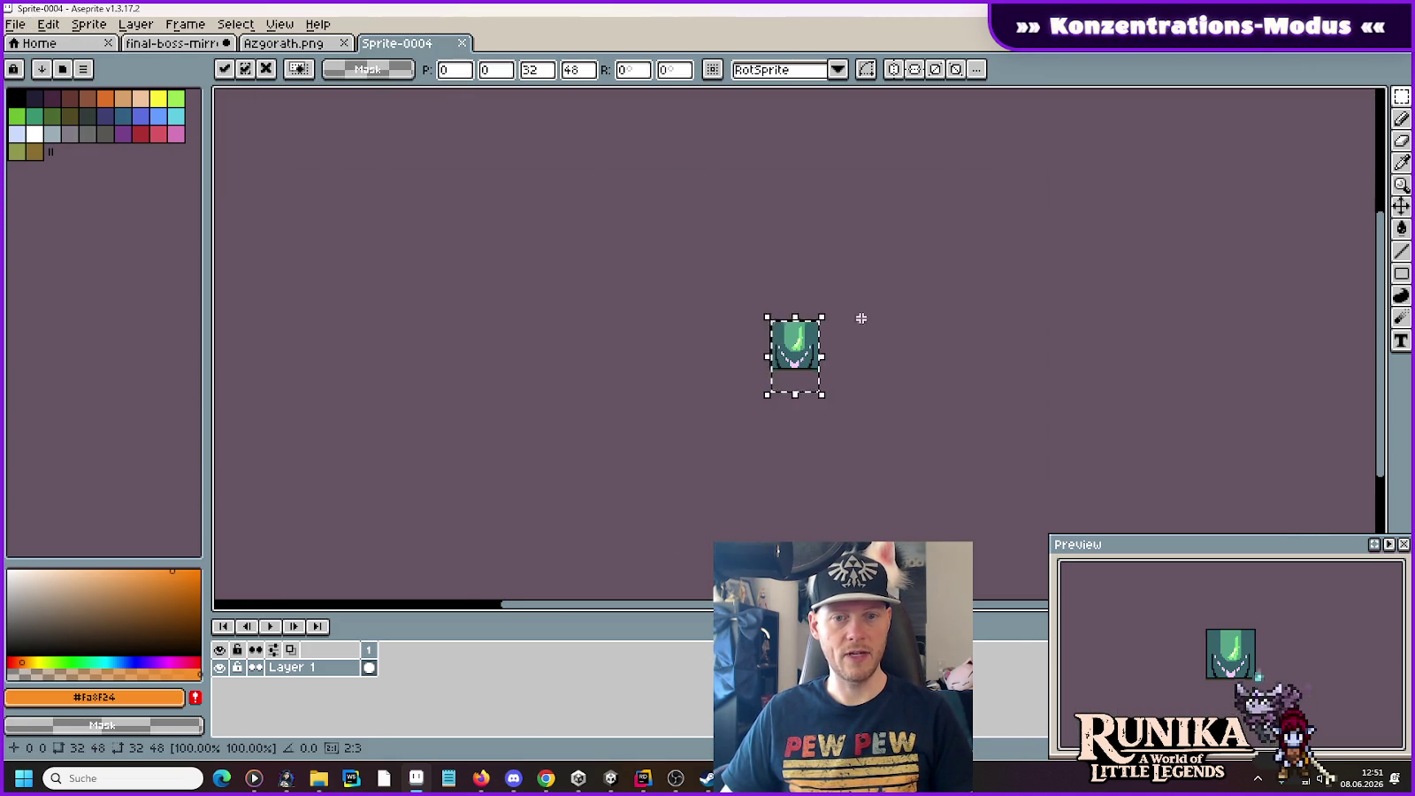
{"action": "scroll", "coordinate": [860, 318], "scroll_direction": "up", "scroll_amount": 3}
{"action": "key", "text": "Up"}
{"action": "key", "text": "Up"}
{"action": "key", "text": "Up"}
{"action": "key", "text": "Up"}
{"action": "key", "text": "Up"}
{"action": "key", "text": "Up"}
{"action": "key", "text": "Return"}
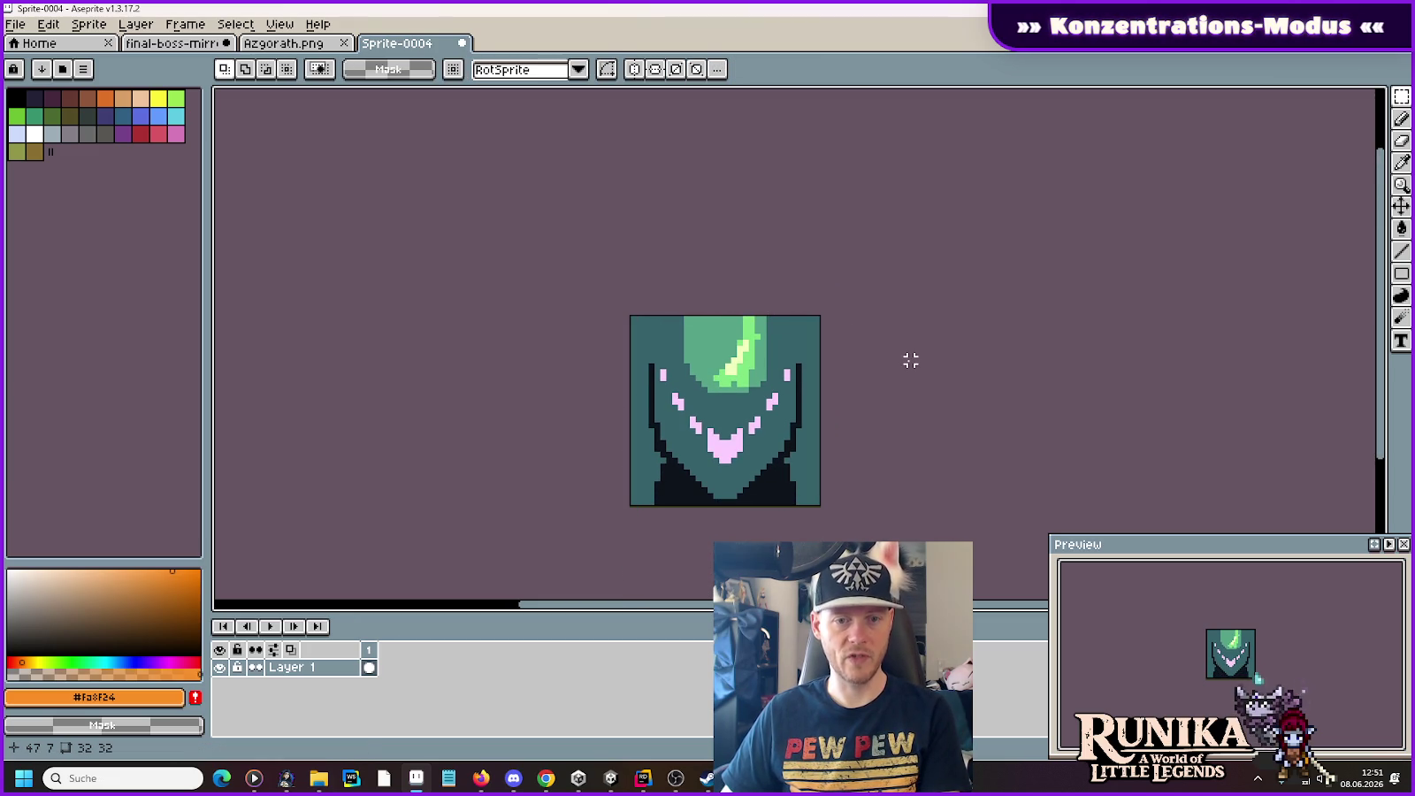
Step: Erase the teal background and the dark outline pixels around the head
{"action": "key", "text": "i"}
{"action": "left_click", "coordinate": [815, 328]}
{"action": "key", "text": "e"}
{"action": "mouse_move", "coordinate": [781, 341]}
{"action": "left_mouse_down"}
{"action": "mouse_move", "coordinate": [658, 354]}
{"action": "mouse_move", "coordinate": [869, 404]}
{"action": "mouse_move", "coordinate": [543, 521]}
{"action": "left_mouse_up"}
{"action": "key", "text": "i"}
{"action": "left_click", "coordinate": [778, 485]}
{"action": "key", "text": "e"}
{"action": "mouse_move", "coordinate": [778, 485]}
{"action": "left_mouse_down"}
{"action": "mouse_move", "coordinate": [735, 385]}
{"action": "mouse_move", "coordinate": [763, 468]}
{"action": "mouse_move", "coordinate": [789, 389]}
{"action": "mouse_move", "coordinate": [756, 349]}
{"action": "mouse_move", "coordinate": [733, 386]}
{"action": "mouse_move", "coordinate": [815, 326]}
{"action": "left_mouse_up"}
Step: Erase the light-green gem and green head pixels, leaving the pink markings, and bring up Save As
{"action": "key", "text": "i"}
{"action": "left_click", "coordinate": [739, 360]}
{"action": "key", "text": "e"}
{"action": "key", "text": "i"}
{"action": "left_click", "coordinate": [747, 320]}
{"action": "key", "text": "e"}
{"action": "key", "text": "i"}
{"action": "left_click", "coordinate": [709, 340]}
{"action": "key", "text": "e"}
{"action": "key", "text": "ctrl+s"}
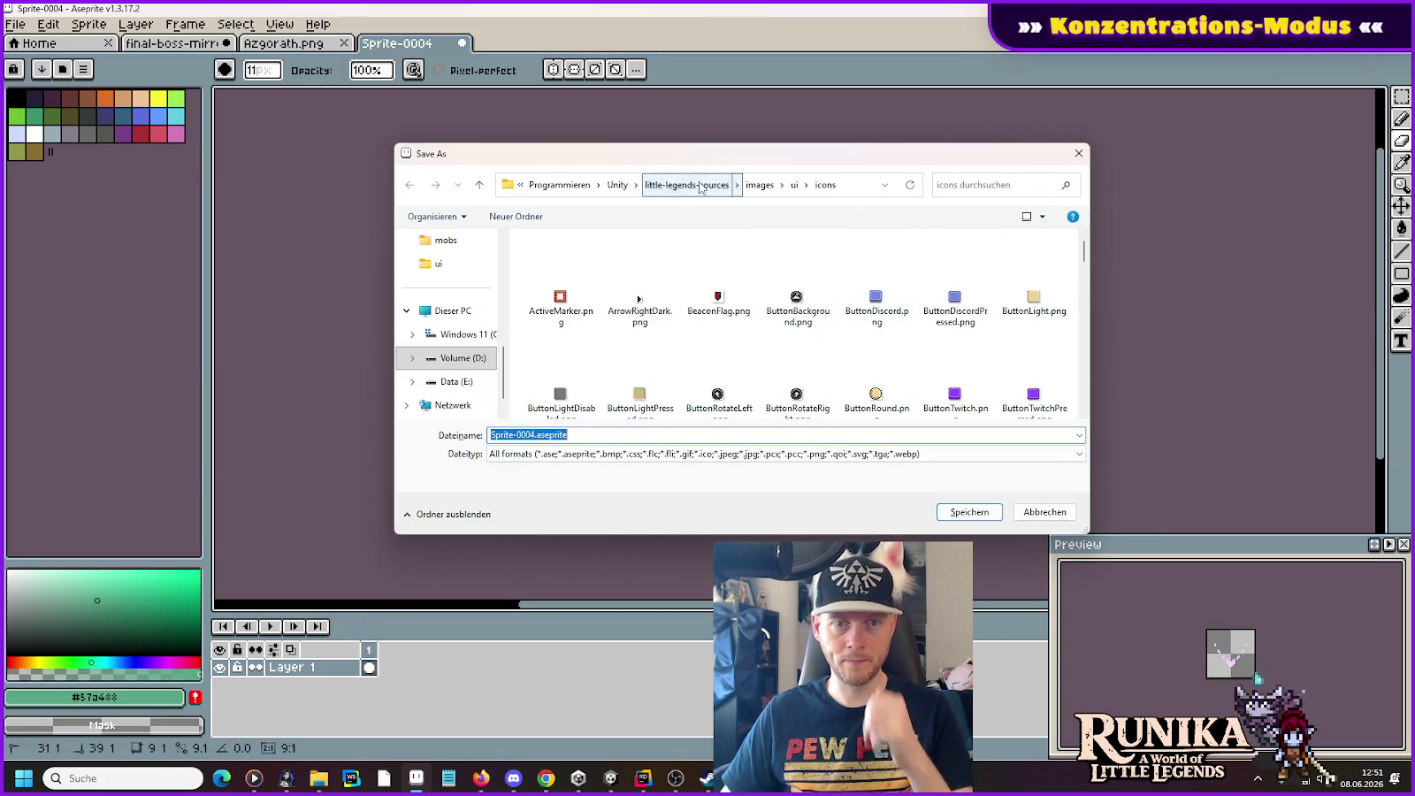
Step: Save the eye sprite as AzgorathEyes Emissive.png in images\actors\azgorath and close its tab
{"action": "left_click", "coordinate": [760, 184]}
{"action": "double_click", "coordinate": [560, 273]}
{"action": "left_click", "coordinate": [563, 283]}
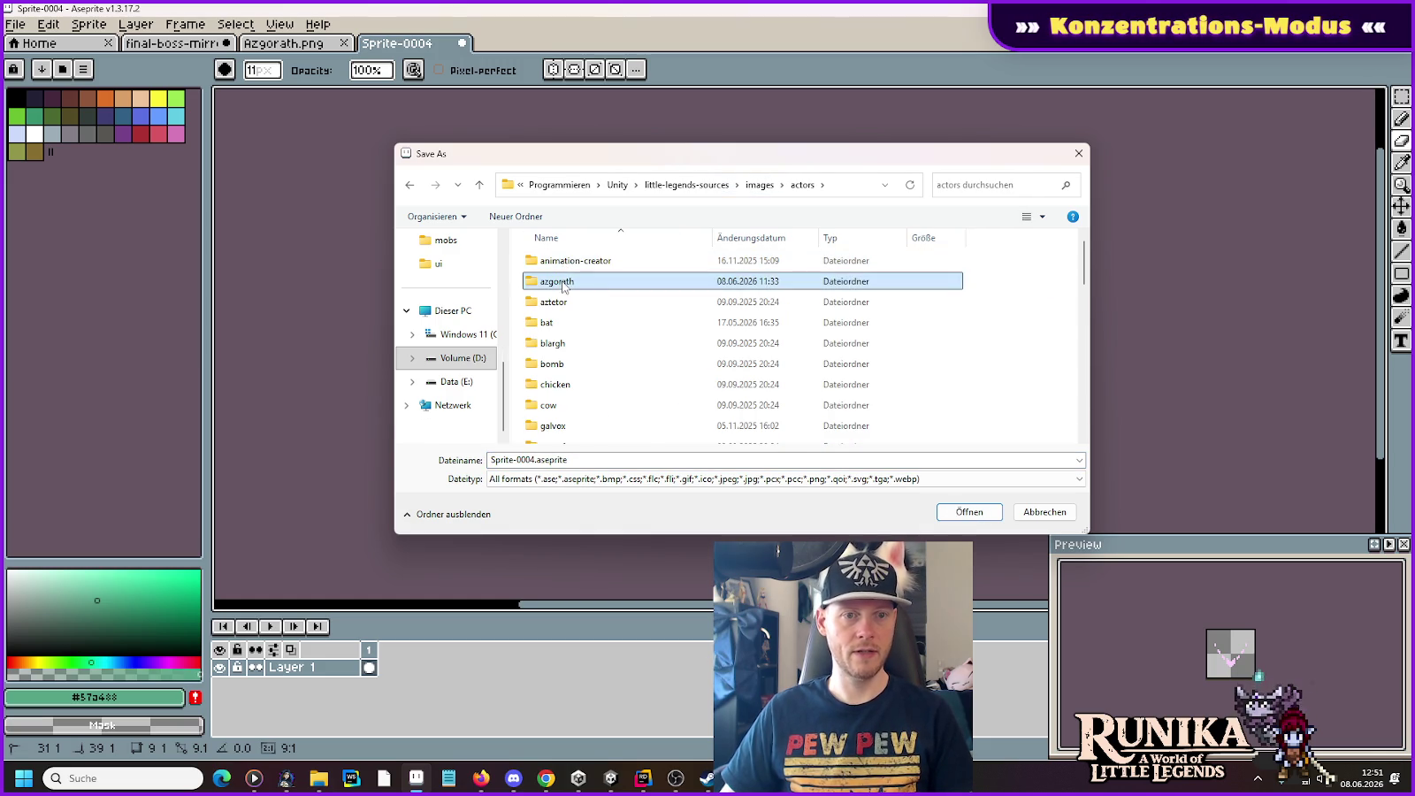
{"action": "double_click", "coordinate": [562, 283]}
{"action": "left_click", "coordinate": [588, 435]}
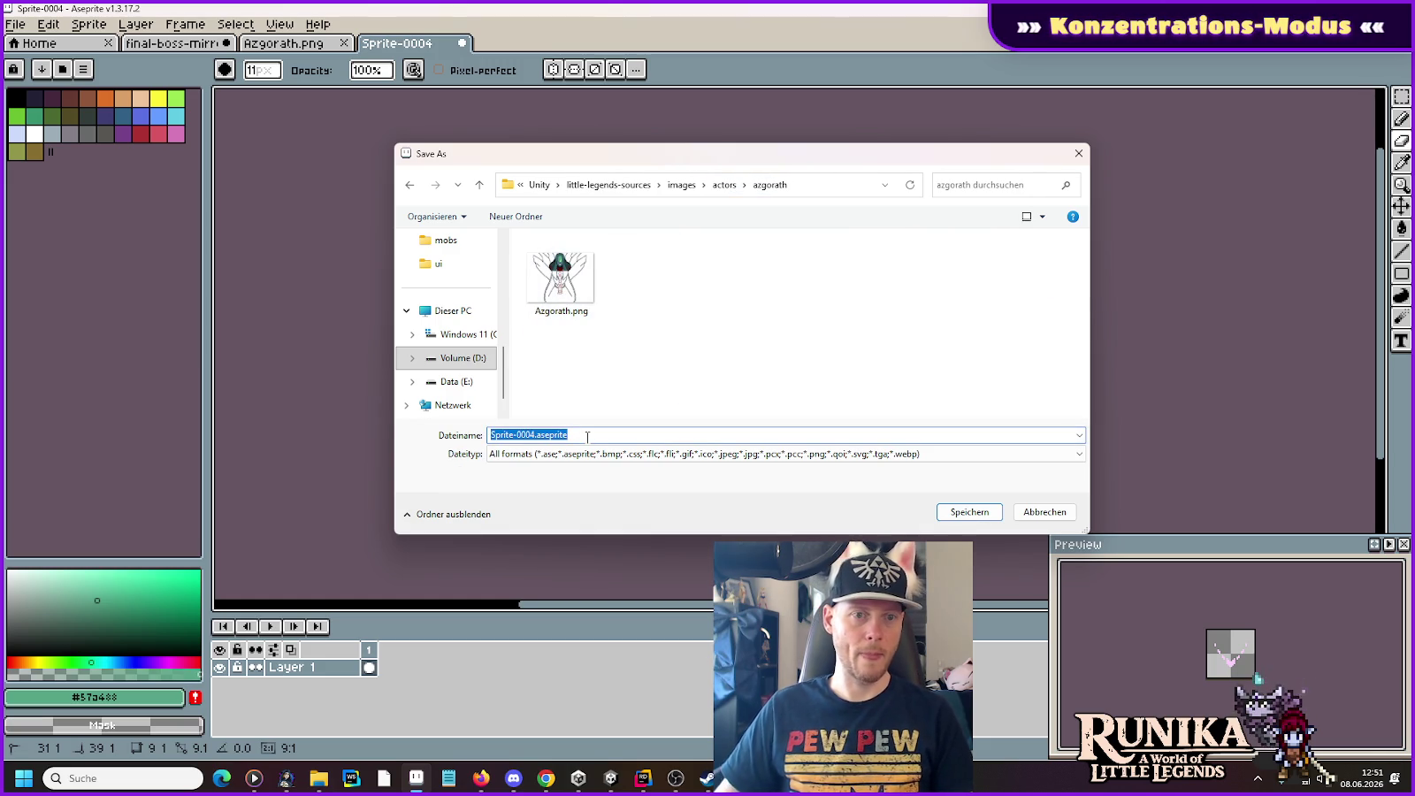
{"action": "type", "text": "Az"}
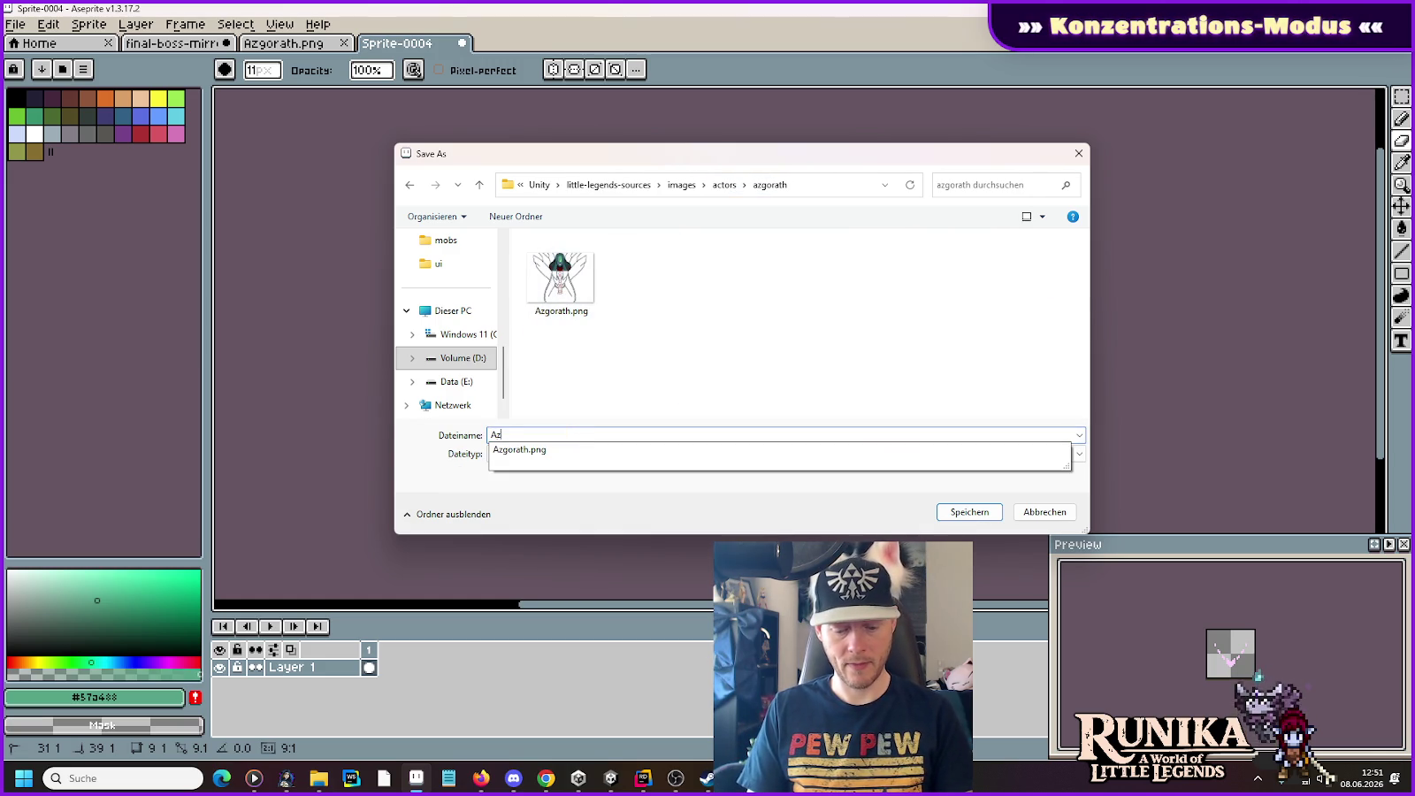
{"action": "type", "text": "gorathEyes Emissive.png"}
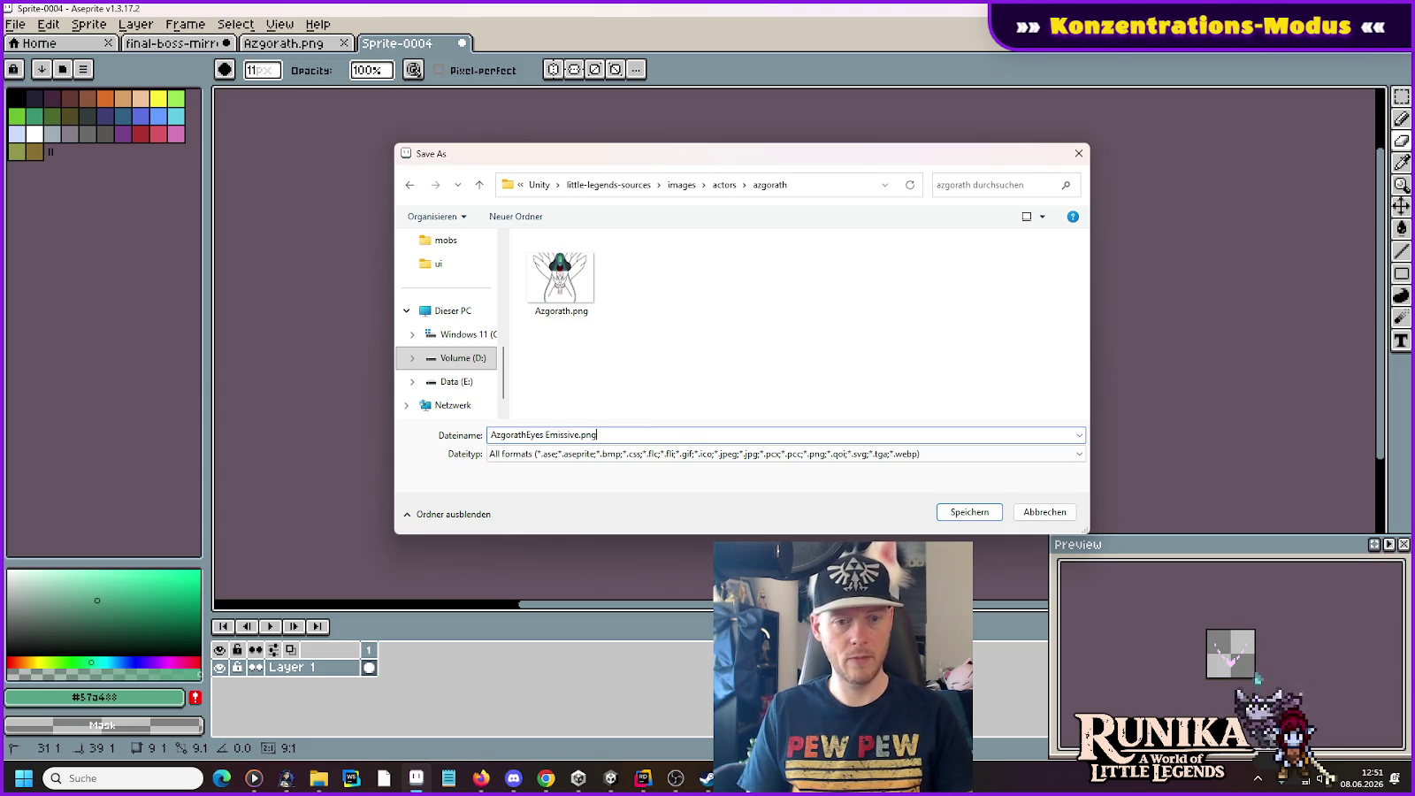
{"action": "key", "text": "Return"}
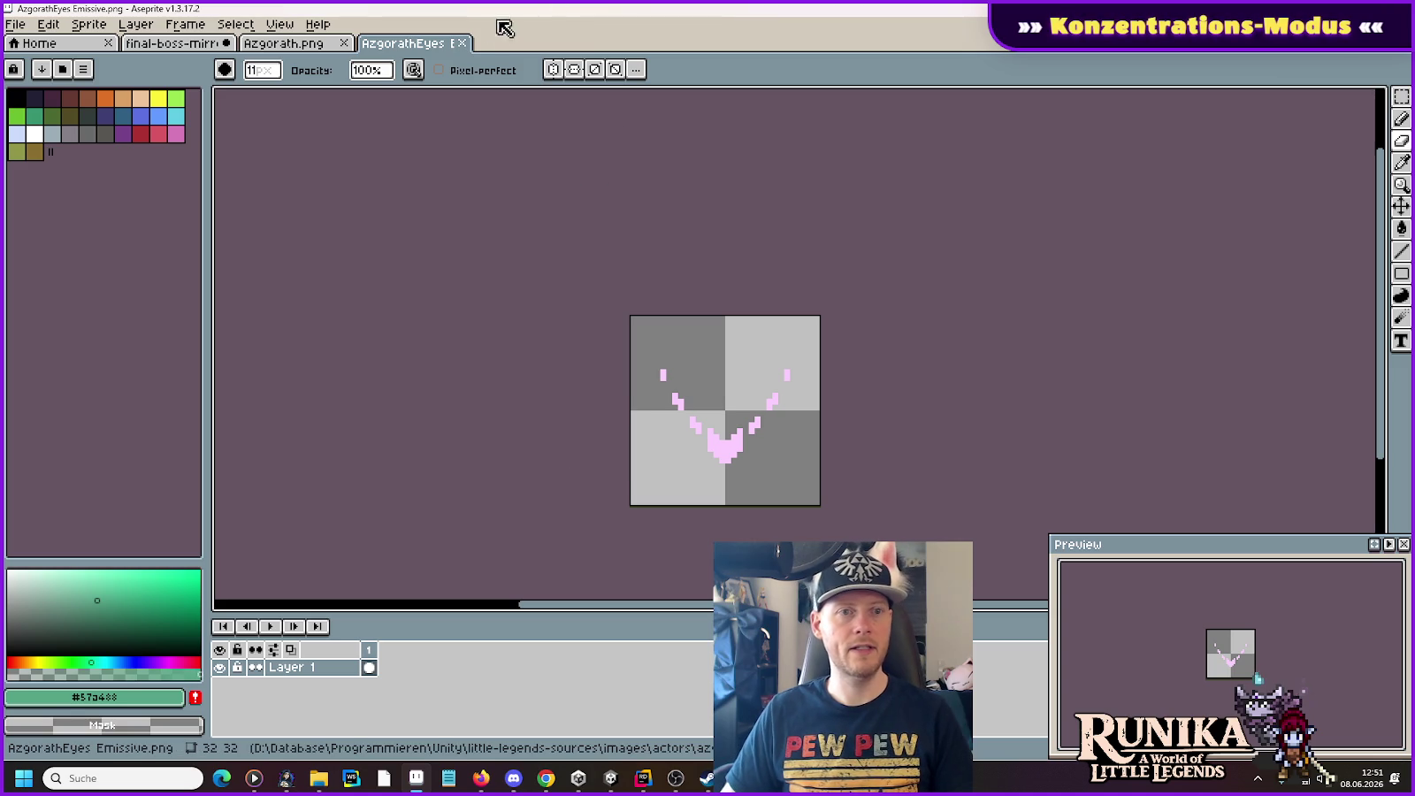
{"action": "left_click", "coordinate": [470, 44]}
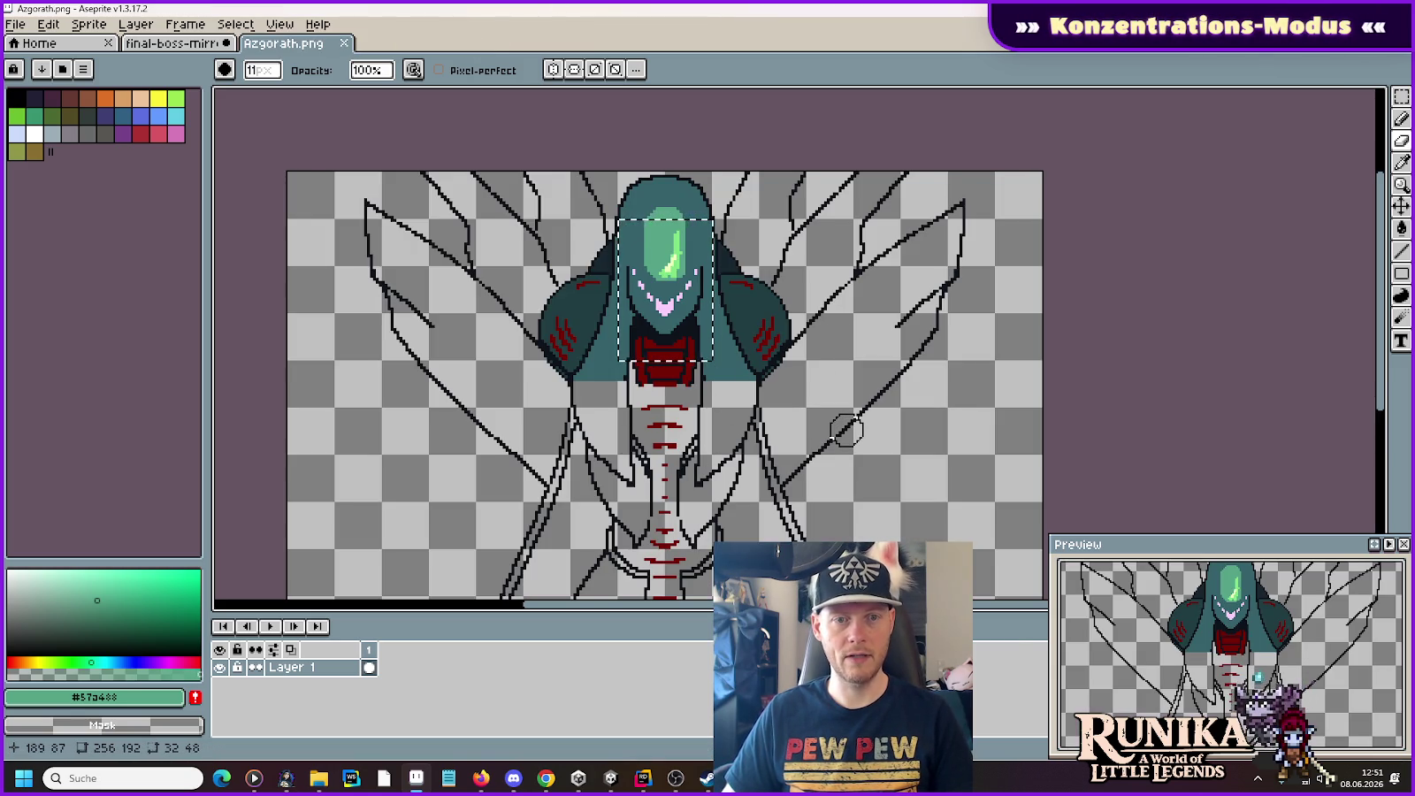
{"action": "scroll", "coordinate": [875, 417], "scroll_direction": "down", "scroll_amount": 2}
Step: Marquee a 96x192 region around Azgorath's head and body
{"action": "key", "text": "v"}
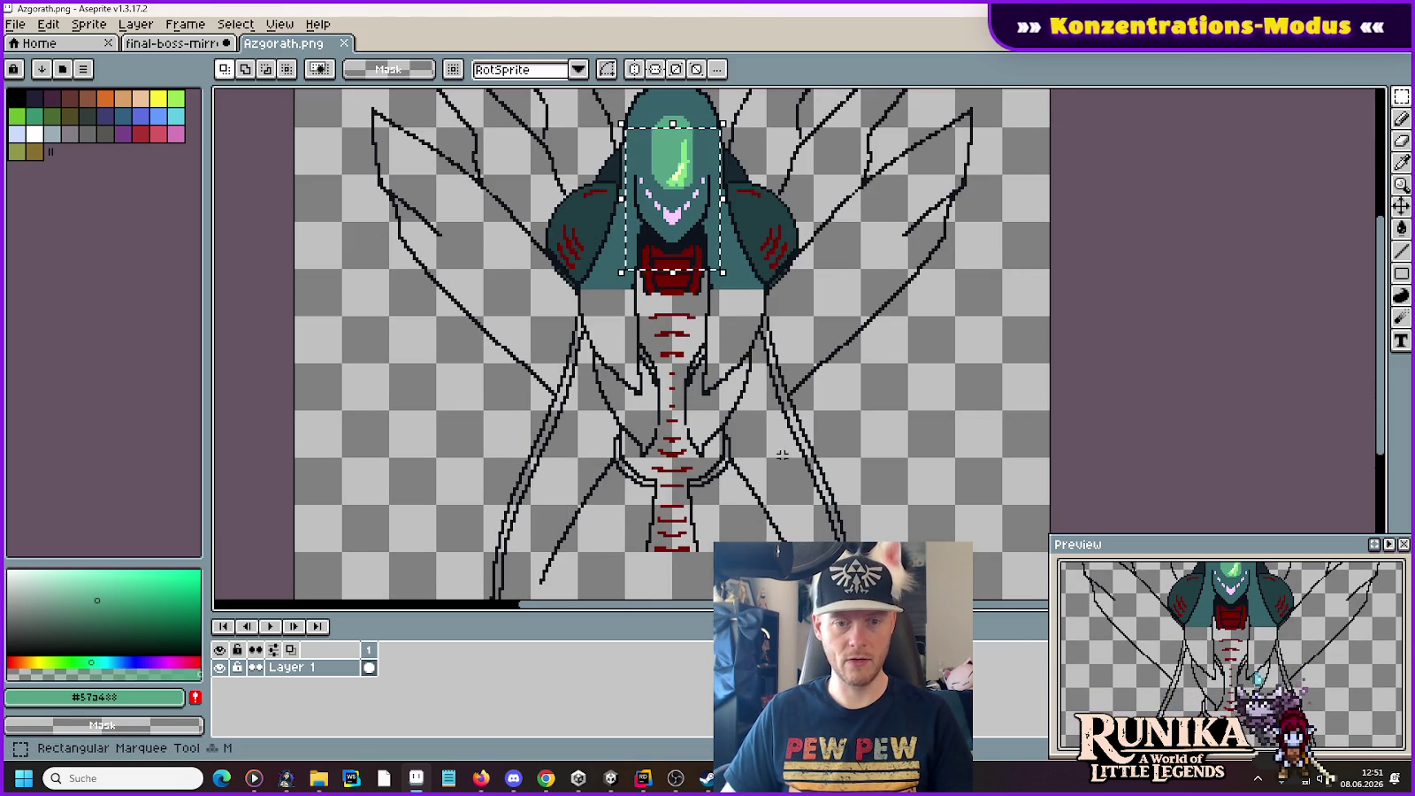
{"action": "mouse_move", "coordinate": [556, 189]}
{"action": "left_mouse_down"}
{"action": "mouse_move", "coordinate": [580, 221]}
{"action": "mouse_move", "coordinate": [674, 268]}
{"action": "mouse_move", "coordinate": [778, 281]}
{"action": "mouse_move", "coordinate": [812, 596]}
{"action": "left_mouse_up"}
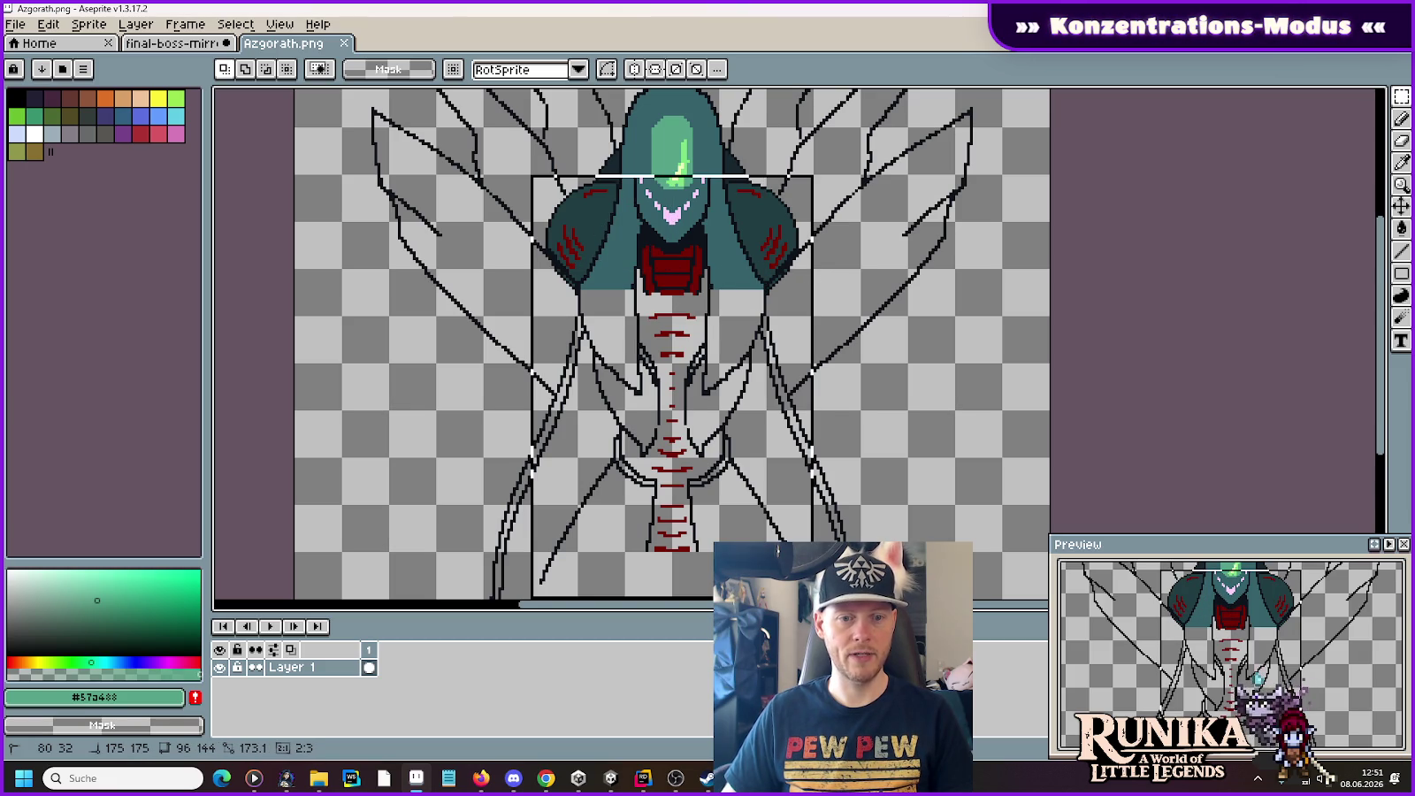
{"action": "scroll", "coordinate": [858, 477], "scroll_direction": "down", "scroll_amount": 1}
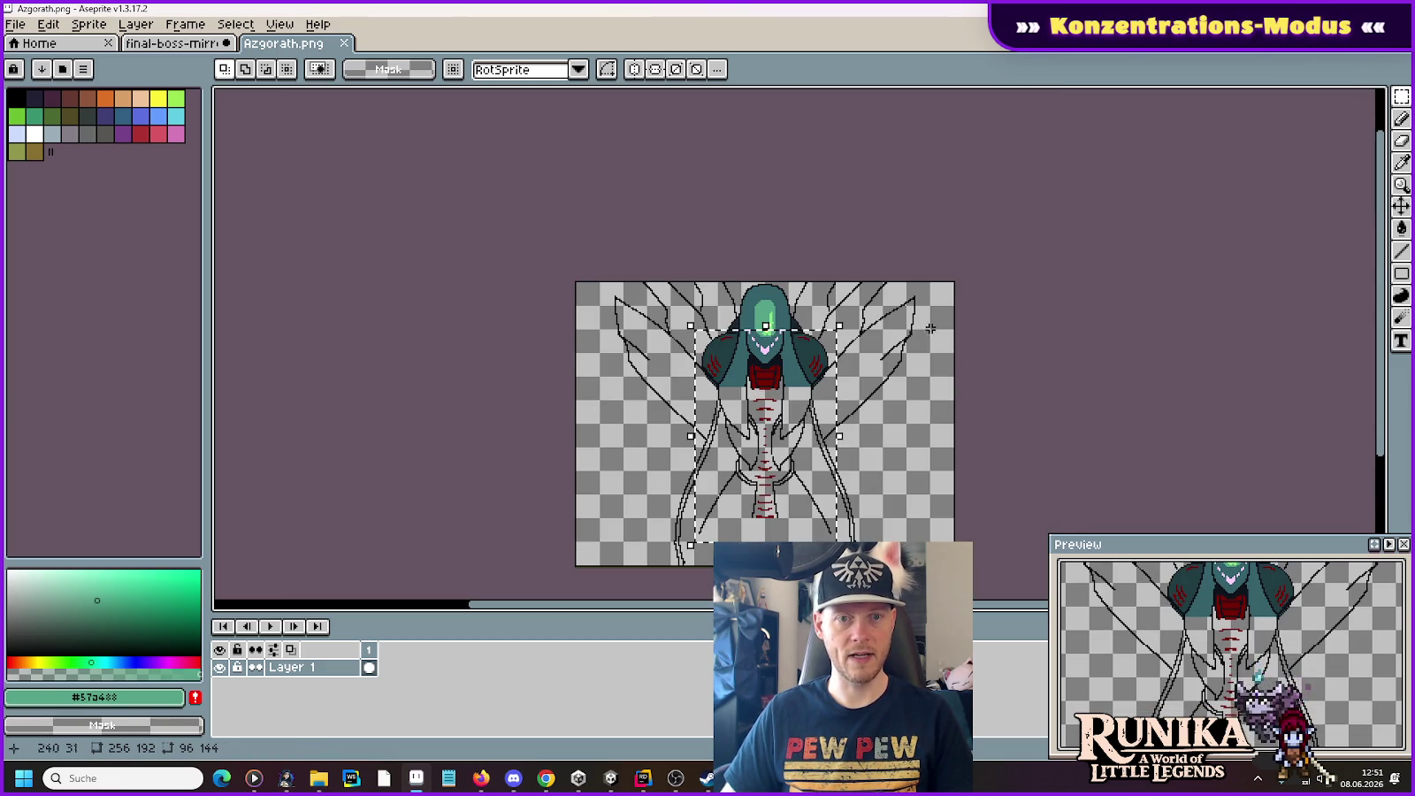
{"action": "scroll", "coordinate": [915, 386], "scroll_direction": "up", "scroll_amount": 1}
{"action": "scroll", "coordinate": [888, 413], "scroll_direction": "down", "scroll_amount": 1}
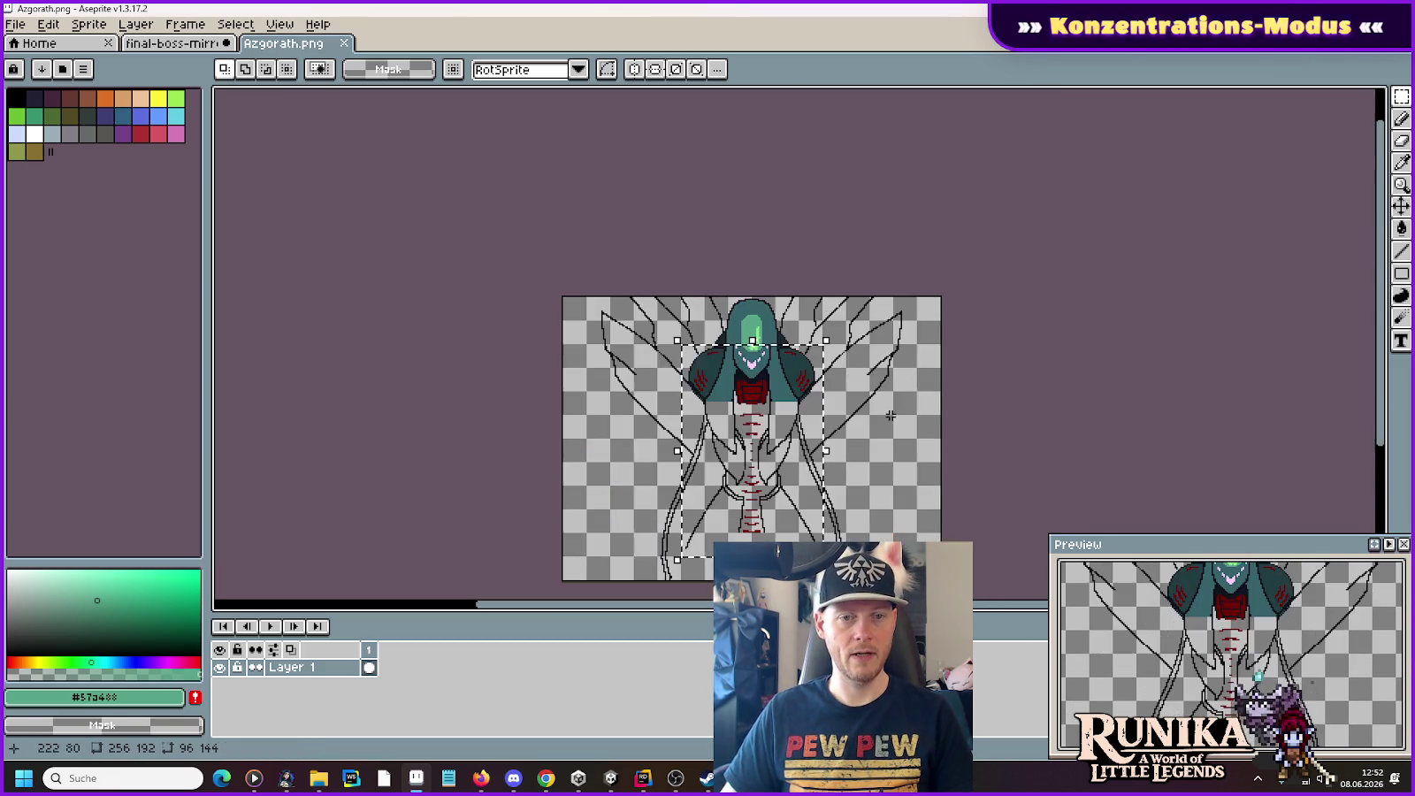
{"action": "left_click", "coordinate": [682, 298]}
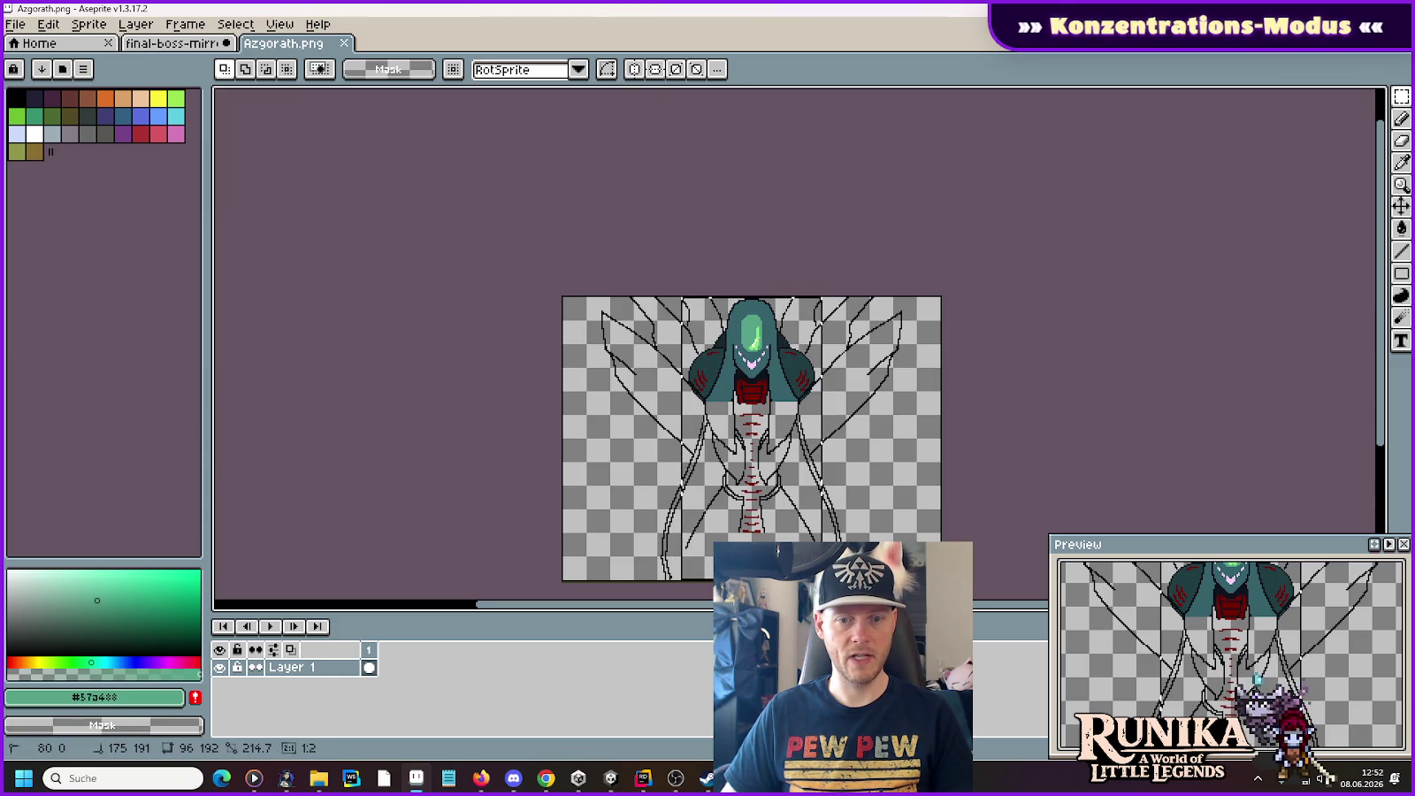
{"action": "key", "text": "ctrl+z"}
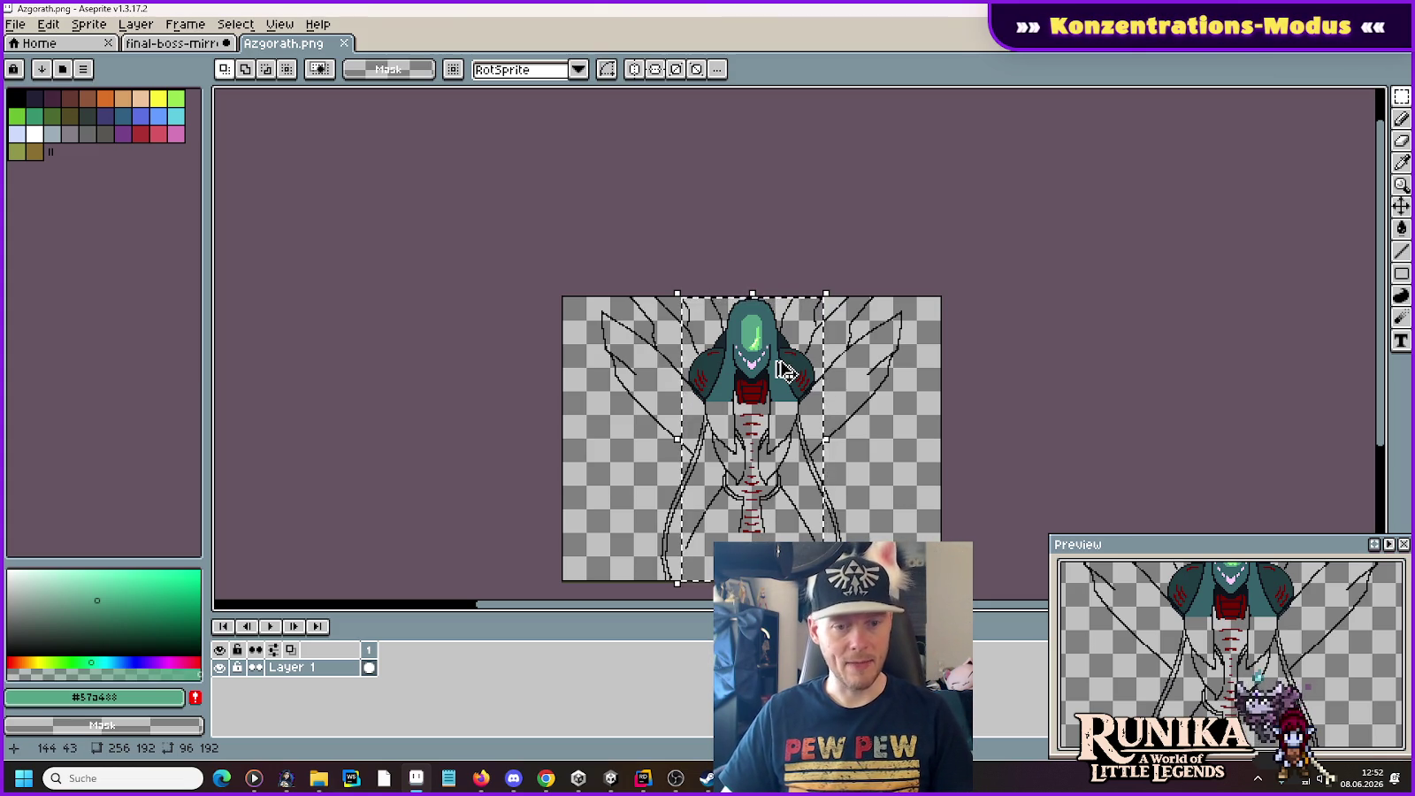
Step: Create a new 96x192 sprite
{"action": "left_click", "coordinate": [15, 23]}
{"action": "left_click", "coordinate": [15, 24]}
{"action": "left_click", "coordinate": [15, 24]}
{"action": "left_click", "coordinate": [33, 46]}
{"action": "left_click", "coordinate": [664, 546]}
Step: Paste the head-and-body region into the 96x192 sprite and undo an accidental teal paint
{"action": "key", "text": "ctrl+v"}
{"action": "key", "text": "Return"}
{"action": "scroll", "coordinate": [939, 337], "scroll_direction": "up", "scroll_amount": 3}
{"action": "scroll", "coordinate": [939, 337], "scroll_direction": "down", "scroll_amount": 4}
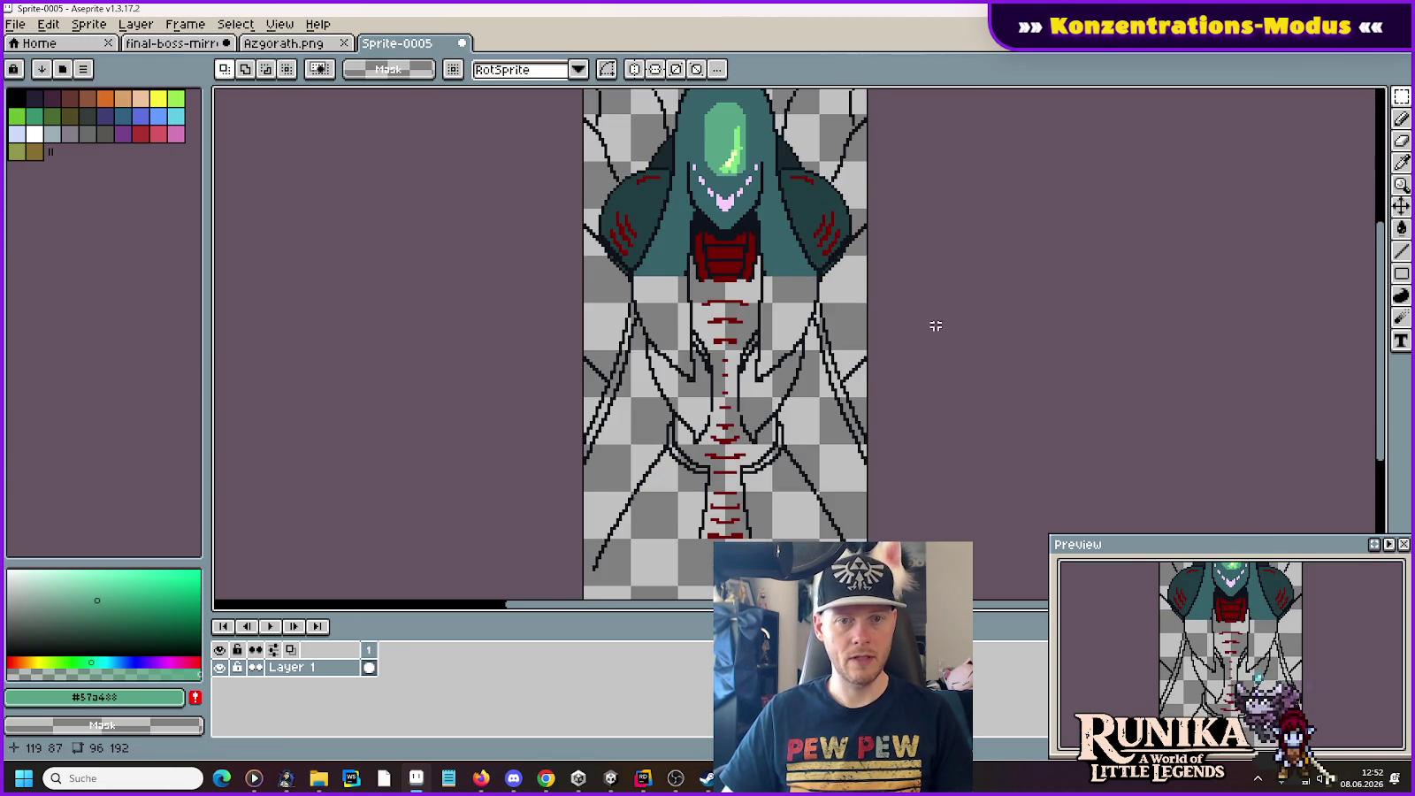
{"action": "scroll", "coordinate": [935, 304], "scroll_direction": "up", "scroll_amount": 2}
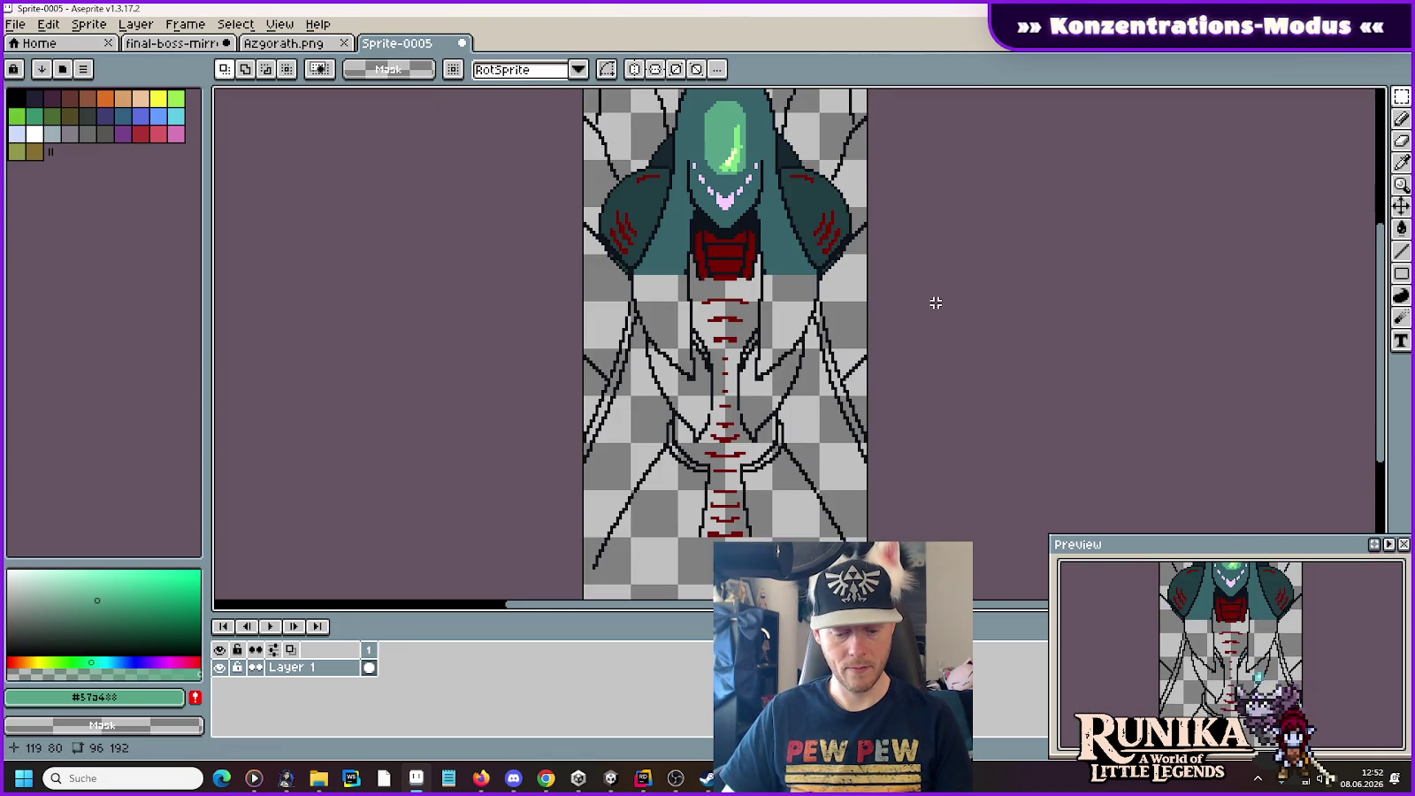
{"action": "key", "text": "i"}
{"action": "left_click", "coordinate": [690, 119]}
{"action": "scroll", "coordinate": [704, 132], "scroll_direction": "down", "scroll_amount": 2}
{"action": "left_click_drag", "start_coordinate": [699, 140], "coordinate": [697, 209]}
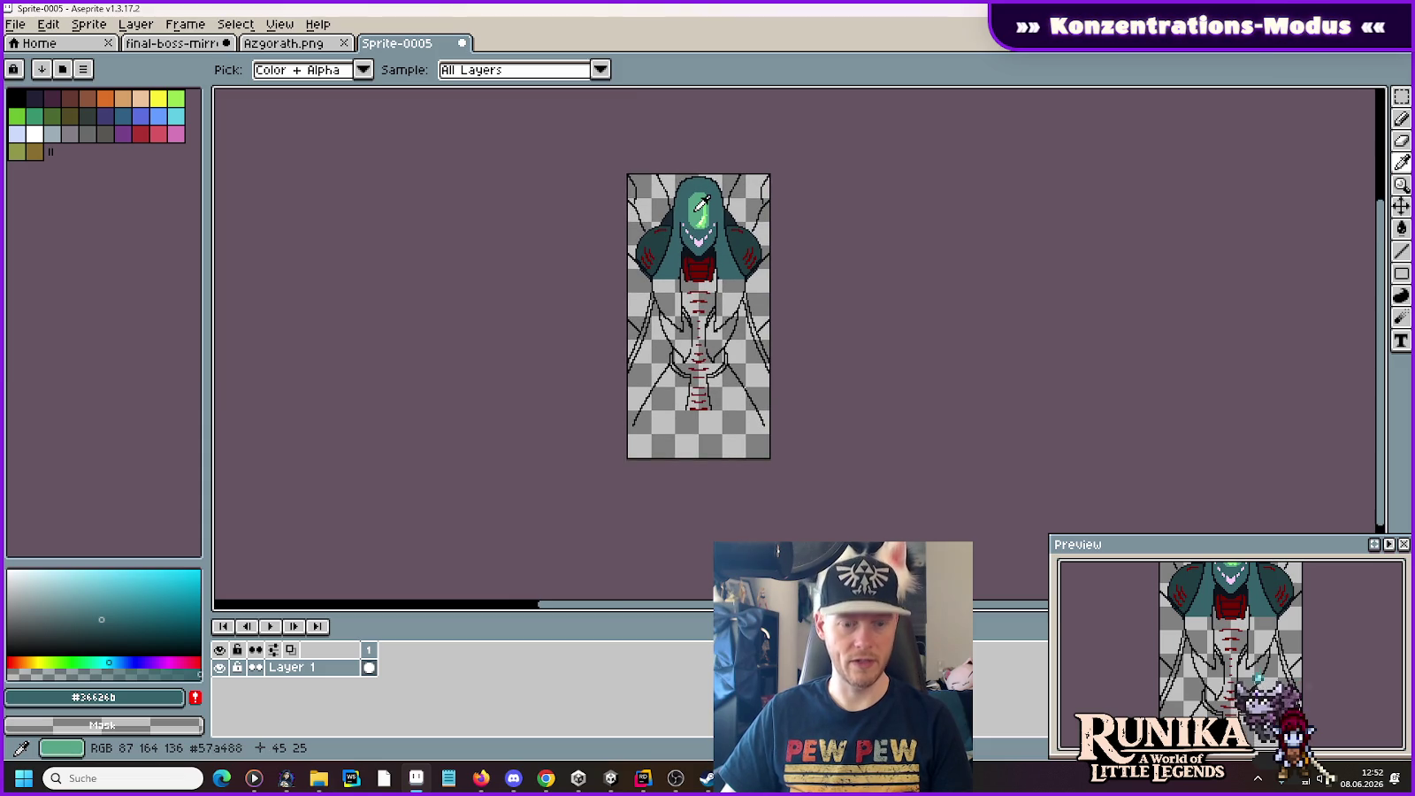
{"action": "key", "text": "b"}
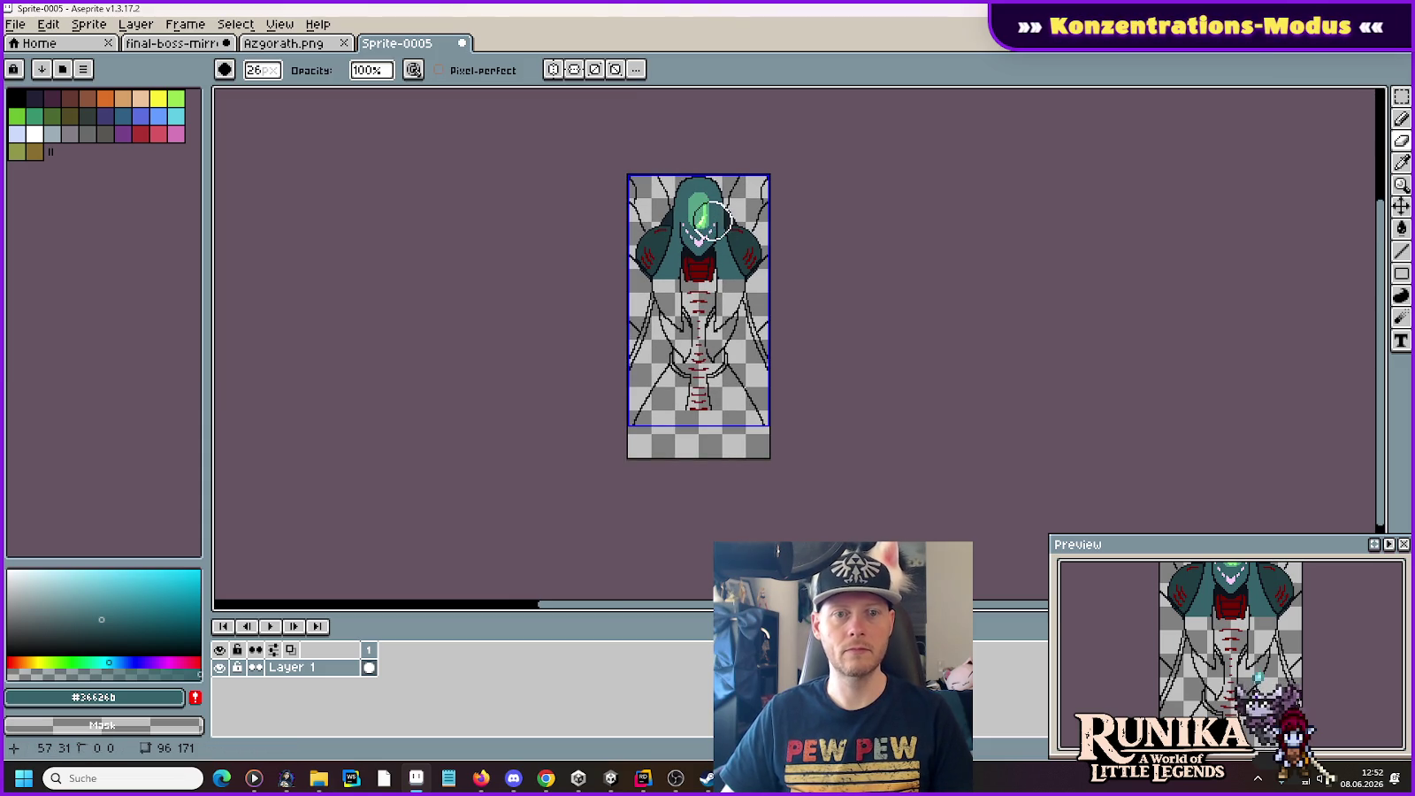
{"action": "scroll", "coordinate": [712, 221], "scroll_direction": "up", "scroll_amount": 14}
{"action": "key", "text": "ctrl+z"}
{"action": "key", "text": "ctrl+z"}
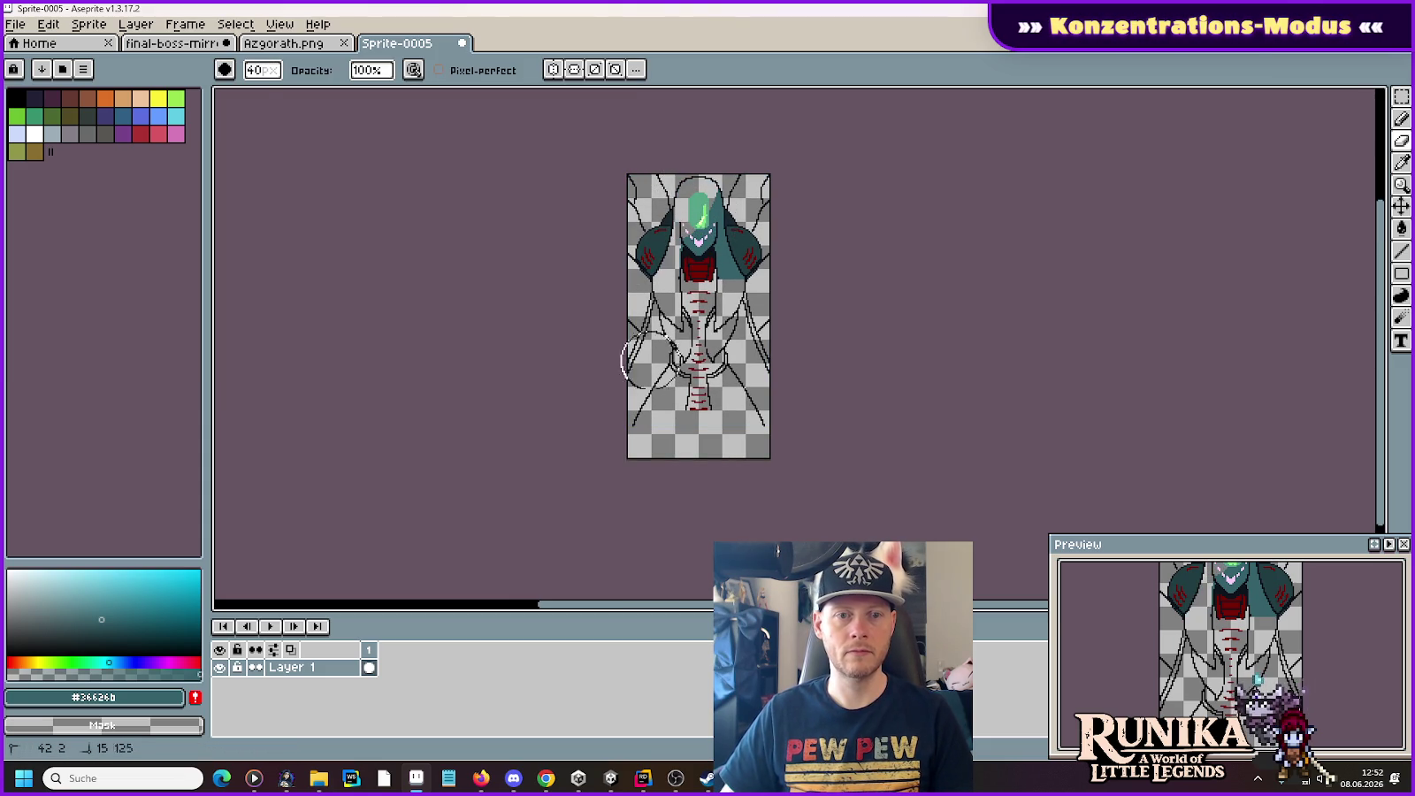
{"action": "key", "text": "ctrl+z"}
{"action": "key", "text": "ctrl+z"}
Step: Erase the black outline lines and both dark teal wings
{"action": "key", "text": "i"}
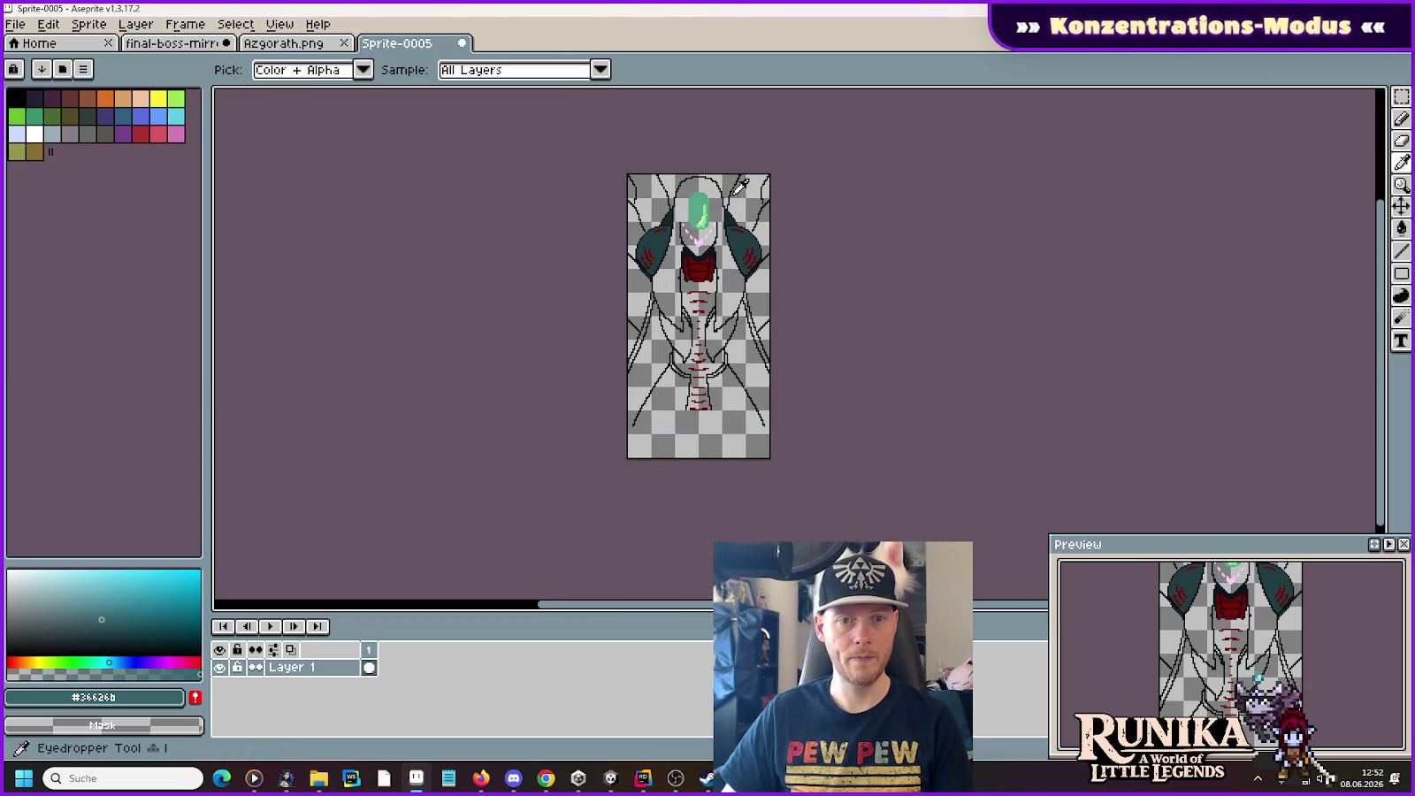
{"action": "key", "text": "w"}
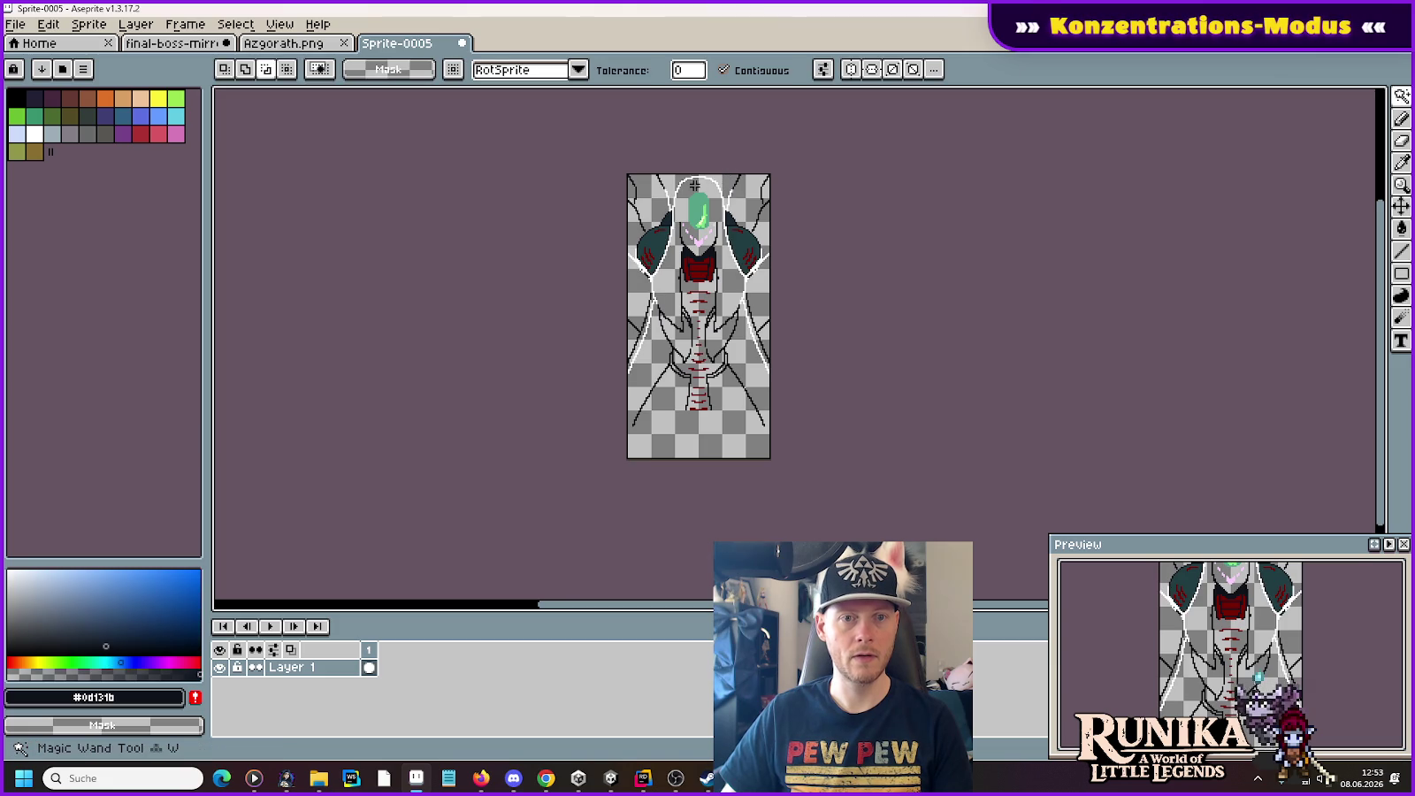
{"action": "key", "text": "e"}
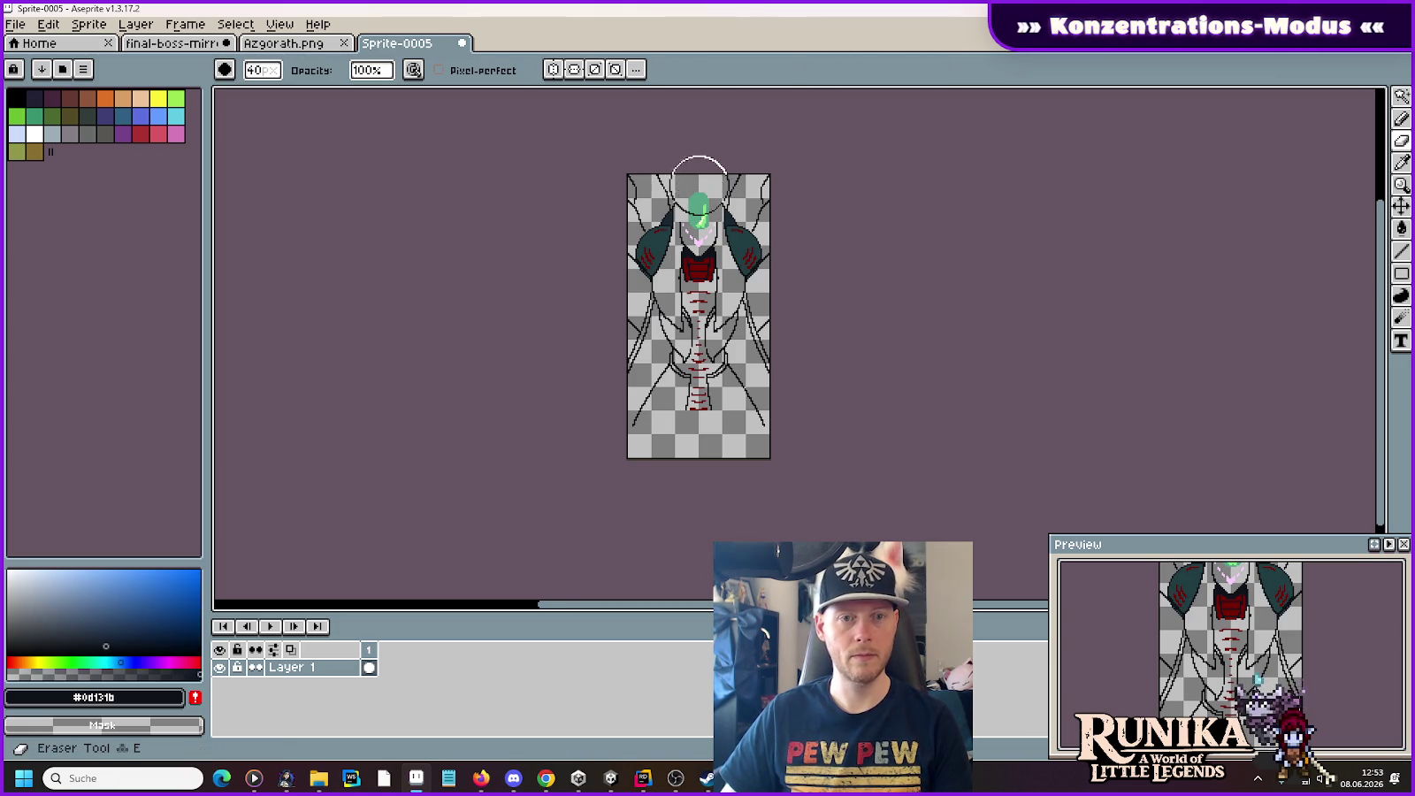
{"action": "mouse_move", "coordinate": [781, 189]}
{"action": "left_mouse_down"}
{"action": "mouse_move", "coordinate": [748, 148]}
{"action": "mouse_move", "coordinate": [661, 326]}
{"action": "mouse_move", "coordinate": [647, 221]}
{"action": "mouse_move", "coordinate": [707, 432]}
{"action": "left_mouse_up"}
{"action": "key", "text": "i"}
{"action": "left_click", "coordinate": [750, 232]}
{"action": "key", "text": "e"}
{"action": "mouse_move", "coordinate": [704, 269]}
{"action": "left_mouse_down"}
{"action": "mouse_move", "coordinate": [641, 306]}
{"action": "mouse_move", "coordinate": [635, 196]}
{"action": "left_mouse_up"}
Step: Erase the dark face shading, pink marks and green eye
{"action": "key", "text": "i"}
{"action": "left_click", "coordinate": [674, 214]}
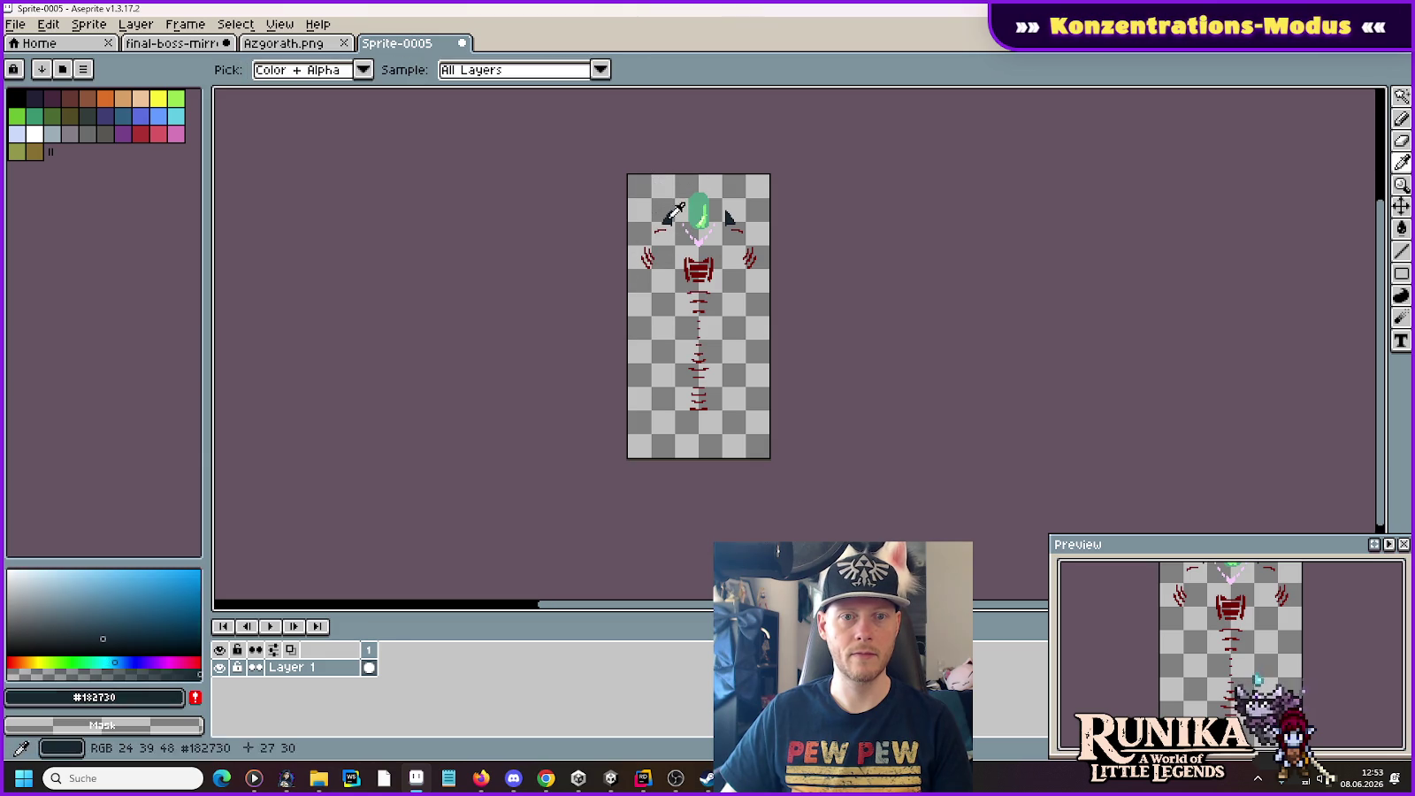
{"action": "key", "text": "e"}
{"action": "key", "text": "i"}
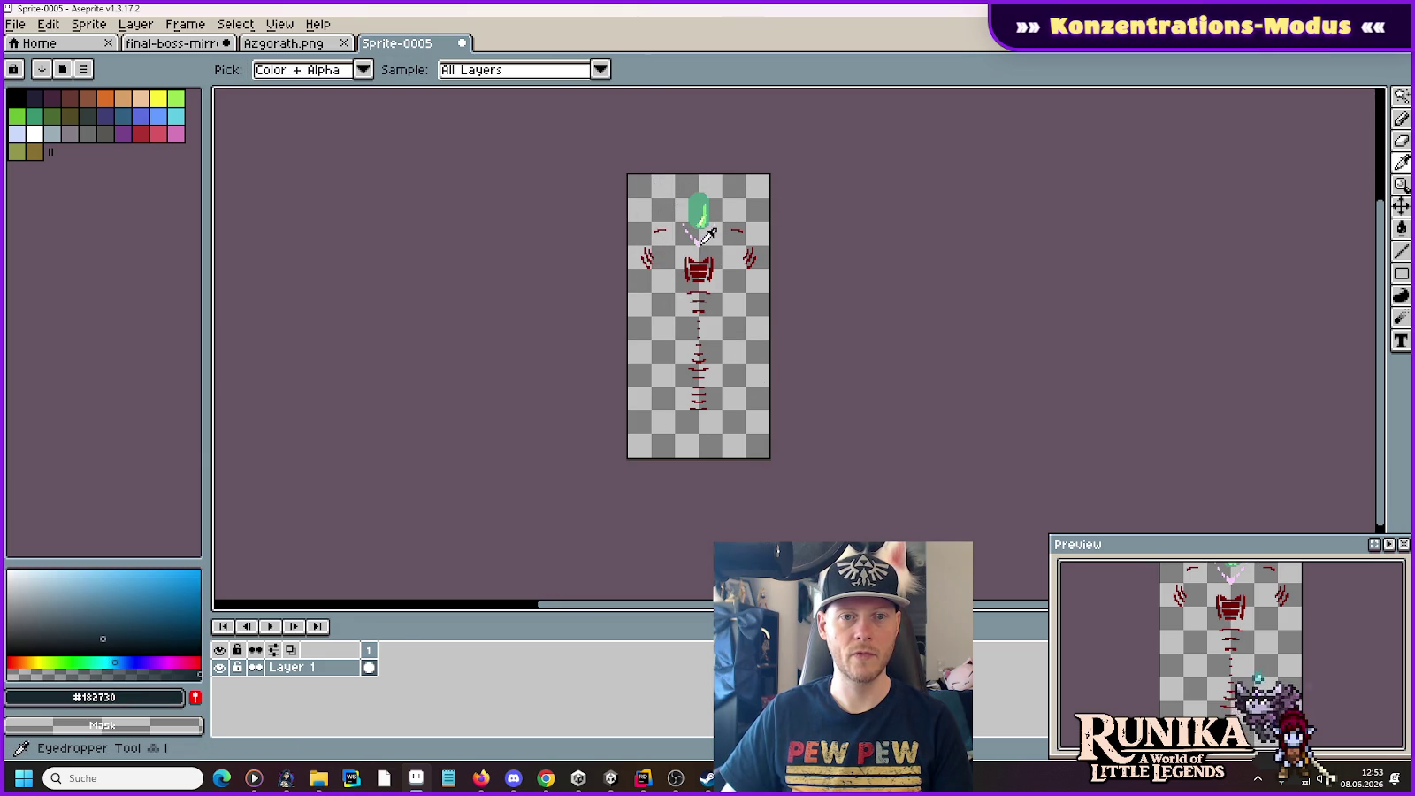
{"action": "left_click", "coordinate": [698, 237]}
{"action": "key", "text": "e"}
{"action": "left_click_drag", "start_coordinate": [697, 237], "coordinate": [702, 212]}
Step: Erase the remaining stray light and green pixels so only the red body markings remain
{"action": "key", "text": "i"}
{"action": "left_click", "coordinate": [702, 220]}
{"action": "key", "text": "e"}
{"action": "left_click", "coordinate": [701, 219]}
{"action": "key", "text": "i"}
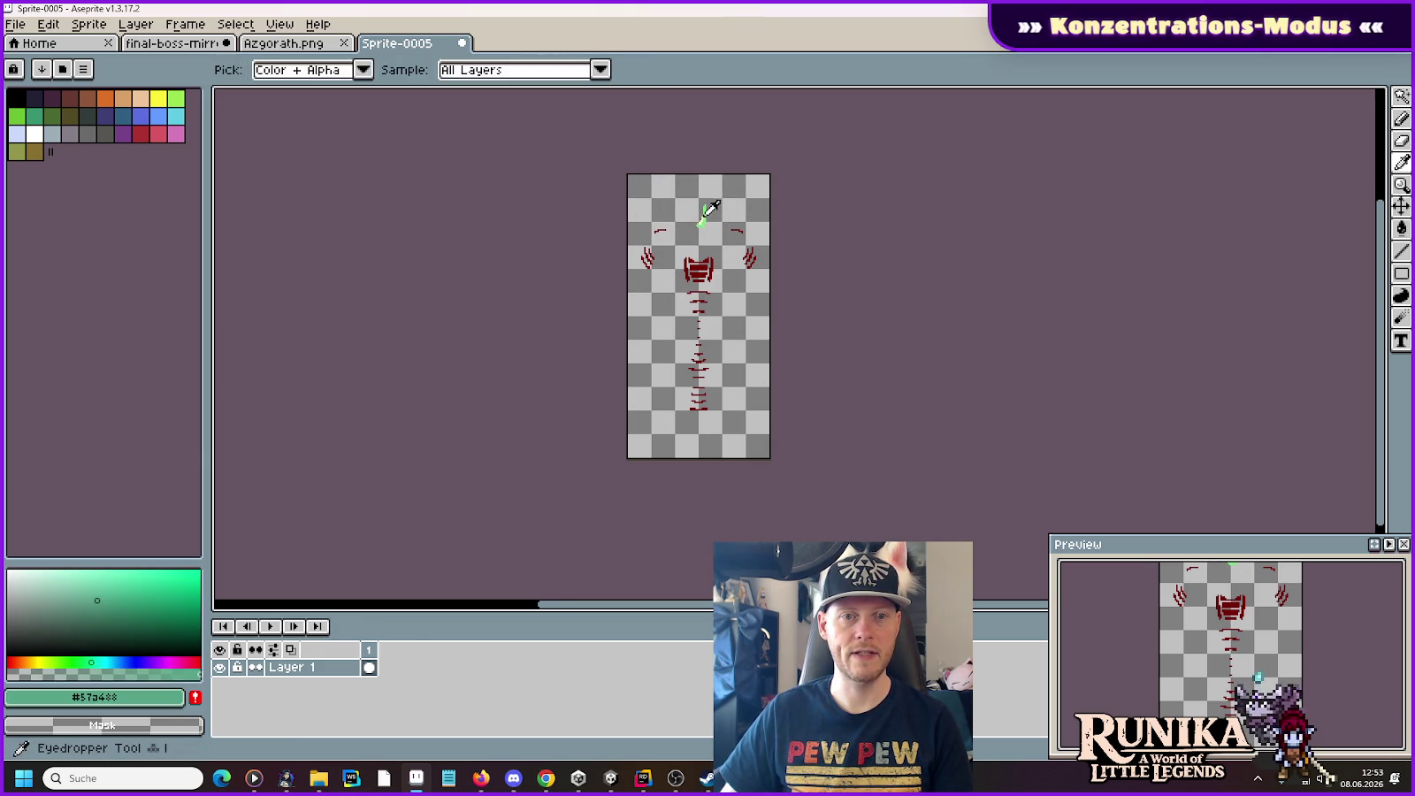
{"action": "left_click", "coordinate": [707, 212]}
{"action": "key", "text": "e"}
{"action": "left_click", "coordinate": [703, 215]}
{"action": "key", "text": "i"}
{"action": "left_click", "coordinate": [710, 212]}
{"action": "key", "text": "e"}
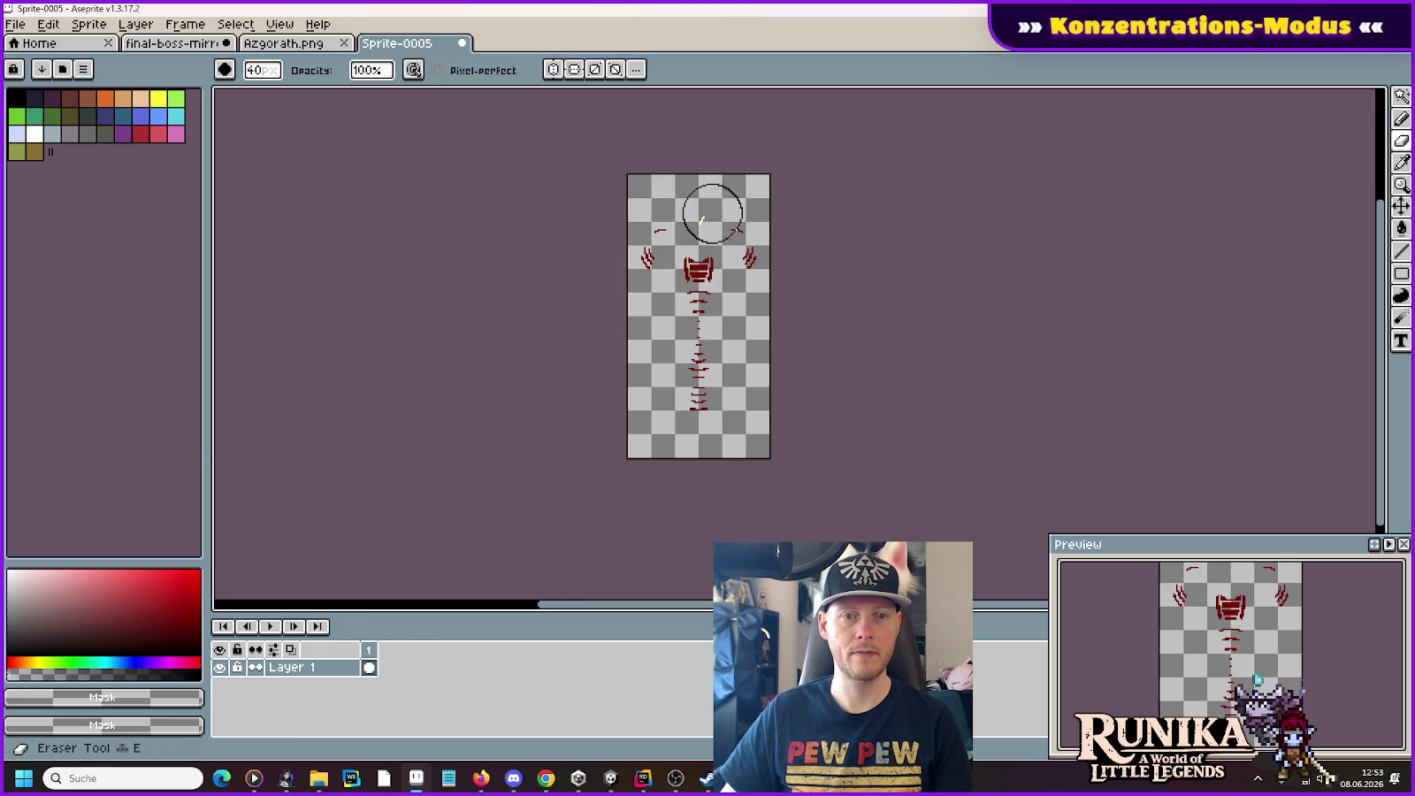
{"action": "key", "text": "i"}
{"action": "left_click", "coordinate": [707, 212]}
{"action": "key", "text": "e"}
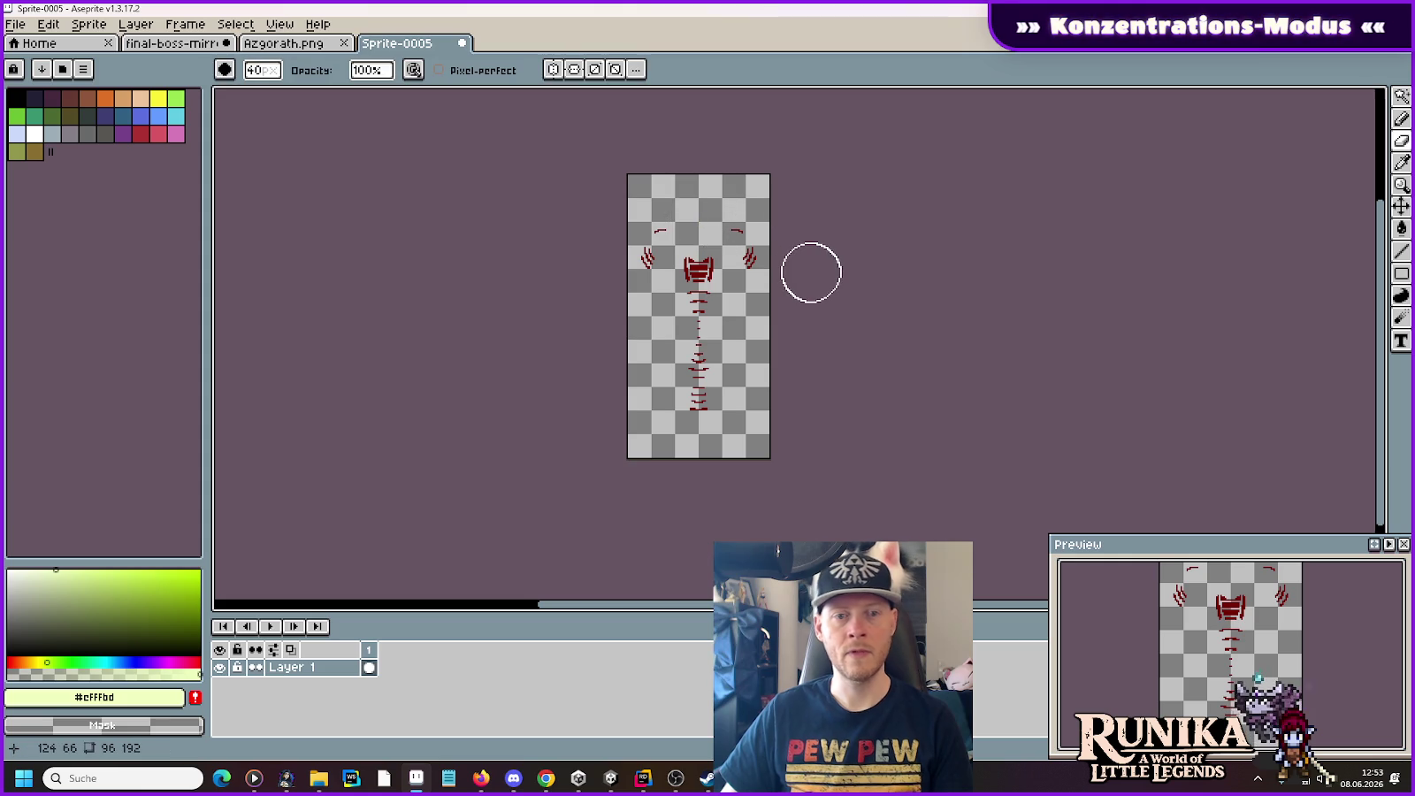
{"action": "left_click", "coordinate": [811, 273], "text": "shift"}
Step: Save the red-markings sprite as AzgorathBody Emissive.png in the azgorath folder
{"action": "key", "text": "ctrl+s"}
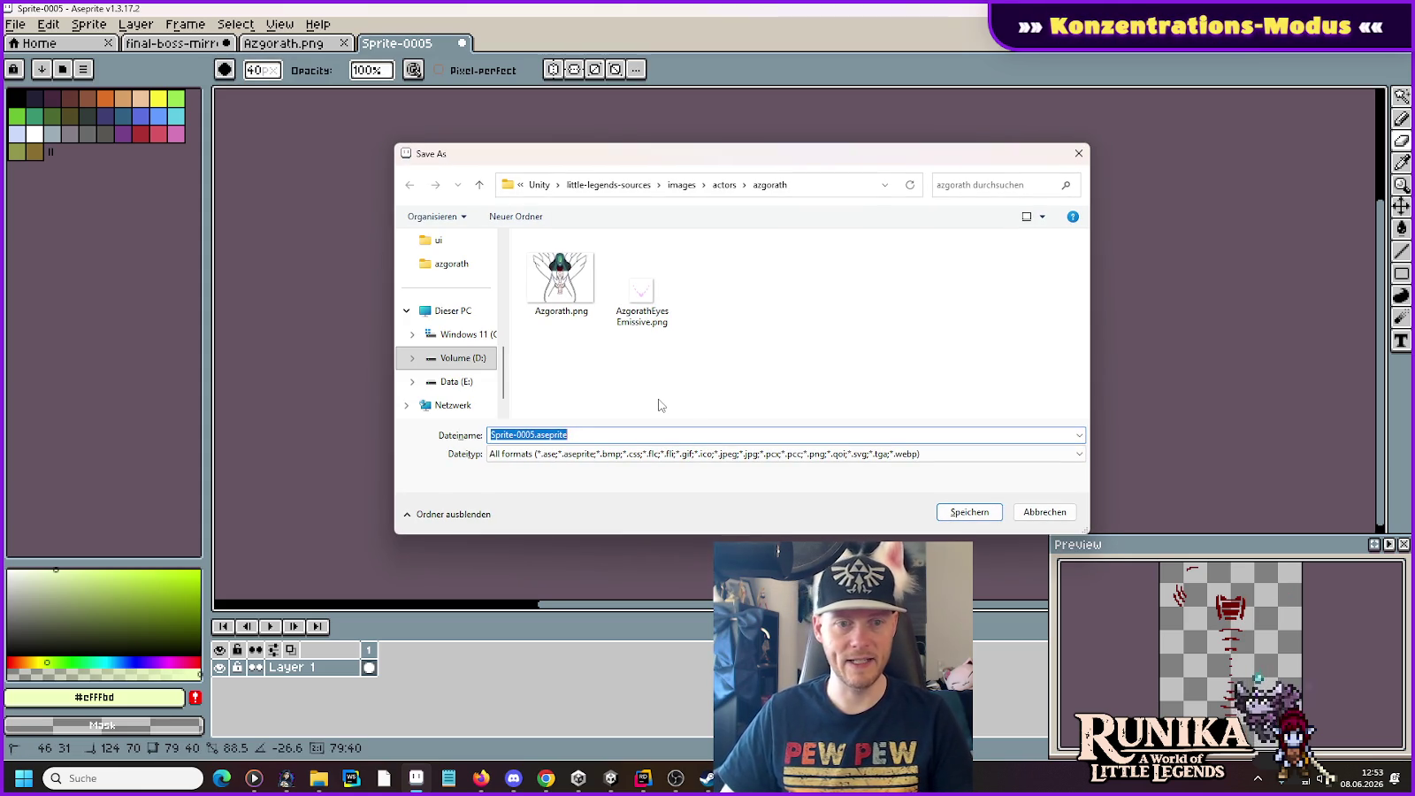
{"action": "type", "text": "Azgorath"}
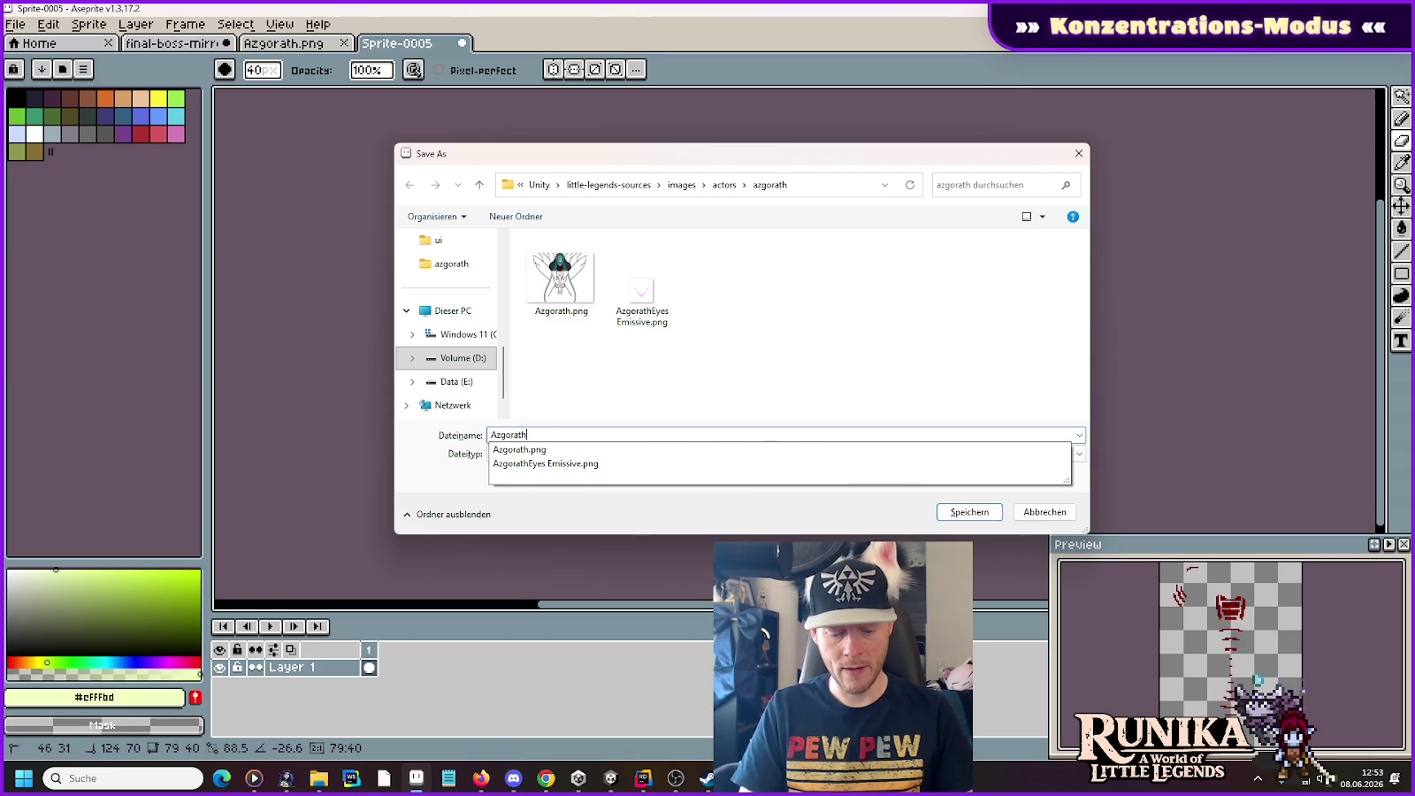
{"action": "type", "text": "Body Emissive"}
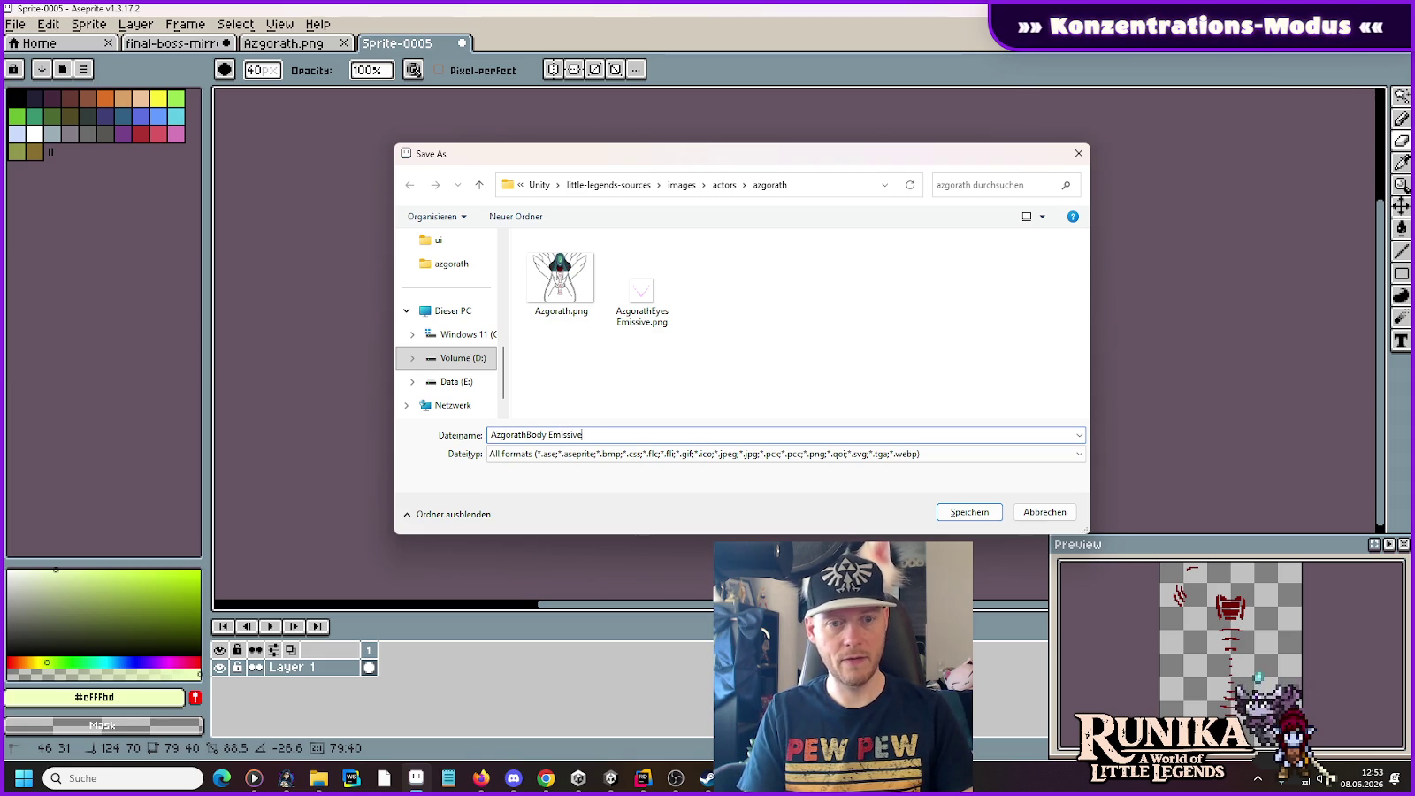
{"action": "key", "text": "Return"}
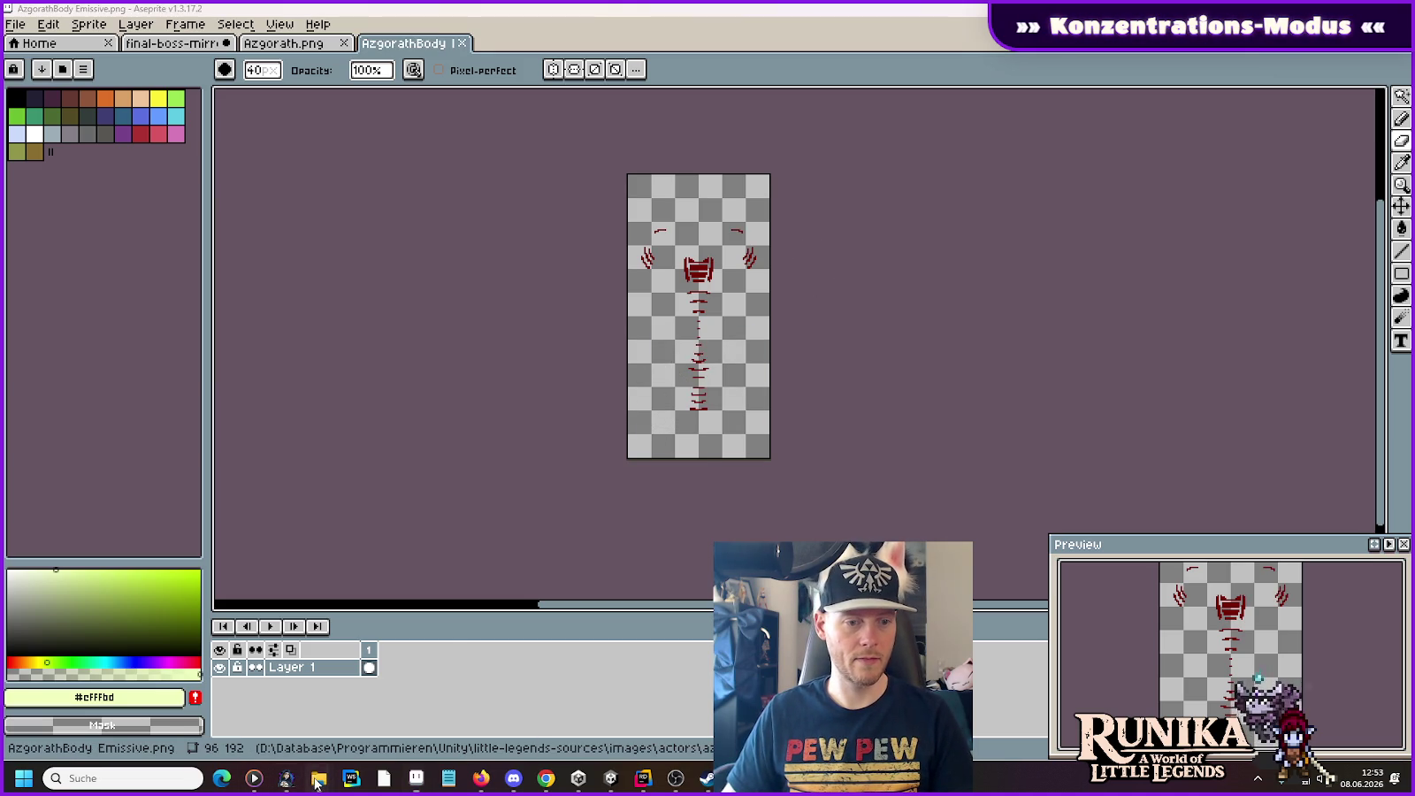
Step: Select both Azgorath emissive PNGs in the sources azgorath images folder
{"action": "mouse_move", "coordinate": [317, 778]}
{"action": "left_click", "coordinate": [310, 710]}
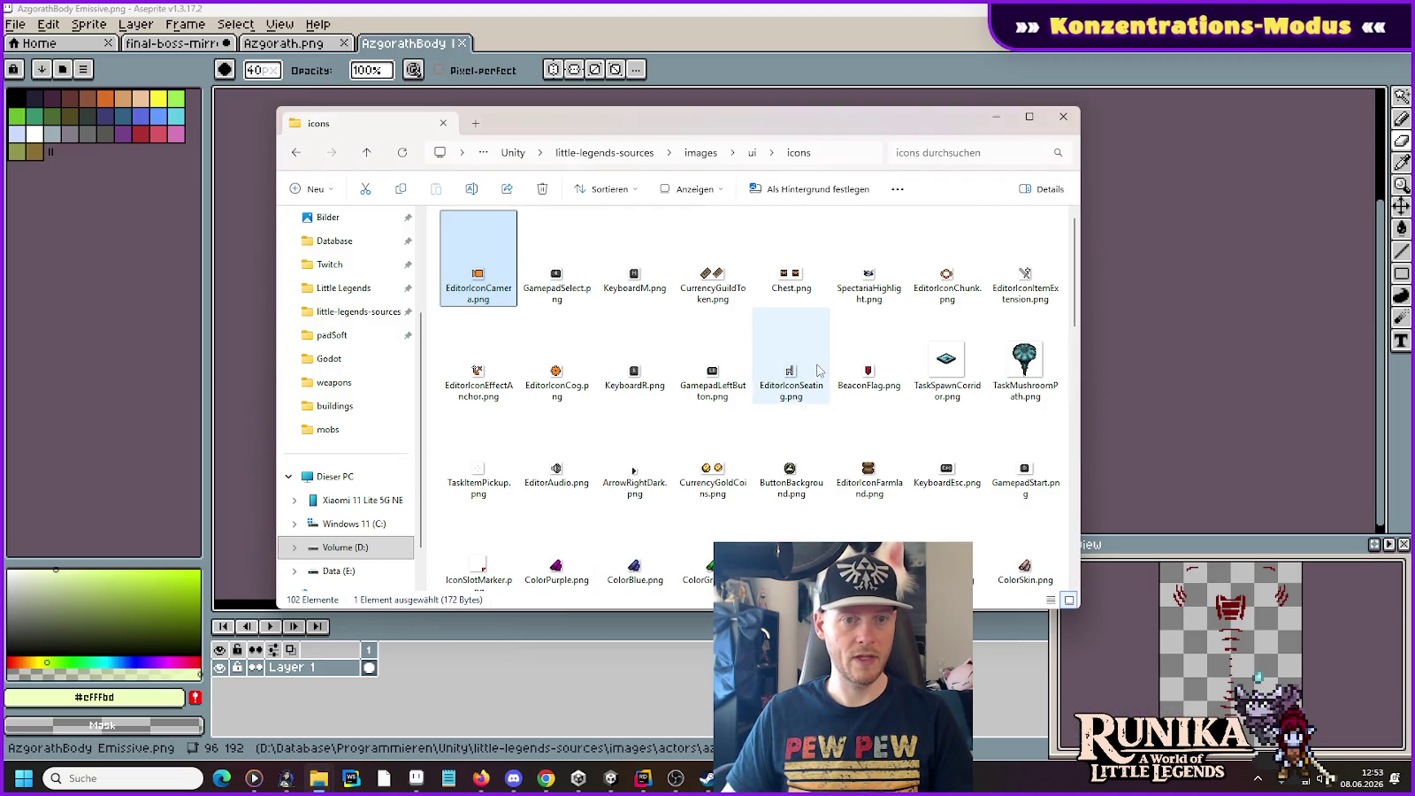
{"action": "key", "text": "alt+Up"}
{"action": "key", "text": "alt+Up"}
{"action": "key", "text": "alt+Up"}
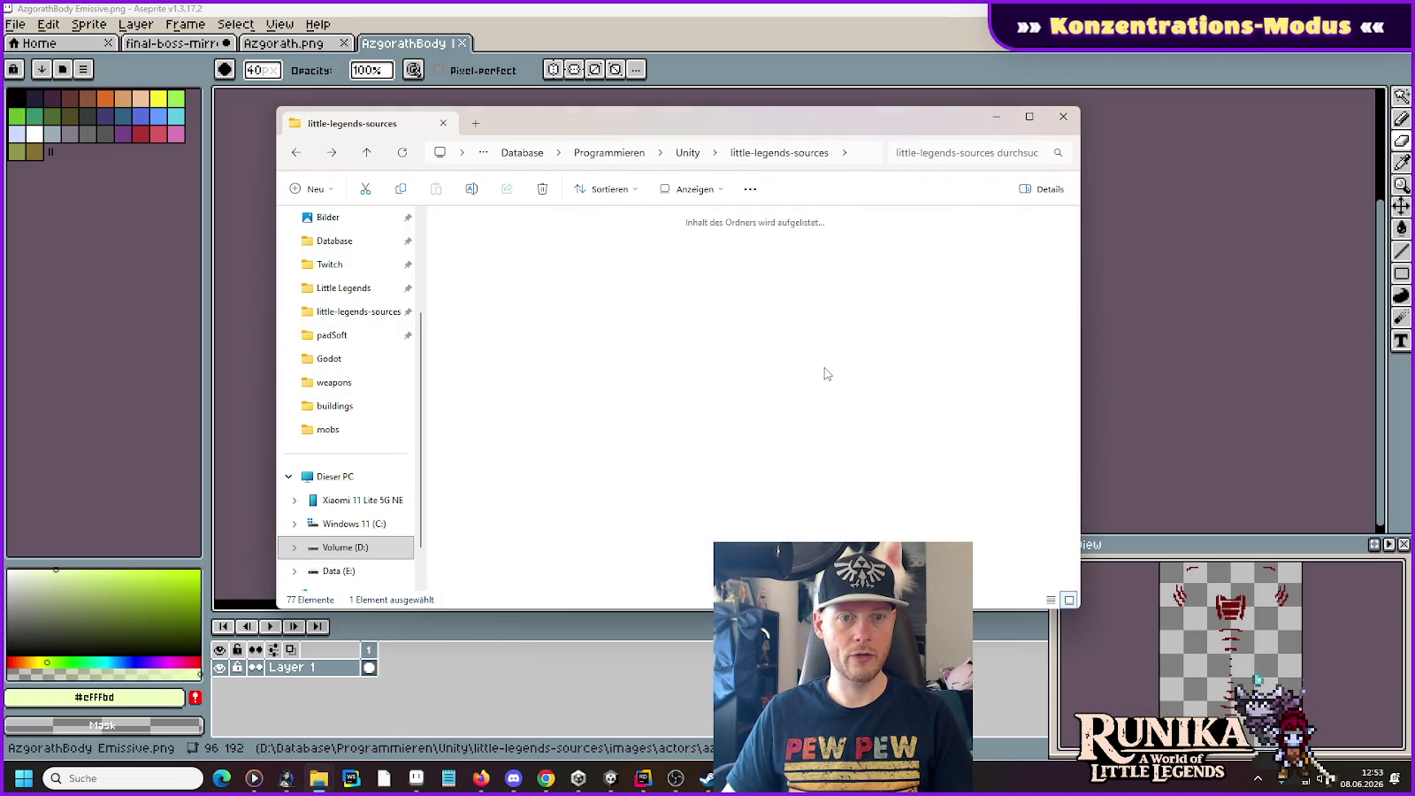
{"action": "mouse_move", "coordinate": [789, 389]}
{"action": "left_mouse_down"}
{"action": "mouse_move", "coordinate": [563, 223]}
{"action": "mouse_move", "coordinate": [563, 274]}
{"action": "left_mouse_up"}
Step: Paste both PNGs into the project's Assets/Resources/Actors/Azgorath folder and return to Unity
{"action": "mouse_move", "coordinate": [317, 778]}
{"action": "left_click", "coordinate": [460, 708]}
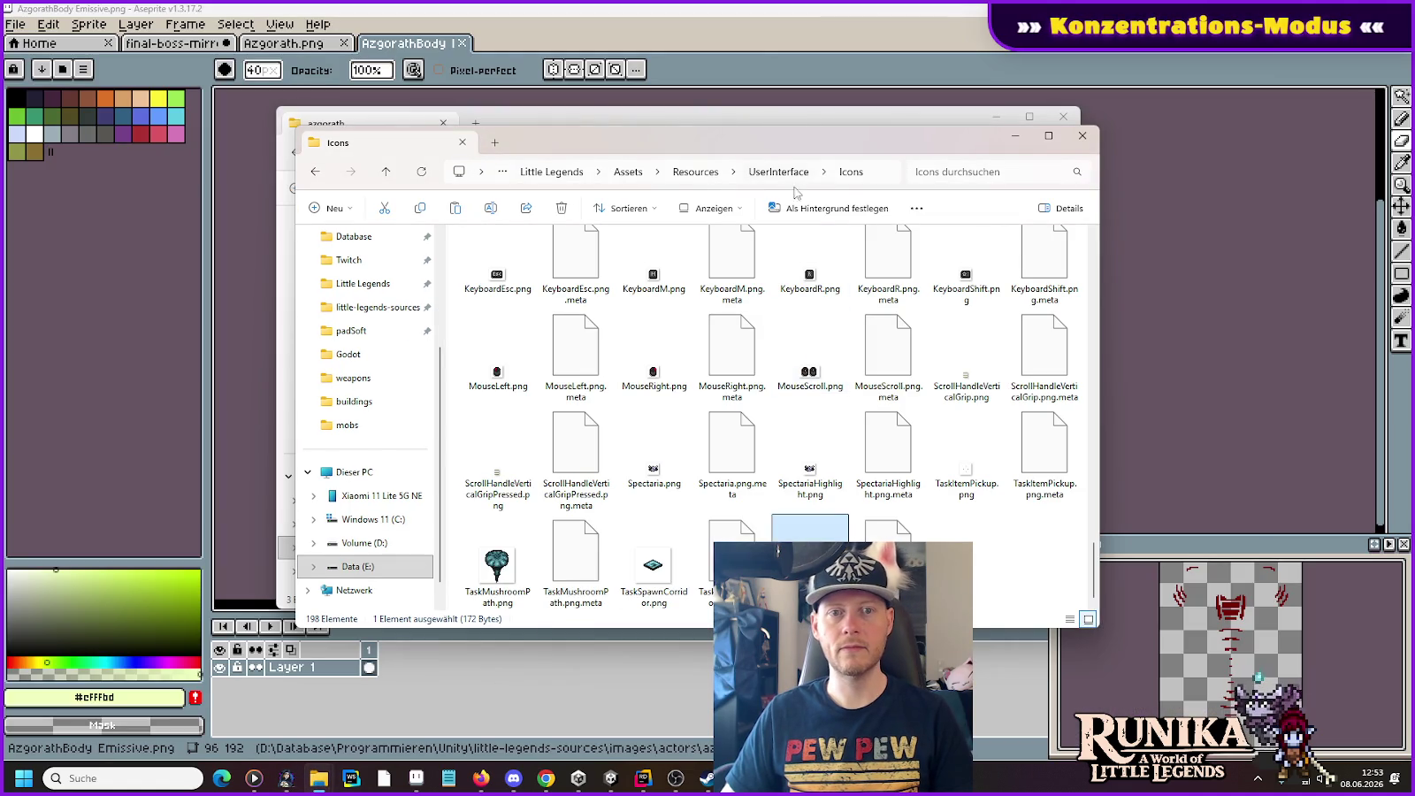
{"action": "left_click", "coordinate": [704, 175]}
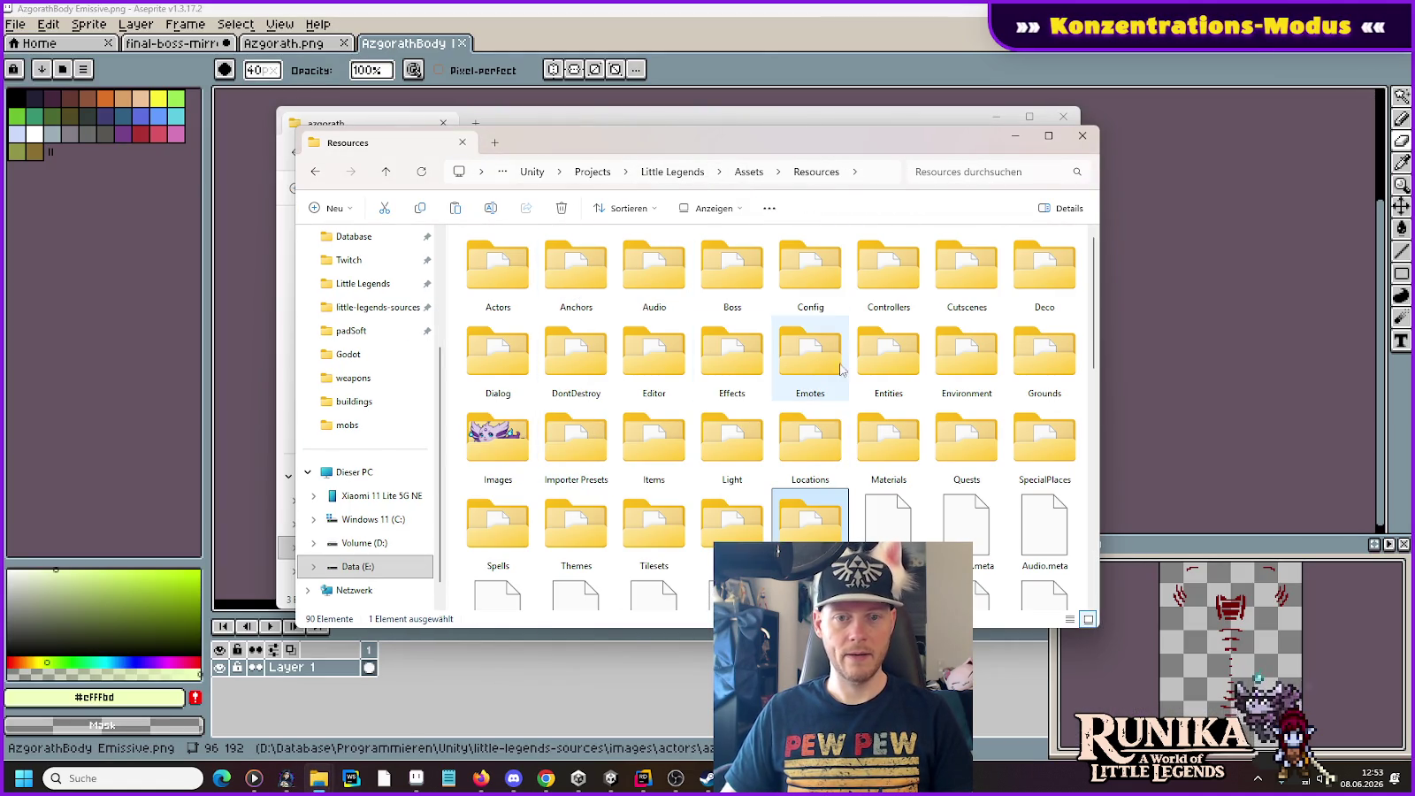
{"action": "double_click", "coordinate": [511, 270]}
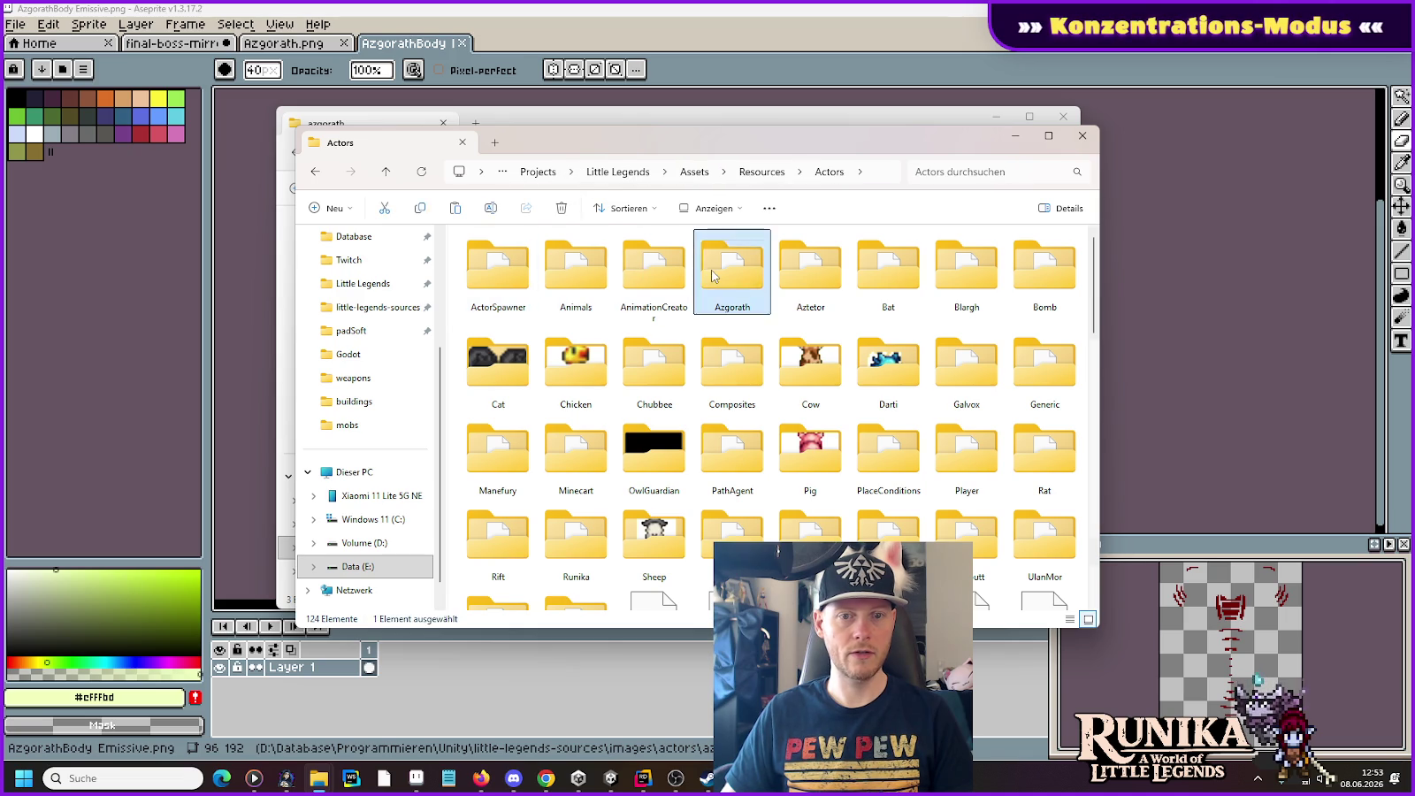
{"action": "double_click", "coordinate": [732, 273]}
{"action": "key", "text": "ctrl+v"}
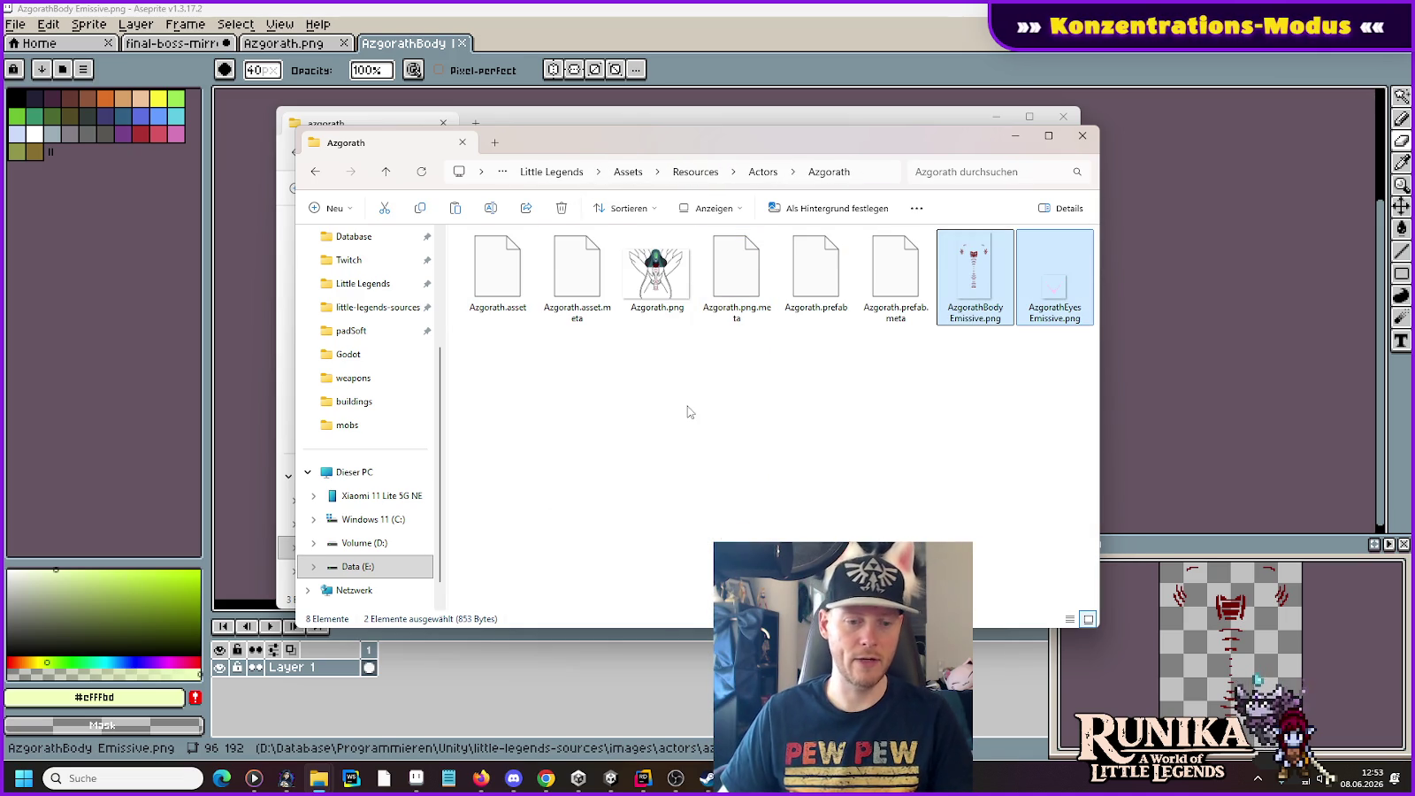
{"action": "left_click", "coordinate": [611, 780]}
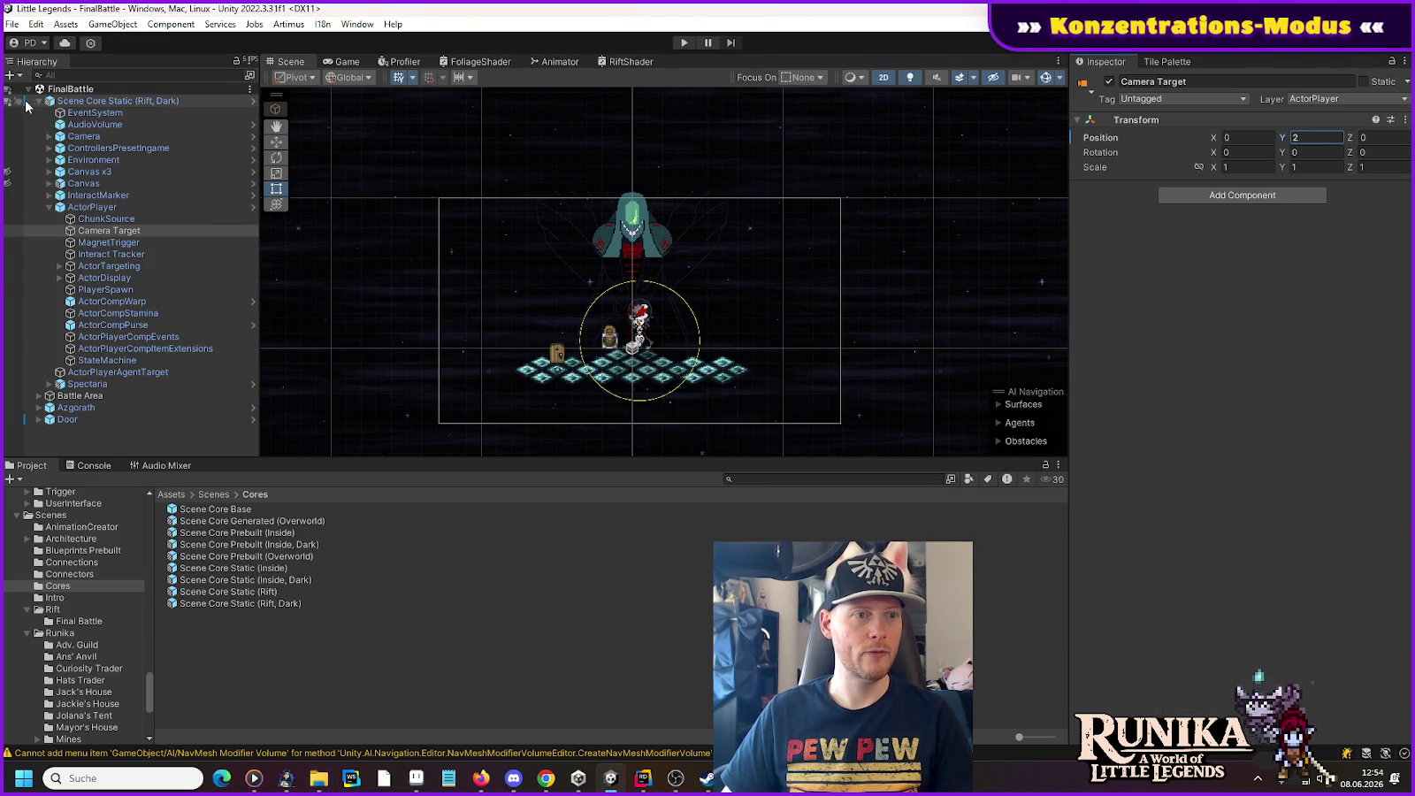
Step: Collapse ActorPlayer, select Azgorath in the Hierarchy and open its prefab in prefab mode
{"action": "left_click", "coordinate": [47, 208]}
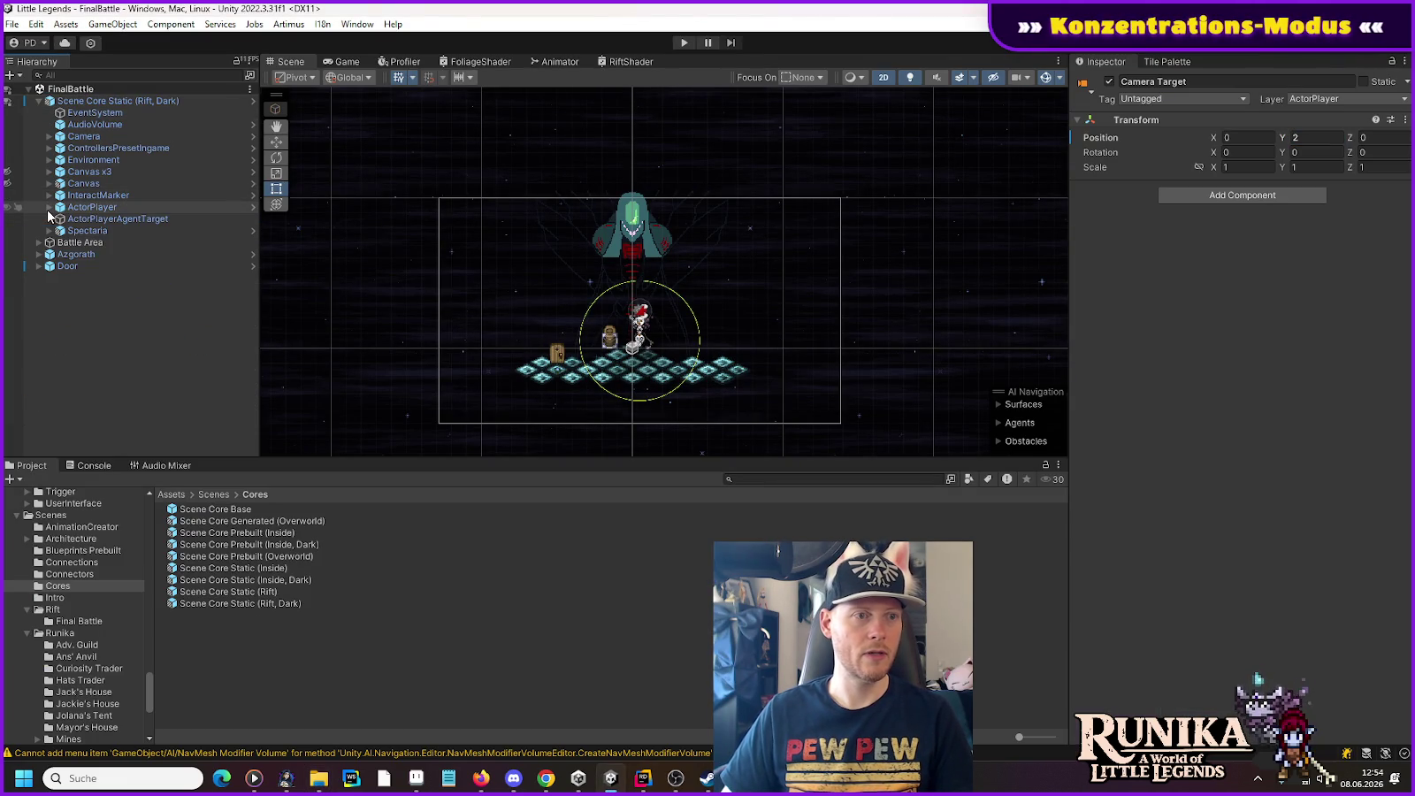
{"action": "left_click", "coordinate": [67, 256]}
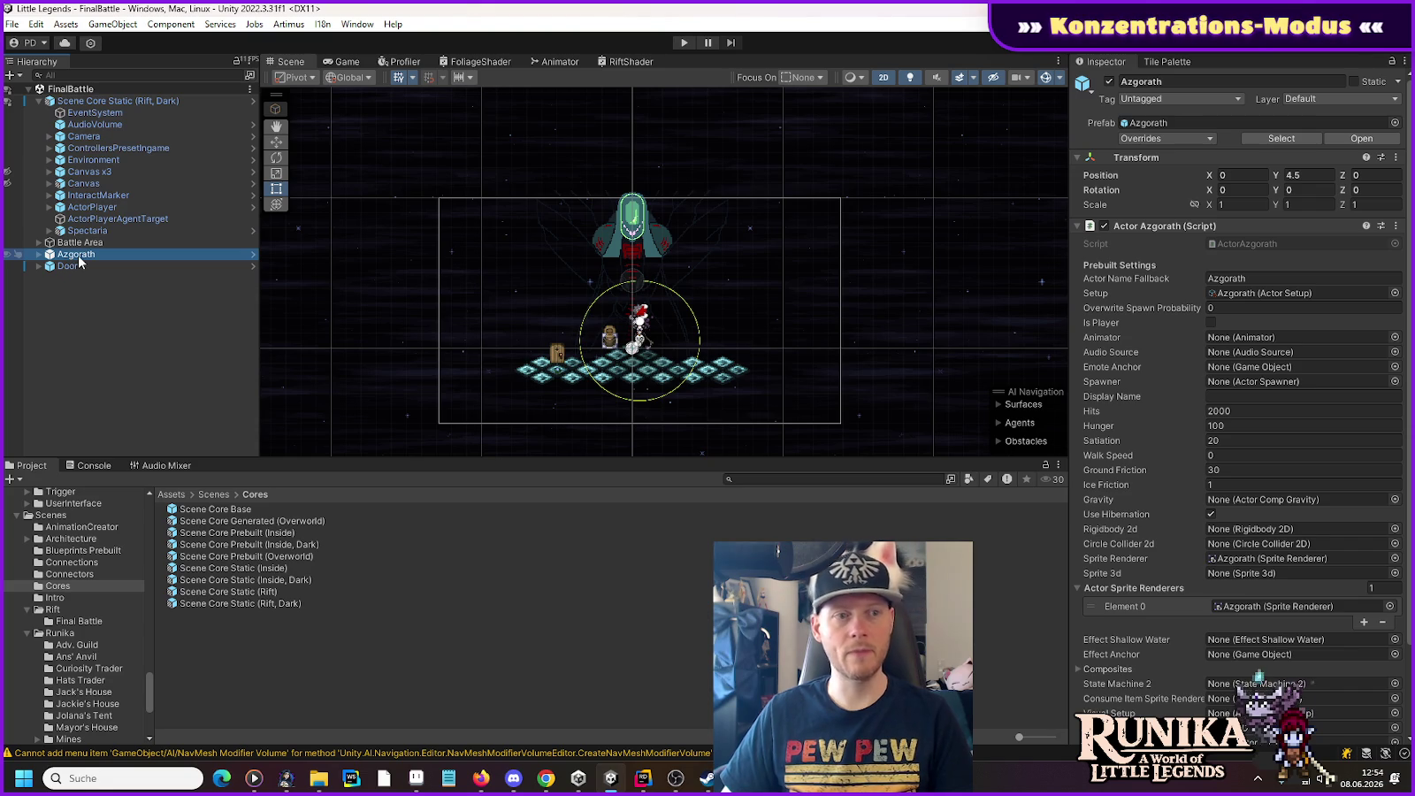
{"action": "left_click", "coordinate": [249, 256]}
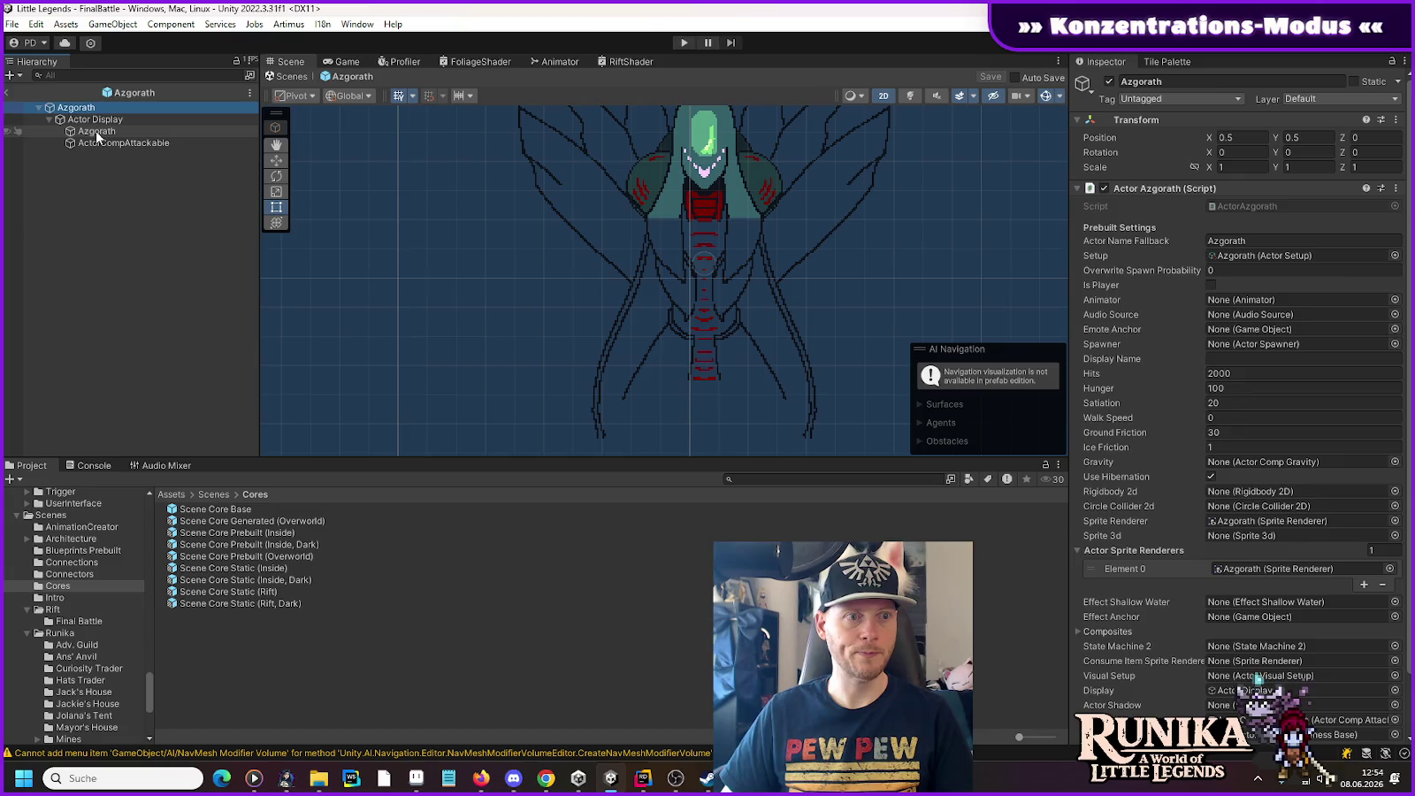
Step: Rename the boss's Azgorath sprite child to Main Sprite
{"action": "left_click", "coordinate": [98, 132]}
{"action": "left_click", "coordinate": [97, 133]}
{"action": "type", "text": "Main Sprit"}
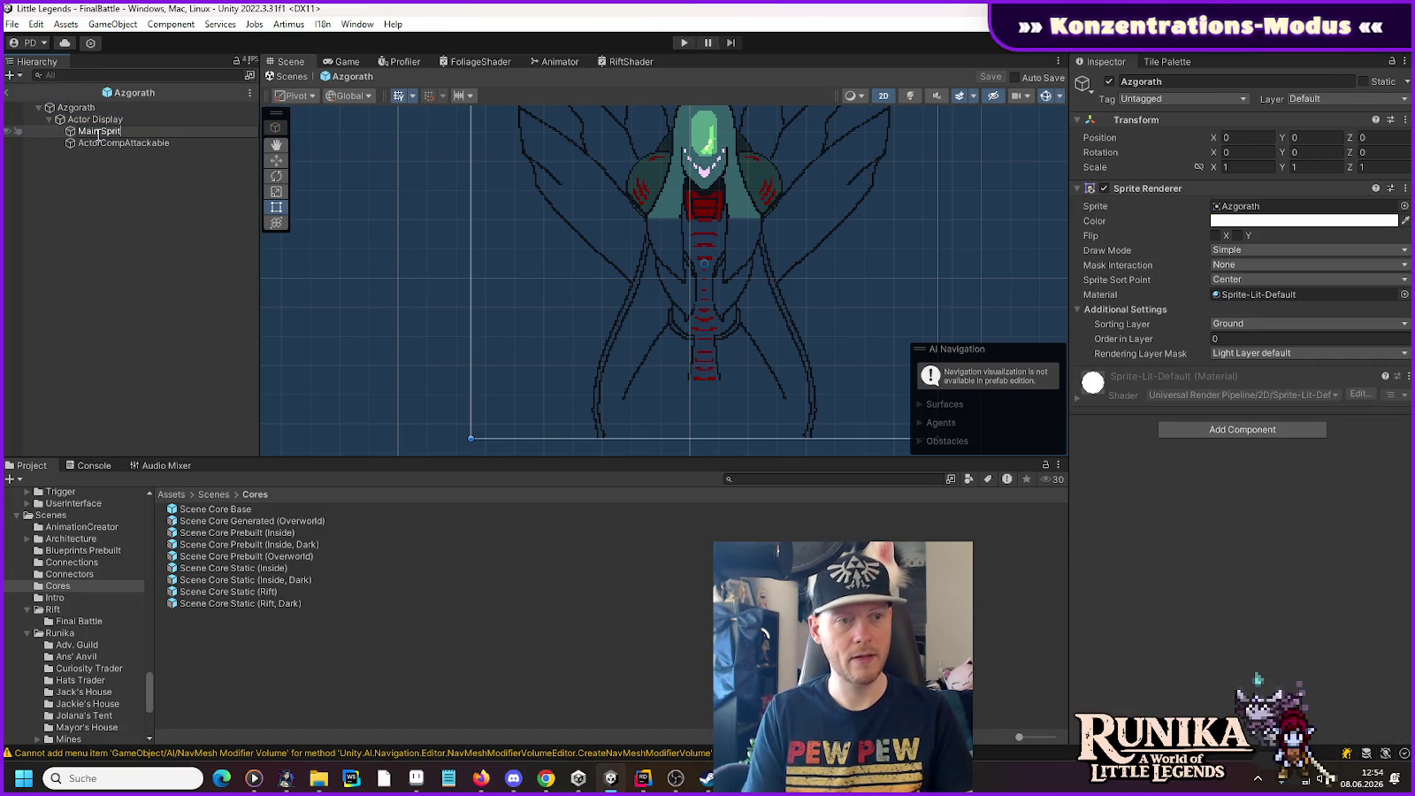
{"action": "type", "text": "e"}
{"action": "key", "text": "Return"}
Step: Duplicate Main Sprite as Eyes Sprite and save the prefab
{"action": "key", "text": "ctrl+d"}
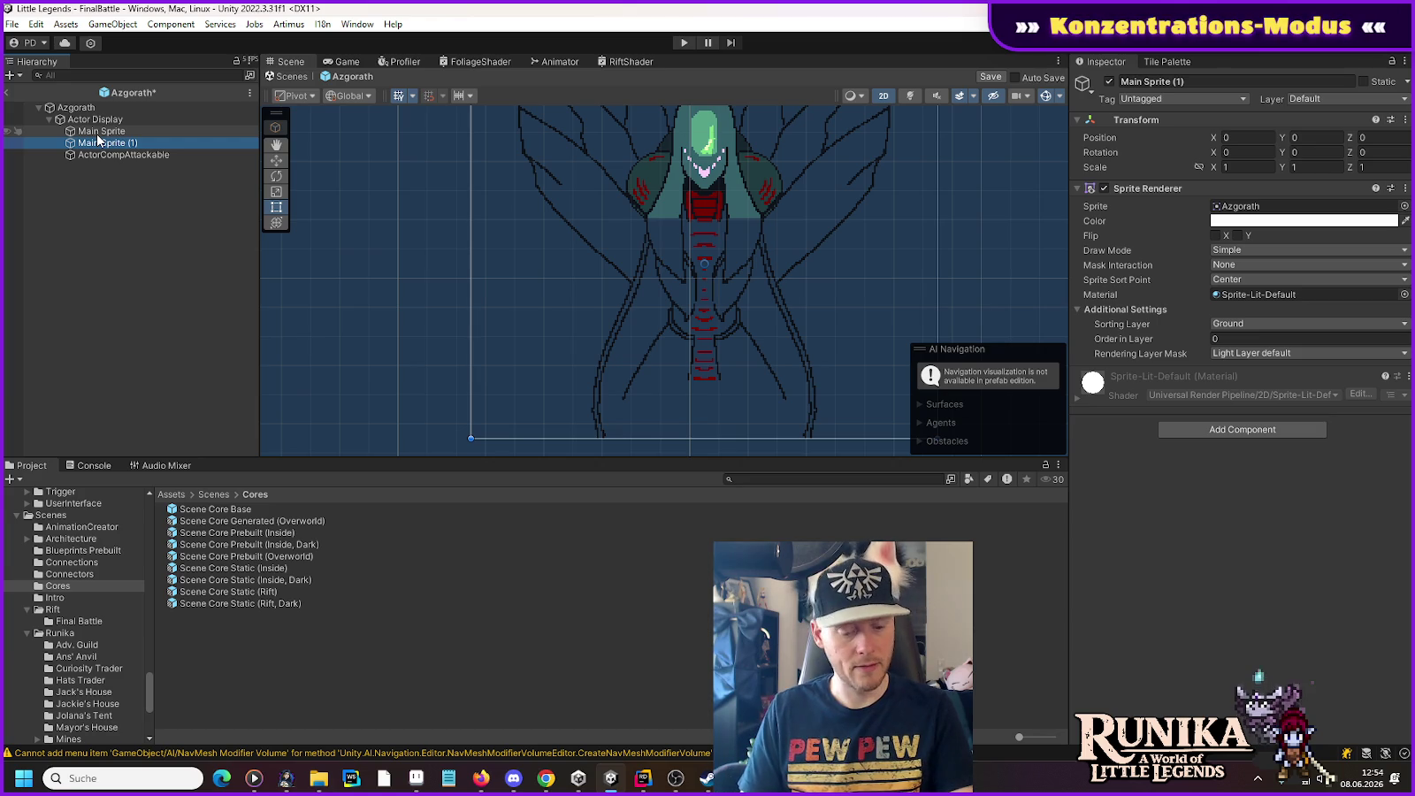
{"action": "key", "text": "F2"}
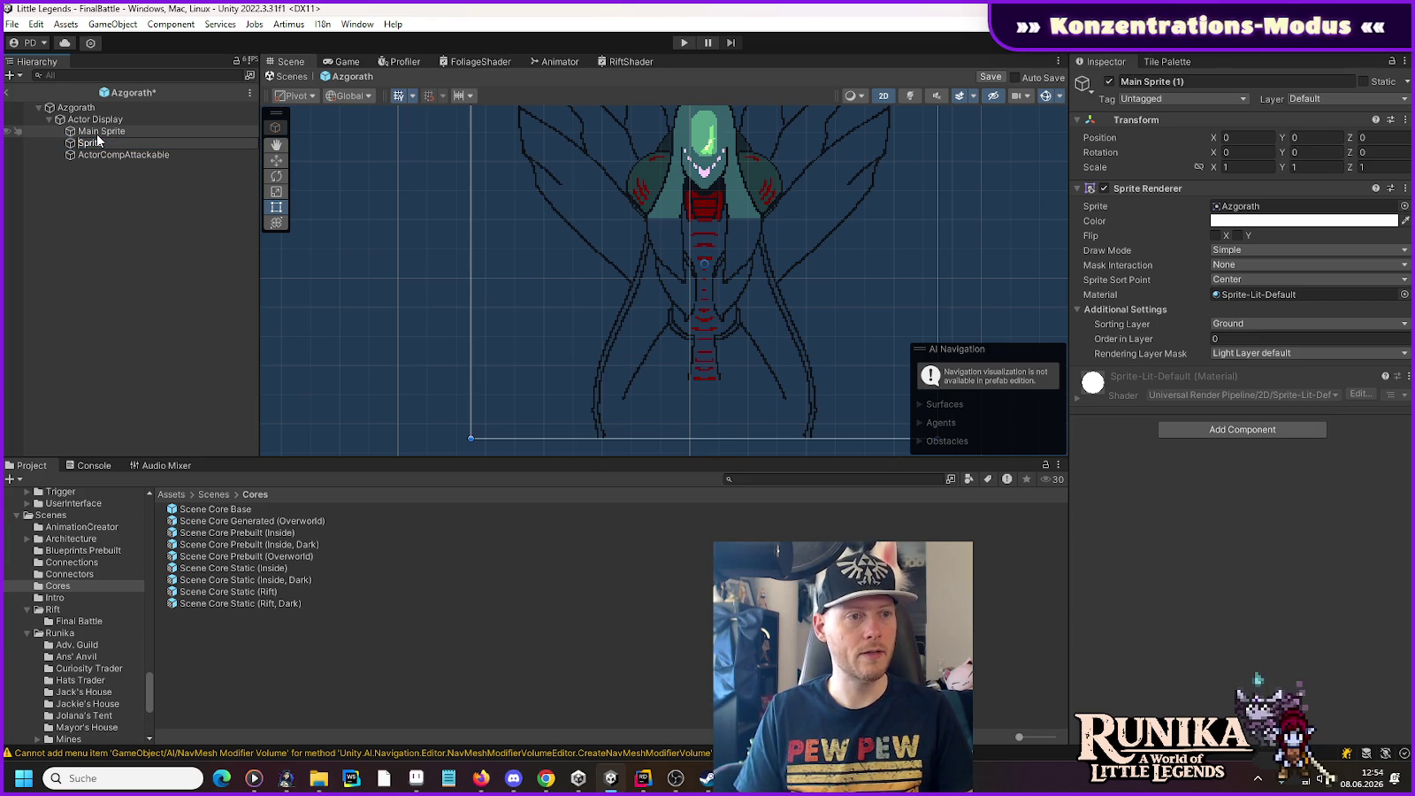
{"action": "type", "text": "Eyes"}
{"action": "key", "text": "Return"}
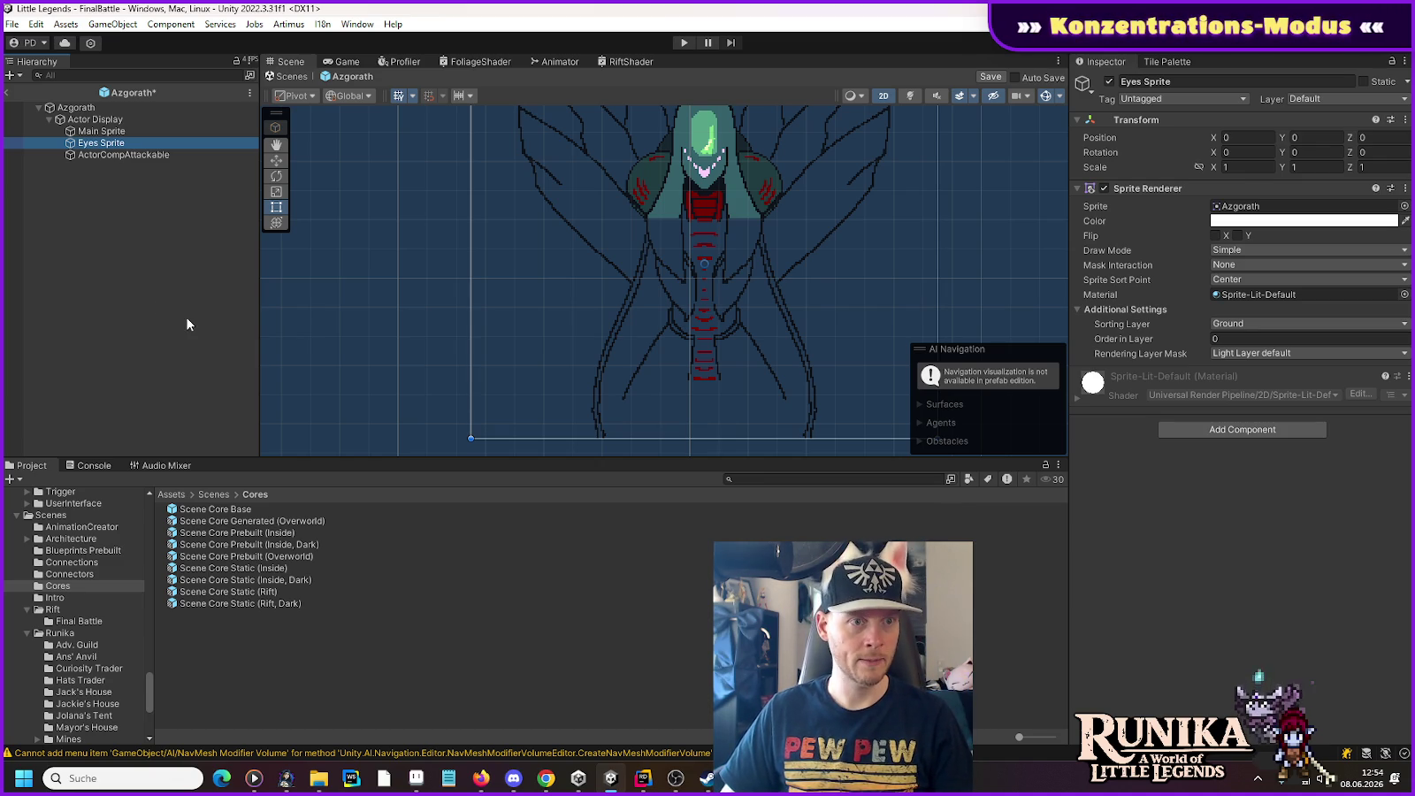
{"action": "key", "text": "ctrl+s"}
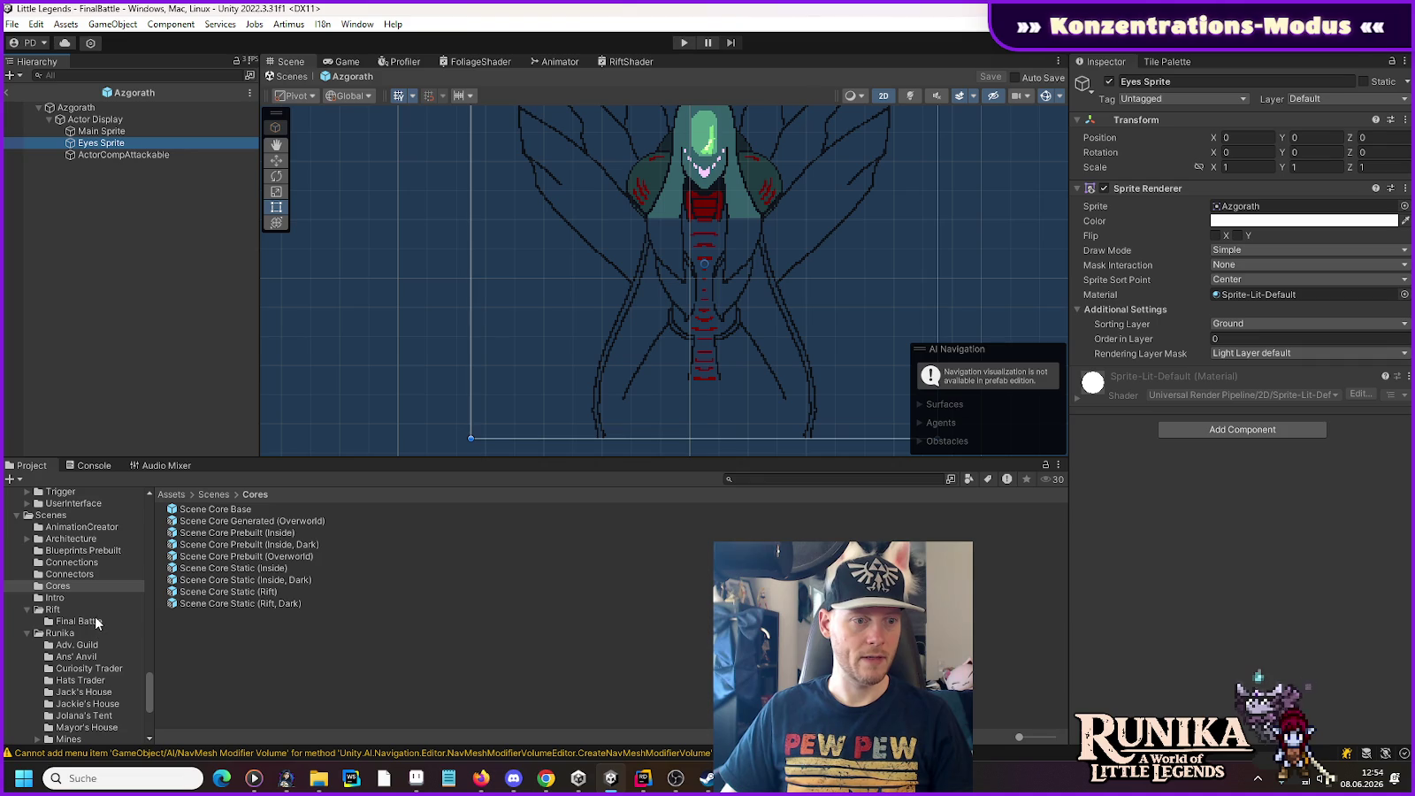
Step: Assign AzgorathEyes Emissive to Eyes Sprite and raise it to Y 3.5 above the head
{"action": "scroll", "coordinate": [87, 623], "scroll_direction": "up", "scroll_amount": 5}
{"action": "left_click_drag", "start_coordinate": [145, 680], "coordinate": [144, 535]}
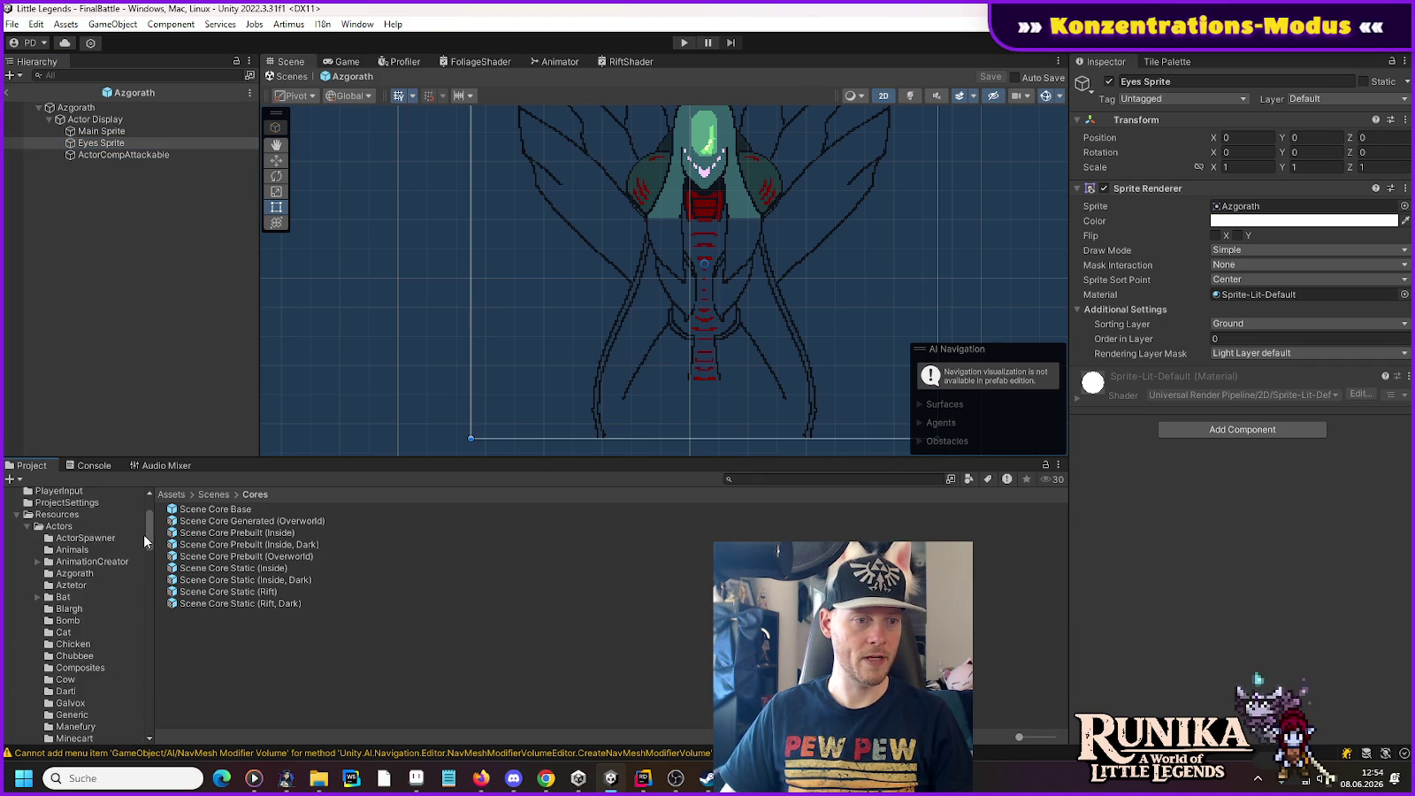
{"action": "left_click", "coordinate": [74, 574]}
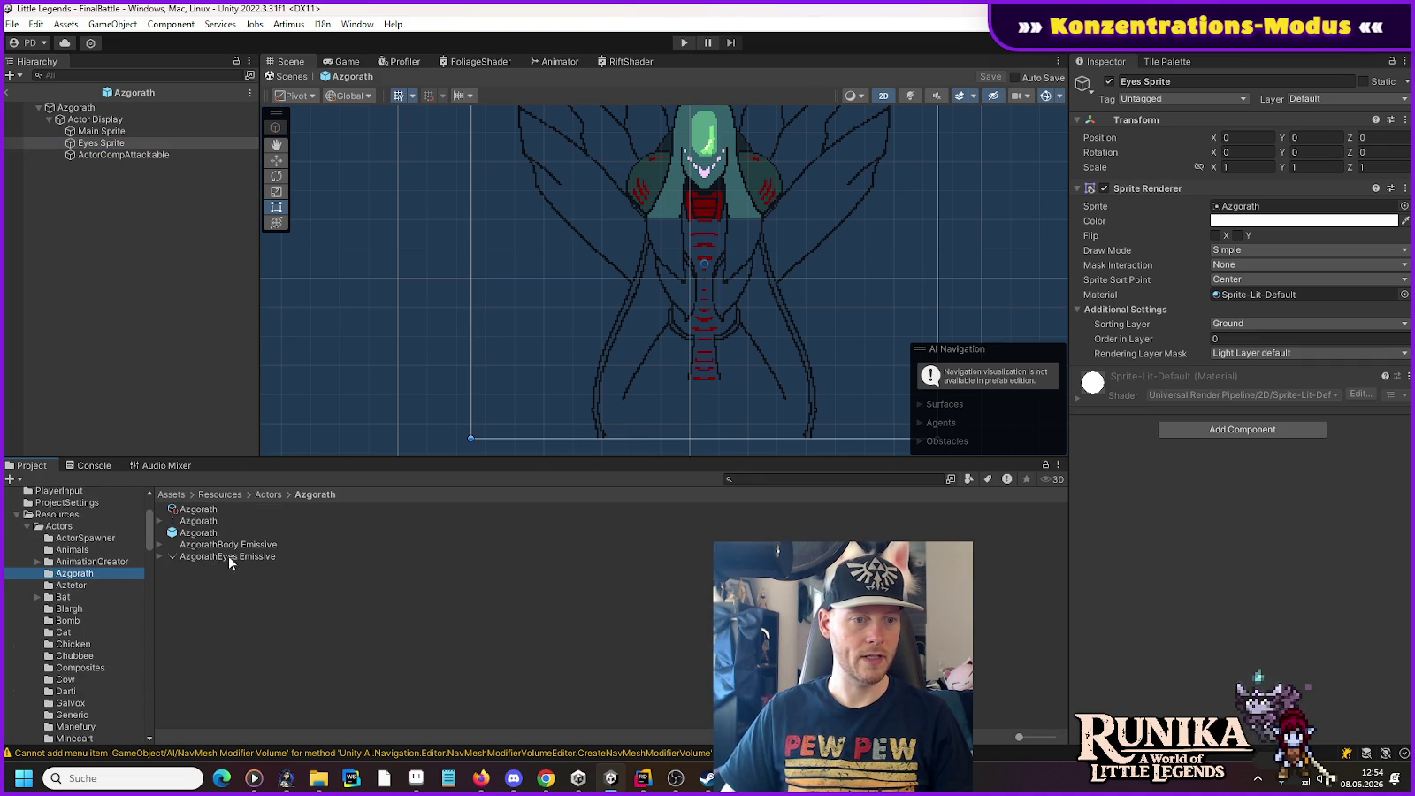
{"action": "mouse_move", "coordinate": [201, 555]}
{"action": "left_mouse_down"}
{"action": "mouse_move", "coordinate": [701, 533]}
{"action": "mouse_move", "coordinate": [1315, 214]}
{"action": "left_mouse_up"}
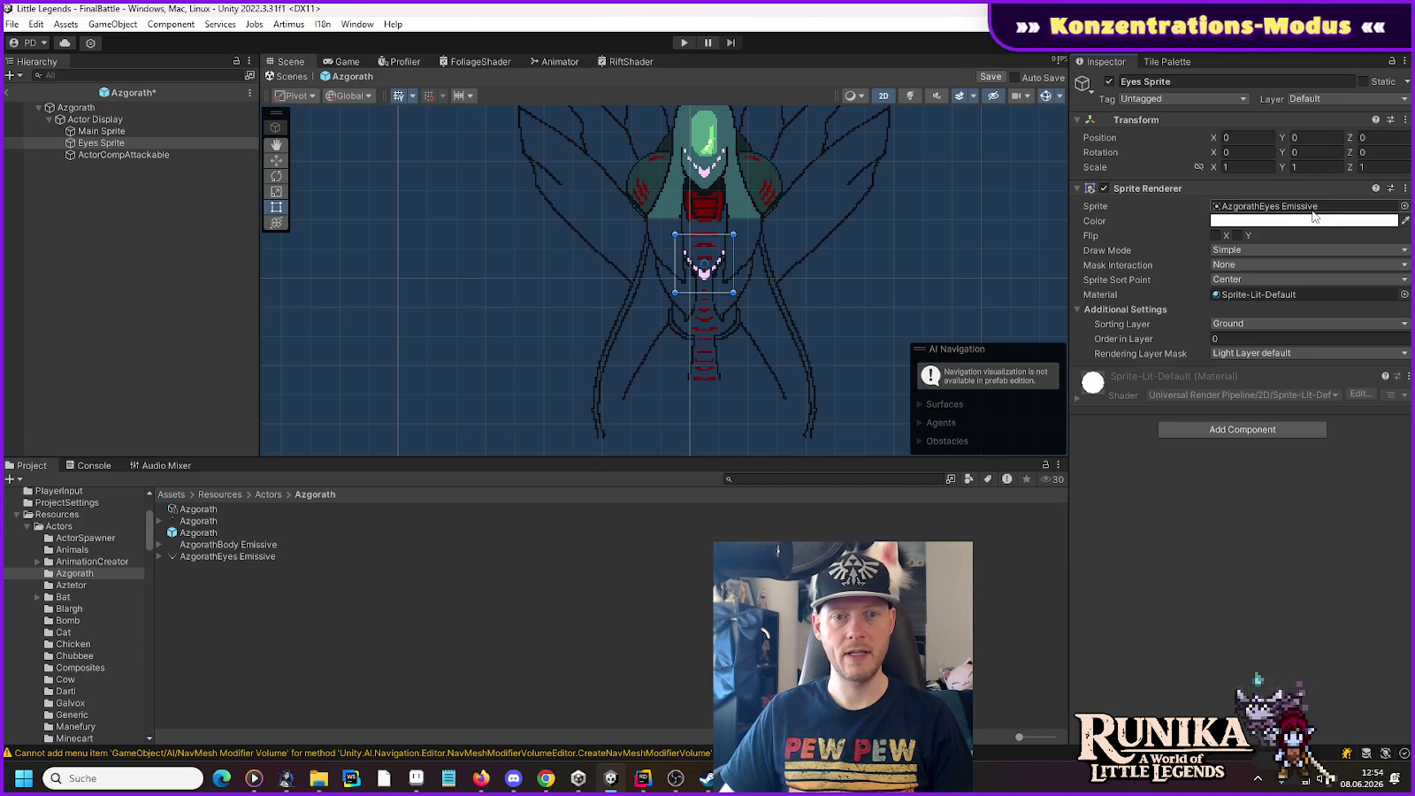
{"action": "left_click", "coordinate": [277, 160]}
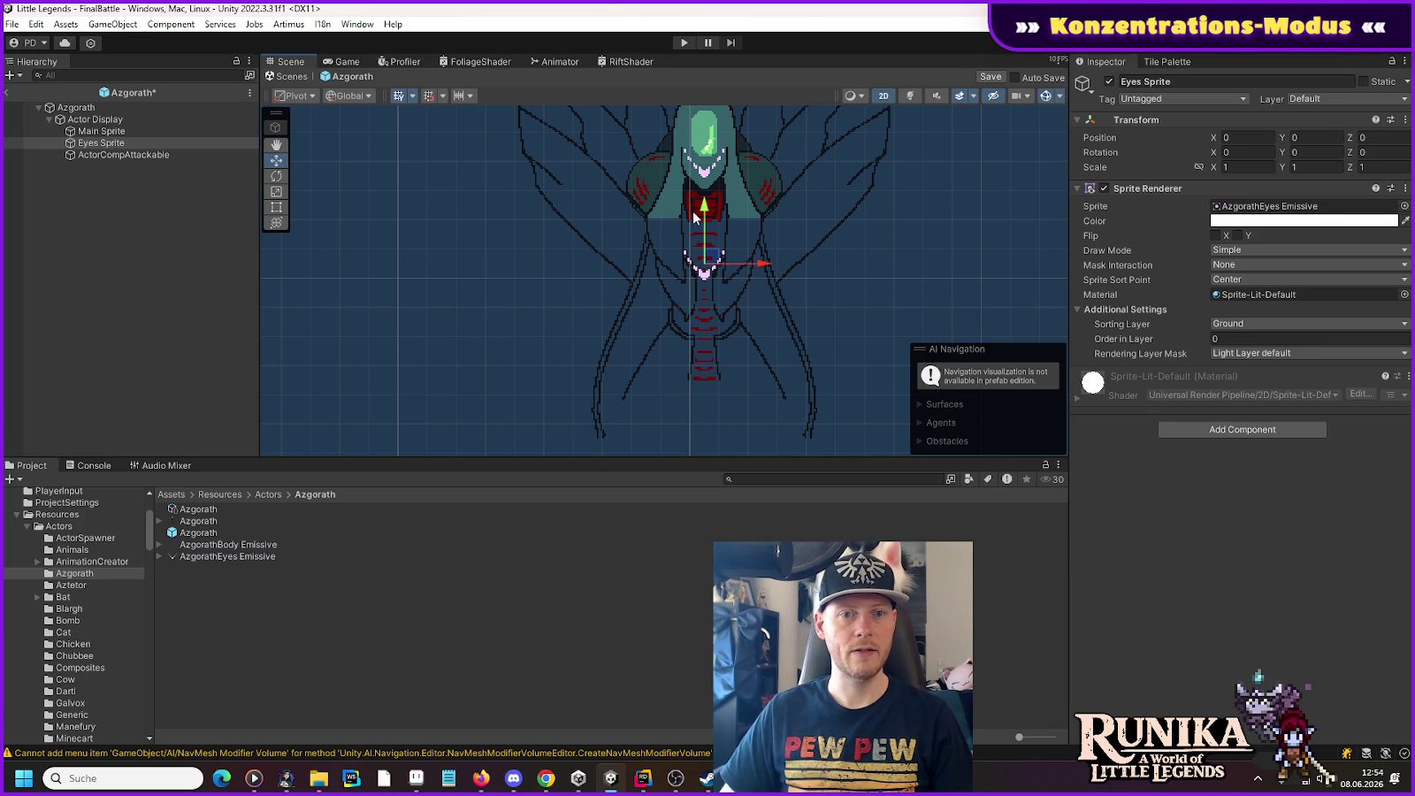
{"action": "left_click_drag", "start_coordinate": [705, 210], "coordinate": [706, 104]}
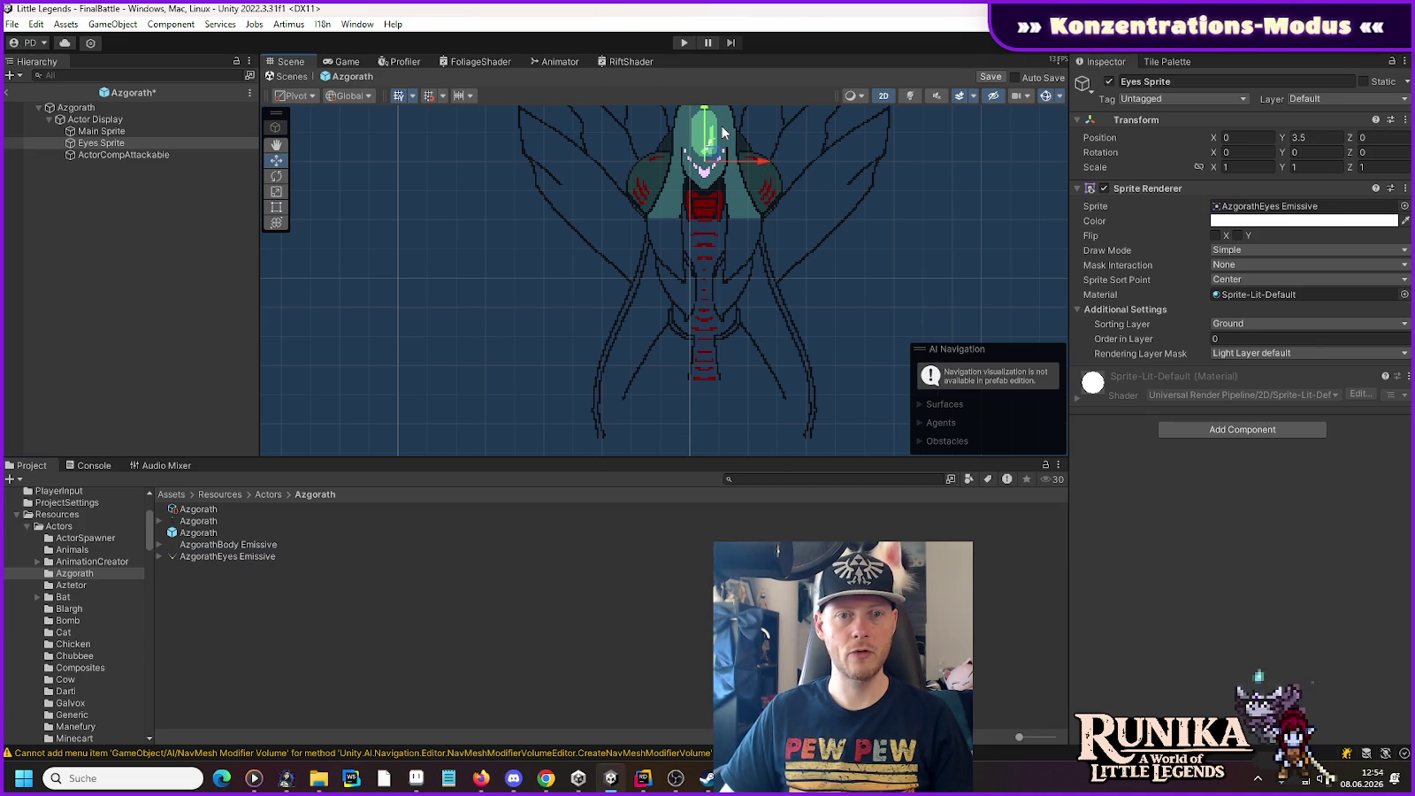
Step: Give Eyes Sprite the Sprite-Unlit-Default material and order in layer 1
{"action": "left_click", "coordinate": [1328, 294]}
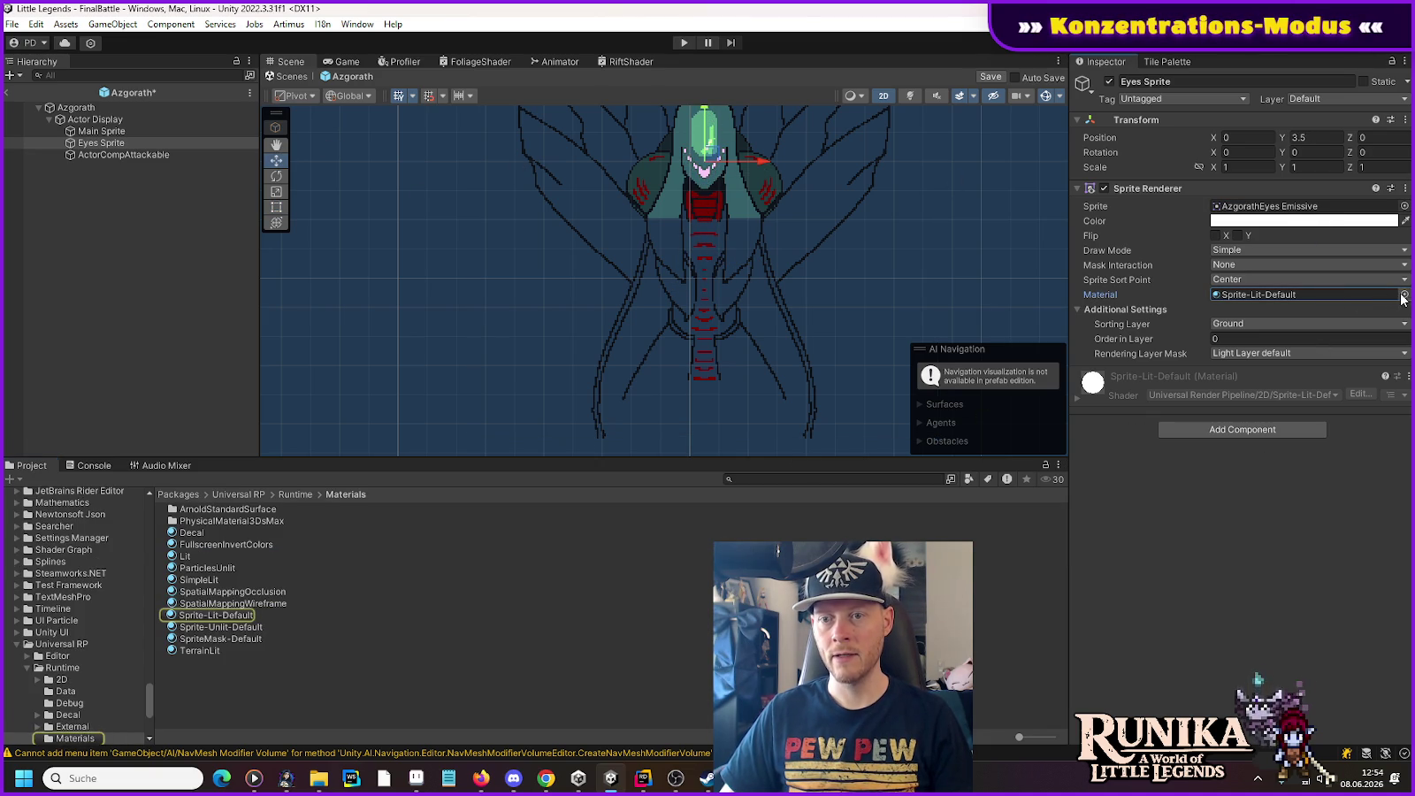
{"action": "left_click", "coordinate": [1404, 295]}
{"action": "double_click", "coordinate": [703, 518]}
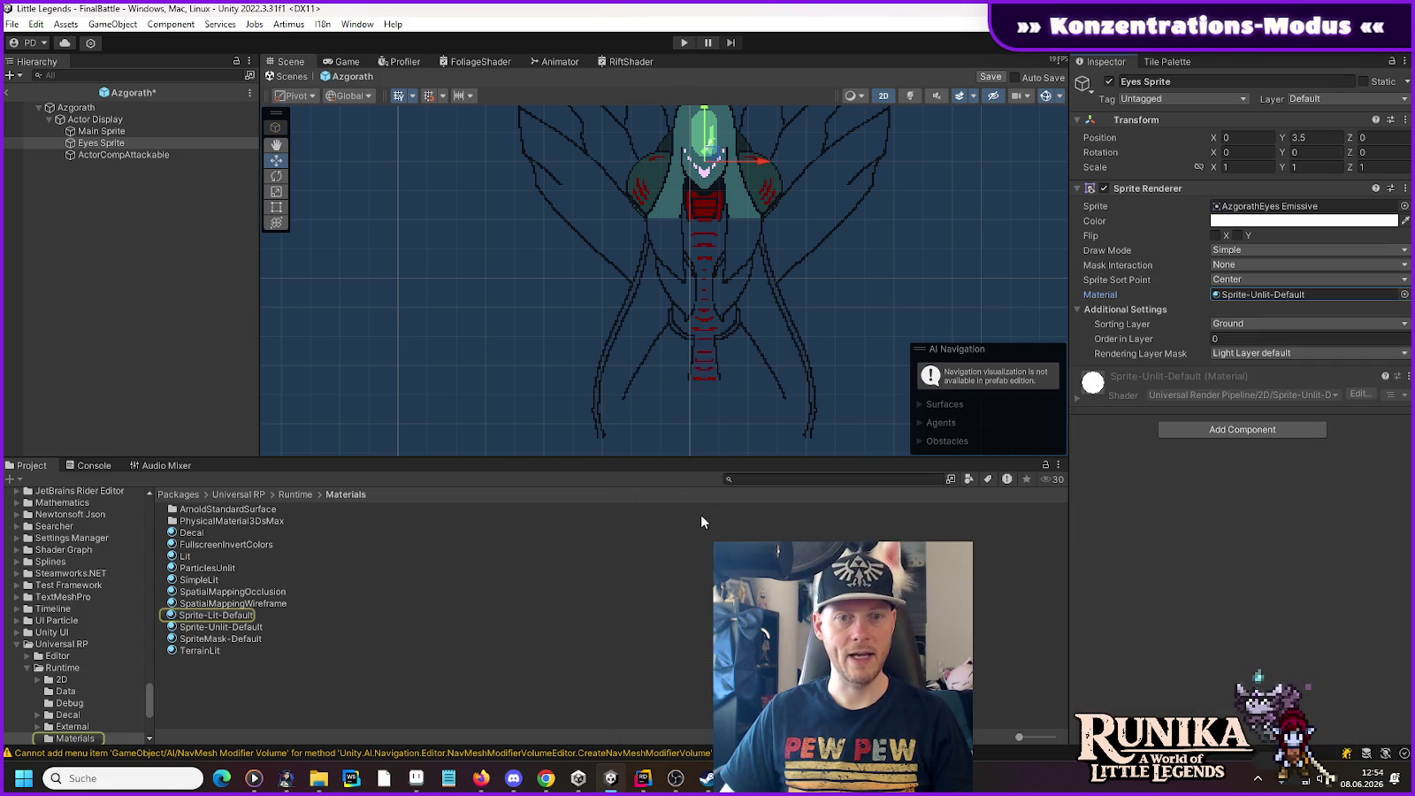
{"action": "left_click", "coordinate": [1243, 338]}
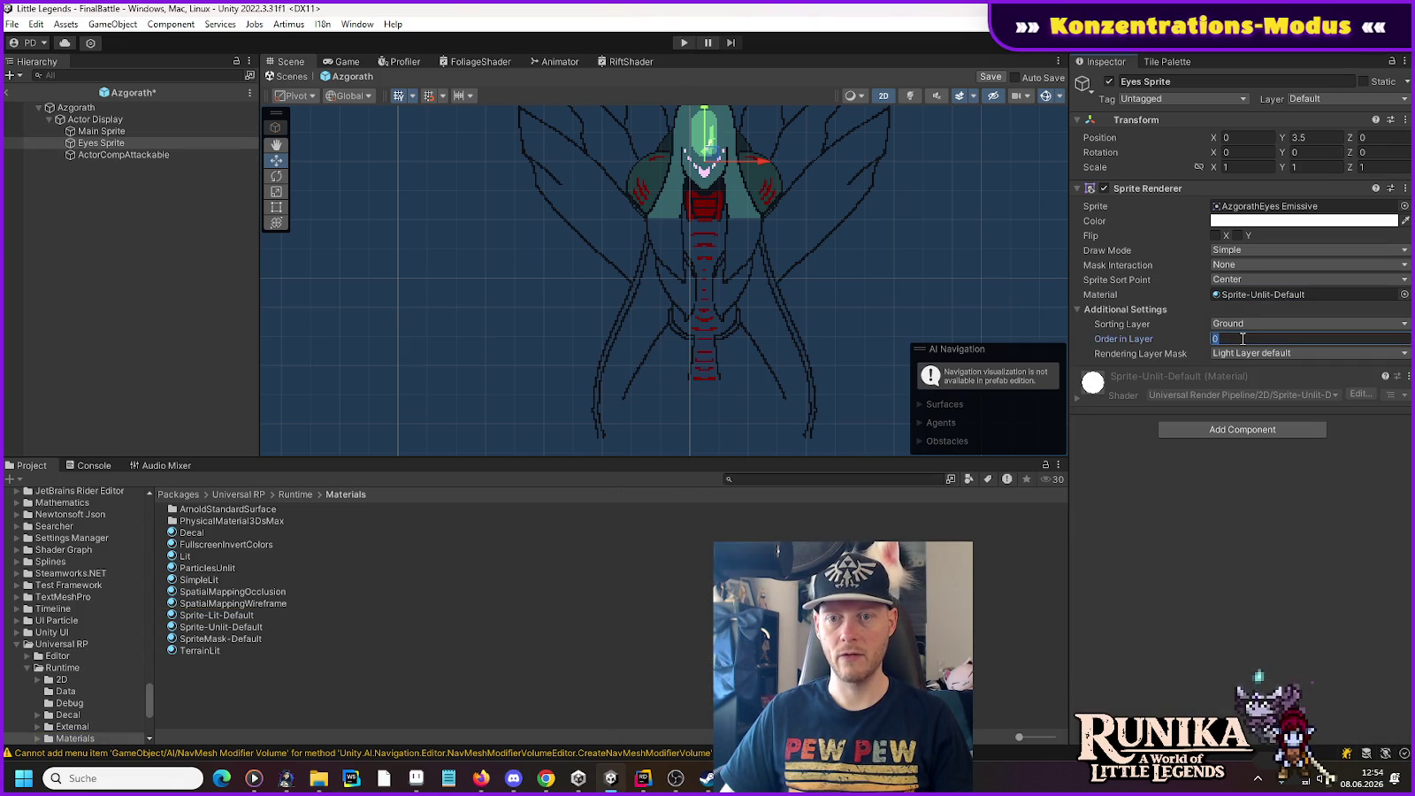
{"action": "type", "text": "1"}
{"action": "left_click", "coordinate": [101, 142]}
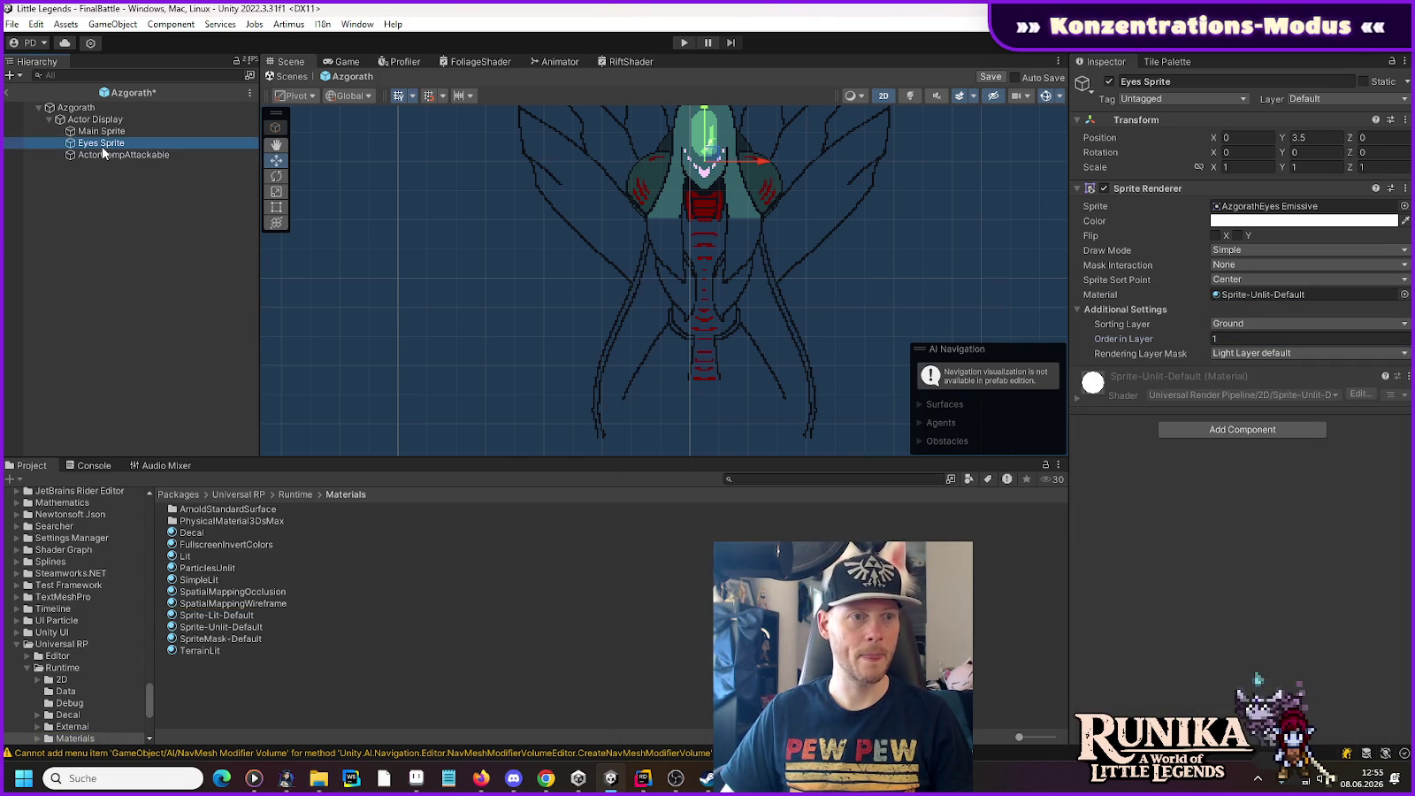
Step: Duplicate Eyes Sprite and rename the copy BodyGlow Sprite
{"action": "key", "text": "ctrl+d"}
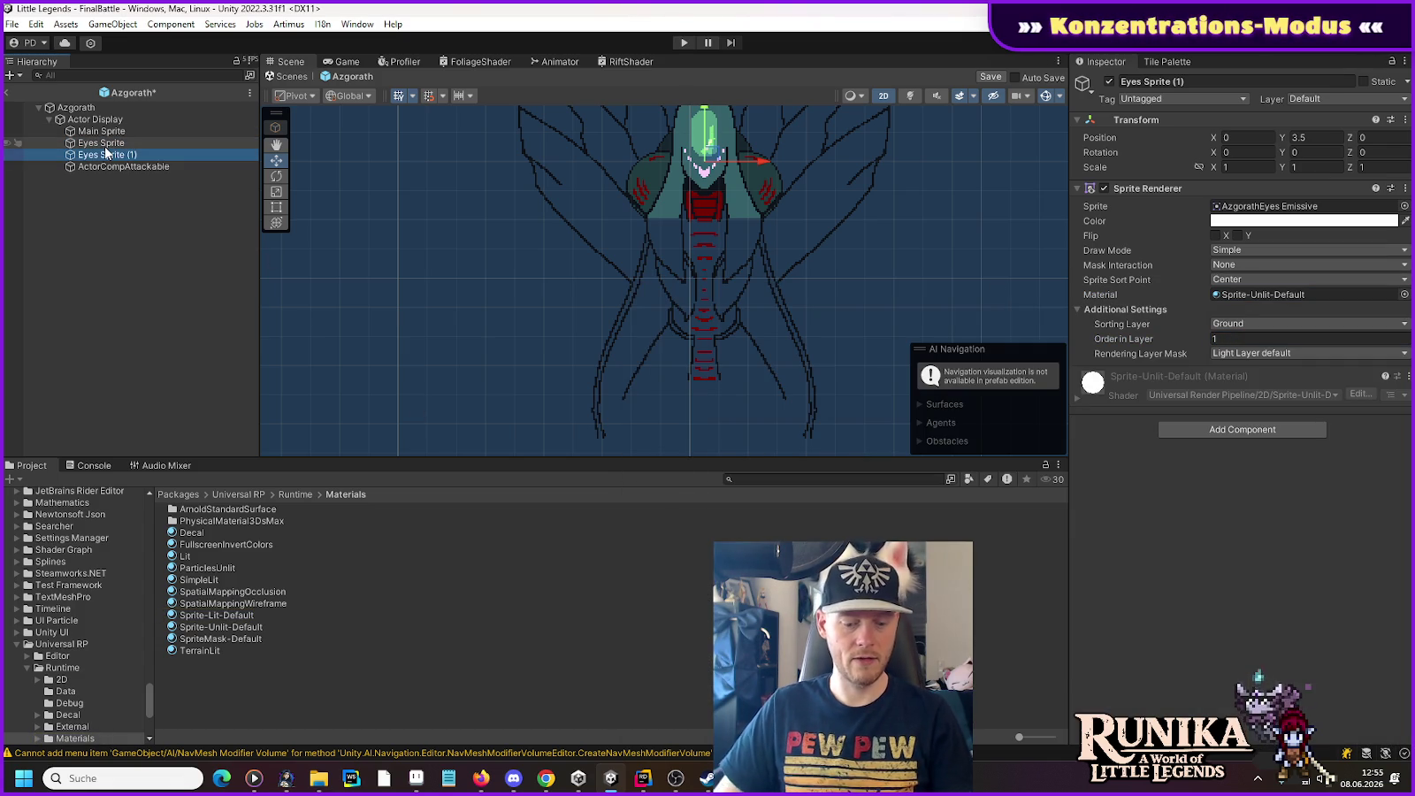
{"action": "key", "text": "F2"}
{"action": "key", "text": "End"}
{"action": "key", "text": "BackSpace"}
{"action": "key", "text": "BackSpace"}
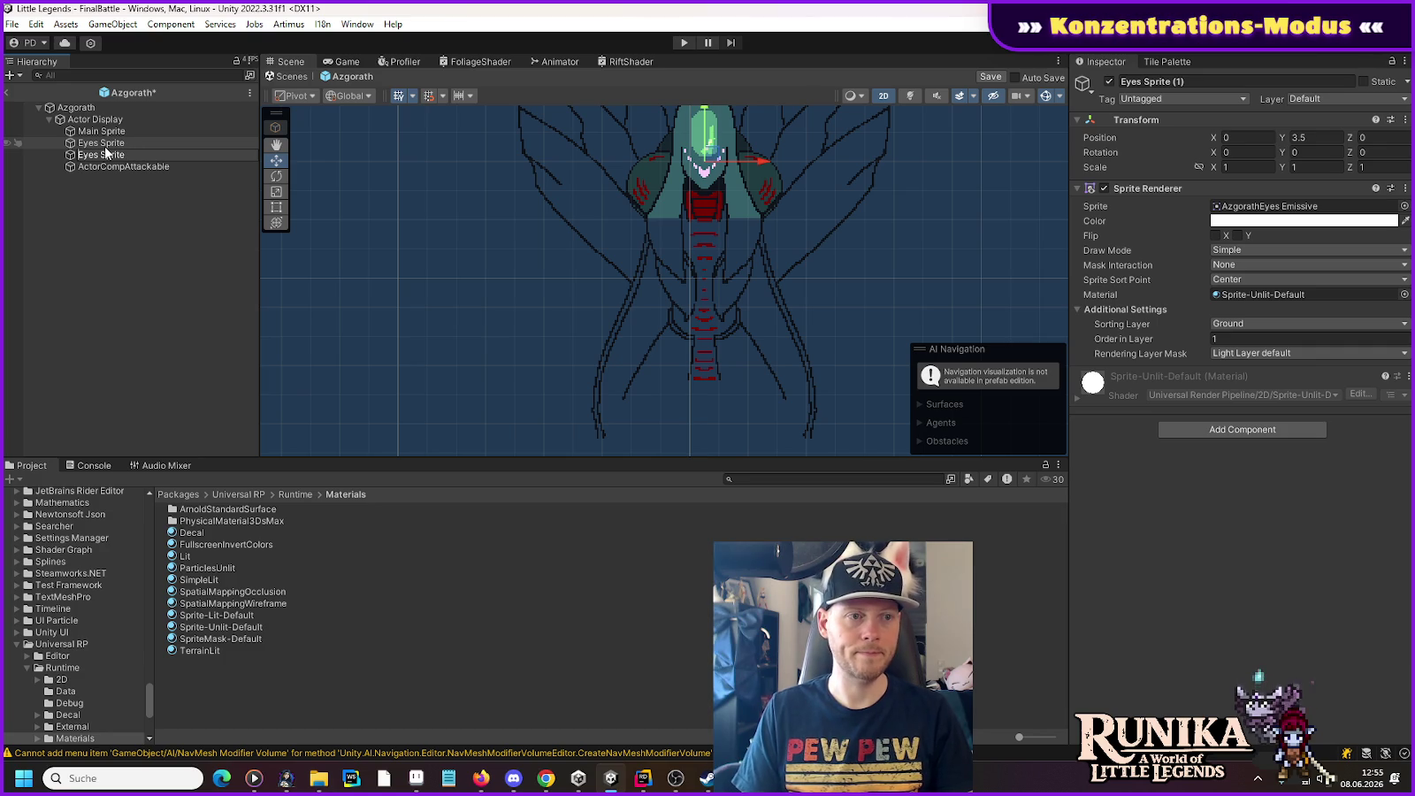
{"action": "double_click", "coordinate": [105, 154]}
{"action": "type", "text": "BodyGlow"}
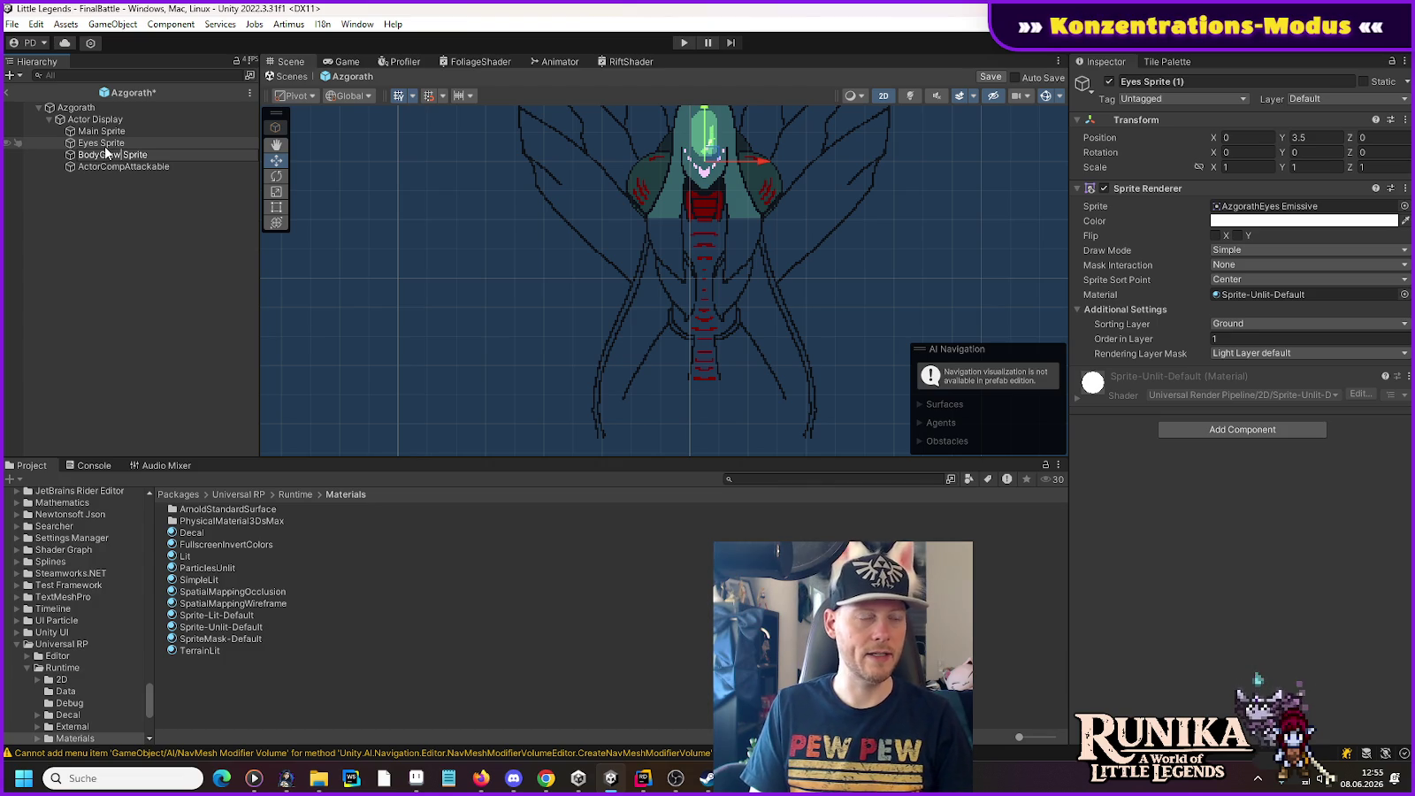
{"action": "key", "text": "Return"}
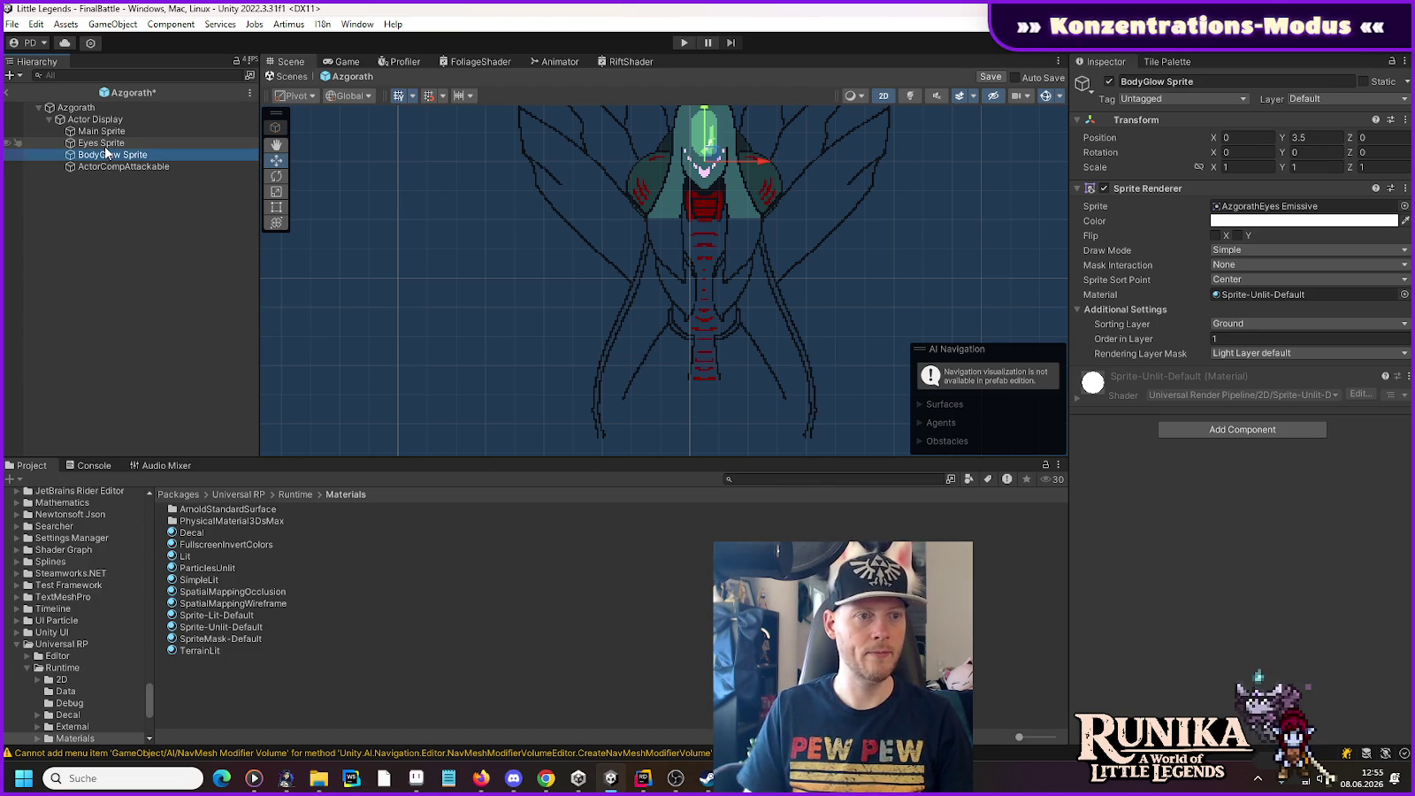
{"action": "left_click", "coordinate": [101, 131]}
Step: Check the AzgorathBody Emissive sprite asset, then rename Eyes Sprite to Eyes Emissive
{"action": "left_click", "coordinate": [101, 142]}
{"action": "left_click", "coordinate": [1273, 206]}
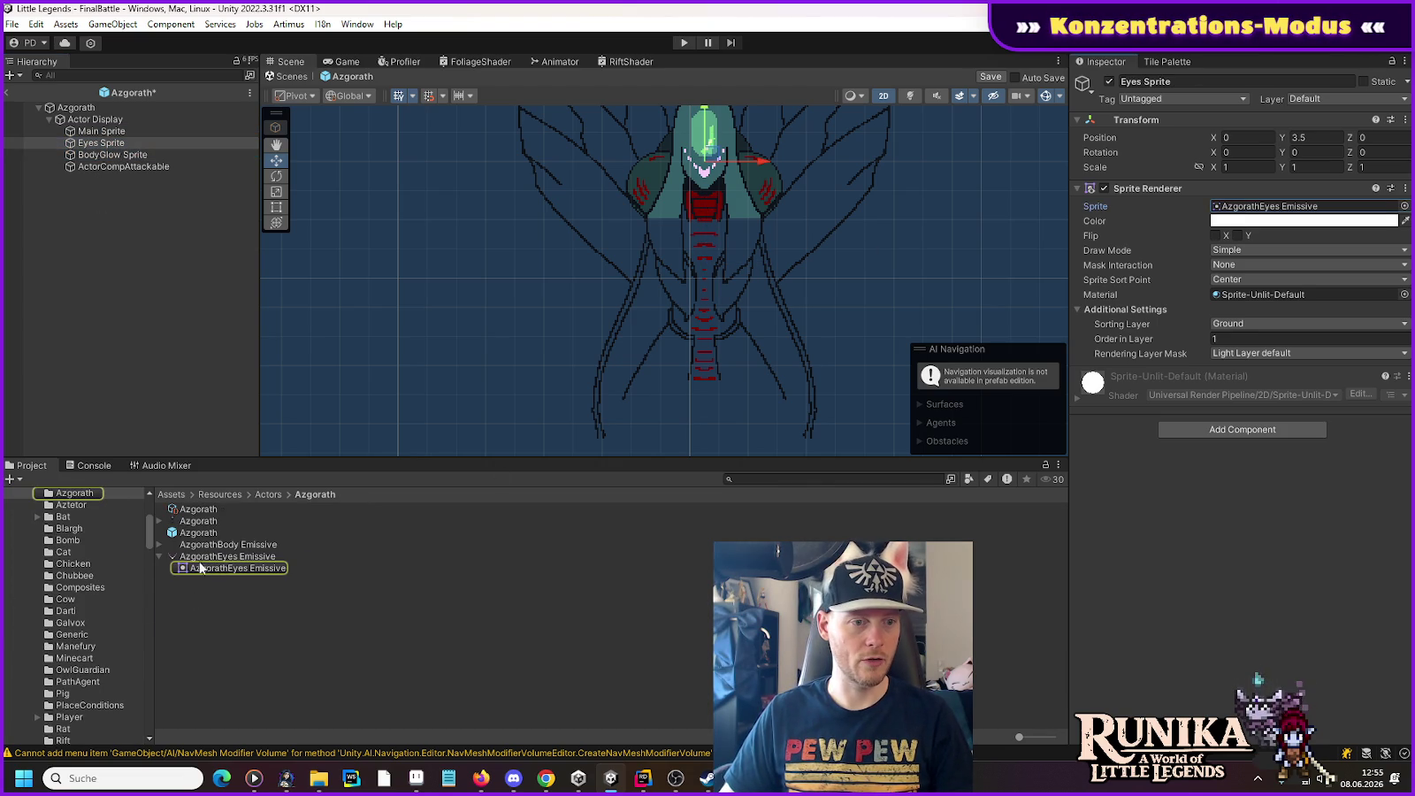
{"action": "left_click", "coordinate": [160, 558]}
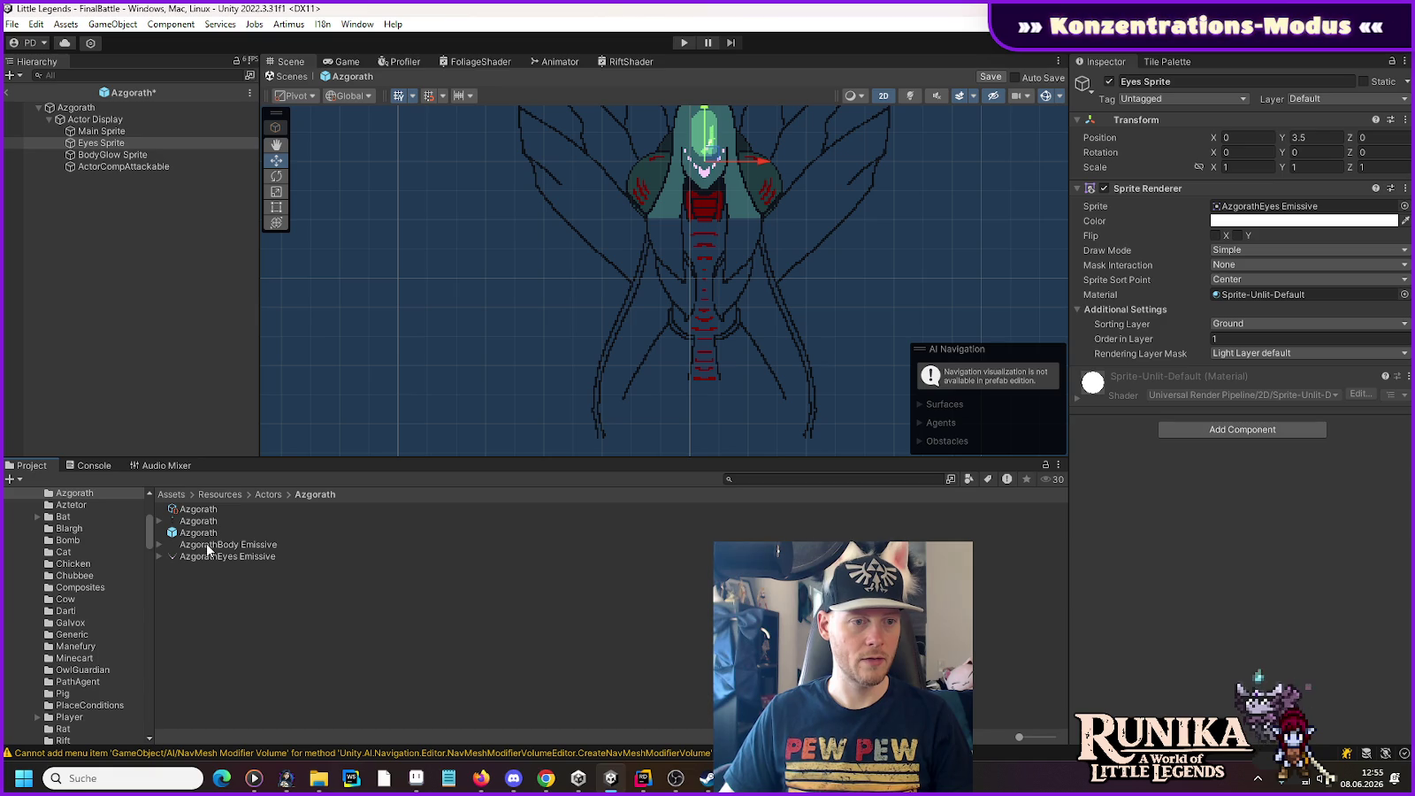
{"action": "left_click", "coordinate": [209, 545]}
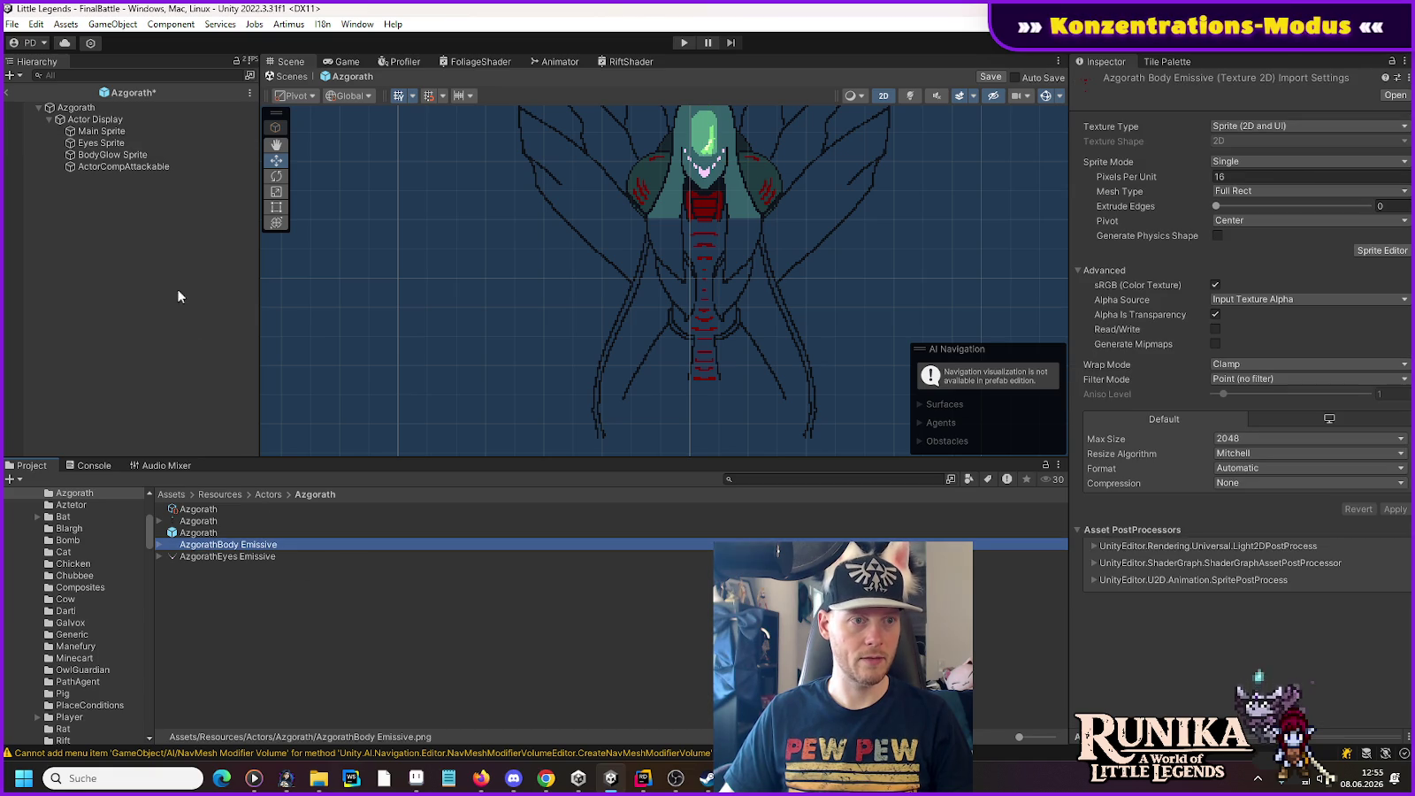
{"action": "left_click", "coordinate": [113, 145]}
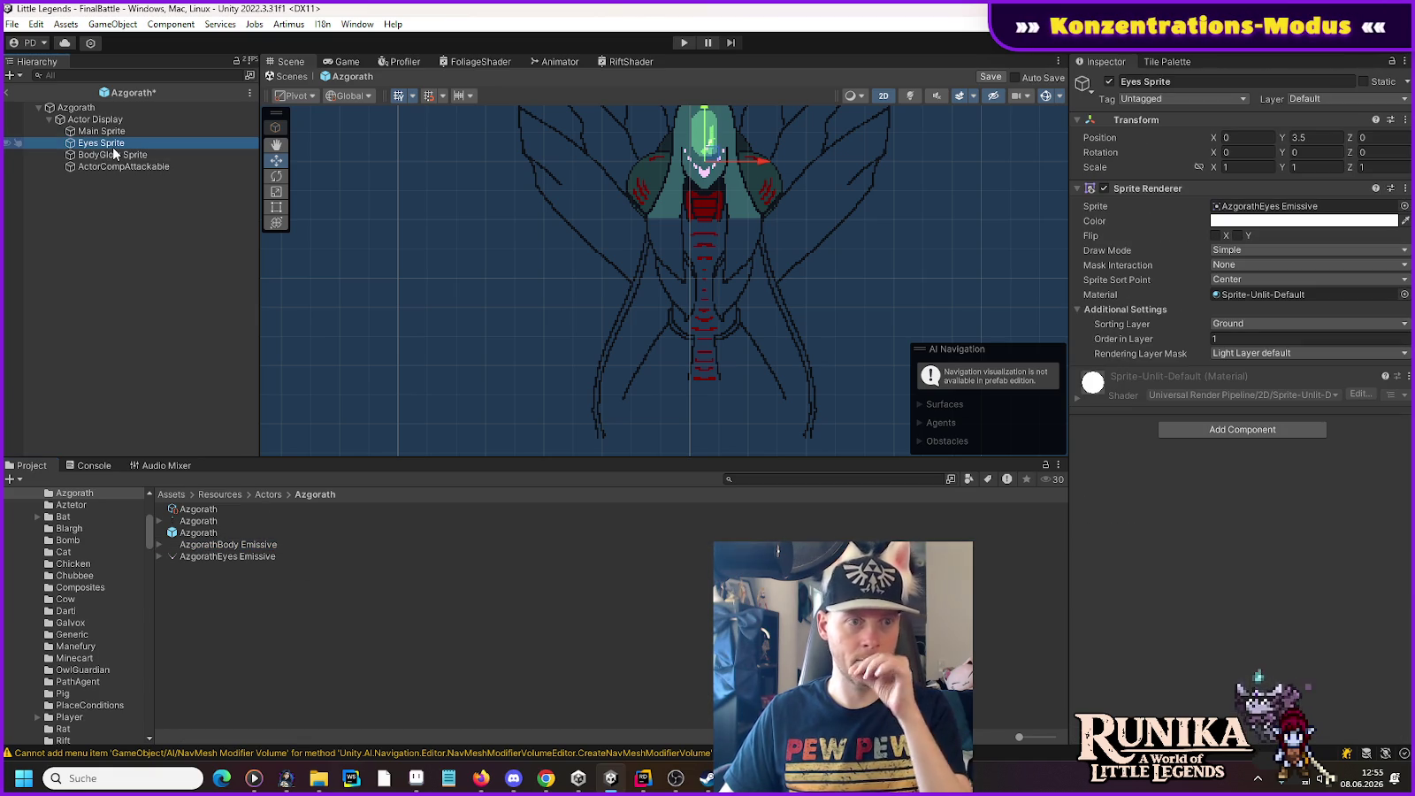
{"action": "left_click", "coordinate": [113, 146]}
{"action": "double_click", "coordinate": [114, 145]}
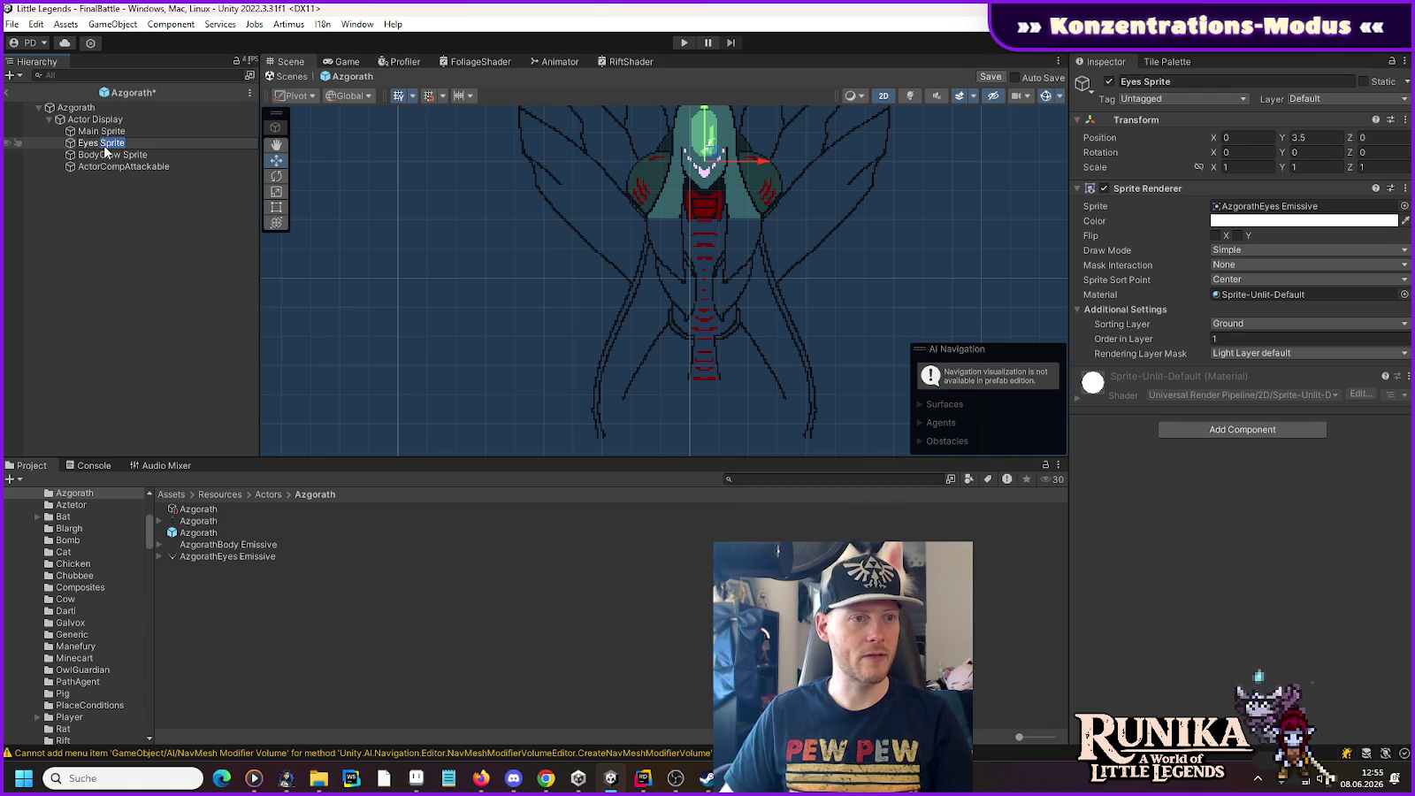
{"action": "type", "text": "M"}
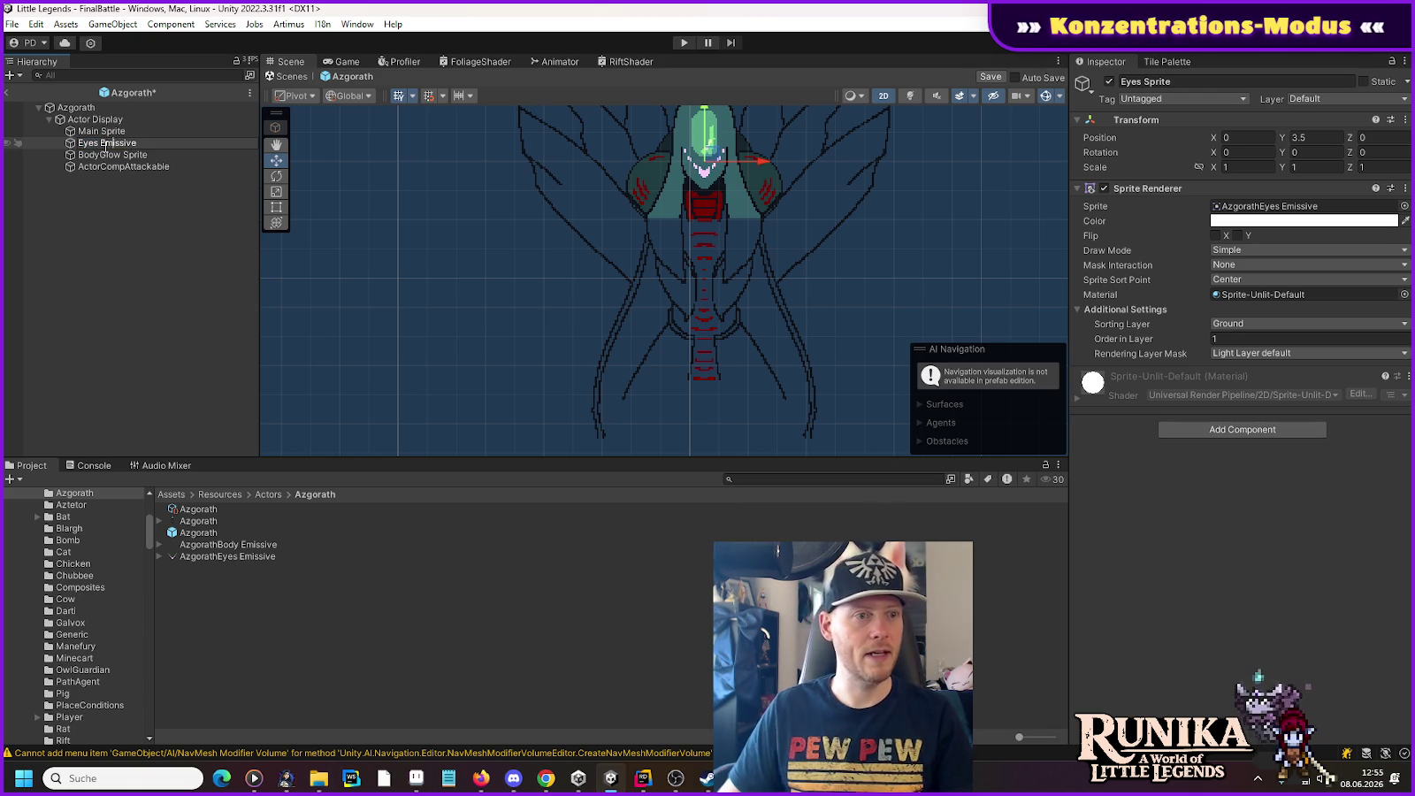
{"action": "left_click", "coordinate": [114, 156]}
Step: Rename BodyGlow Sprite to Body Emissive
{"action": "left_click", "coordinate": [115, 155]}
{"action": "left_click", "coordinate": [120, 154]}
{"action": "key", "text": "Delete"}
{"action": "key", "text": "Delete"}
{"action": "key", "text": "Delete"}
{"action": "type", "text": "Em"}
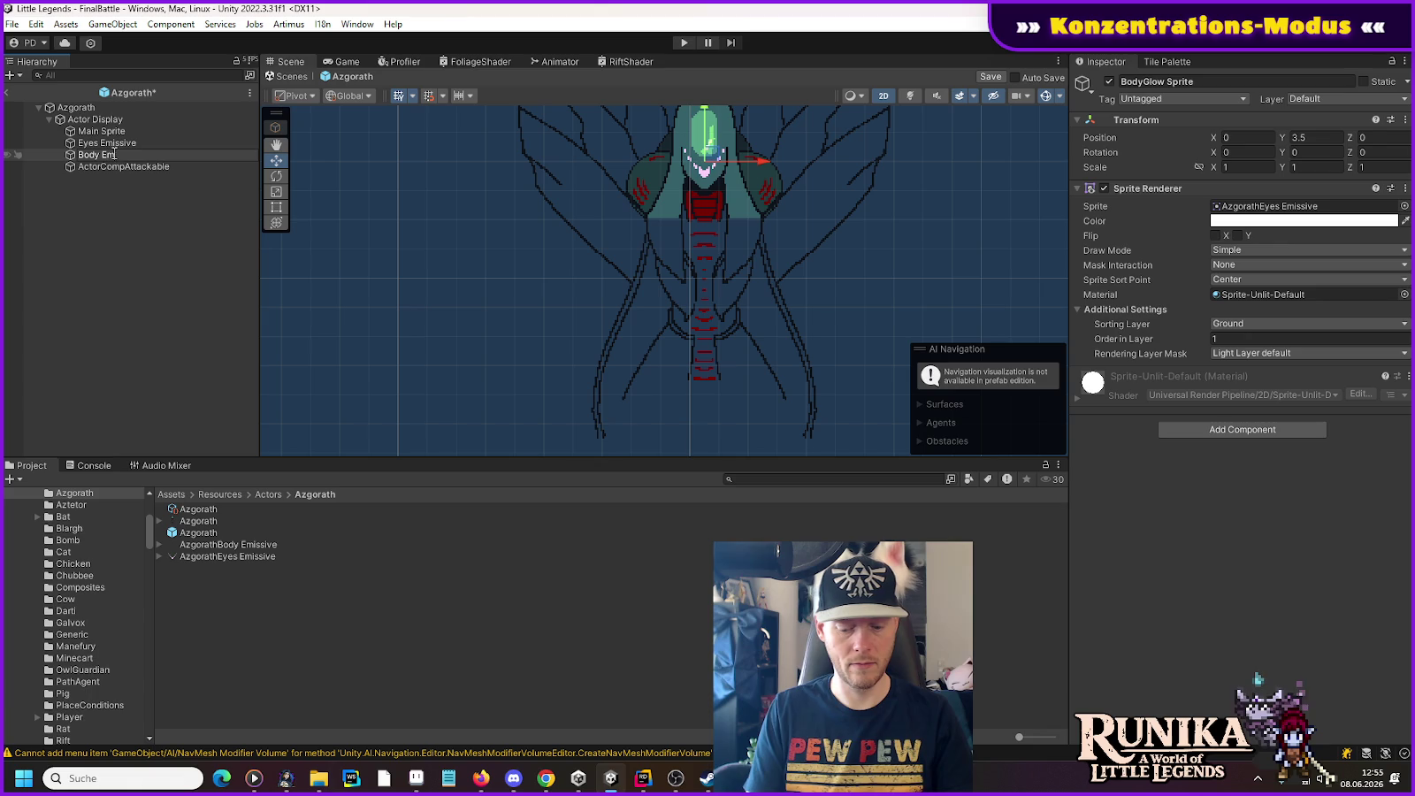
{"action": "type", "text": "issive"}
{"action": "key", "text": "Return"}
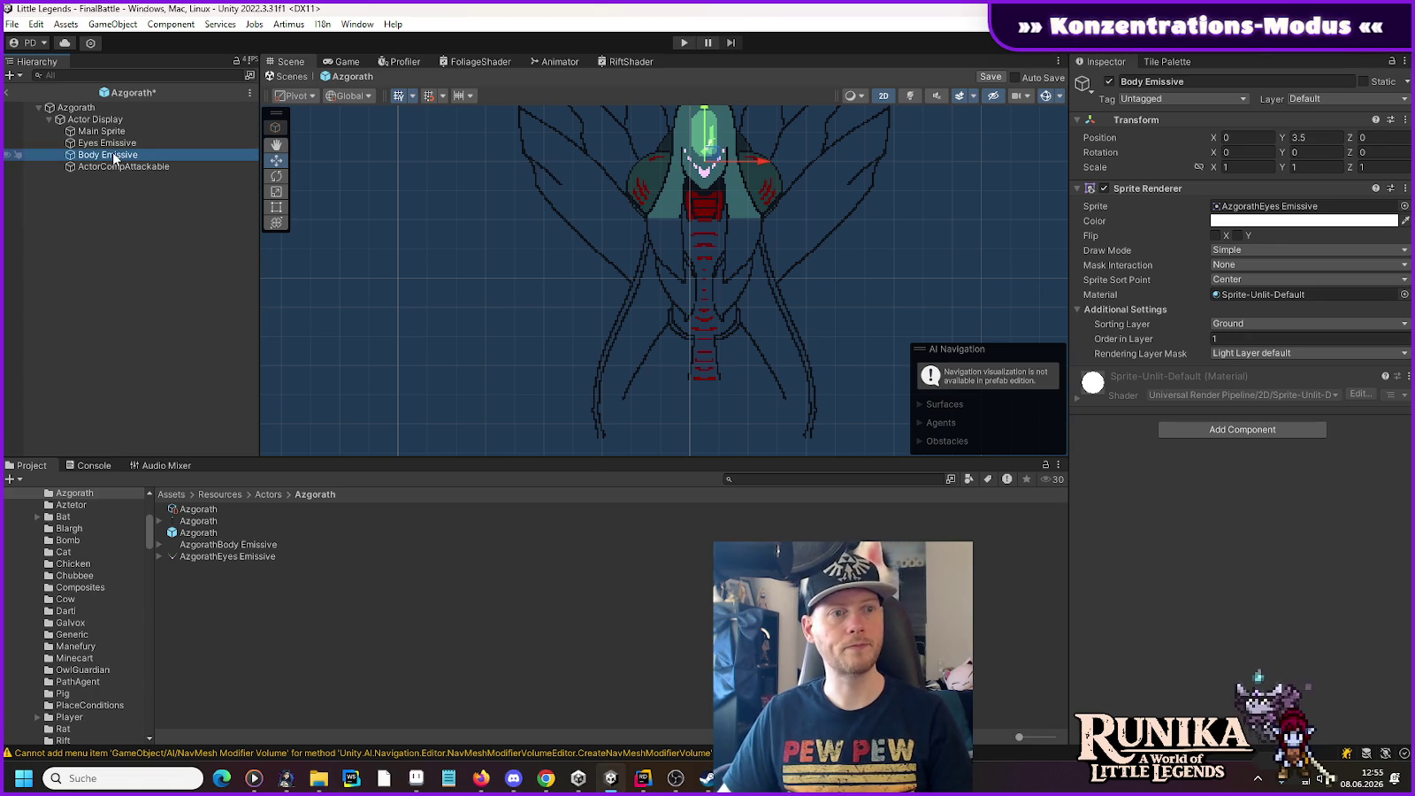
{"action": "key", "text": "Up"}
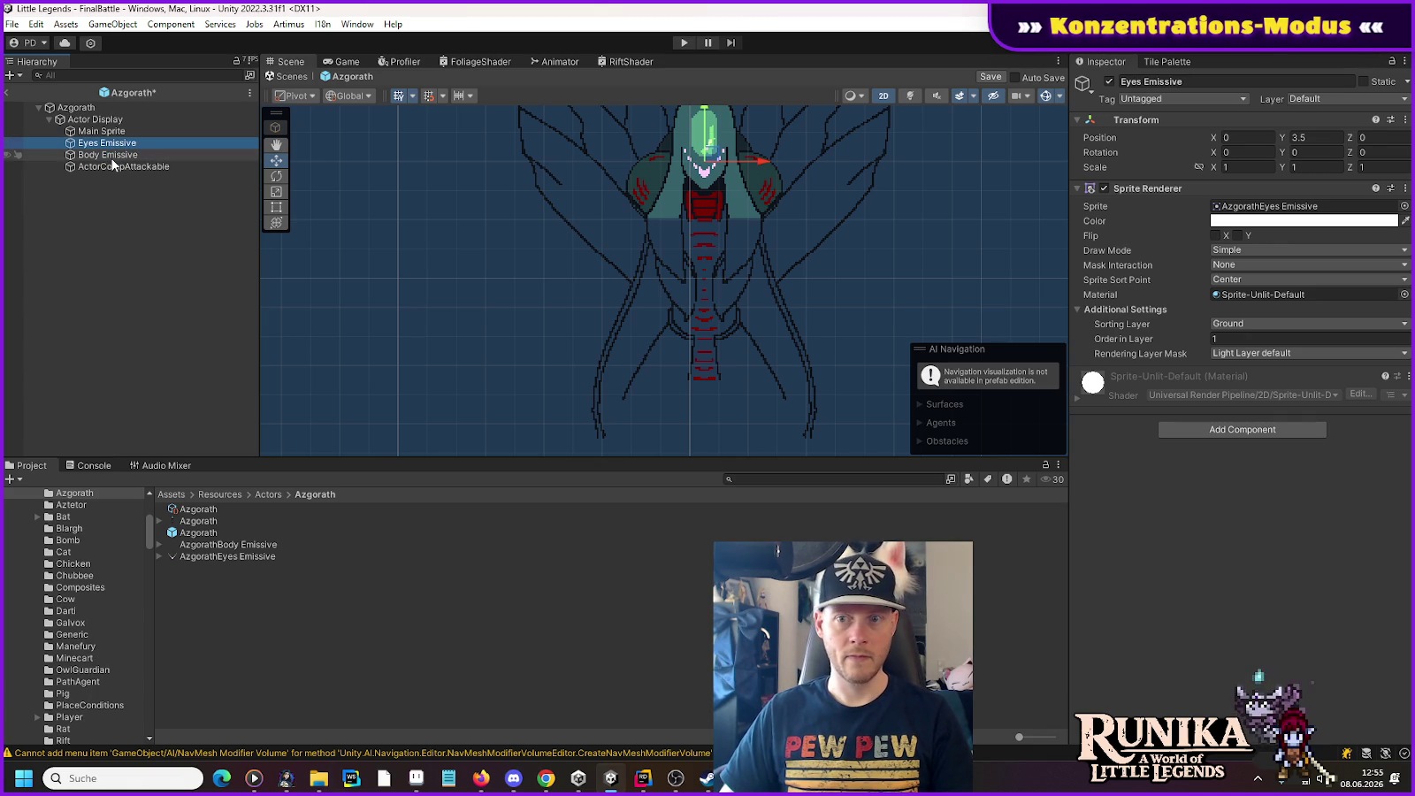
{"action": "key", "text": "Down"}
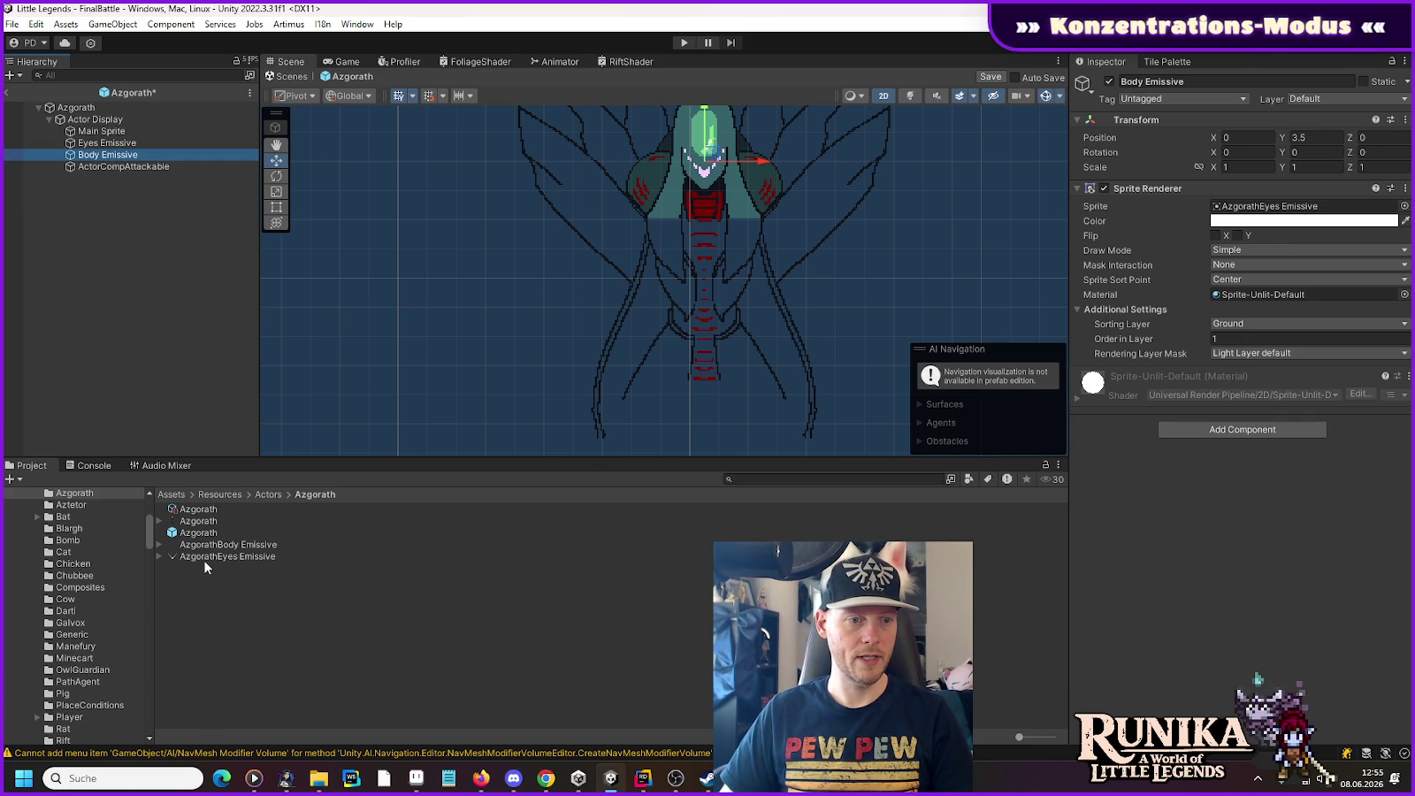
Step: Assign the AzgorathBody Emissive sprite at Y 0, save the prefab and start play mode
{"action": "mouse_move", "coordinate": [189, 551]}
{"action": "left_mouse_down"}
{"action": "mouse_move", "coordinate": [1238, 188]}
{"action": "mouse_move", "coordinate": [1255, 207]}
{"action": "left_mouse_up"}
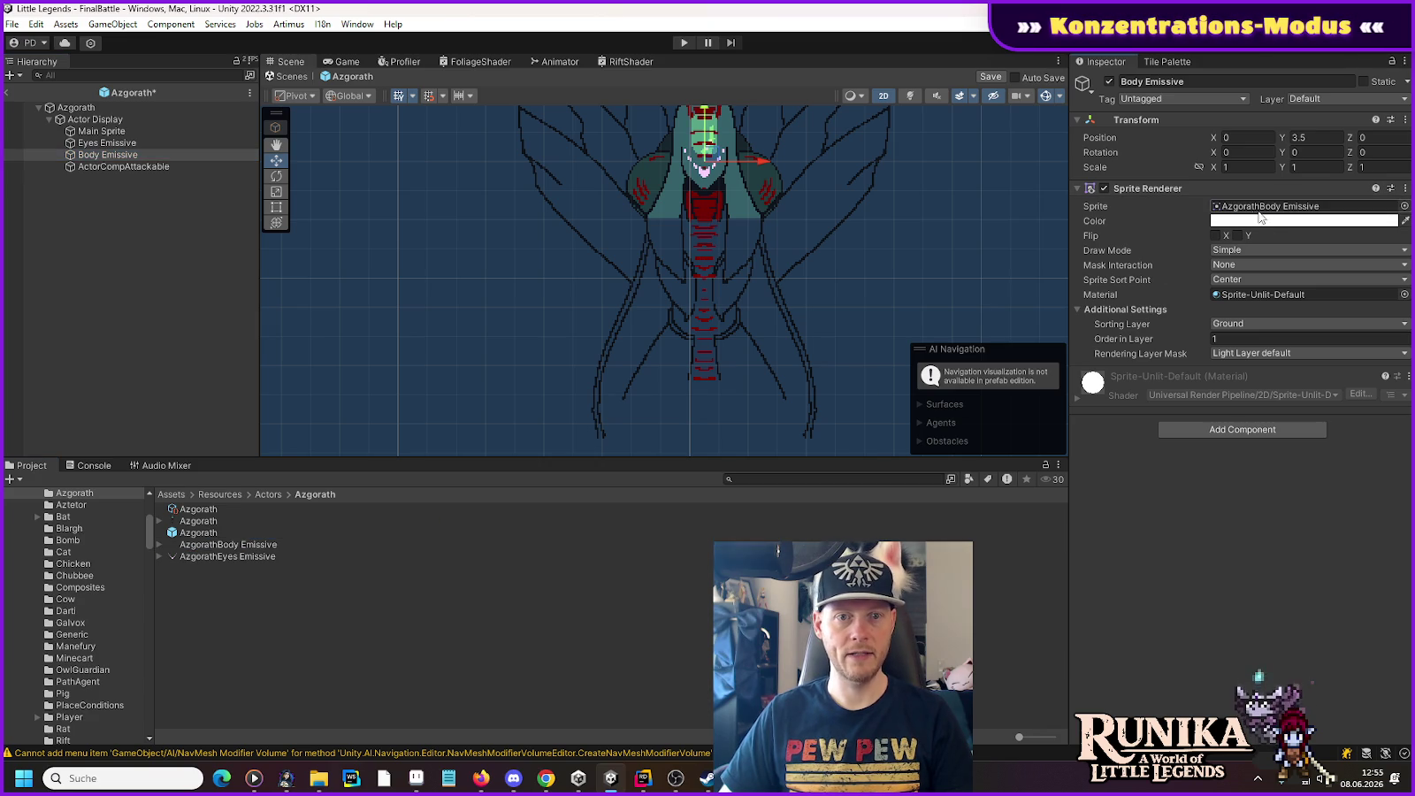
{"action": "type", "text": "0"}
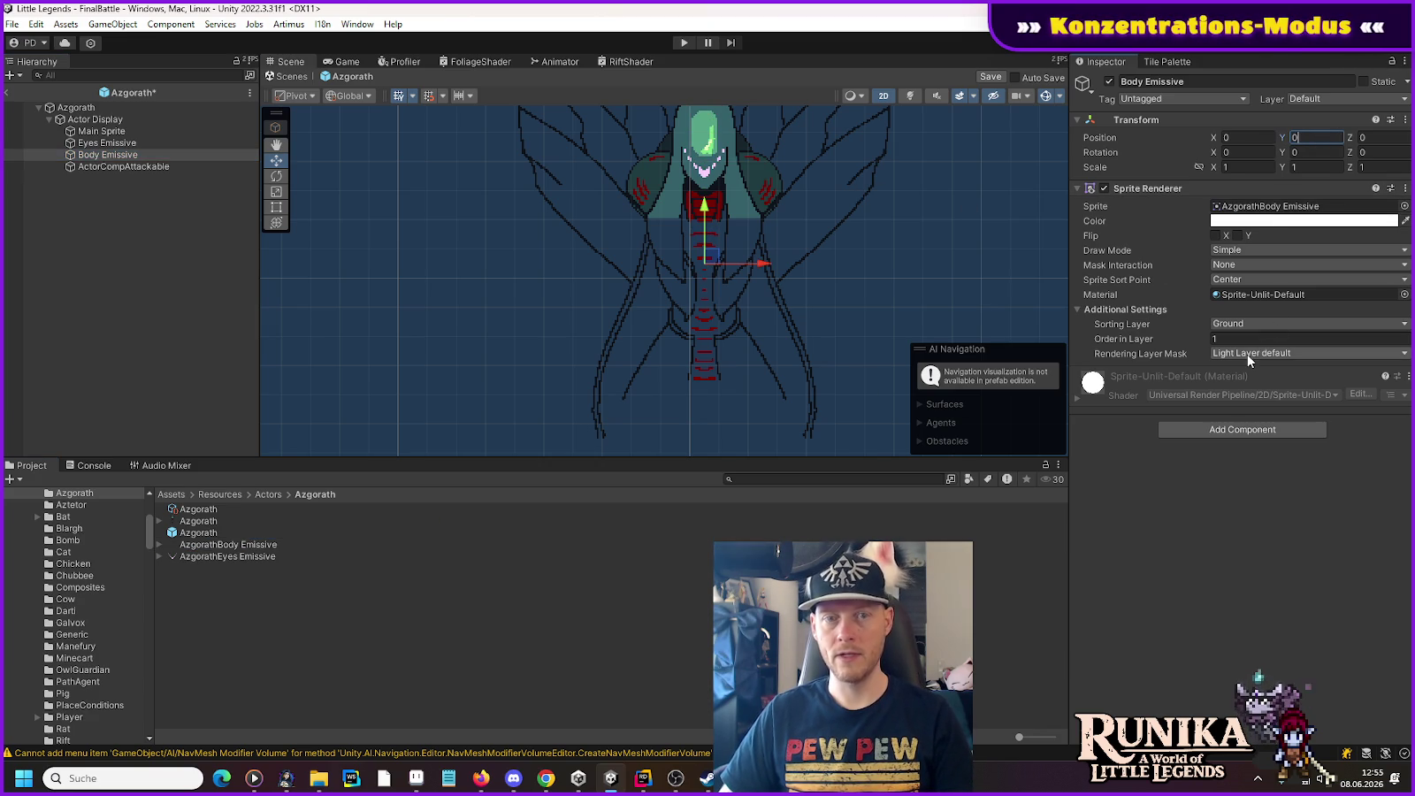
{"action": "key", "text": "ctrl+s"}
{"action": "left_click", "coordinate": [683, 41]}
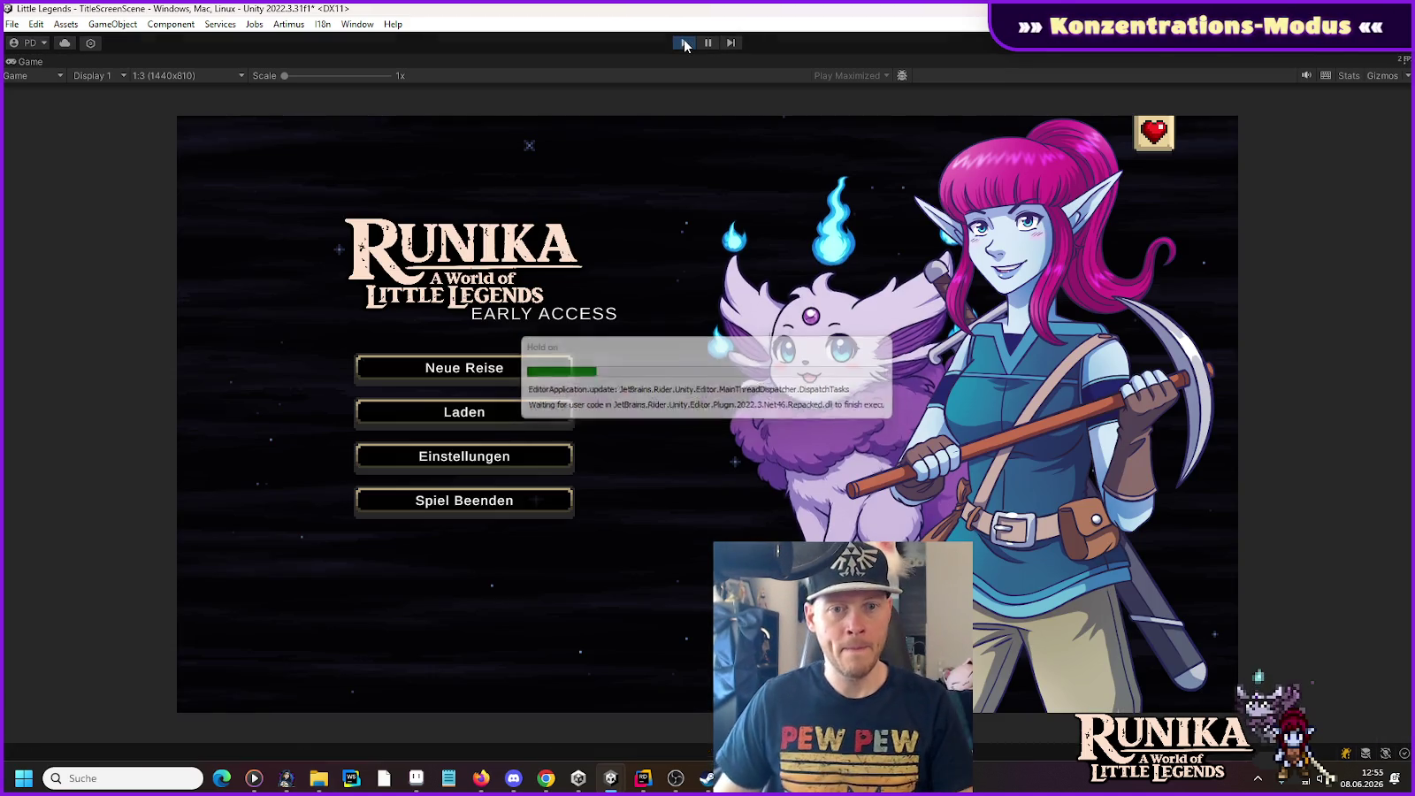
Step: Load the first saved game and shoot at the Azgorath boss from the right
{"action": "left_click", "coordinate": [537, 414]}
{"action": "left_click", "coordinate": [573, 361]}
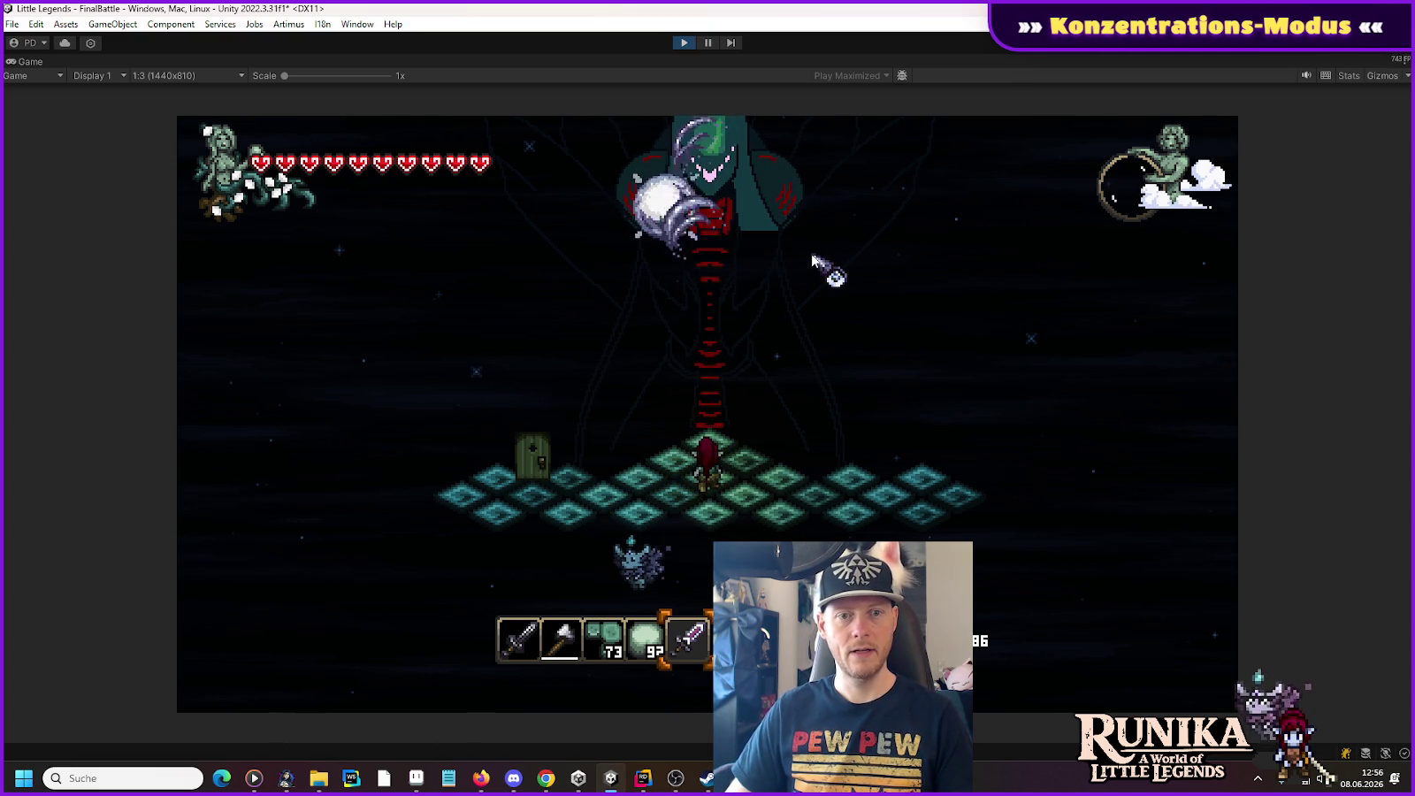
{"action": "key", "text": "d"}
{"action": "left_click", "coordinate": [737, 228]}
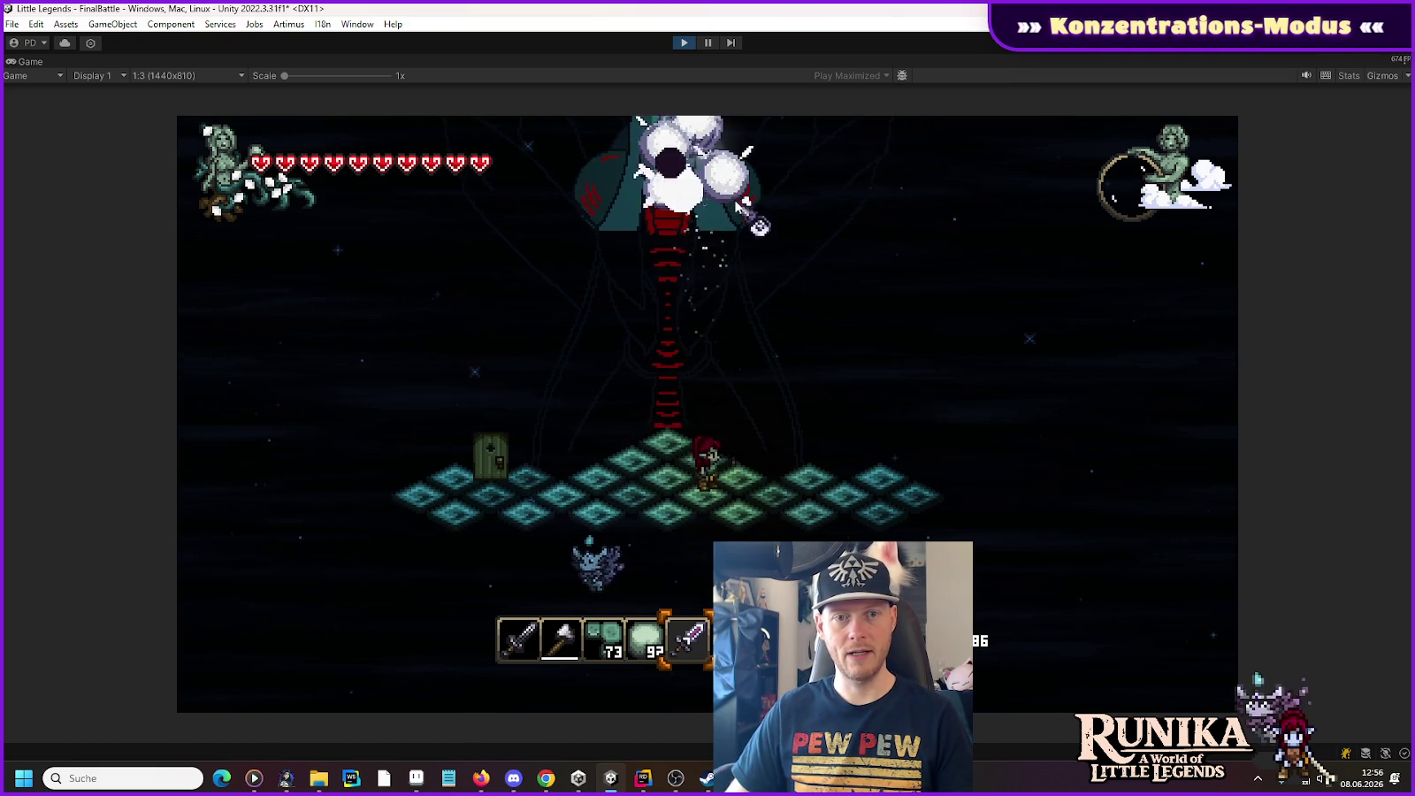
{"action": "left_click", "coordinate": [732, 190]}
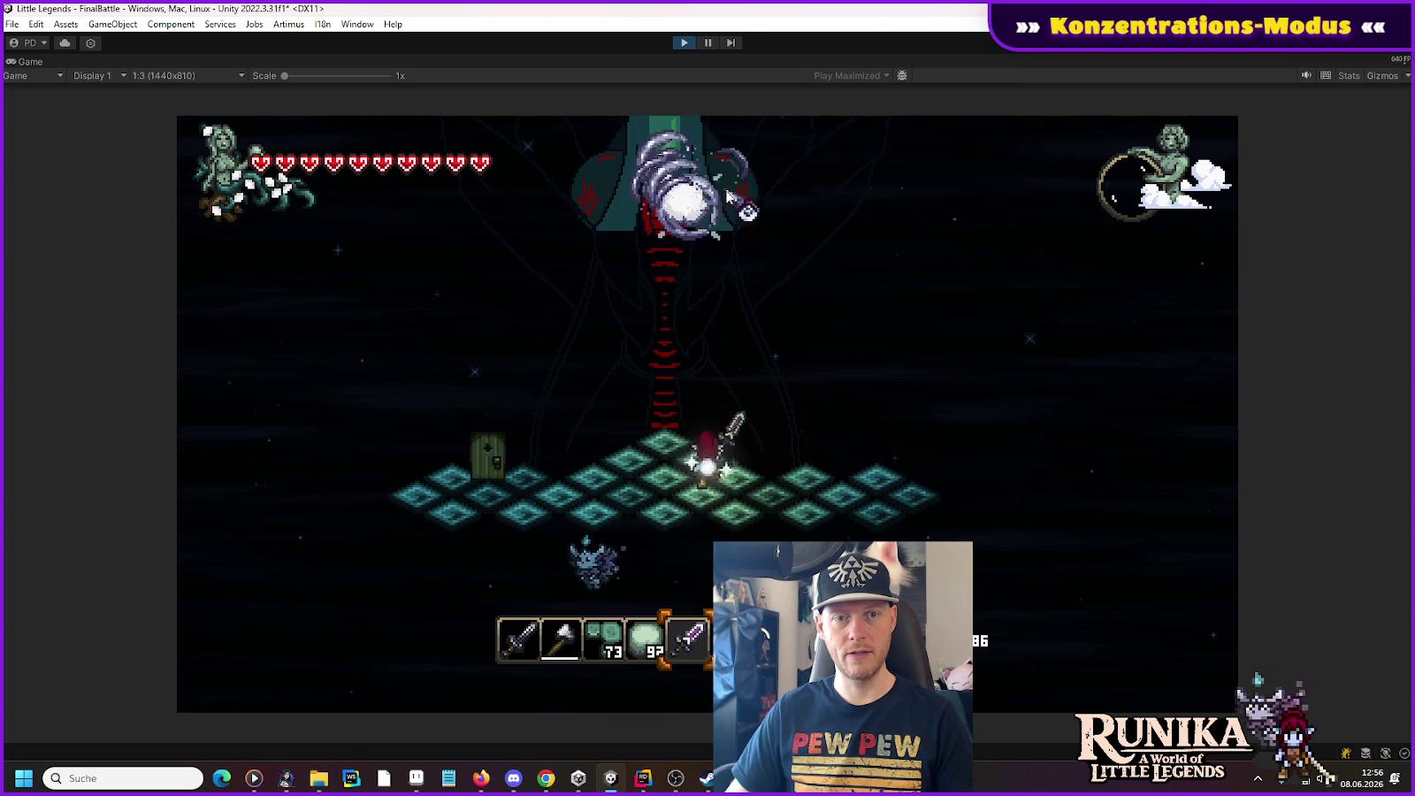
{"action": "left_click", "coordinate": [721, 162]}
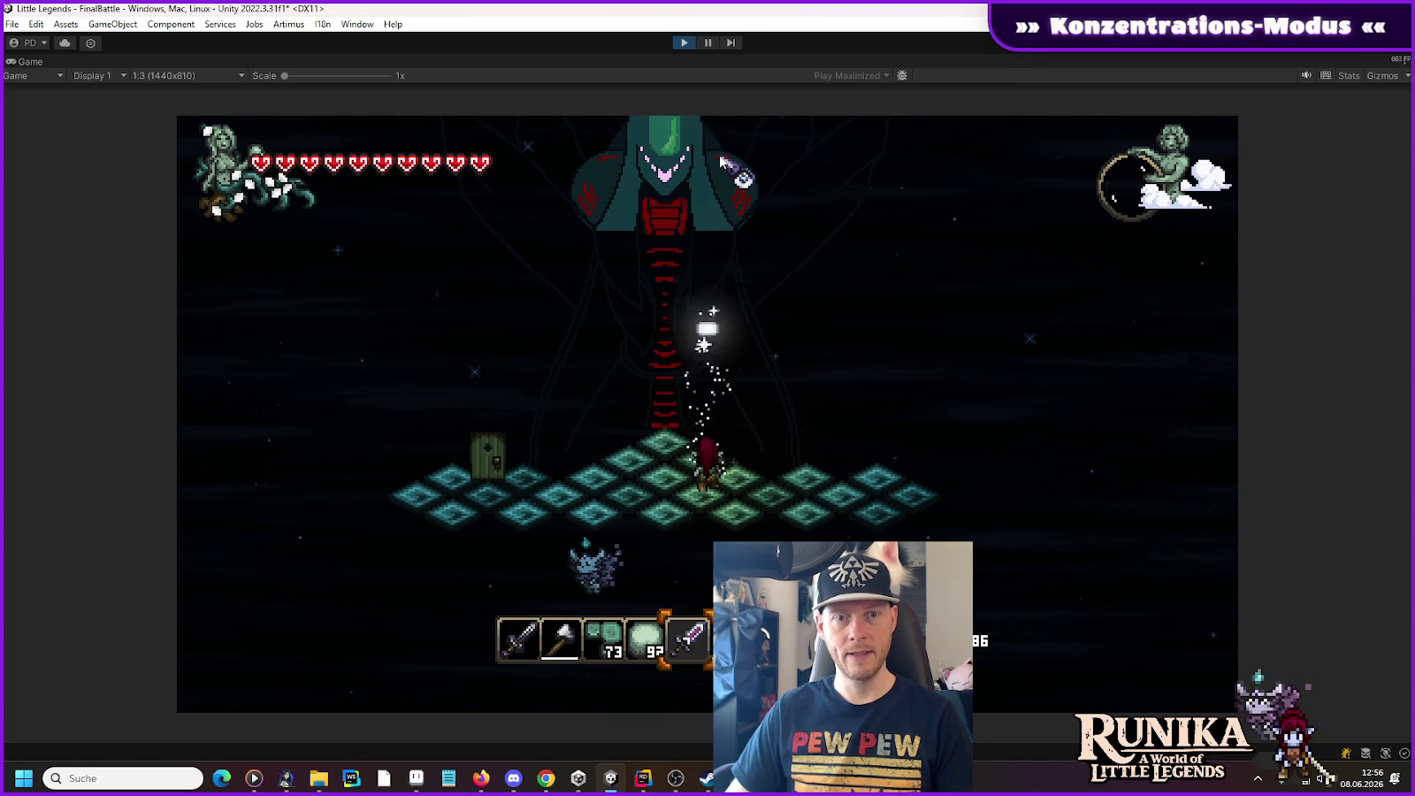
{"action": "left_click", "coordinate": [721, 162]}
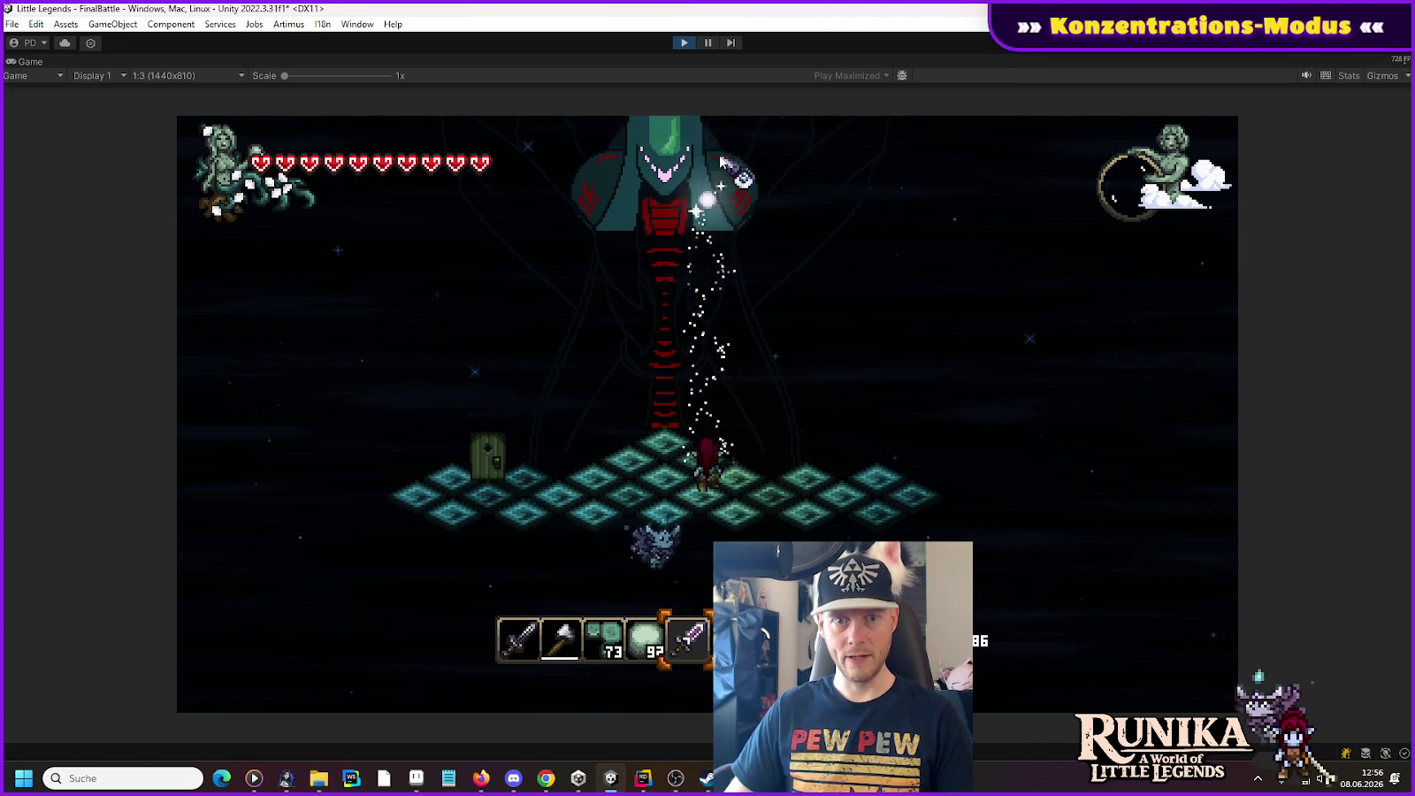
{"action": "left_click", "coordinate": [1137, 482]}
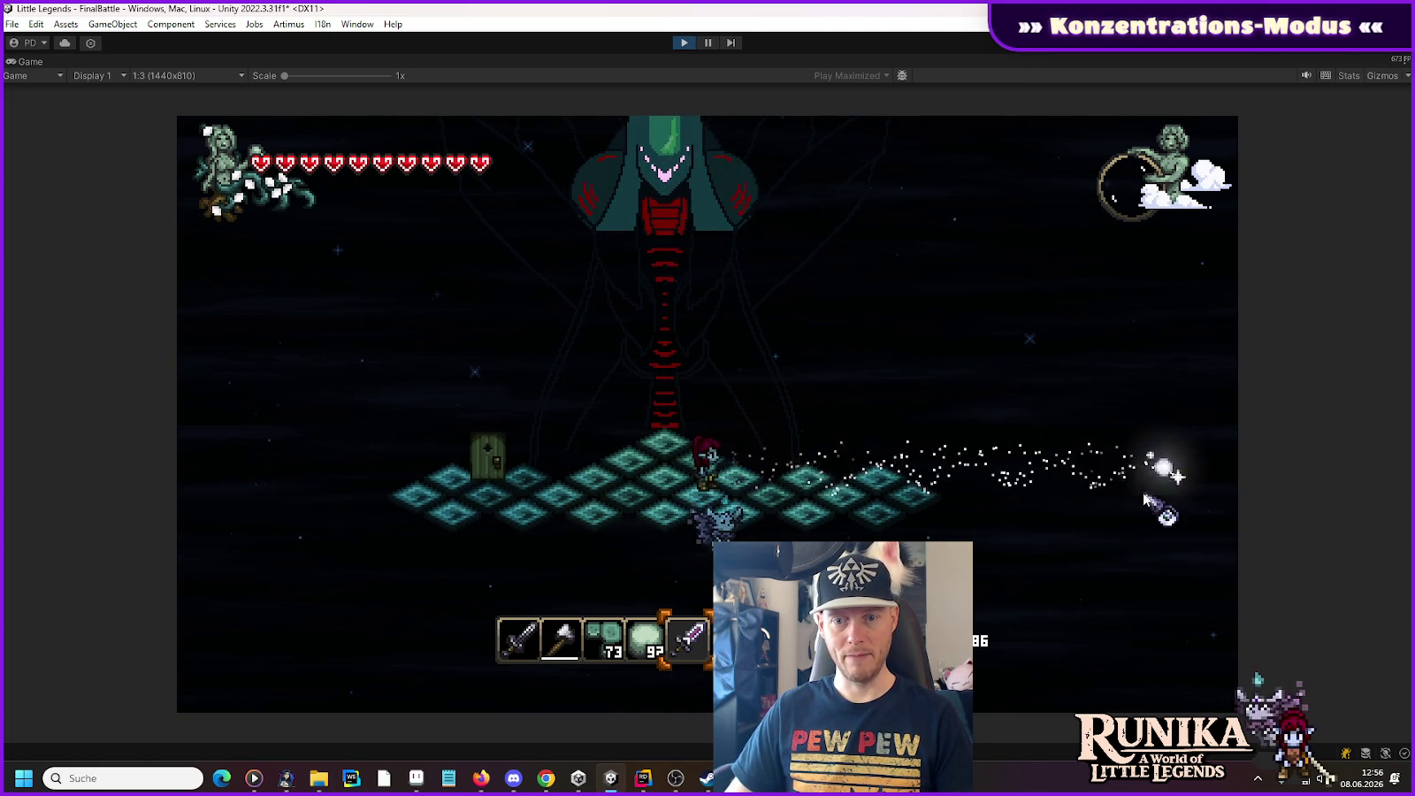
{"action": "left_click", "coordinate": [1146, 500]}
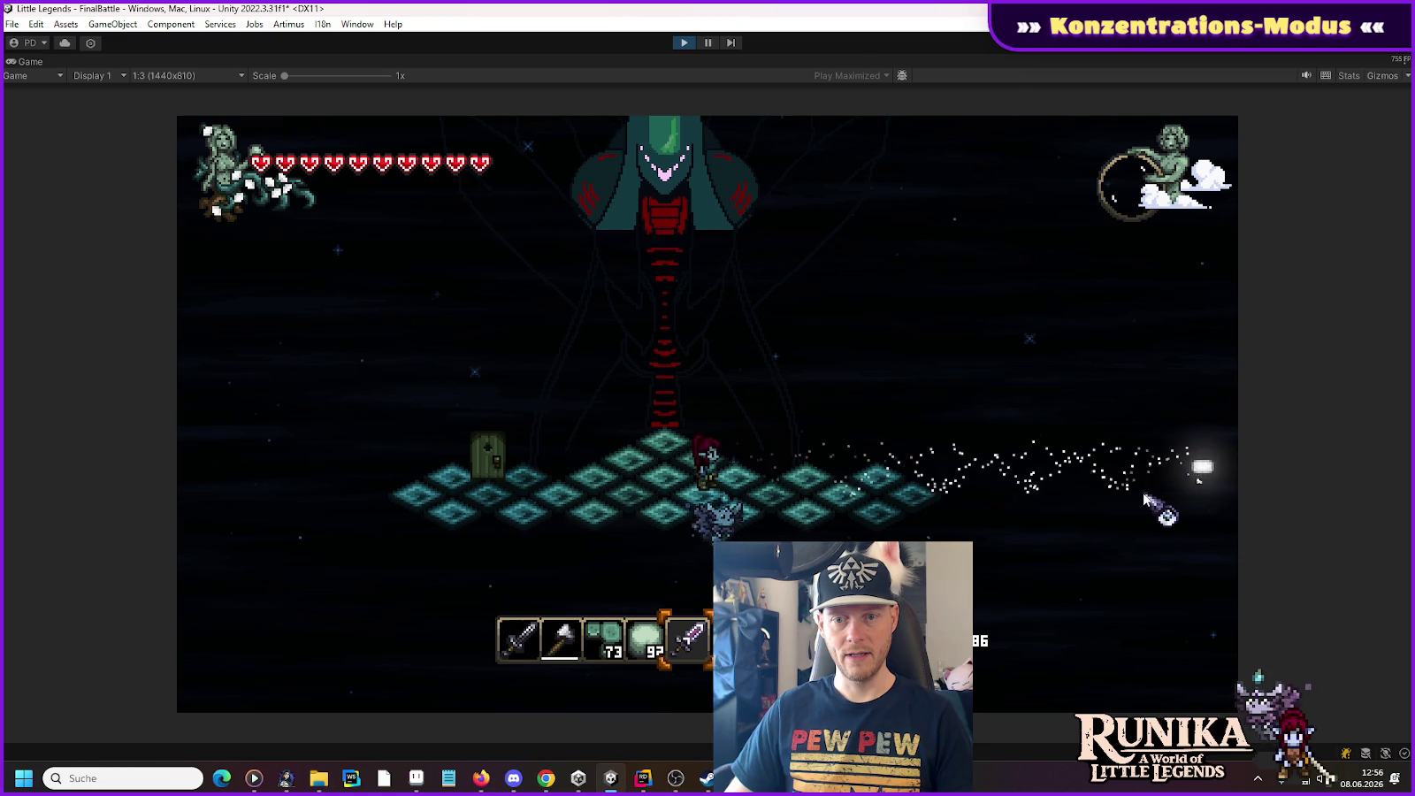
{"action": "left_click", "coordinate": [326, 497]}
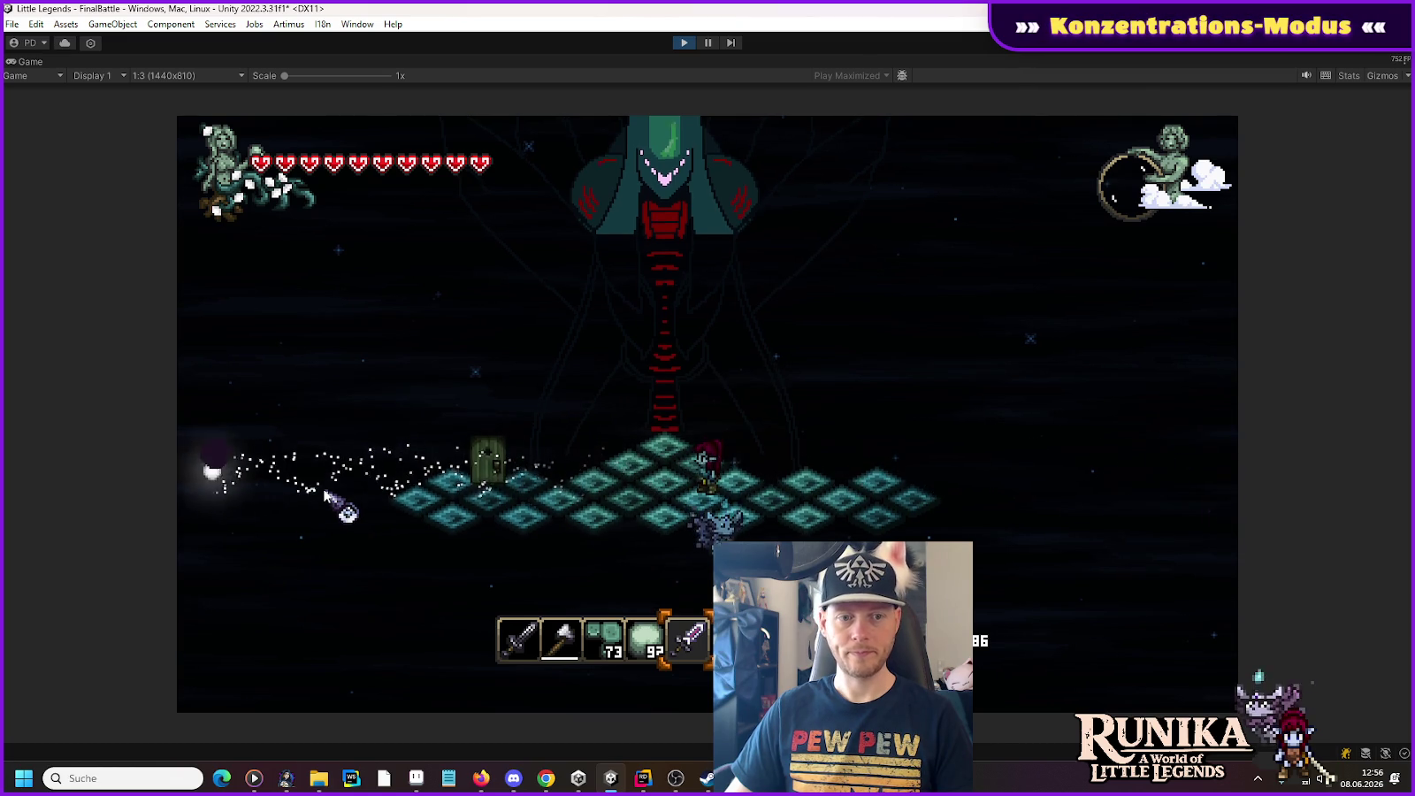
{"action": "left_click", "coordinate": [329, 495]}
Step: Strafe left and right while firing repeatedly at Azgorath to watch its glowing markings
{"action": "key", "text": "a"}
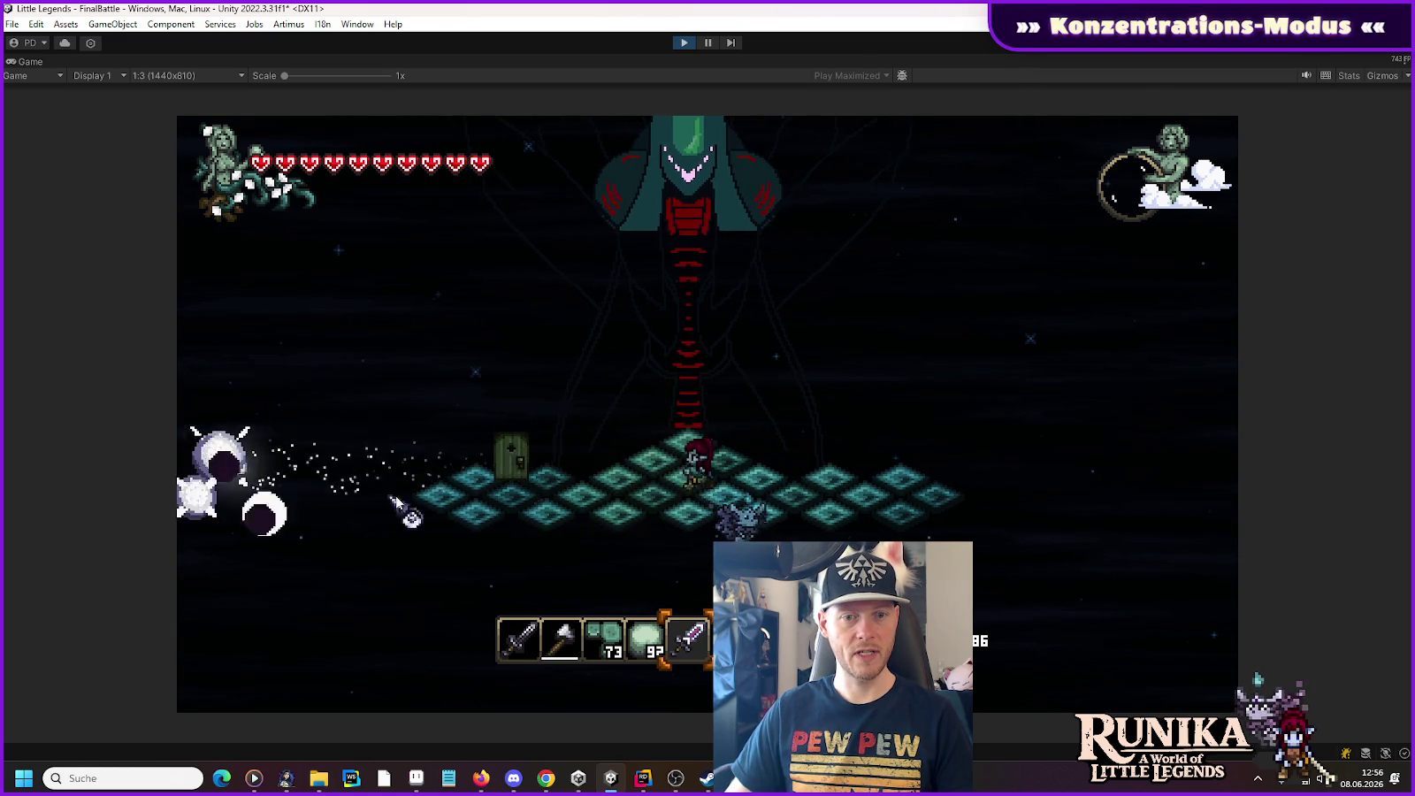
{"action": "left_click", "coordinate": [610, 232]}
{"action": "left_click", "coordinate": [1120, 455]}
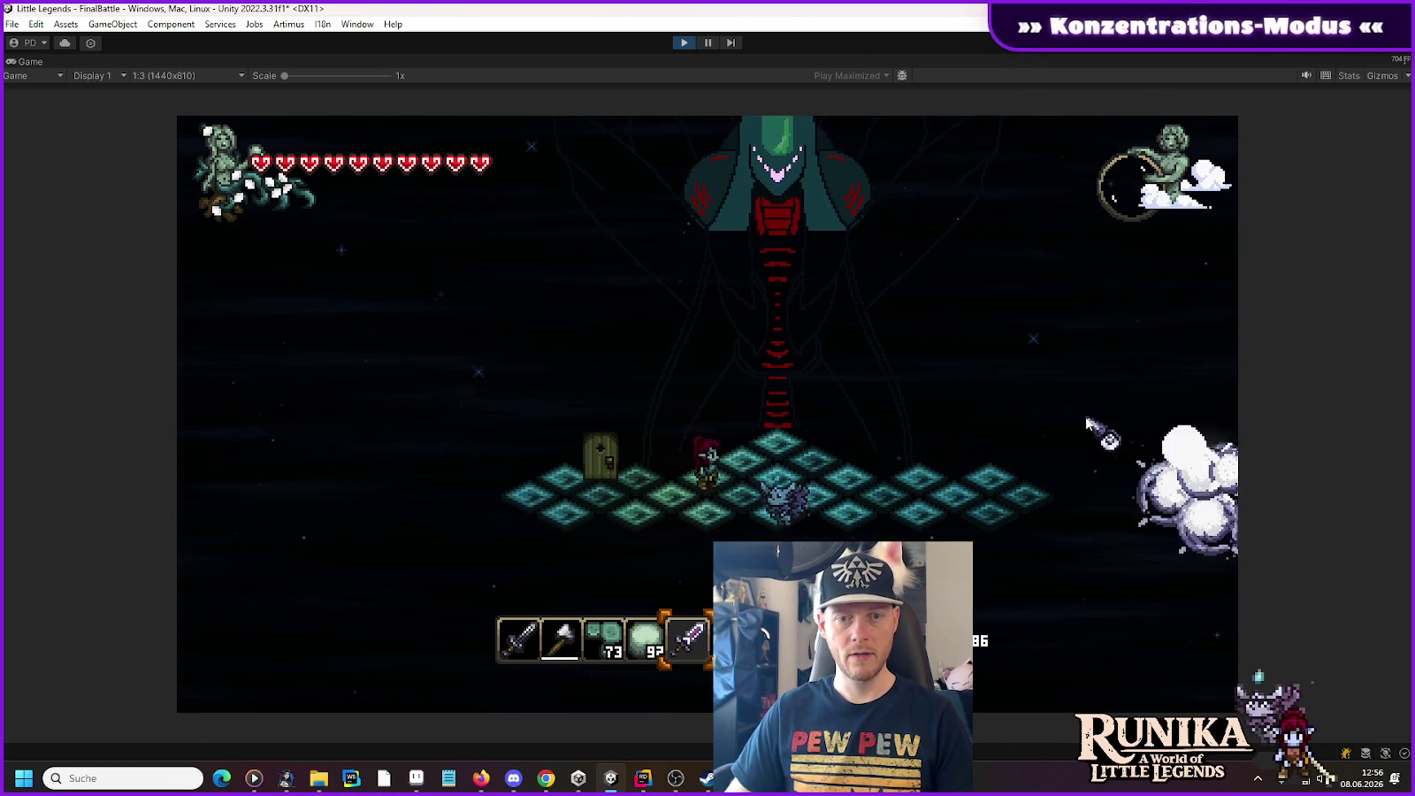
{"action": "key", "text": "d"}
{"action": "left_click", "coordinate": [752, 205]}
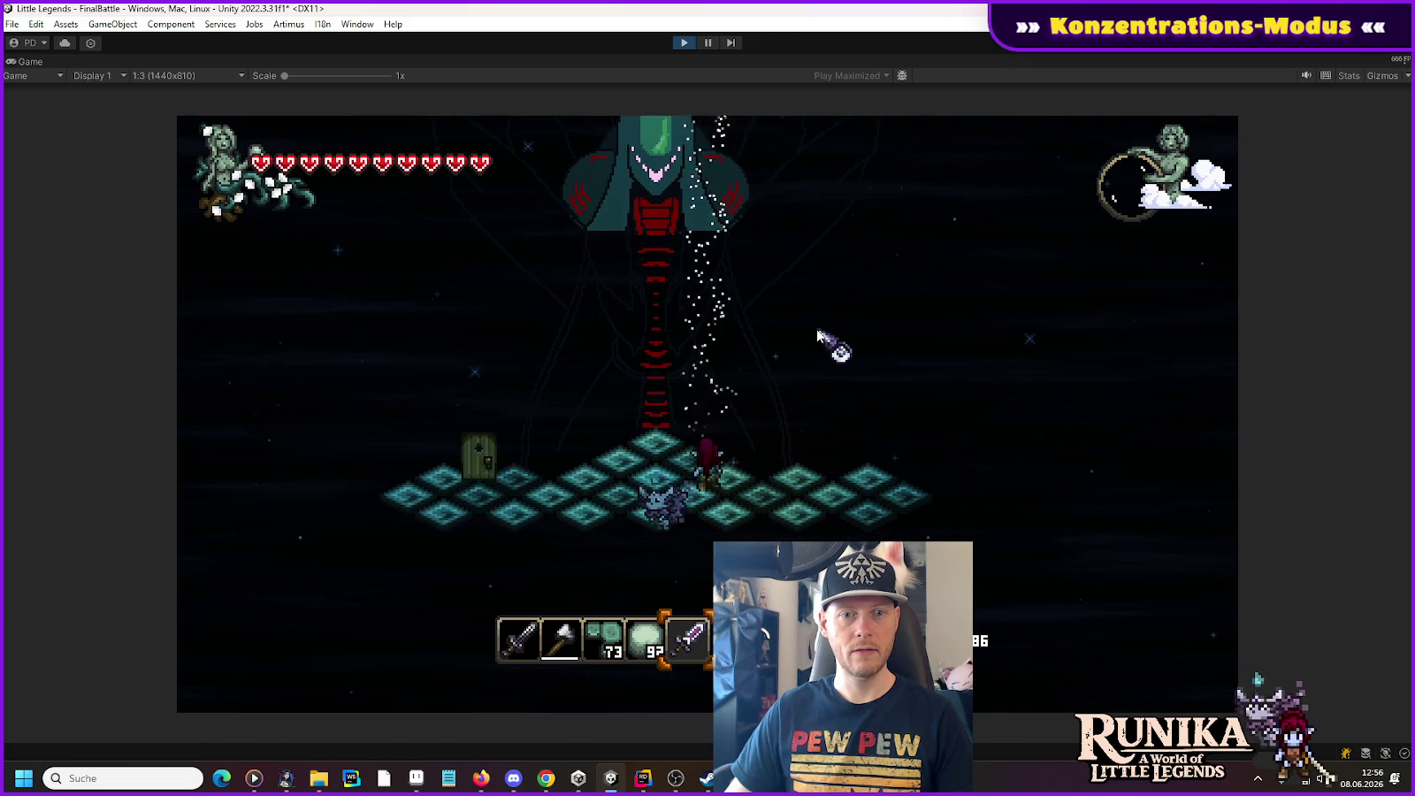
{"action": "left_click", "coordinate": [800, 318]}
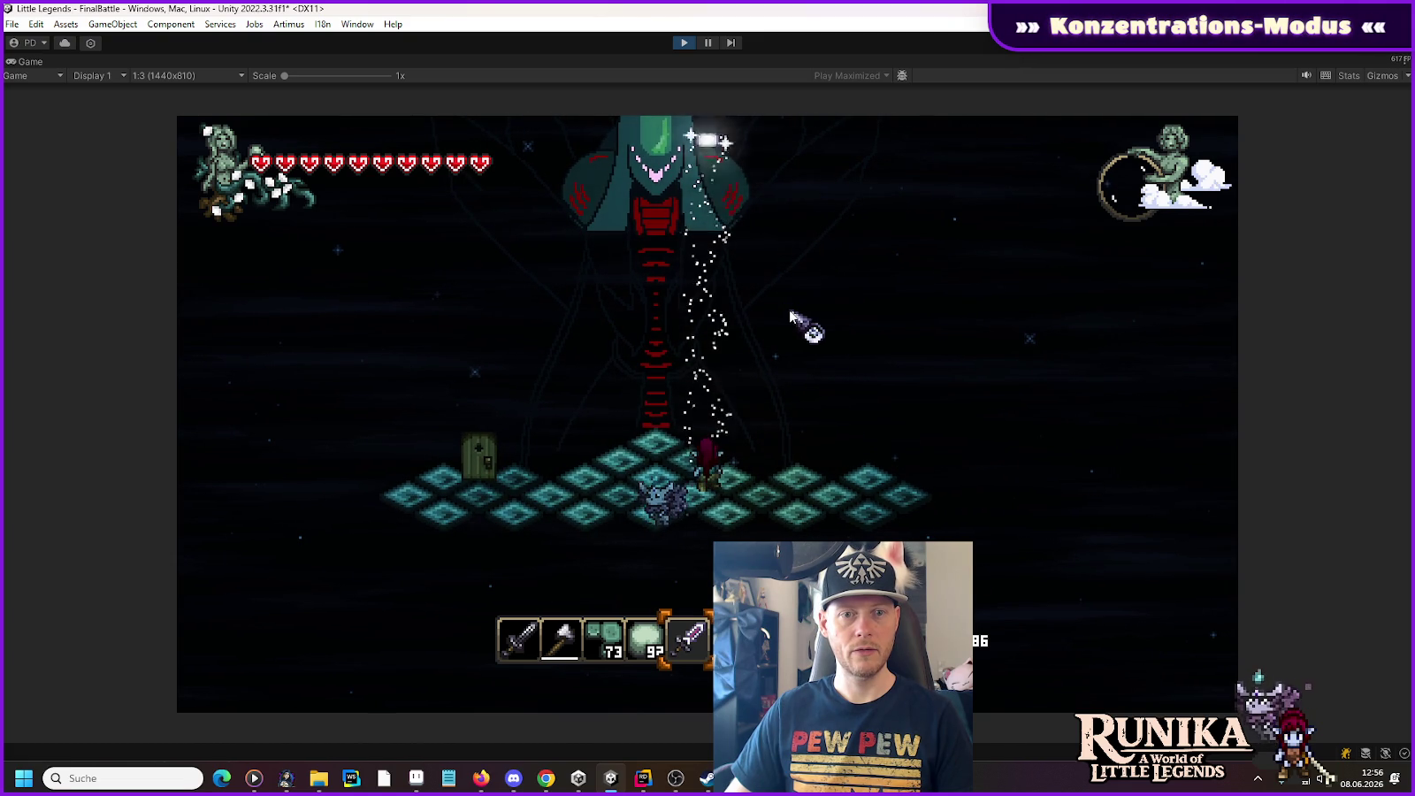
{"action": "left_click", "coordinate": [872, 296]}
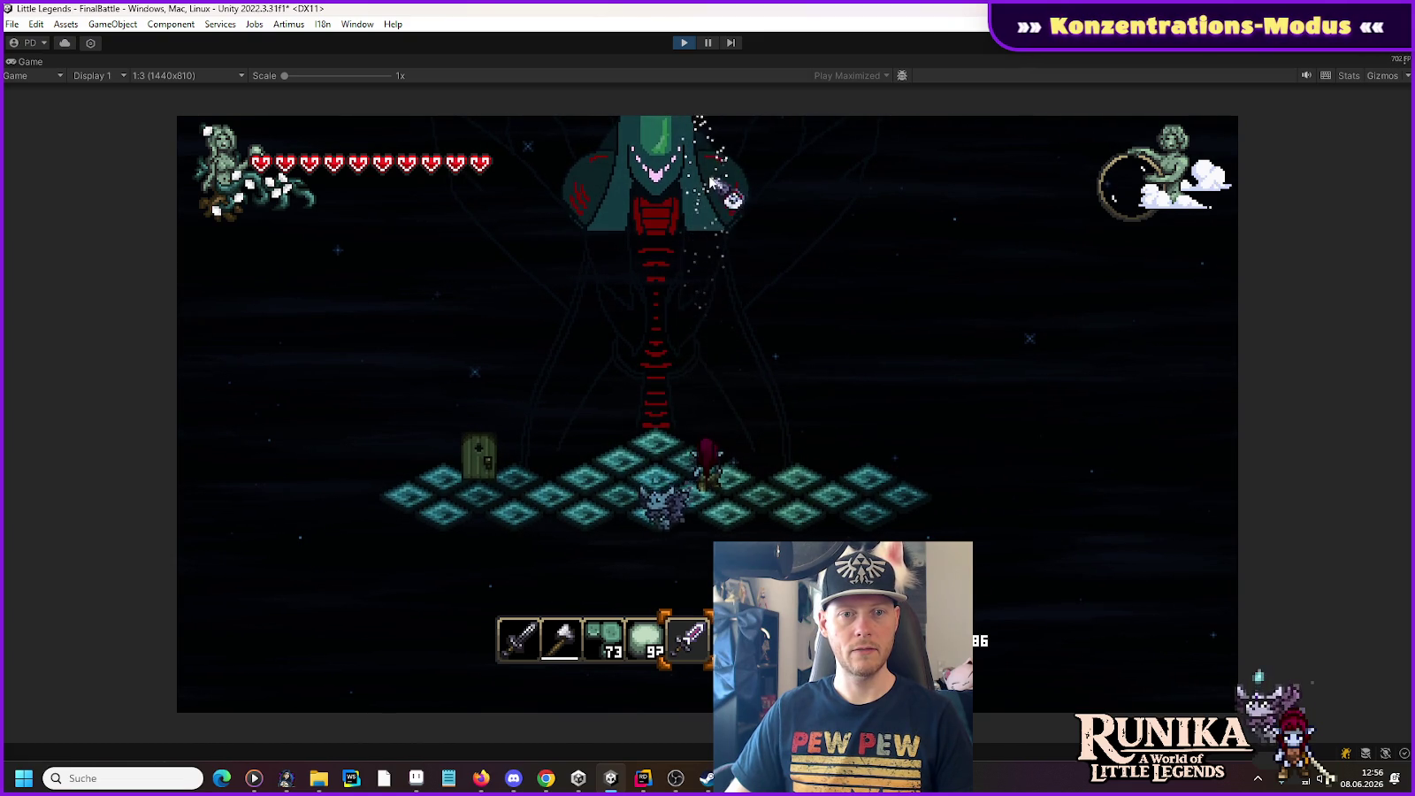
{"action": "left_click", "coordinate": [823, 318]}
{"action": "left_click", "coordinate": [863, 342]}
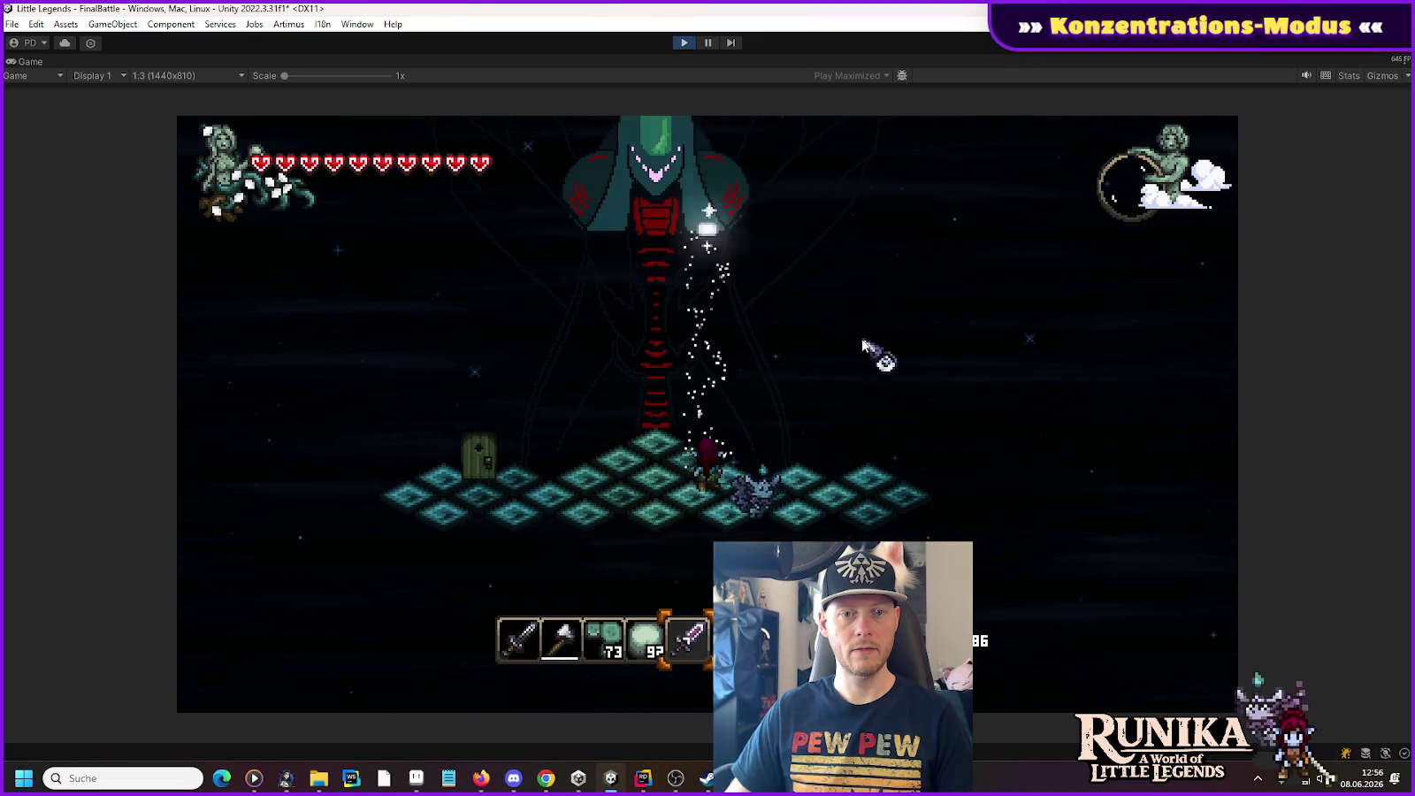
{"action": "left_click", "coordinate": [796, 309]}
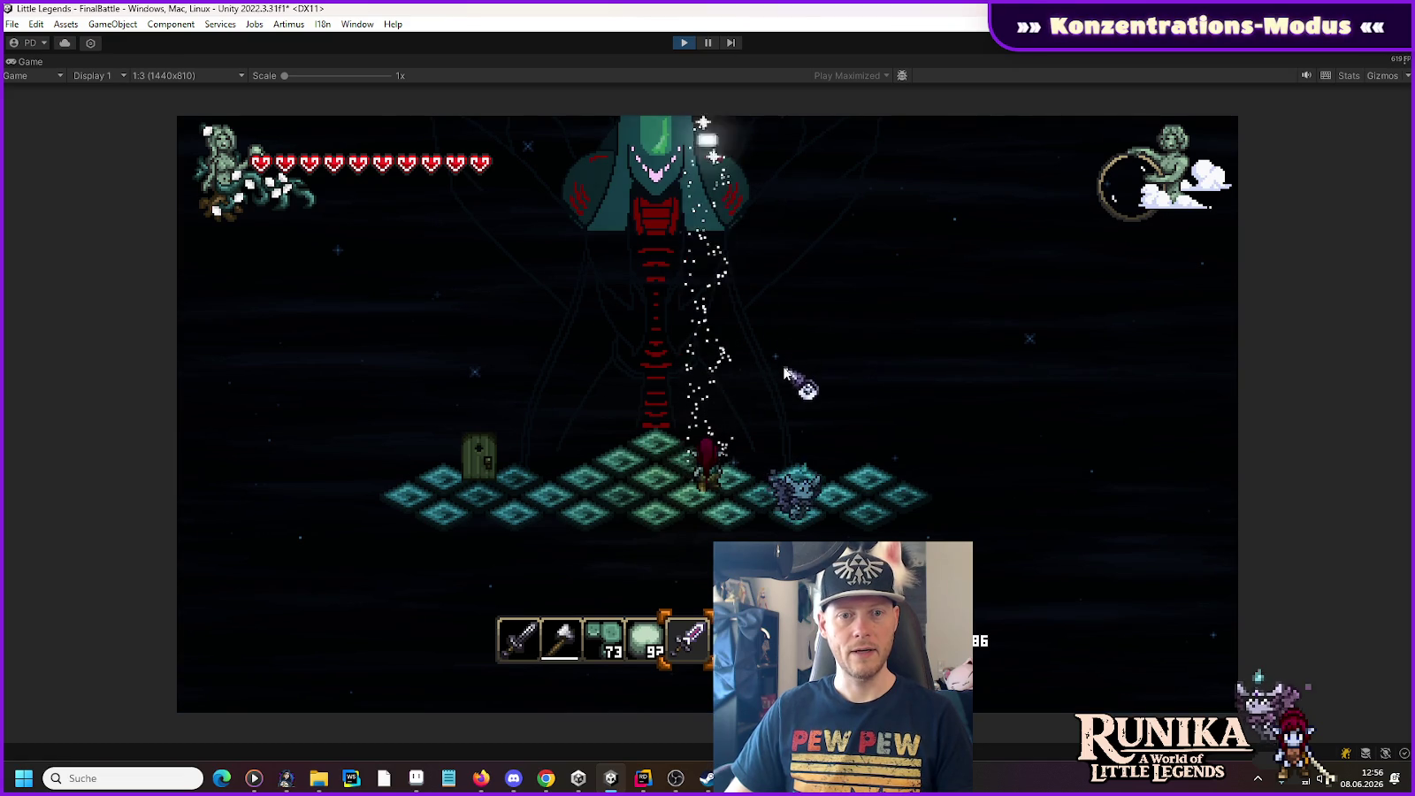
{"action": "left_click", "coordinate": [747, 351]}
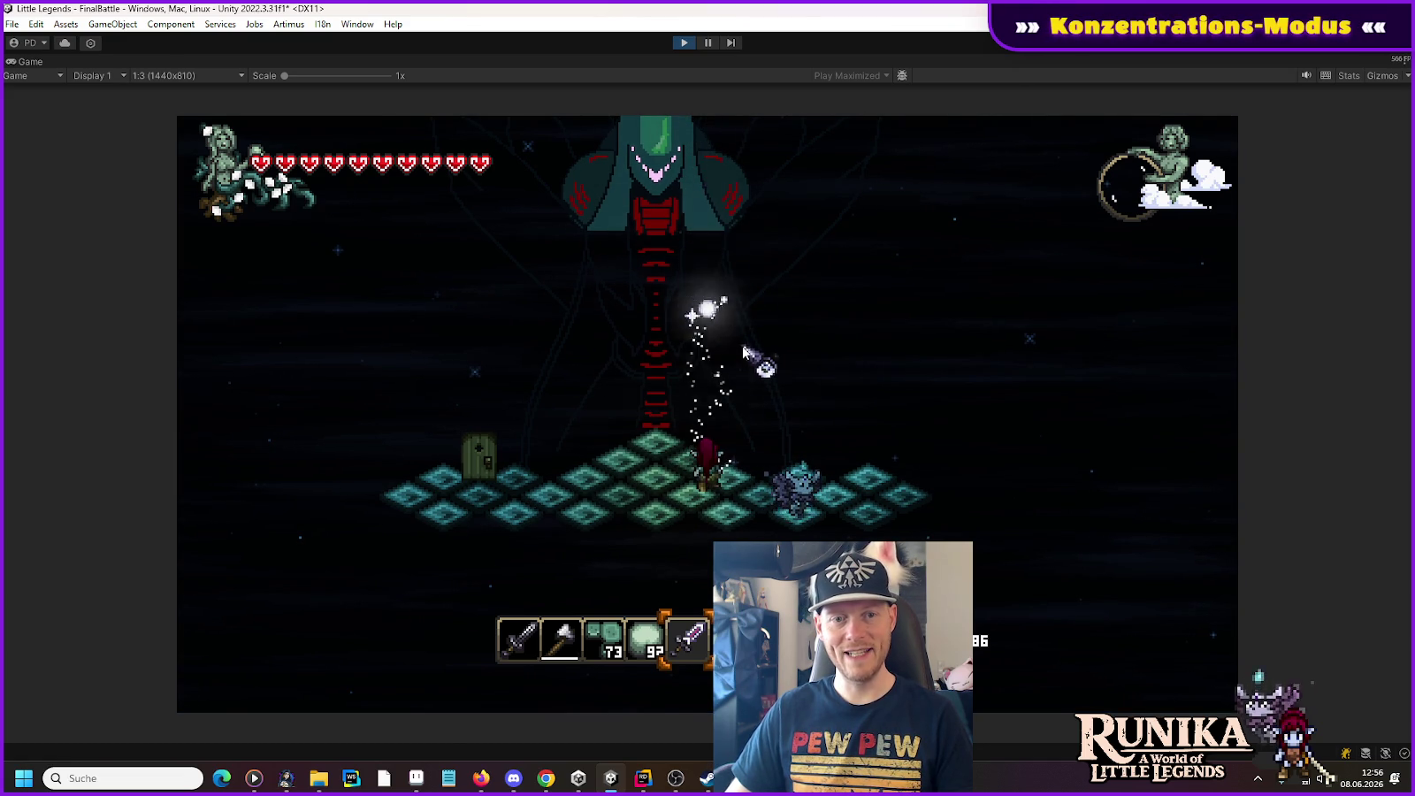
{"action": "left_click", "coordinate": [727, 298]}
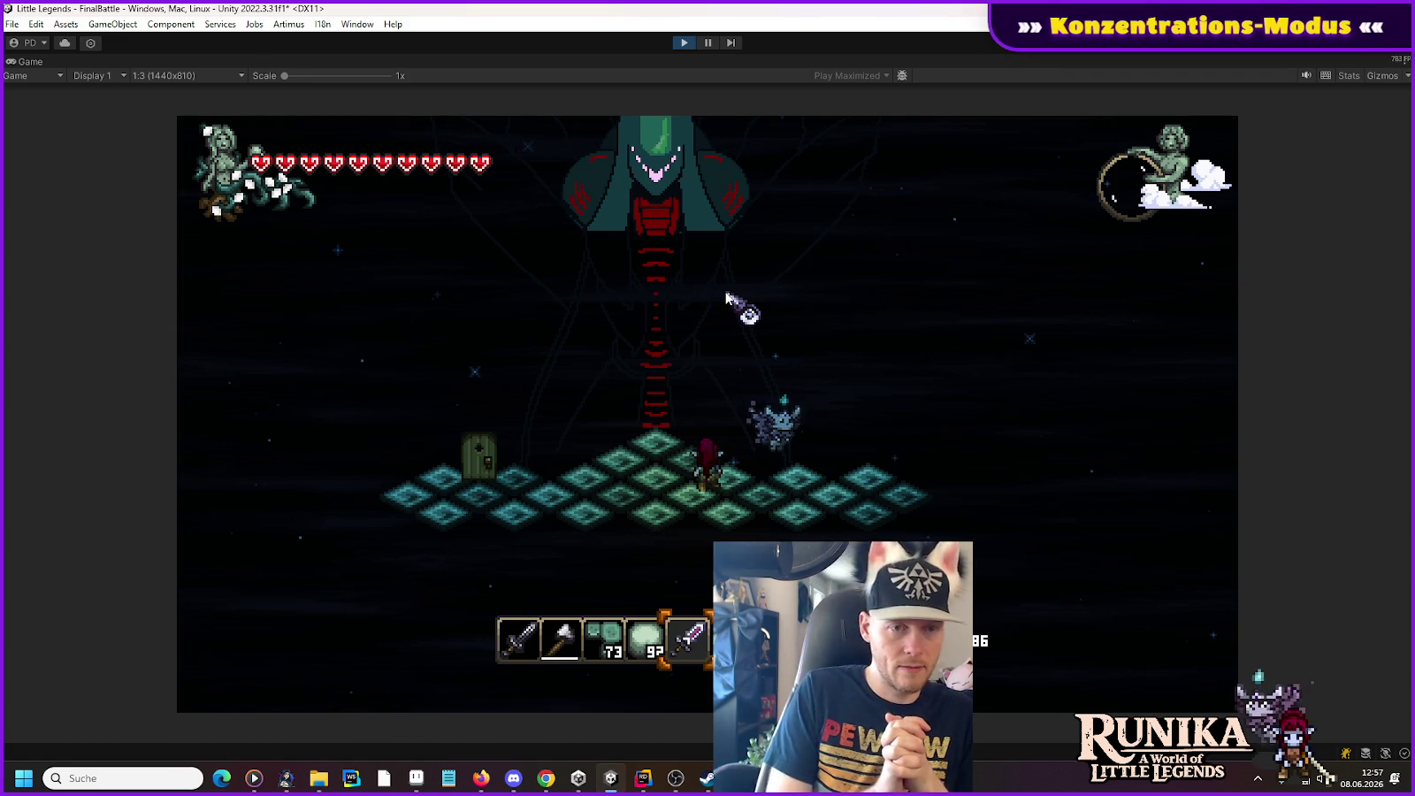
{"action": "left_click", "coordinate": [681, 46]}
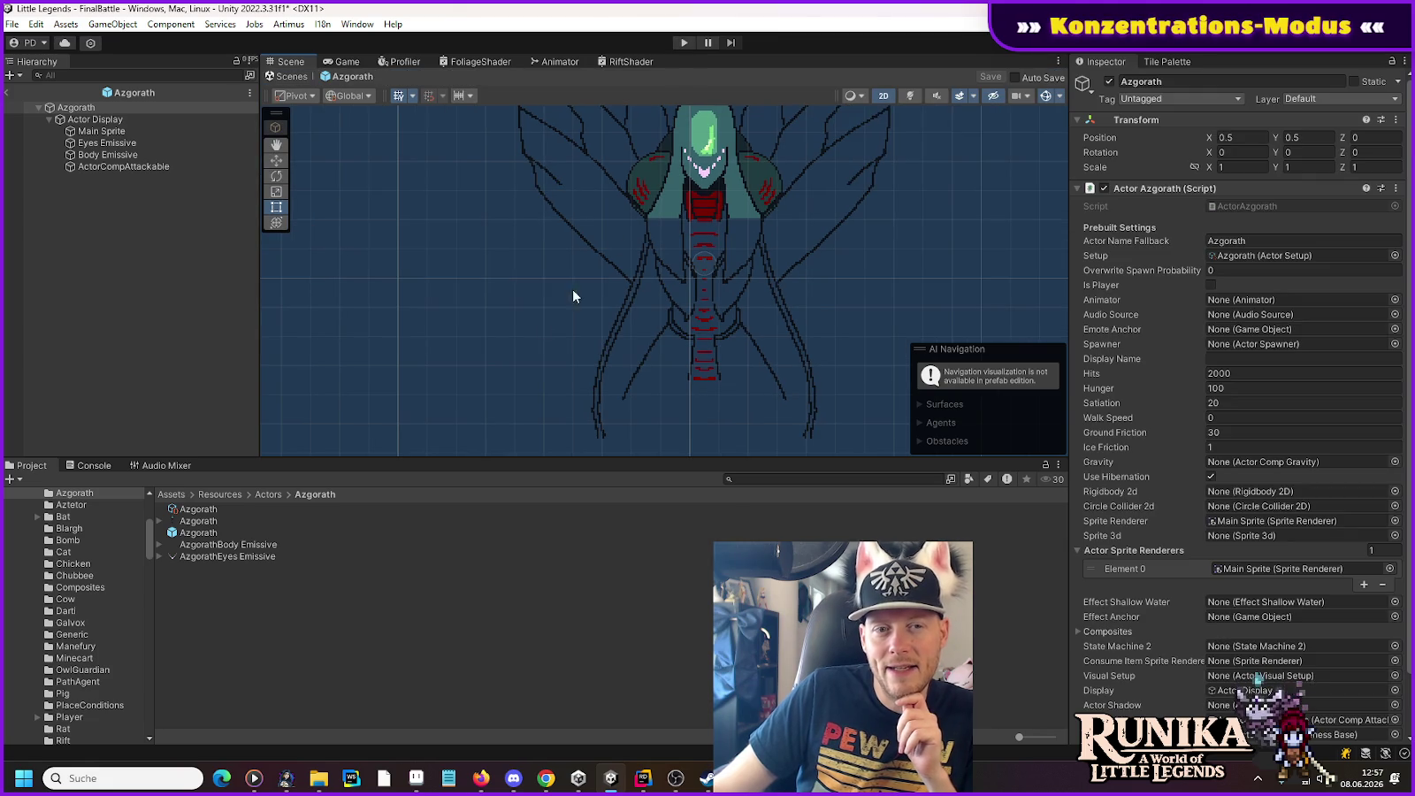
Step: Pan the Scene view across the Azgorath prefab and its Emissive children
{"action": "mouse_move", "coordinate": [573, 288]}
{"action": "left_mouse_down"}
{"action": "mouse_move", "coordinate": [521, 351]}
{"action": "mouse_move", "coordinate": [450, 354]}
{"action": "left_mouse_up"}
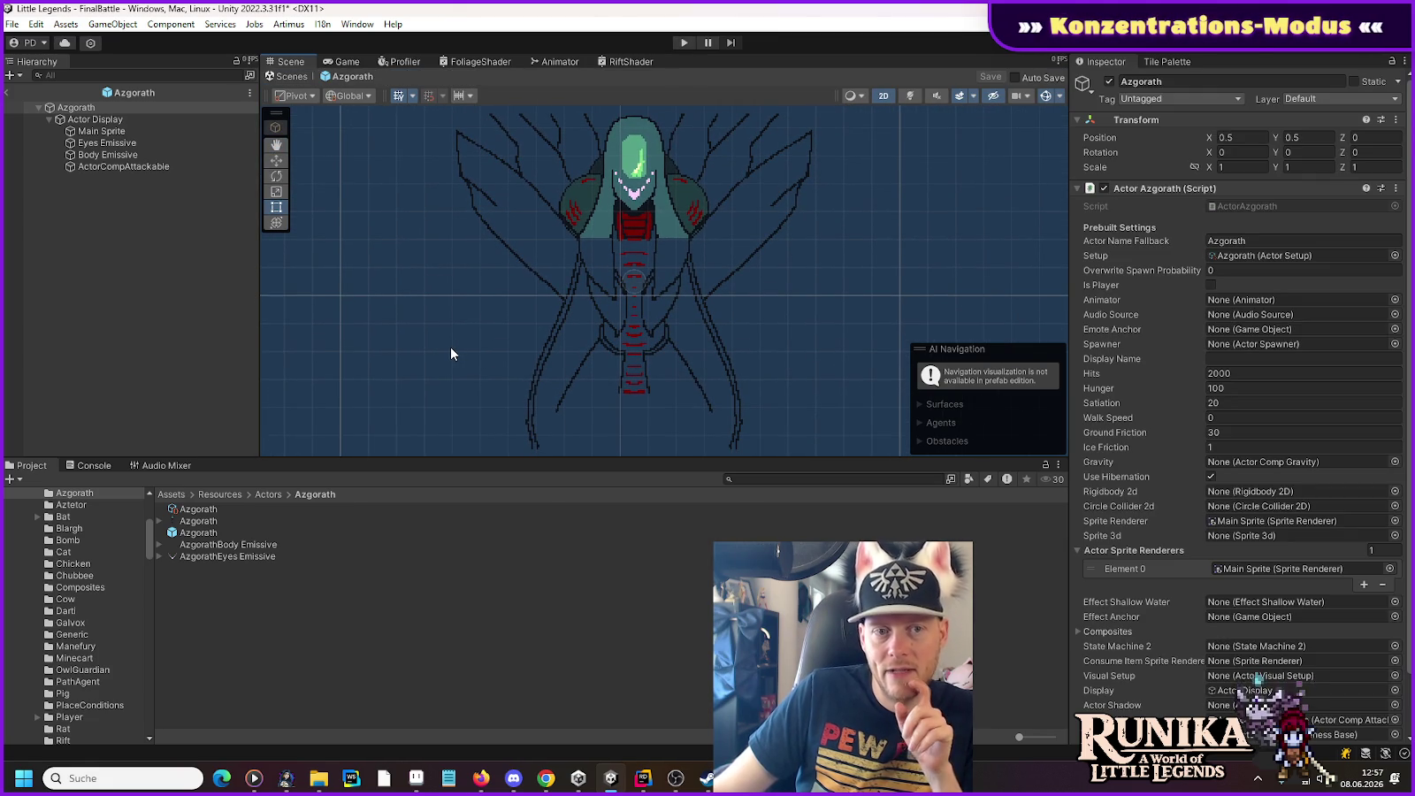
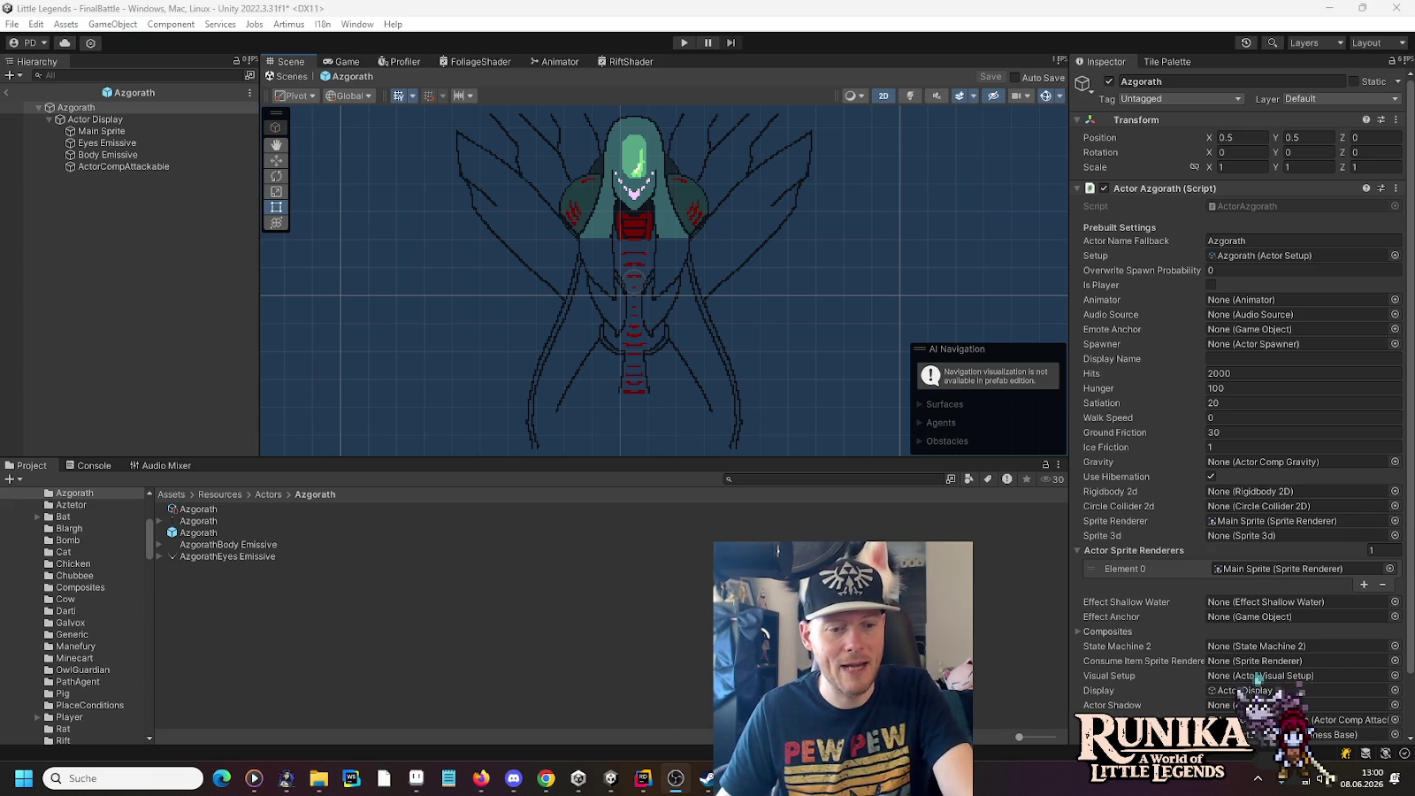
Step: Move File Explorer up from the azgorath folder to little-legends-sources, then switch to Rider
{"action": "mouse_move", "coordinate": [315, 781]}
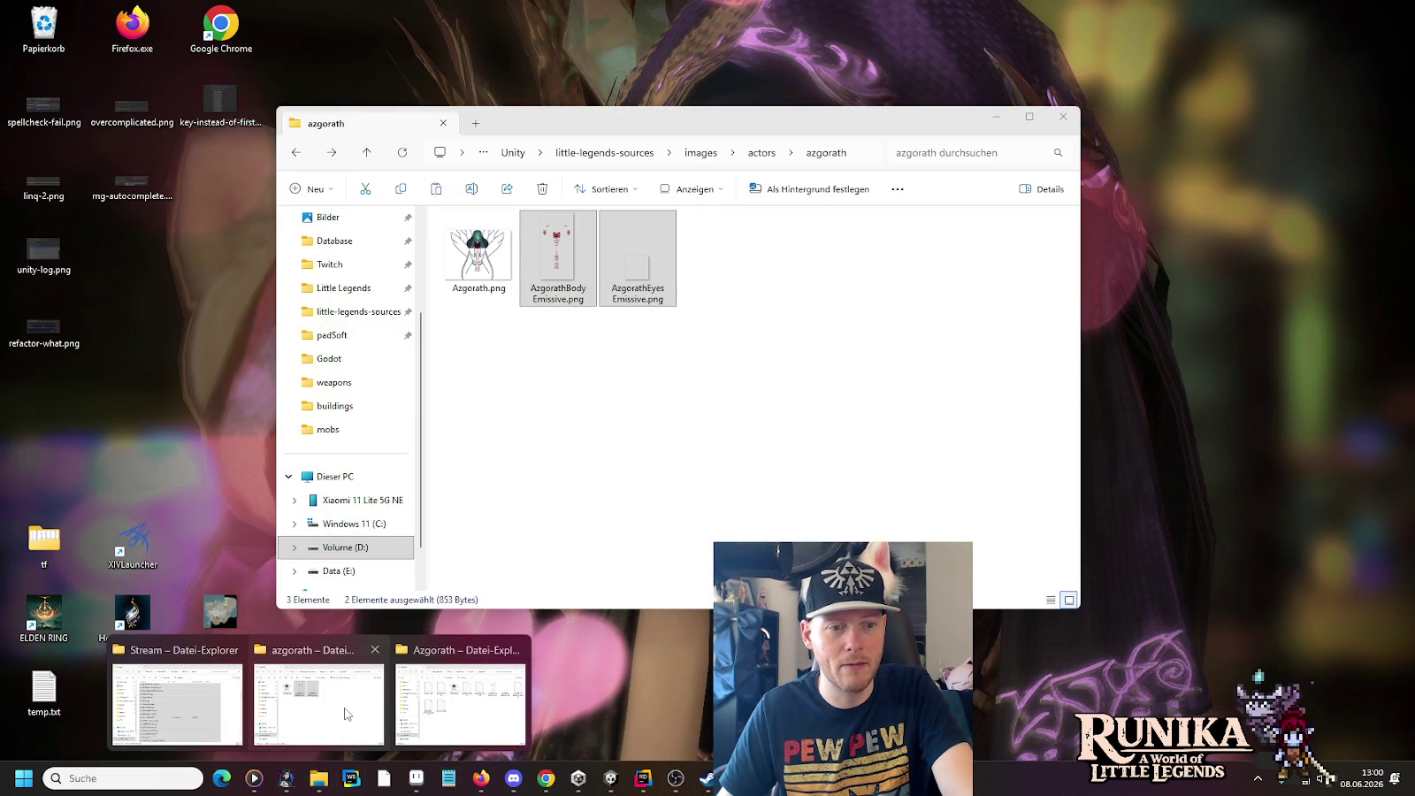
{"action": "left_click", "coordinate": [344, 706]}
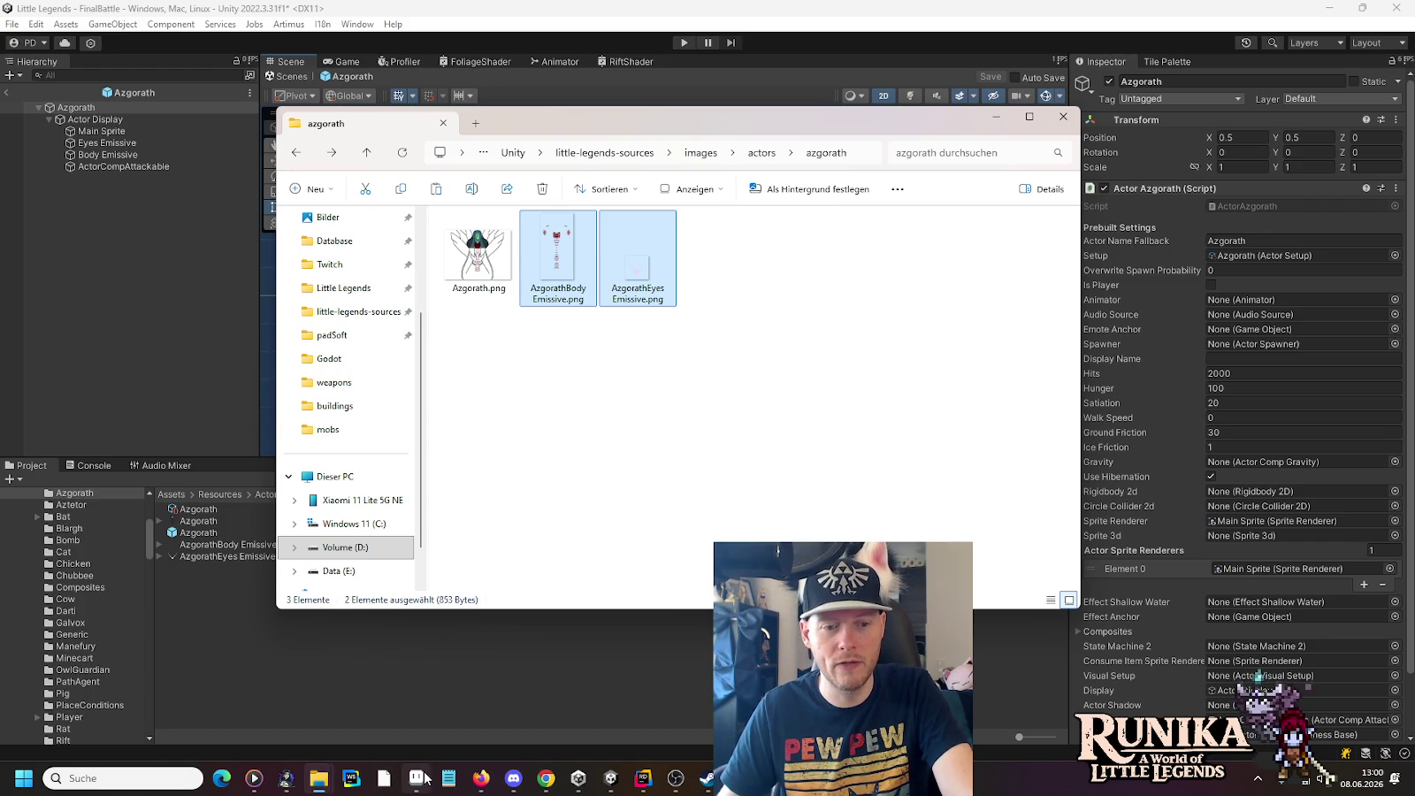
{"action": "mouse_move", "coordinate": [416, 778]}
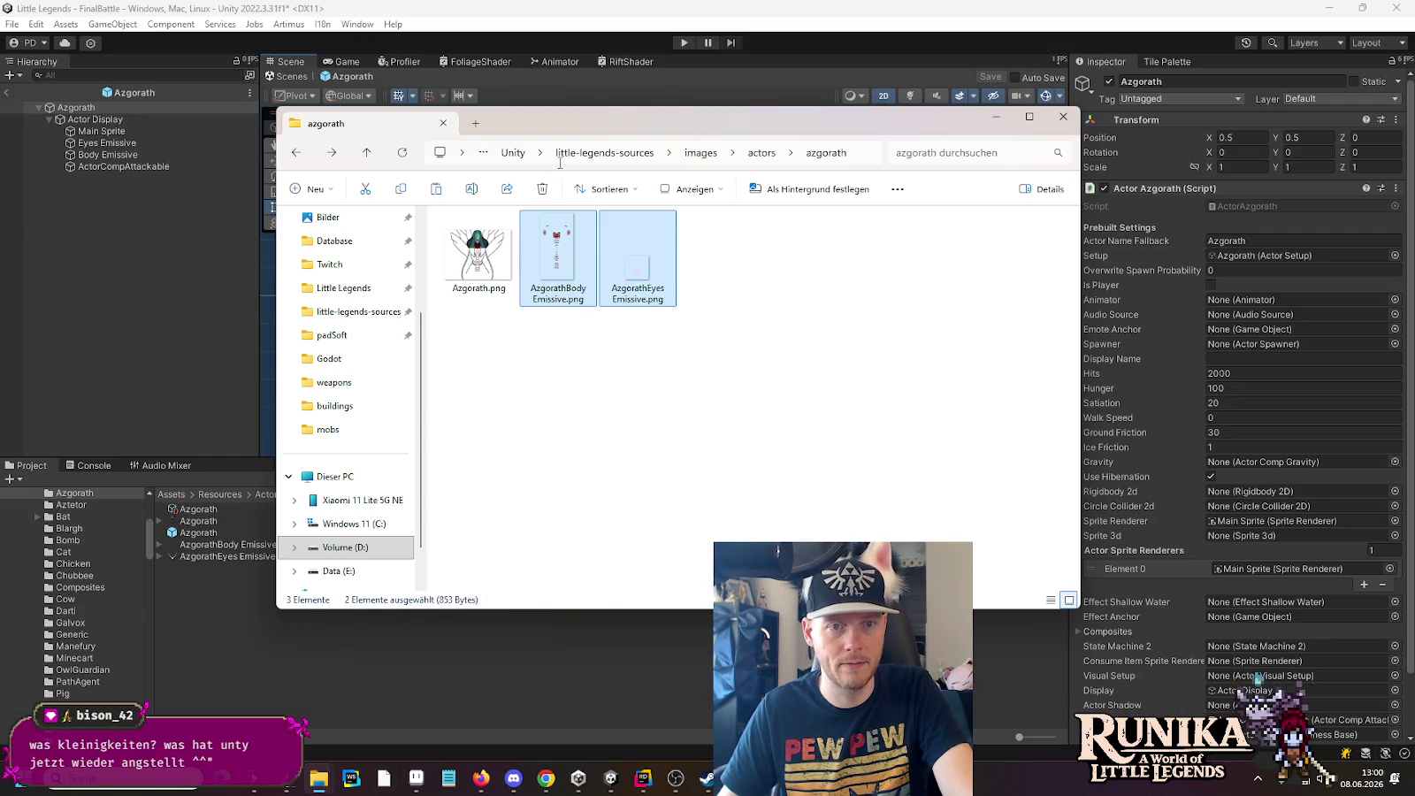
{"action": "left_click", "coordinate": [583, 152]}
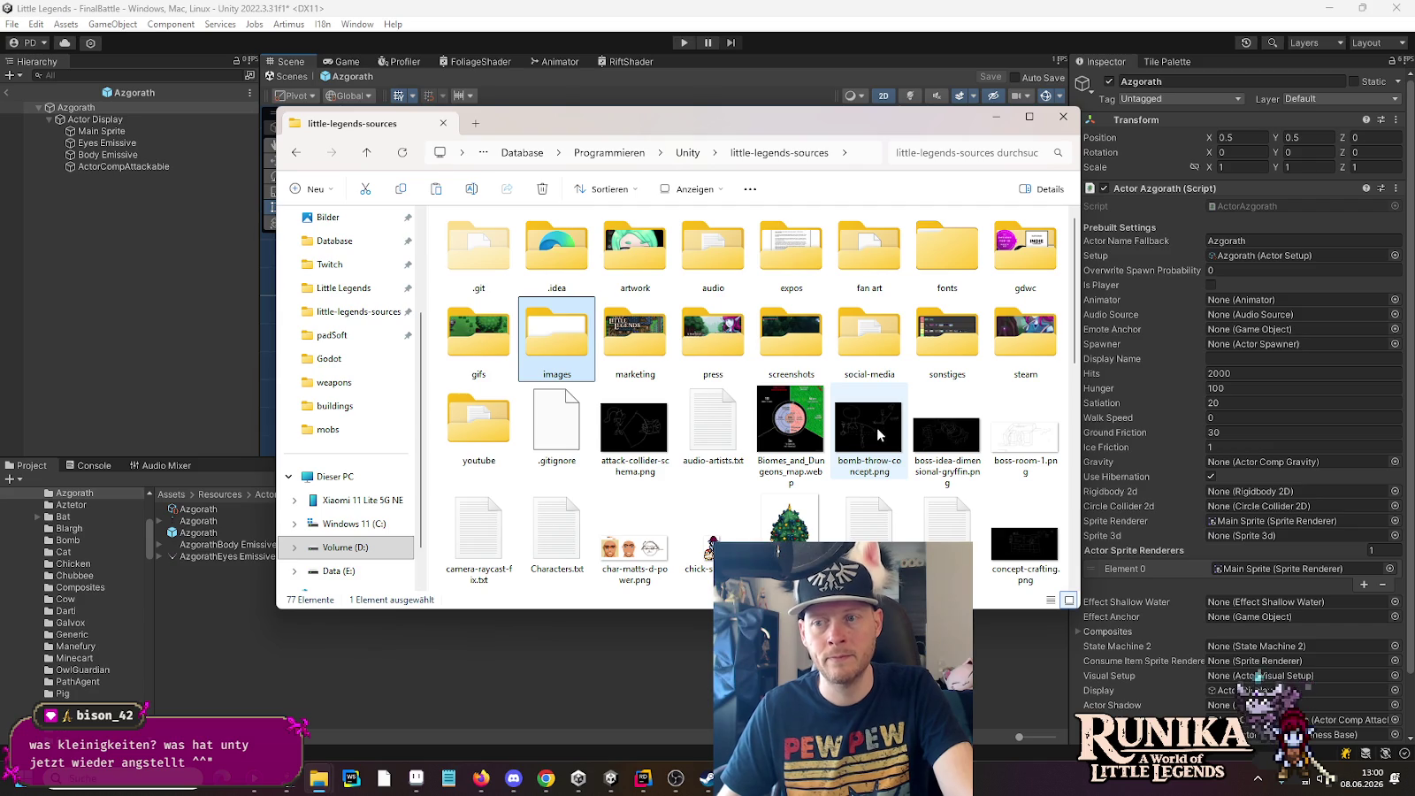
{"action": "scroll", "coordinate": [878, 434], "scroll_direction": "down", "scroll_amount": 5}
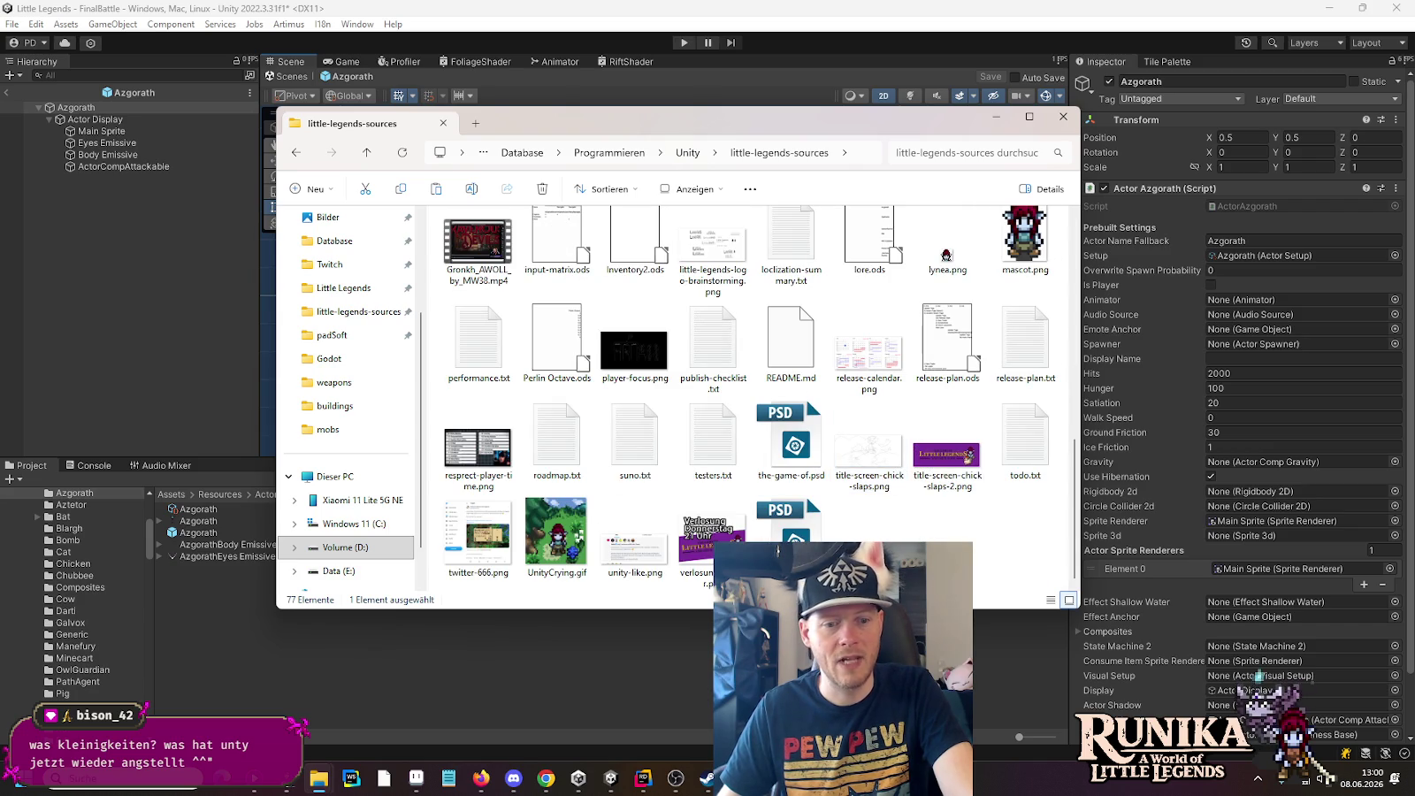
{"action": "left_click", "coordinate": [643, 778]}
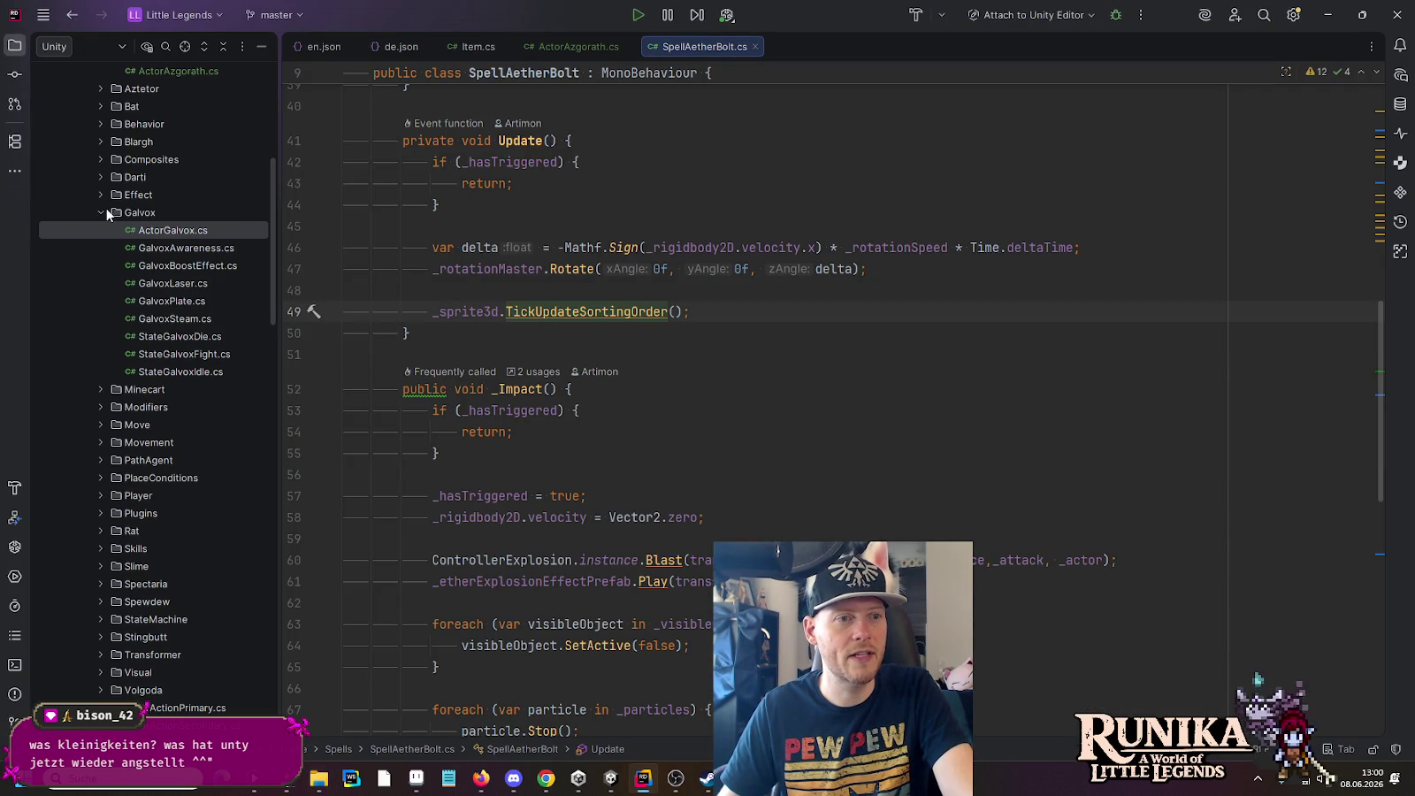
Step: Open Unity.txt from the Project tree and search the notes for 'hex'
{"action": "left_click", "coordinate": [14, 74]}
{"action": "left_click", "coordinate": [14, 45]}
{"action": "scroll", "coordinate": [243, 266], "scroll_direction": "down", "scroll_amount": 5}
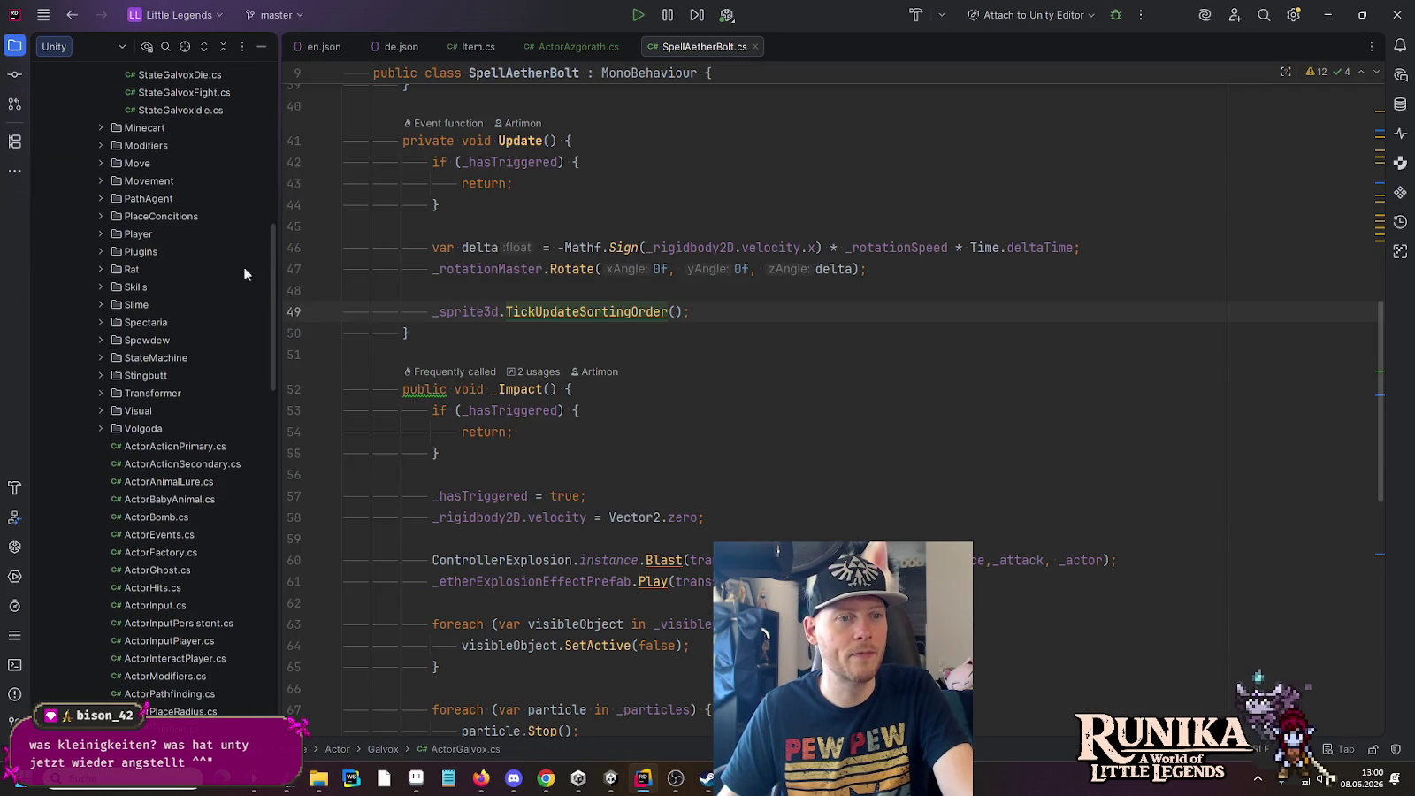
{"action": "left_click_drag", "start_coordinate": [274, 259], "coordinate": [258, 577]}
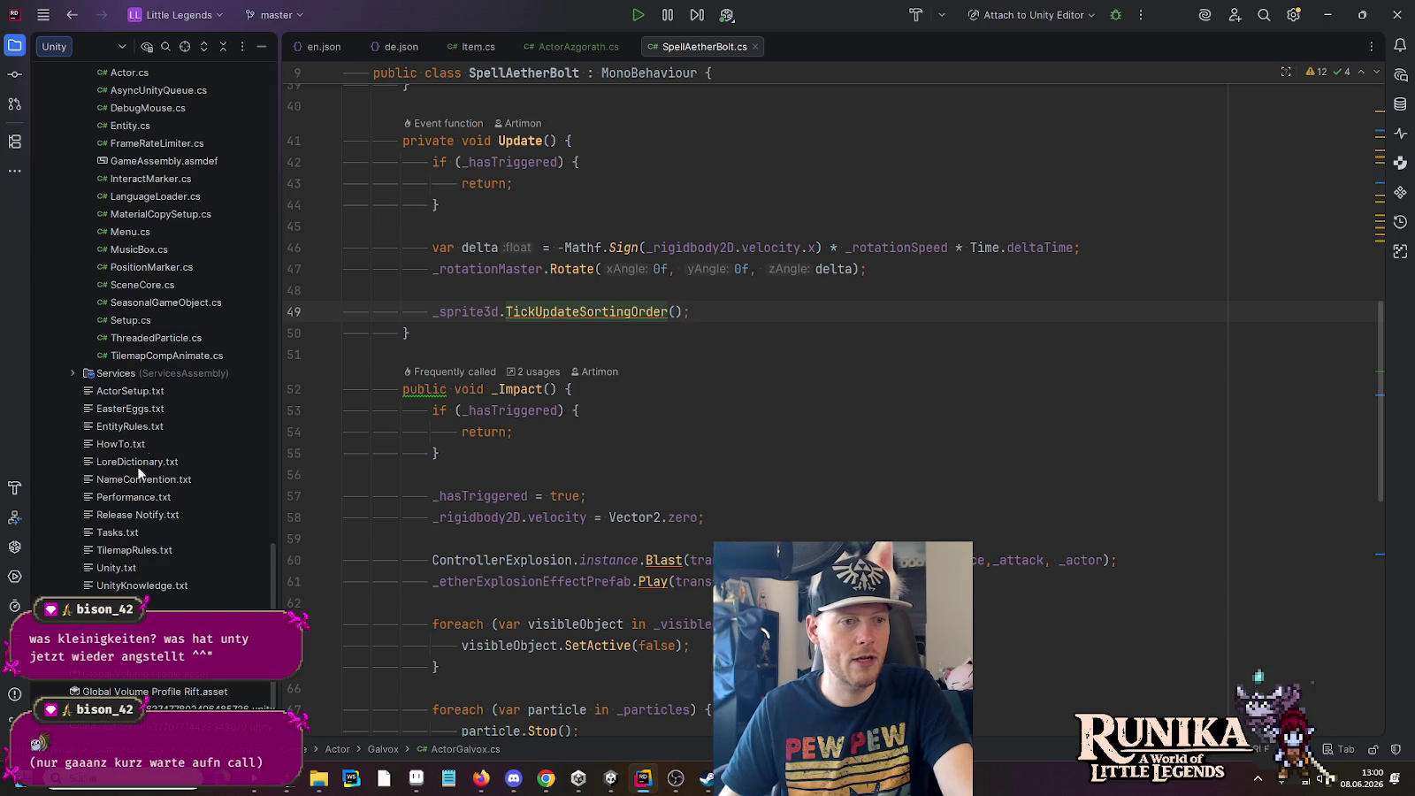
{"action": "double_click", "coordinate": [126, 566]}
{"action": "left_click", "coordinate": [773, 367]}
{"action": "key", "text": "ctrl+r"}
{"action": "type", "text": "hex"}
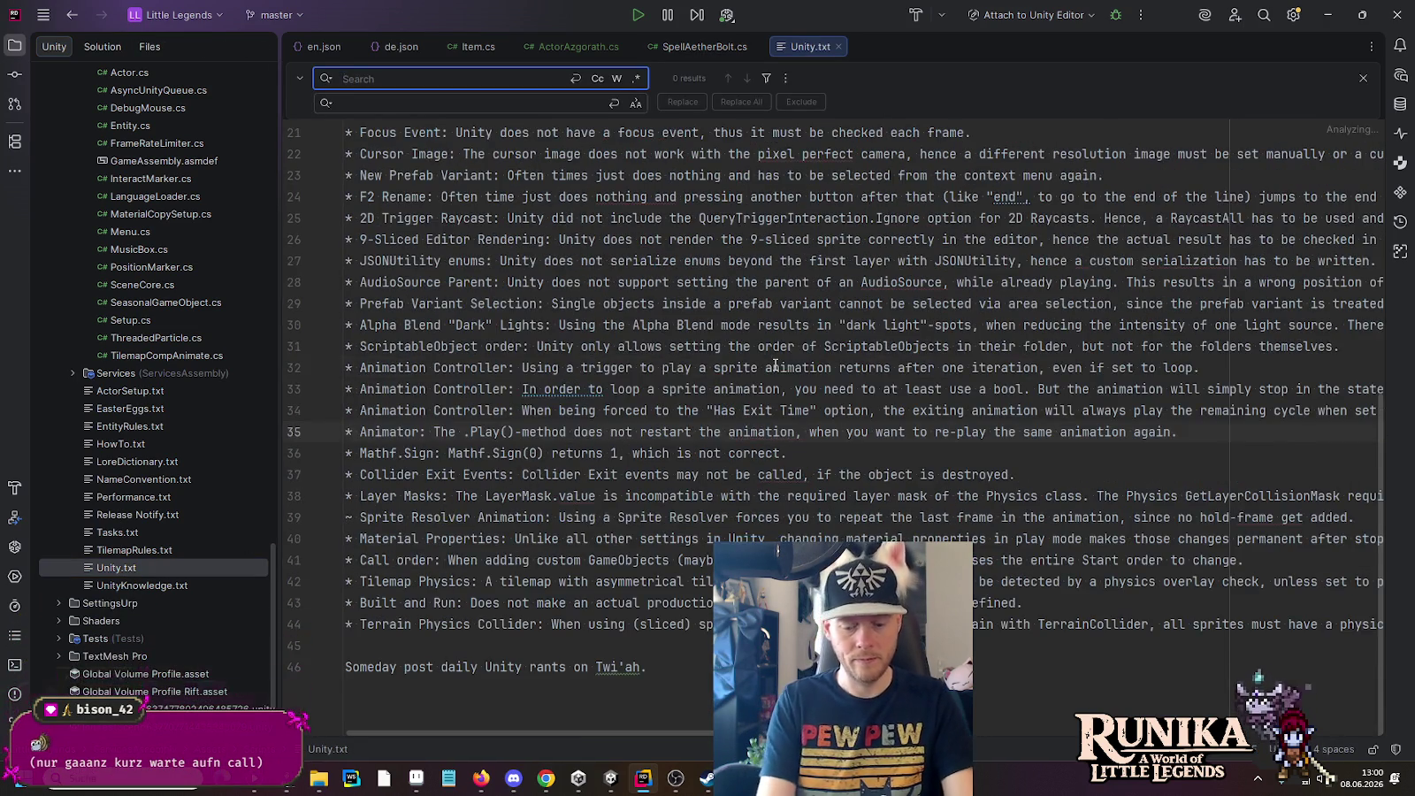
{"action": "scroll", "coordinate": [773, 365], "scroll_direction": "down", "scroll_amount": 1}
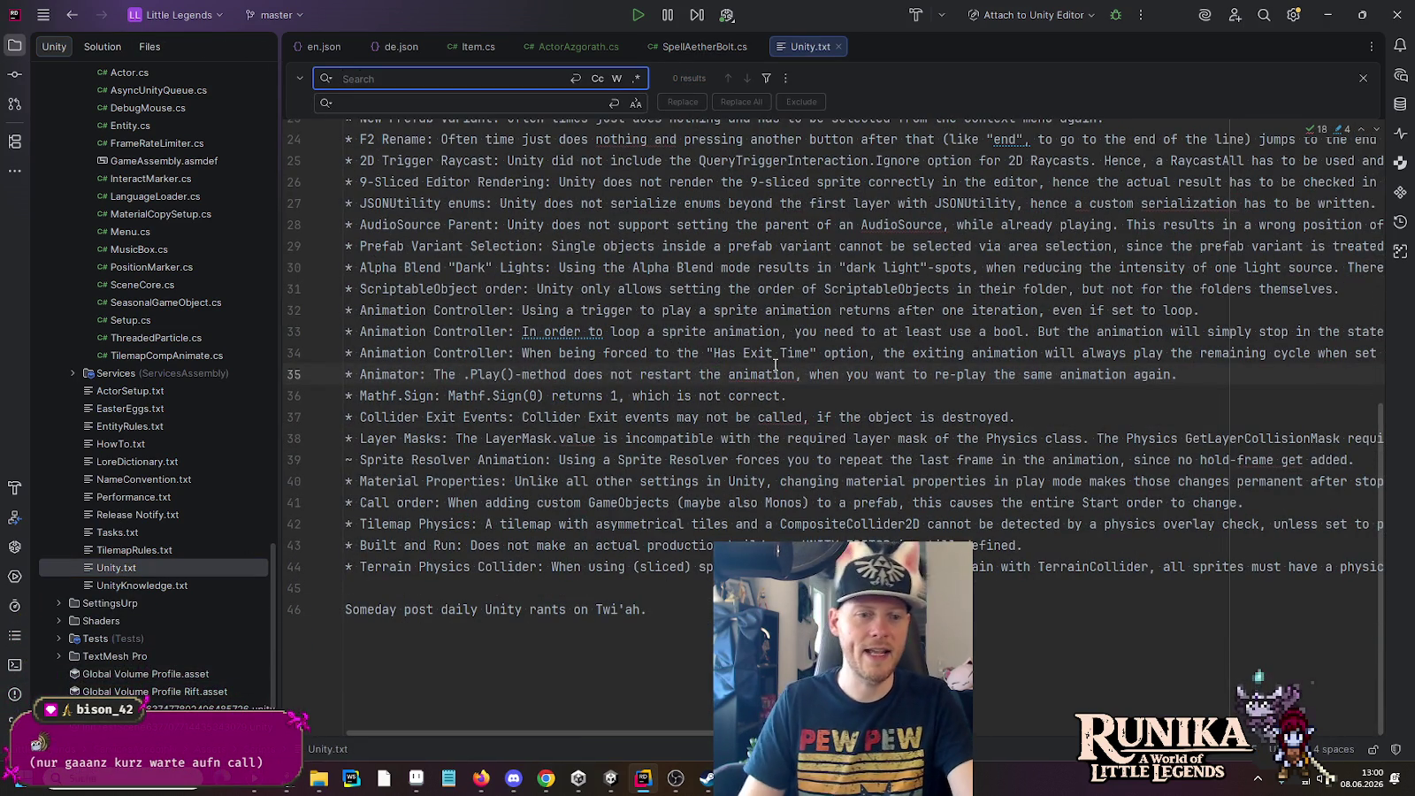
{"action": "key", "text": "Escape"}
Step: Add a Hex Color Alpha note after line 44: pasted 6-digit hex colours set alpha to 0 instead of 1
{"action": "left_click", "coordinate": [610, 566]}
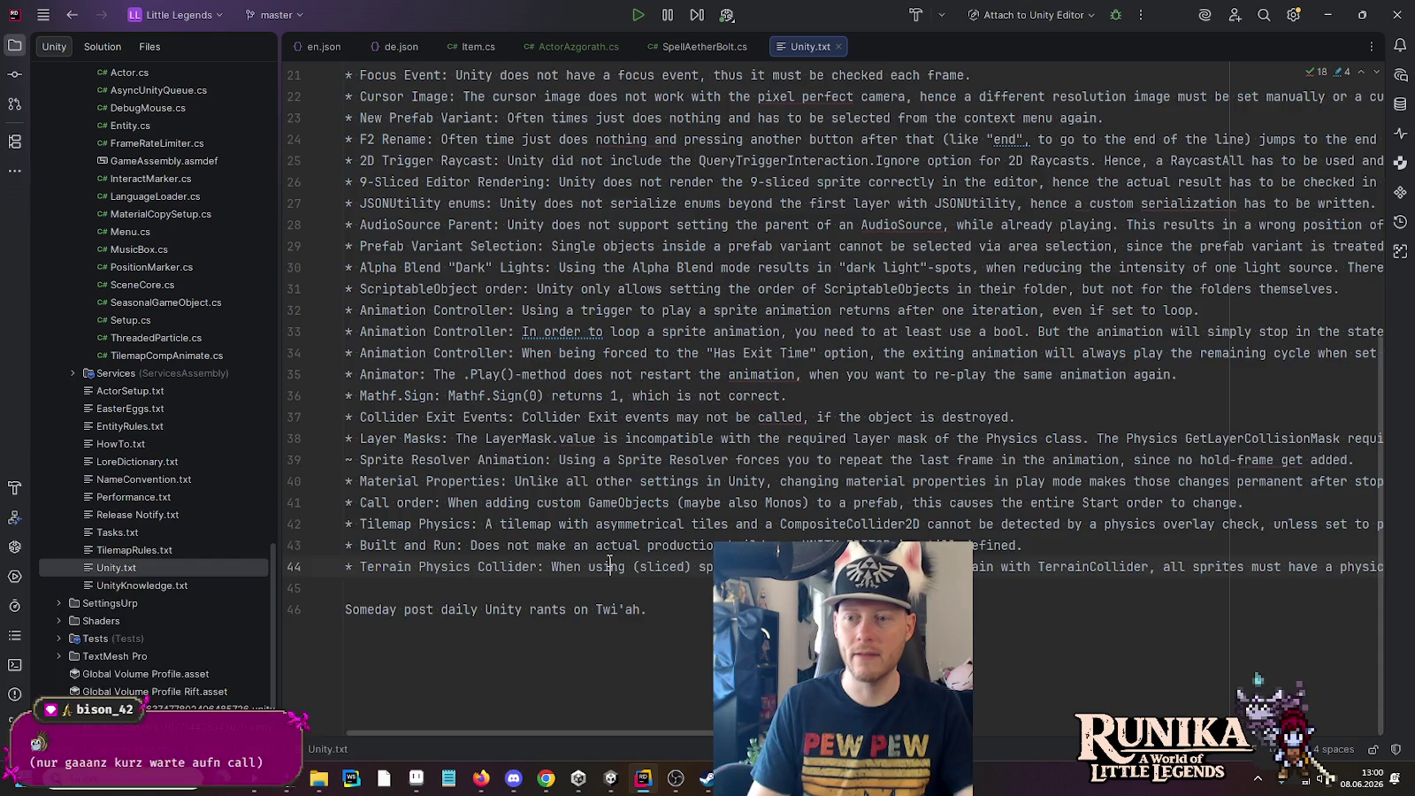
{"action": "key", "text": "End"}
{"action": "key", "text": "Return"}
{"action": "type", "text": "* "}
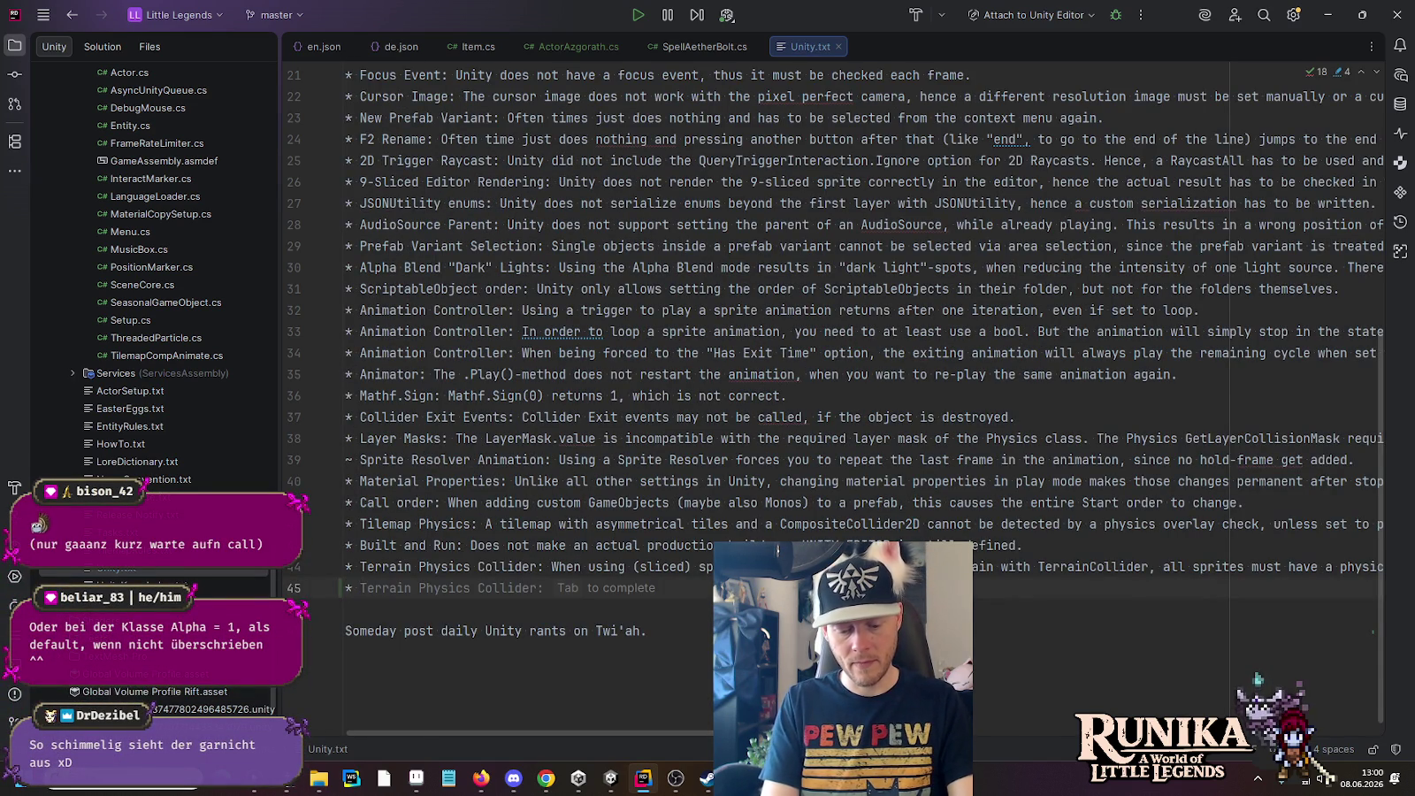
{"action": "type", "text": "Hex Color Alpha:"}
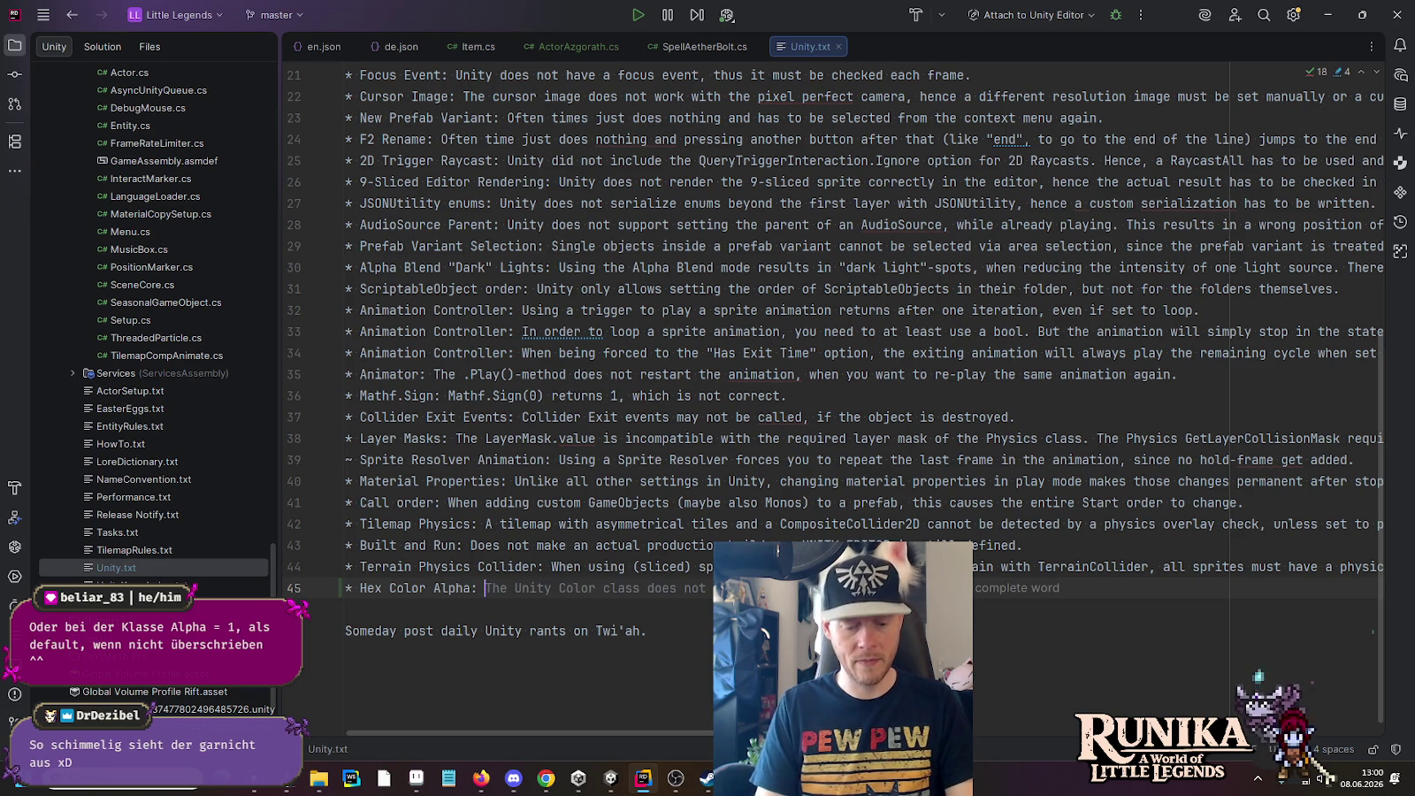
{"action": "type", "text": " When pasting a 6-"}
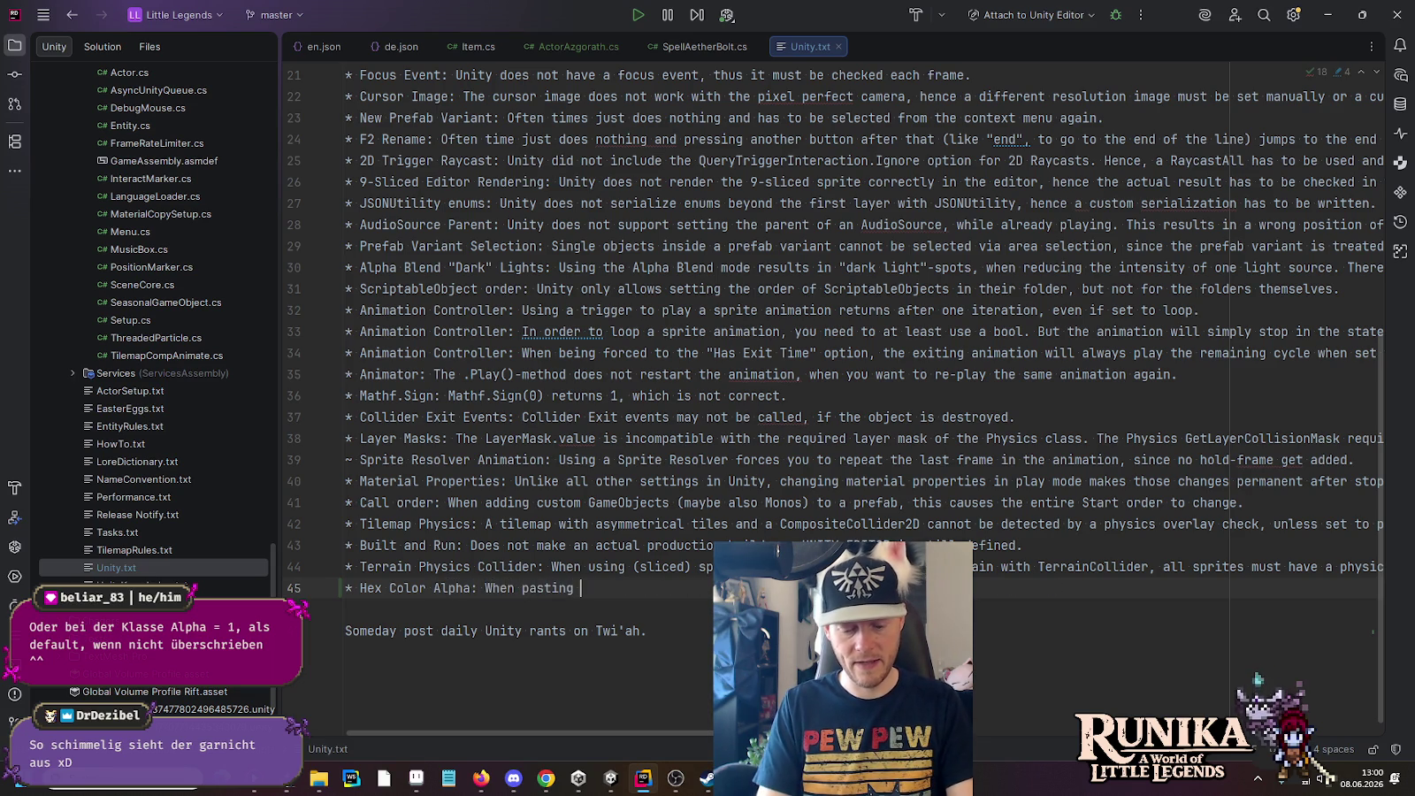
{"action": "type", "text": "digit hex colo"}
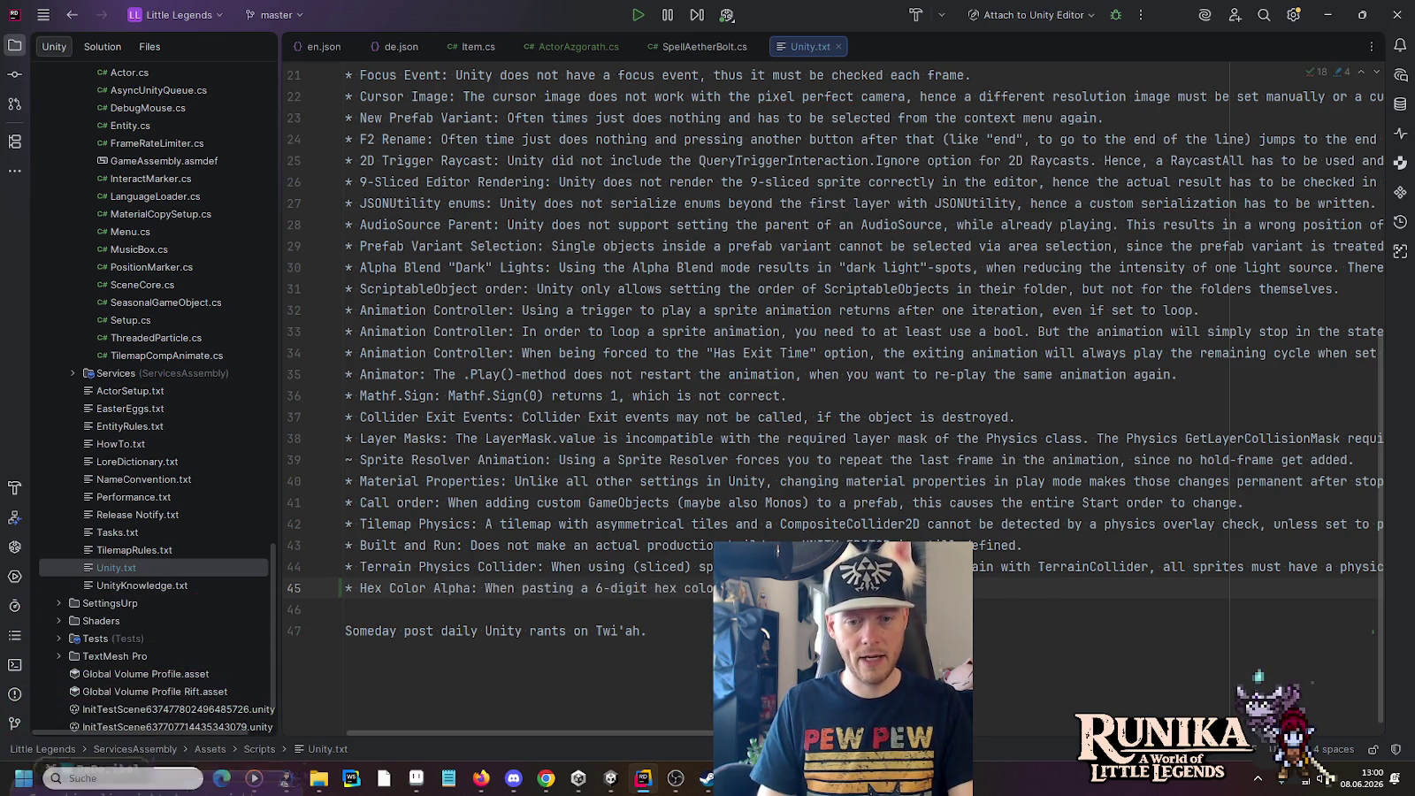
{"action": "key", "text": "Tab"}
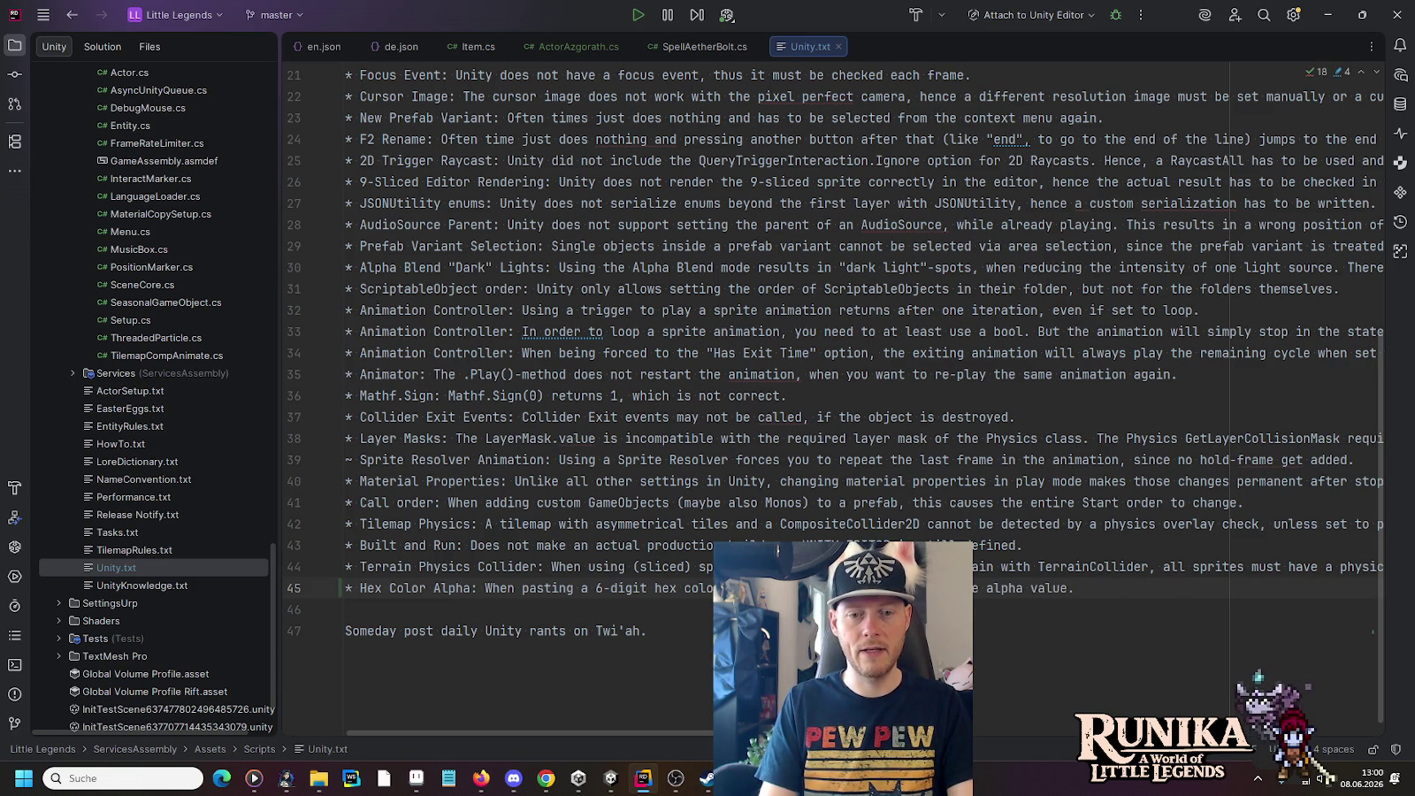
{"action": "key", "text": "ctrl+shift+Left"}
{"action": "key", "text": "ctrl+shift+Left"}
{"action": "key", "text": "ctrl+shift+Left"}
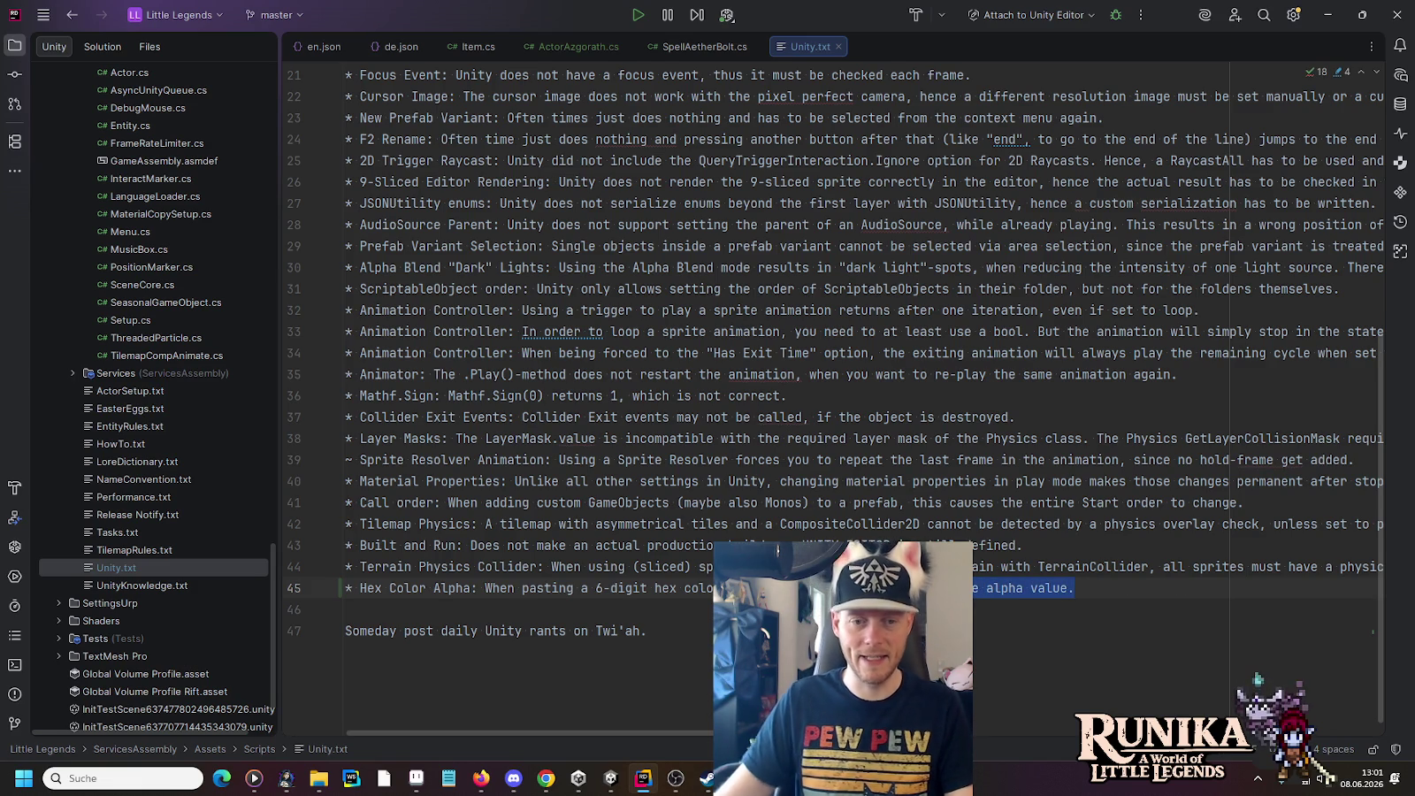
{"action": "scroll", "coordinate": [1326, 442], "scroll_direction": "down", "scroll_amount": 1}
{"action": "mouse_move", "coordinate": [1072, 567]}
{"action": "left_mouse_down"}
{"action": "mouse_move", "coordinate": [806, 567]}
{"action": "mouse_move", "coordinate": [863, 567]}
{"action": "left_mouse_up"}
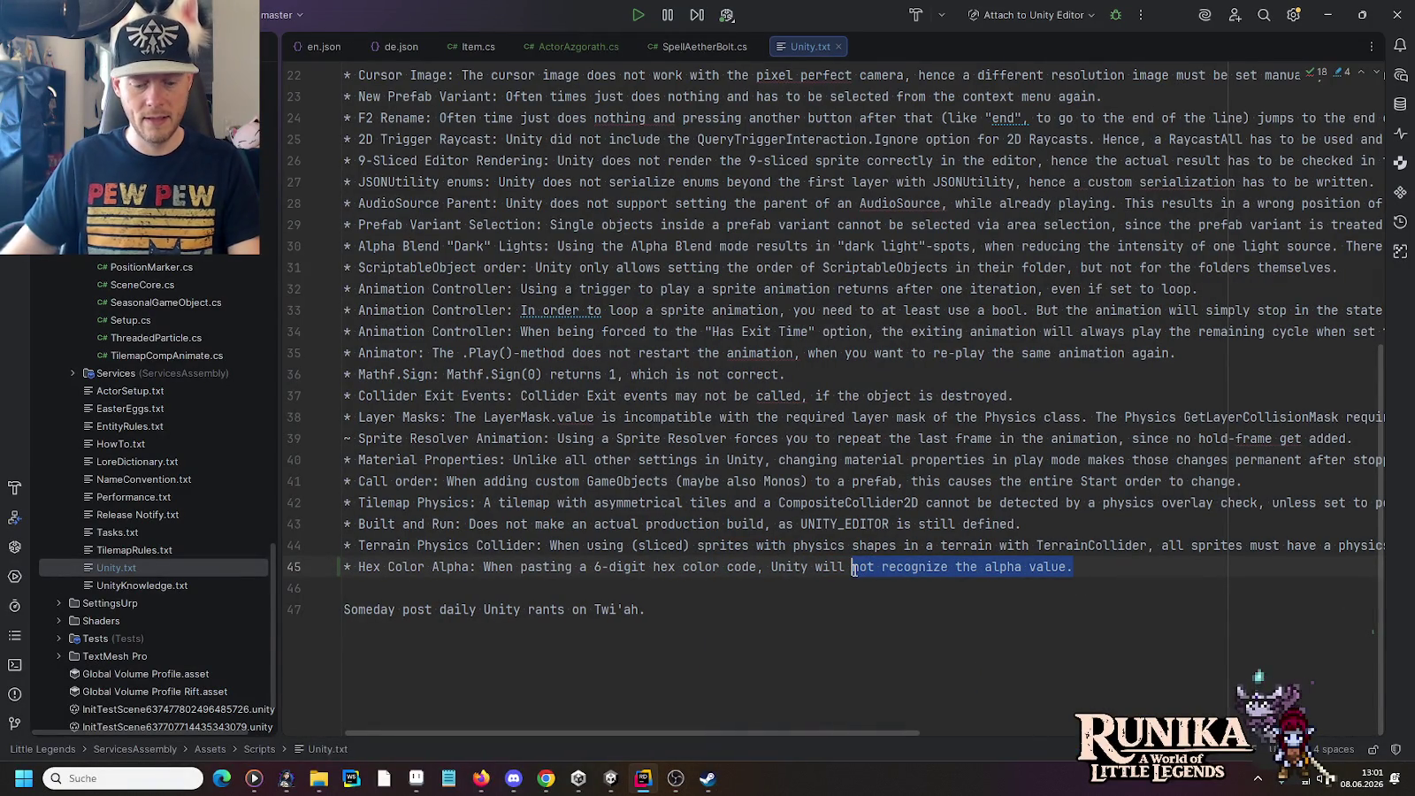
{"action": "type", "text": "set the alpha to"}
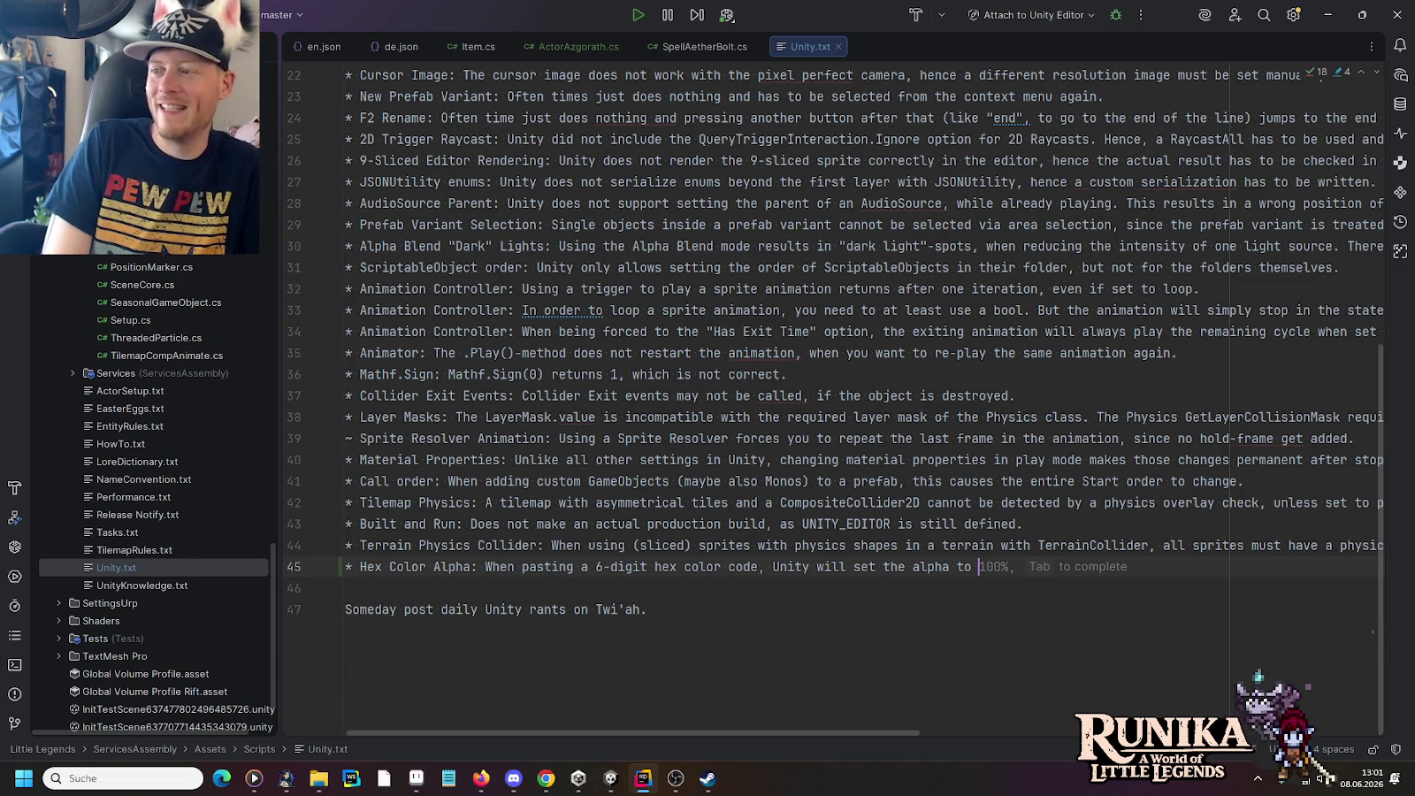
{"action": "type", "text": "0 "}
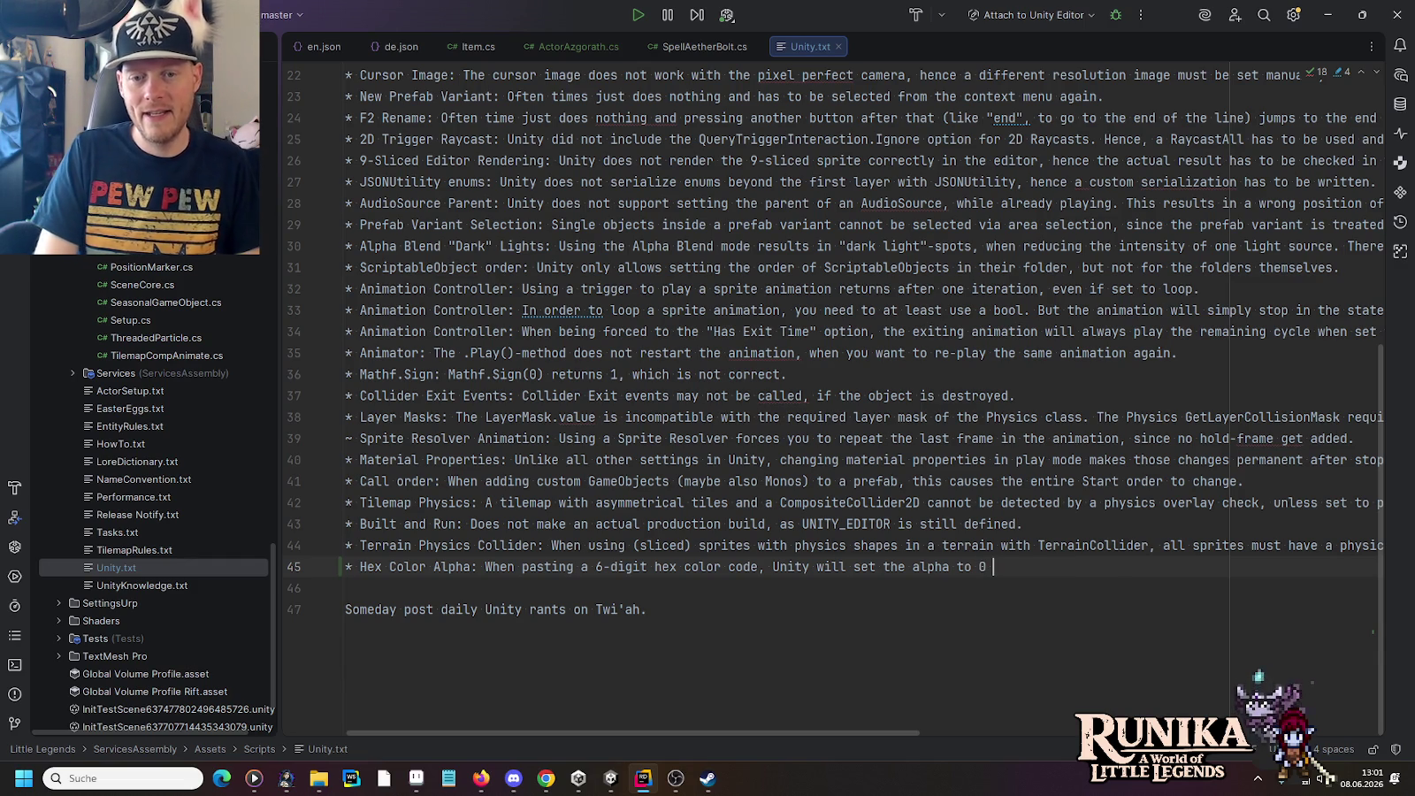
{"action": "type", "text": "instead of 1."}
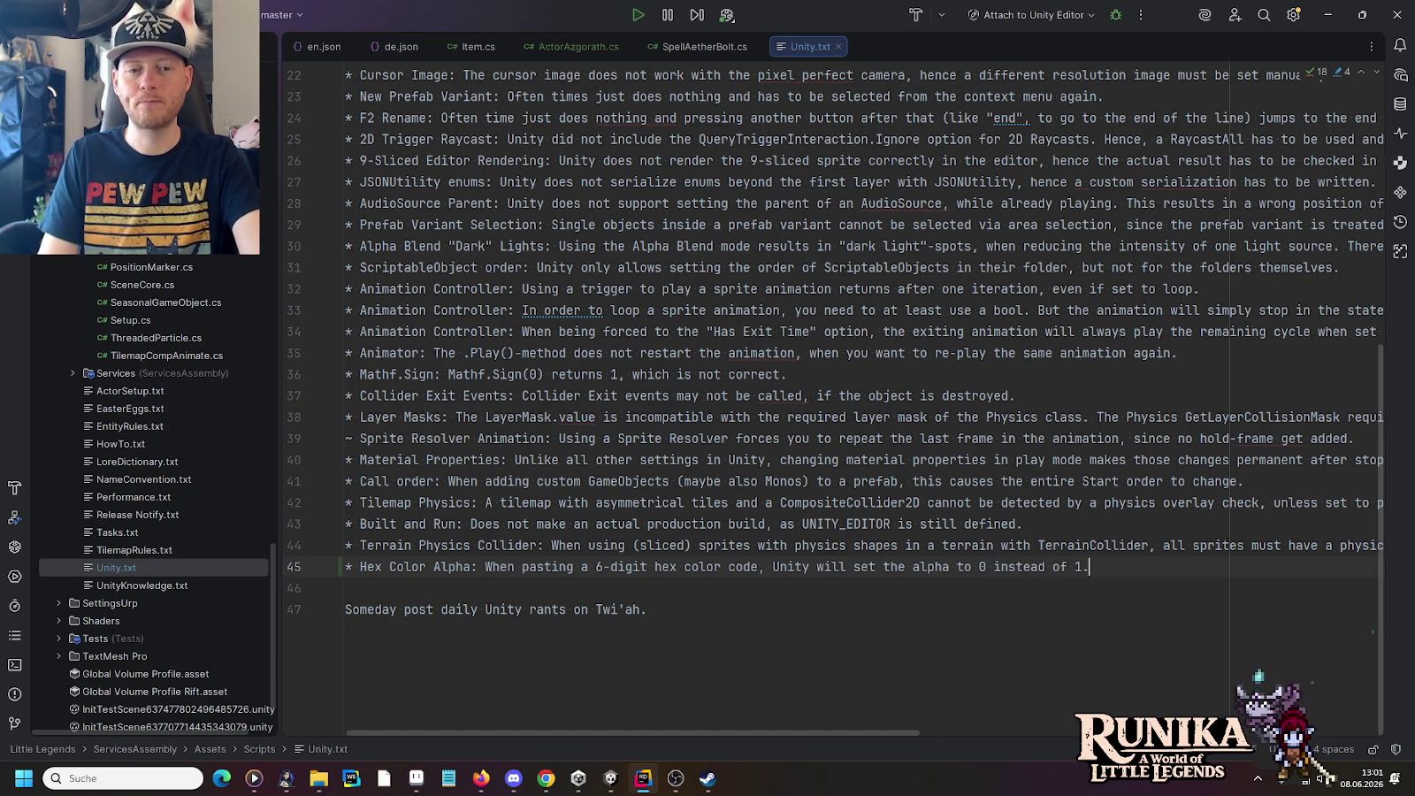
{"action": "left_click", "coordinate": [1324, 15]}
{"action": "left_click", "coordinate": [902, 14]}
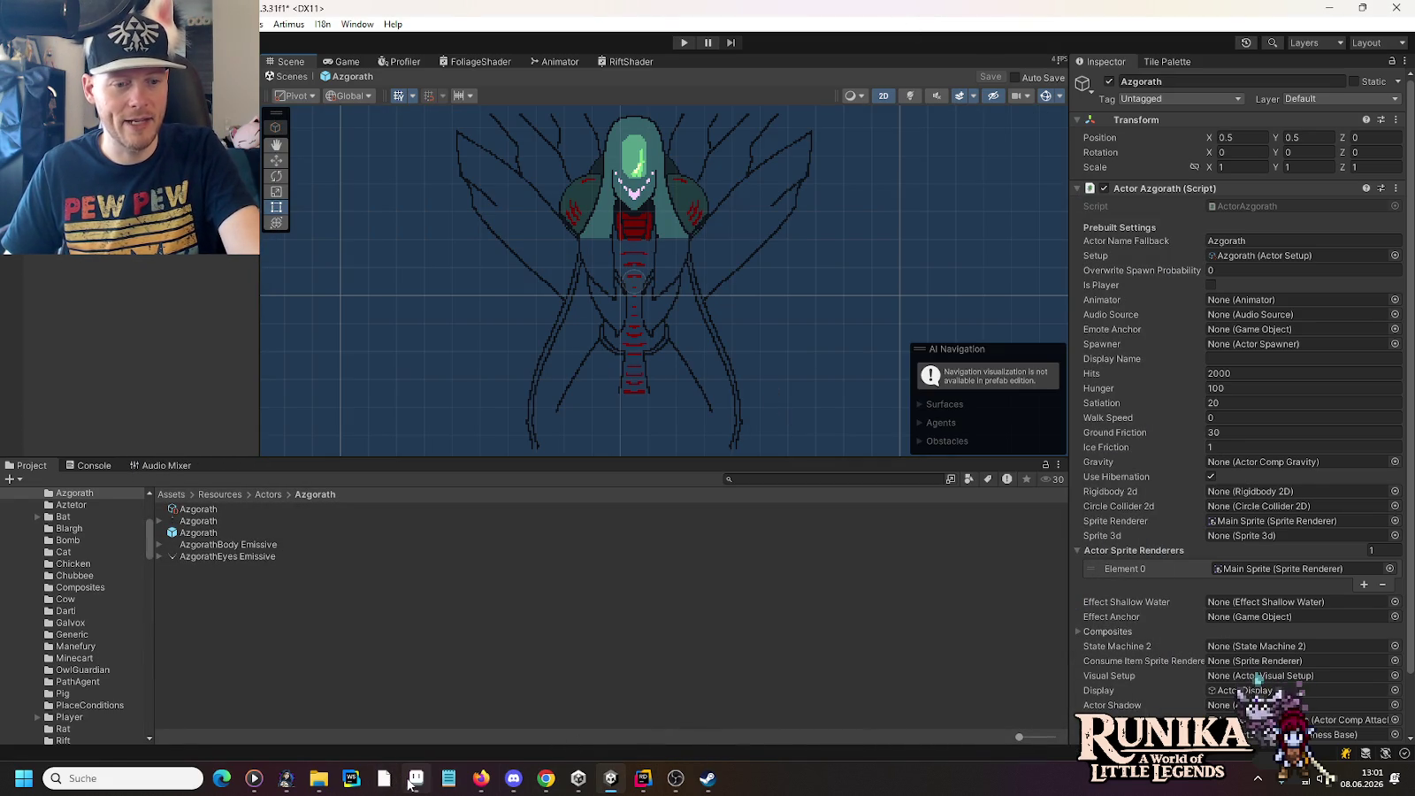
Step: Bring the little-legends-sources Explorer window forward and open concept.txt
{"action": "mouse_move", "coordinate": [312, 780]}
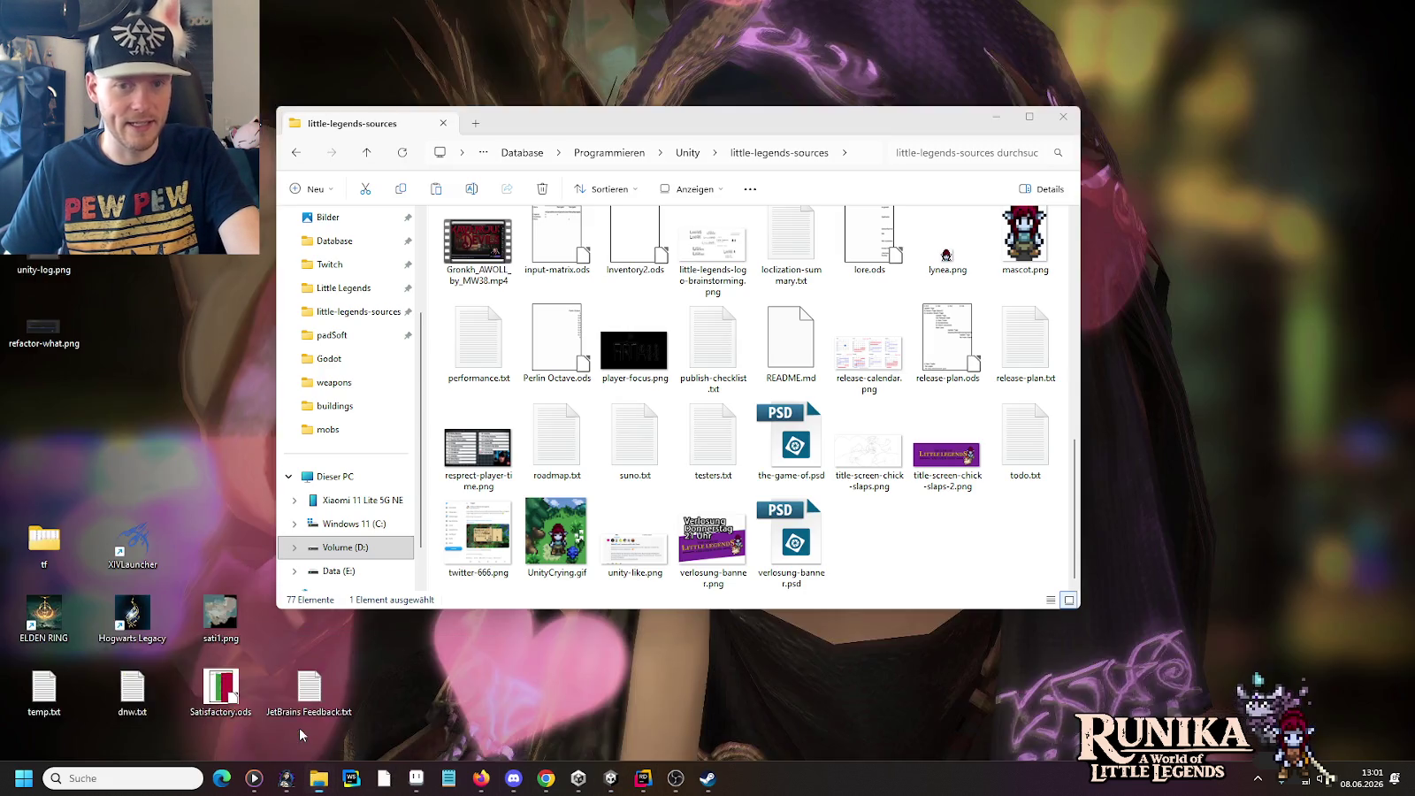
{"action": "left_click", "coordinate": [299, 726]}
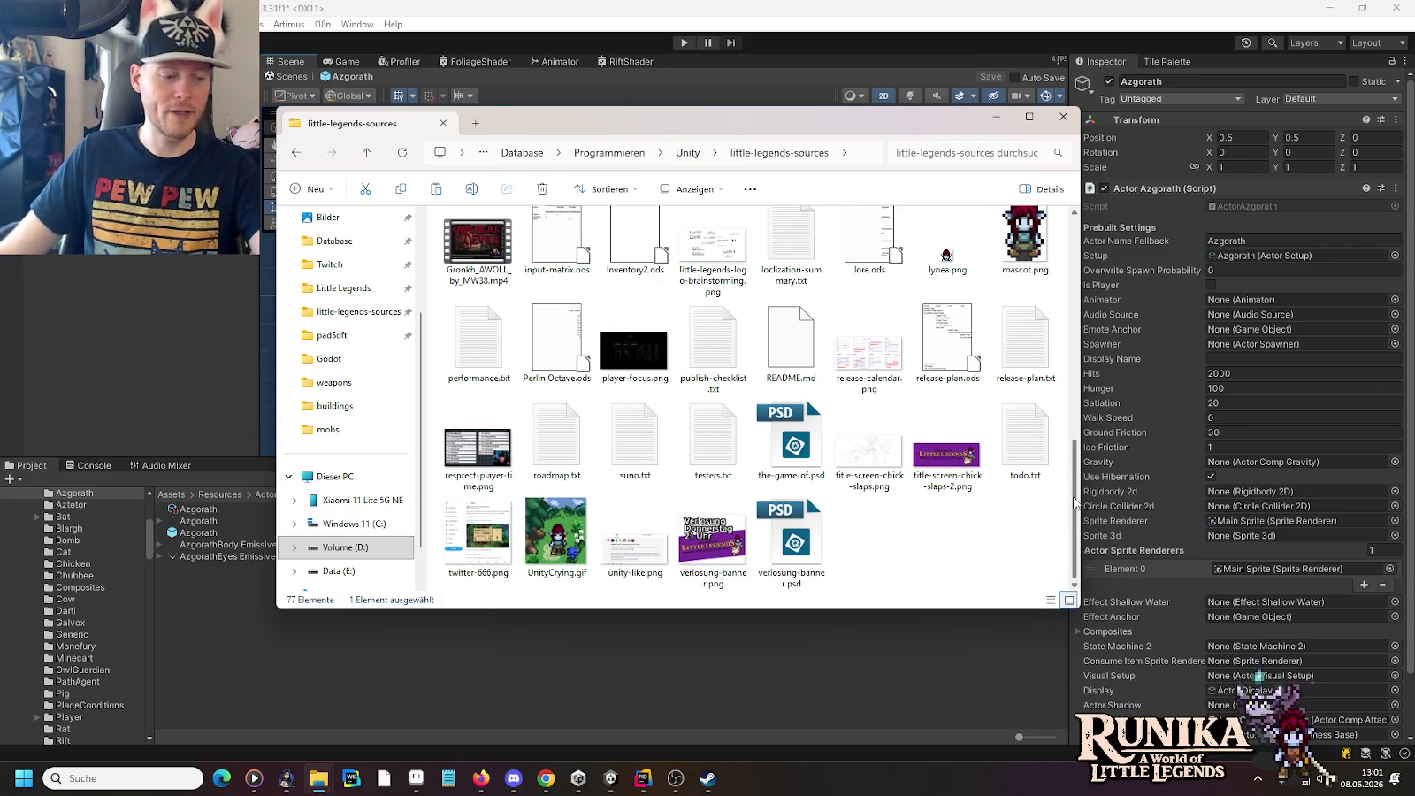
{"action": "mouse_move", "coordinate": [1074, 502]}
{"action": "left_mouse_down"}
{"action": "mouse_move", "coordinate": [1066, 276]}
{"action": "mouse_move", "coordinate": [1071, 389]}
{"action": "left_mouse_up"}
{"action": "double_click", "coordinate": [947, 250]}
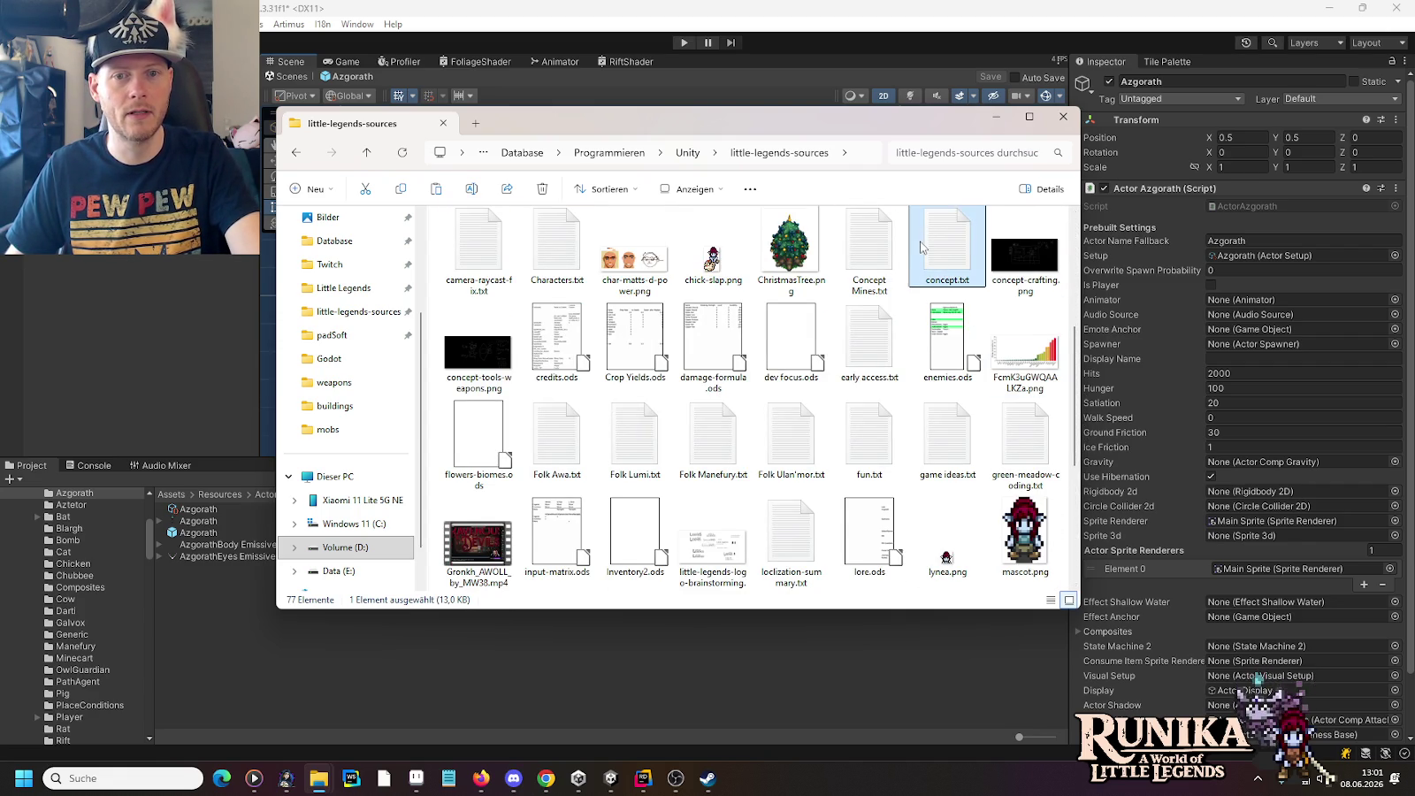
{"action": "key", "text": "ctrl+f"}
{"action": "key", "text": "Return"}
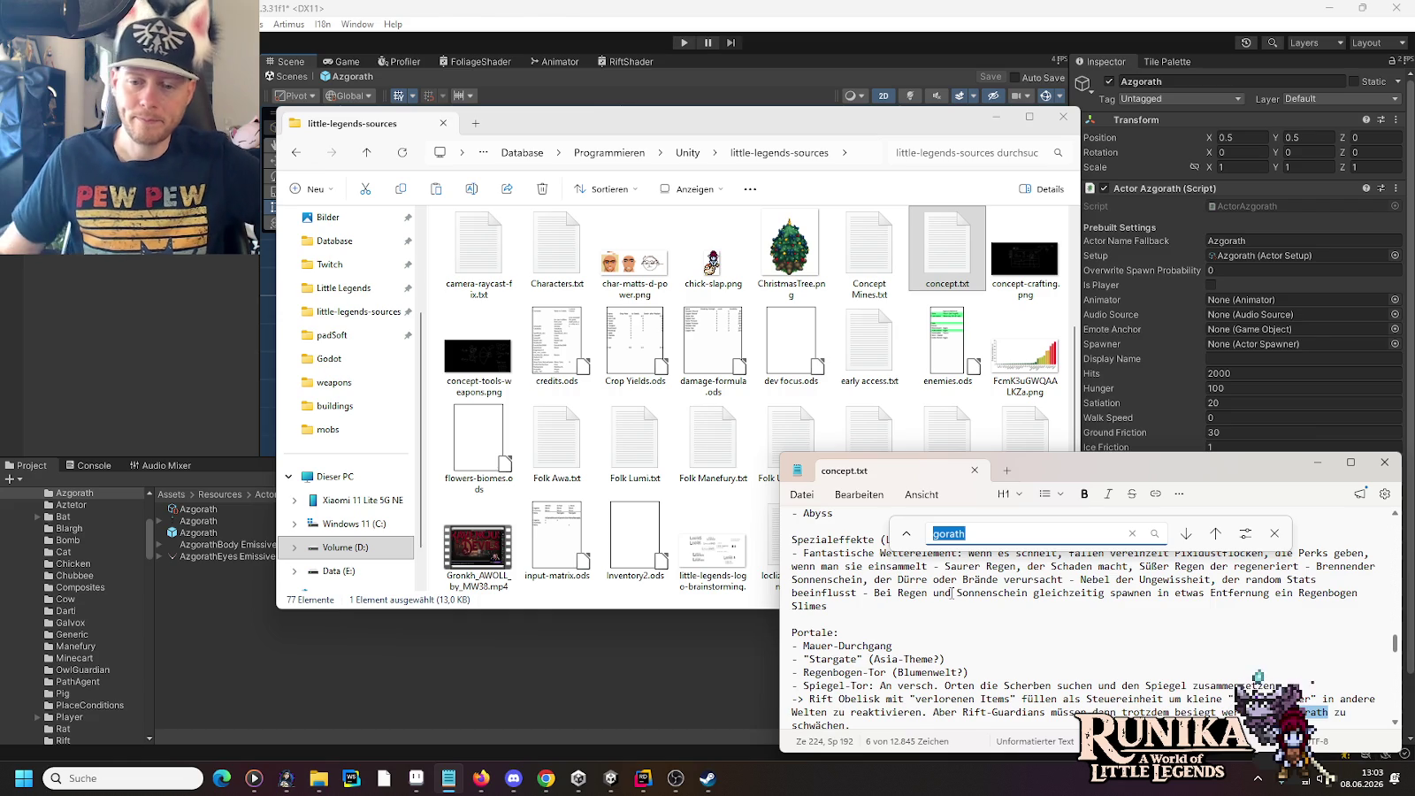
{"action": "left_click", "coordinate": [1187, 534]}
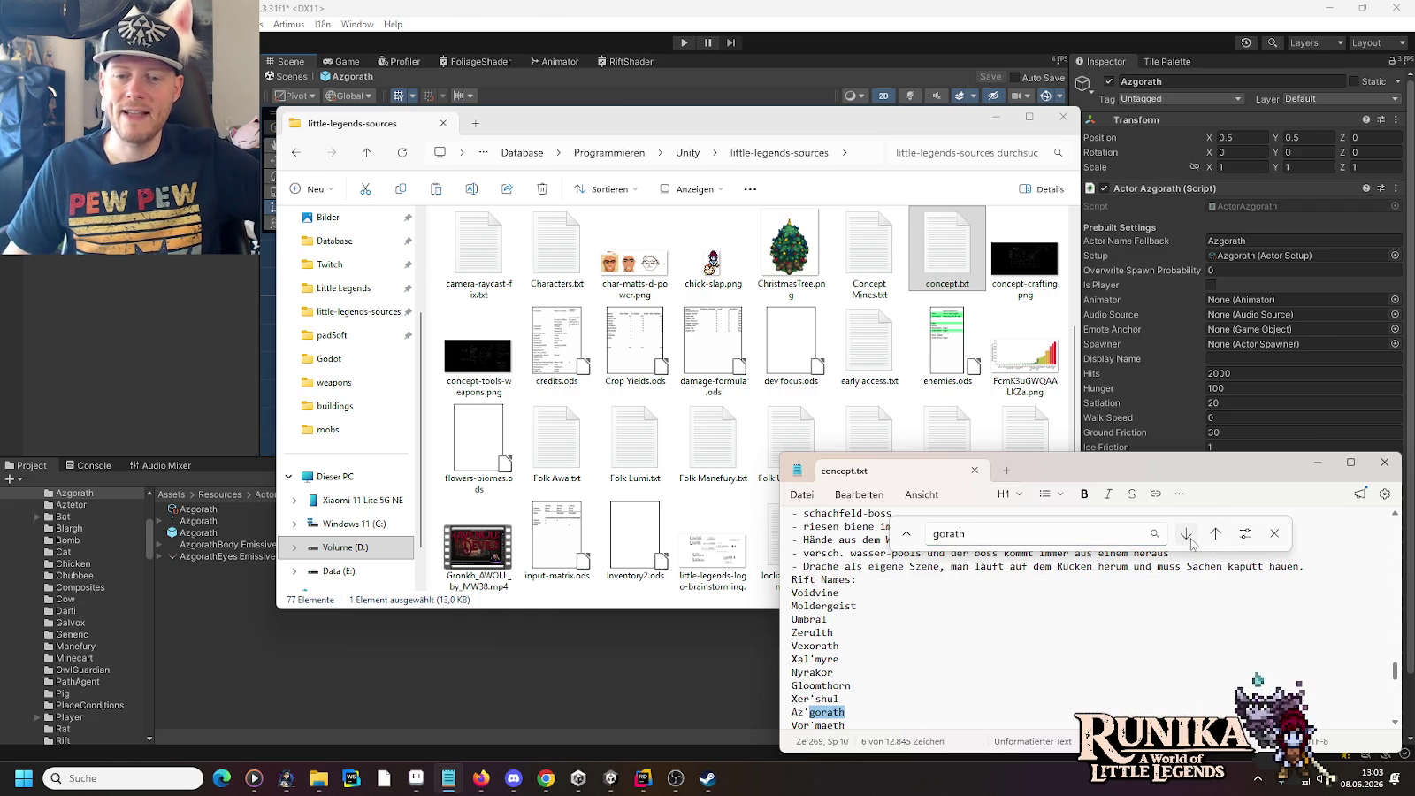
{"action": "scroll", "coordinate": [942, 637], "scroll_direction": "down", "scroll_amount": 1}
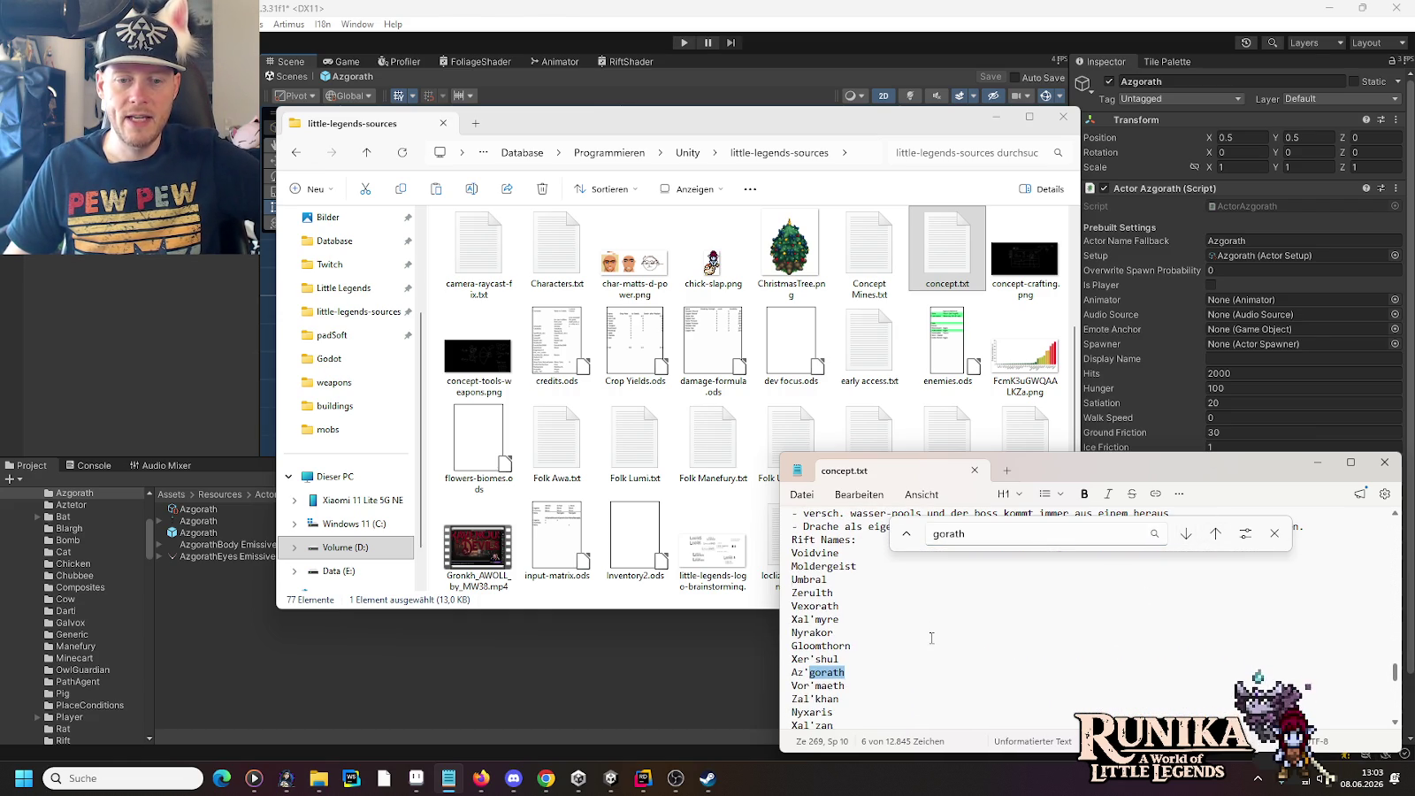
{"action": "left_click", "coordinate": [1274, 534]}
{"action": "scroll", "coordinate": [1041, 581], "scroll_direction": "down", "scroll_amount": 2}
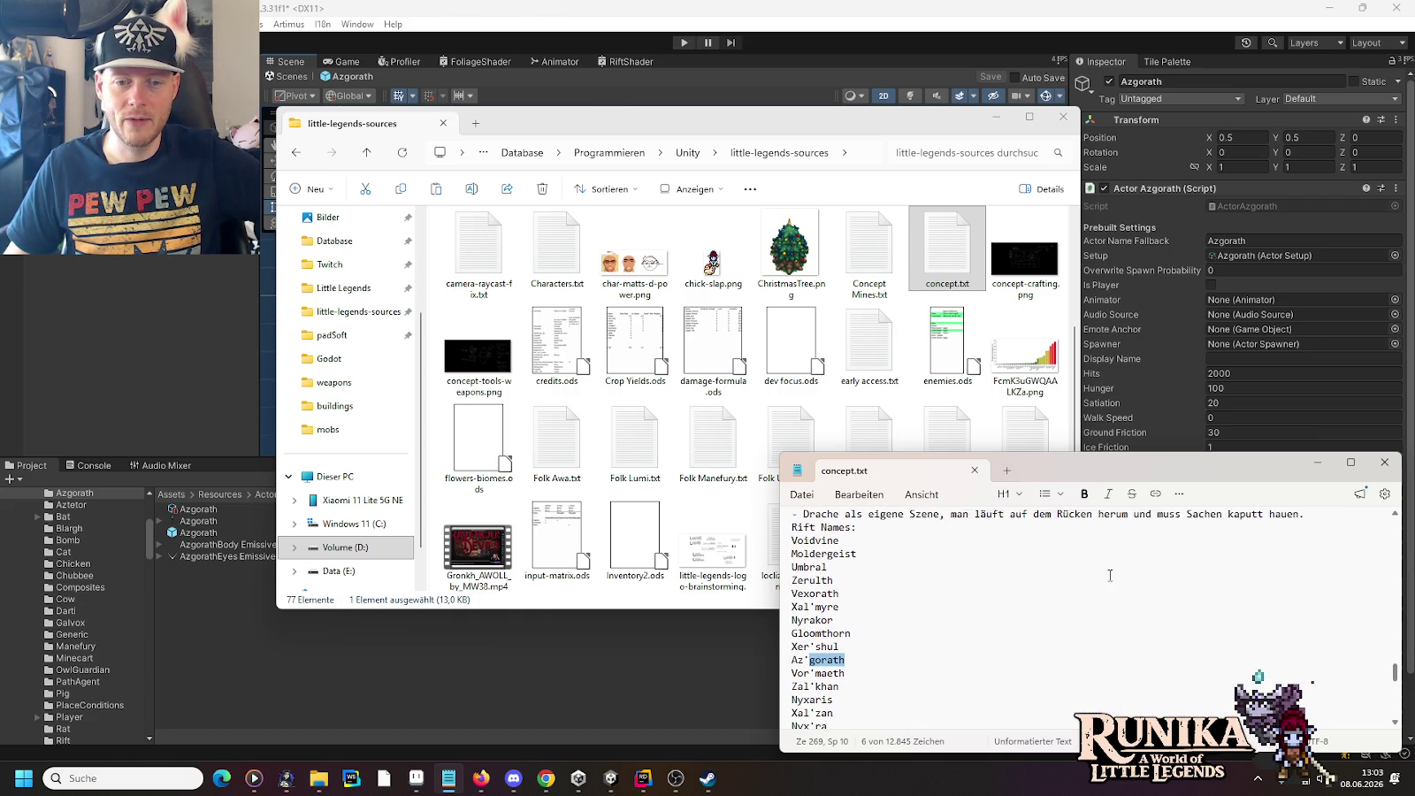
{"action": "scroll", "coordinate": [1041, 581], "scroll_direction": "up", "scroll_amount": 3}
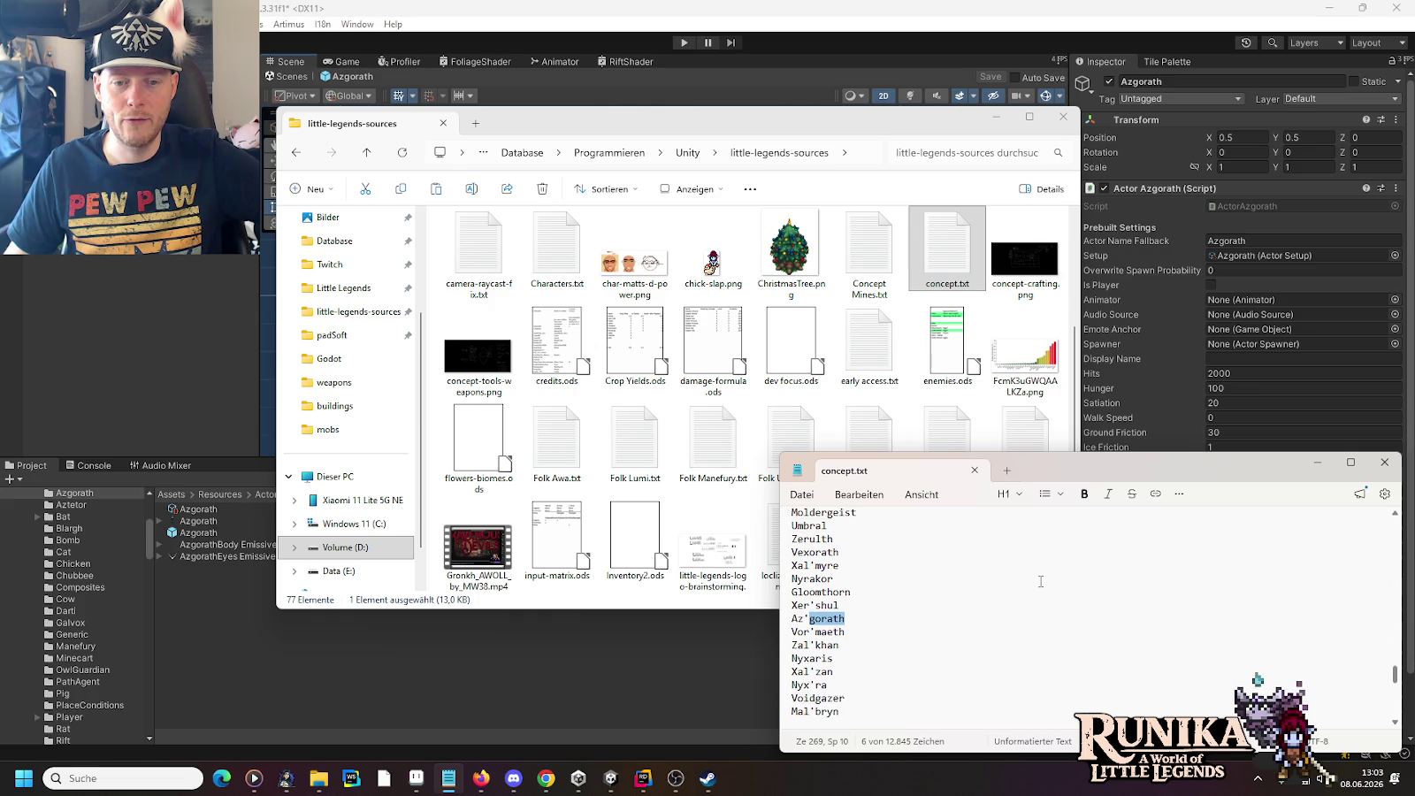
{"action": "scroll", "coordinate": [1041, 582], "scroll_direction": "down", "scroll_amount": 2}
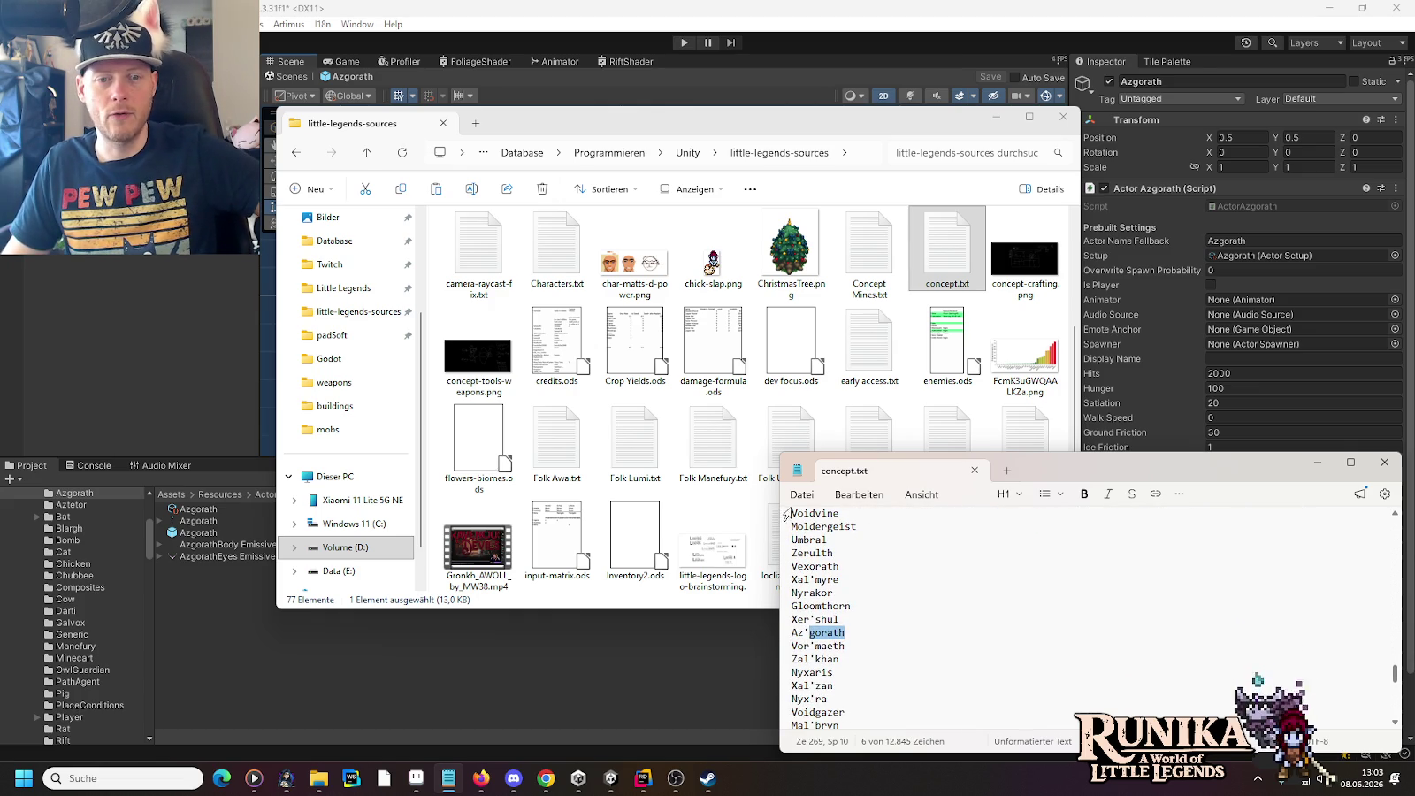
{"action": "double_click", "coordinate": [865, 526]}
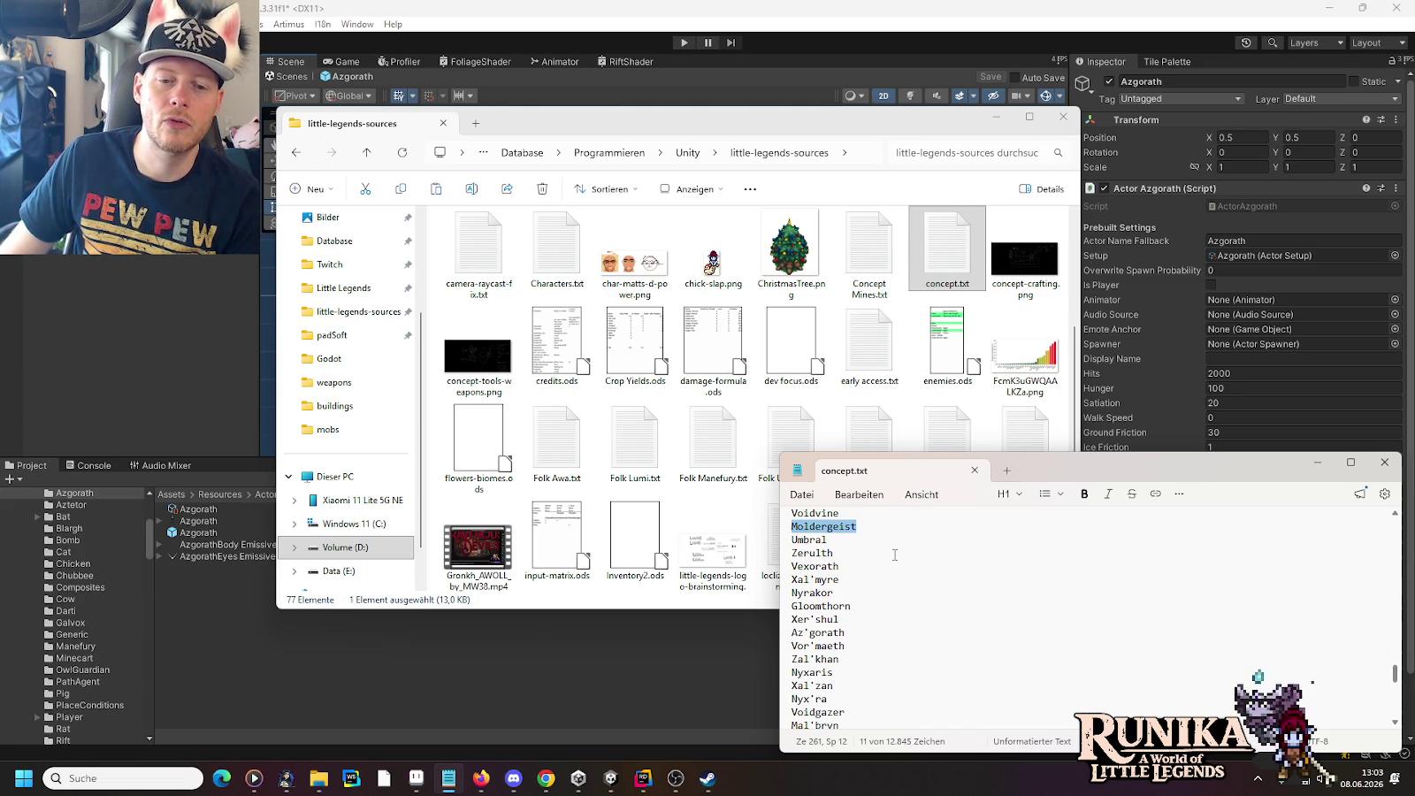
{"action": "scroll", "coordinate": [894, 555], "scroll_direction": "down", "scroll_amount": 2}
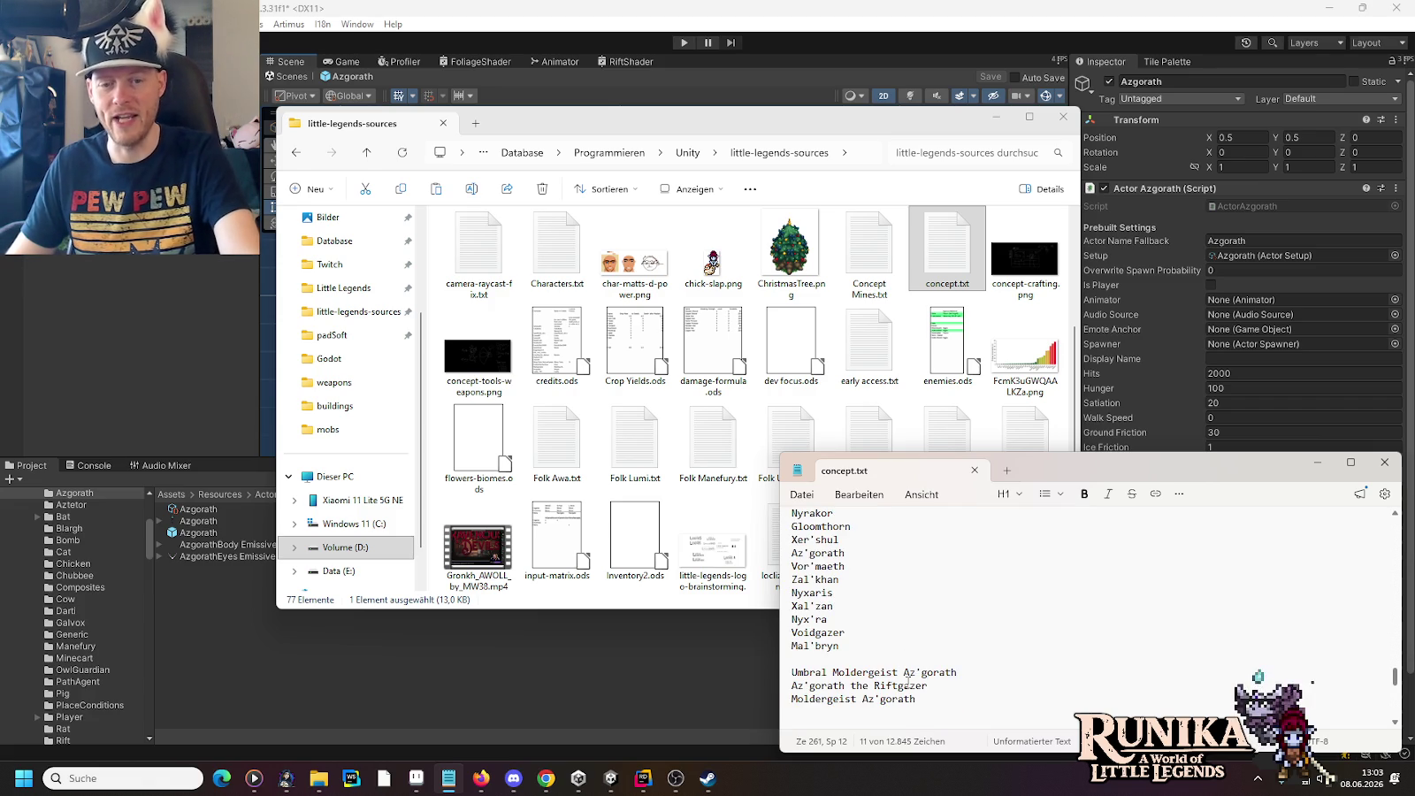
{"action": "left_click_drag", "start_coordinate": [918, 695], "coordinate": [792, 700]}
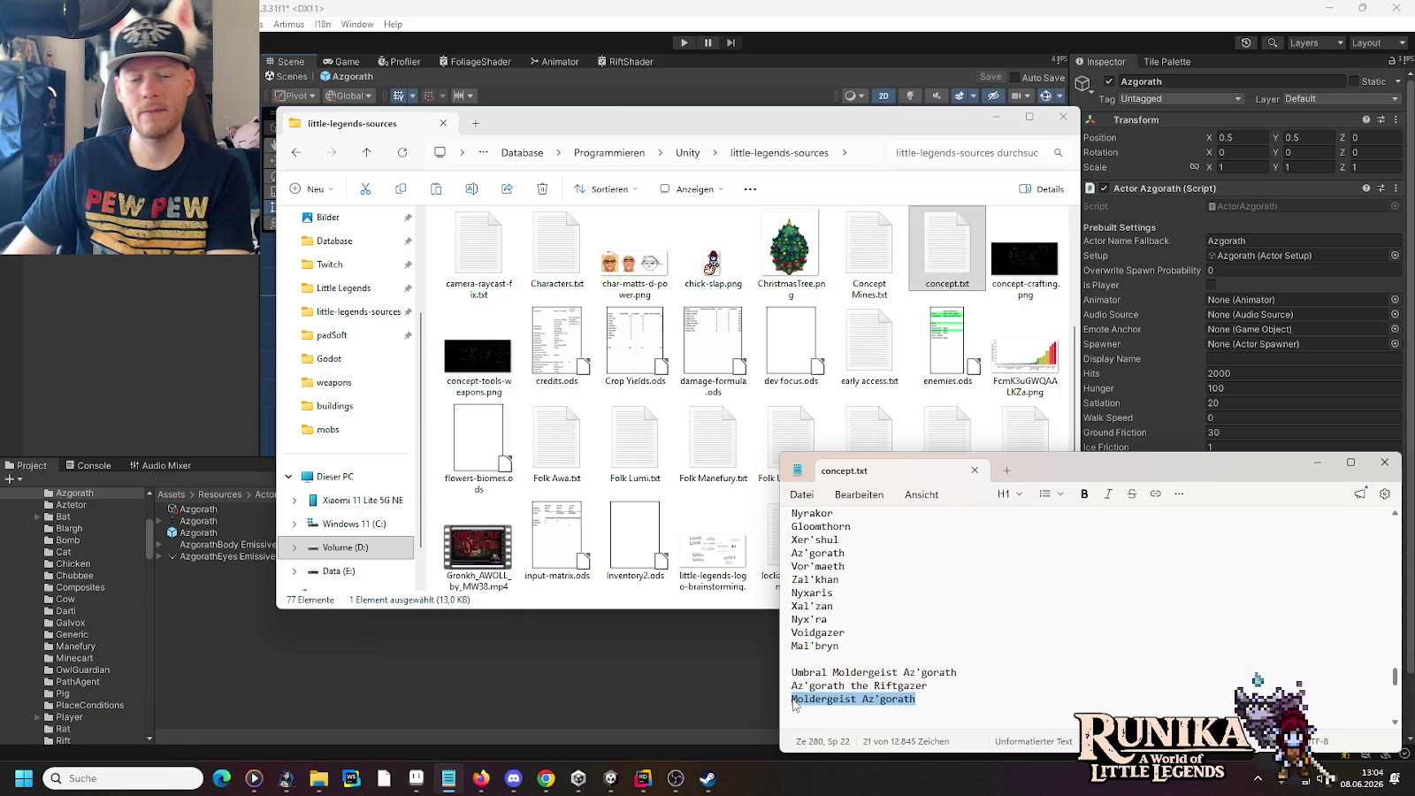
Step: Duplicate the Moldergeist Az'gorath line below itself and change the copy to Moldergeist Da'gorath
{"action": "key", "text": "ctrl+c"}
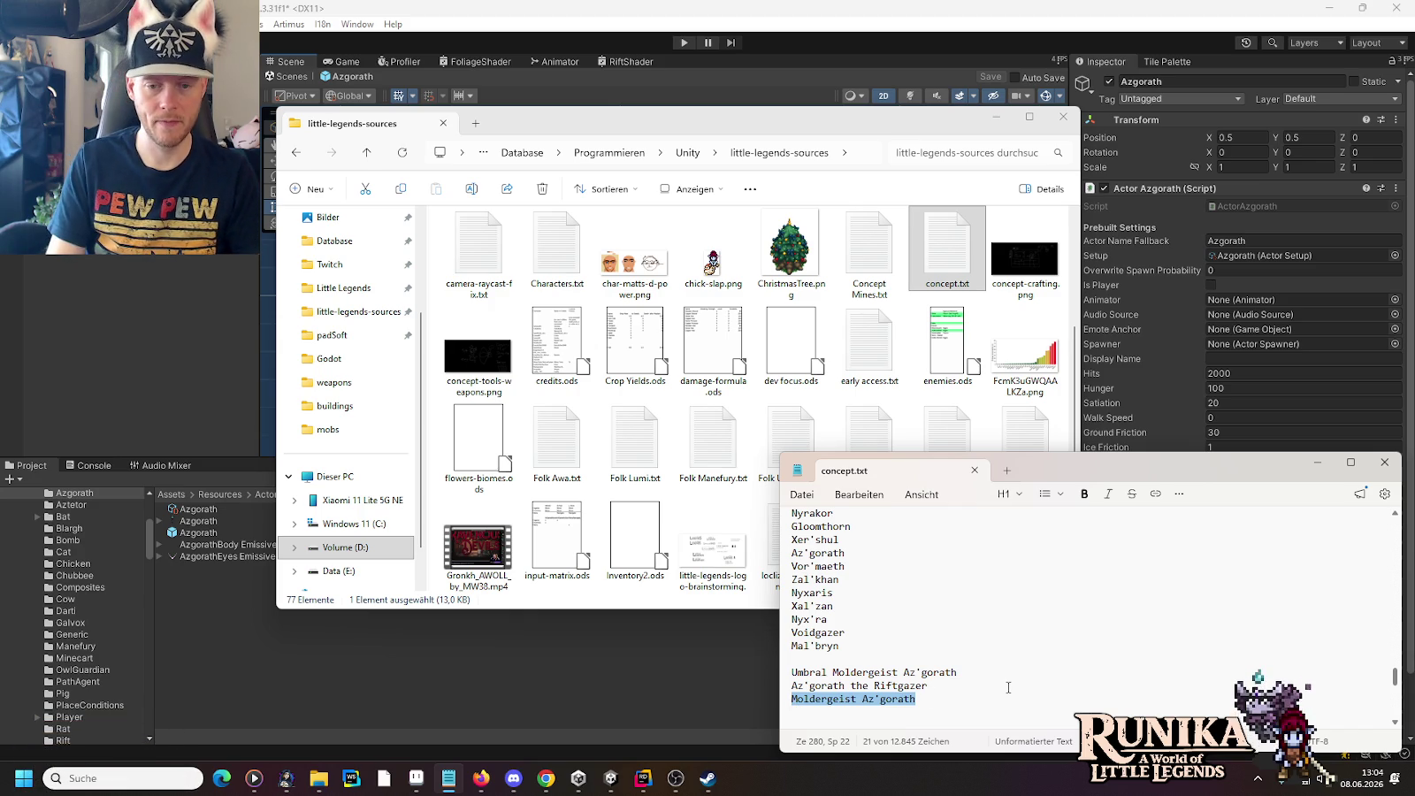
{"action": "key", "text": "End"}
{"action": "key", "text": "Return"}
{"action": "key", "text": "ctrl+v"}
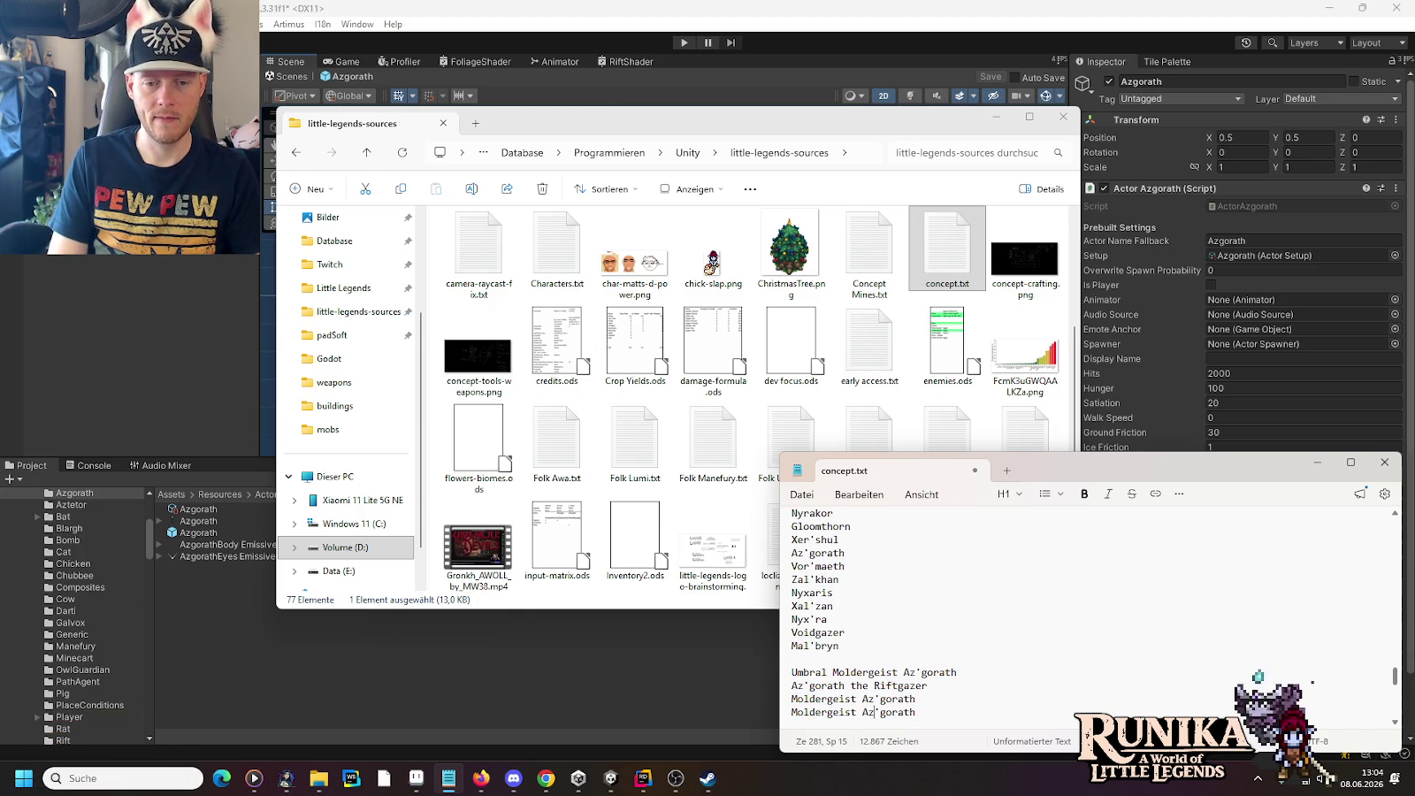
{"action": "key", "text": "BackSpace"}
{"action": "key", "text": "Delete"}
{"action": "type", "text": "Da"}
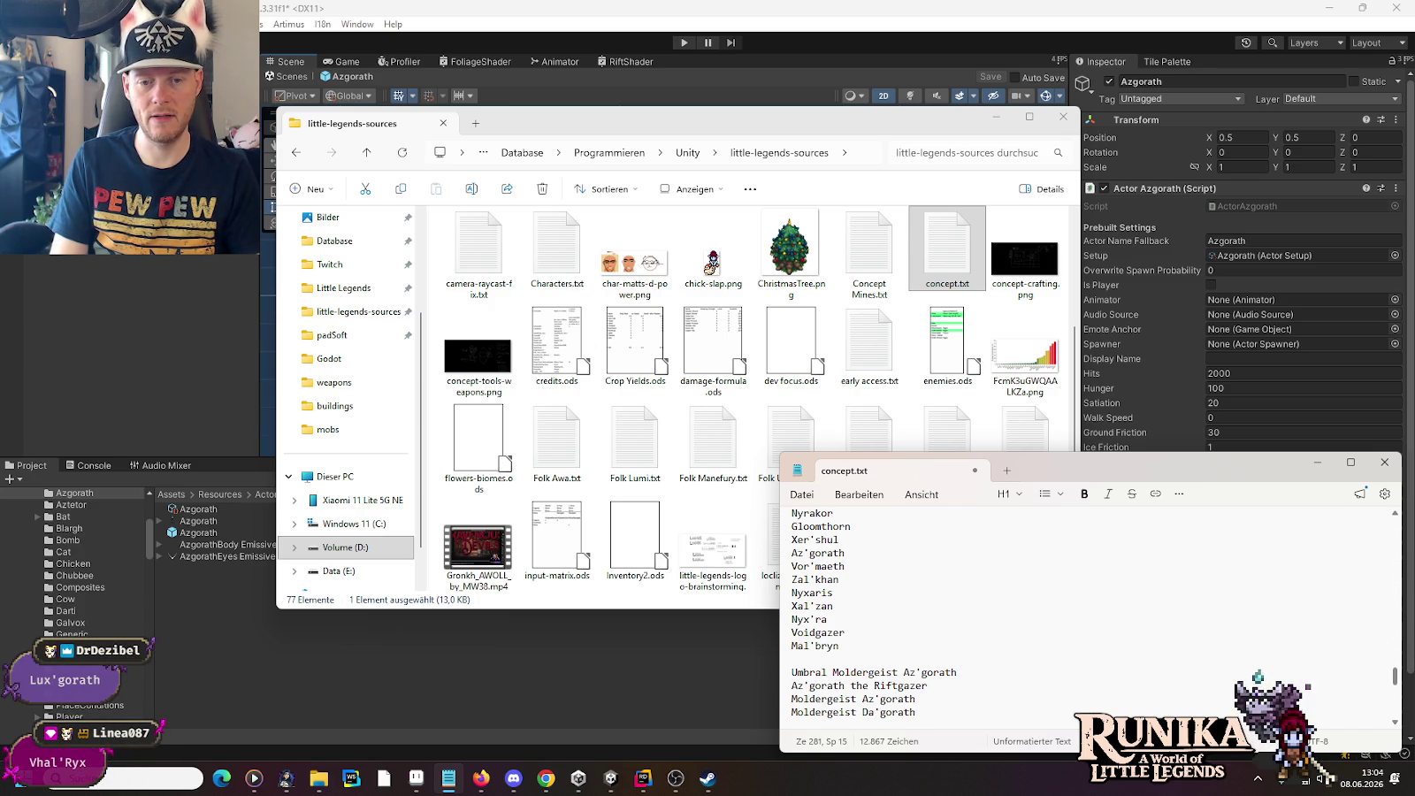
{"action": "key", "text": "Delete"}
{"action": "type", "text": "'"}
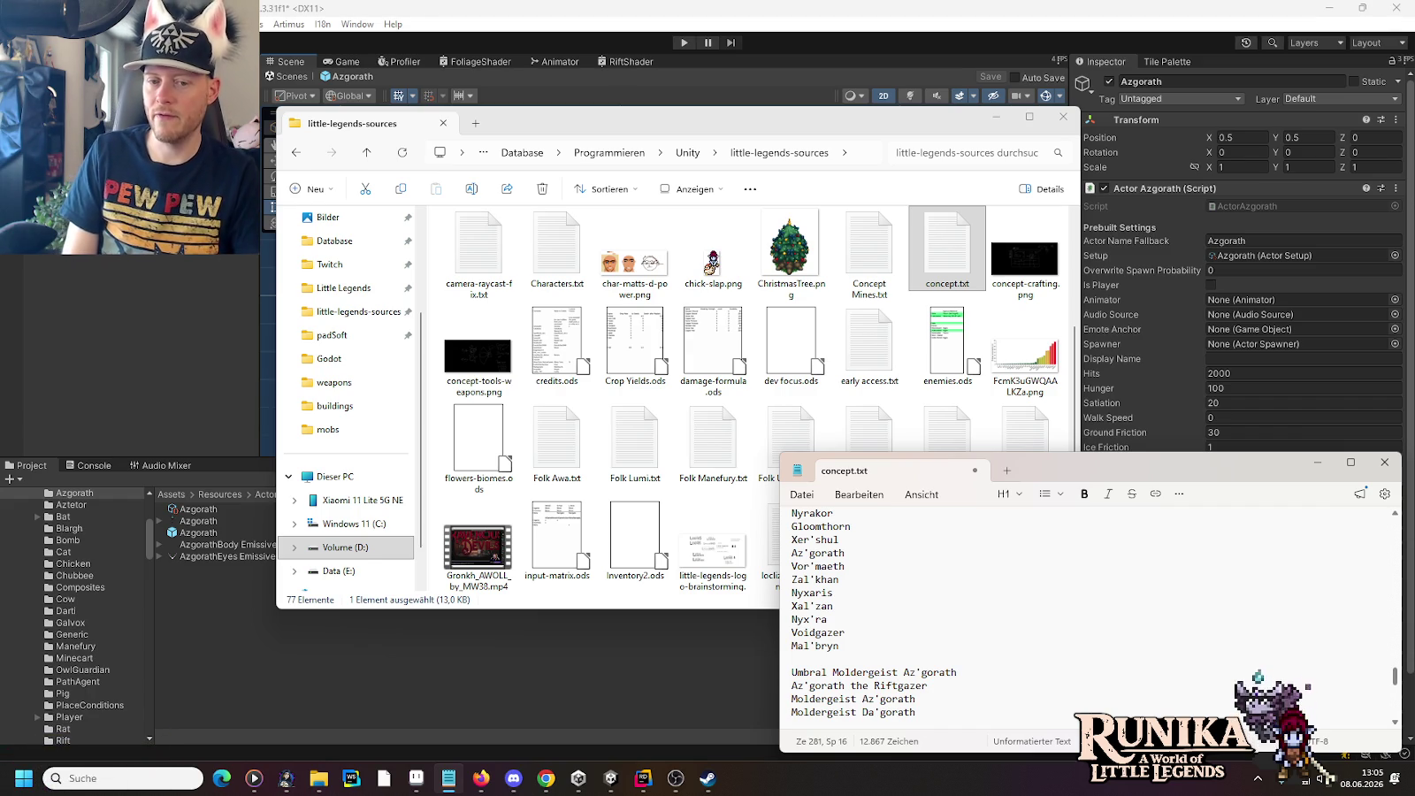
Step: Replace Da'gorath with Vhal so the new line reads Moldergeist Vhal
{"action": "left_click", "coordinate": [916, 712]}
{"action": "mouse_move", "coordinate": [917, 712]}
{"action": "left_mouse_down"}
{"action": "mouse_move", "coordinate": [792, 712]}
{"action": "mouse_move", "coordinate": [862, 712]}
{"action": "left_mouse_up"}
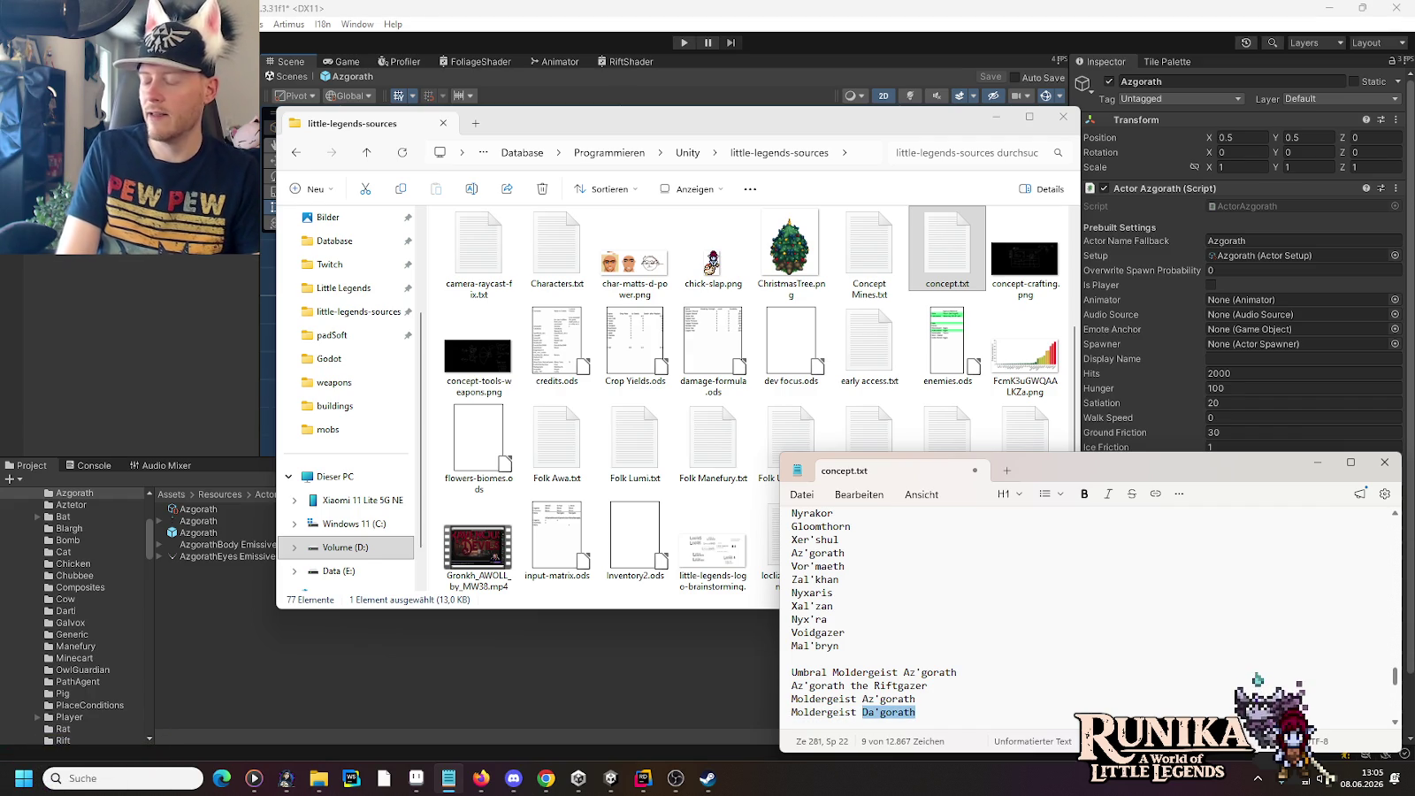
{"action": "left_click", "coordinate": [899, 712]}
{"action": "left_click", "coordinate": [910, 712]}
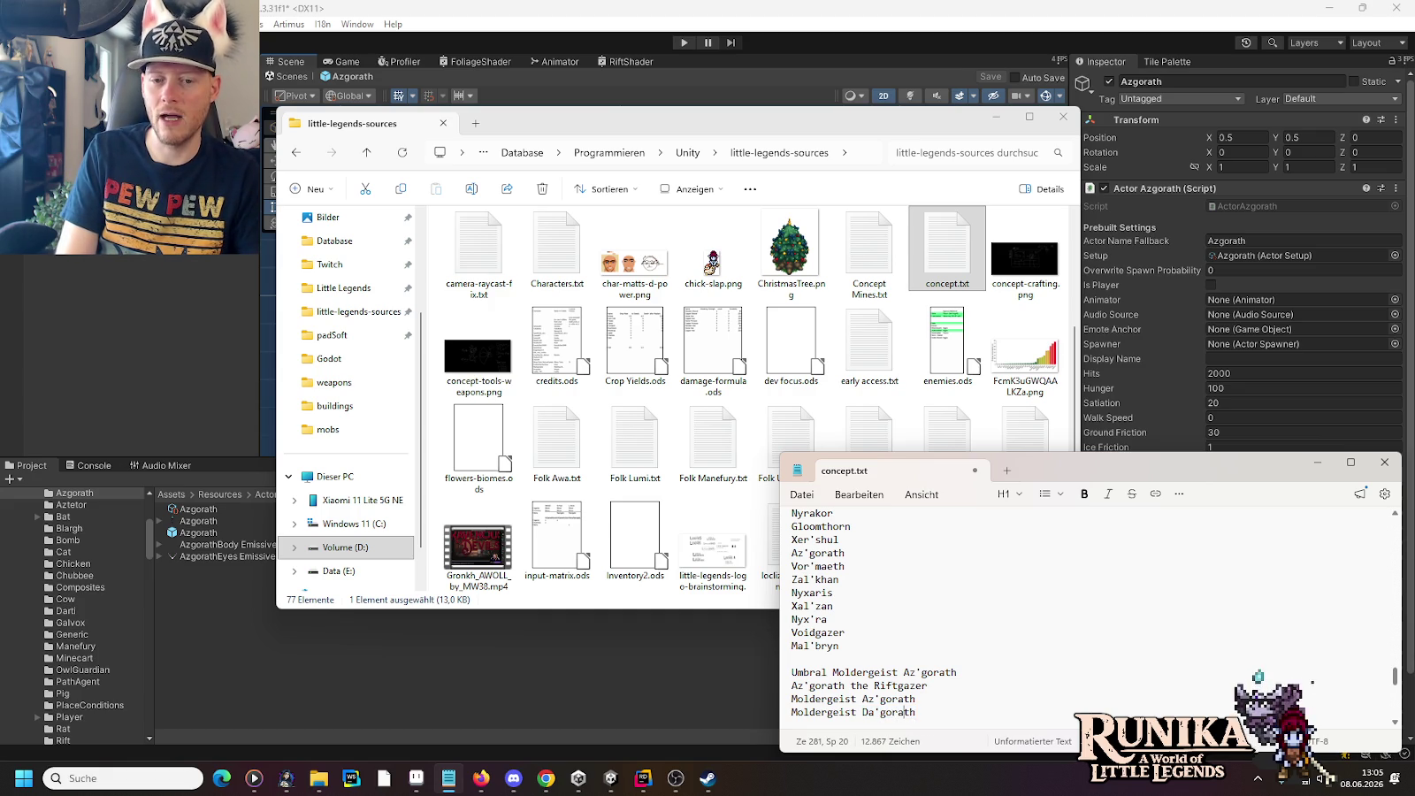
{"action": "key", "text": "Left"}
{"action": "key", "text": "Left"}
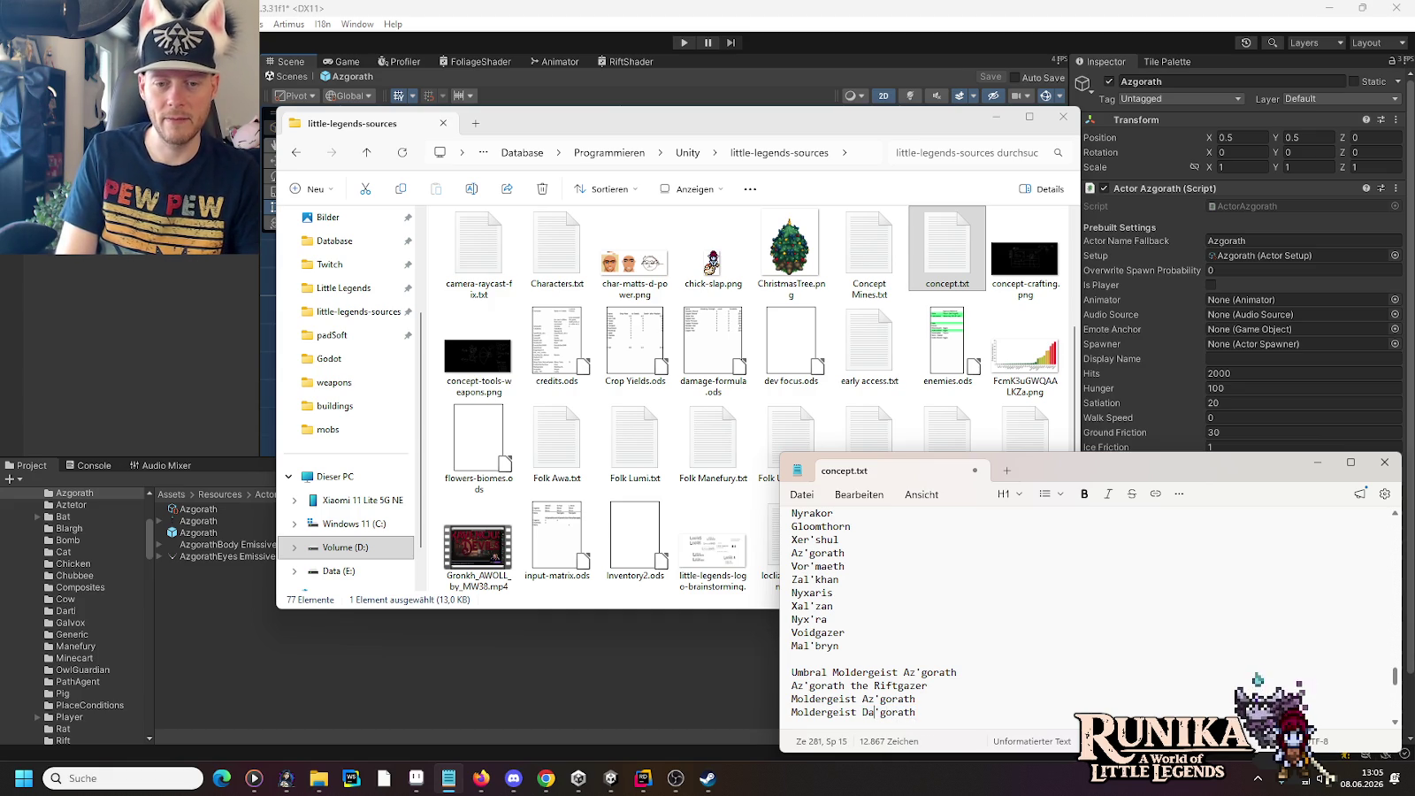
{"action": "key", "text": "shift+Down"}
{"action": "key", "text": "shift+Left"}
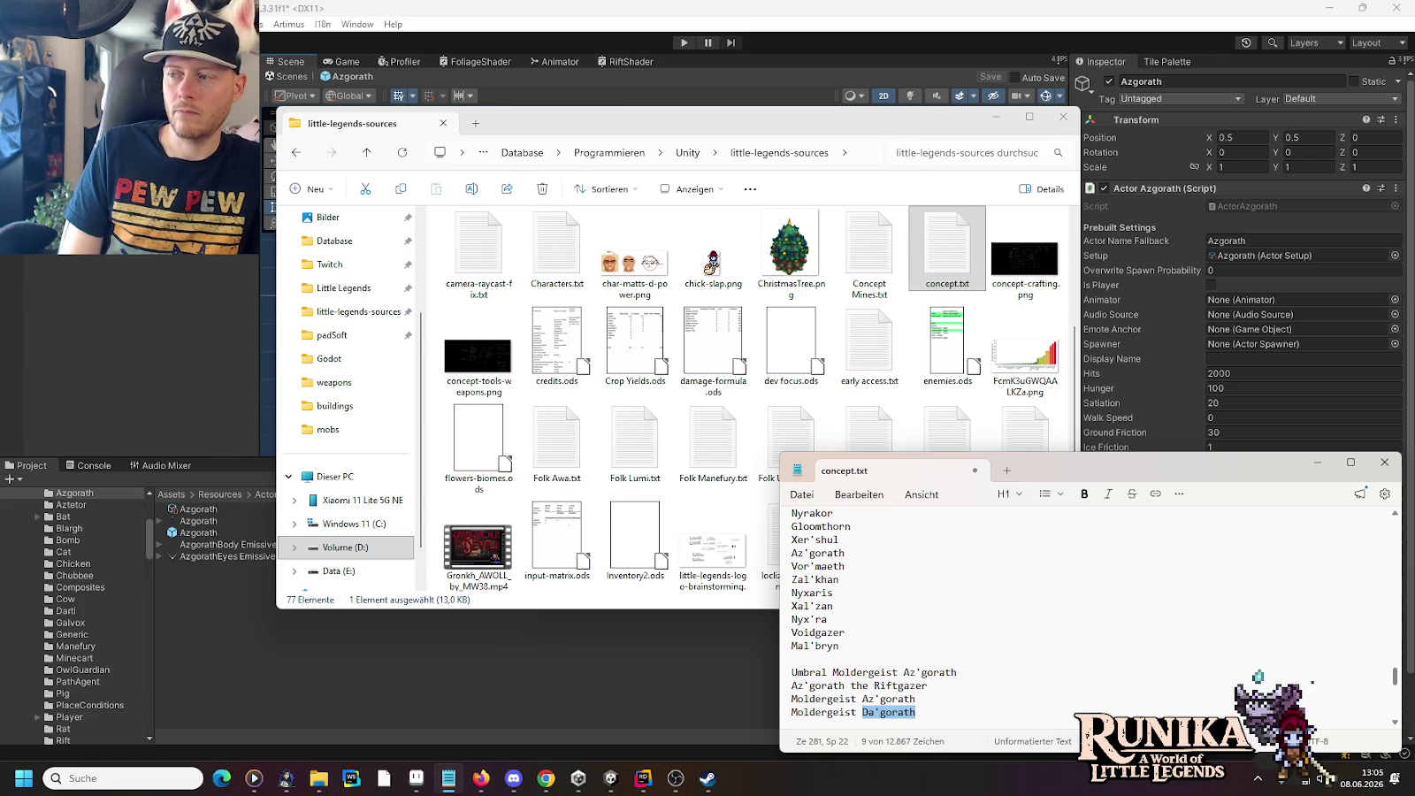
{"action": "type", "text": "Vhal"}
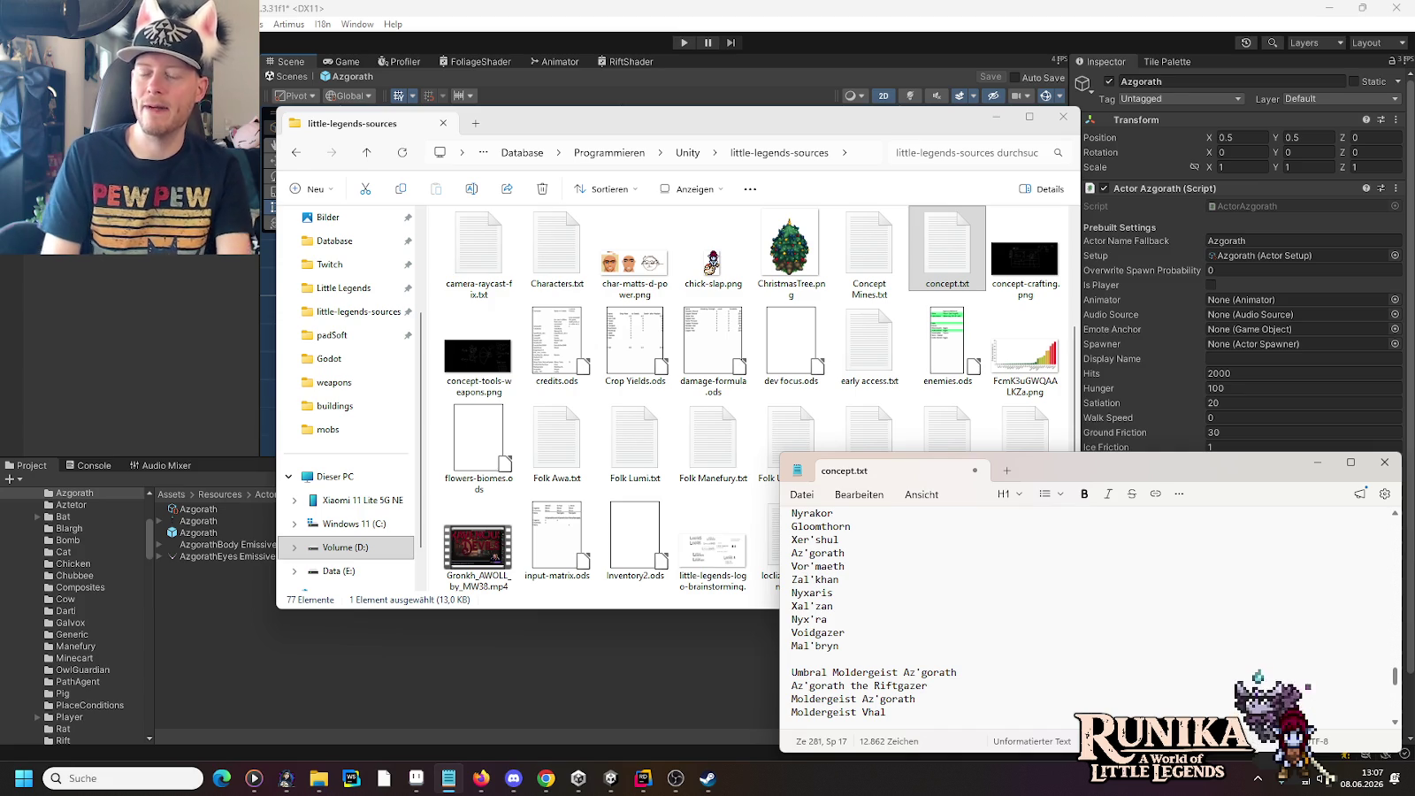
{"action": "triple_click", "coordinate": [913, 708]}
Step: Delete the Vhal line and add a duplicated Az'gorath line edited to read Moldergeist Go'rath
{"action": "key", "text": "BackSpace"}
{"action": "key", "text": "BackSpace"}
{"action": "triple_click", "coordinate": [914, 699]}
{"action": "key", "text": "ctrl+c"}
{"action": "key", "text": "End"}
{"action": "key", "text": "Return"}
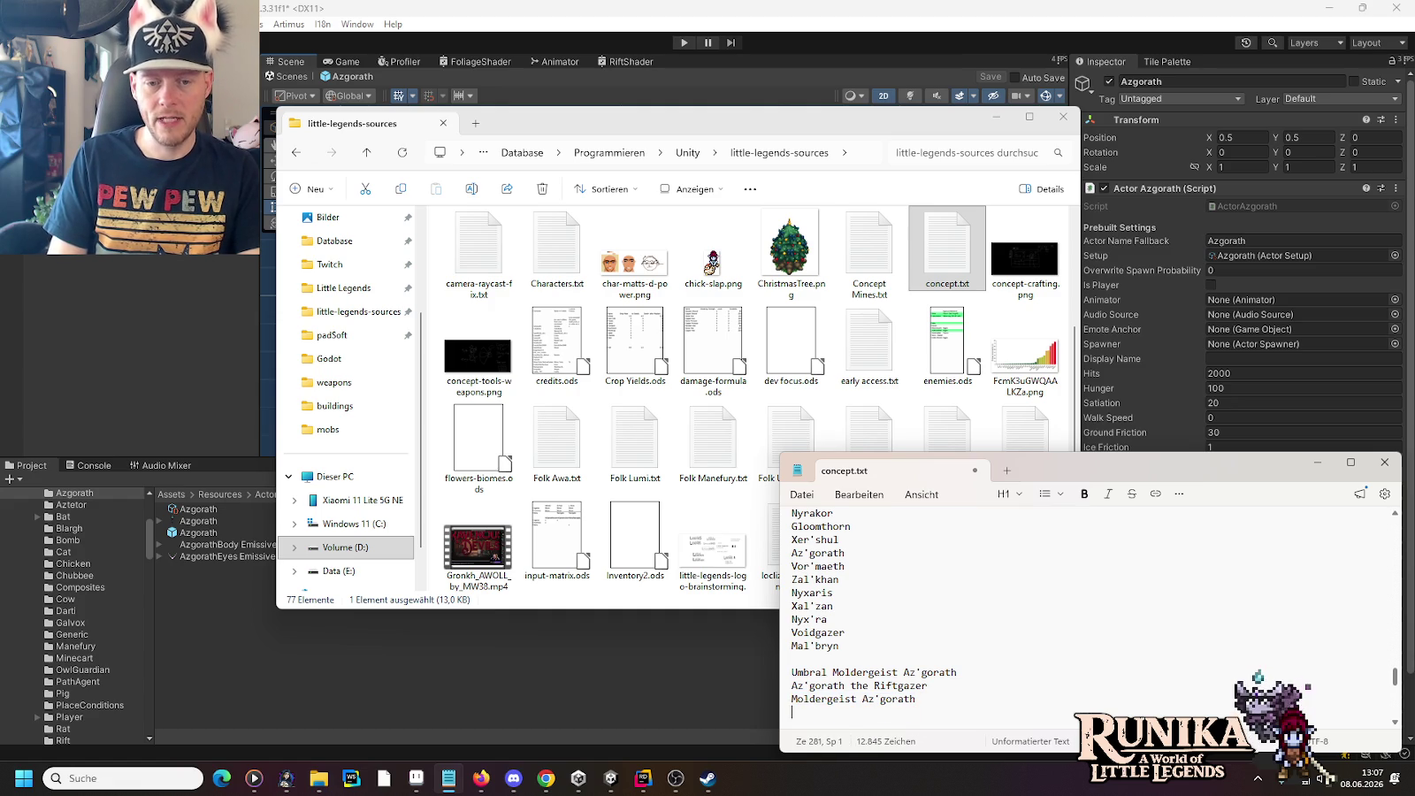
{"action": "key", "text": "ctrl+v"}
{"action": "left_click", "coordinate": [862, 712]}
{"action": "key", "text": "Delete"}
{"action": "key", "text": "Delete"}
{"action": "key", "text": "Delete"}
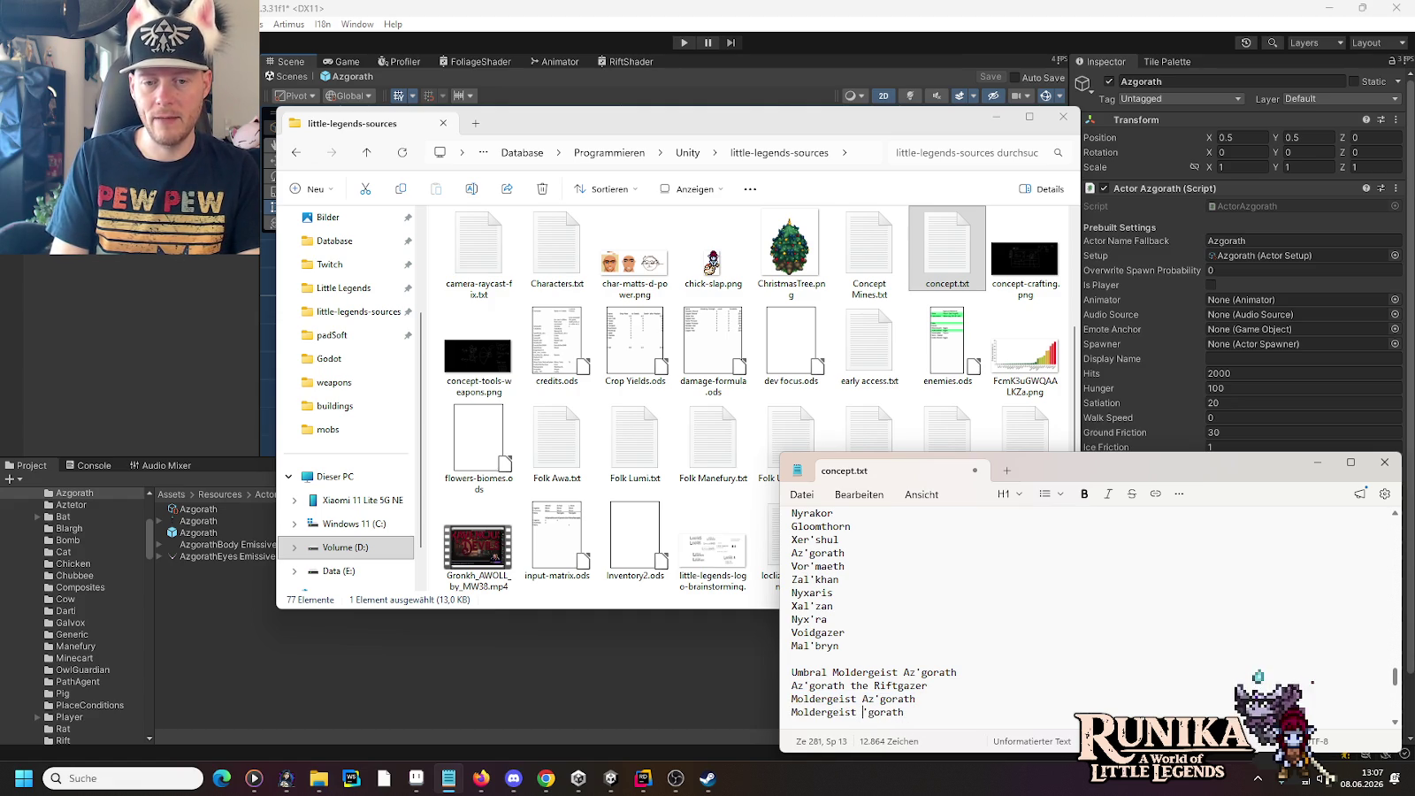
{"action": "type", "text": "Gor"}
{"action": "type", "text": "'"}
{"action": "key", "text": "End"}
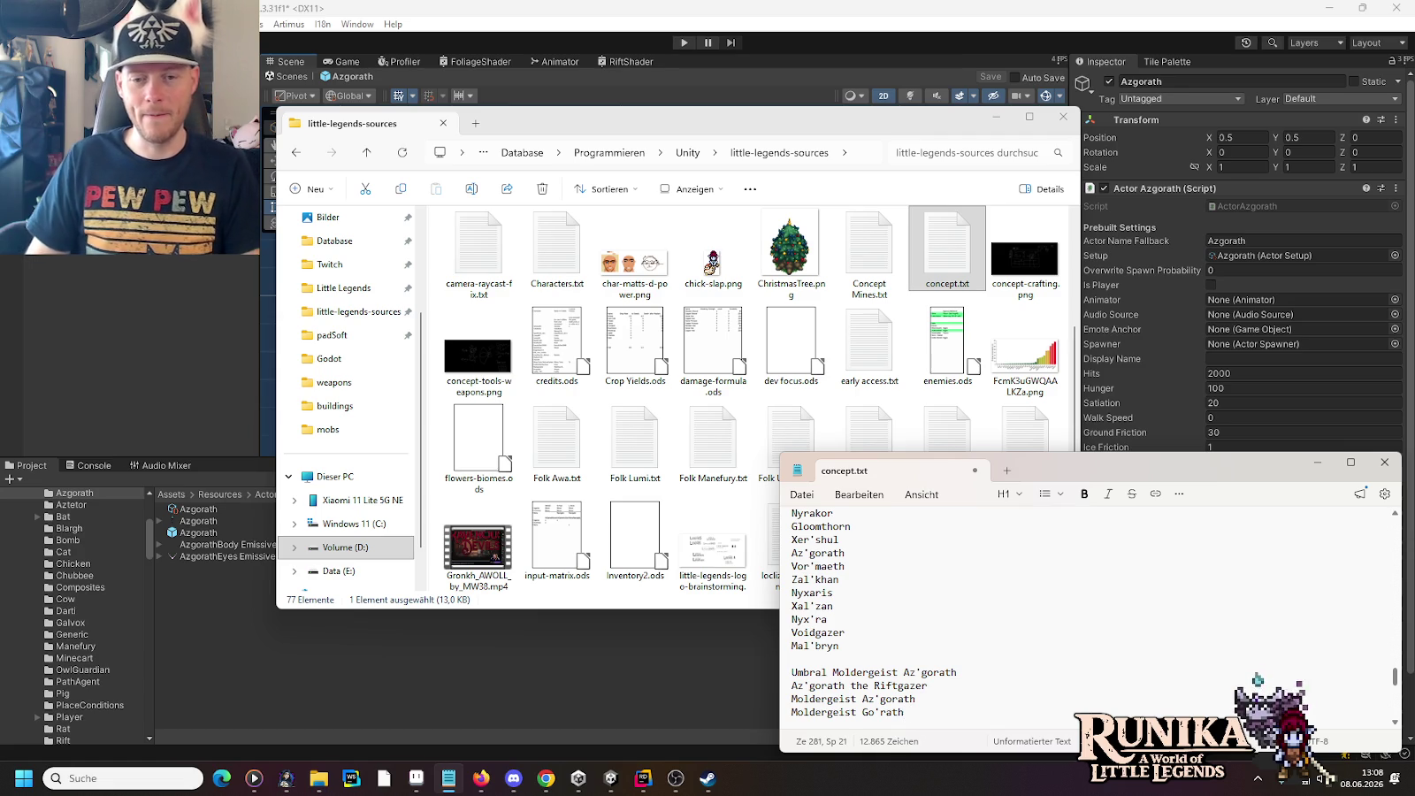
Step: Append '> Schimmel' to the Go'rath line and paste the German wordplay explanation over it
{"action": "type", "text": "> "}
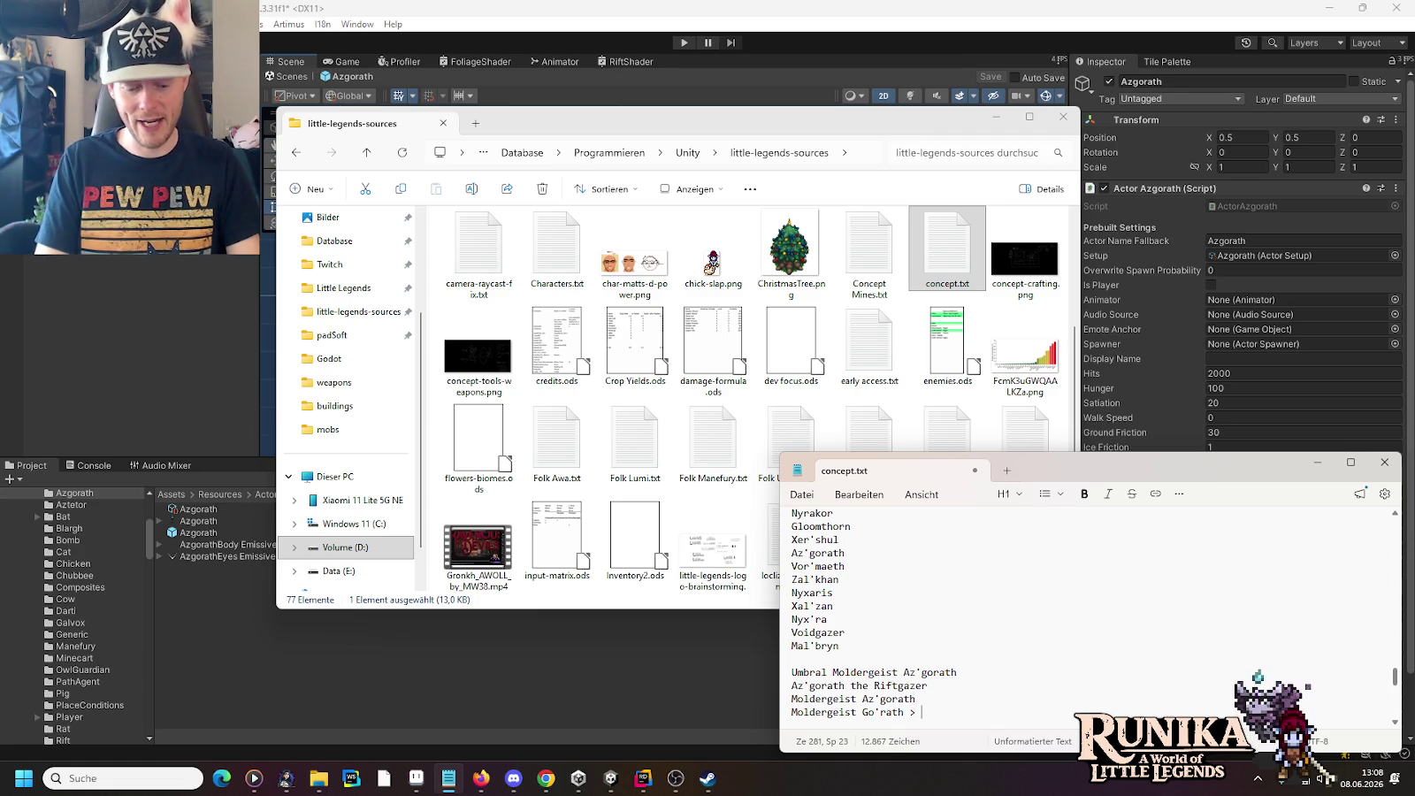
{"action": "type", "text": "S"}
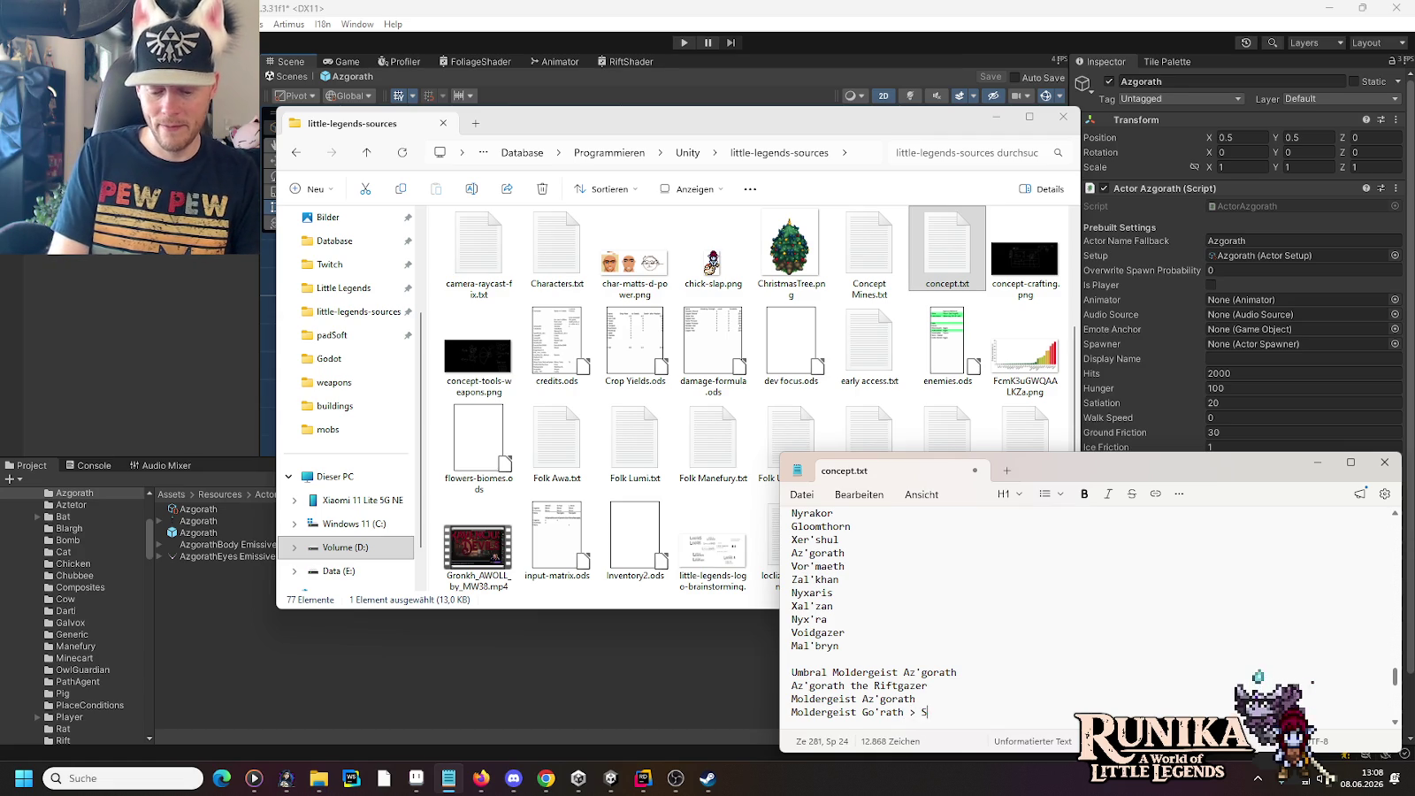
{"action": "type", "text": "chimmel"}
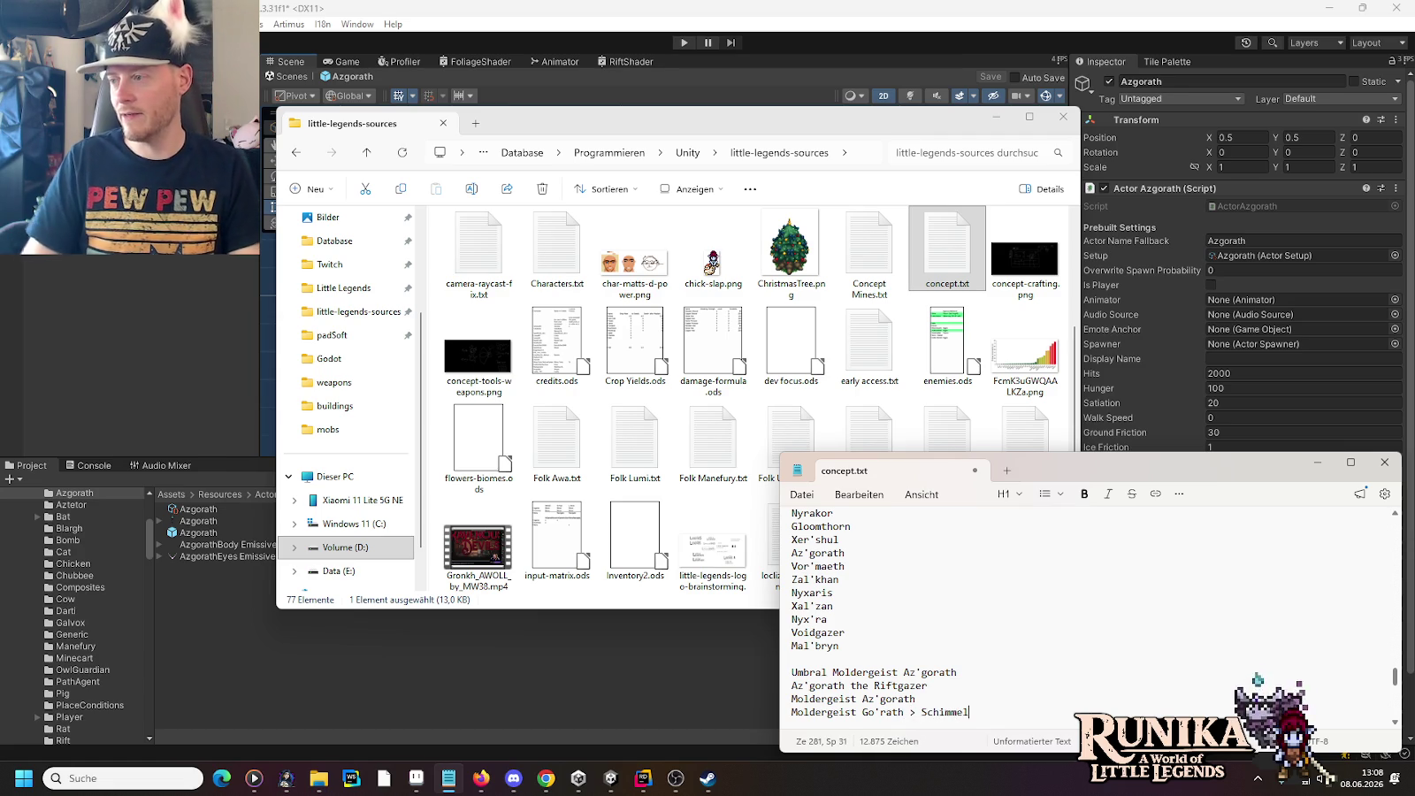
{"action": "key", "text": "alt+Tab"}
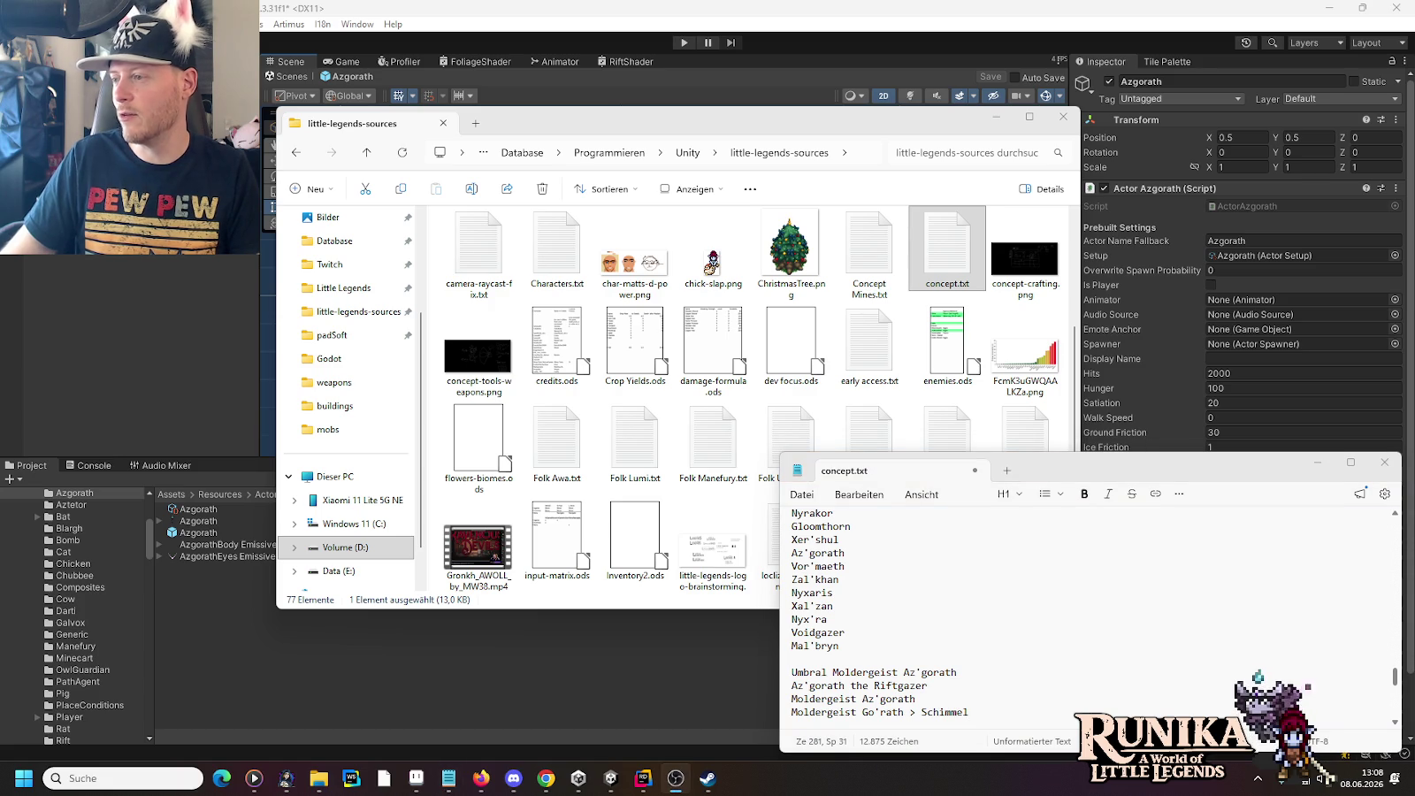
{"action": "left_click_drag", "start_coordinate": [973, 712], "coordinate": [921, 713]}
{"action": "key", "text": "ctrl+v"}
Step: Capitalise and hyphenate the explanation so it reads 'Mold(er)-geist'
{"action": "left_click", "coordinate": [925, 713]}
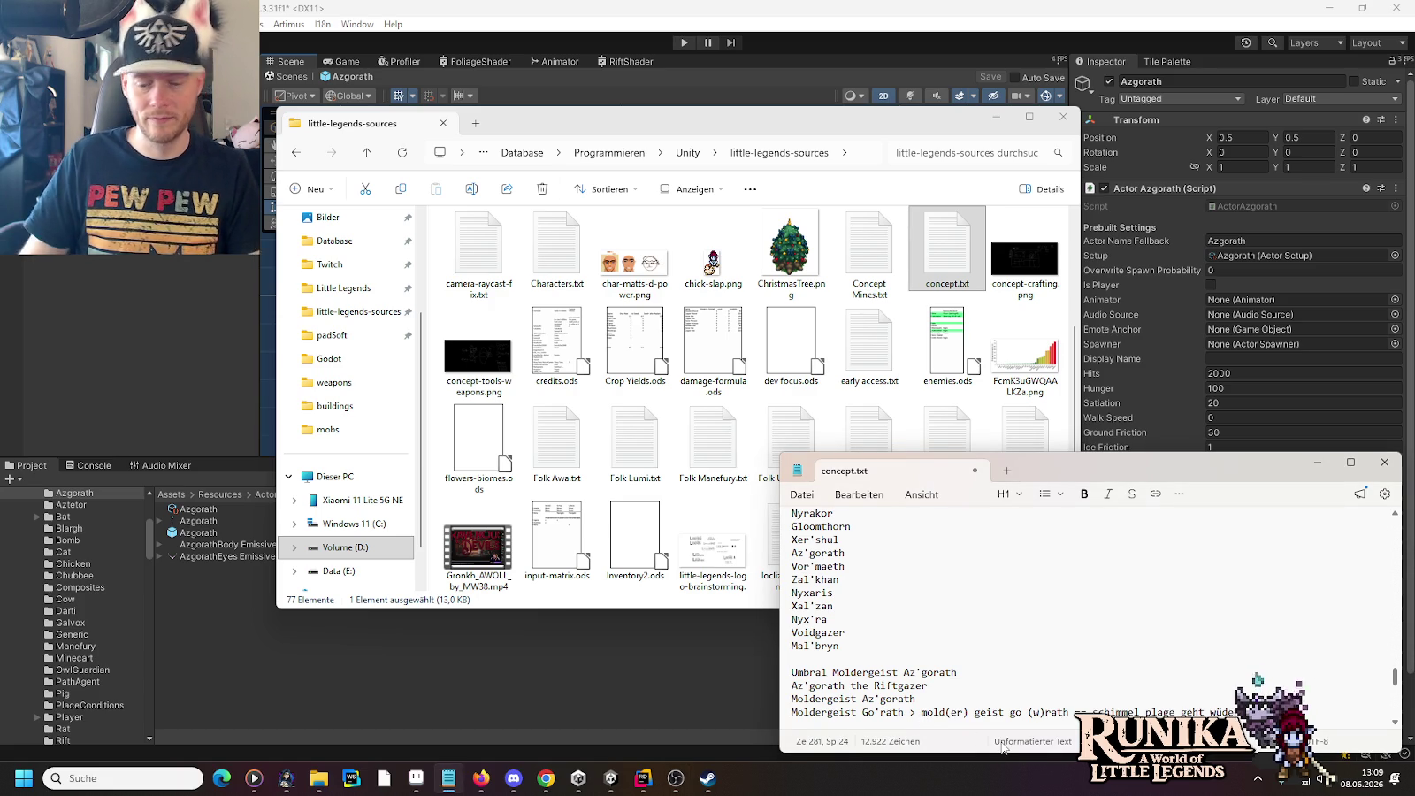
{"action": "key", "text": "BackSpace"}
{"action": "type", "text": "M"}
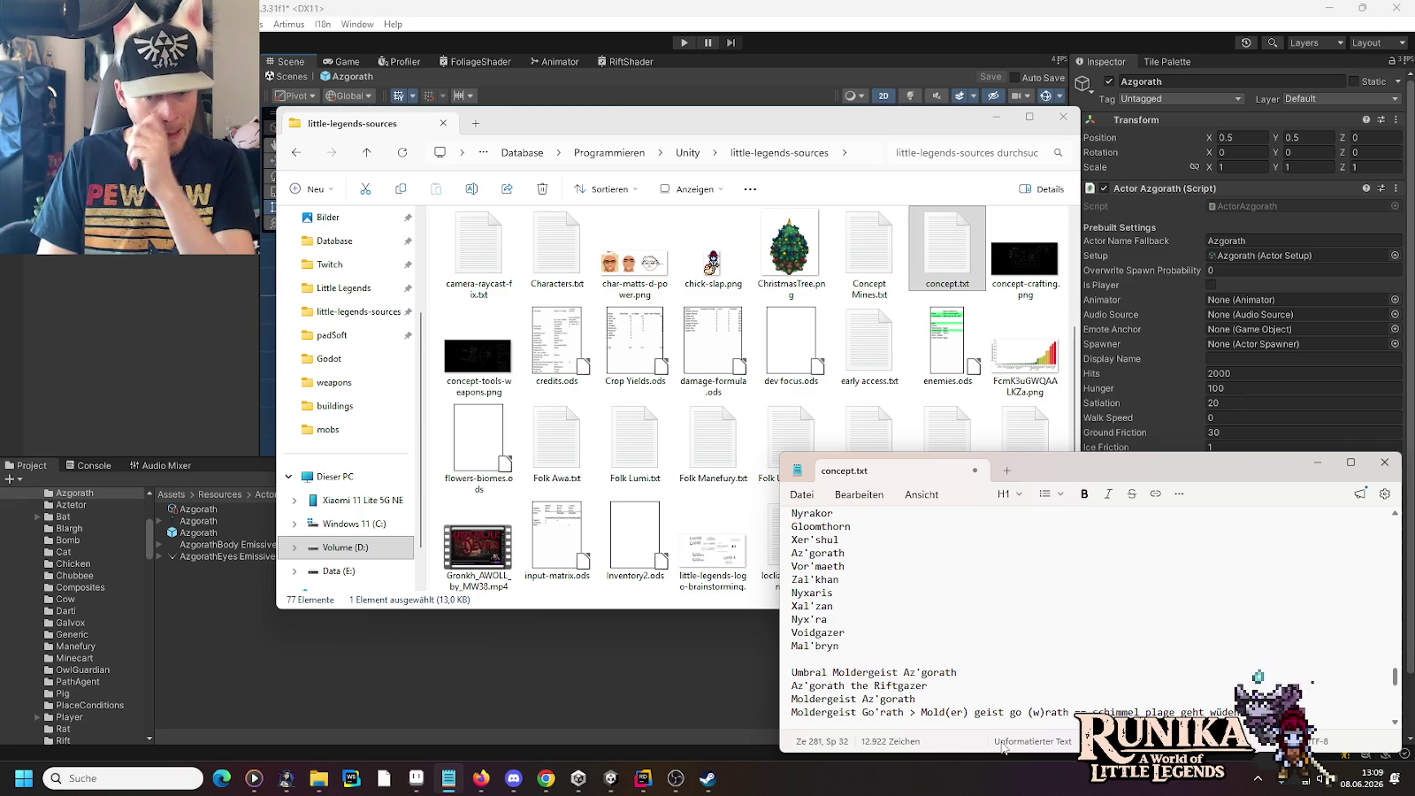
{"action": "key", "text": "Left"}
{"action": "key", "text": "BackSpace"}
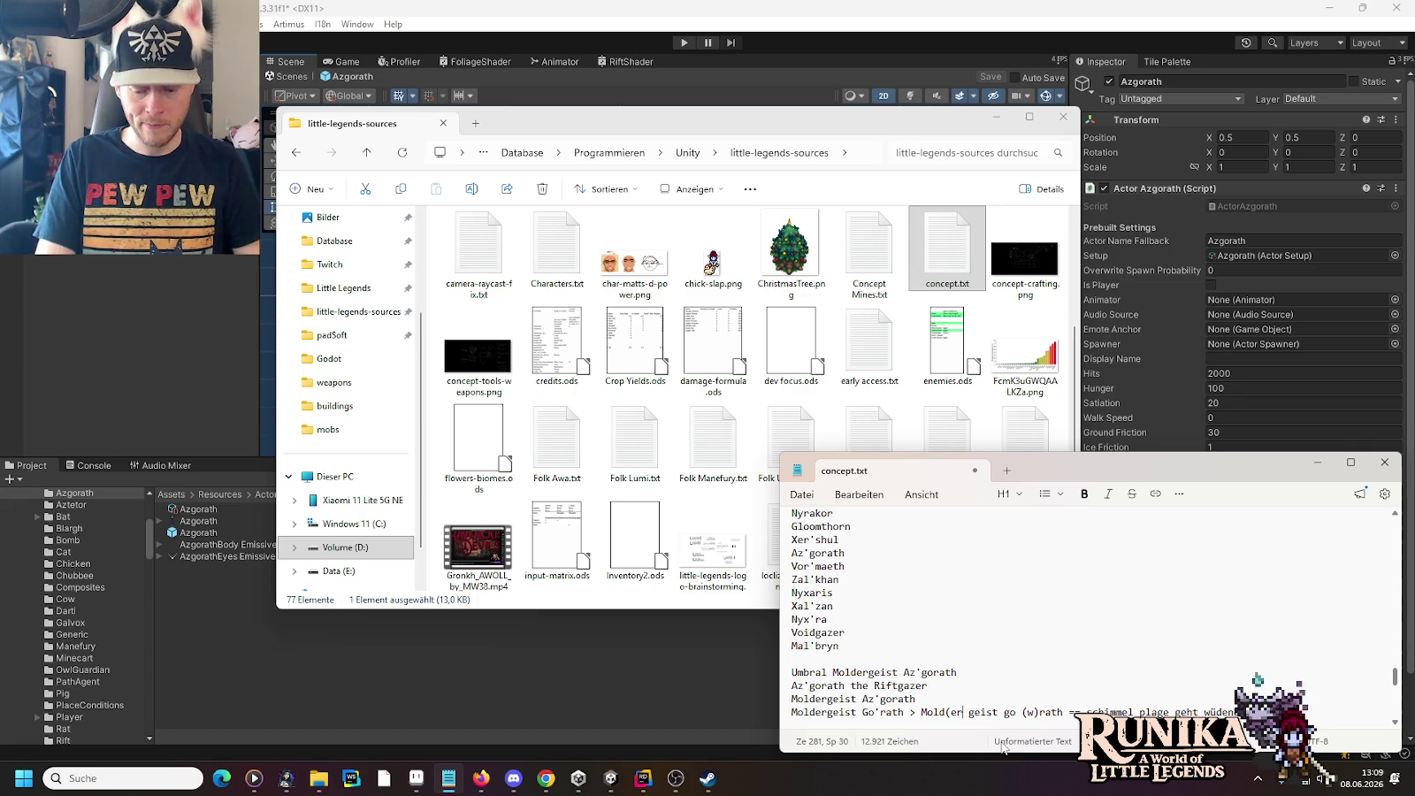
{"action": "type", "text": ")"}
{"action": "key", "text": "Delete"}
{"action": "type", "text": "-"}
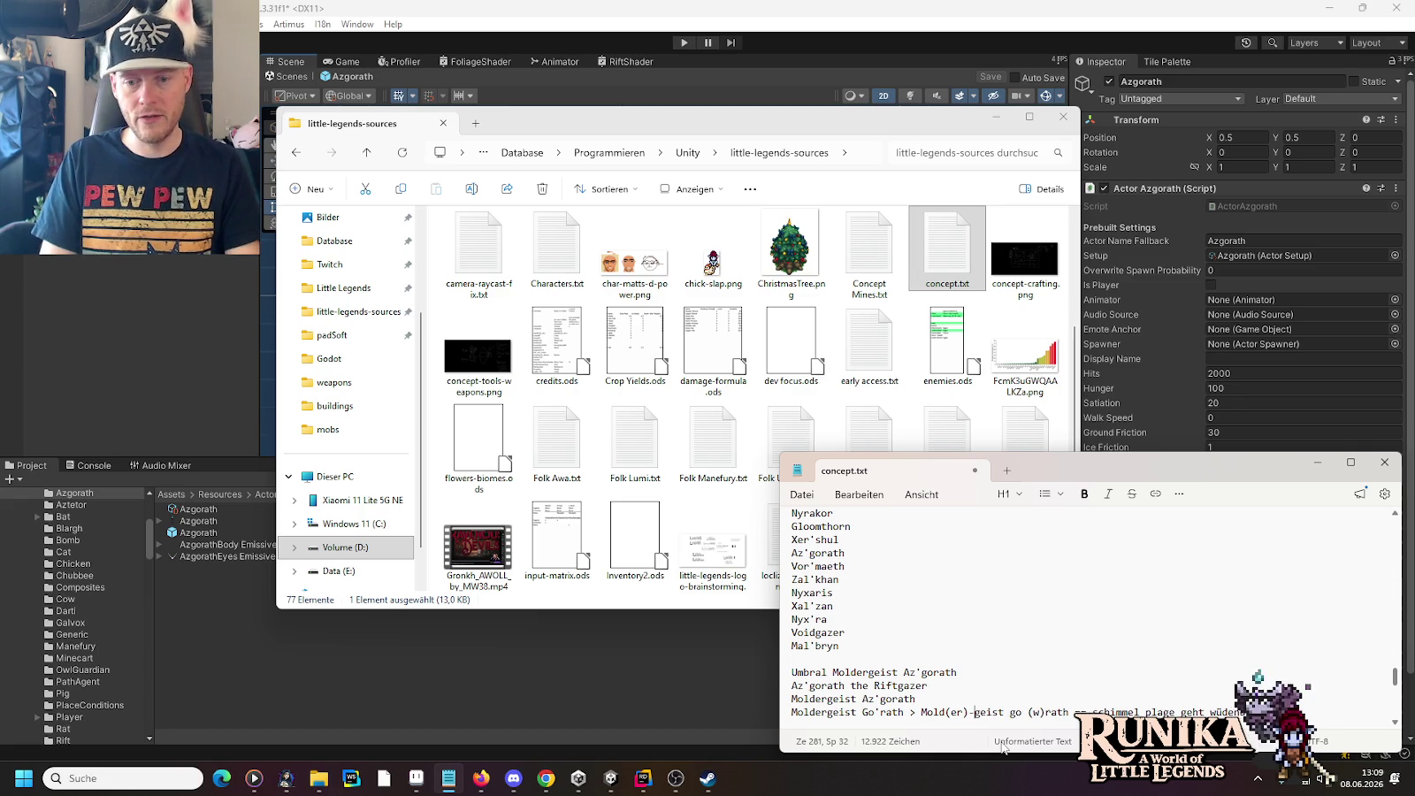
{"action": "key", "text": "Right"}
{"action": "key", "text": "Right"}
{"action": "key", "text": "Right"}
Step: Capitalise 'Schimmel' and 'Plage' in the German translation
{"action": "key", "text": "Left"}
{"action": "key", "text": "Left"}
{"action": "key", "text": "Left"}
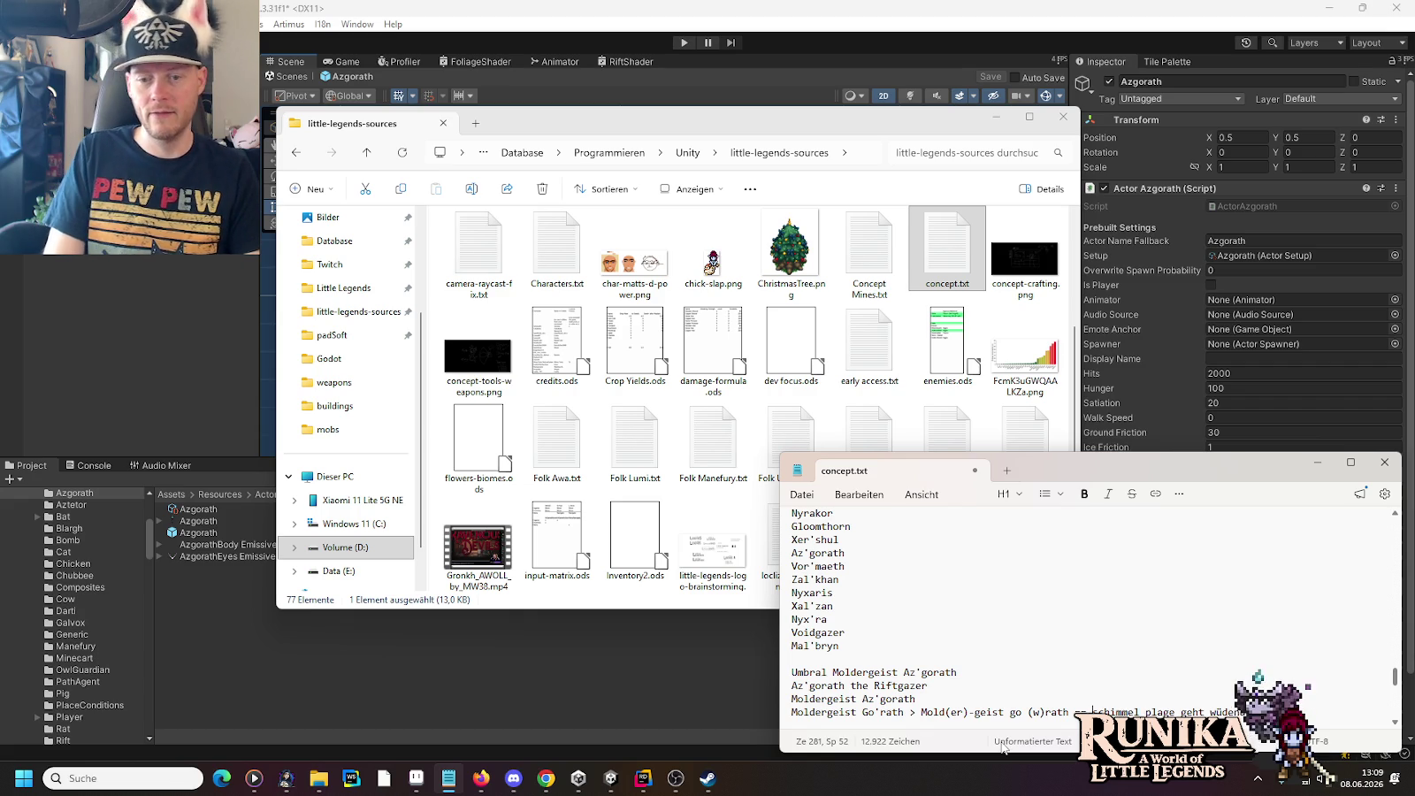
{"action": "key", "text": "BackSpace"}
{"action": "type", "text": "S"}
{"action": "key", "text": "Right"}
{"action": "key", "text": "Right"}
{"action": "key", "text": "Right"}
{"action": "key", "text": "BackSpace"}
{"action": "type", "text": "P"}
{"action": "key", "text": "Right"}
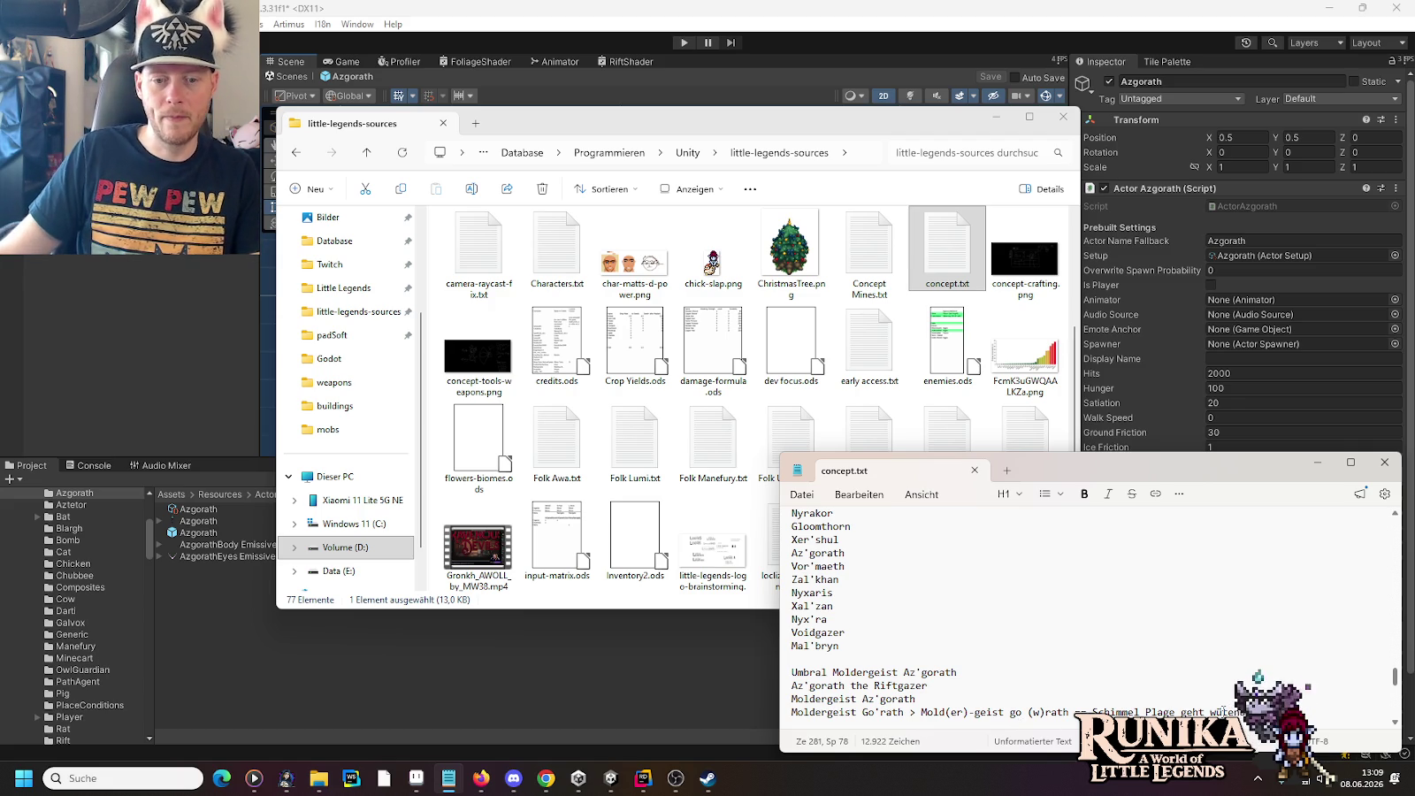
Step: Rename the Azgorath folder in the Unity project to Gorath
{"action": "left_click", "coordinate": [610, 778]}
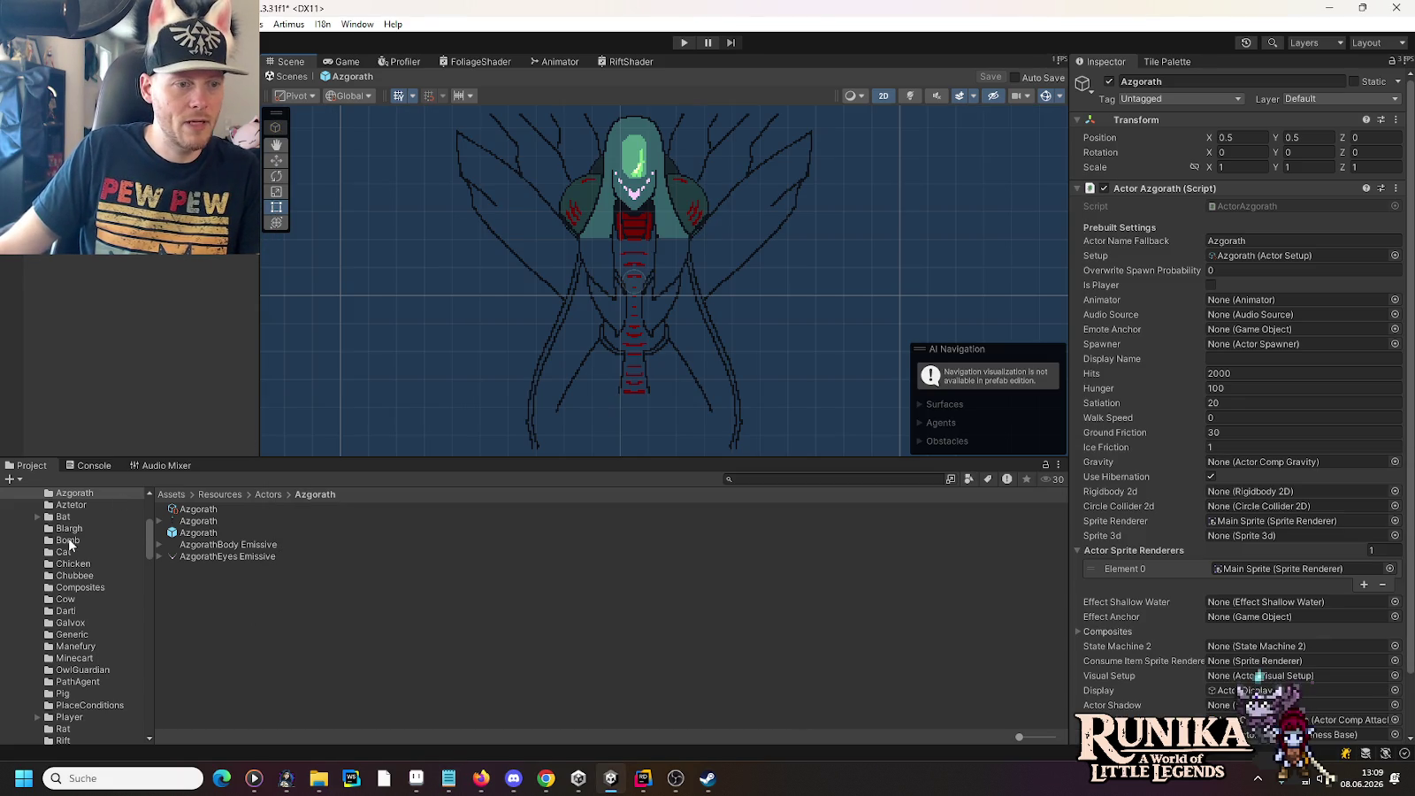
{"action": "scroll", "coordinate": [71, 544], "scroll_direction": "up", "scroll_amount": 3}
{"action": "left_click", "coordinate": [75, 582]}
{"action": "left_click", "coordinate": [75, 582]}
{"action": "left_click", "coordinate": [74, 581]}
{"action": "key", "text": "BackSpace"}
{"action": "key", "text": "BackSpace"}
{"action": "key", "text": "BackSpace"}
{"action": "type", "text": "G"}
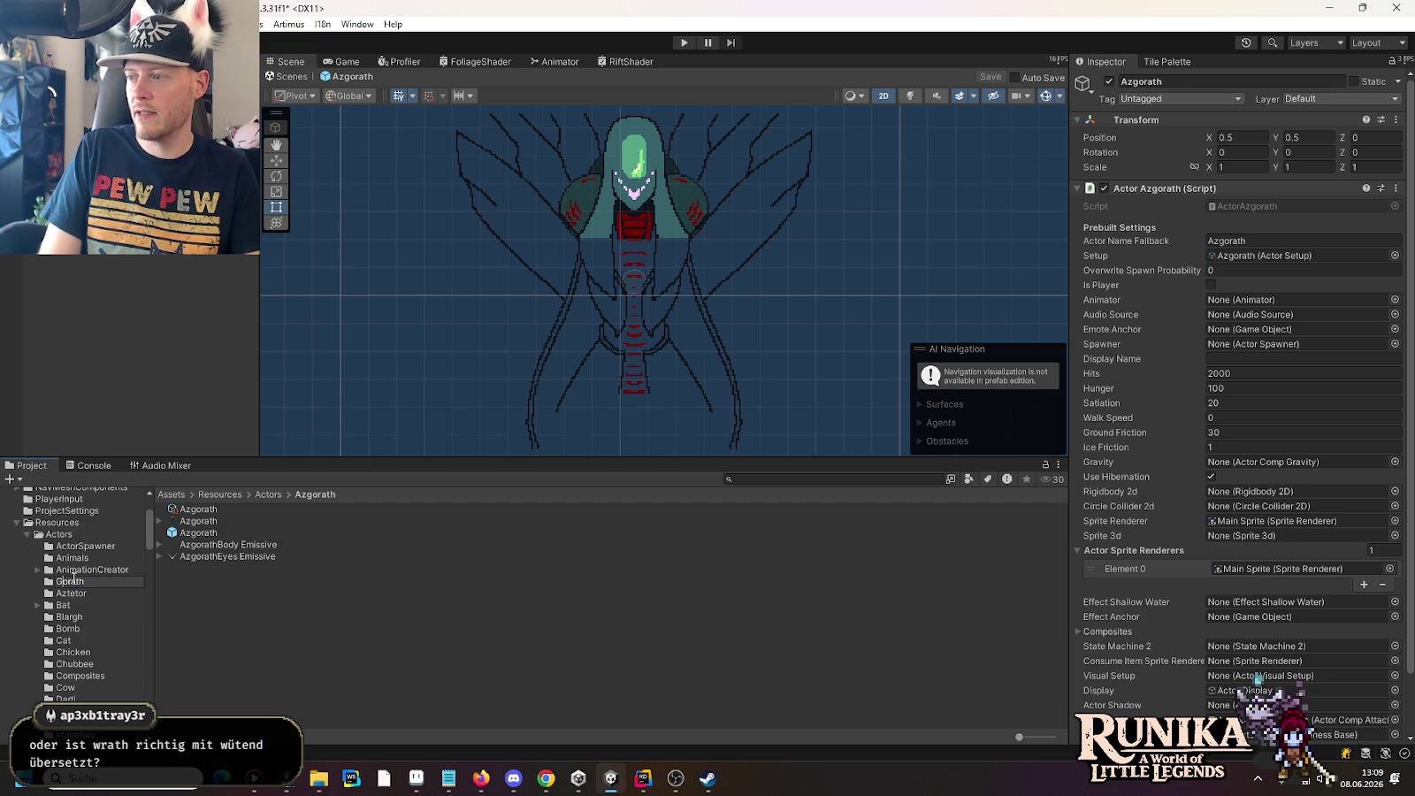
{"action": "key", "text": "Return"}
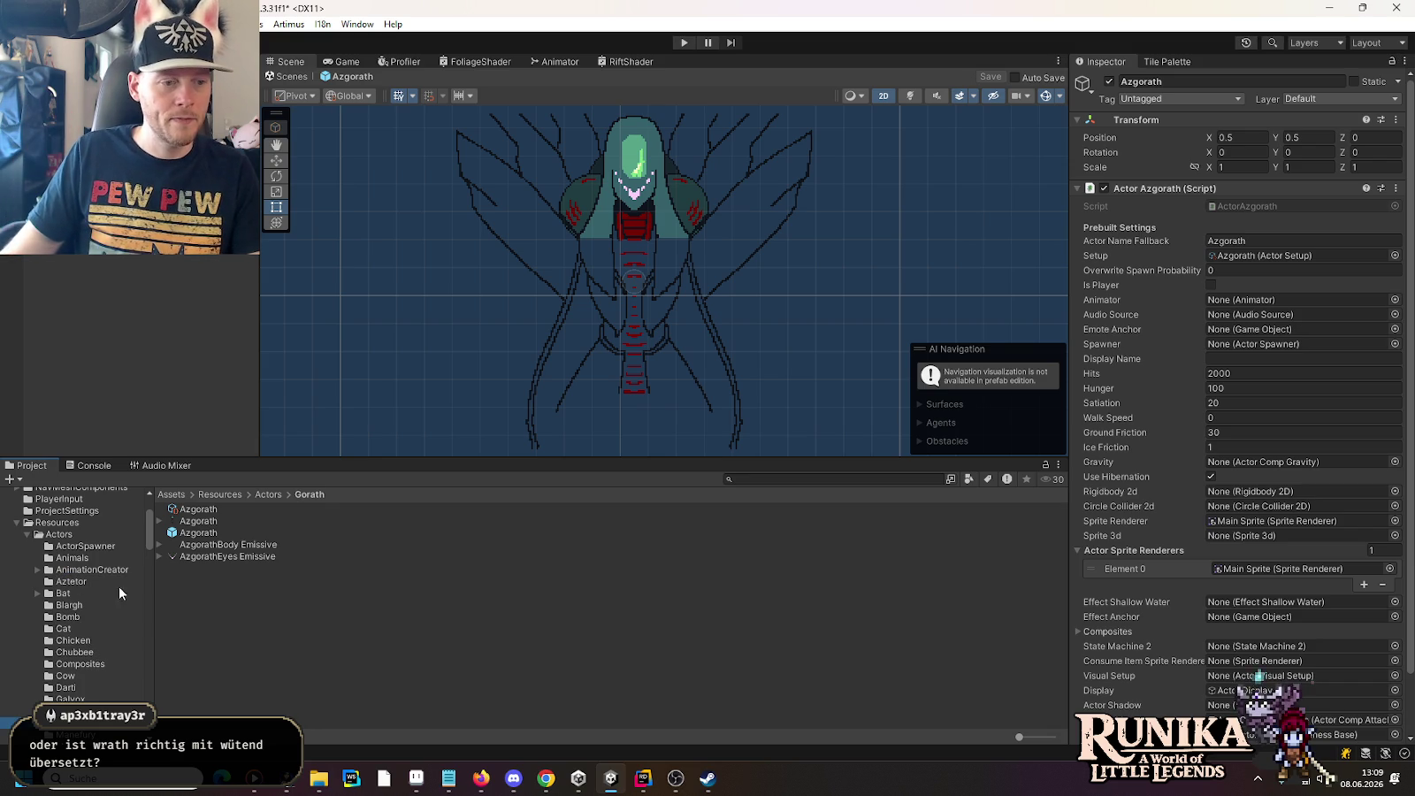
Step: Rename the Azgorath actor setup and sprite texture to Gorath
{"action": "left_click", "coordinate": [185, 511]}
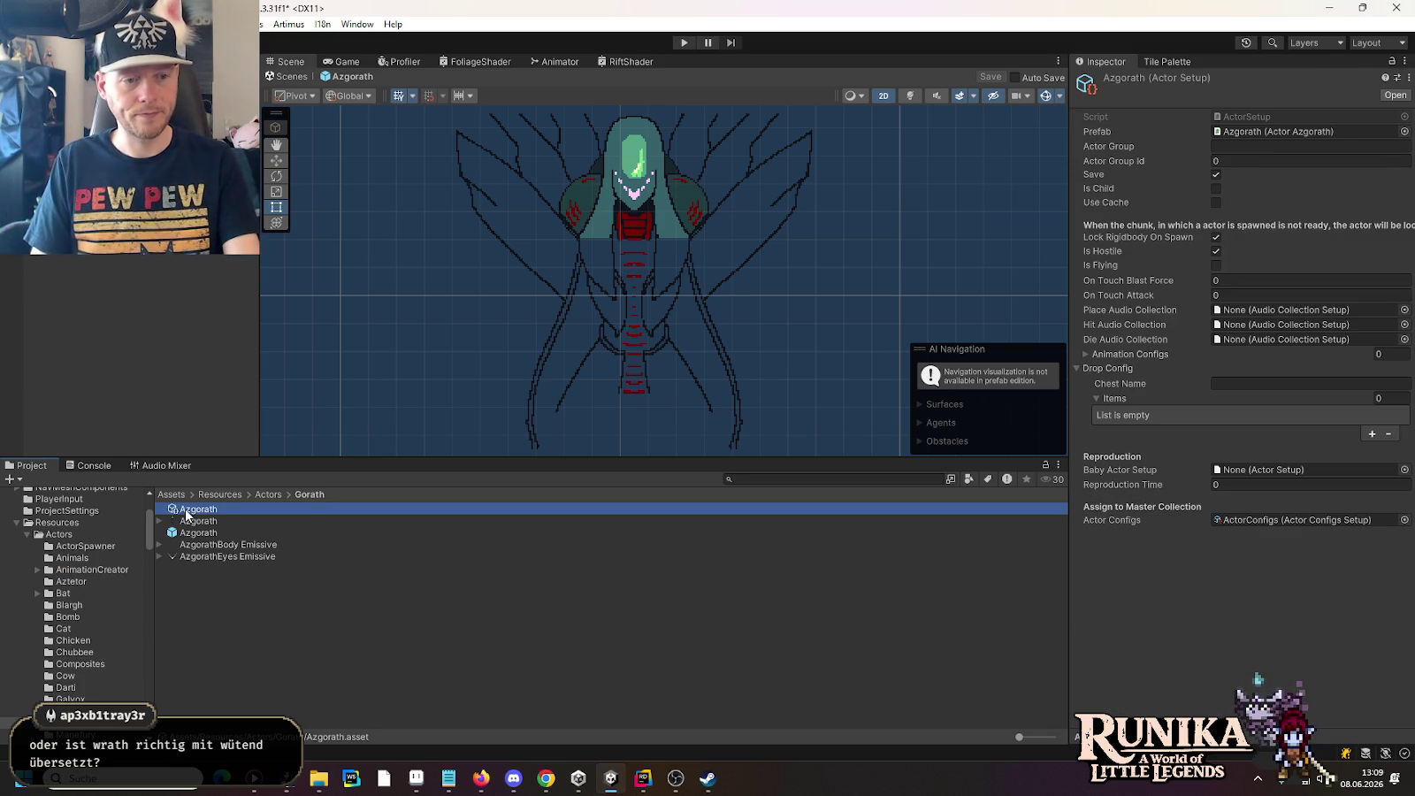
{"action": "left_click", "coordinate": [186, 511]}
{"action": "key", "text": "BackSpace"}
{"action": "key", "text": "BackSpace"}
{"action": "key", "text": "BackSpace"}
{"action": "type", "text": "G"}
{"action": "key", "text": "Return"}
{"action": "left_click", "coordinate": [186, 511]}
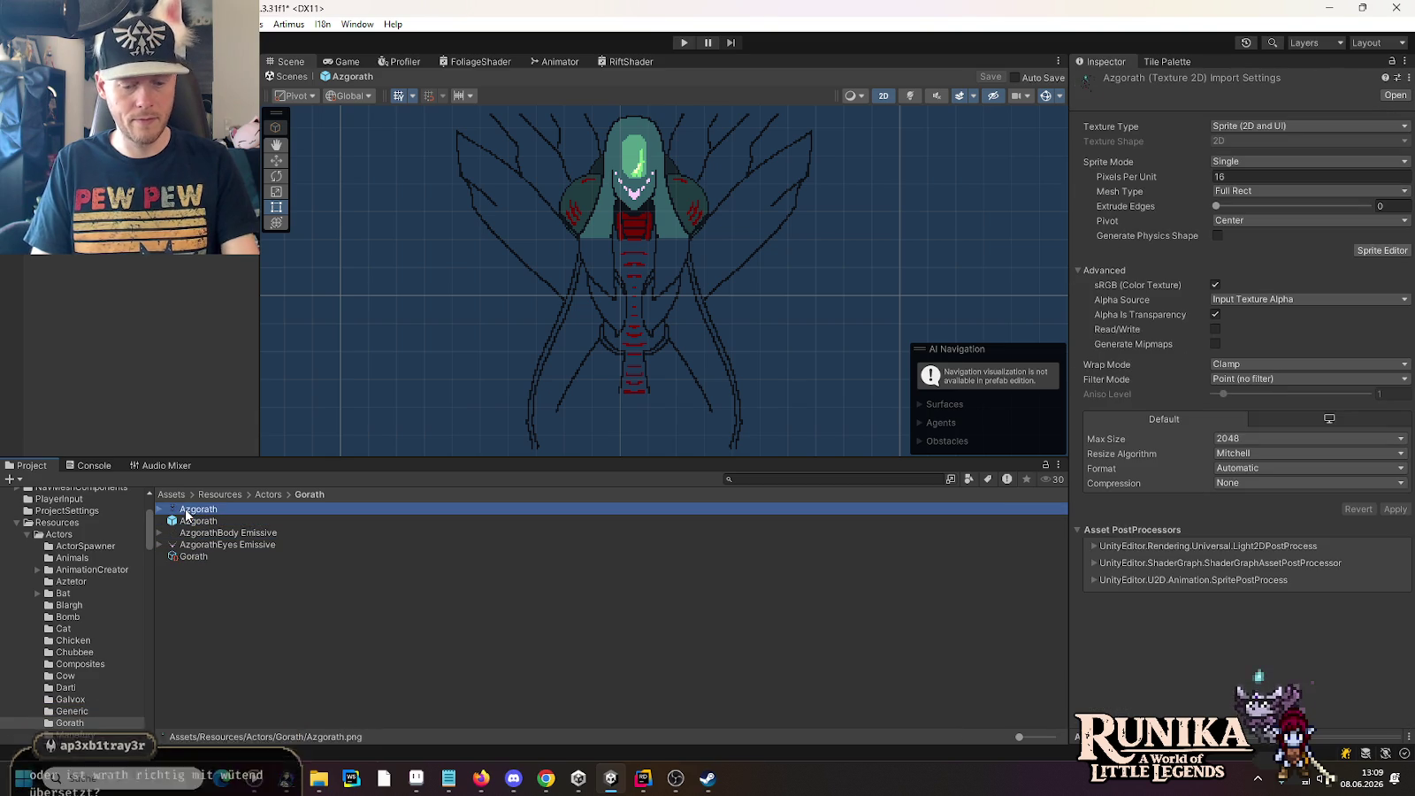
{"action": "left_click", "coordinate": [187, 511]}
{"action": "key", "text": "BackSpace"}
{"action": "key", "text": "BackSpace"}
{"action": "key", "text": "BackSpace"}
{"action": "type", "text": "G"}
{"action": "key", "text": "Return"}
Step: Rename the Azgorath prefab to Gorath and the body emissive texture to GorathBody Emissive
{"action": "left_click", "coordinate": [186, 511]}
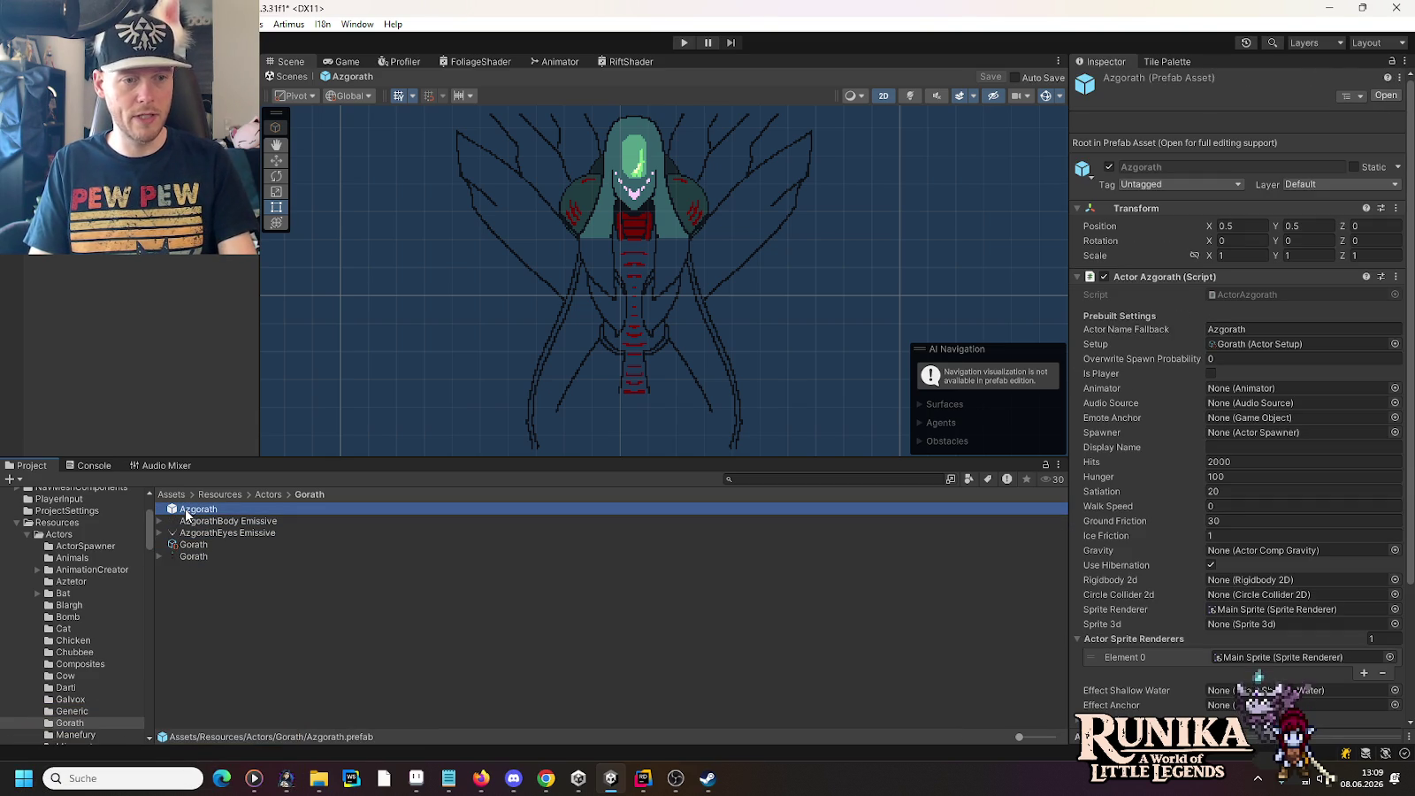
{"action": "left_click", "coordinate": [186, 511]}
{"action": "key", "text": "BackSpace"}
{"action": "key", "text": "BackSpace"}
{"action": "key", "text": "BackSpace"}
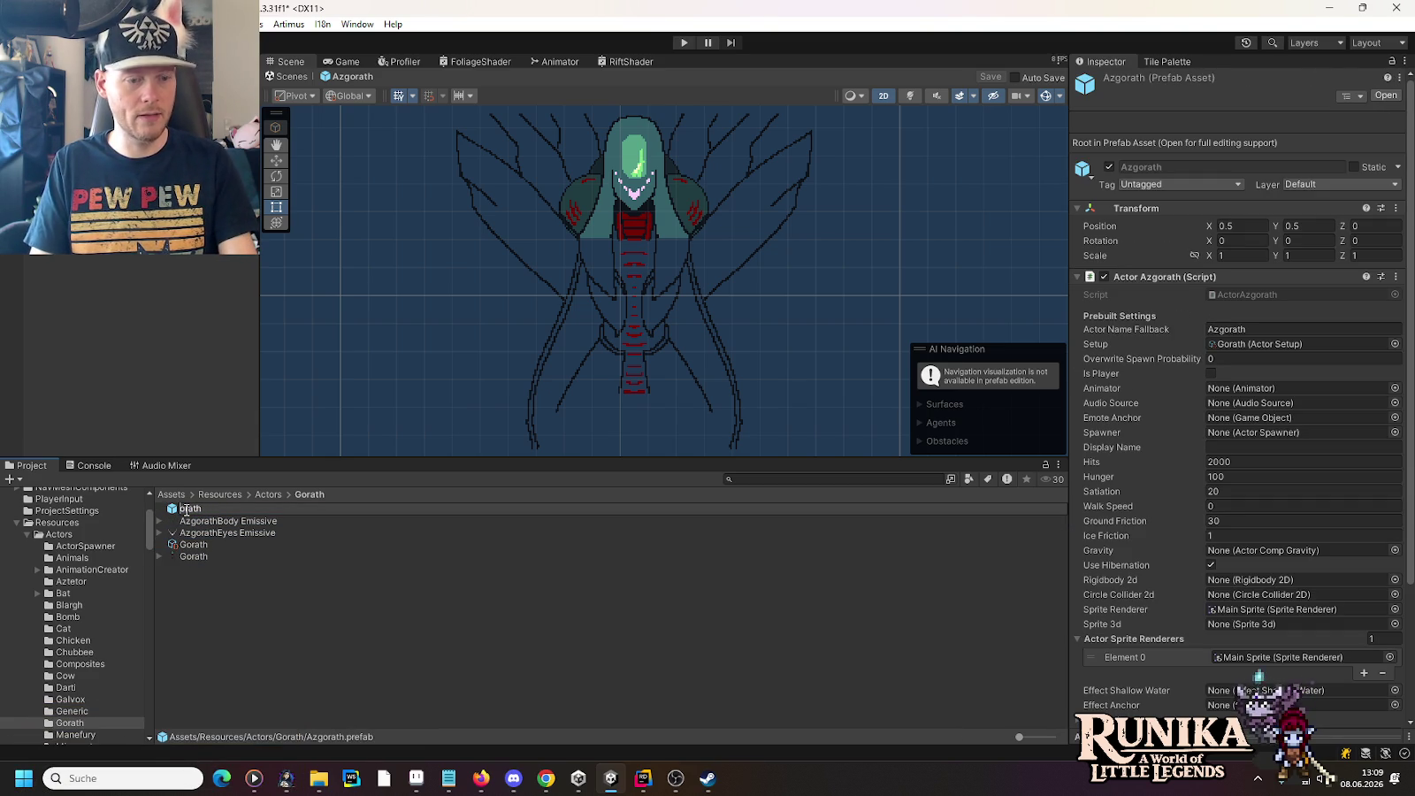
{"action": "type", "text": "G"}
{"action": "key", "text": "Return"}
{"action": "left_click", "coordinate": [185, 511]}
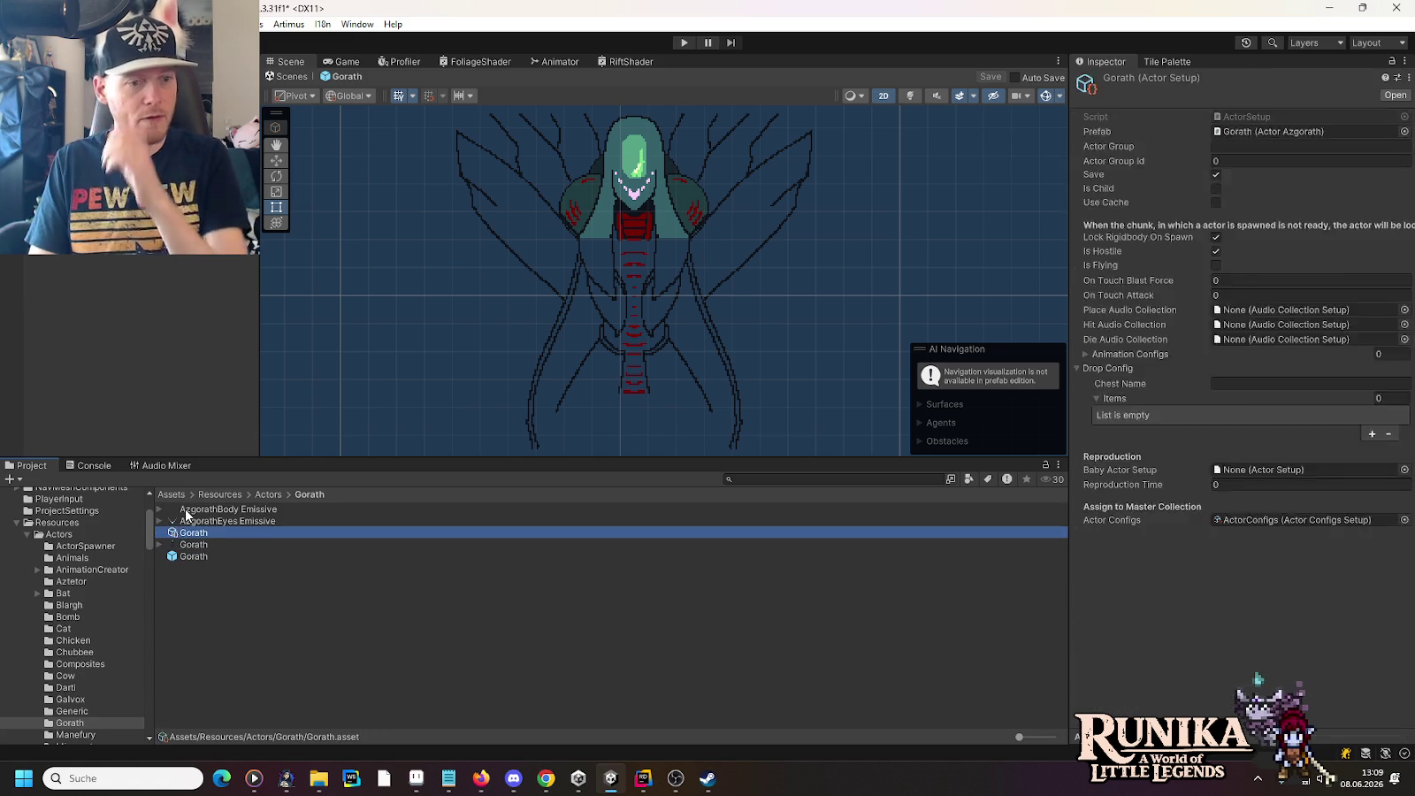
{"action": "left_click", "coordinate": [187, 511]}
{"action": "key", "text": "BackSpace"}
{"action": "key", "text": "BackSpace"}
{"action": "key", "text": "BackSpace"}
{"action": "type", "text": "G"}
{"action": "key", "text": "Return"}
Step: Rename the eyes emissive texture to GorathEyes Emissive and select the Gorath prefab
{"action": "left_click", "coordinate": [185, 509]}
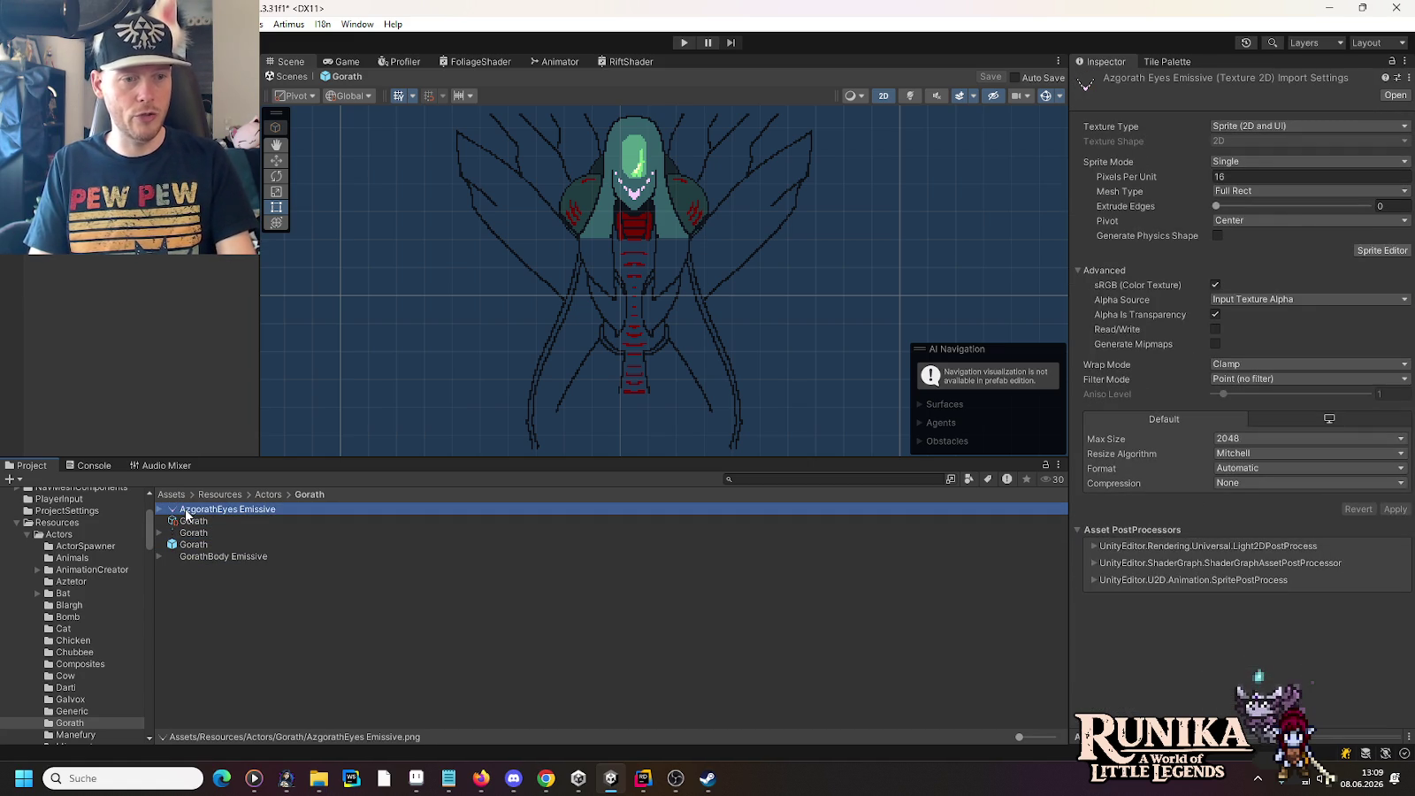
{"action": "left_click", "coordinate": [185, 508]}
{"action": "key", "text": "BackSpace"}
{"action": "key", "text": "BackSpace"}
{"action": "key", "text": "BackSpace"}
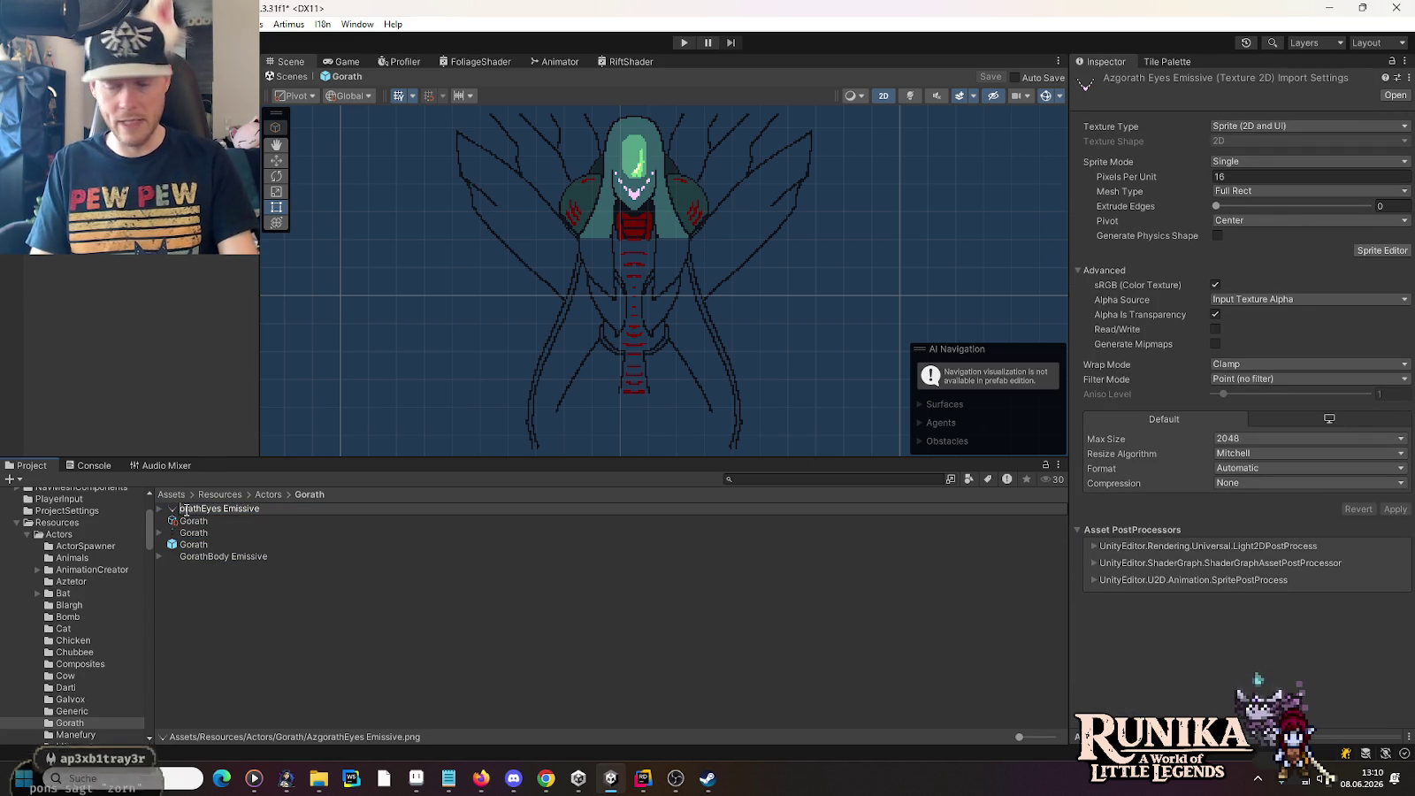
{"action": "type", "text": "G"}
{"action": "key", "text": "Return"}
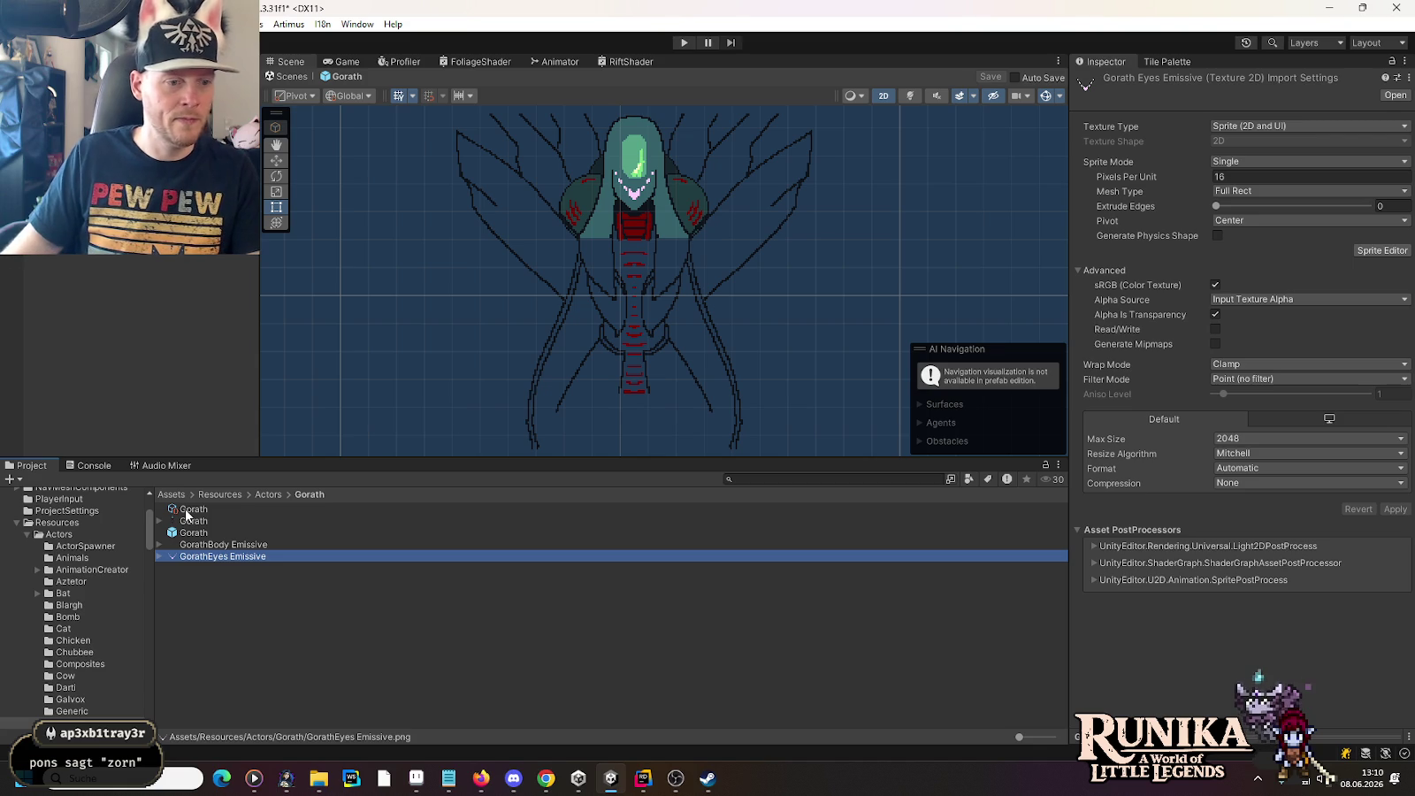
{"action": "left_click", "coordinate": [178, 533]}
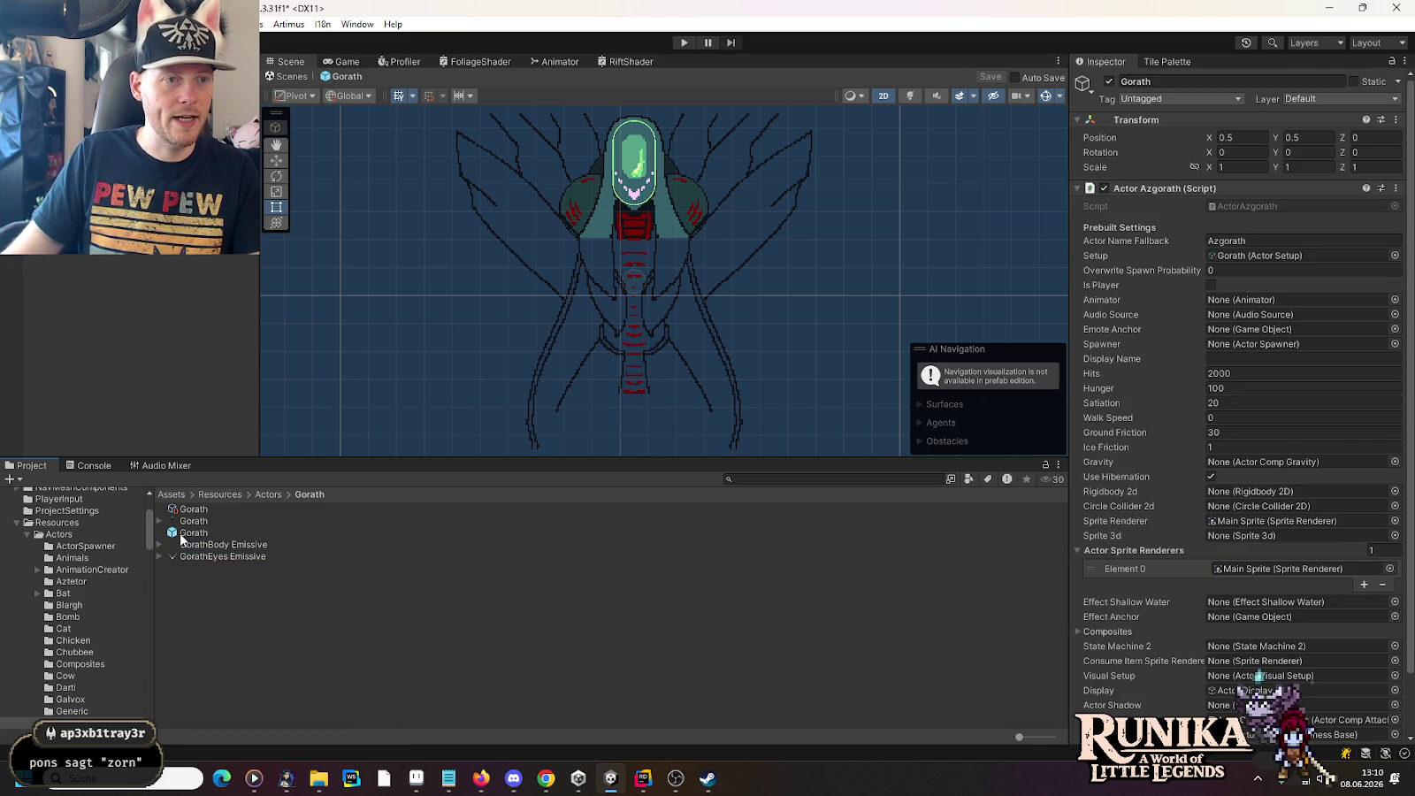
Step: Set the Gorath prefab's Actor Name Fallback to Gorath and Display Name to name.gorath
{"action": "left_click", "coordinate": [1227, 242]}
{"action": "left_click", "coordinate": [1227, 242]}
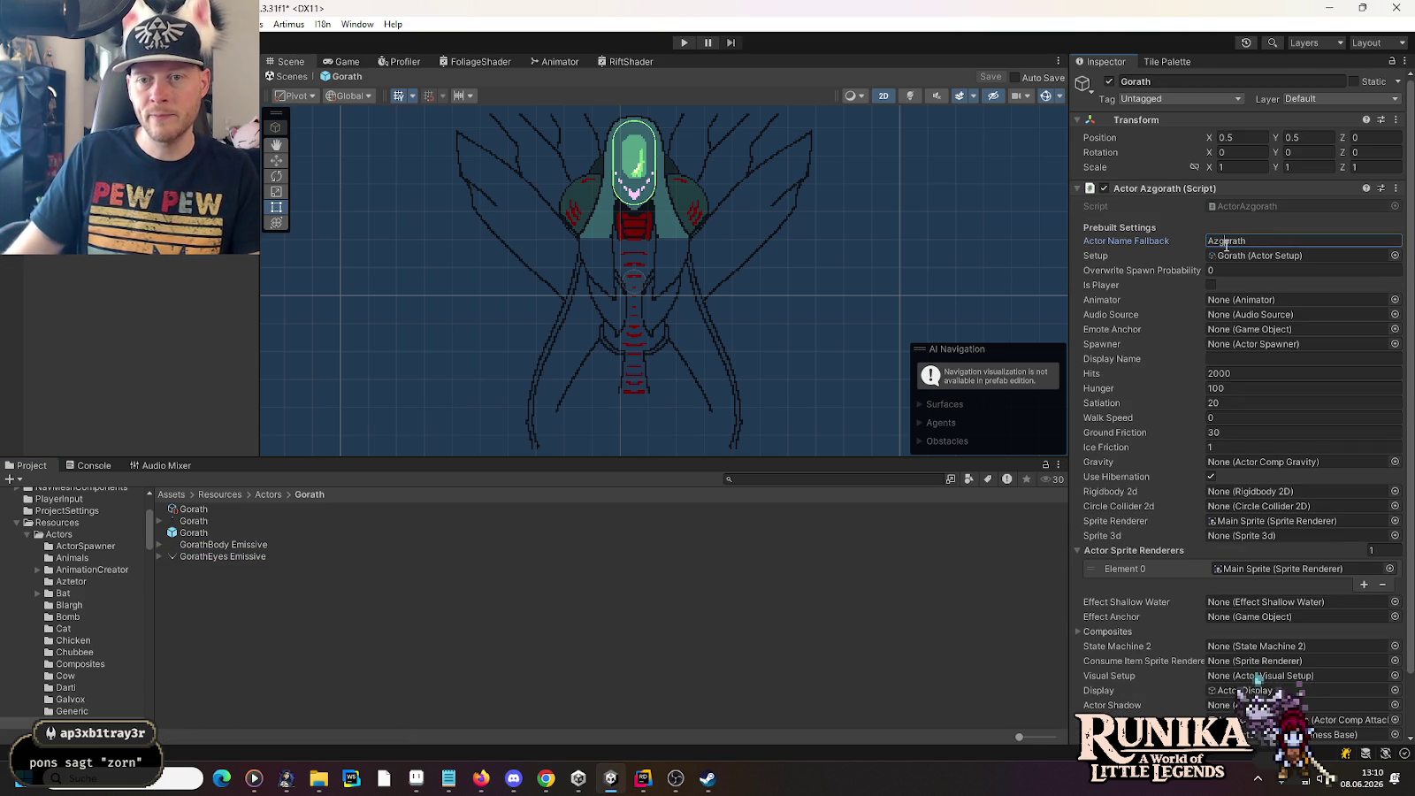
{"action": "key", "text": "shift+Home"}
{"action": "type", "text": "G"}
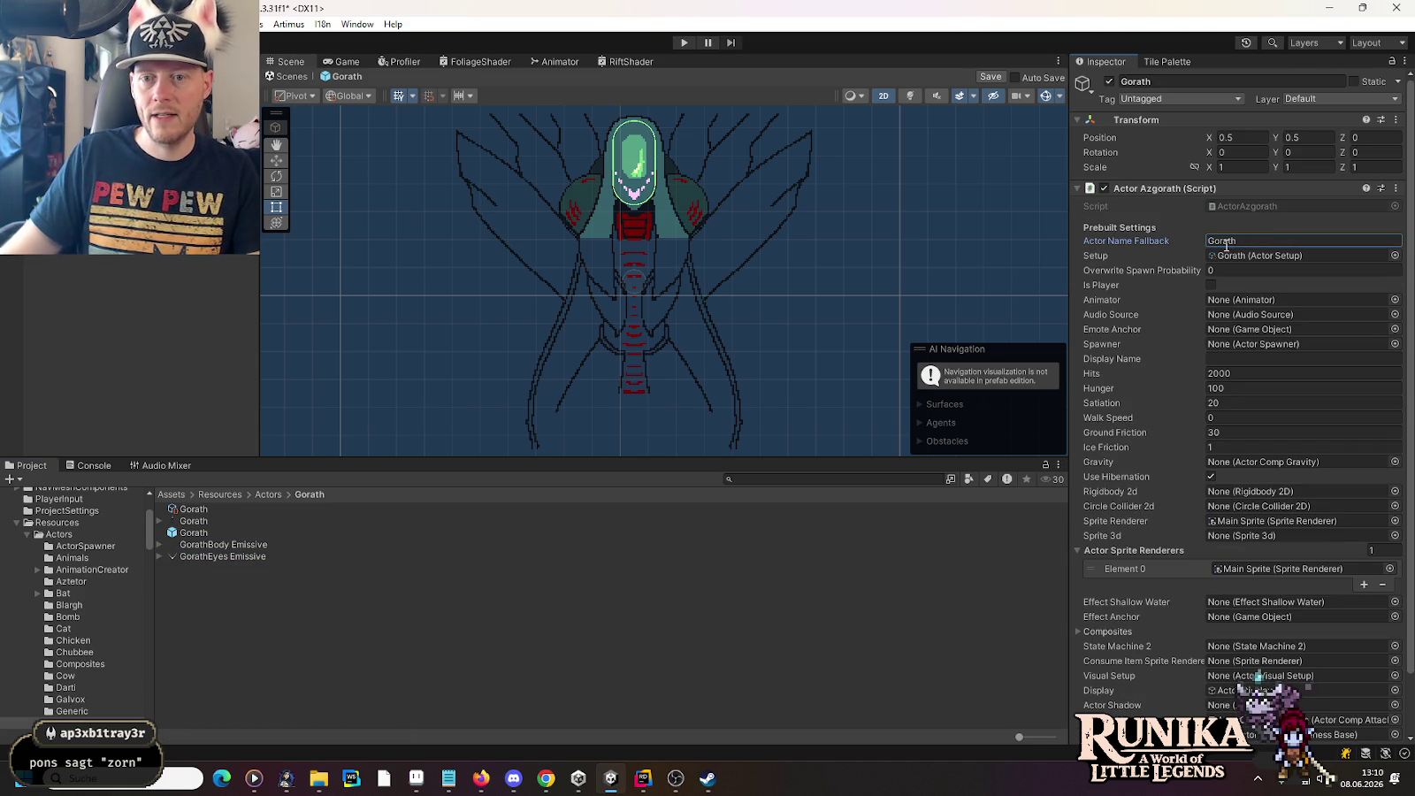
{"action": "left_click", "coordinate": [1255, 357]}
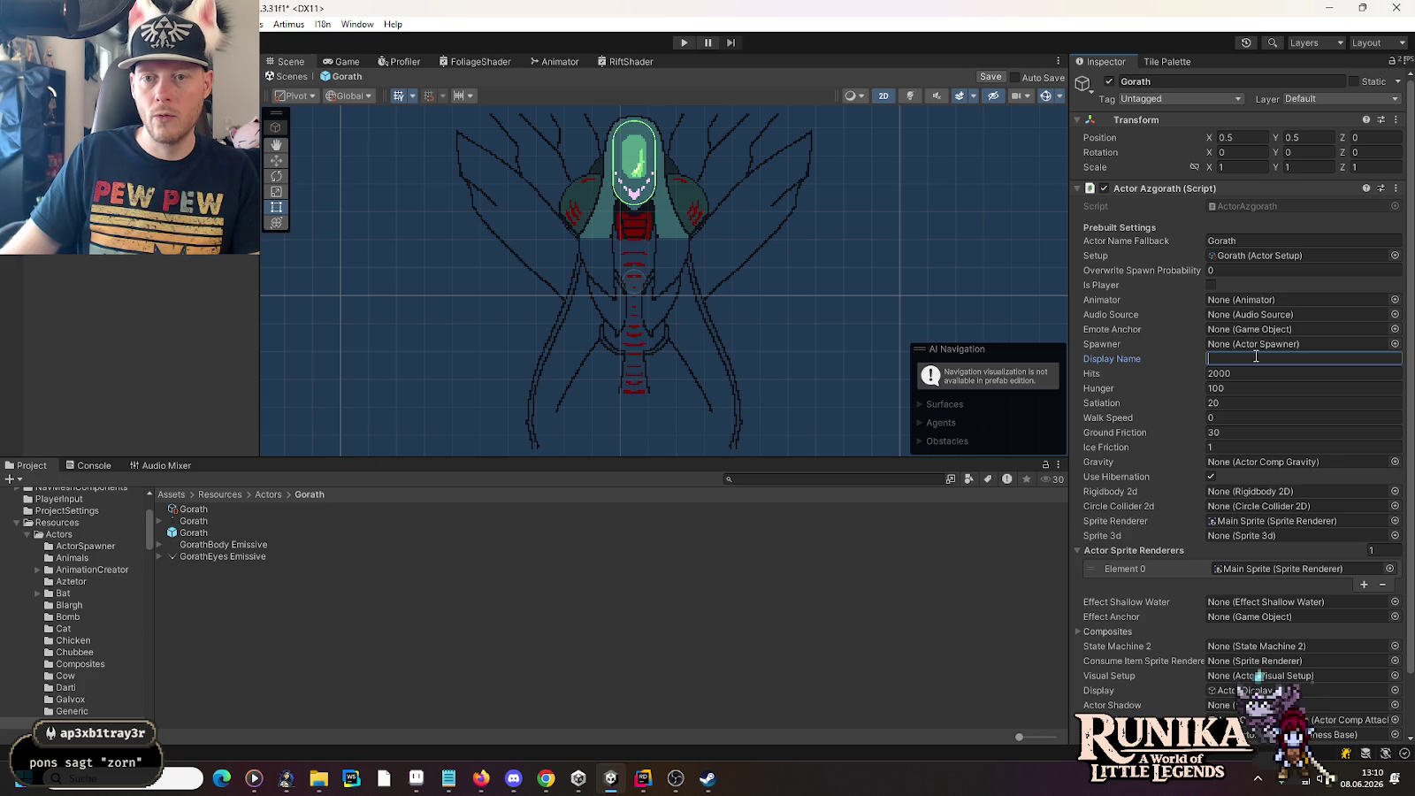
{"action": "type", "text": "name."}
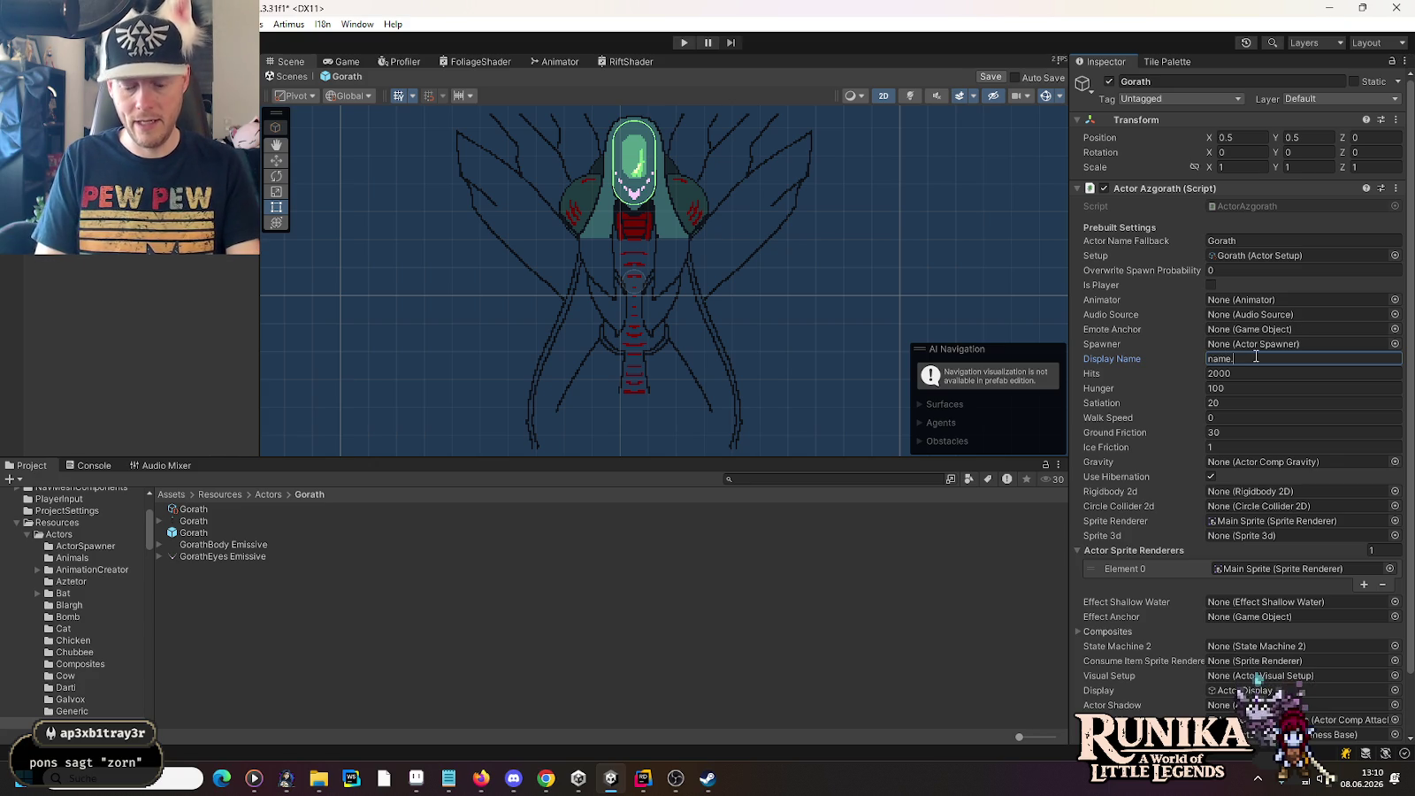
{"action": "type", "text": "gorath"}
{"action": "key", "text": "ctrl+a"}
{"action": "key", "text": "ctrl+c"}
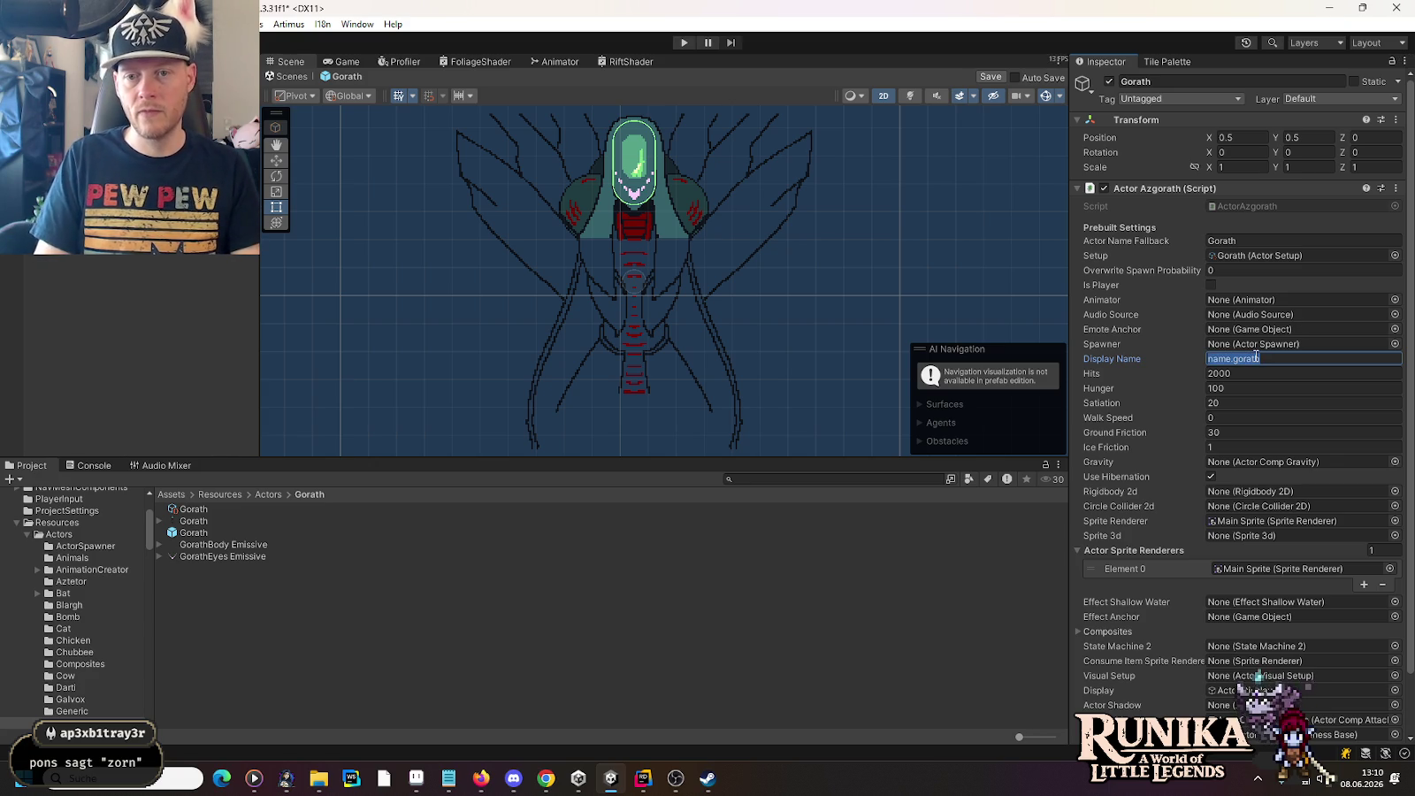
{"action": "key", "text": "Return"}
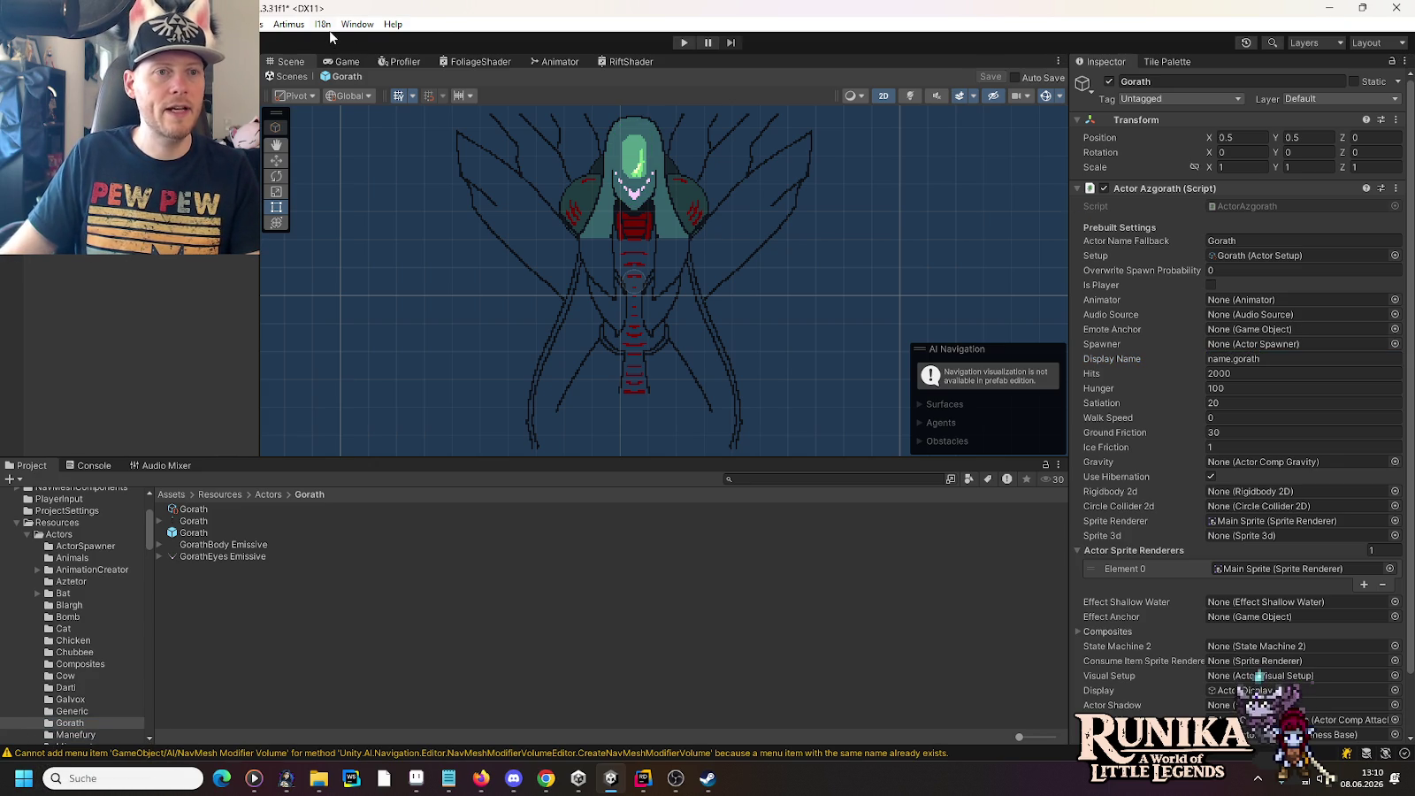
Step: Add and save an I18n translation for name.gorath with English text Moldergeist Go'rath
{"action": "left_click", "coordinate": [327, 26]}
{"action": "left_click", "coordinate": [353, 42]}
{"action": "left_click", "coordinate": [682, 234]}
{"action": "key", "text": "ctrl+v"}
{"action": "left_click", "coordinate": [449, 778]}
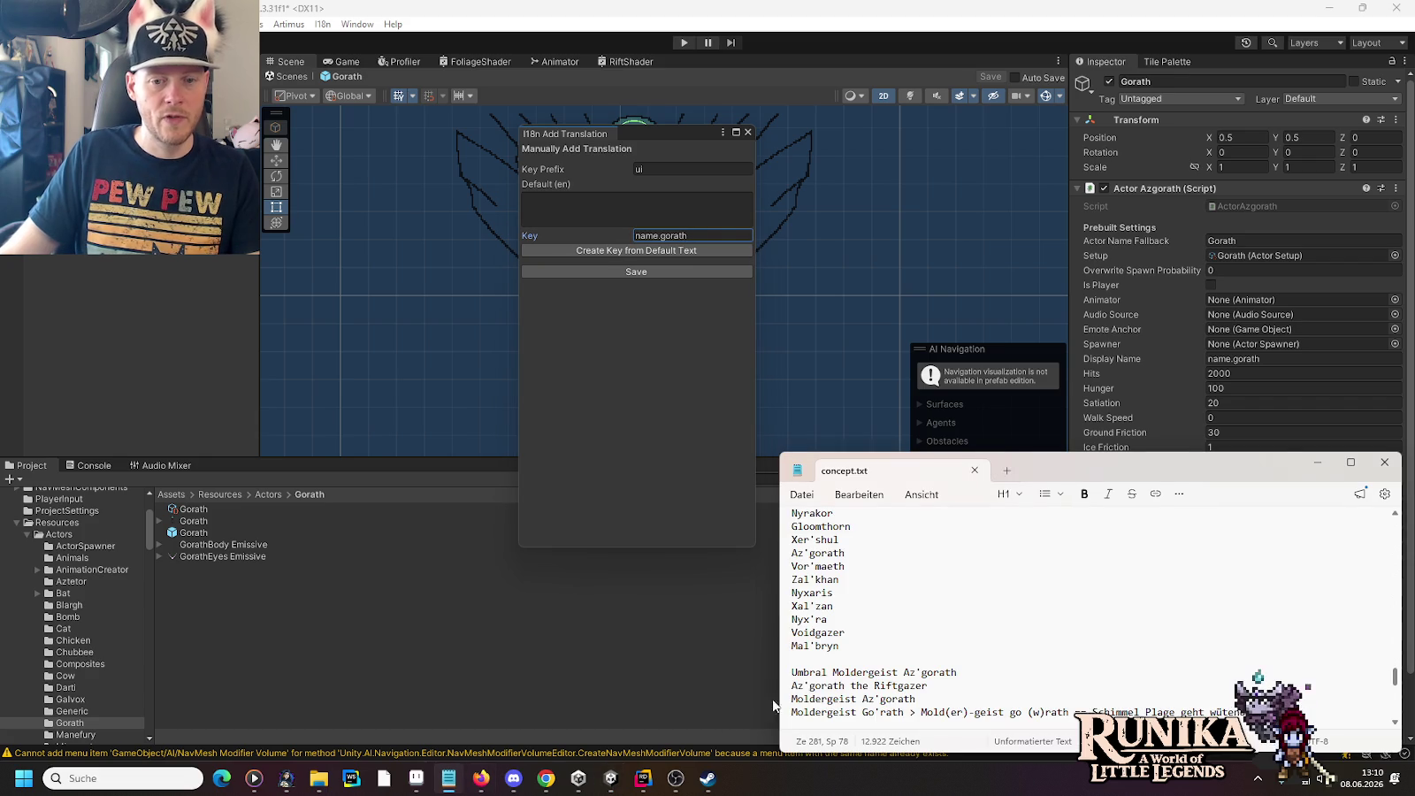
{"action": "left_click_drag", "start_coordinate": [904, 712], "coordinate": [784, 721]}
{"action": "key", "text": "ctrl+c"}
{"action": "left_click", "coordinate": [598, 212]}
{"action": "key", "text": "ctrl+v"}
{"action": "left_click", "coordinate": [626, 271]}
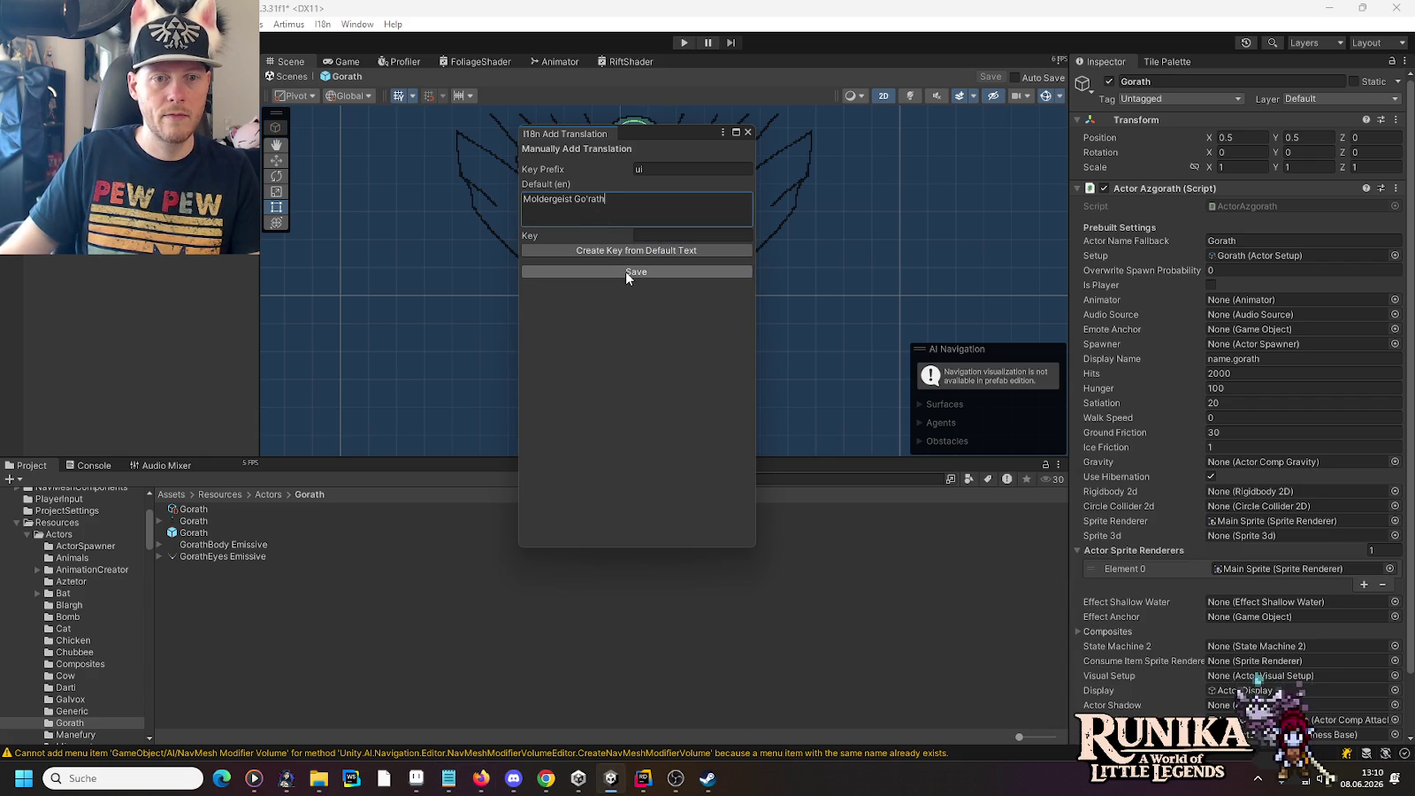
{"action": "left_click", "coordinate": [747, 132]}
{"action": "left_click", "coordinate": [323, 24]}
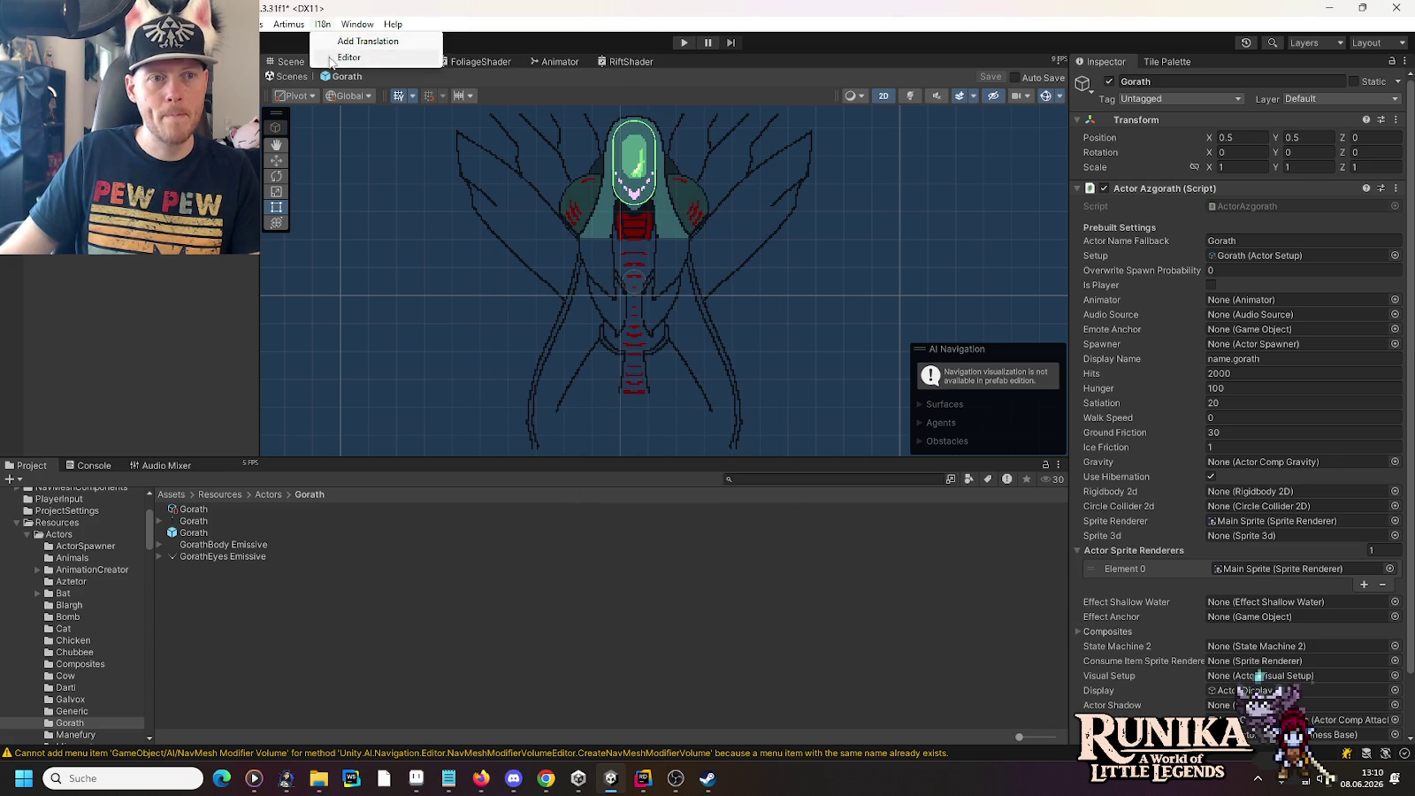
Step: Open the I18n Editor showing Name category entries filtered by 'gora'
{"action": "left_click", "coordinate": [381, 56]}
{"action": "left_click", "coordinate": [619, 141]}
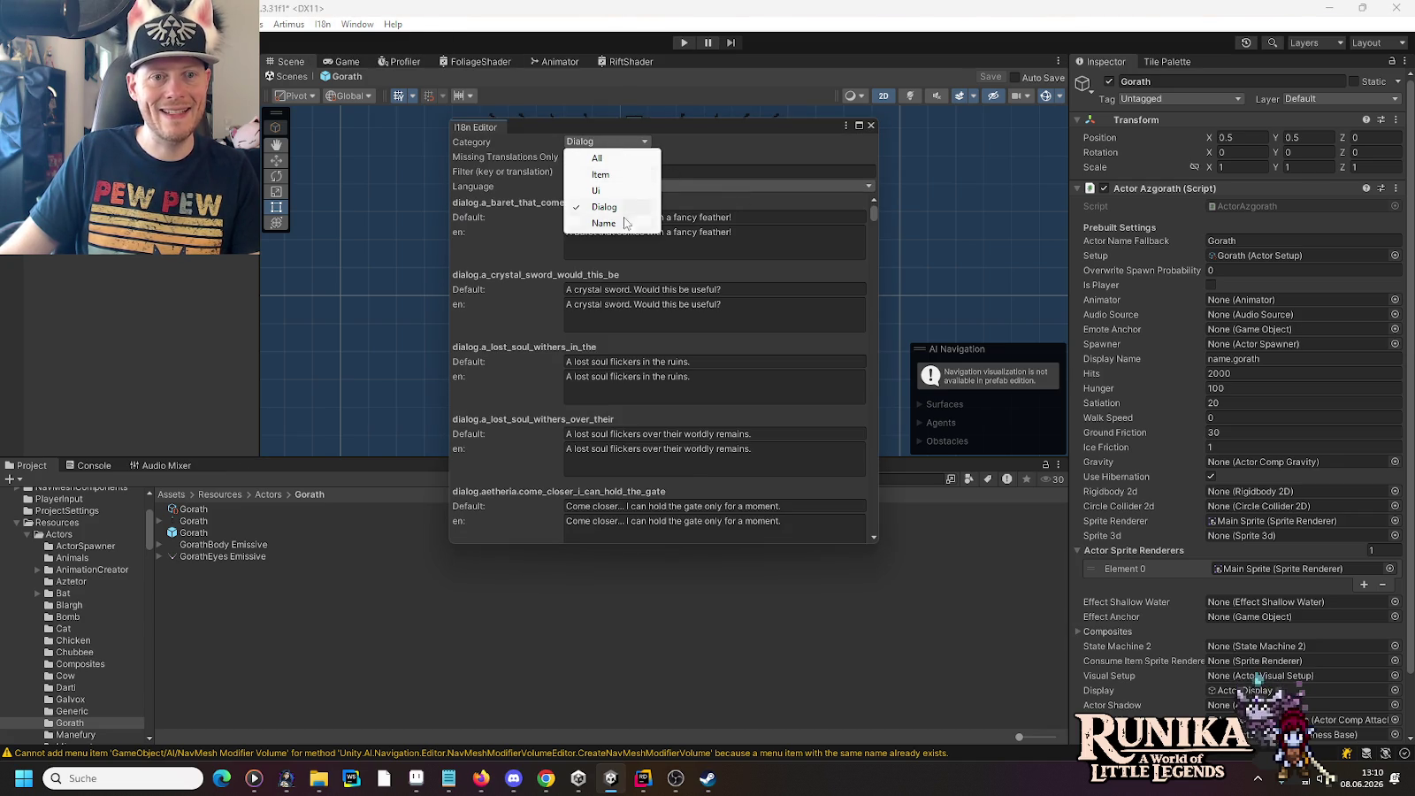
{"action": "left_click", "coordinate": [625, 221]}
{"action": "left_click", "coordinate": [619, 171]}
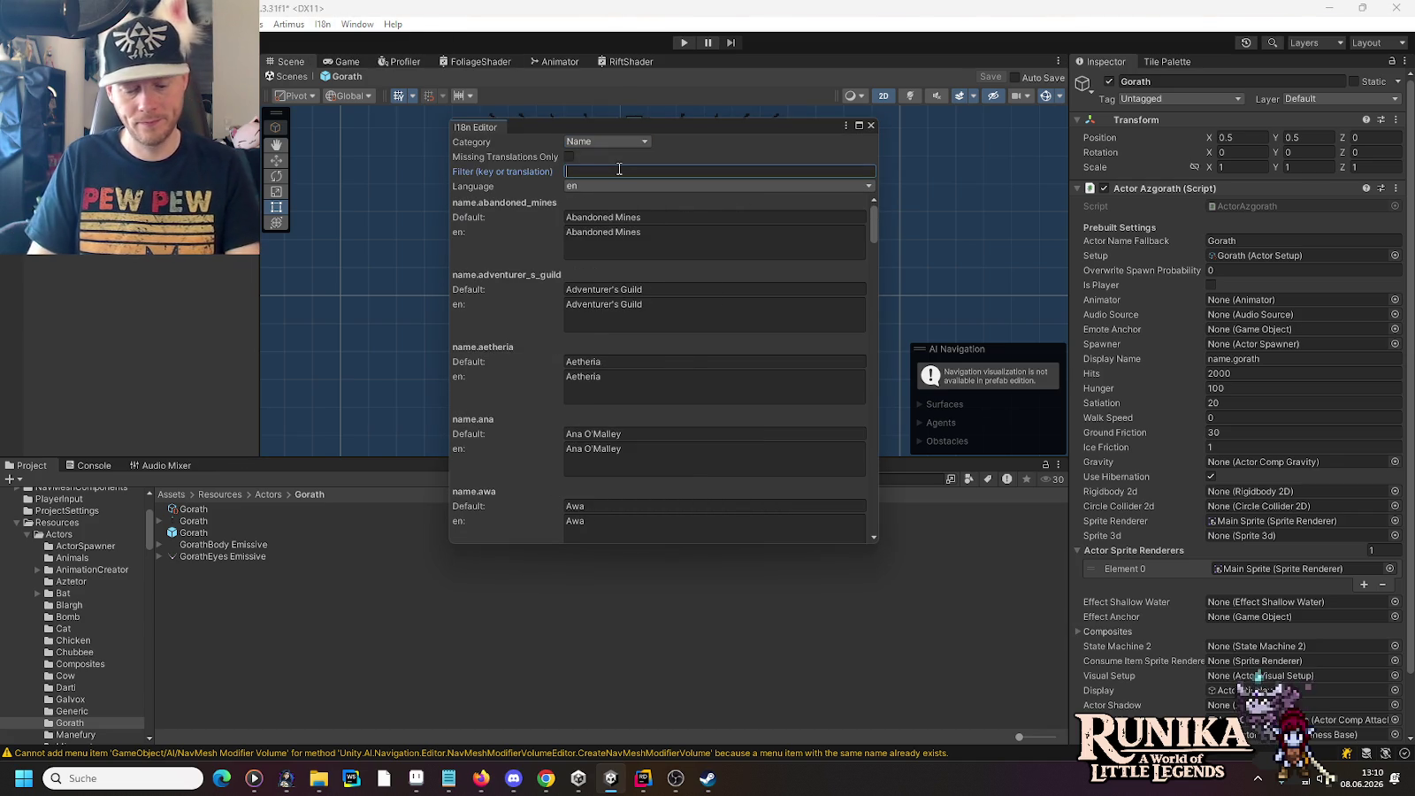
{"action": "type", "text": "gora"}
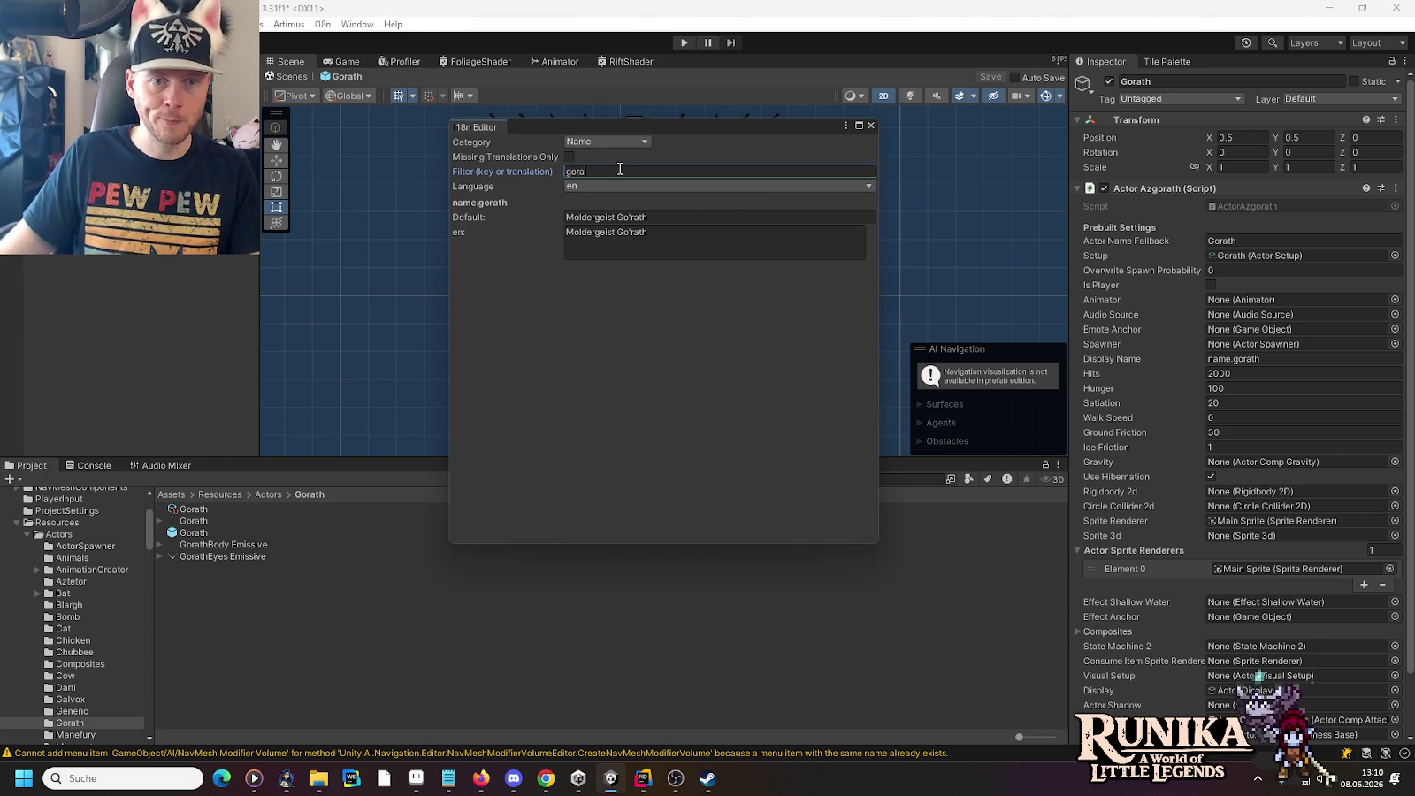
{"action": "left_click", "coordinate": [448, 777]}
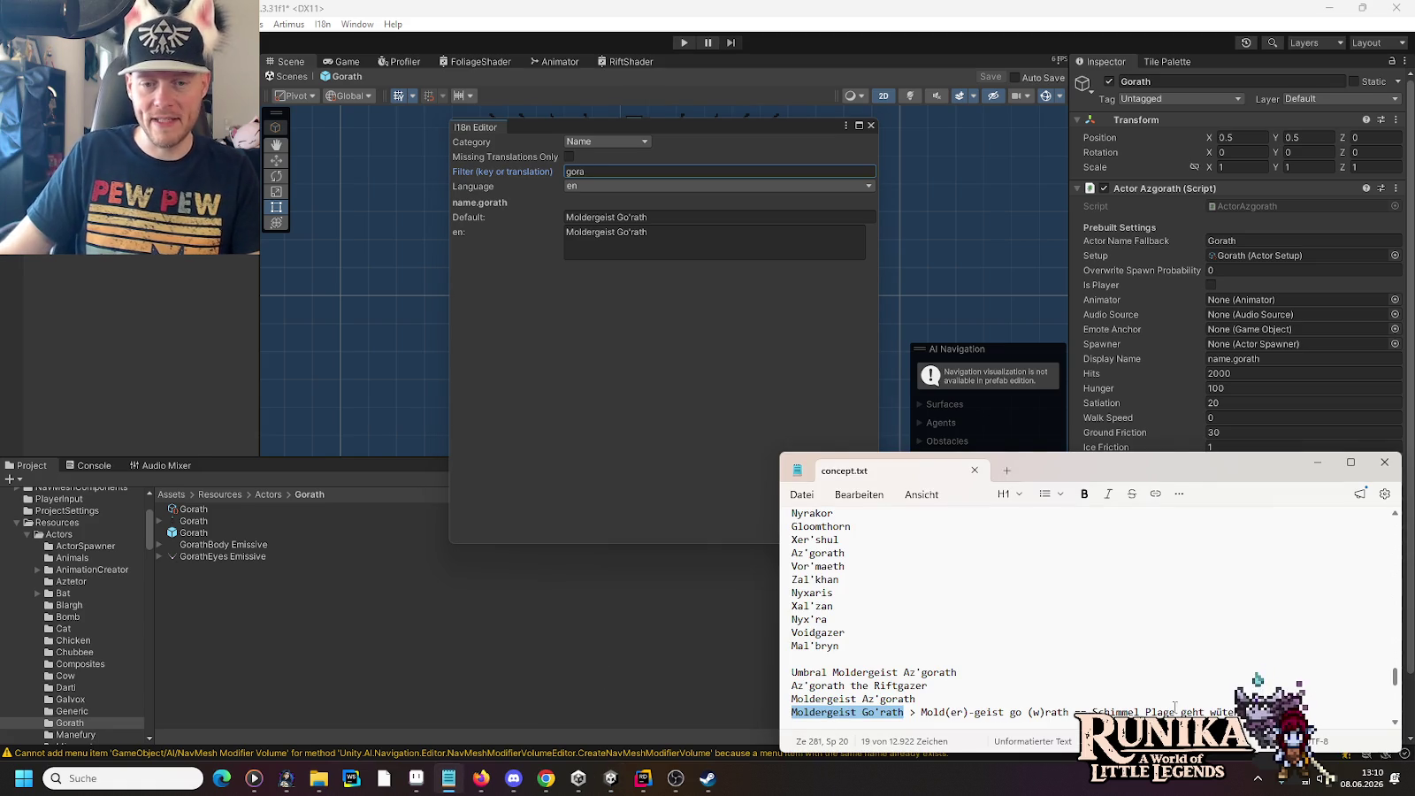
{"action": "mouse_move", "coordinate": [904, 711]}
{"action": "left_mouse_down"}
{"action": "mouse_move", "coordinate": [997, 743]}
{"action": "mouse_move", "coordinate": [1150, 646]}
{"action": "mouse_move", "coordinate": [1193, 674]}
{"action": "left_mouse_up"}
{"action": "left_click", "coordinate": [1289, 646]}
{"action": "scroll", "coordinate": [1288, 647], "scroll_direction": "down", "scroll_amount": 10}
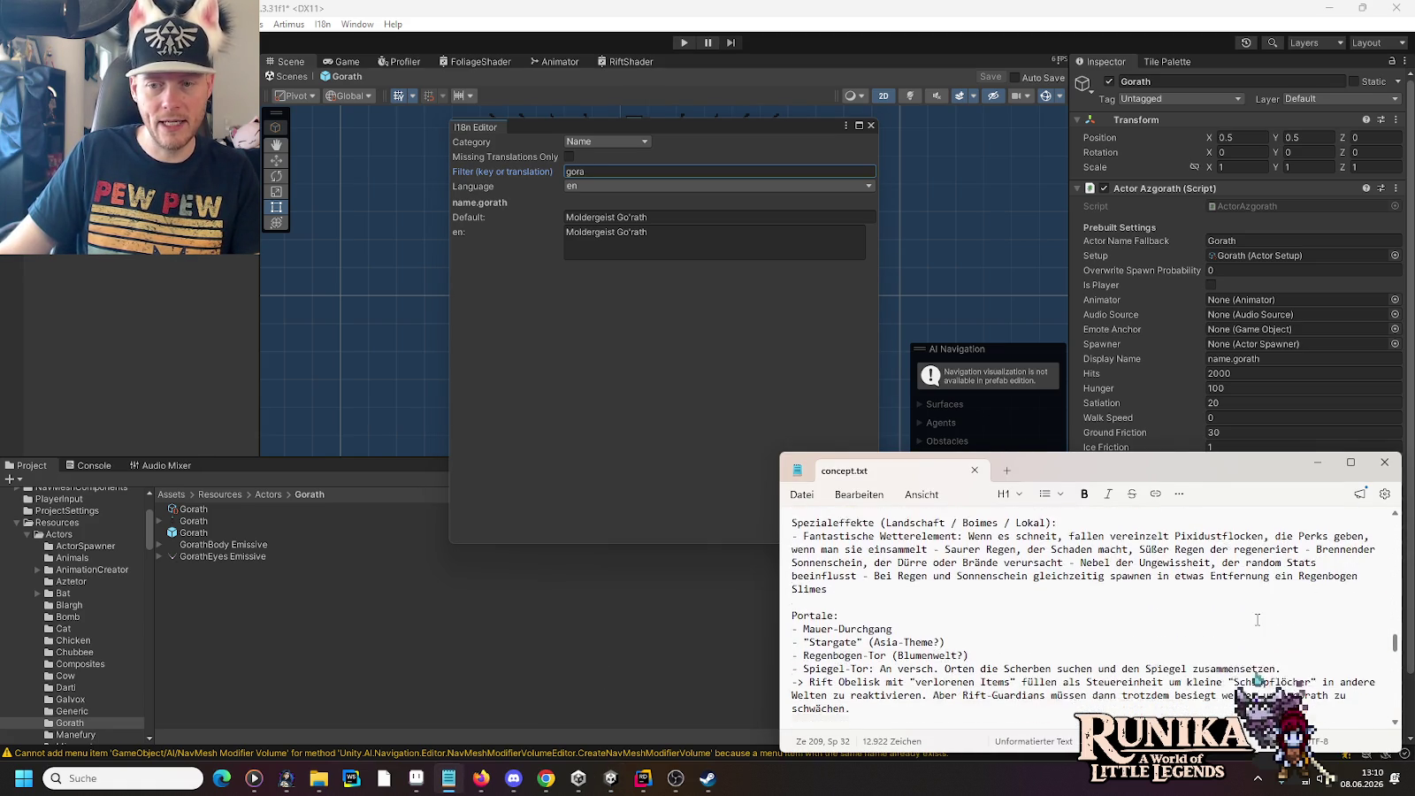
{"action": "scroll", "coordinate": [1257, 621], "scroll_direction": "down", "scroll_amount": 10}
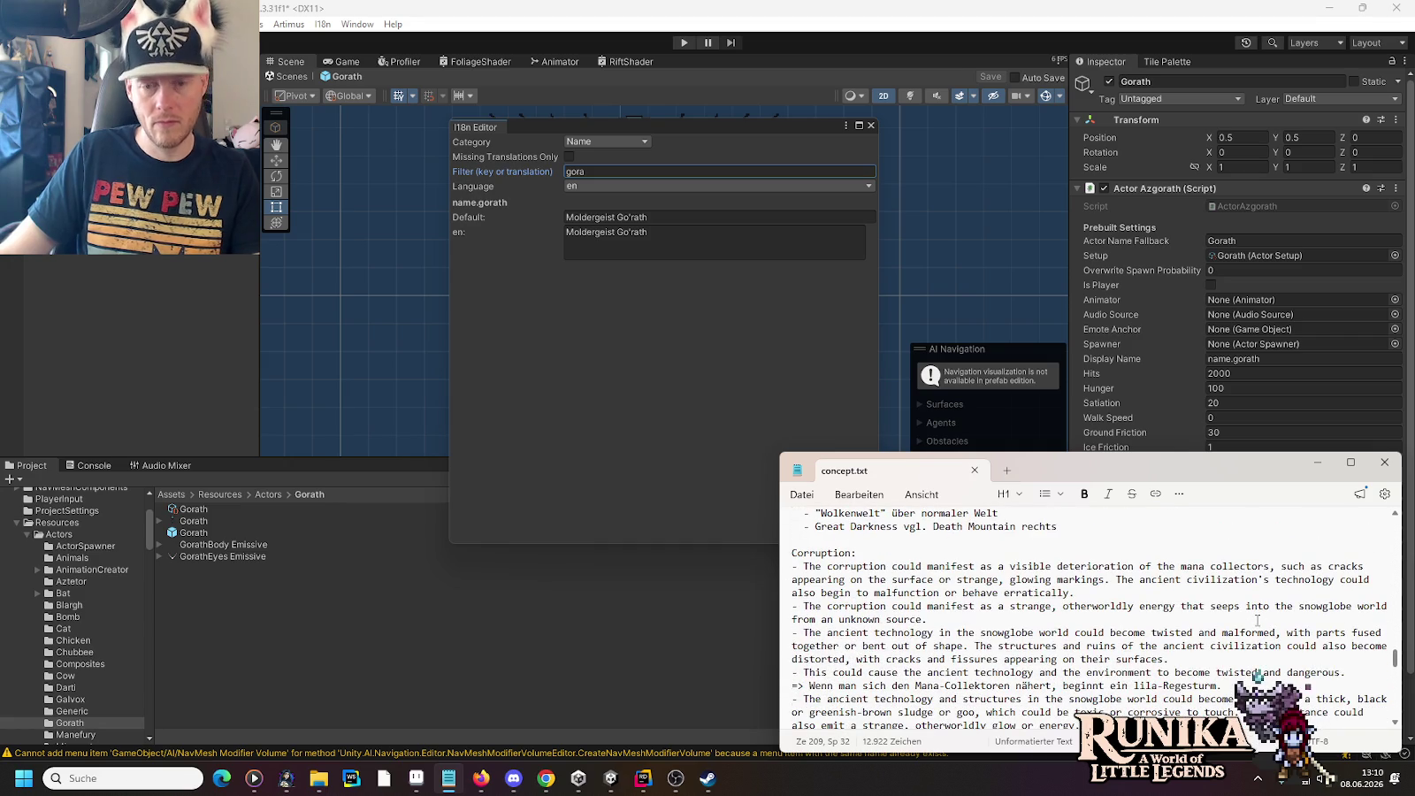
{"action": "key", "text": "ctrl+f"}
{"action": "key", "text": "Return"}
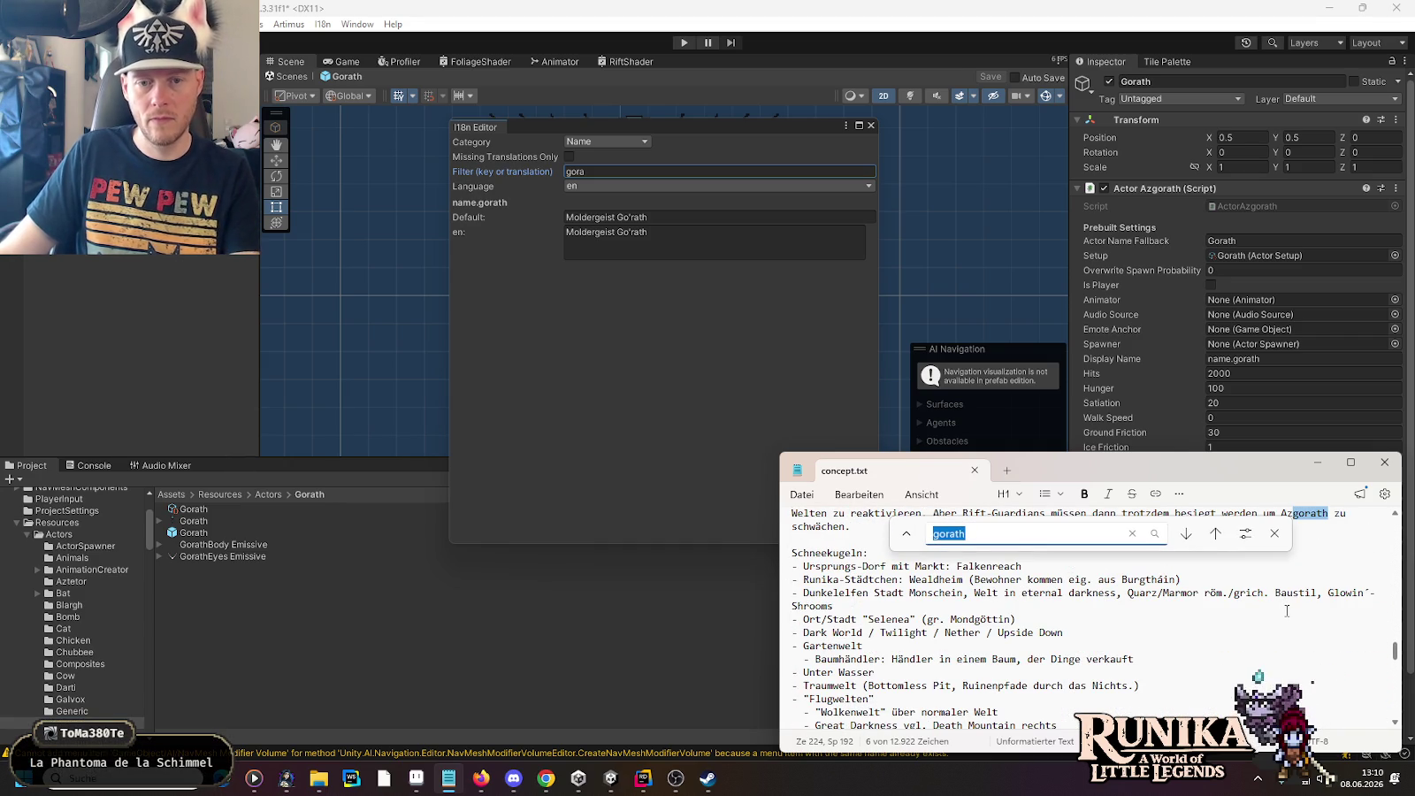
{"action": "scroll", "coordinate": [1276, 609], "scroll_direction": "up", "scroll_amount": 4}
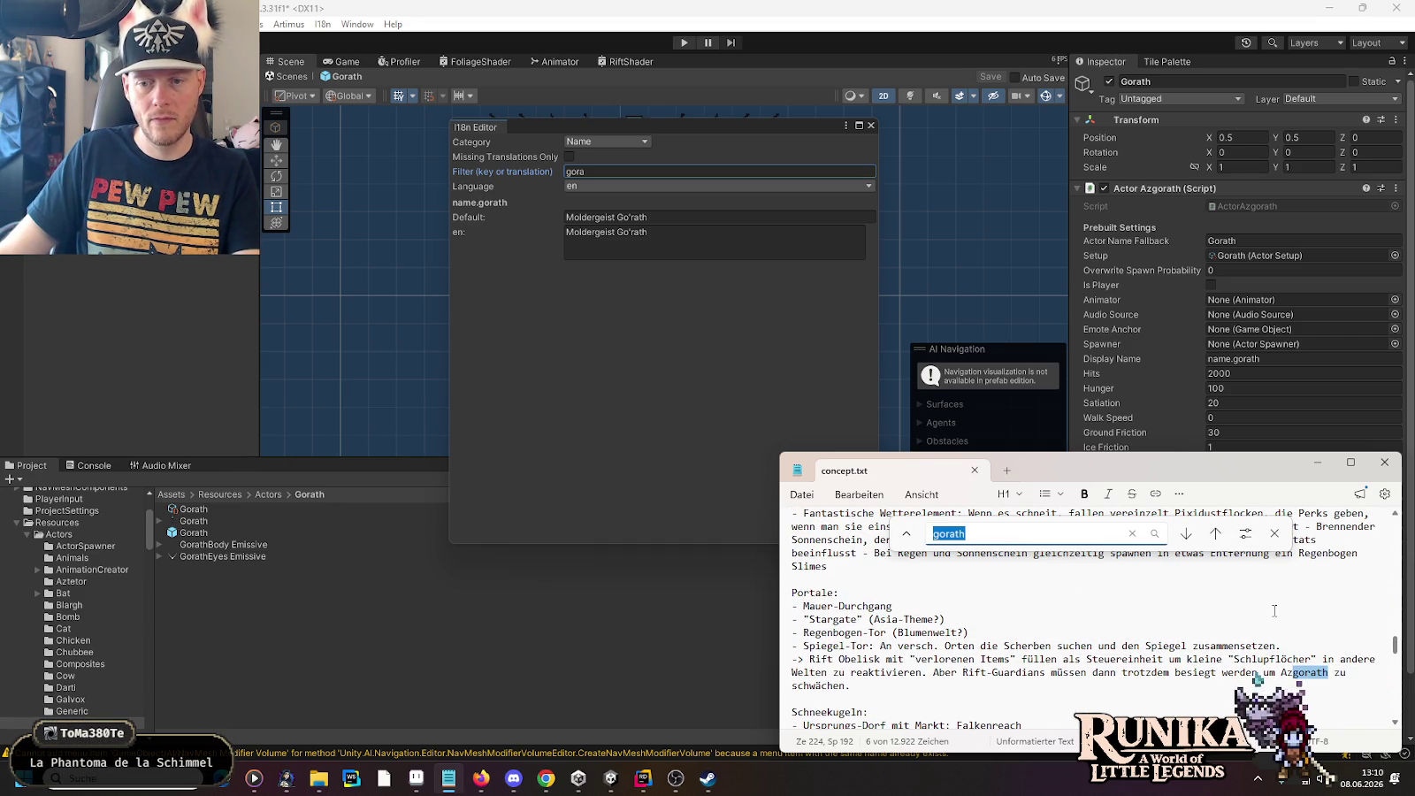
{"action": "left_click", "coordinate": [1188, 539]}
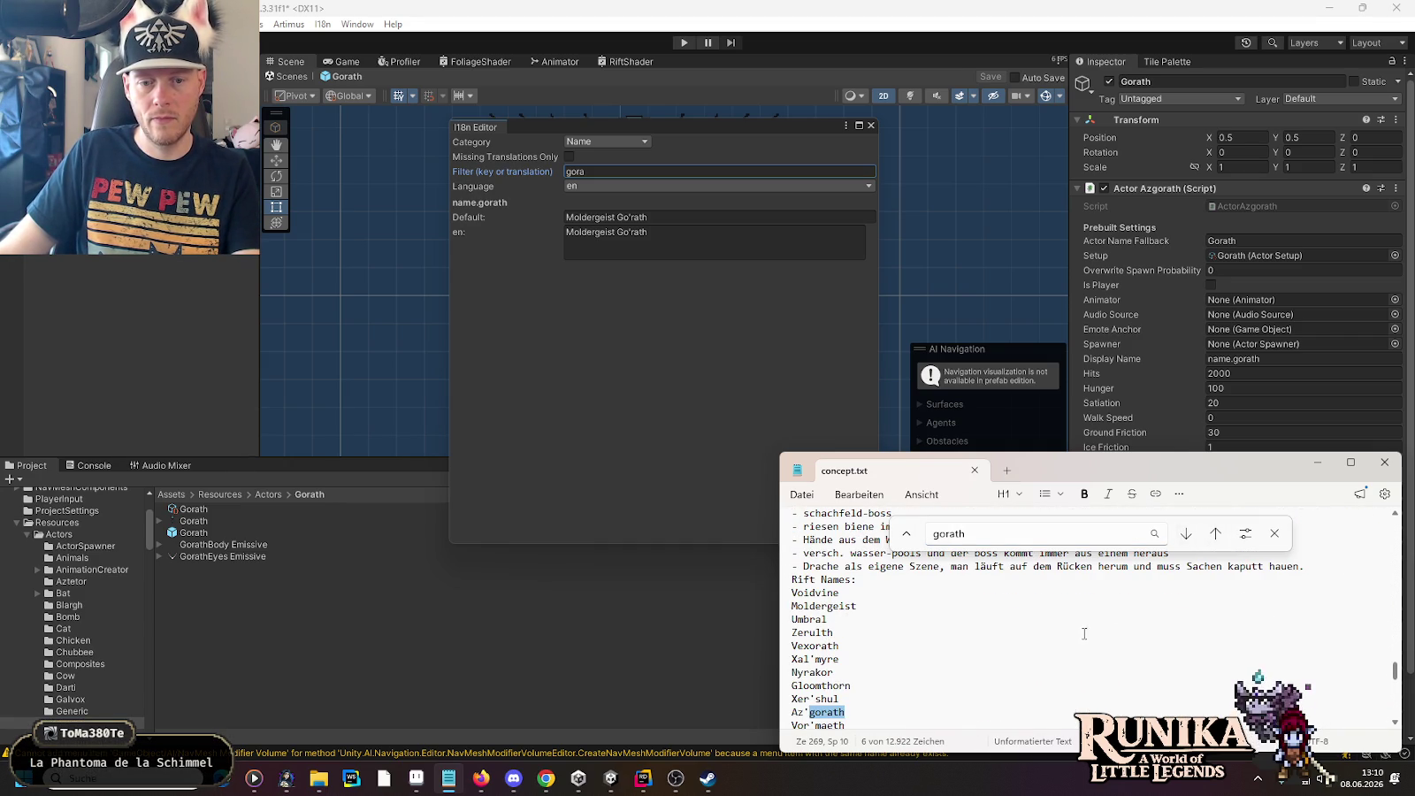
{"action": "left_click", "coordinate": [1190, 544]}
{"action": "key", "text": "Escape"}
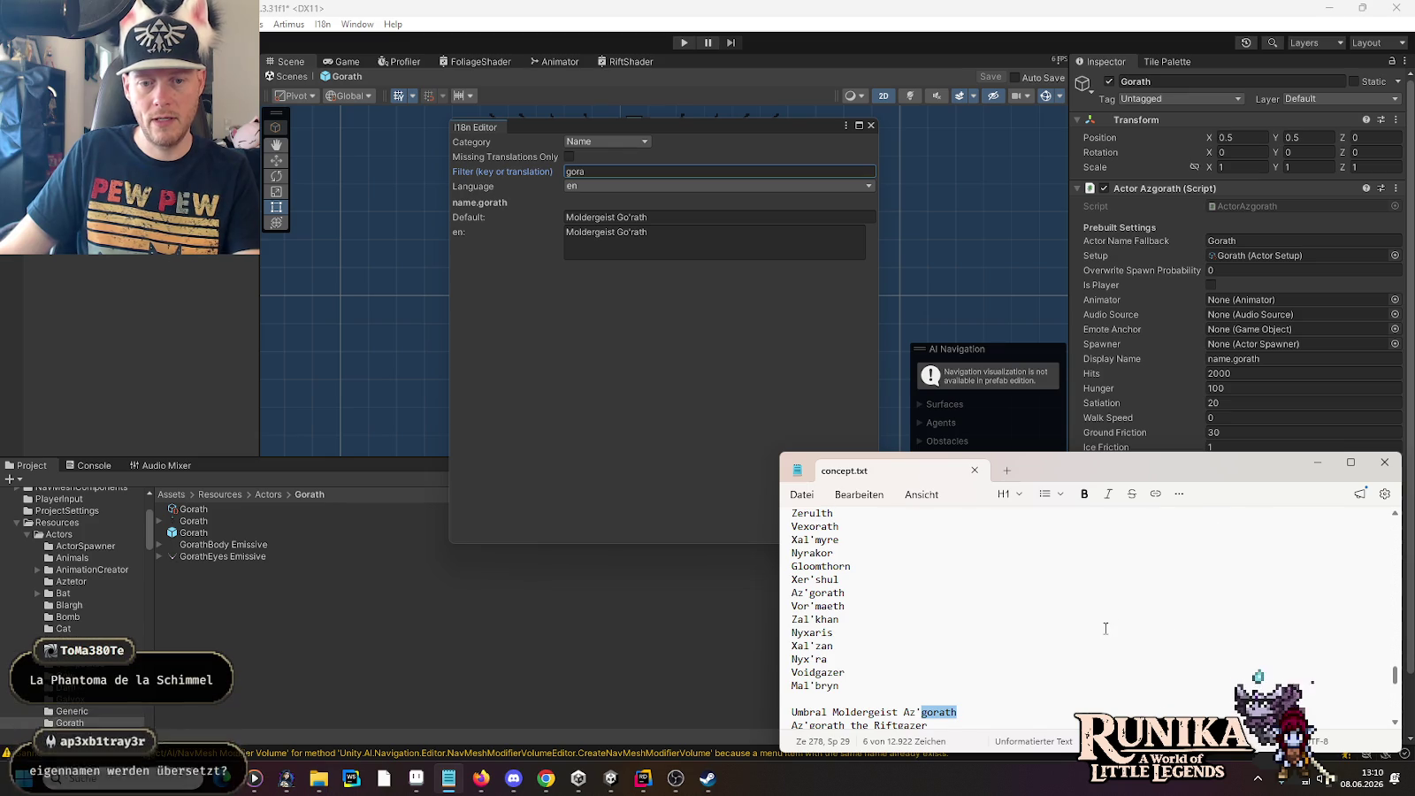
{"action": "scroll", "coordinate": [1132, 622], "scroll_direction": "down", "scroll_amount": 3}
{"action": "left_click_drag", "start_coordinate": [1260, 632], "coordinate": [786, 638]}
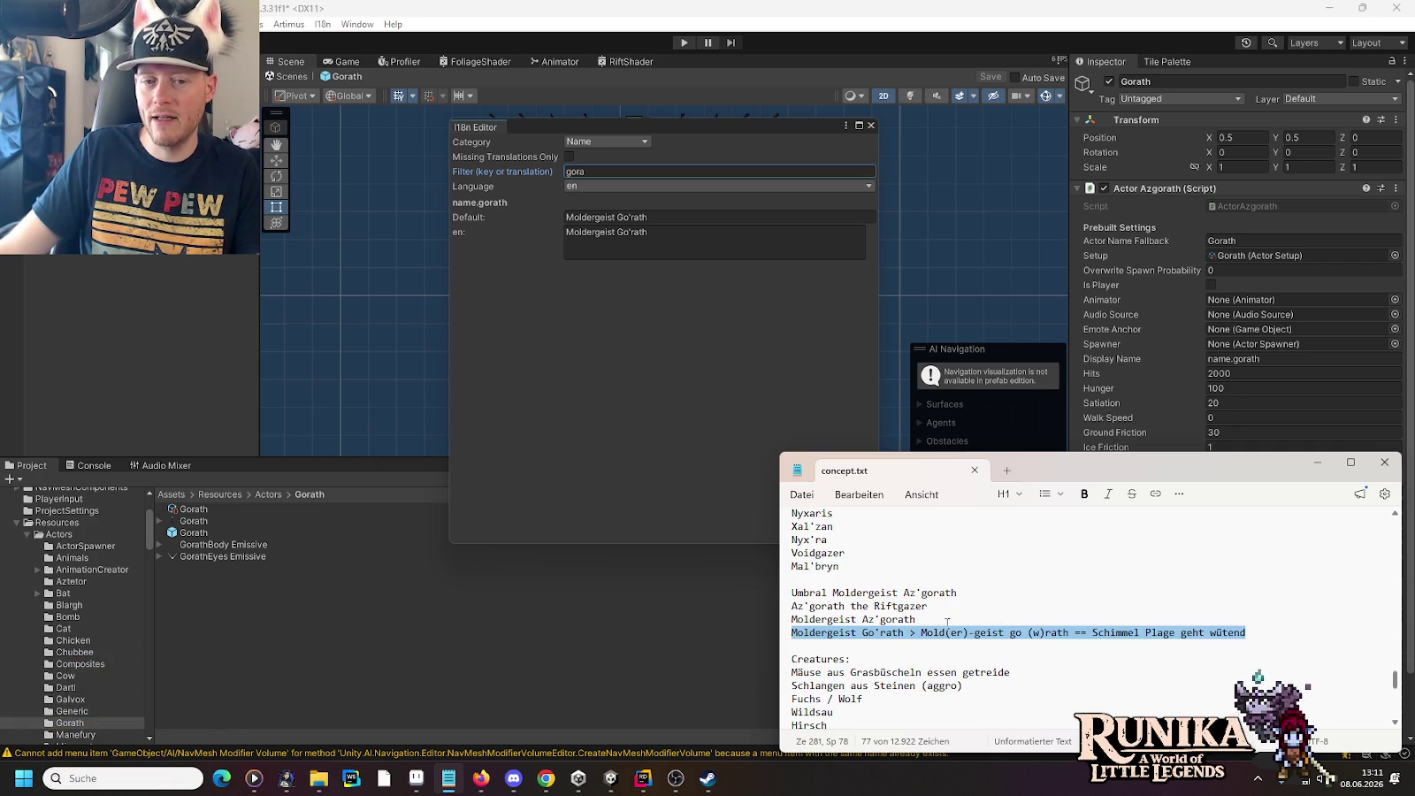
{"action": "left_click", "coordinate": [946, 623]}
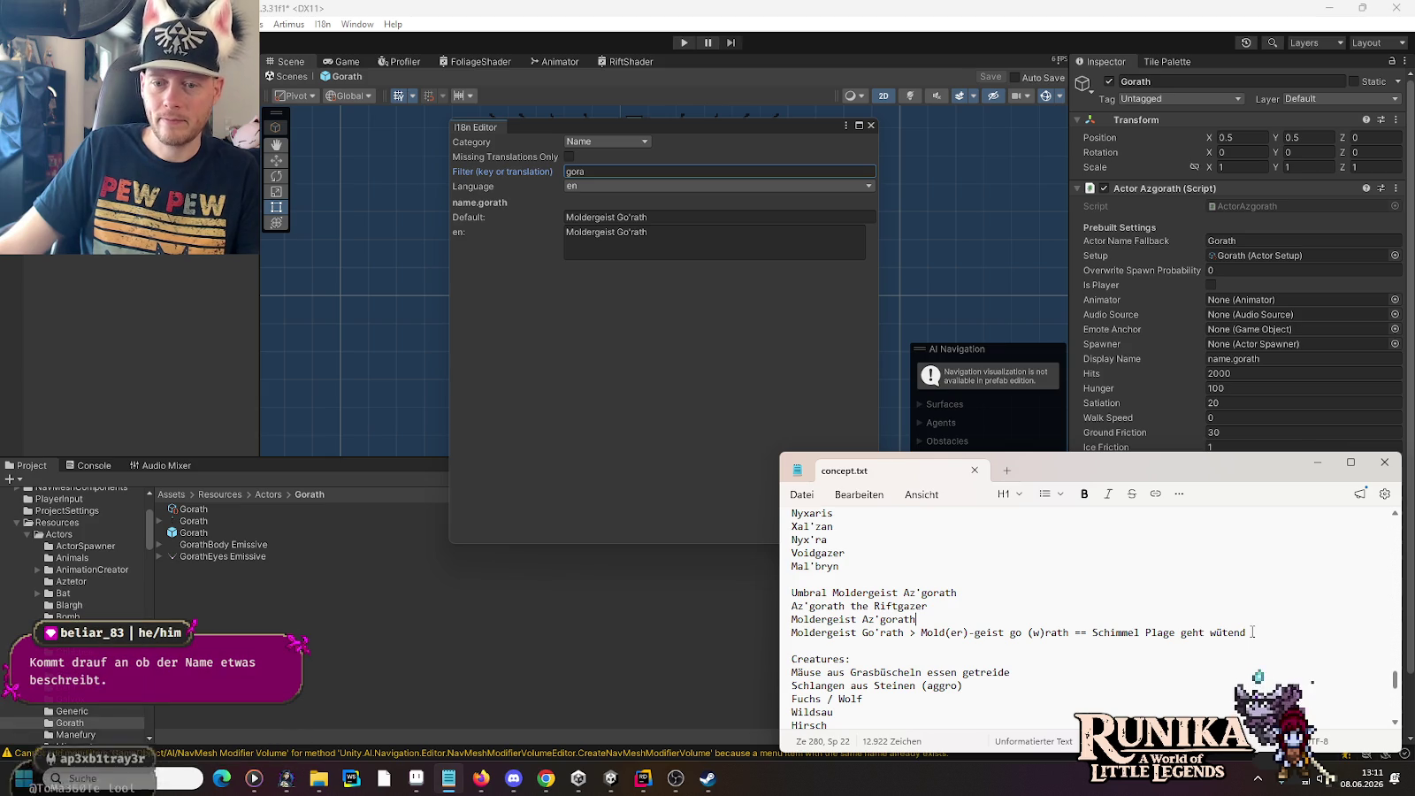
Step: Append 'Zürnende Schimmelplage' to the Moldergeist Go'rath line in concept.txt and copy that line
{"action": "left_click", "coordinate": [1252, 632]}
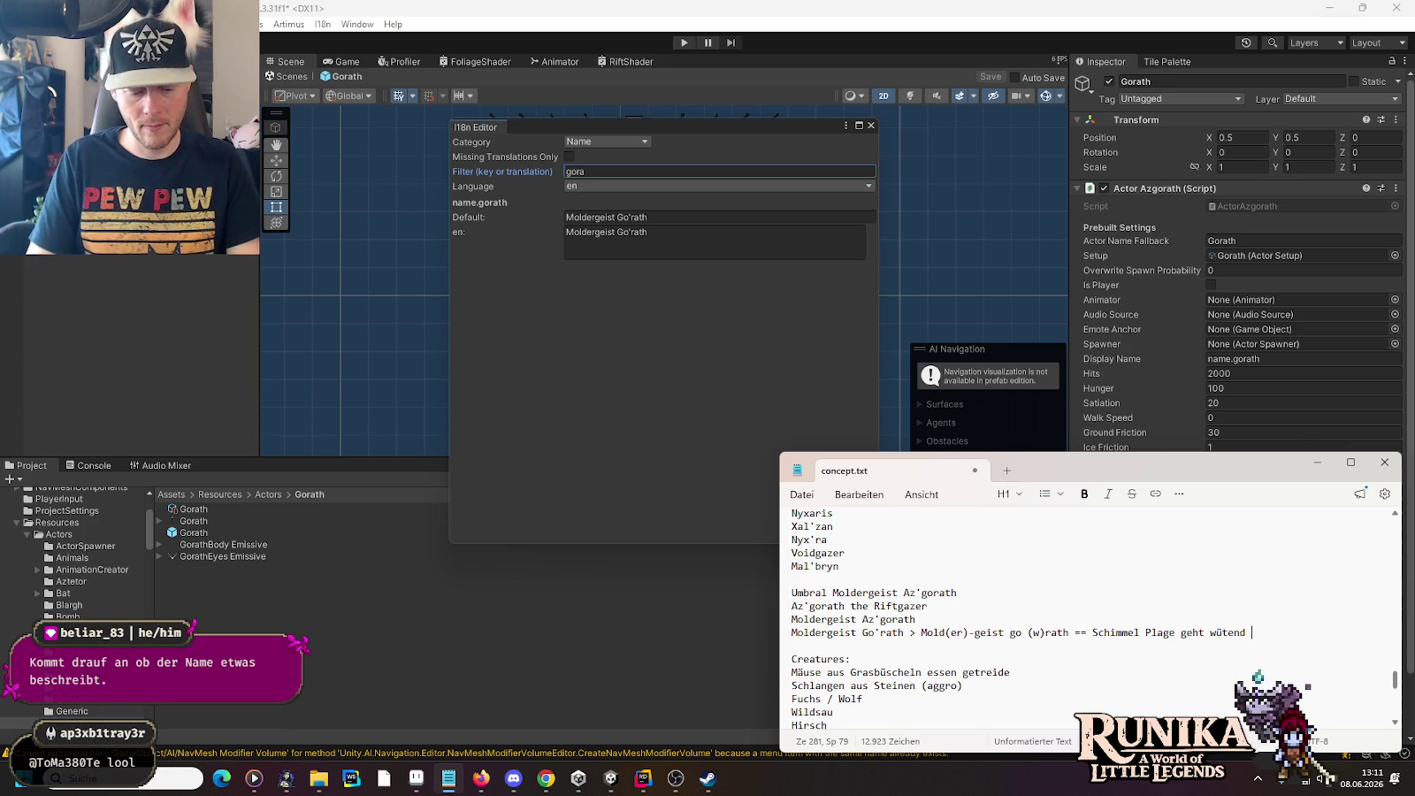
{"action": "type", "text": "|Zür"}
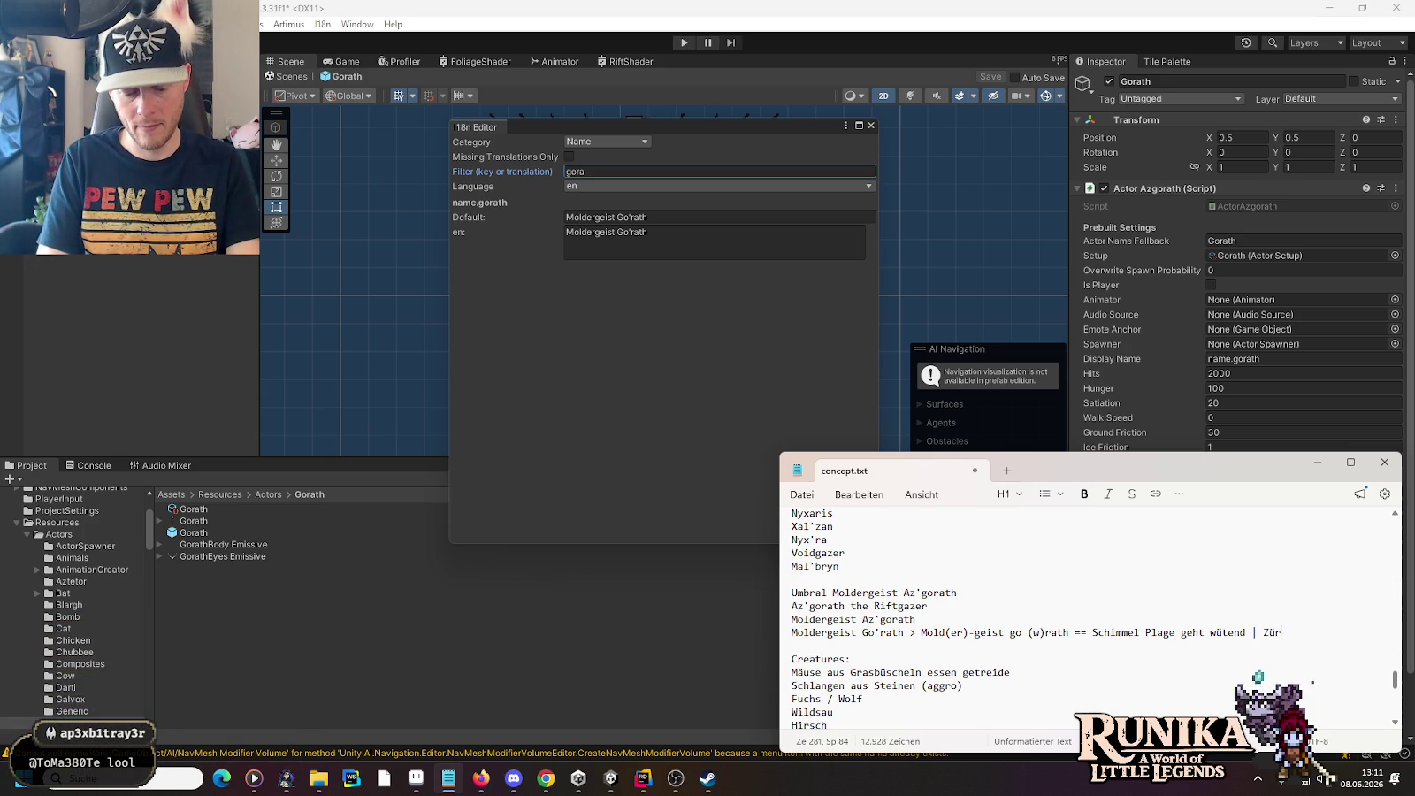
{"action": "type", "text": "nende Schimmel"}
{"action": "type", "text": "plage"}
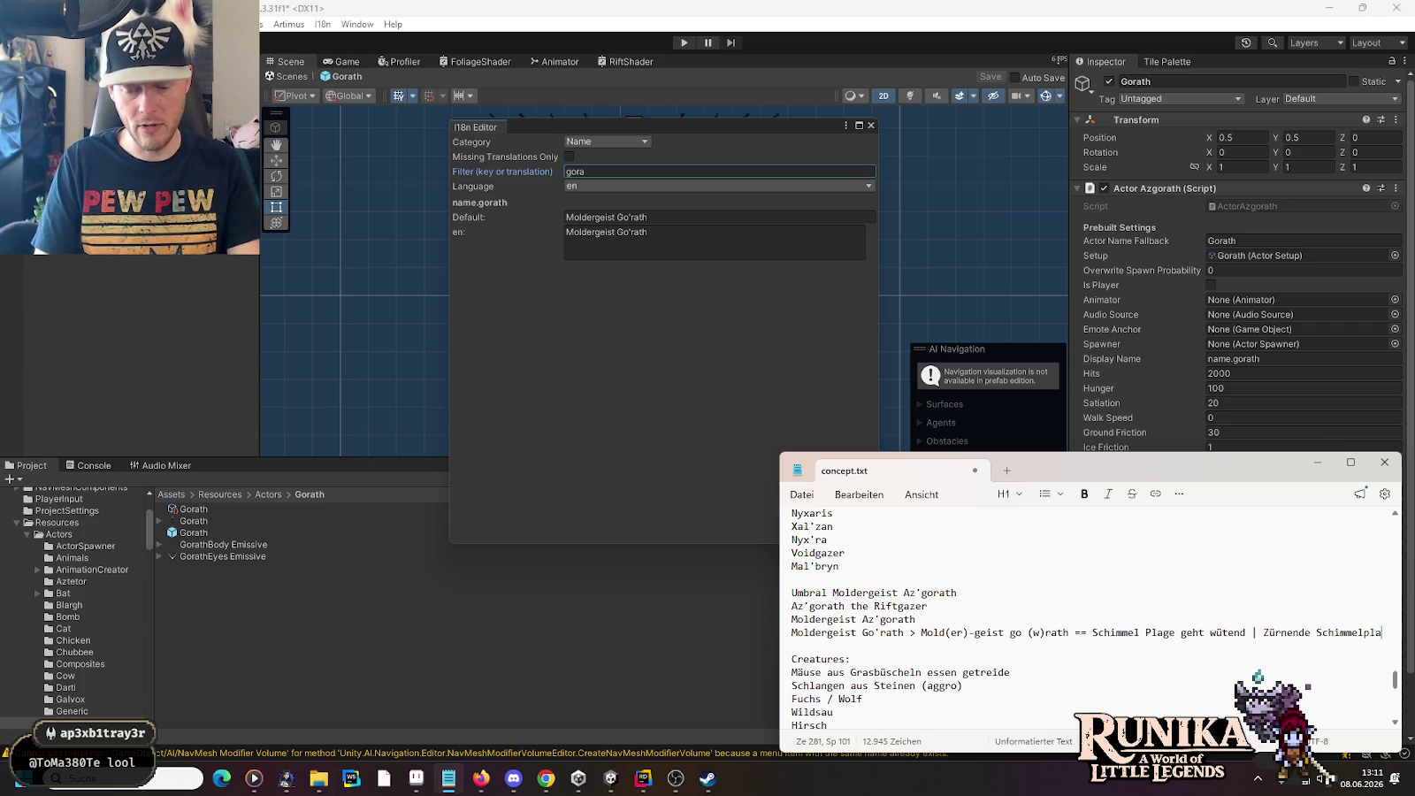
{"action": "key", "text": "shift+Home"}
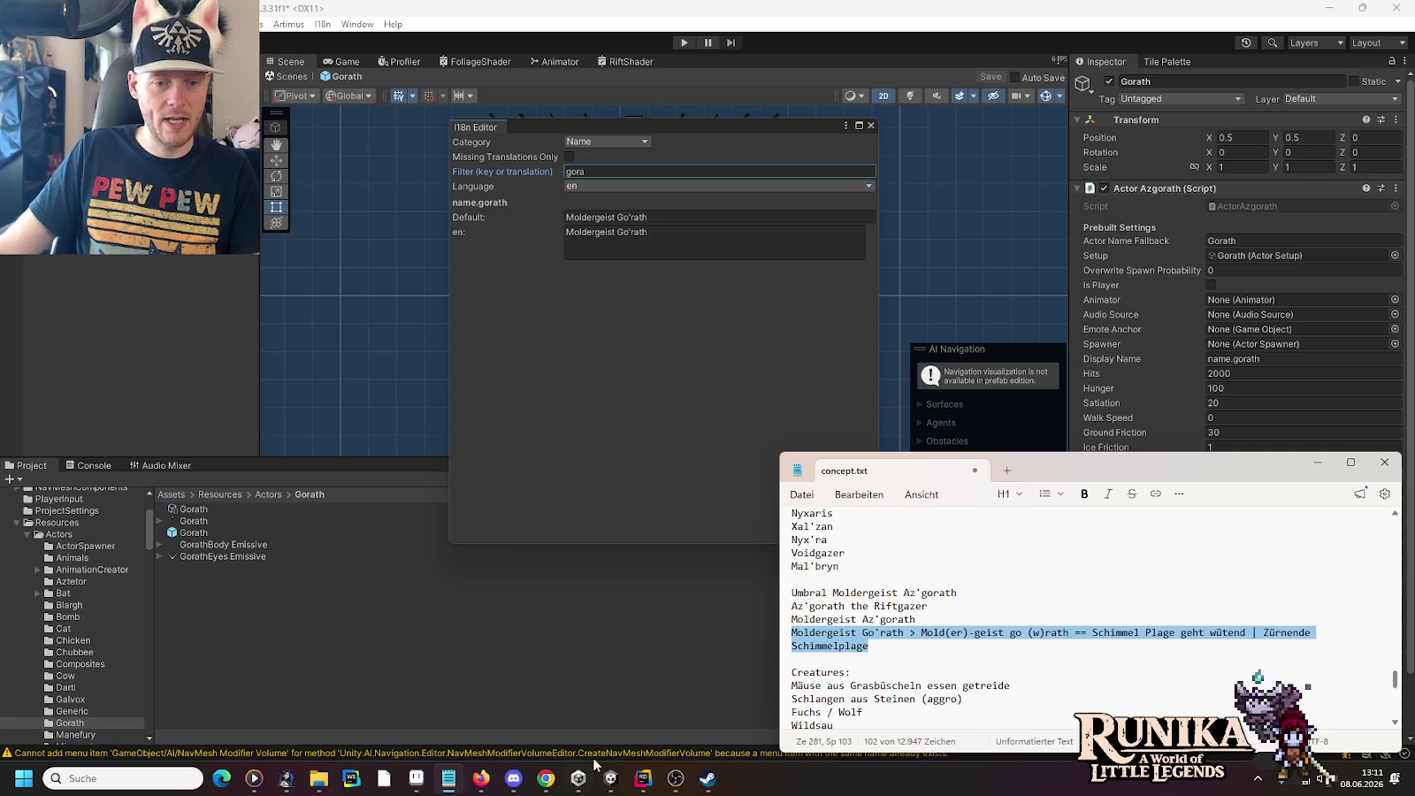
{"action": "mouse_move", "coordinate": [678, 789]}
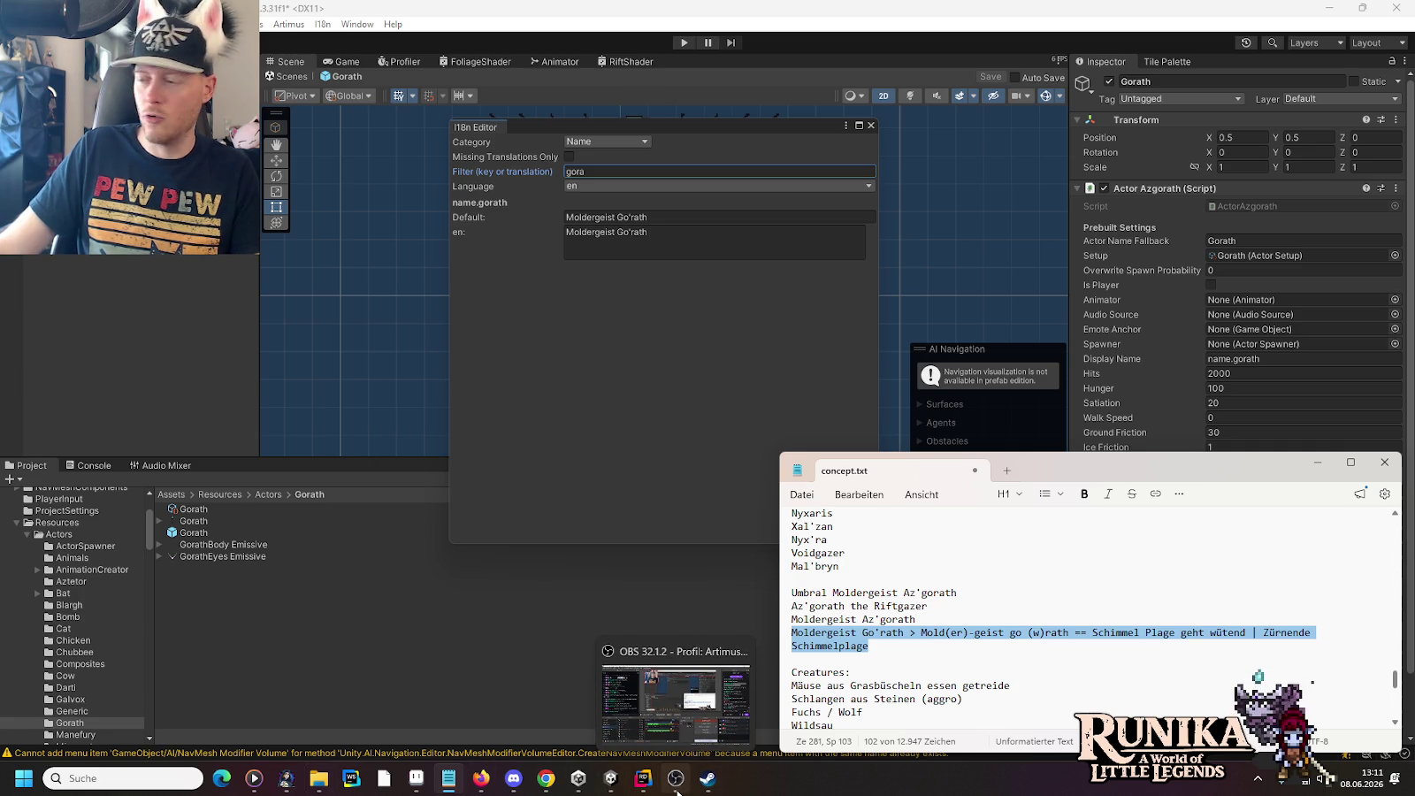
{"action": "left_click", "coordinate": [642, 778]}
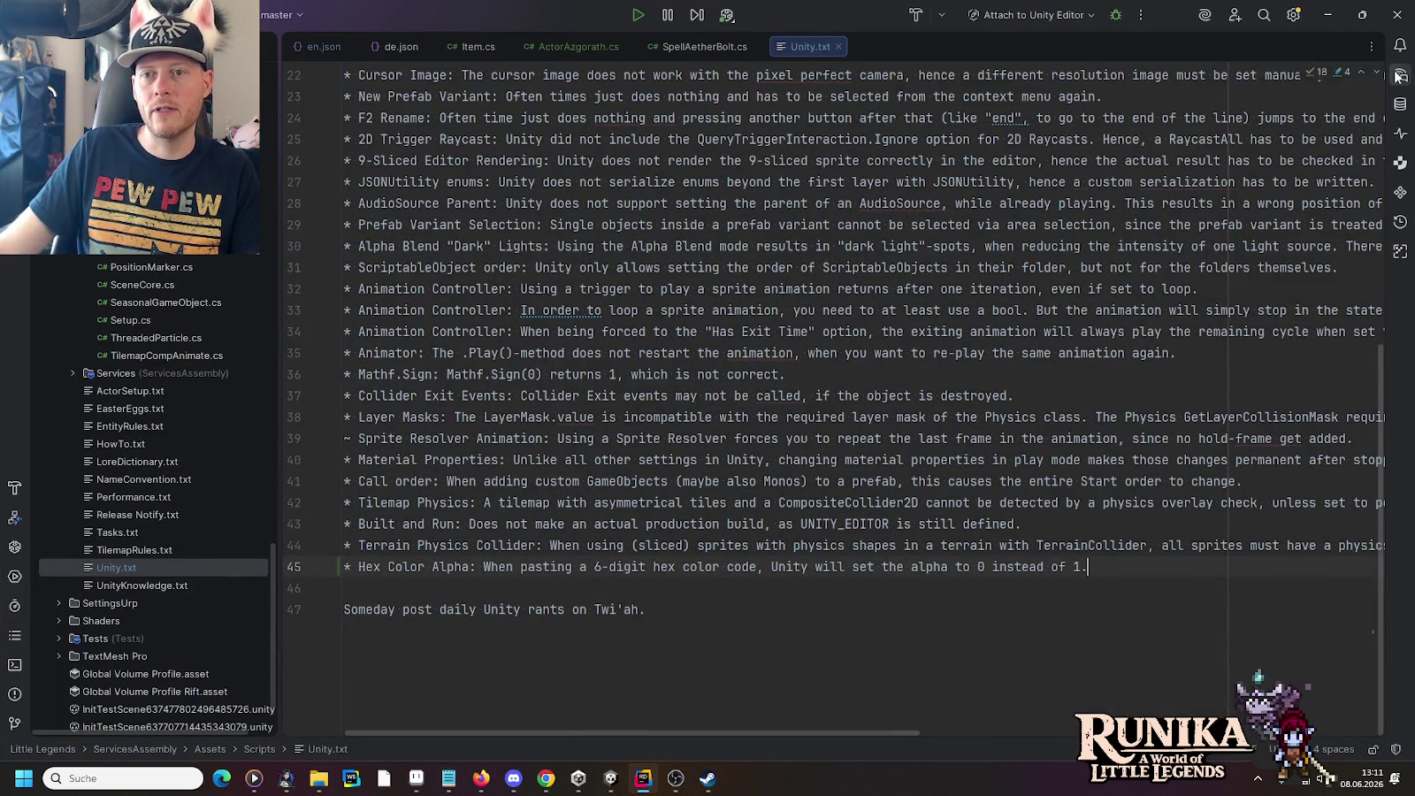
Step: Ask Rider's AI Chat to translate the final boss name Go'rath, pasting the copied concept line
{"action": "left_click", "coordinate": [1400, 75]}
{"action": "left_click", "coordinate": [837, 47]}
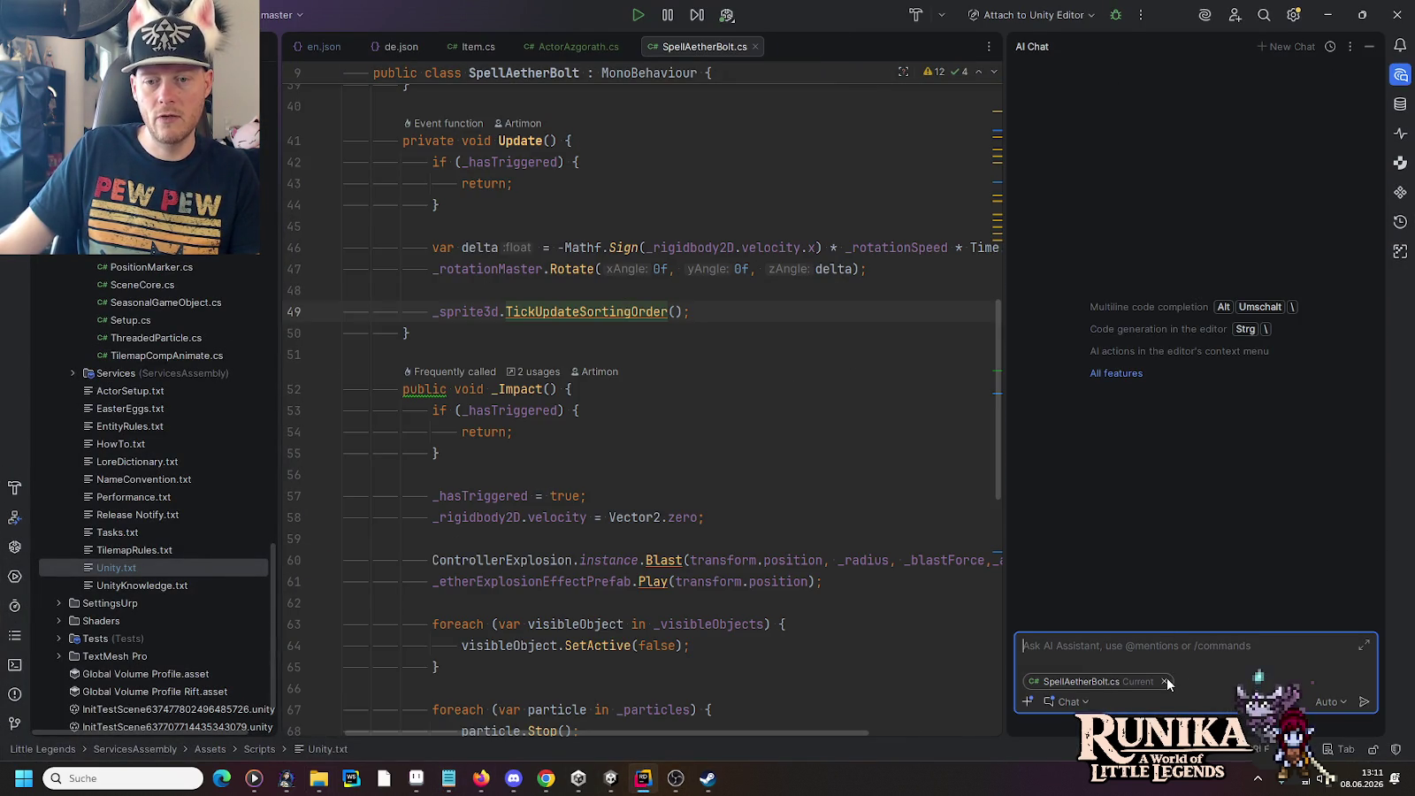
{"action": "type", "text": "Can you translate this final boss name?"}
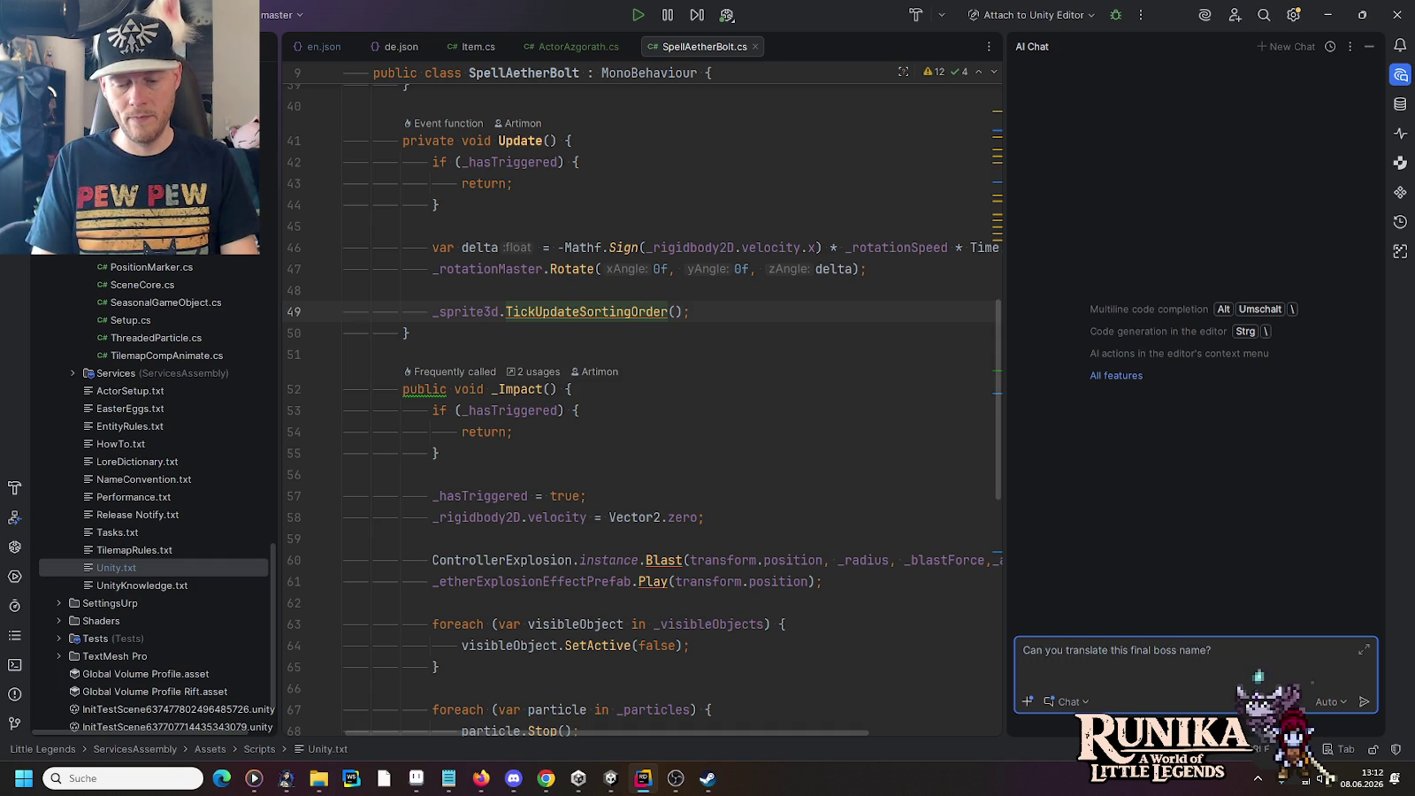
{"action": "type", "text": " The actual name-part (Go"}
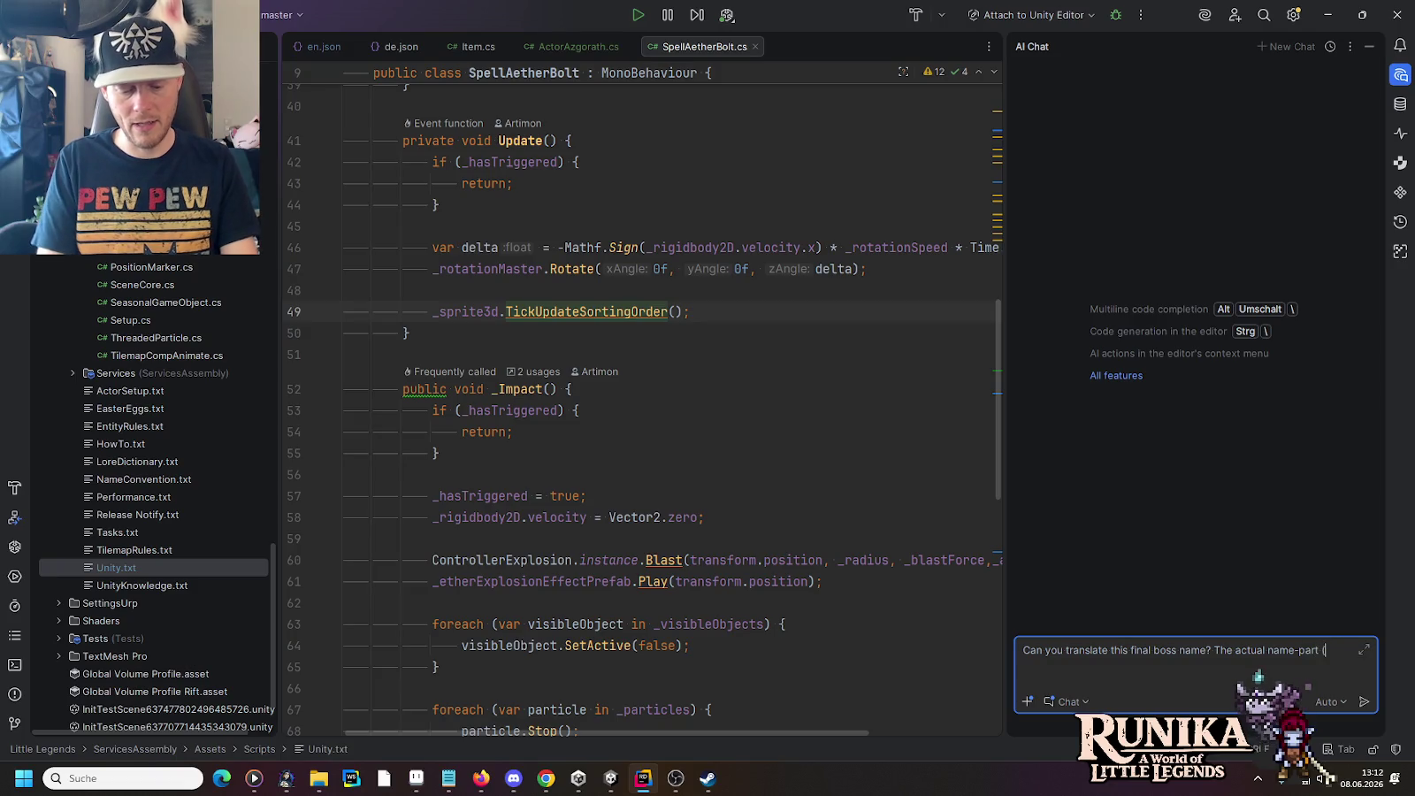
{"action": "type", "text": "'rath)"}
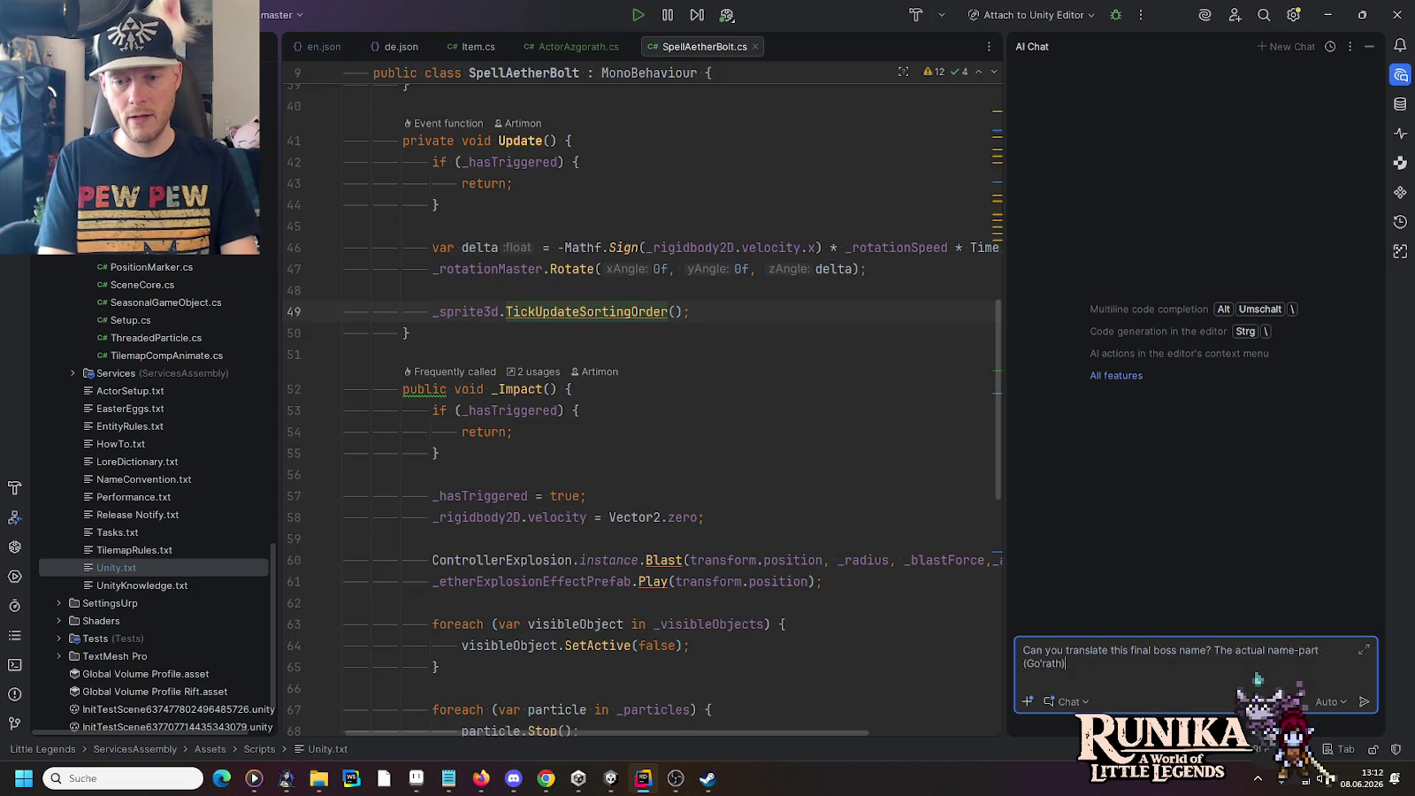
{"action": "type", "text": " may "}
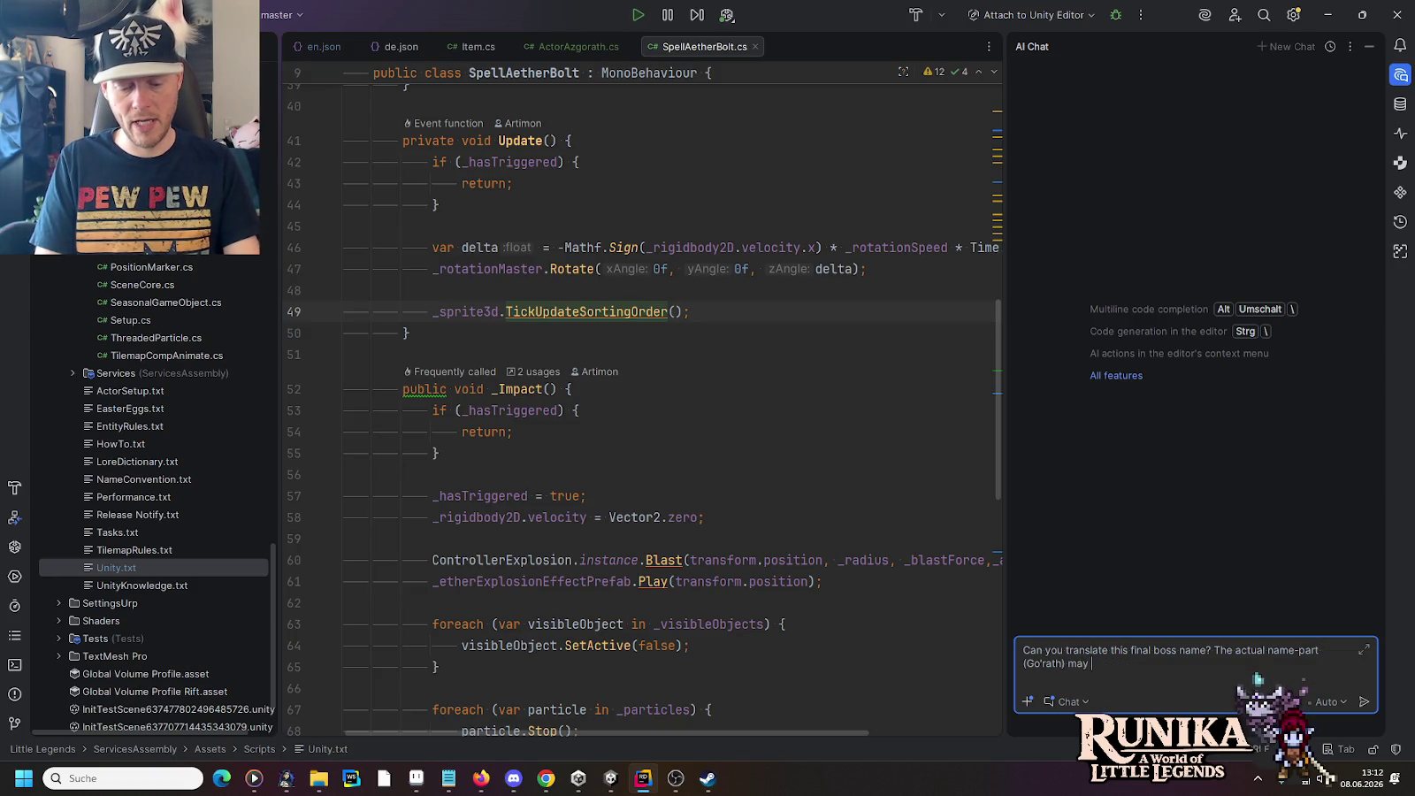
{"action": "type", "text": "still work in German:"}
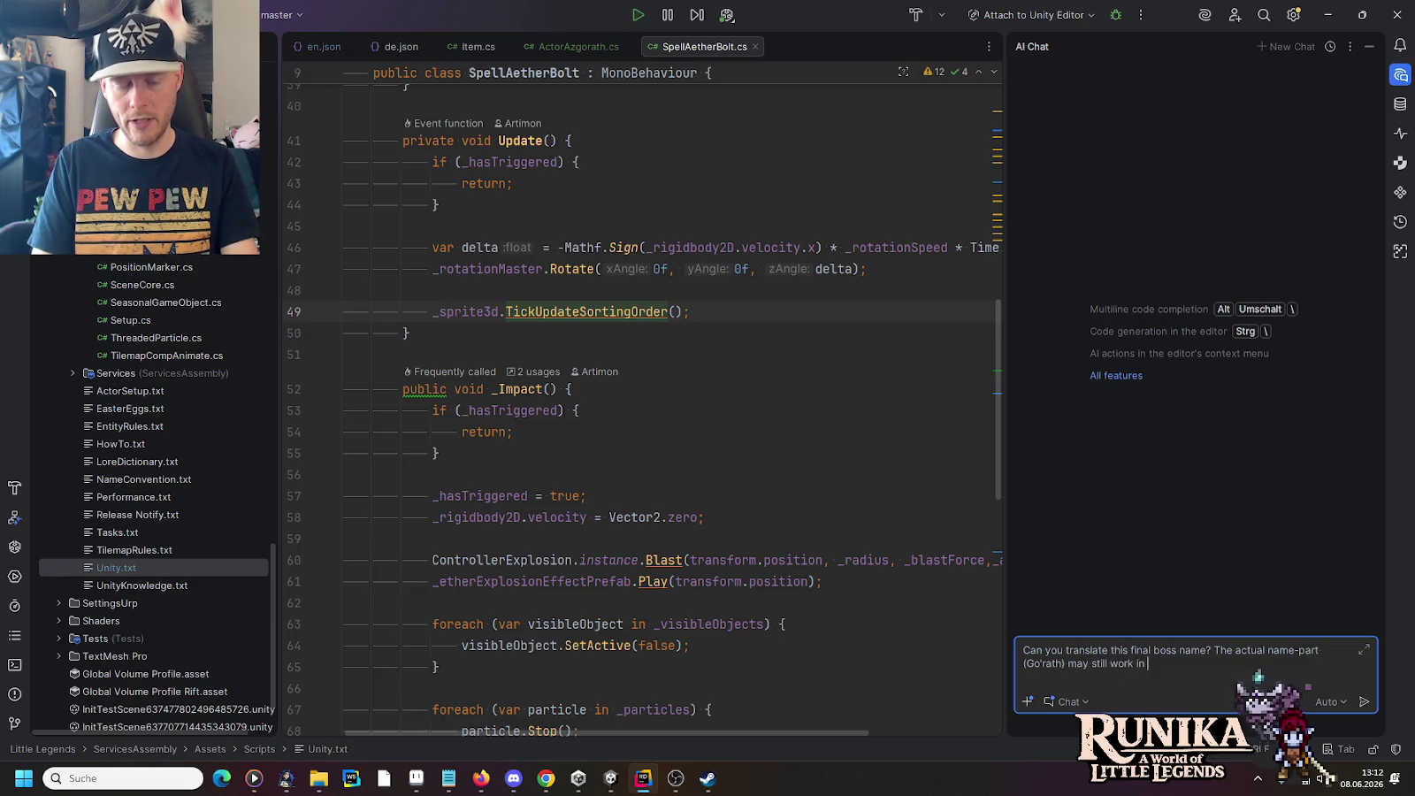
{"action": "key", "text": "shift+Return"}
{"action": "type", "text": "Moldergeist Go'rath > Mold(er)-geist go (w)rath == Schimmel Plage geht wütend | Zürnende Schimmelplage"}
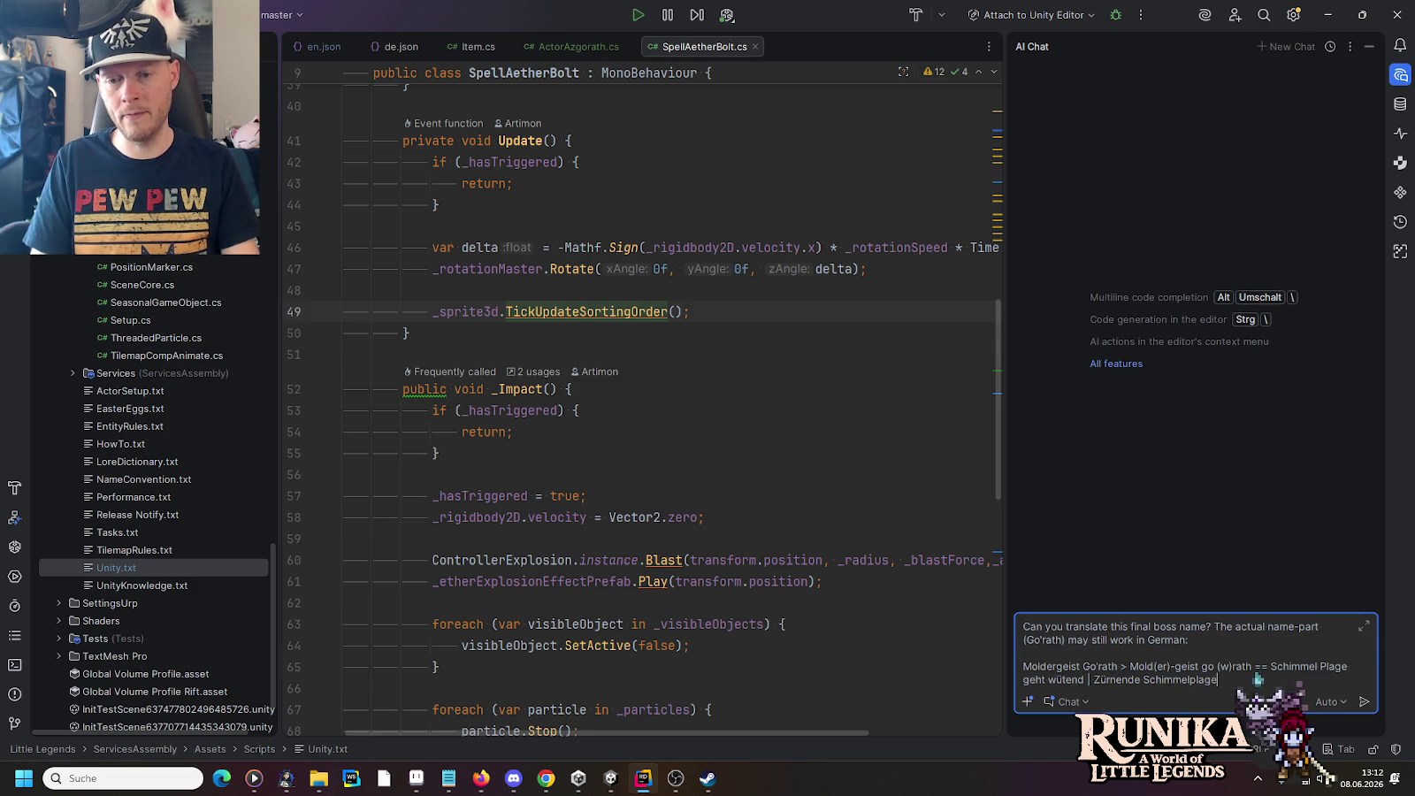
{"action": "key", "text": "Return"}
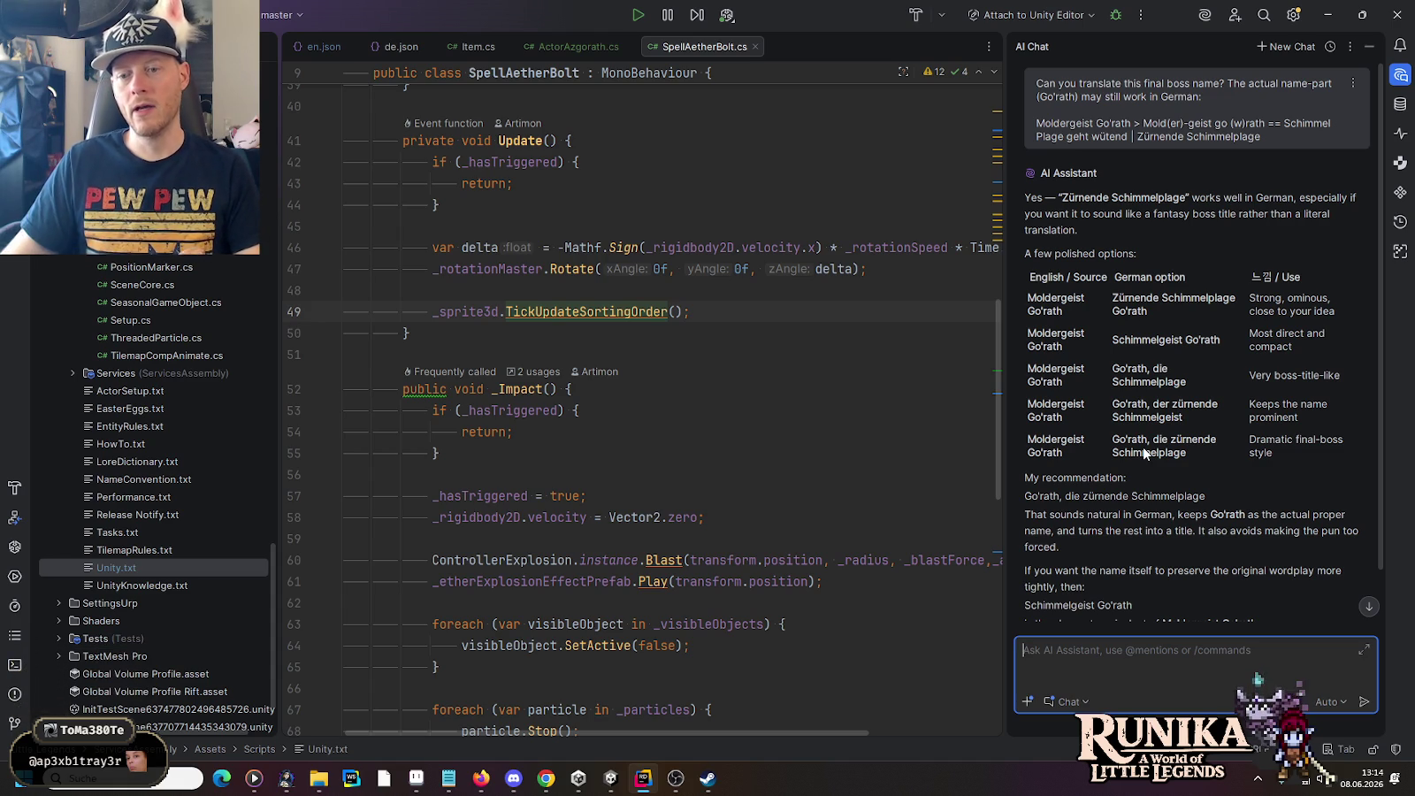
Step: Scroll the AI's German title options, which recommend 'Go'rath, die zürnende Schimmelplage'
{"action": "scroll", "coordinate": [1243, 509], "scroll_direction": "down", "scroll_amount": 2}
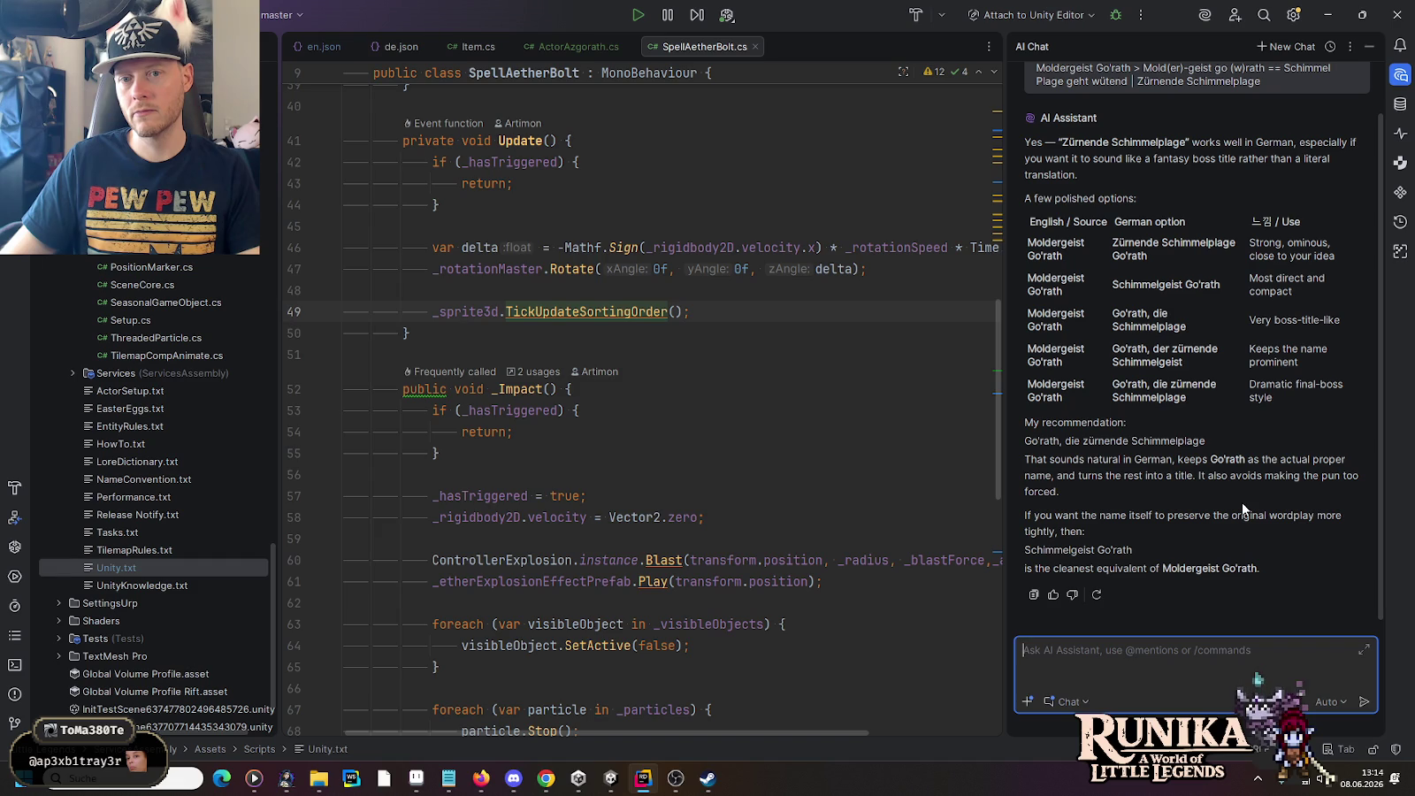
{"action": "scroll", "coordinate": [1243, 509], "scroll_direction": "up", "scroll_amount": 2}
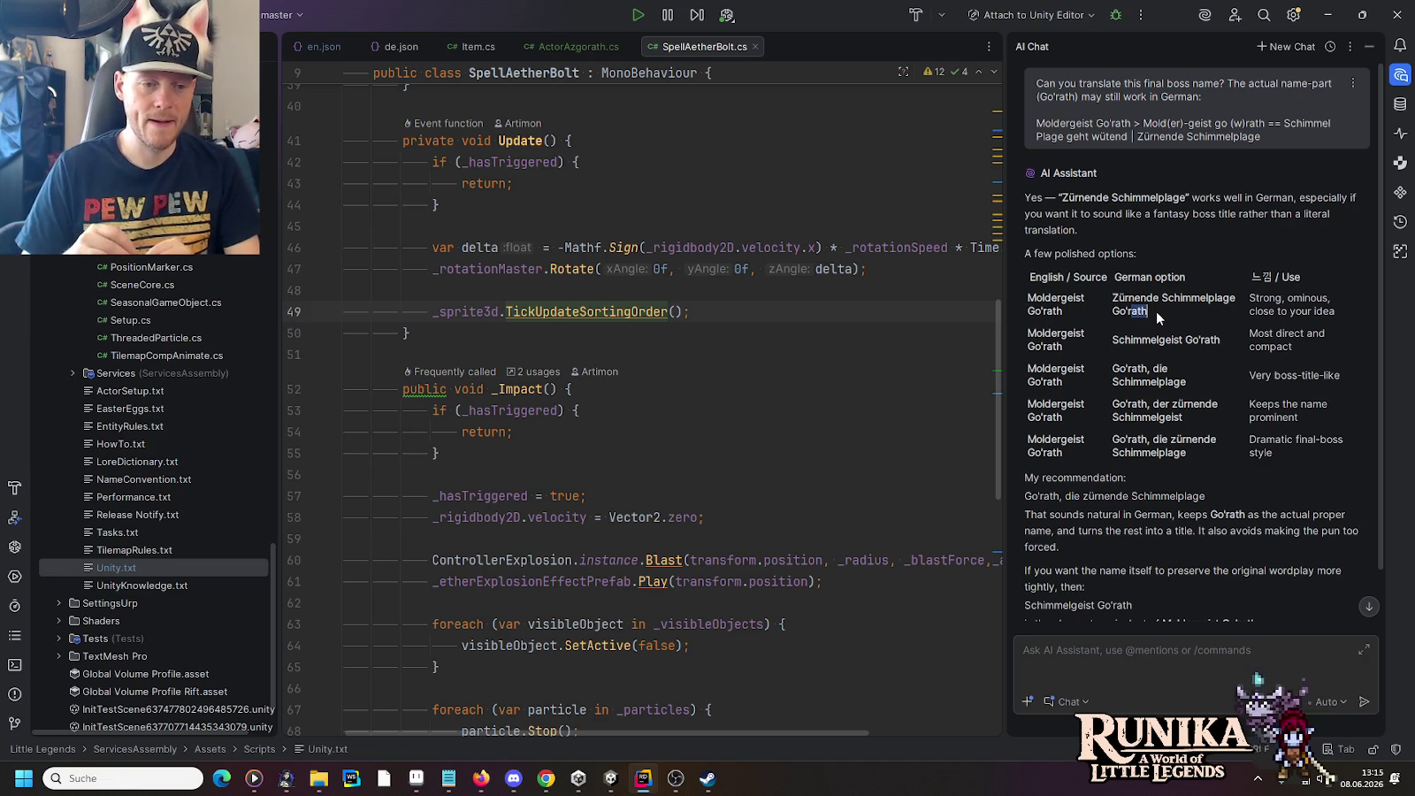
Step: Describe the aether-draining sentient mushroom boss and ask if Moldergeist Go'rath suits English players
{"action": "left_click", "coordinate": [1138, 658]}
{"action": "type", "text": "Th"}
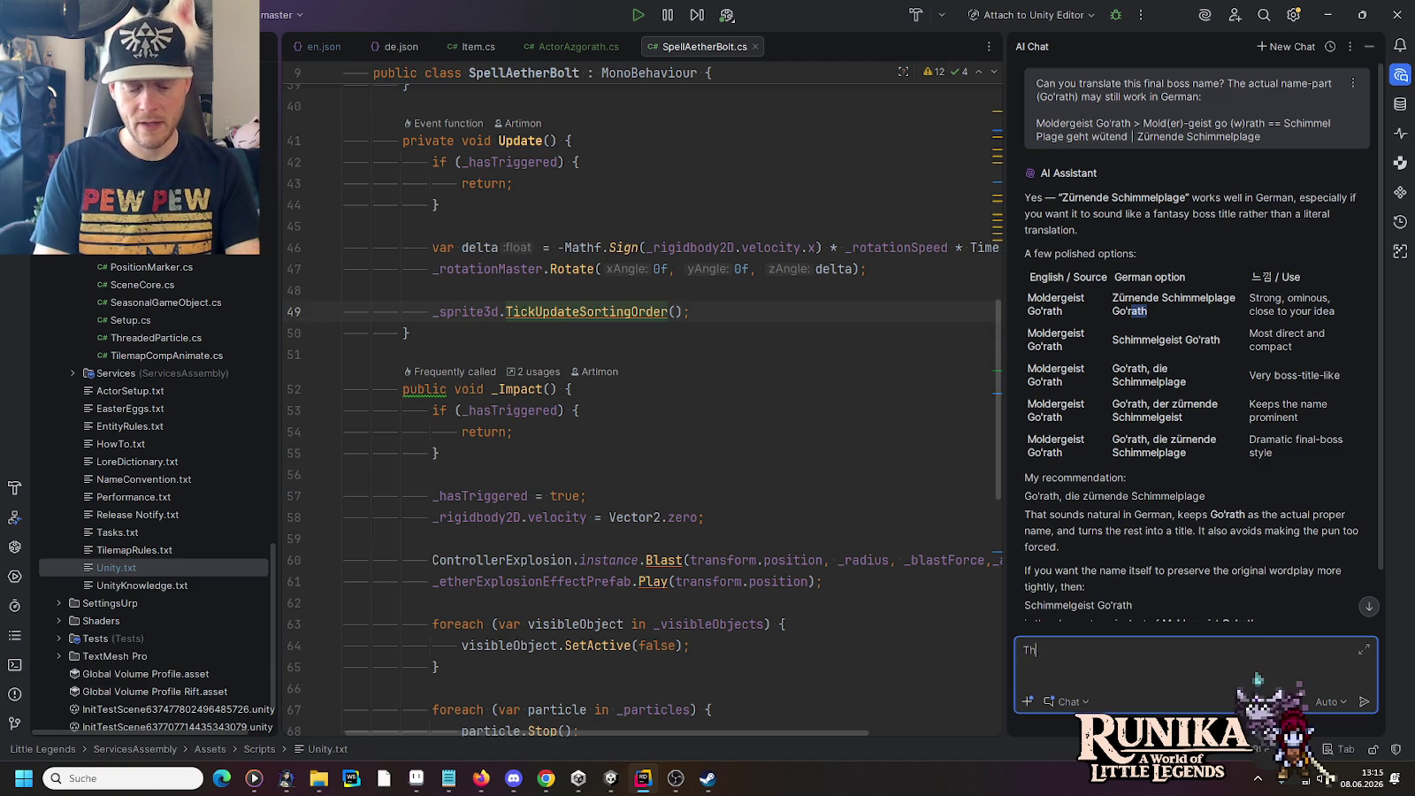
{"action": "type", "text": "e boss is a"}
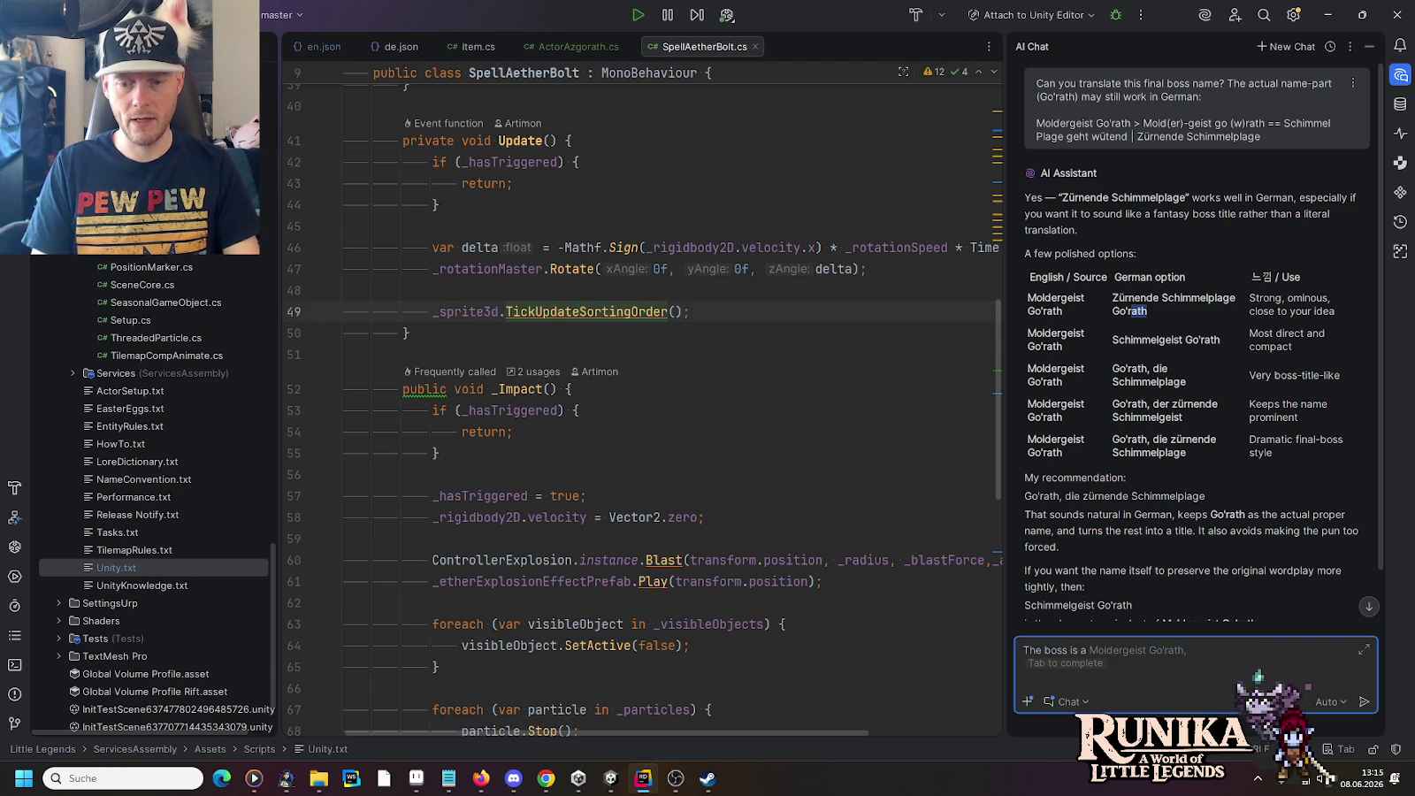
{"action": "type", "text": " sent"}
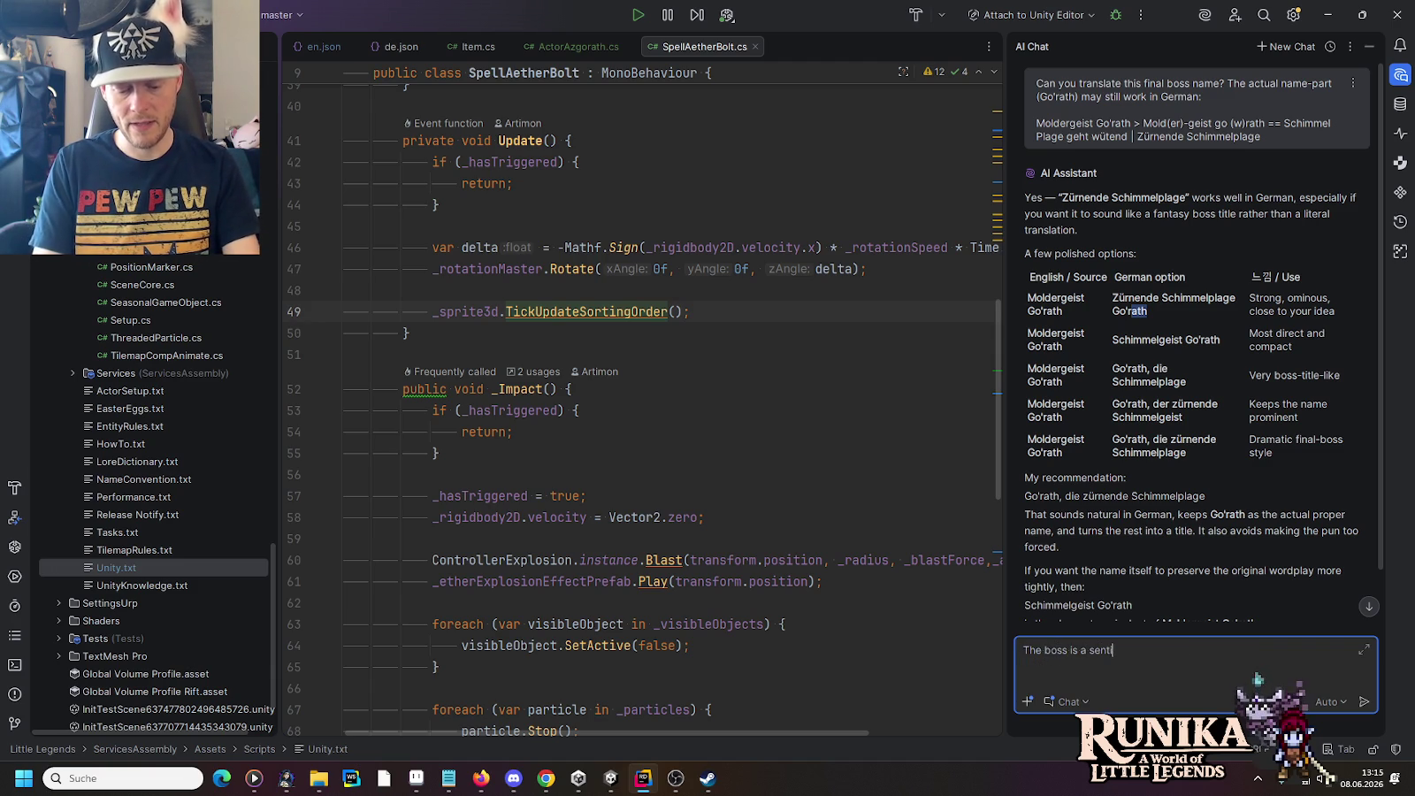
{"action": "type", "text": "ient mushroom/mycel"}
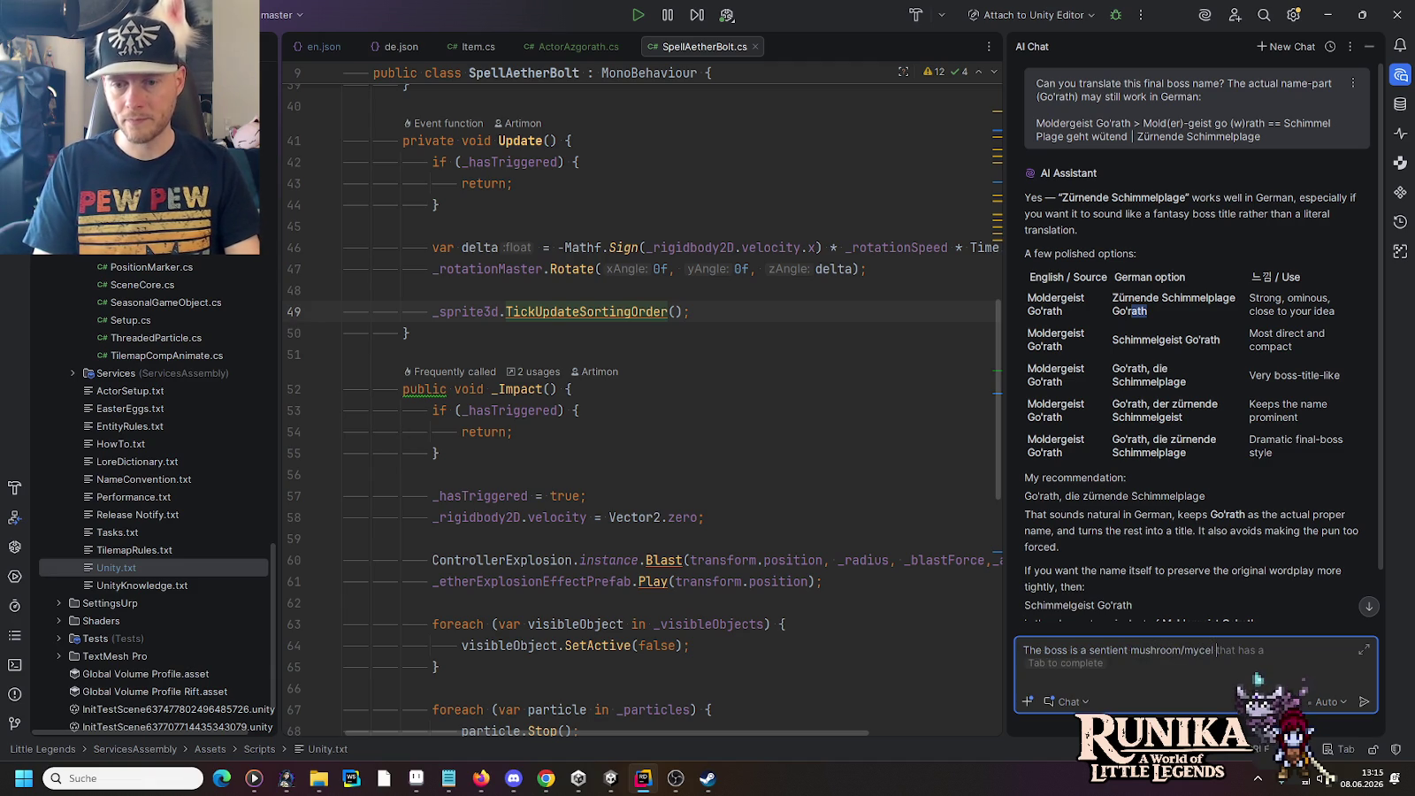
{"action": "type", "text": "bel"}
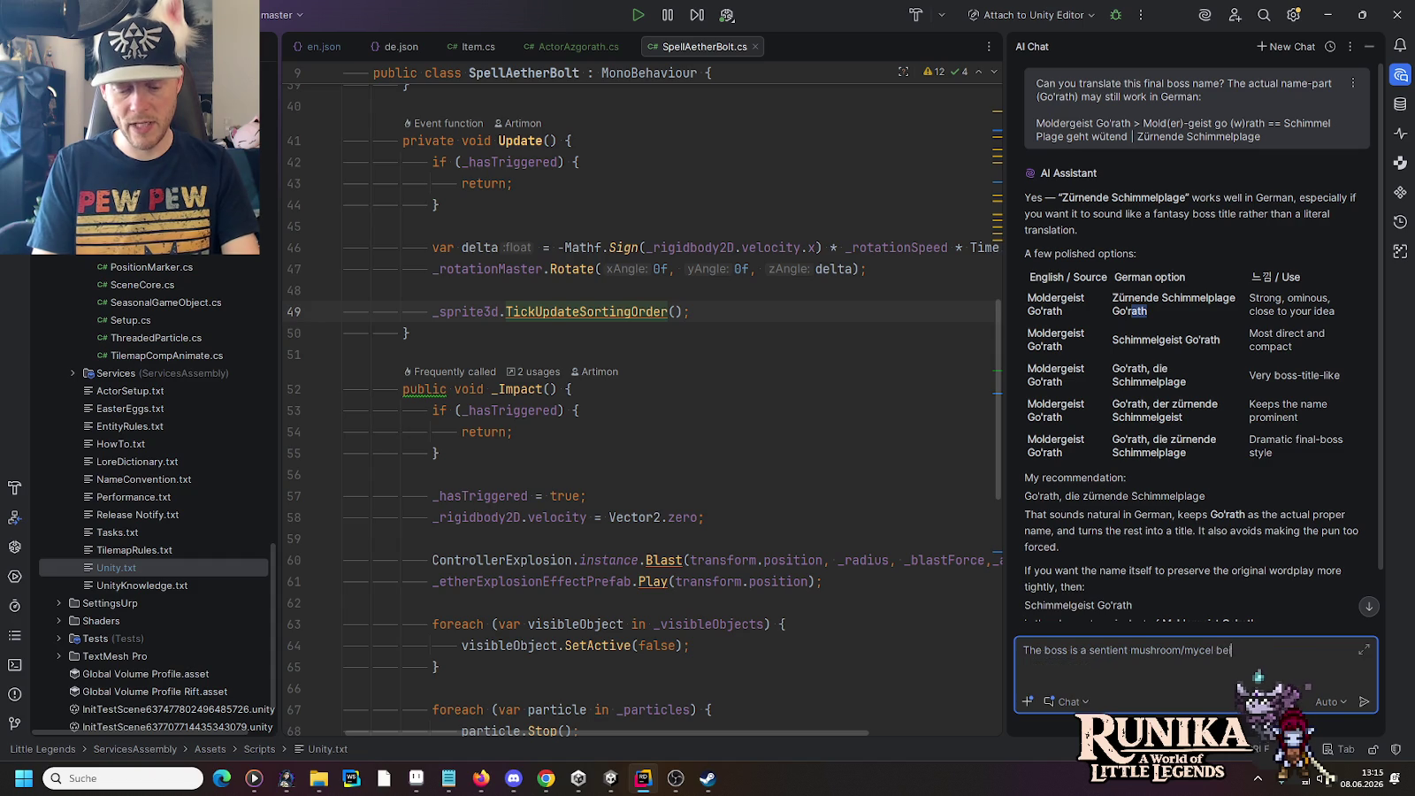
{"action": "type", "text": "ide the \"Rift"}
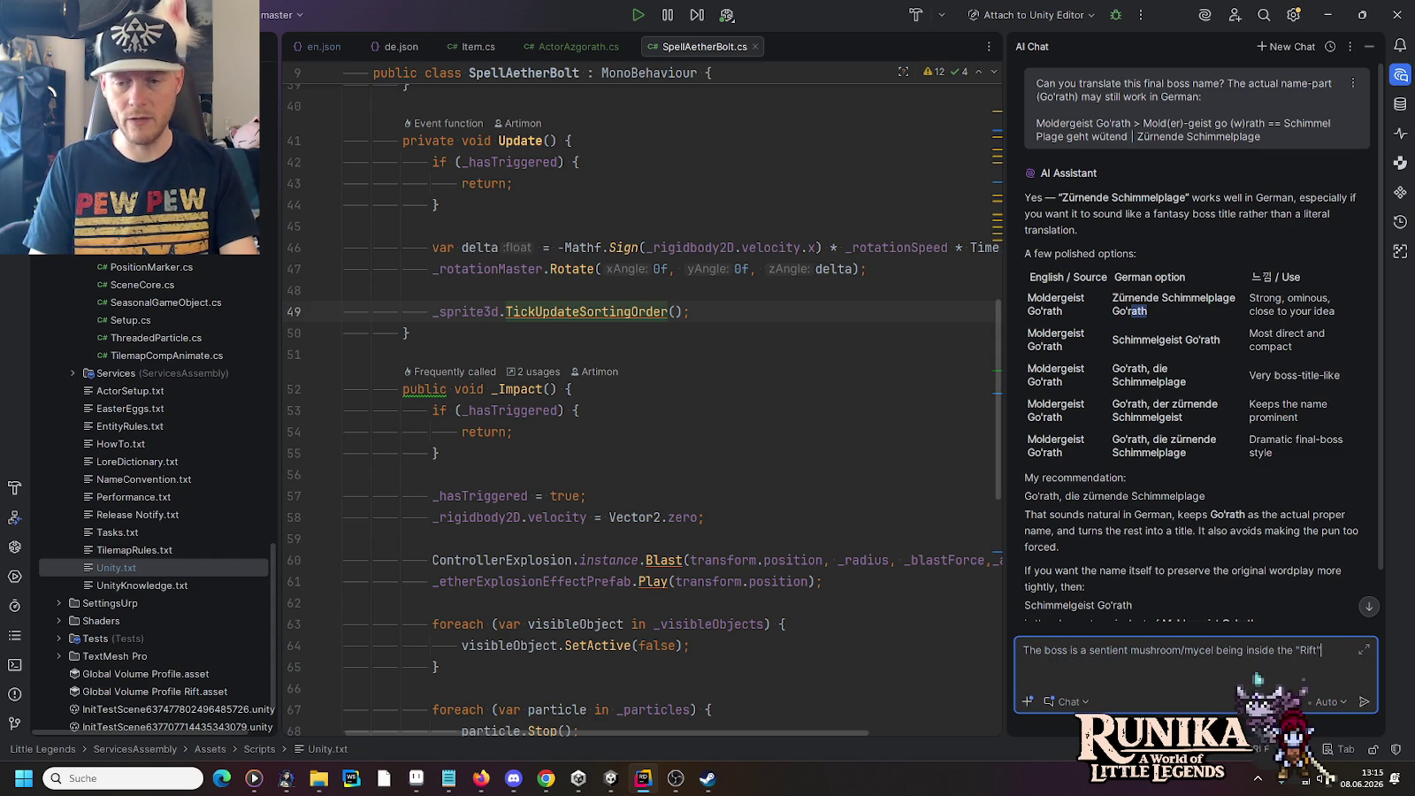
{"action": "type", "text": "hat drains"}
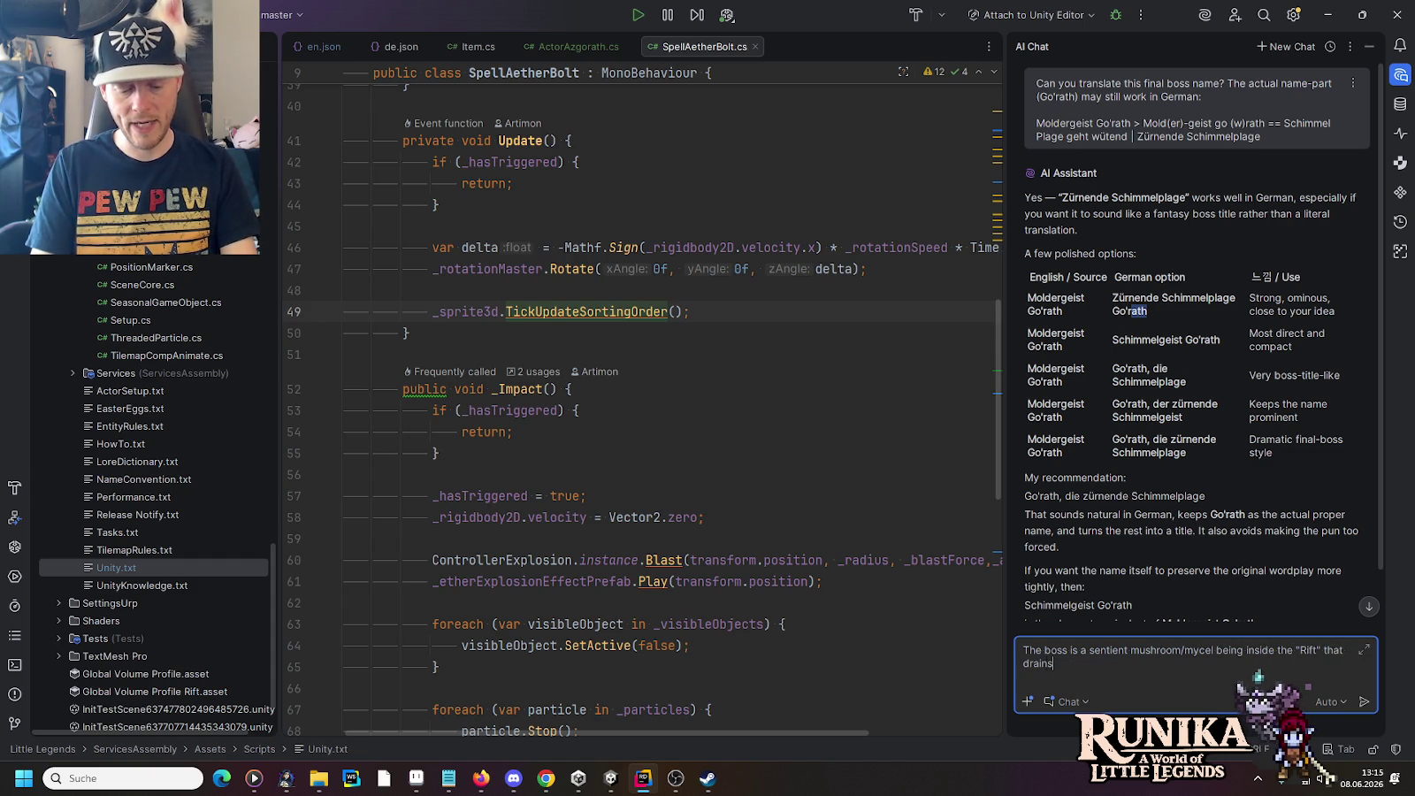
{"action": "type", "text": " aether from"}
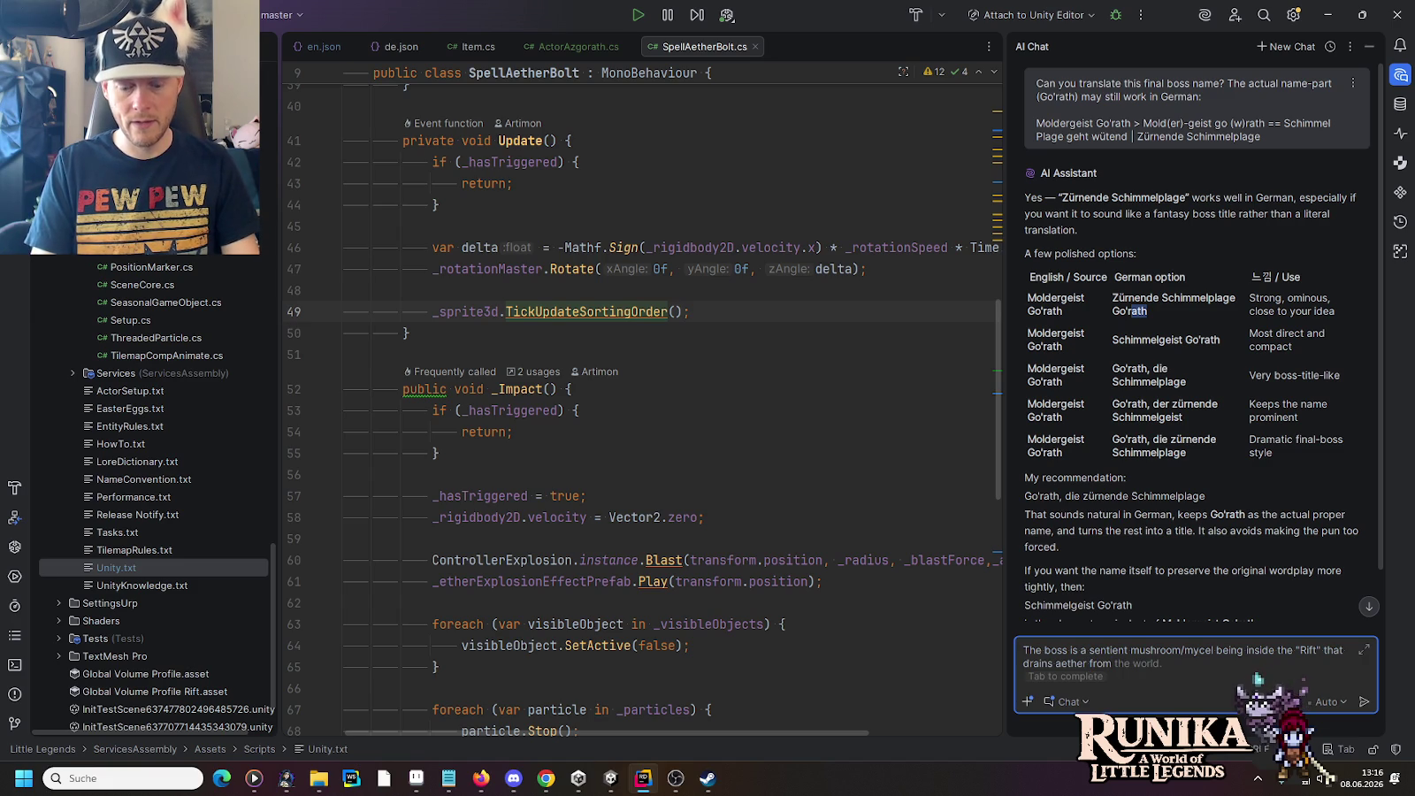
{"action": "type", "text": " all worlds with portals connected to the rift. "}
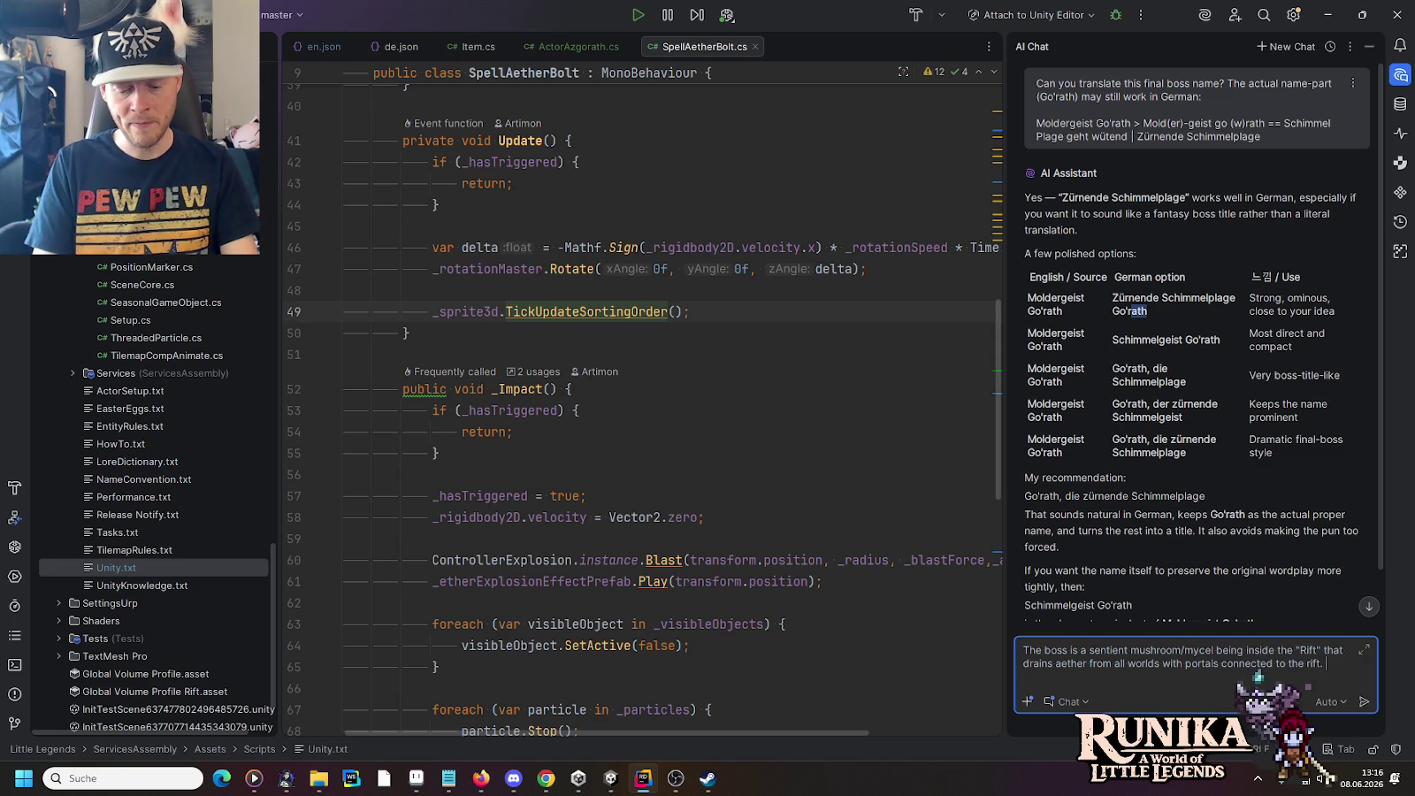
{"action": "type", "text": "So it not r"}
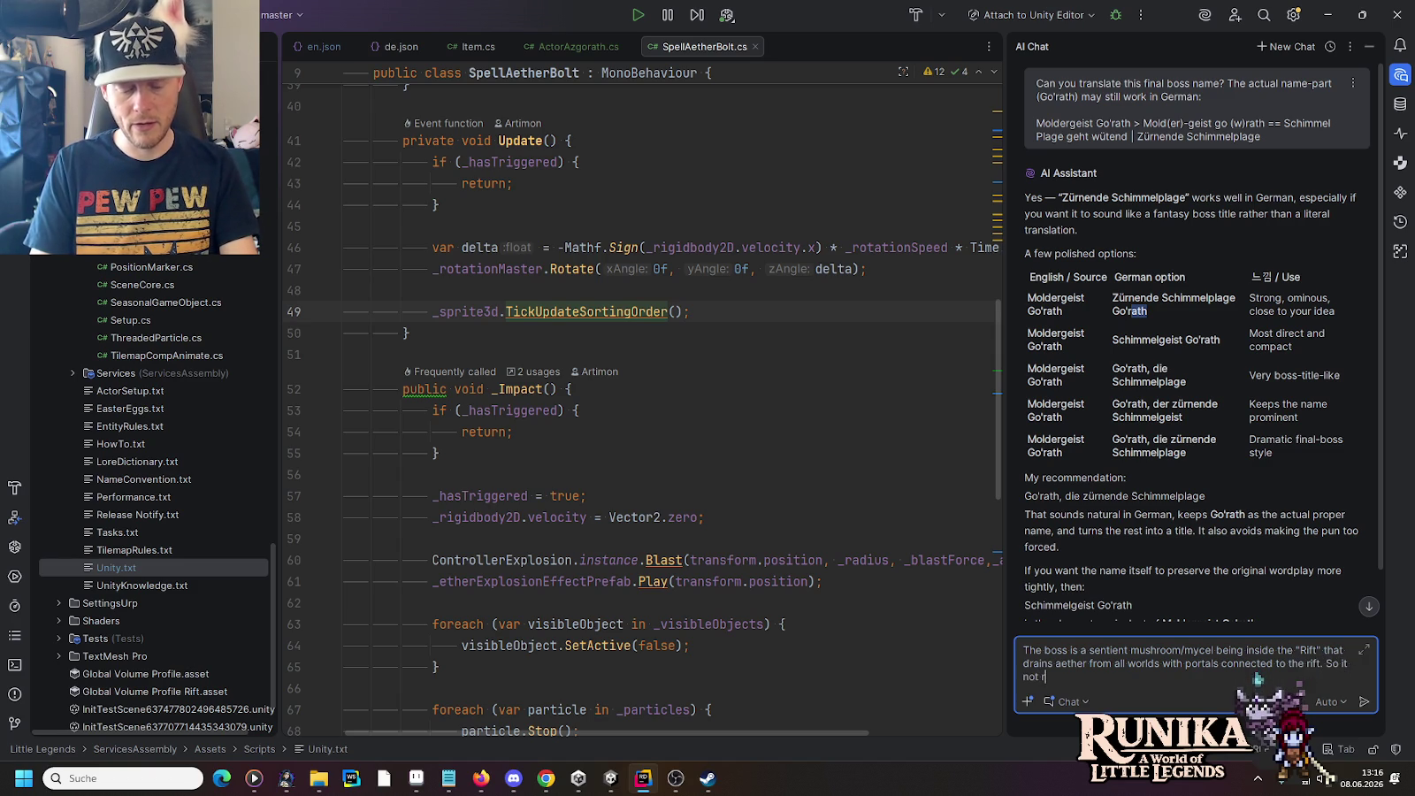
{"action": "type", "text": "eally is a"}
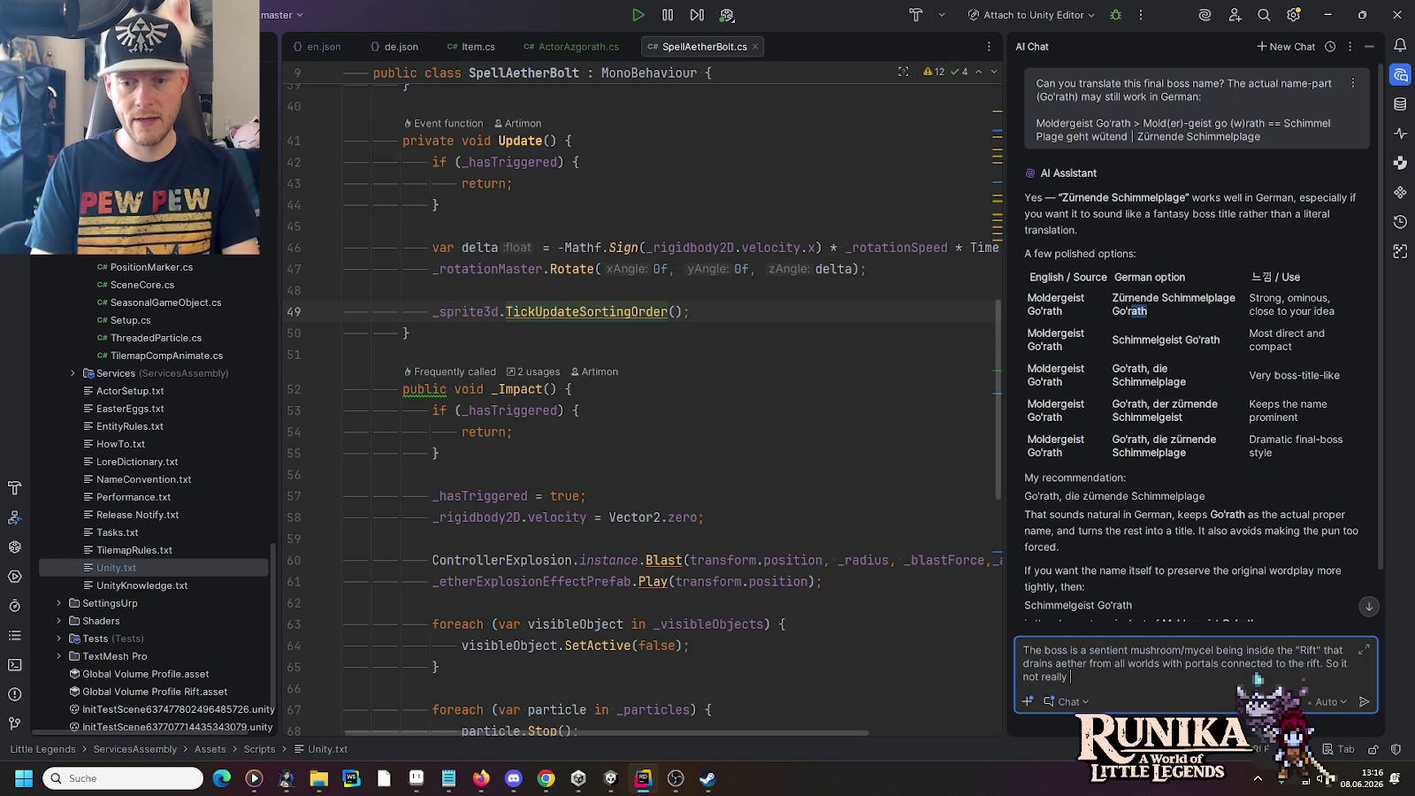
{"action": "type", "text": " ghost (geist)"}
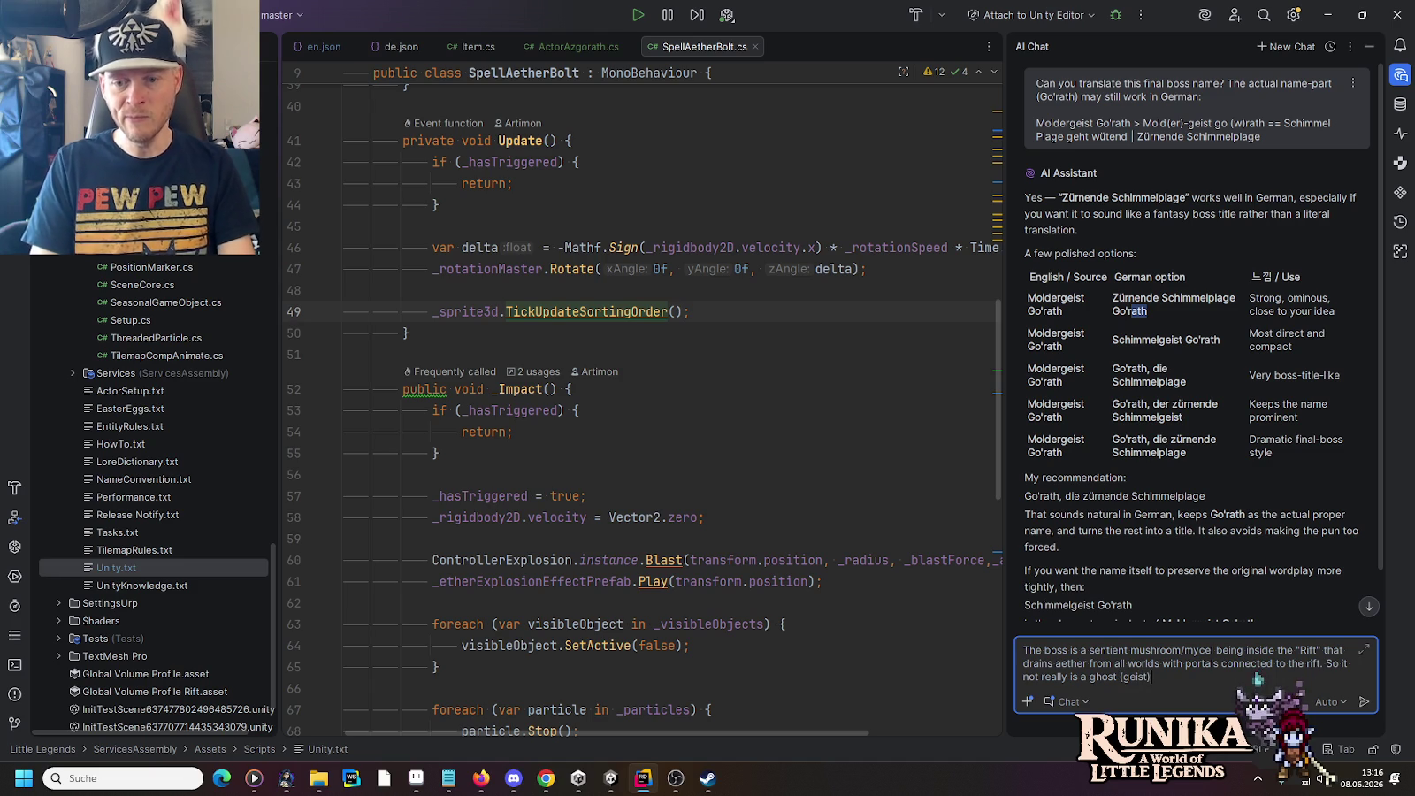
{"action": "type", "text": " but rather the effect"}
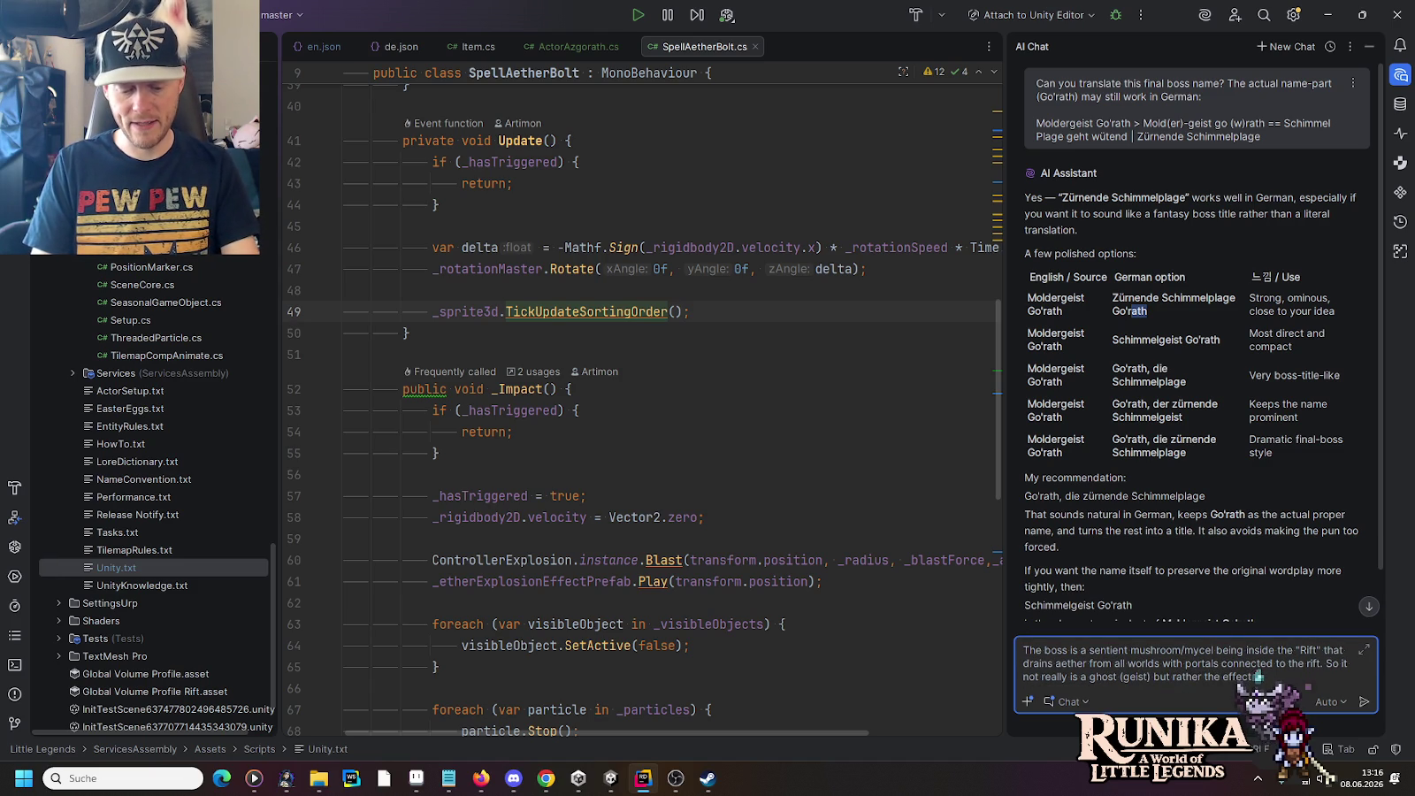
{"action": "type", "text": "s for the people livin"}
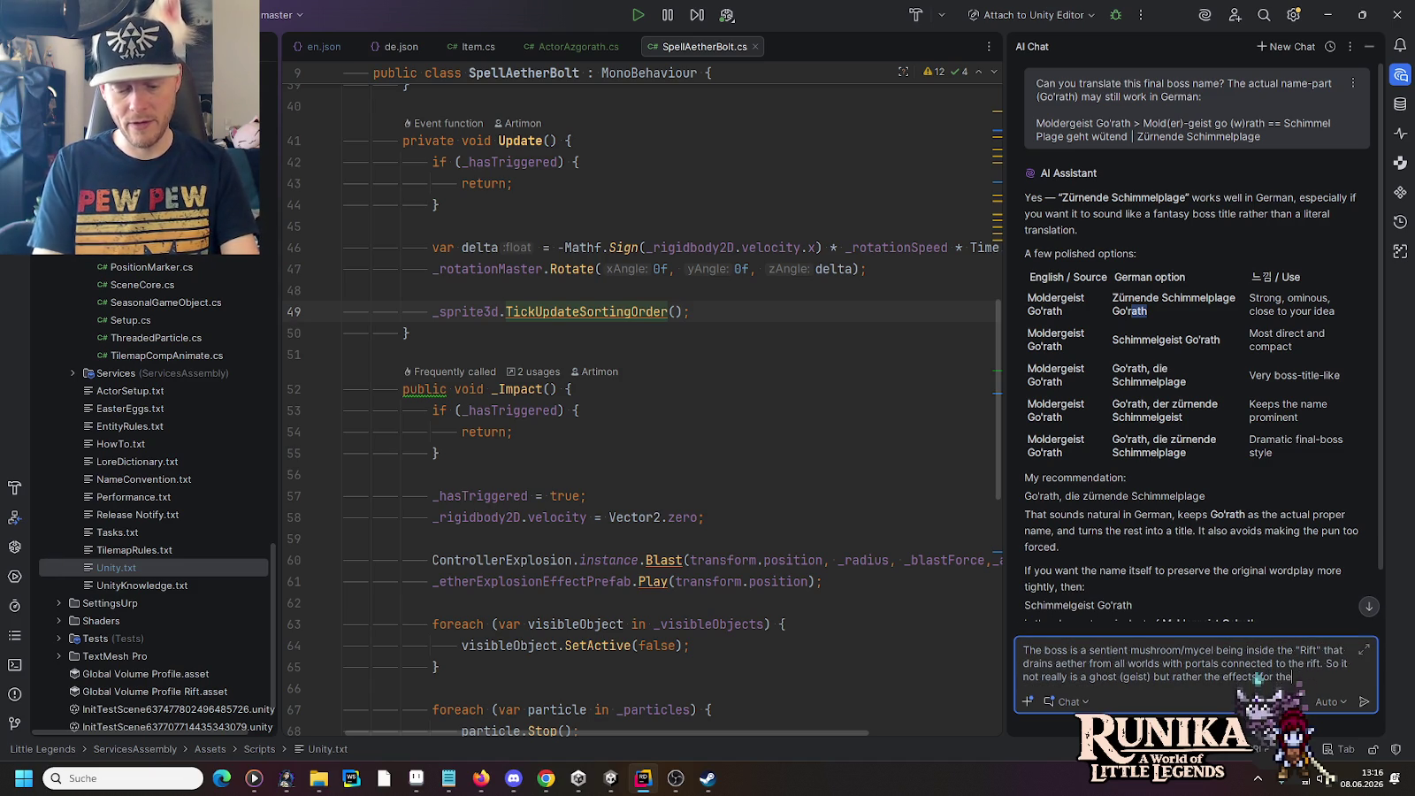
{"action": "type", "text": "g on the worlds "}
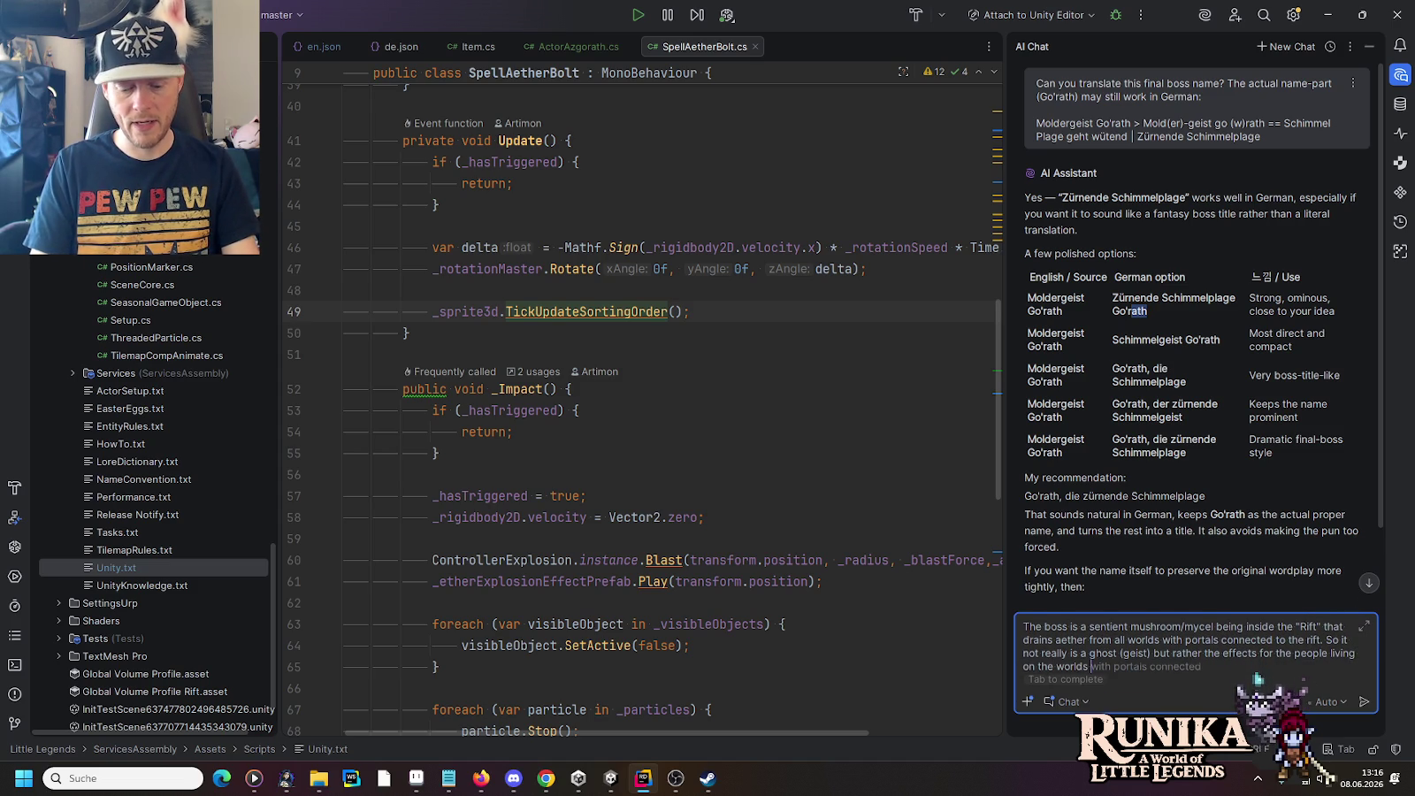
{"action": "type", "text": "come from an "}
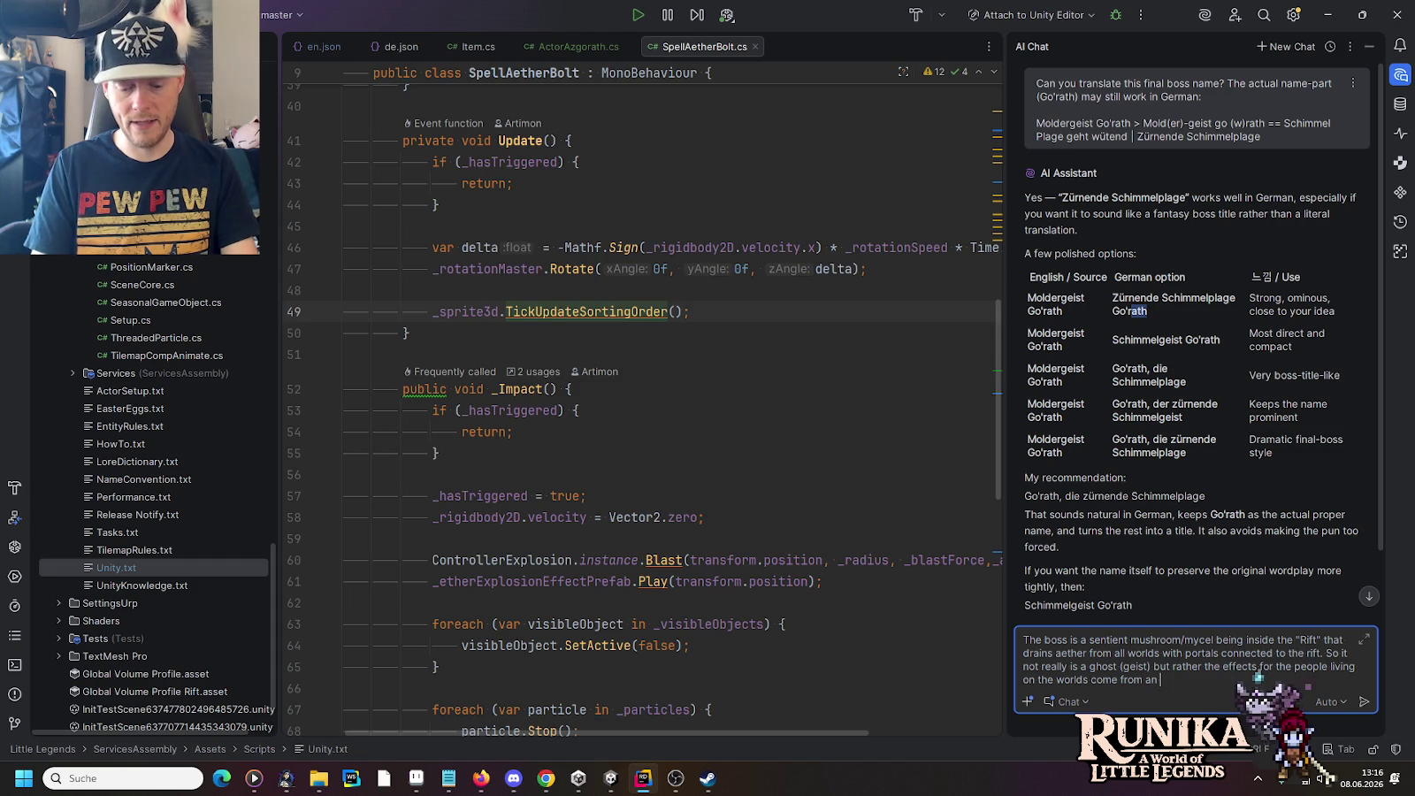
{"action": "type", "text": "unknow"}
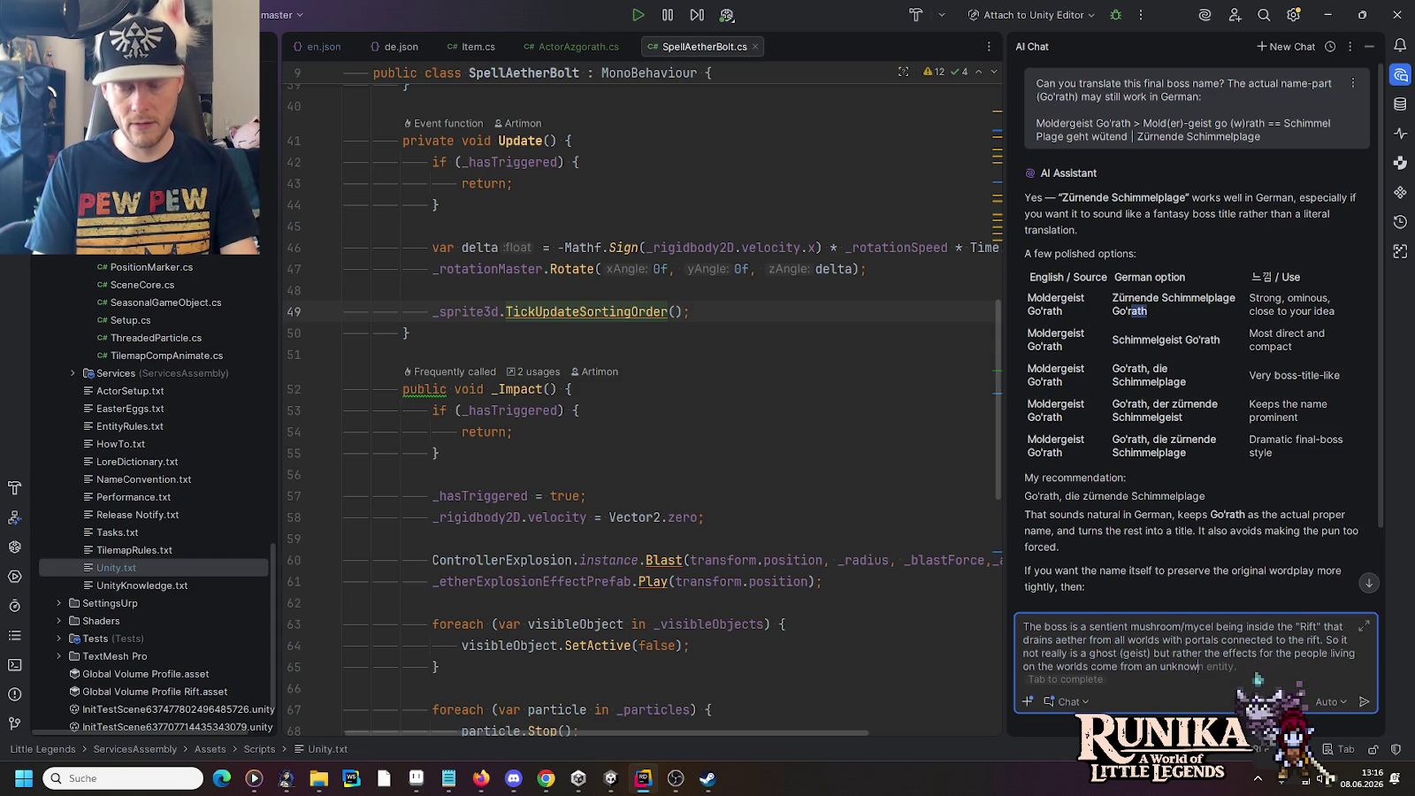
{"action": "type", "text": "n (ghostly?) source. Wou"}
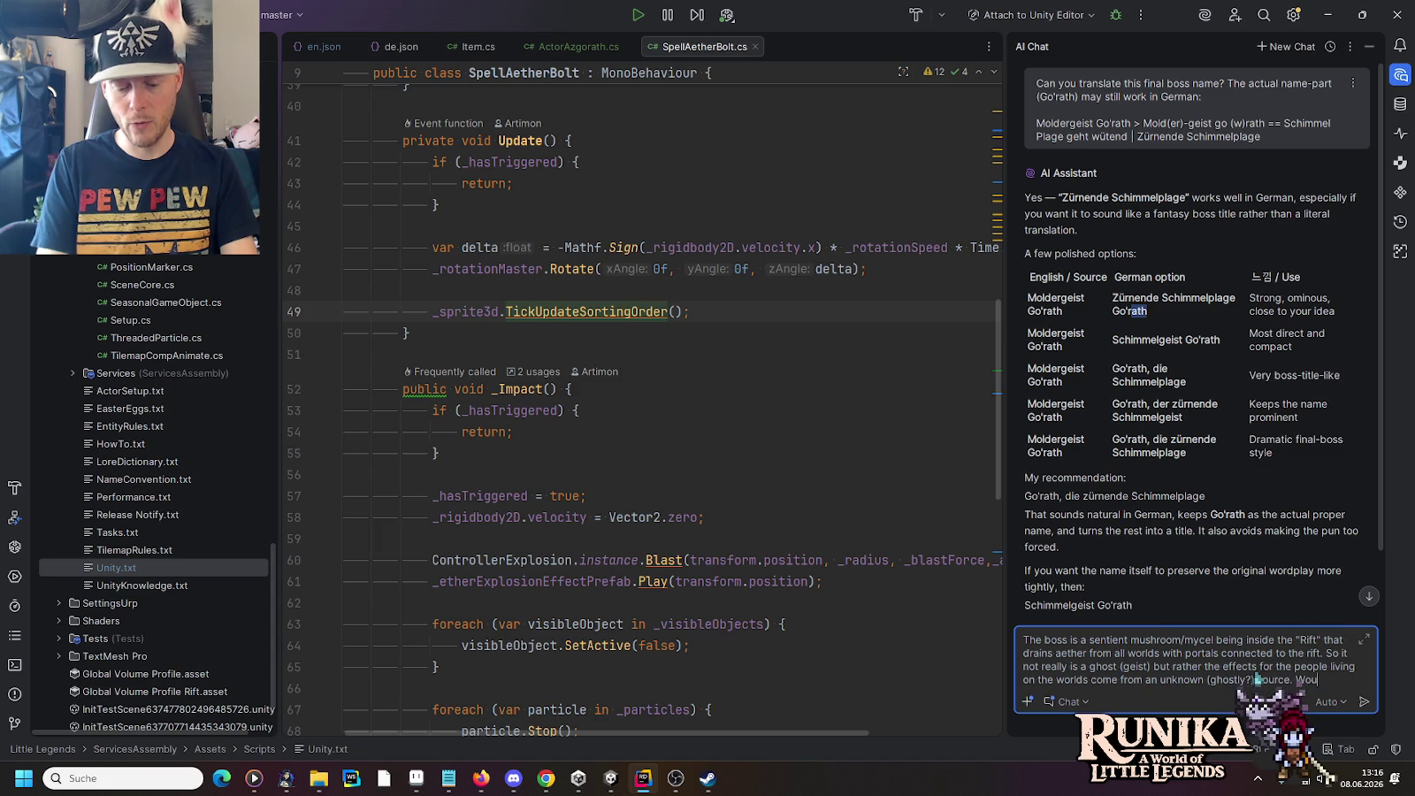
{"action": "type", "text": "ind of"}
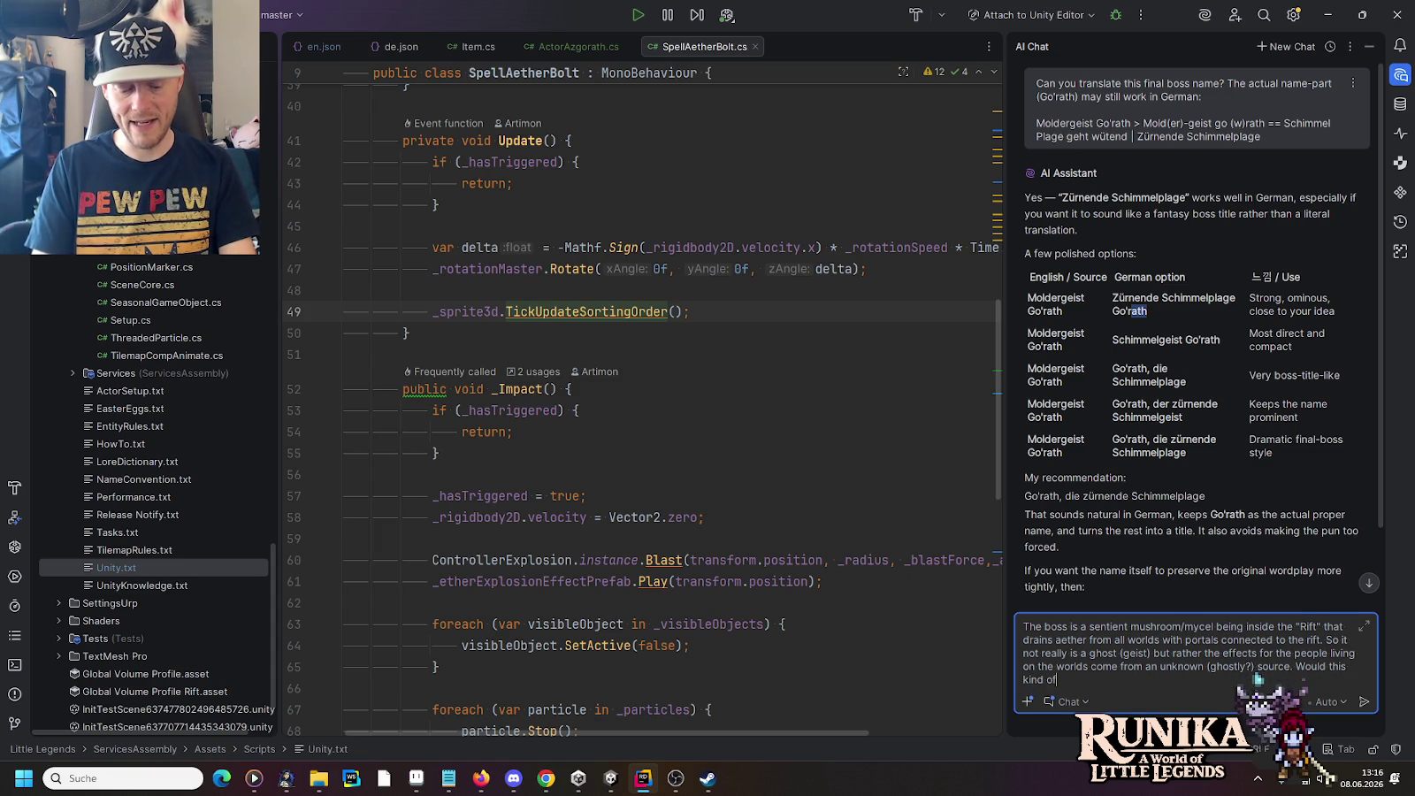
{"action": "type", "text": " fit for a "}
{"action": "type", "text": " e"}
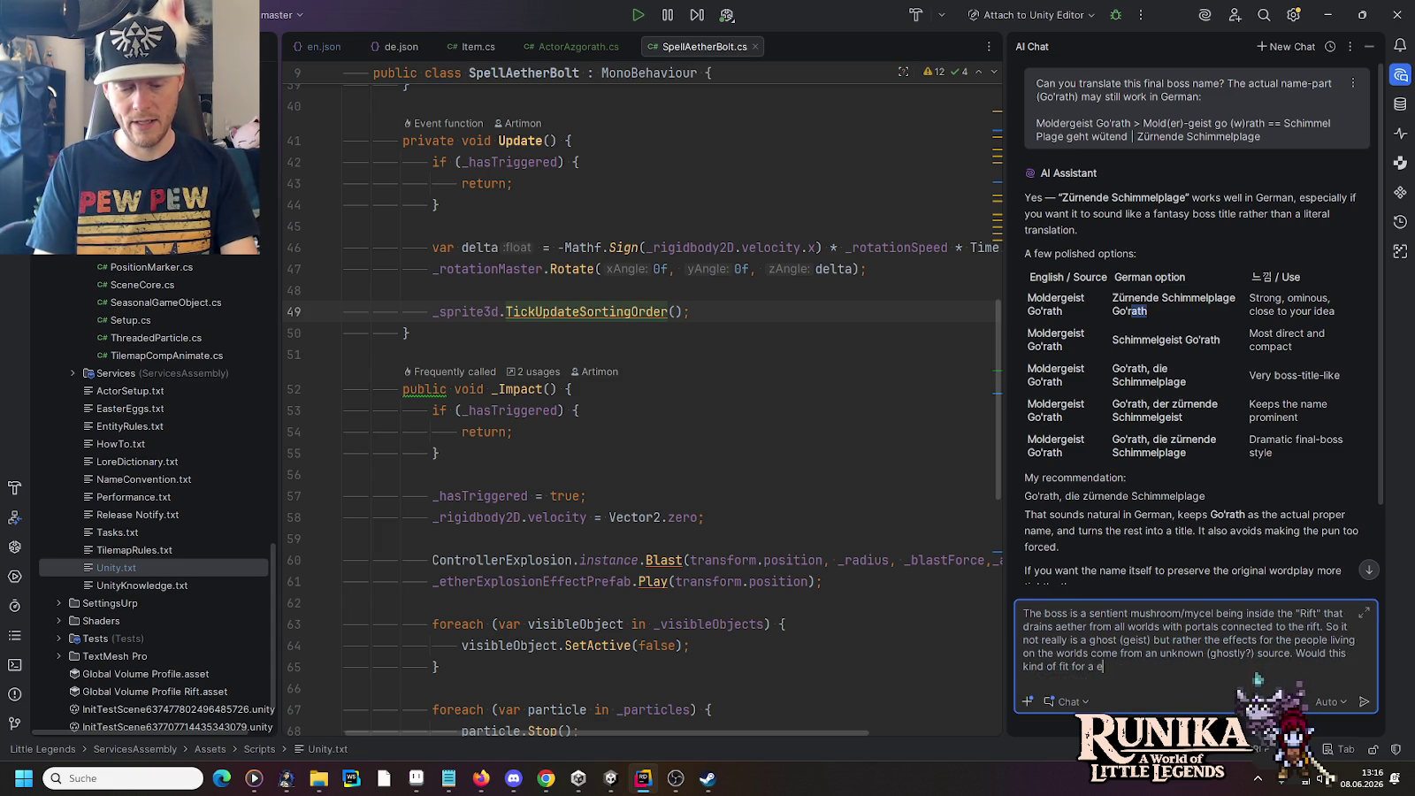
{"action": "key", "text": "BackSpace"}
{"action": "key", "text": "BackSpace"}
{"action": "type", "text": "n english a"}
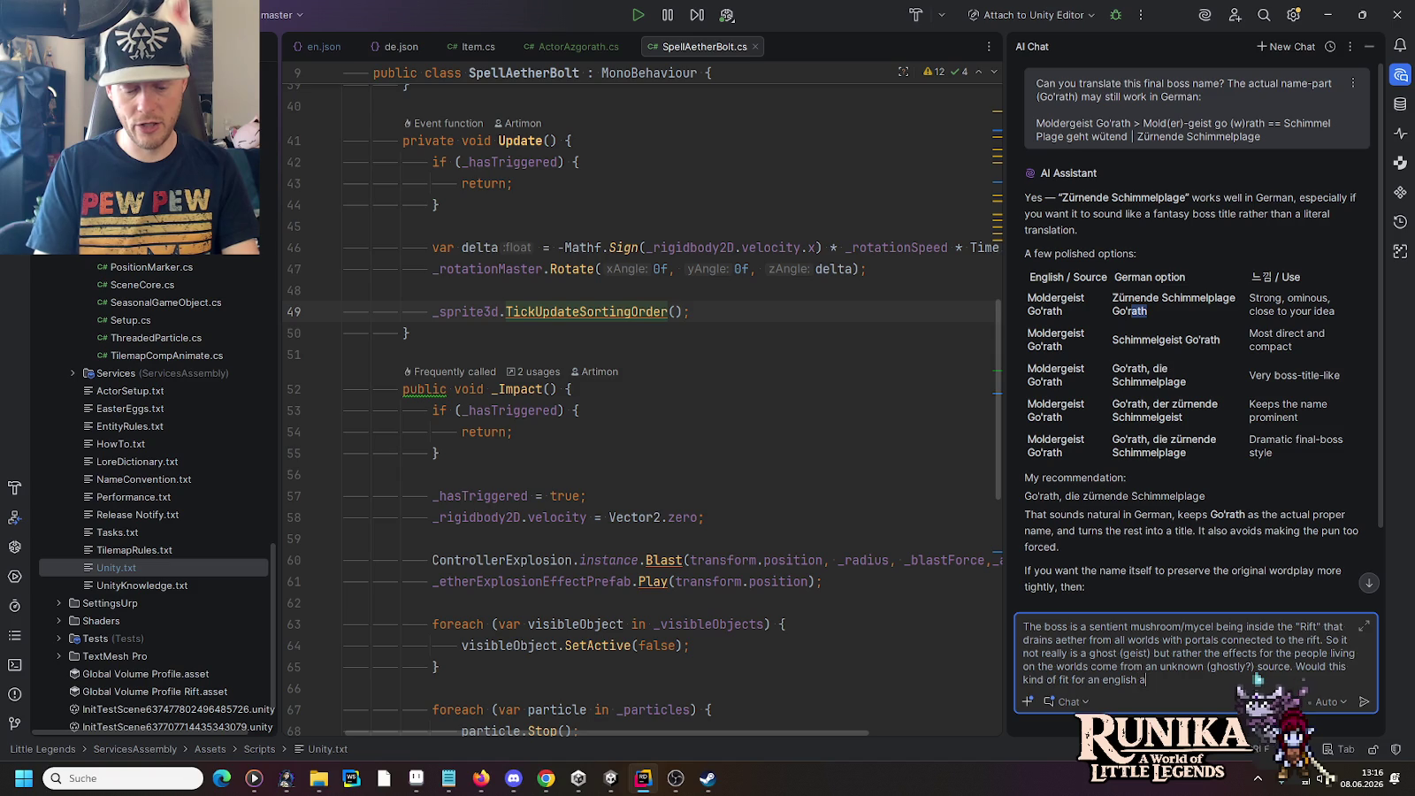
{"action": "type", "text": "dience o"}
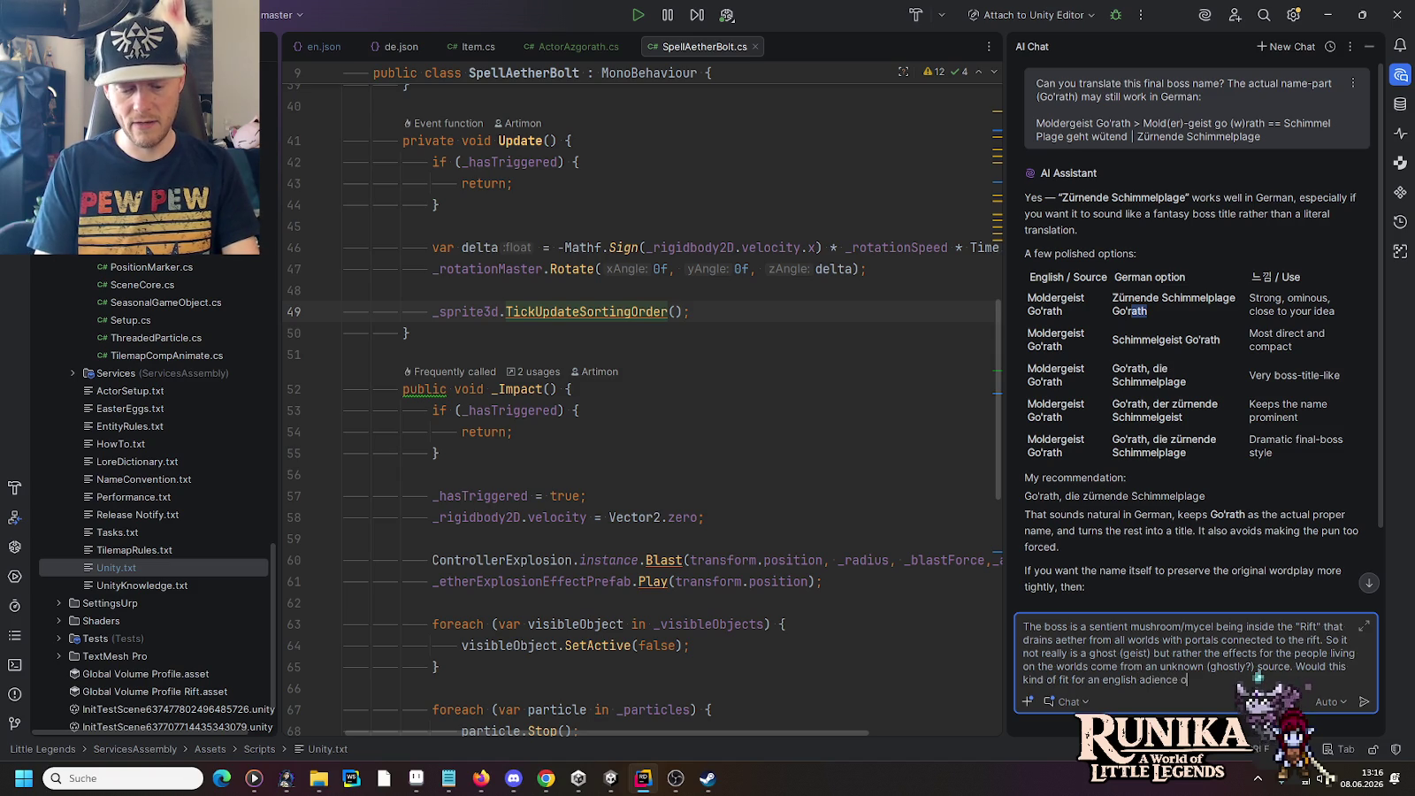
{"action": "type", "text": "r is this too farstretched?"}
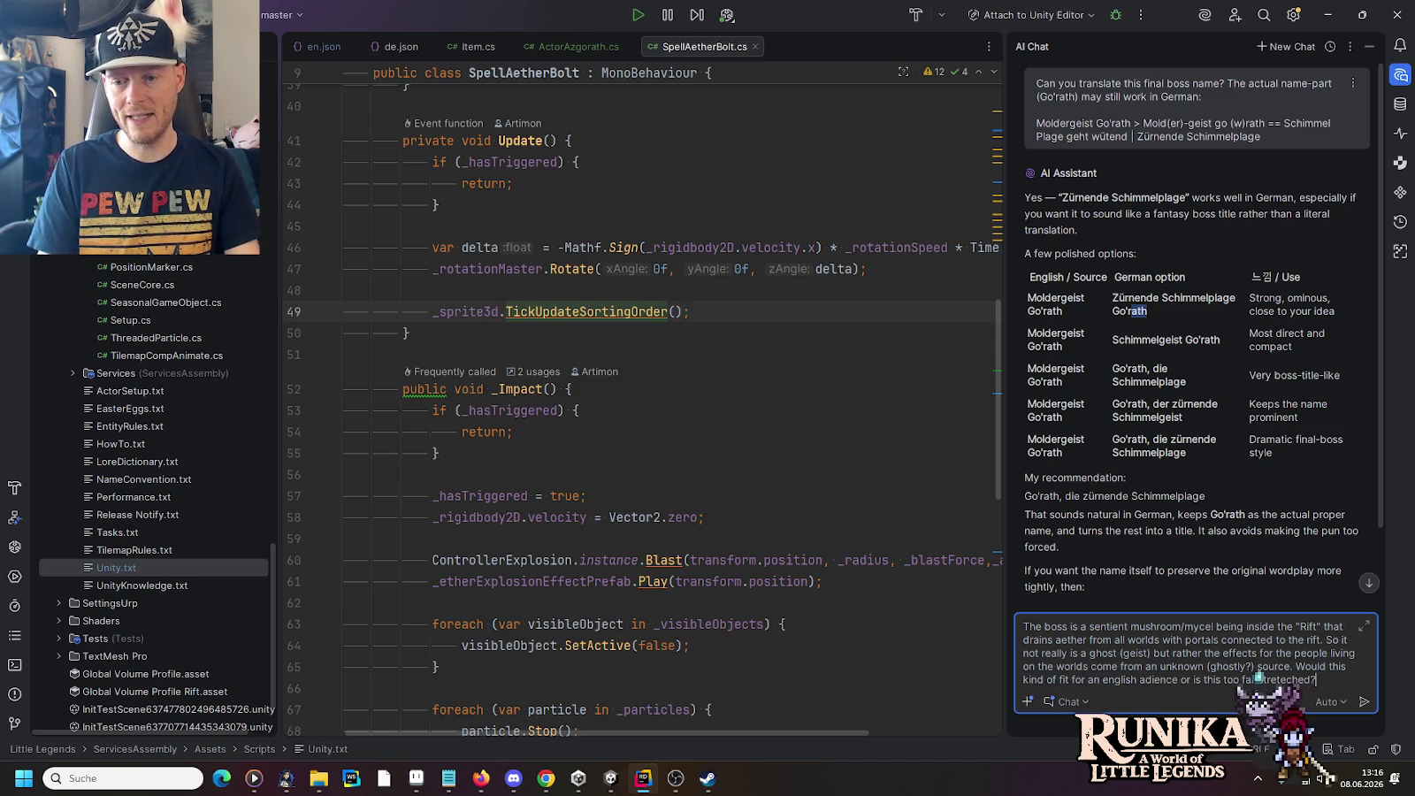
{"action": "key", "text": "Return"}
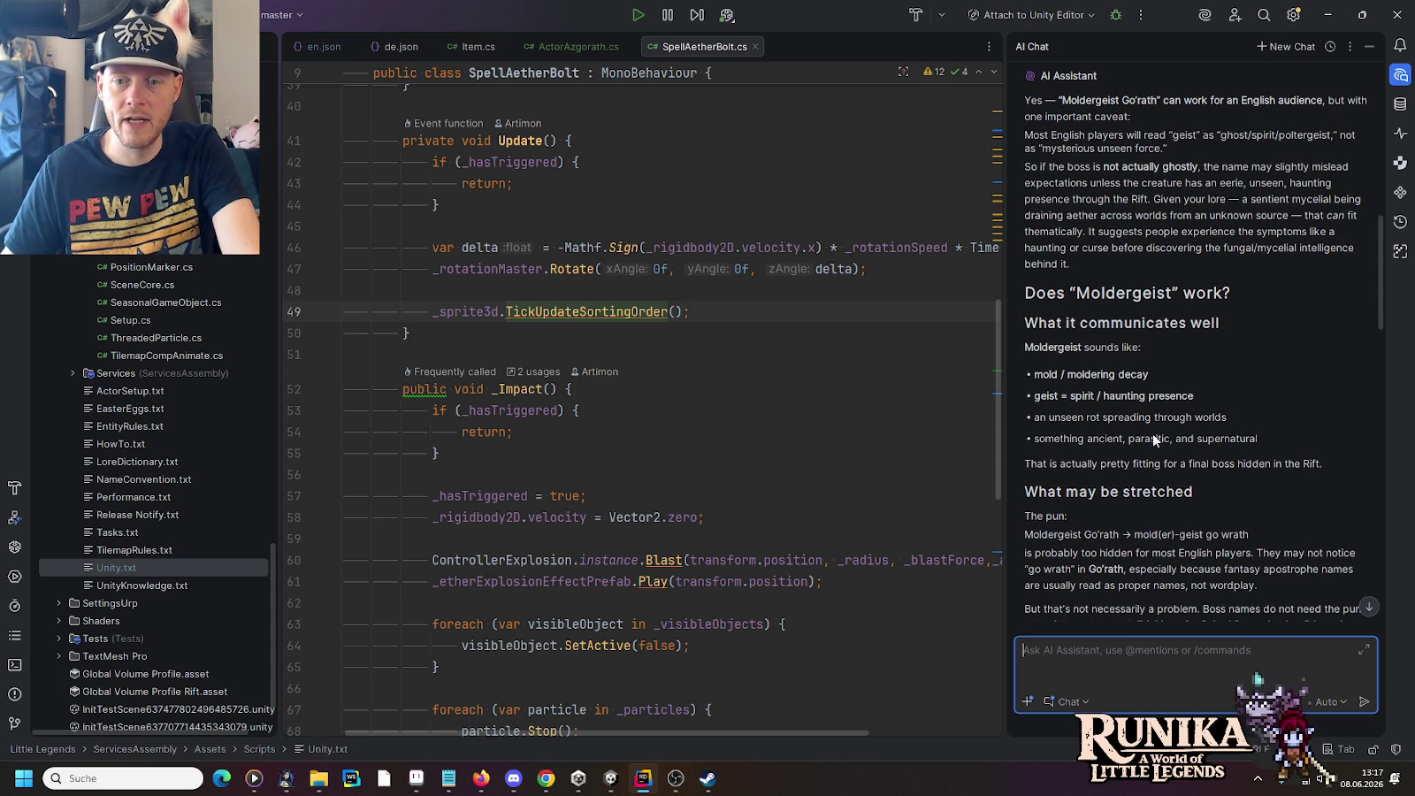
Step: Read the AI's alternative names like Riftblight and Moldblight, and mark the Aethermold option
{"action": "scroll", "coordinate": [1170, 431], "scroll_direction": "down", "scroll_amount": 3}
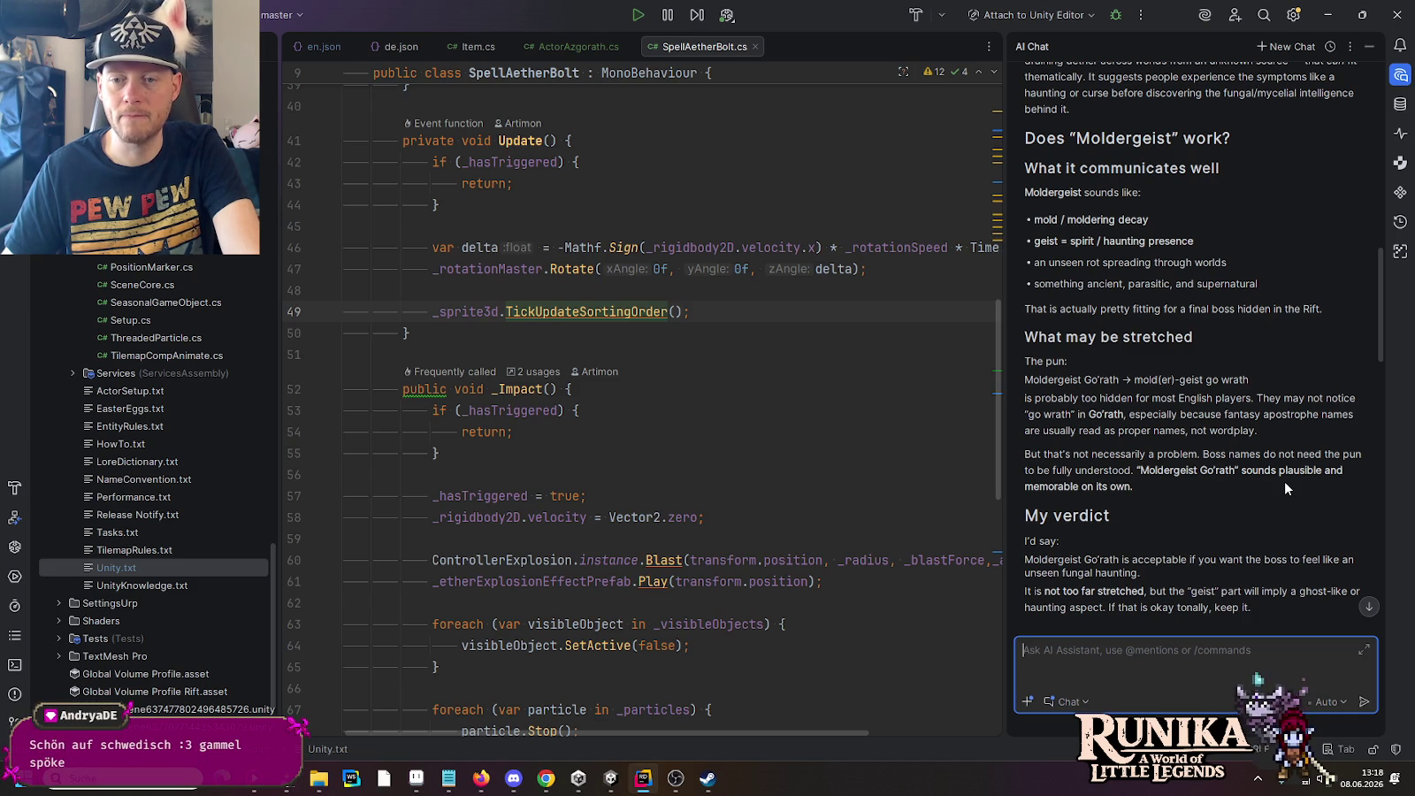
{"action": "left_click_drag", "start_coordinate": [1366, 341], "coordinate": [1372, 382]}
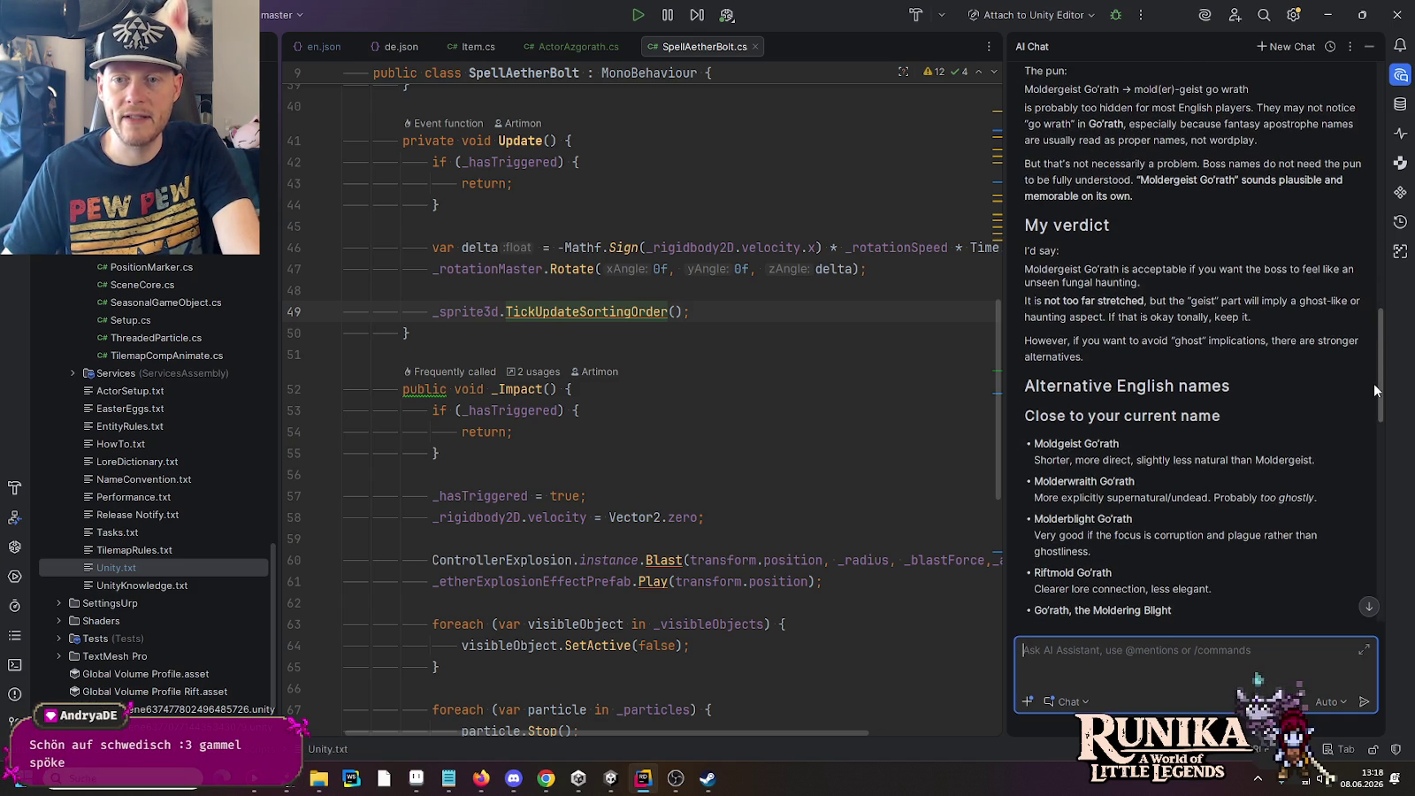
{"action": "left_click_drag", "start_coordinate": [1373, 382], "coordinate": [1373, 418]}
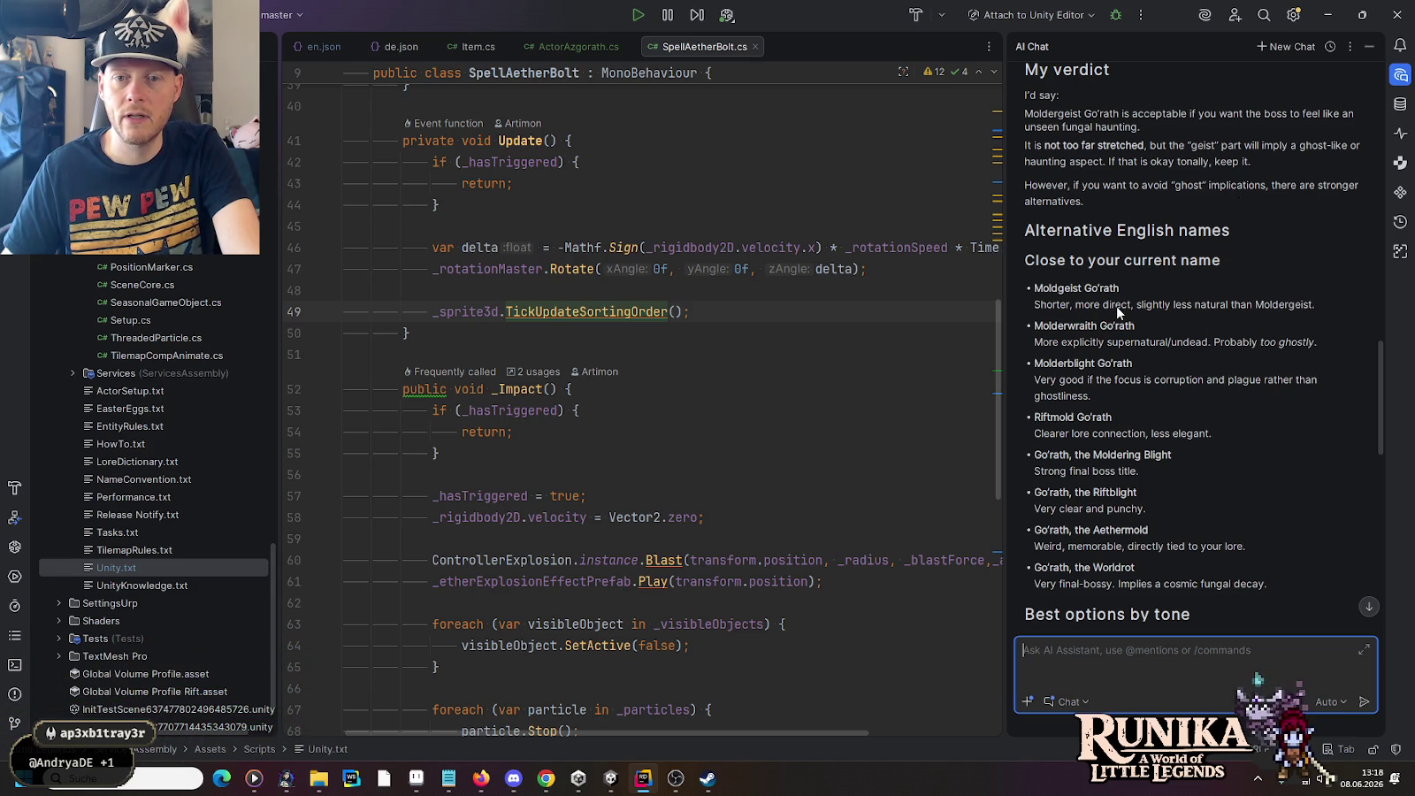
{"action": "scroll", "coordinate": [1134, 425], "scroll_direction": "down", "scroll_amount": 2}
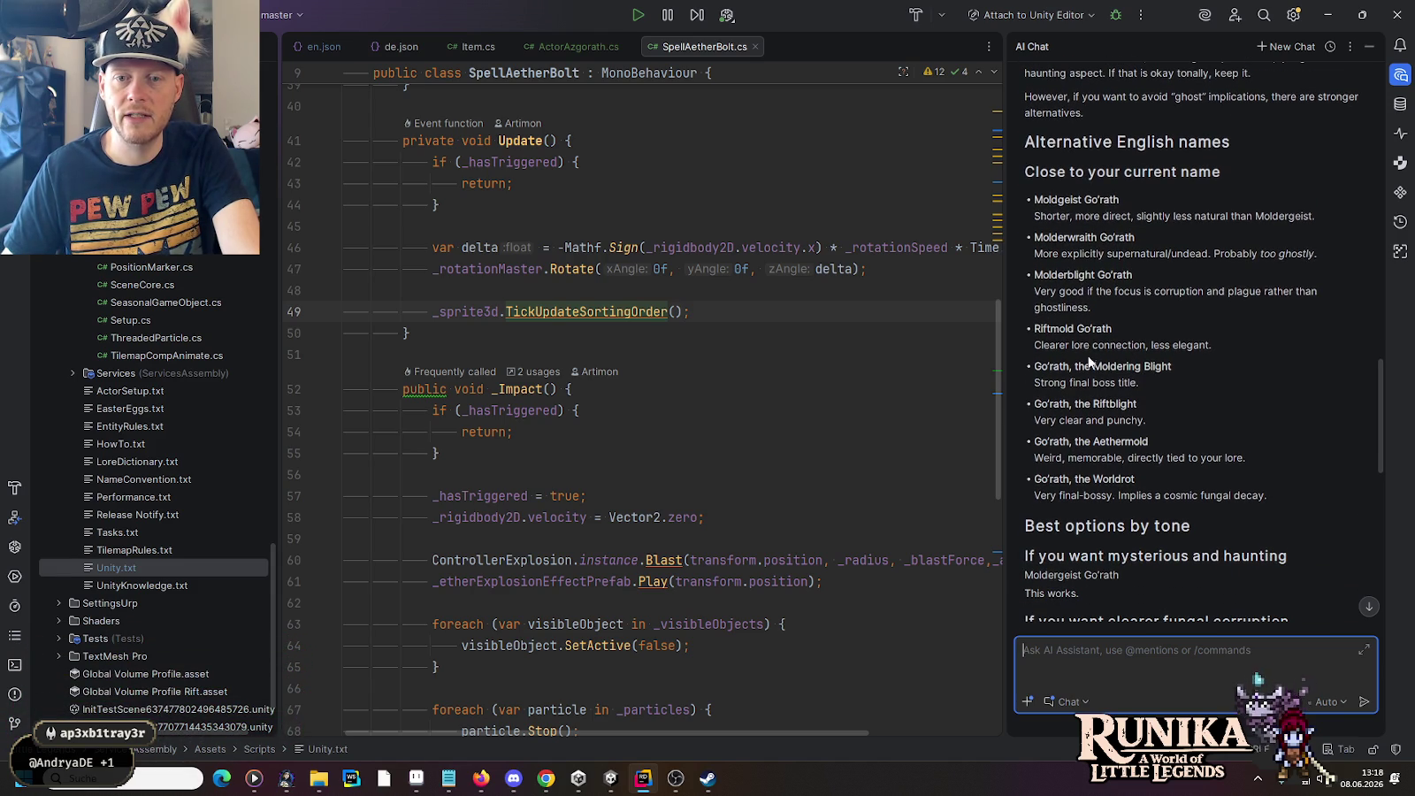
{"action": "left_click_drag", "start_coordinate": [1064, 275], "coordinate": [1099, 276]}
{"action": "left_click", "coordinate": [1105, 382]}
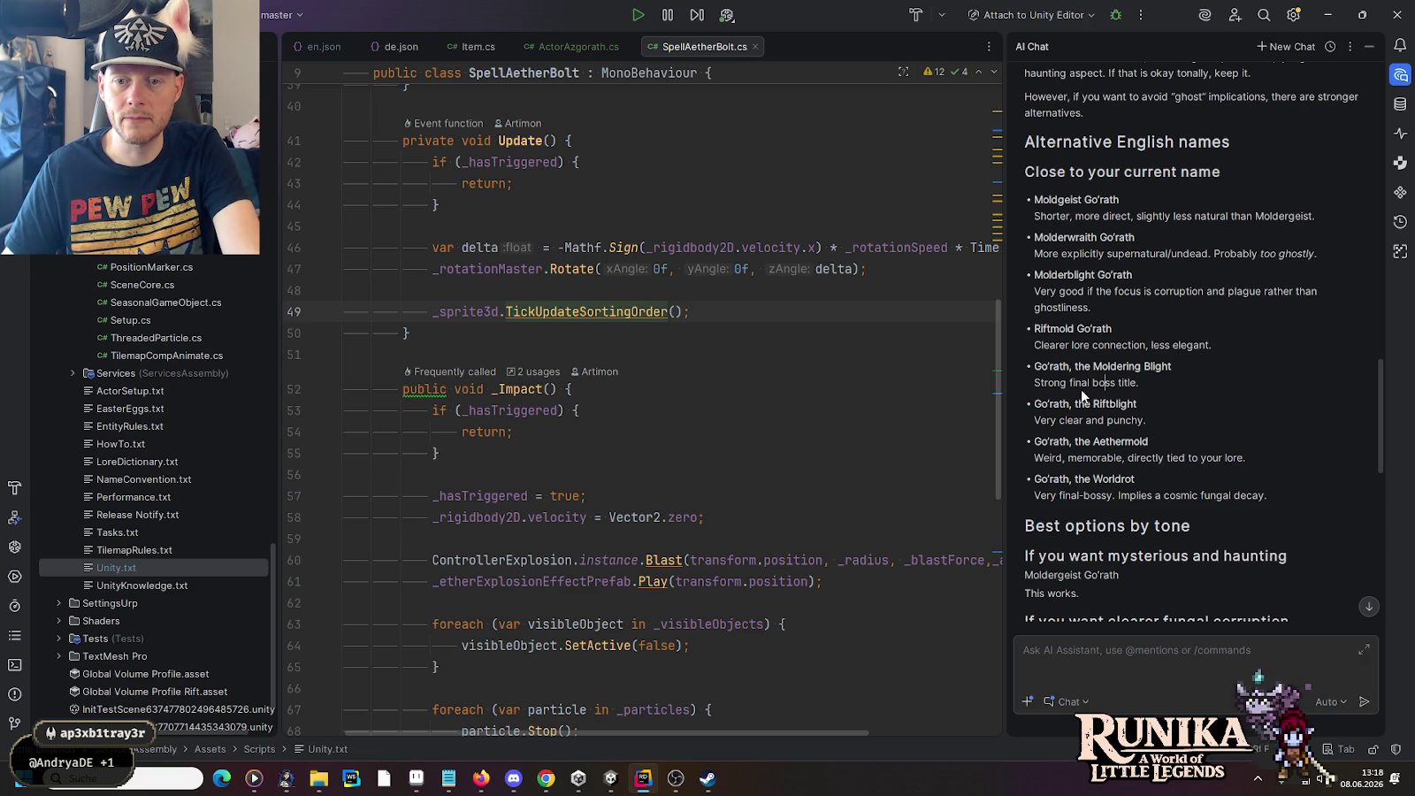
{"action": "double_click", "coordinate": [1134, 444]}
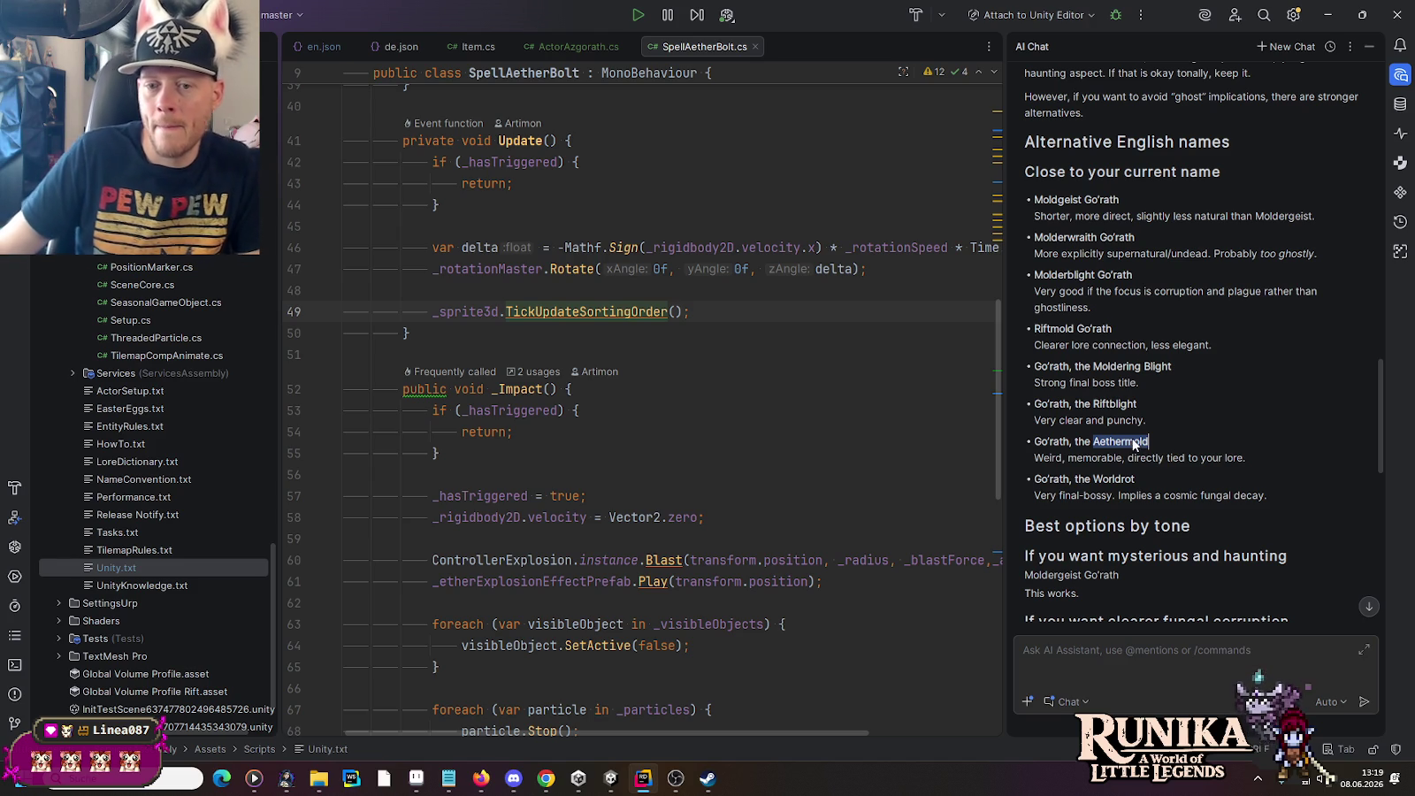
Step: Scroll to the final recommendation, including German 'Go'rath, die Schimmelverderbnis'
{"action": "scroll", "coordinate": [1129, 447], "scroll_direction": "down", "scroll_amount": 3}
{"action": "scroll", "coordinate": [1128, 446], "scroll_direction": "down", "scroll_amount": 2}
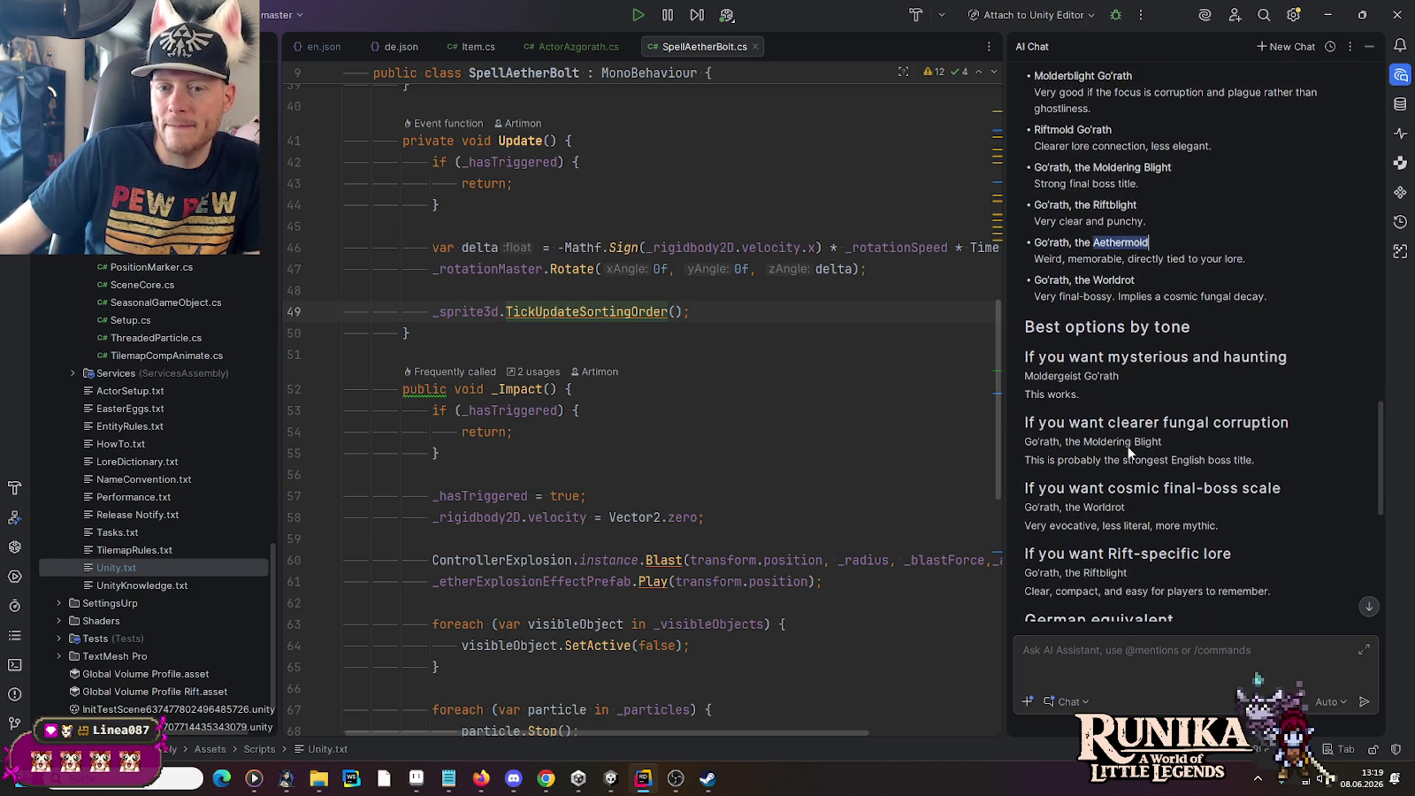
{"action": "scroll", "coordinate": [1099, 418], "scroll_direction": "down", "scroll_amount": 1}
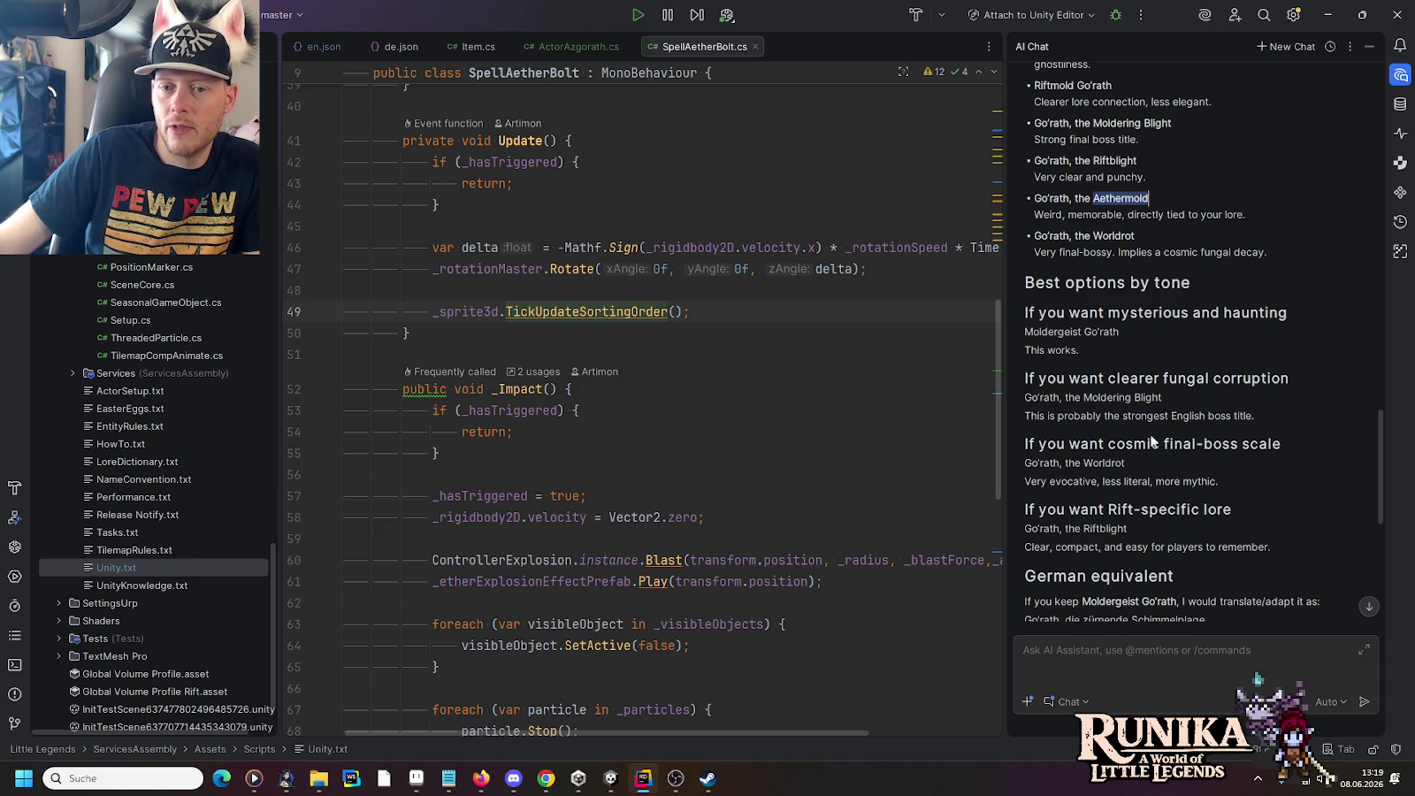
{"action": "scroll", "coordinate": [1154, 432], "scroll_direction": "down", "scroll_amount": 1}
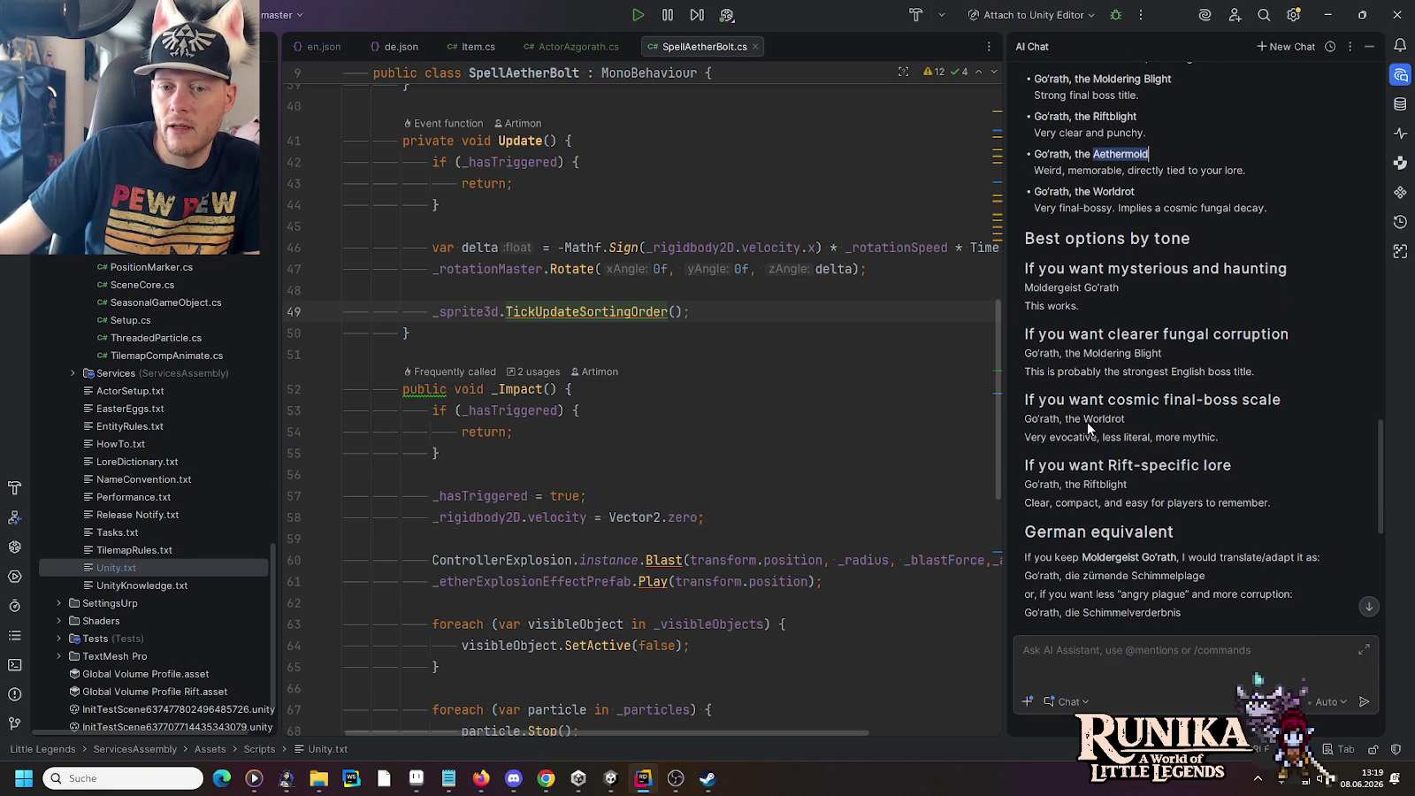
{"action": "scroll", "coordinate": [1086, 485], "scroll_direction": "down", "scroll_amount": 5}
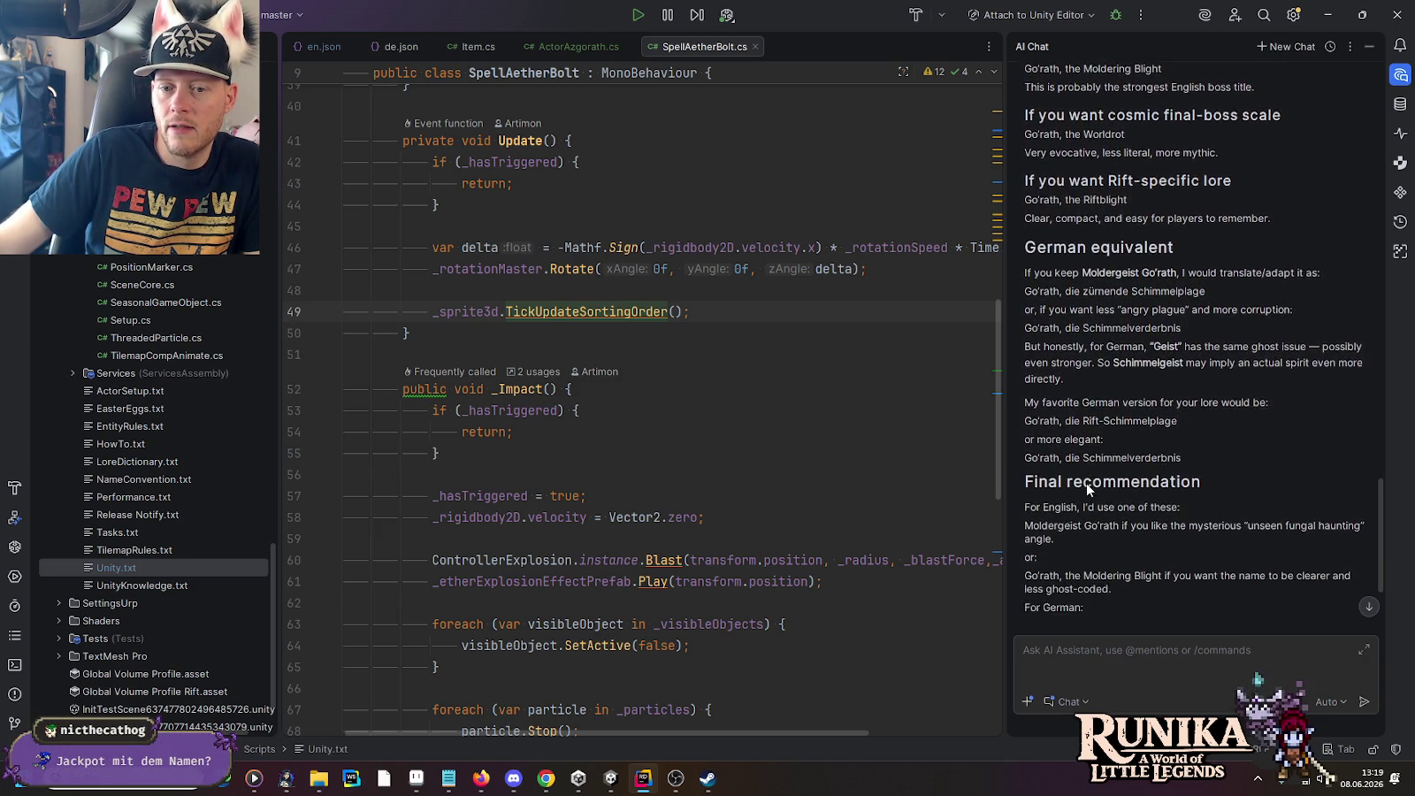
{"action": "left_click", "coordinate": [1171, 655]}
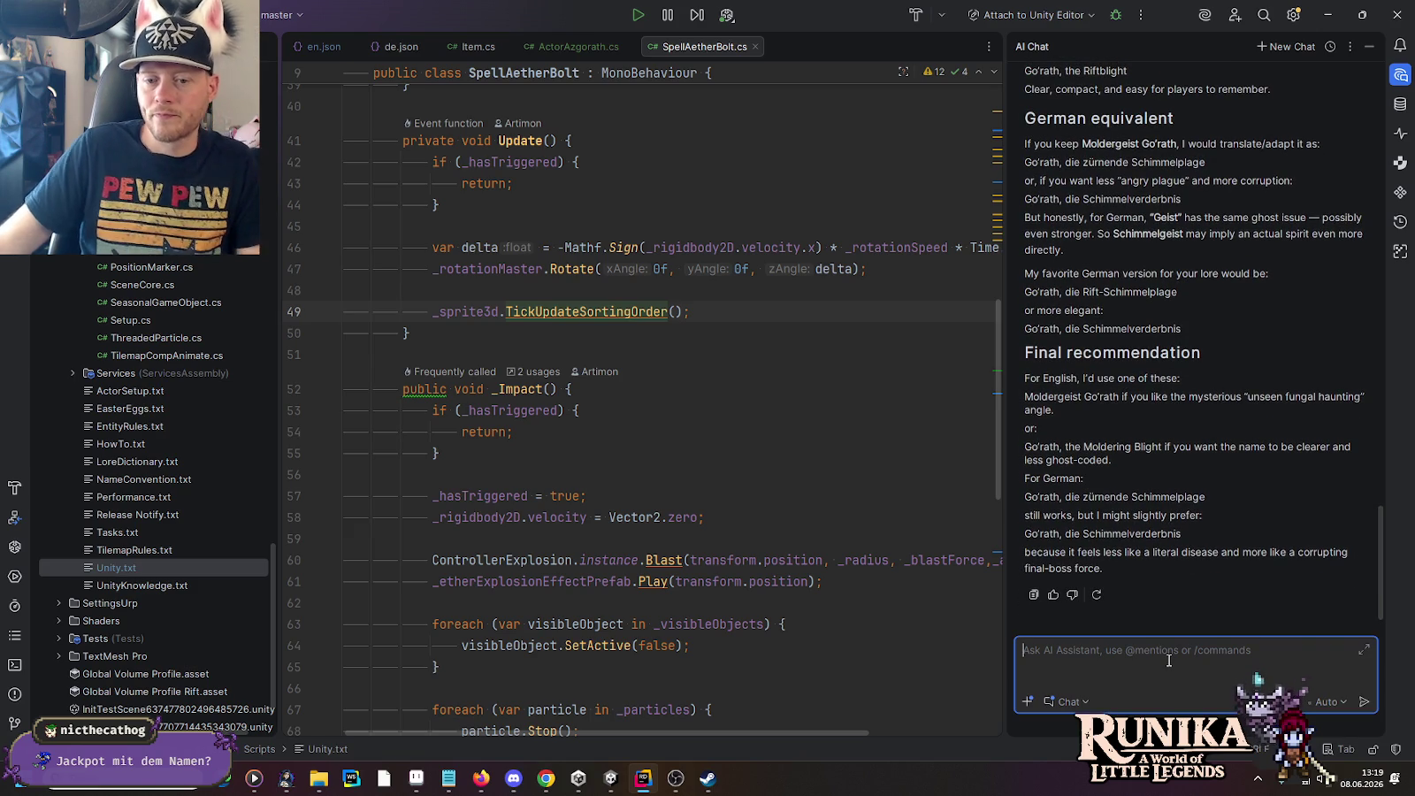
Step: Tell the AI you prefer Aethermold Go'rath, since the corrupted aether originates from this being
{"action": "type", "text": "I like Aethermold "}
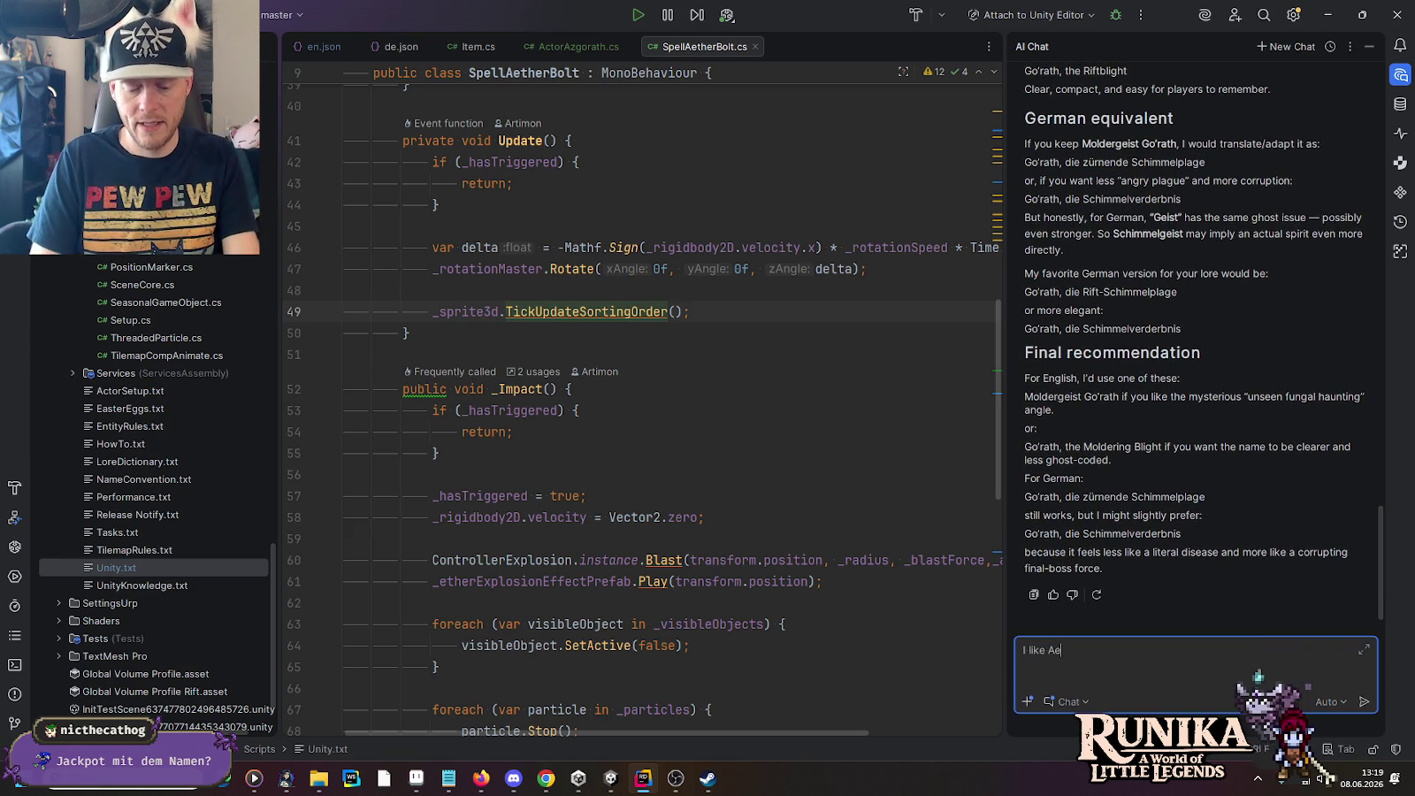
{"action": "type", "text": "Go"}
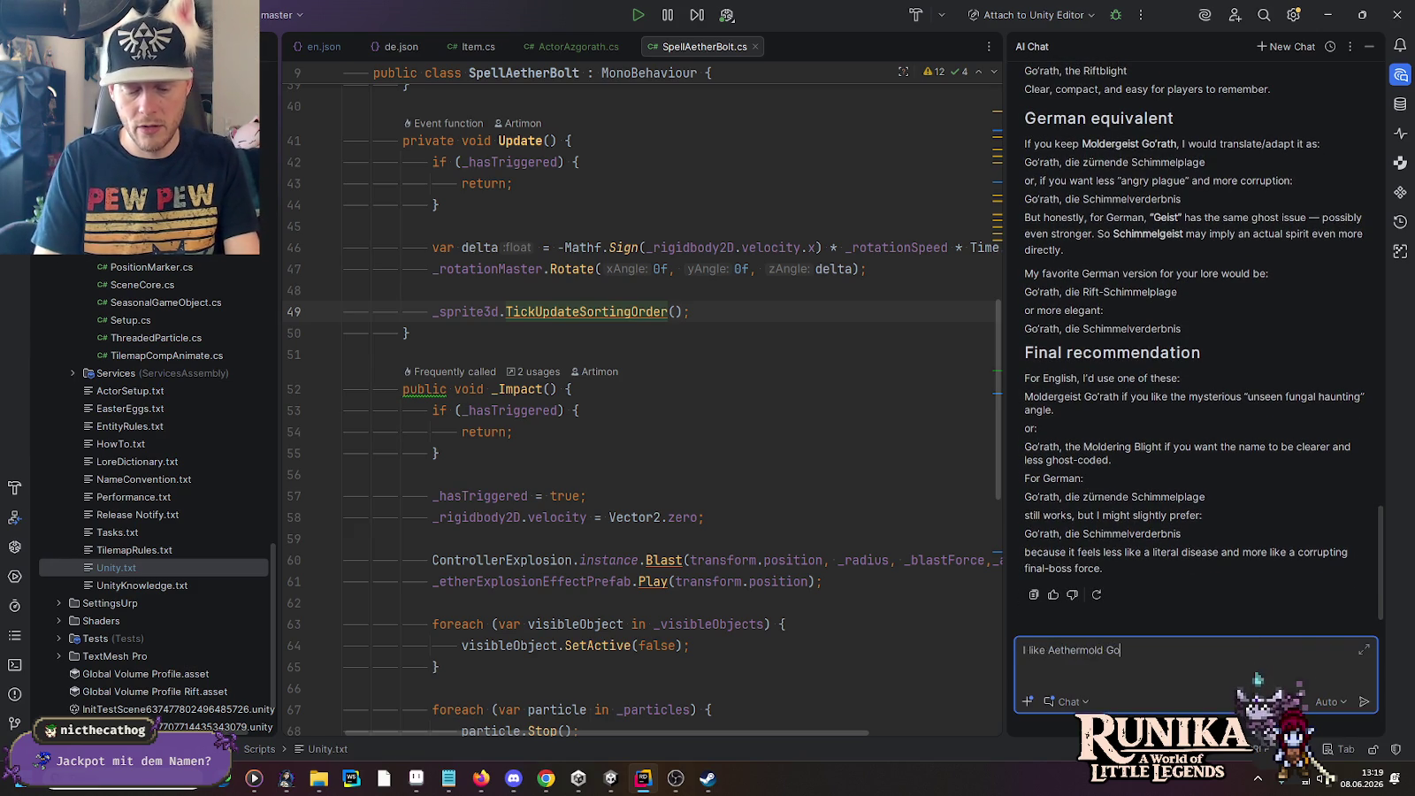
{"action": "type", "text": "'r"}
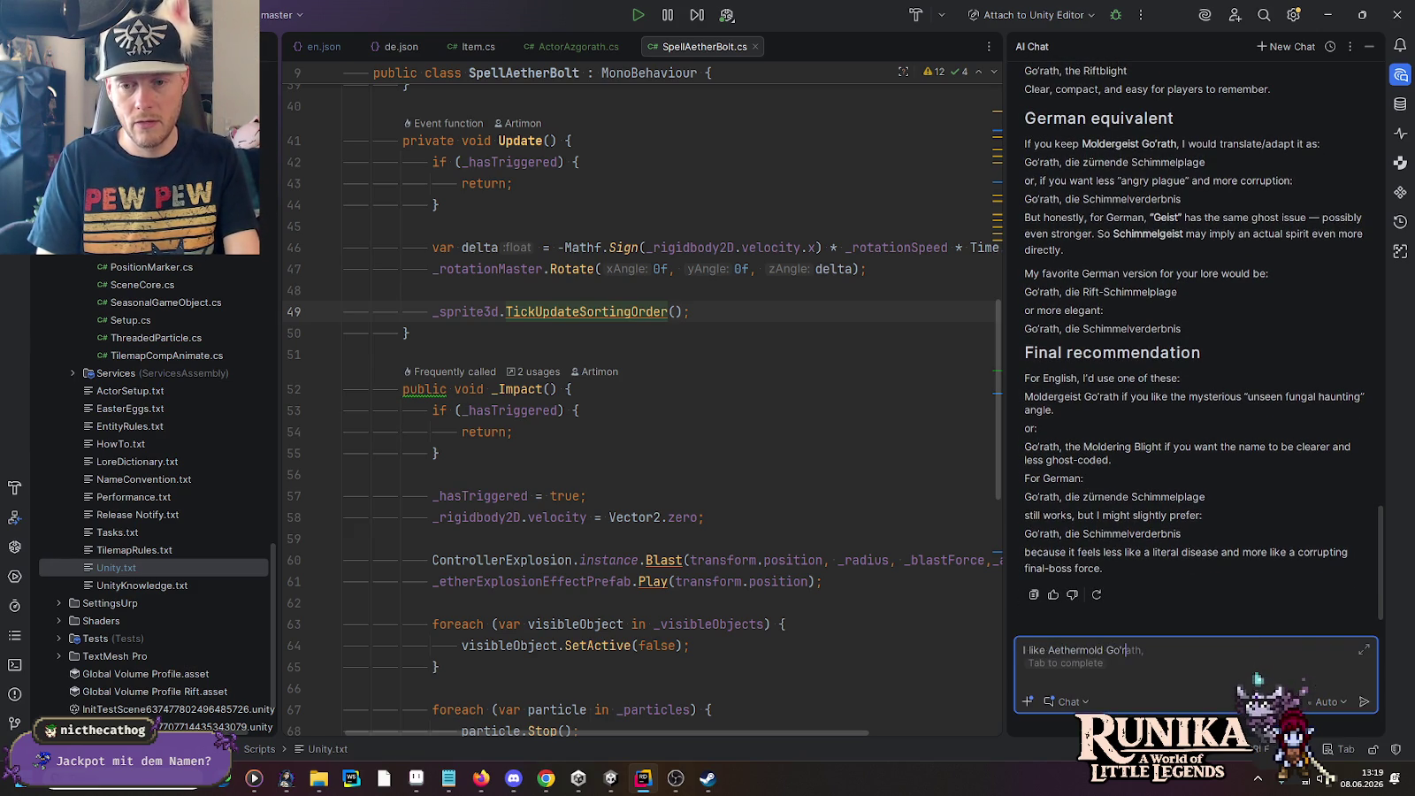
{"action": "type", "text": "ath,"}
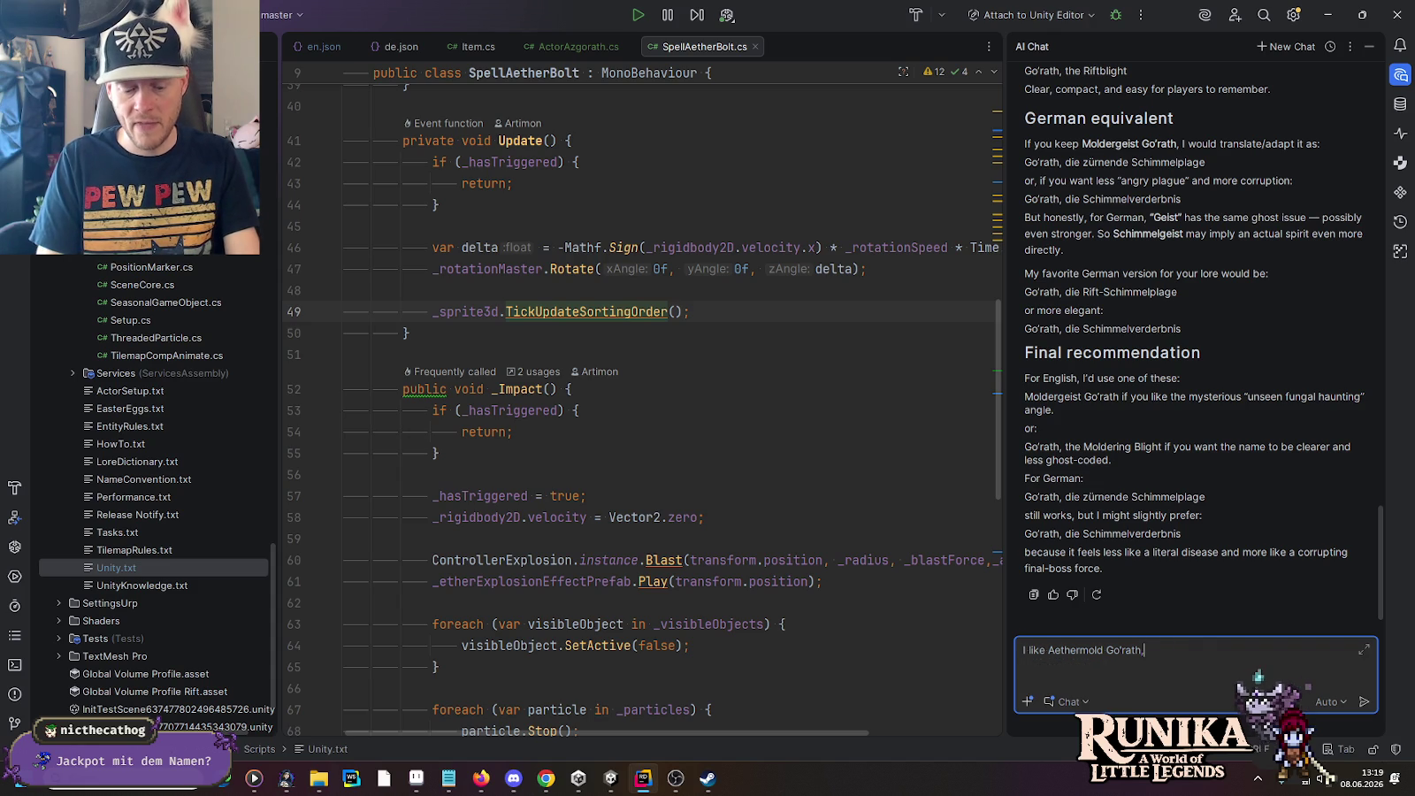
{"action": "type", "text": " as I've a"}
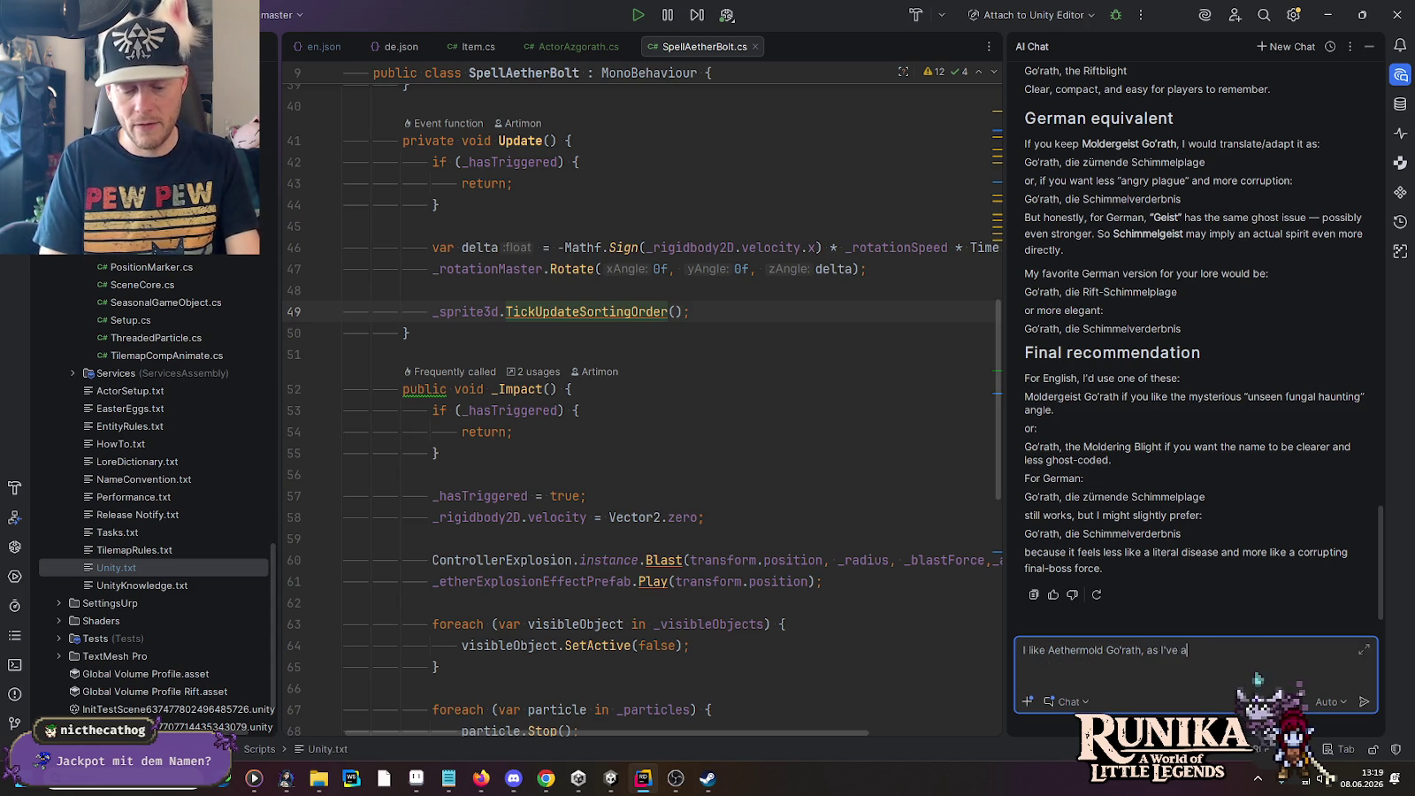
{"action": "type", "text": "lready est"}
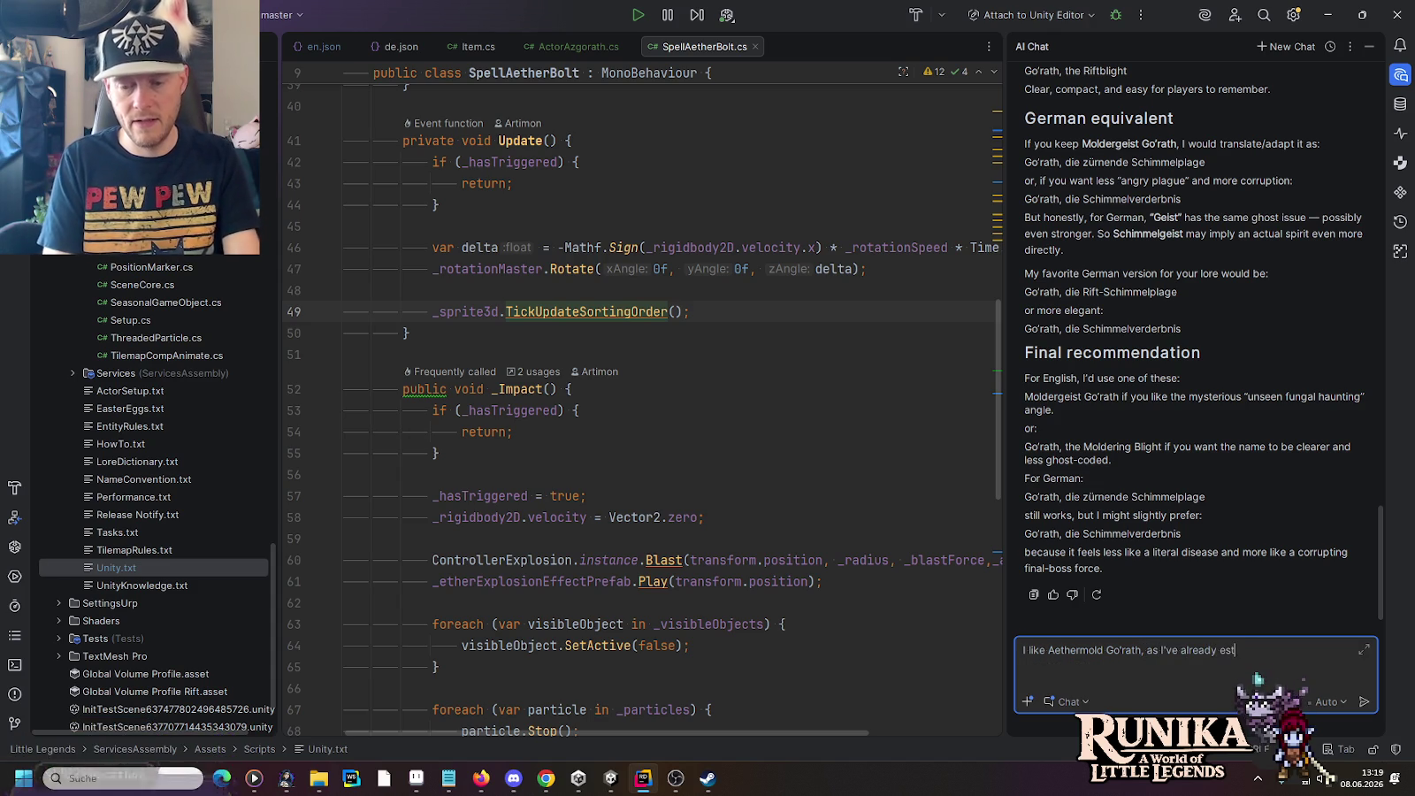
{"action": "type", "text": "ablishe"}
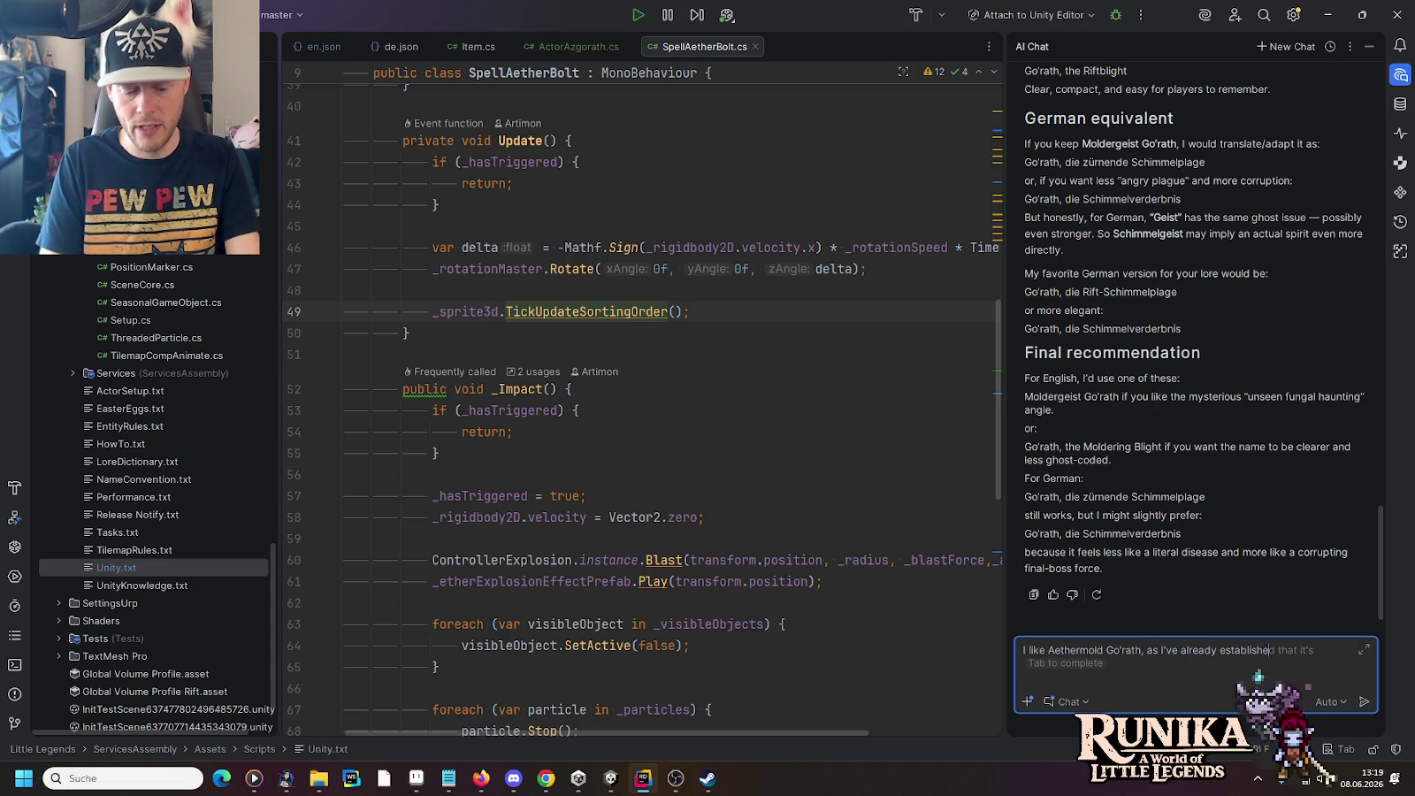
{"action": "type", "text": "d that "}
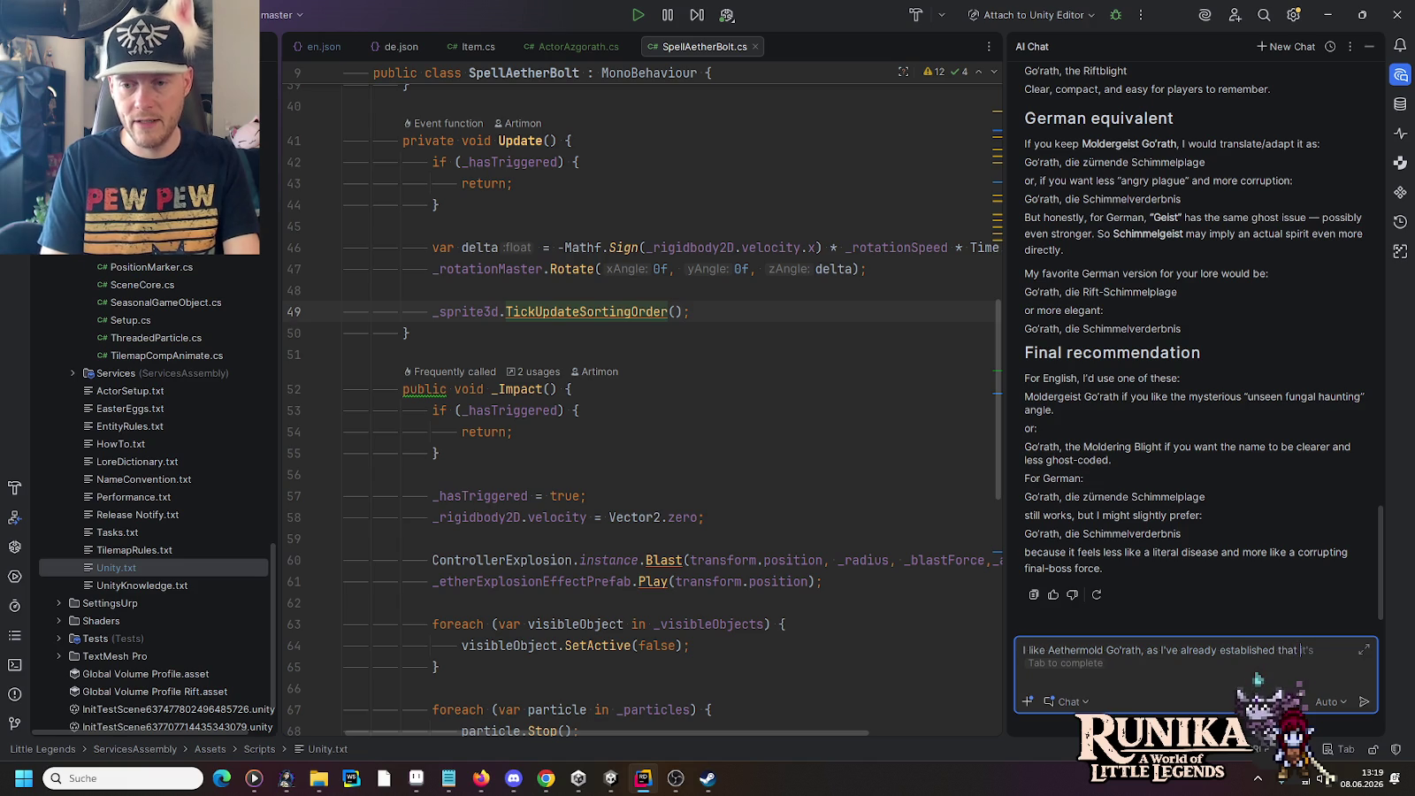
{"action": "type", "text": "the corru"}
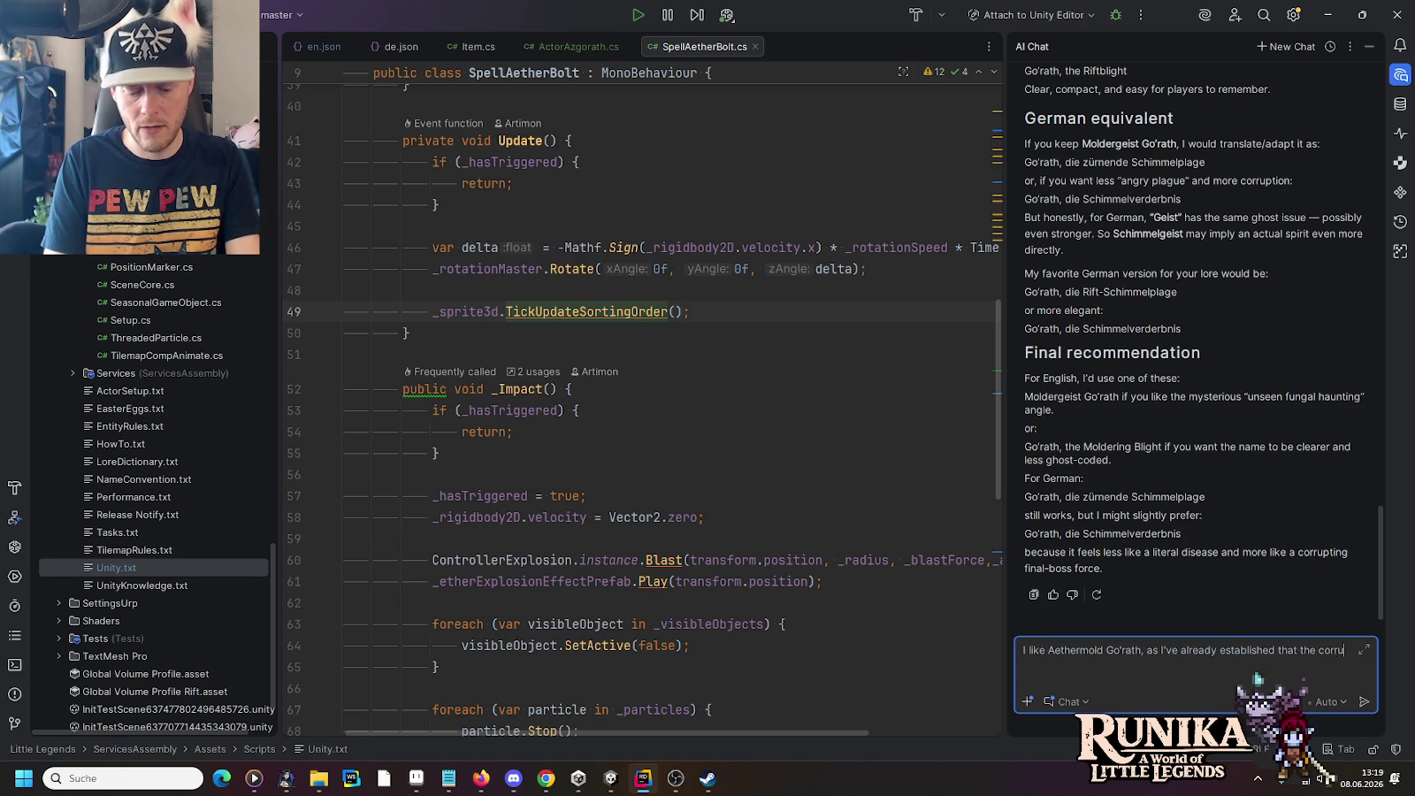
{"action": "type", "text": "pted aether "}
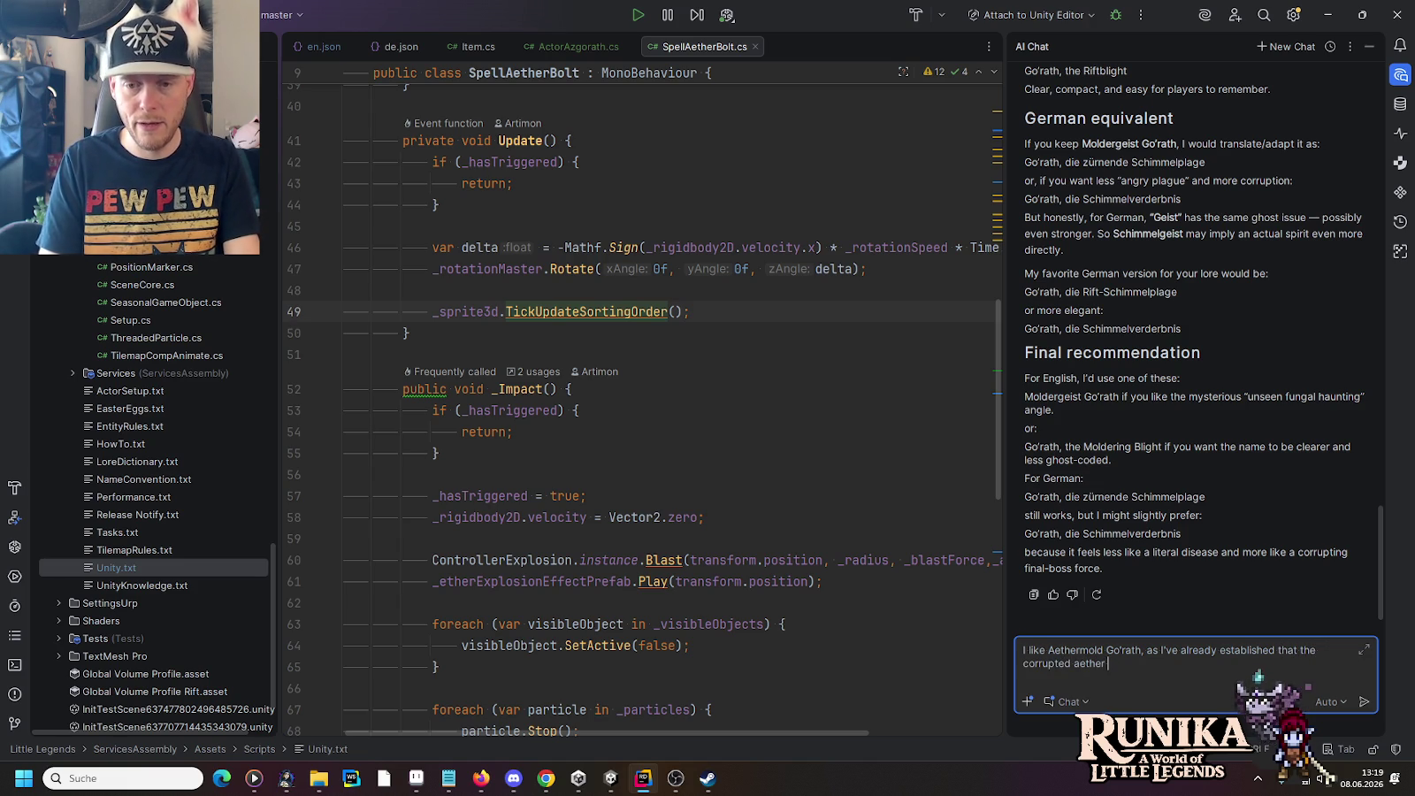
{"action": "type", "text": "in the worlds"}
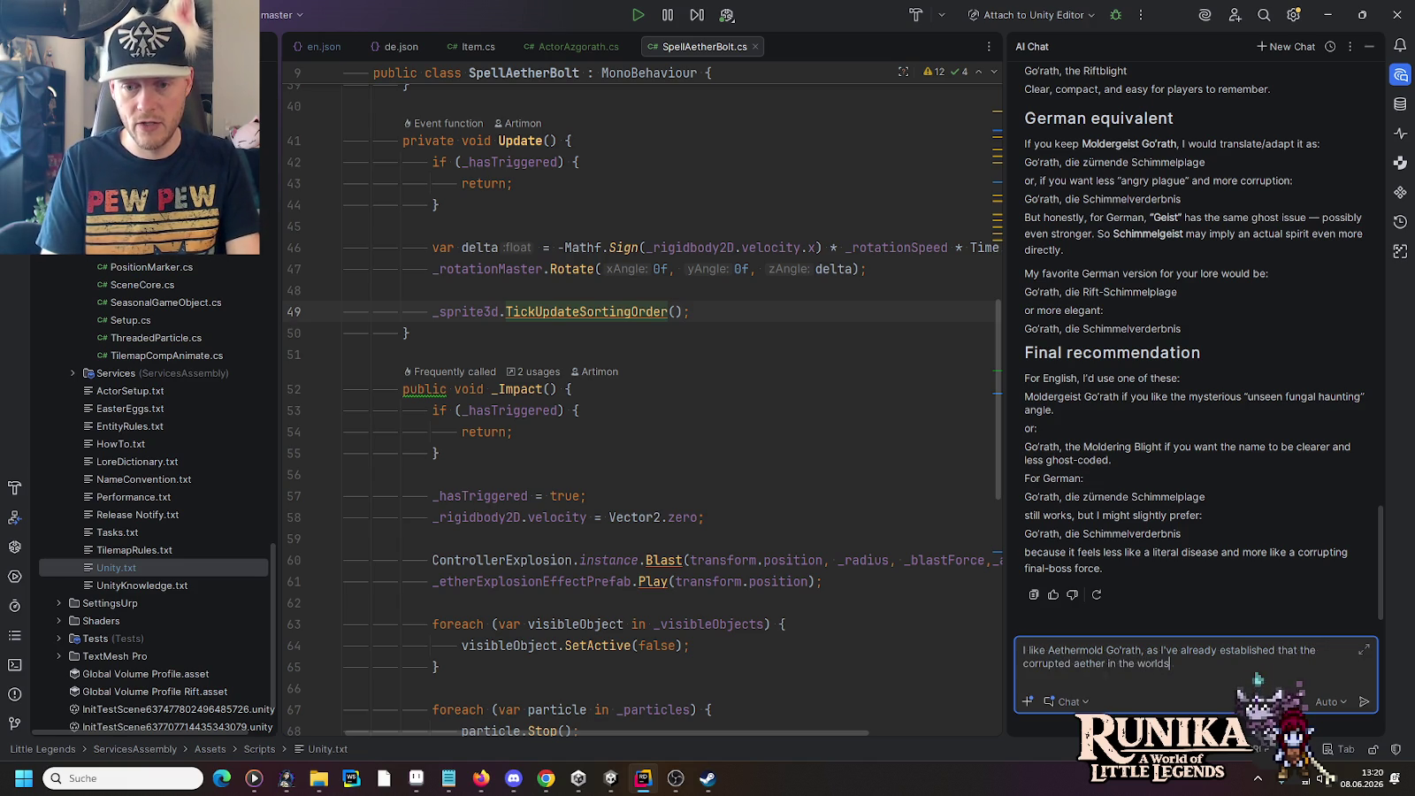
{"action": "type", "text": " come "}
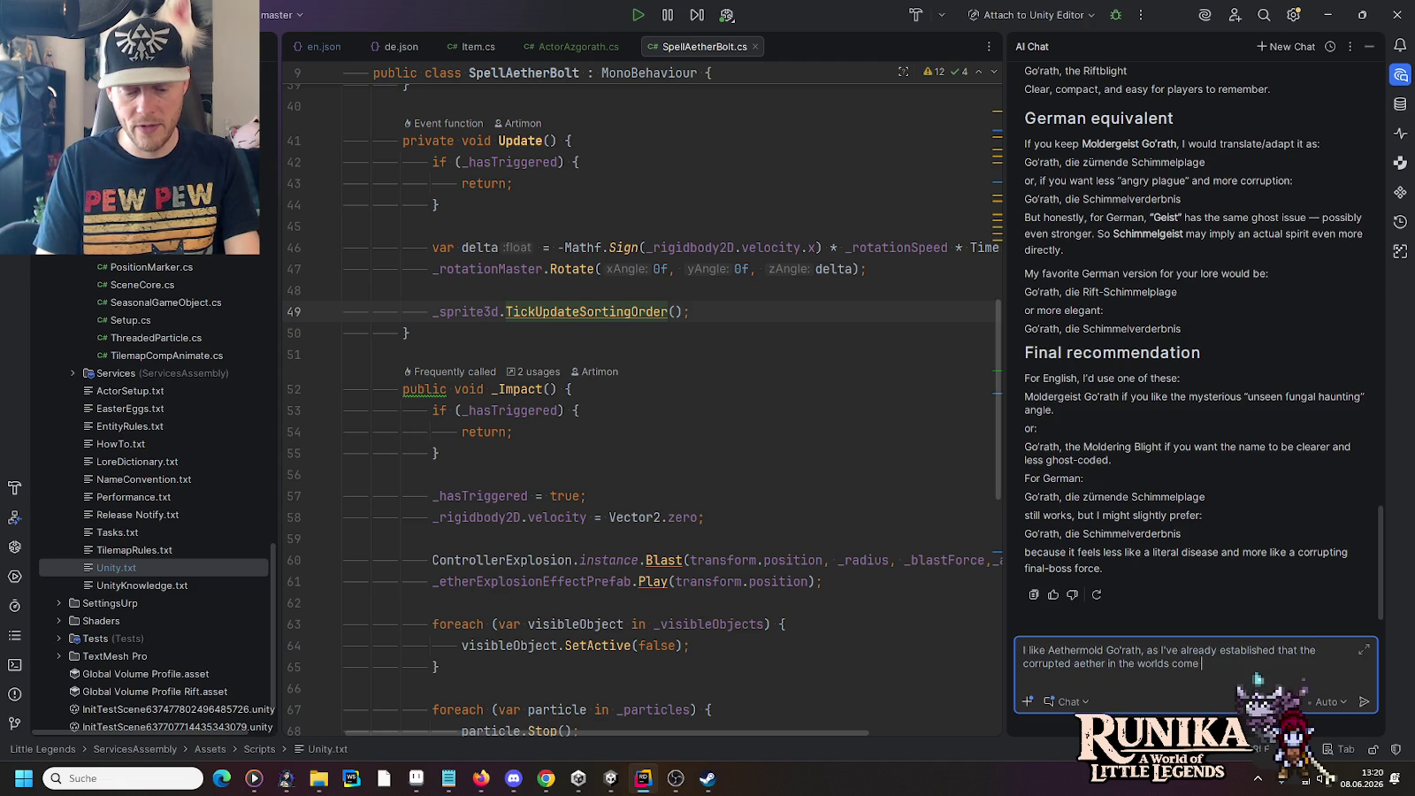
{"action": "type", "text": "from this being"}
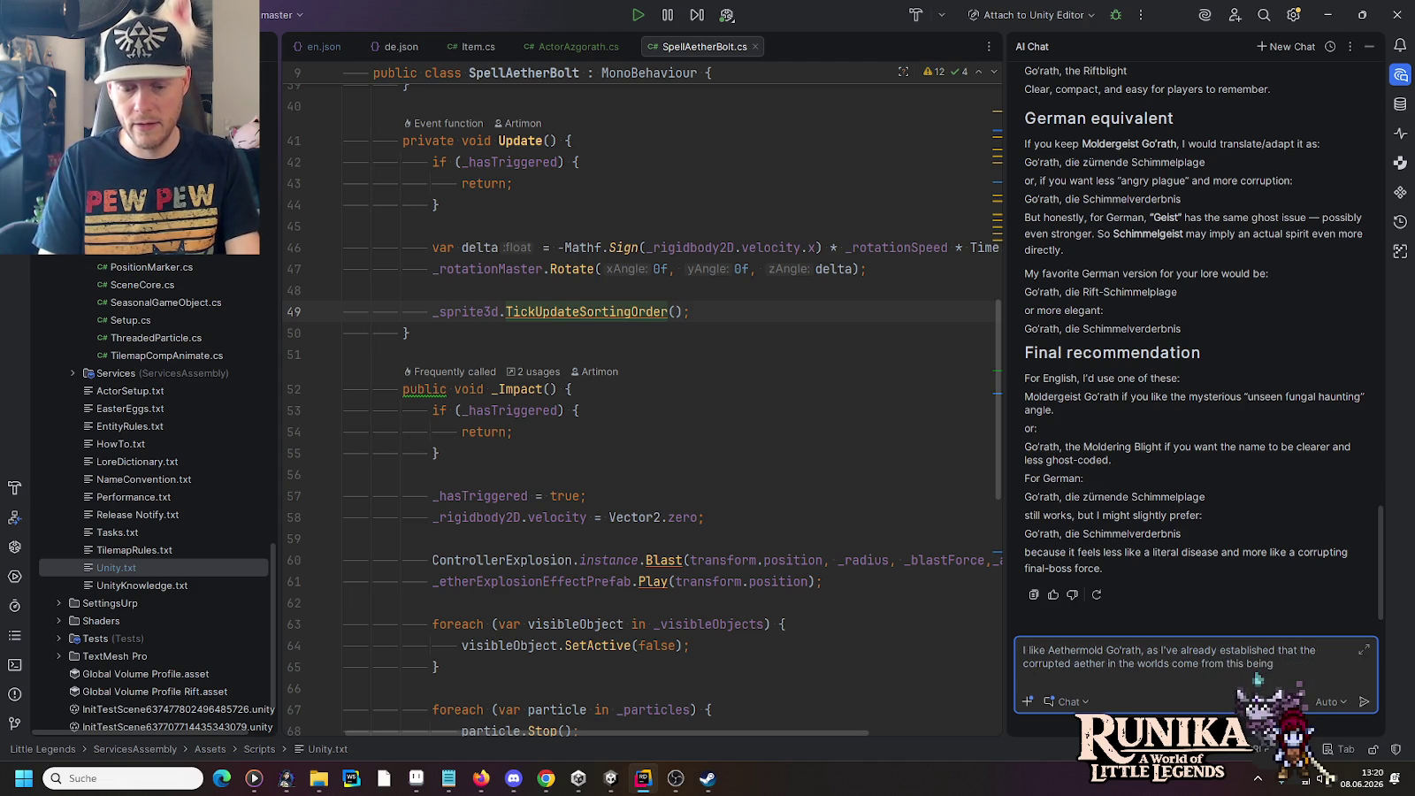
{"action": "type", "text": " as"}
{"action": "type", "text": " a source."}
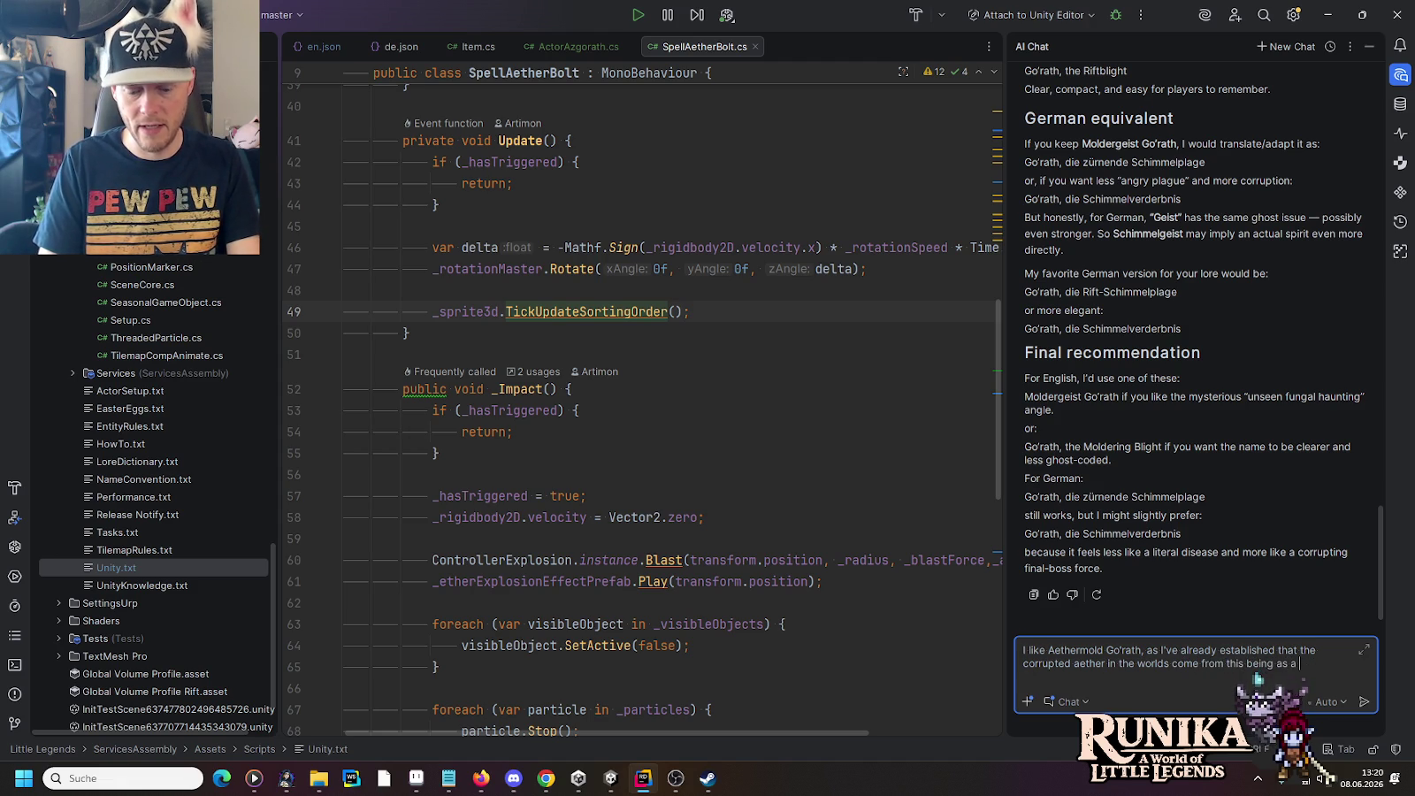
{"action": "key", "text": "Return"}
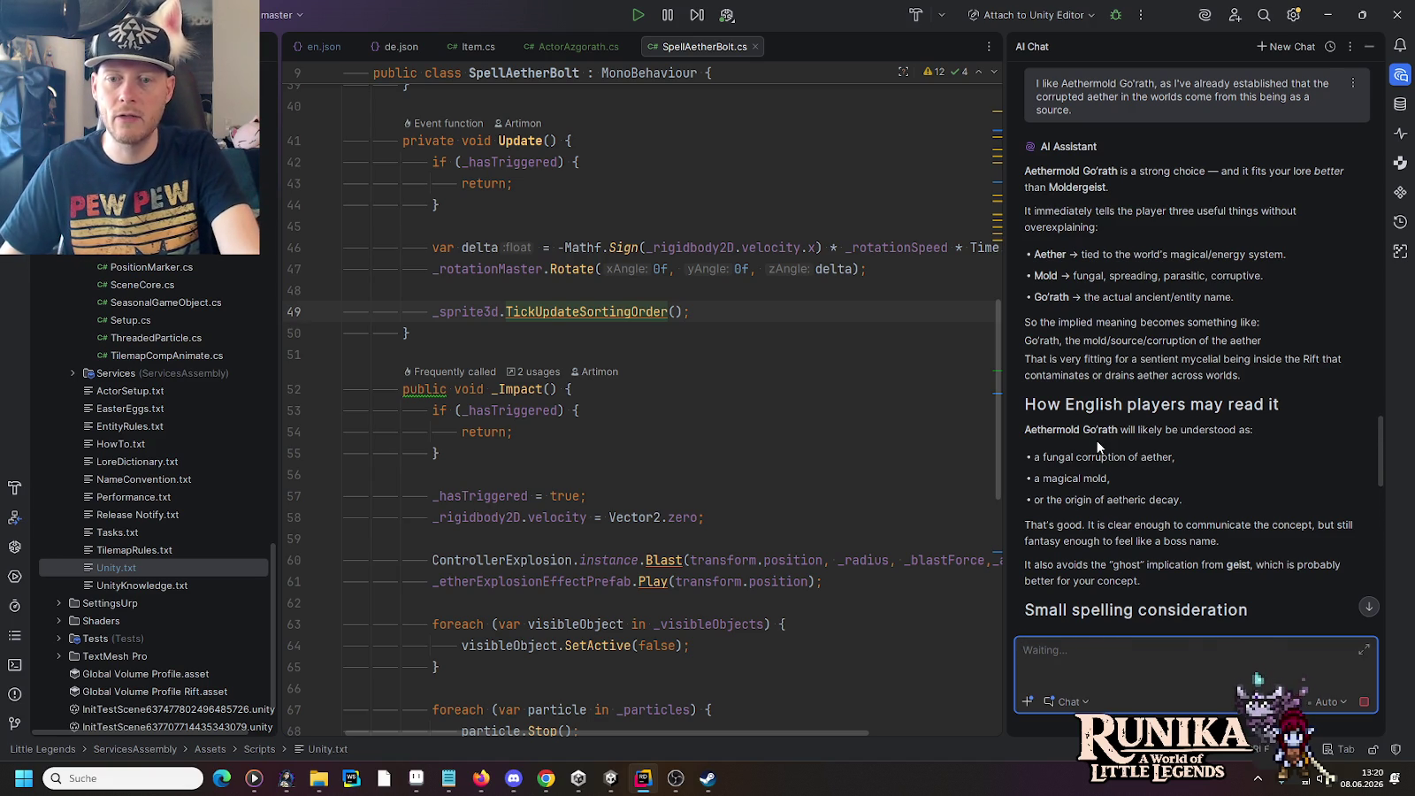
Step: Read the reply down to its pick 'Go'rath, the Aethermold' and German options Ätherfäule and Ätherschimmel
{"action": "scroll", "coordinate": [1098, 485], "scroll_direction": "down", "scroll_amount": 2}
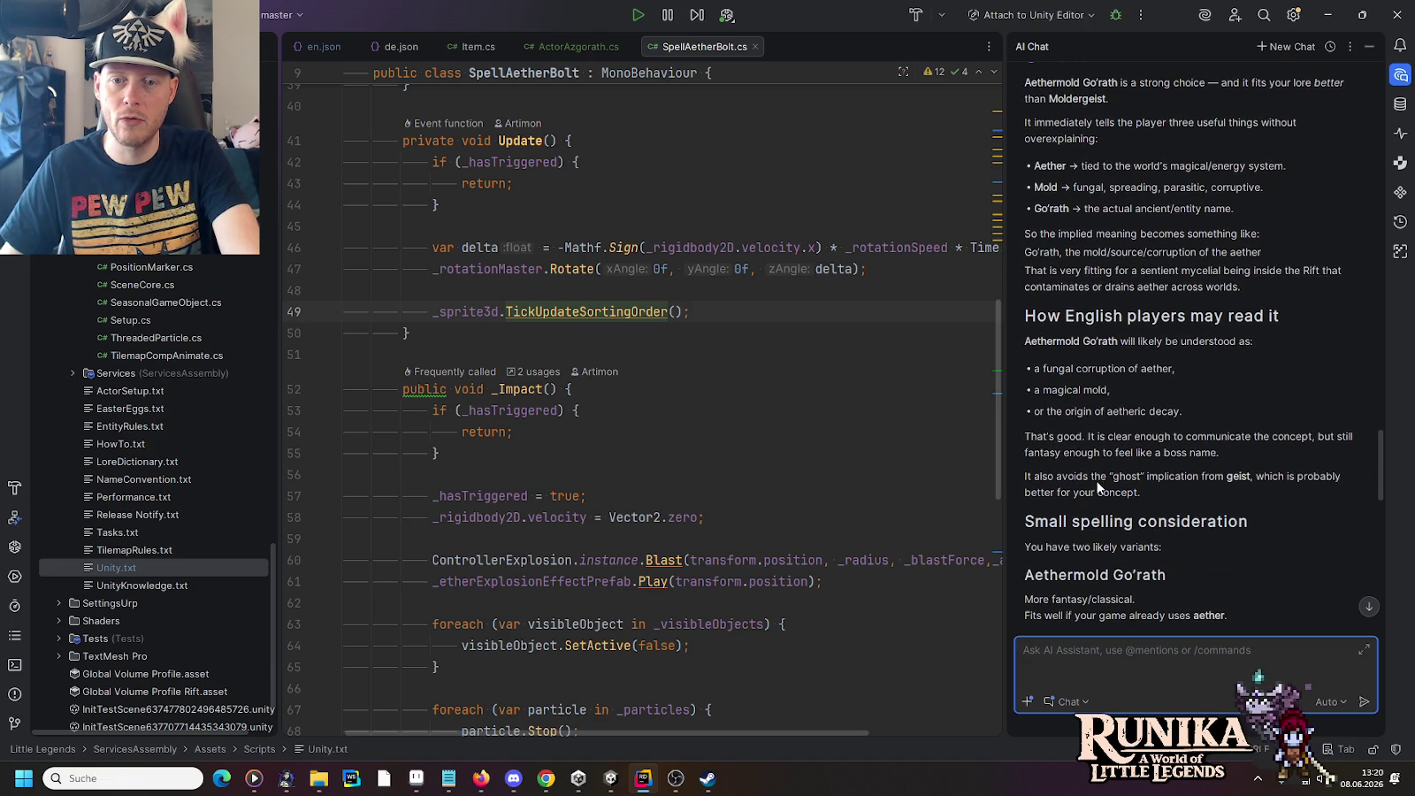
{"action": "scroll", "coordinate": [1193, 455], "scroll_direction": "down", "scroll_amount": 3}
{"action": "scroll", "coordinate": [1195, 466], "scroll_direction": "down", "scroll_amount": 4}
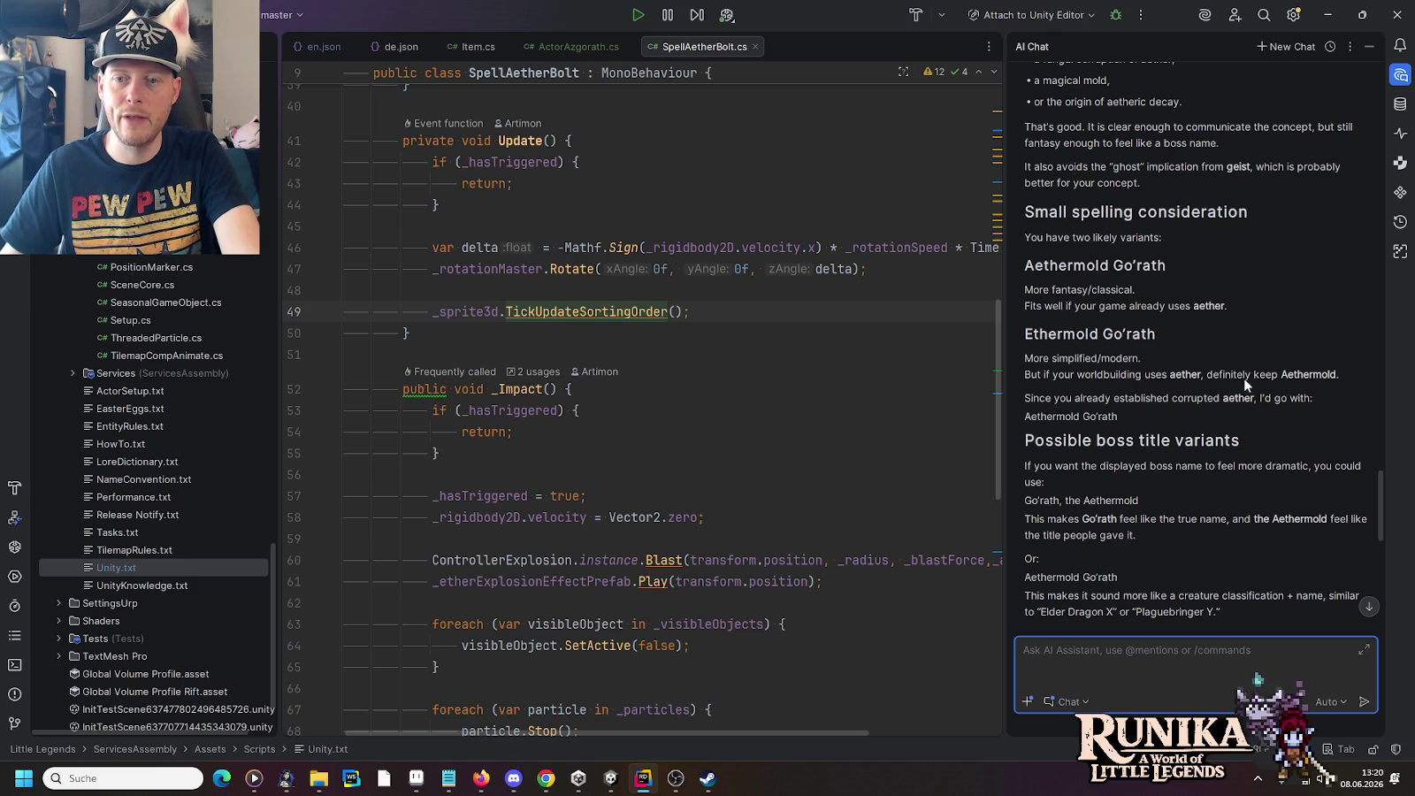
{"action": "left_click", "coordinate": [1172, 374]}
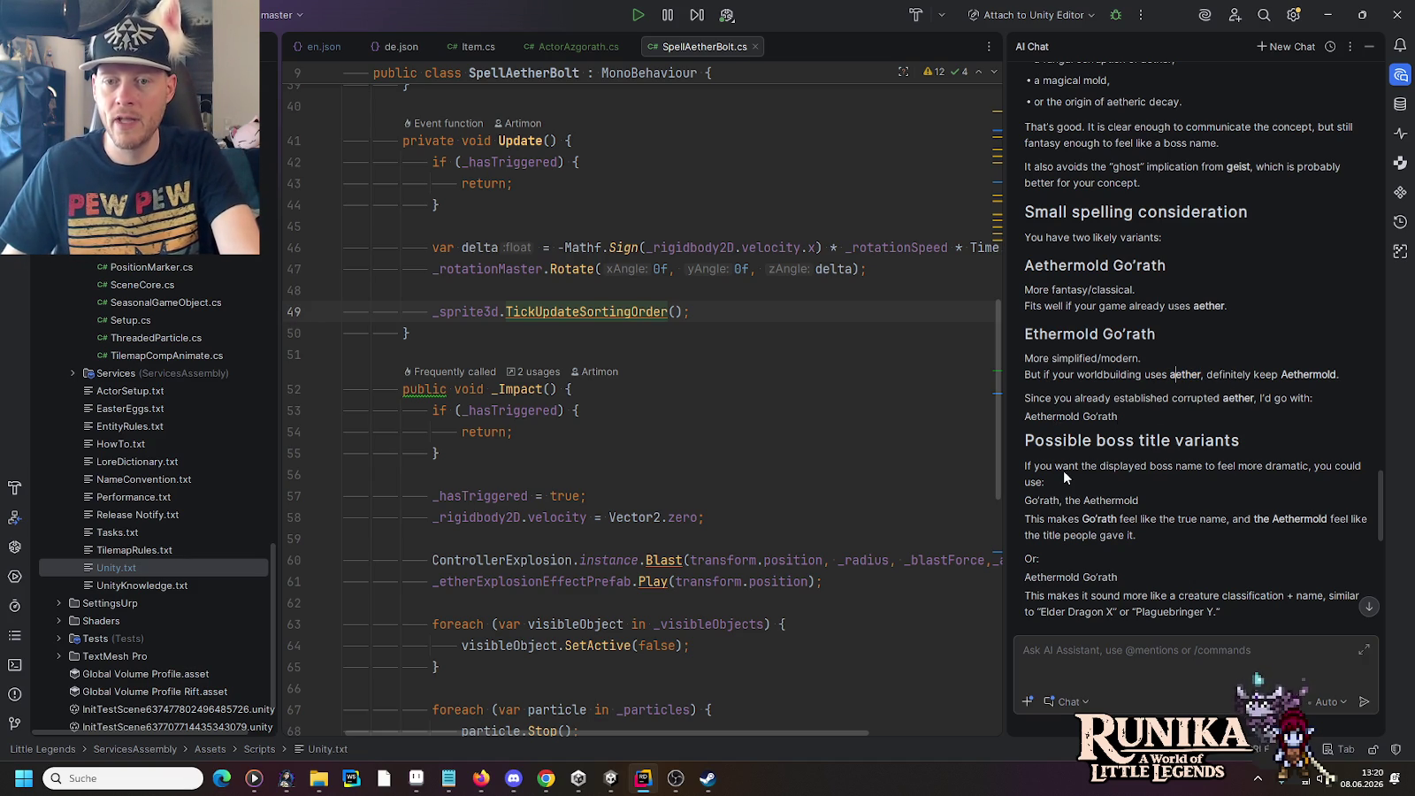
{"action": "scroll", "coordinate": [1064, 473], "scroll_direction": "down", "scroll_amount": 2}
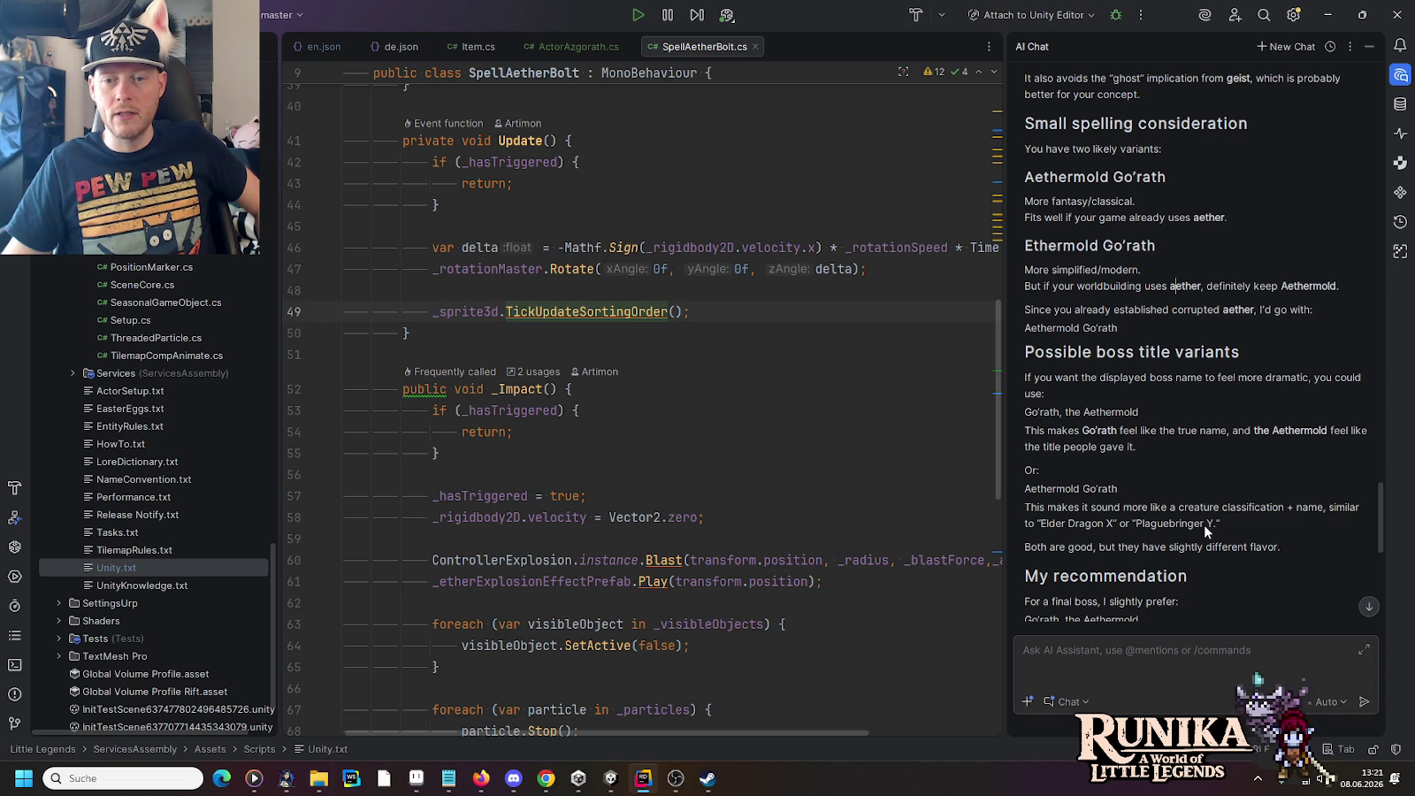
{"action": "scroll", "coordinate": [1203, 523], "scroll_direction": "down", "scroll_amount": 2}
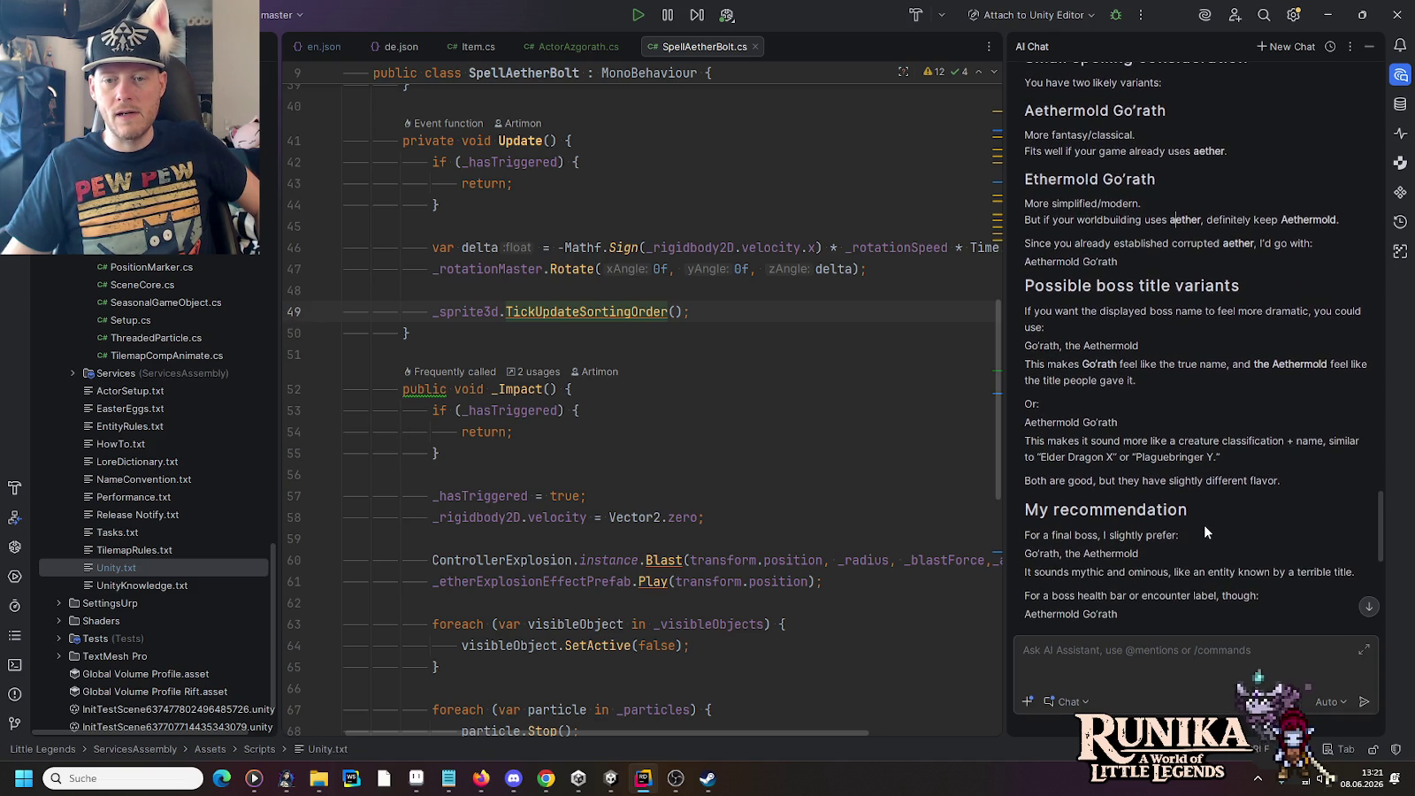
{"action": "scroll", "coordinate": [1204, 523], "scroll_direction": "down", "scroll_amount": 3}
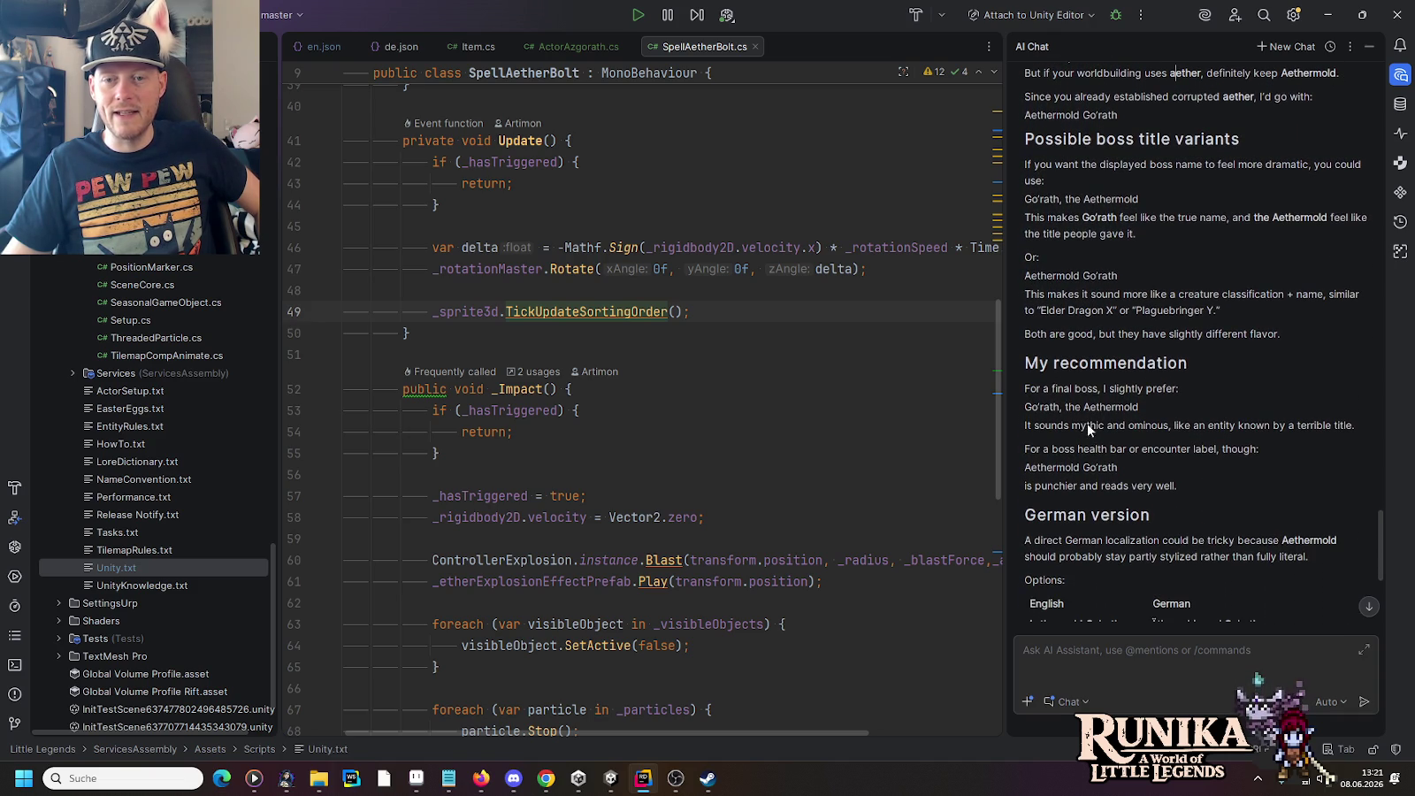
{"action": "left_click_drag", "start_coordinate": [1061, 405], "coordinate": [1143, 409]}
{"action": "left_click", "coordinate": [1142, 408]}
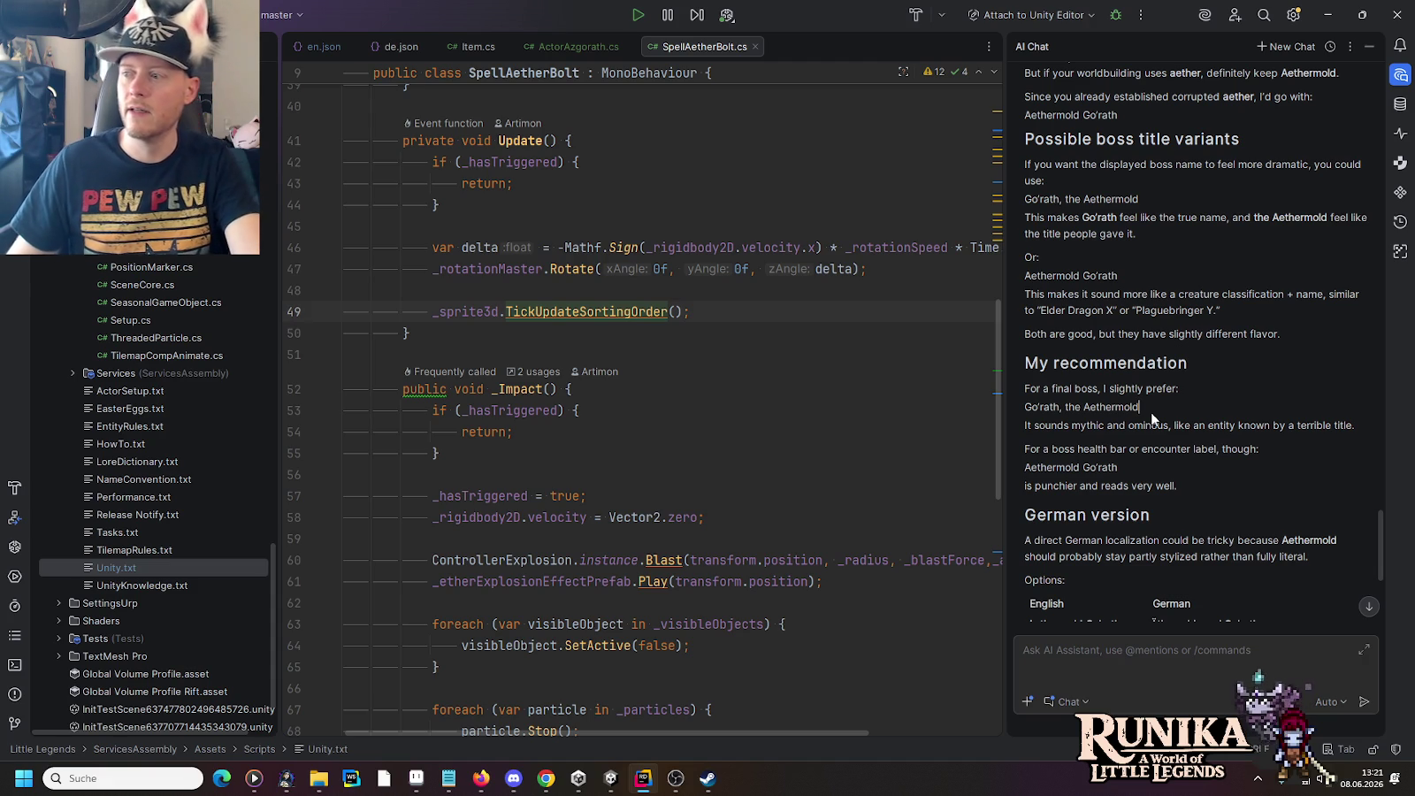
{"action": "scroll", "coordinate": [1183, 501], "scroll_direction": "down", "scroll_amount": 3}
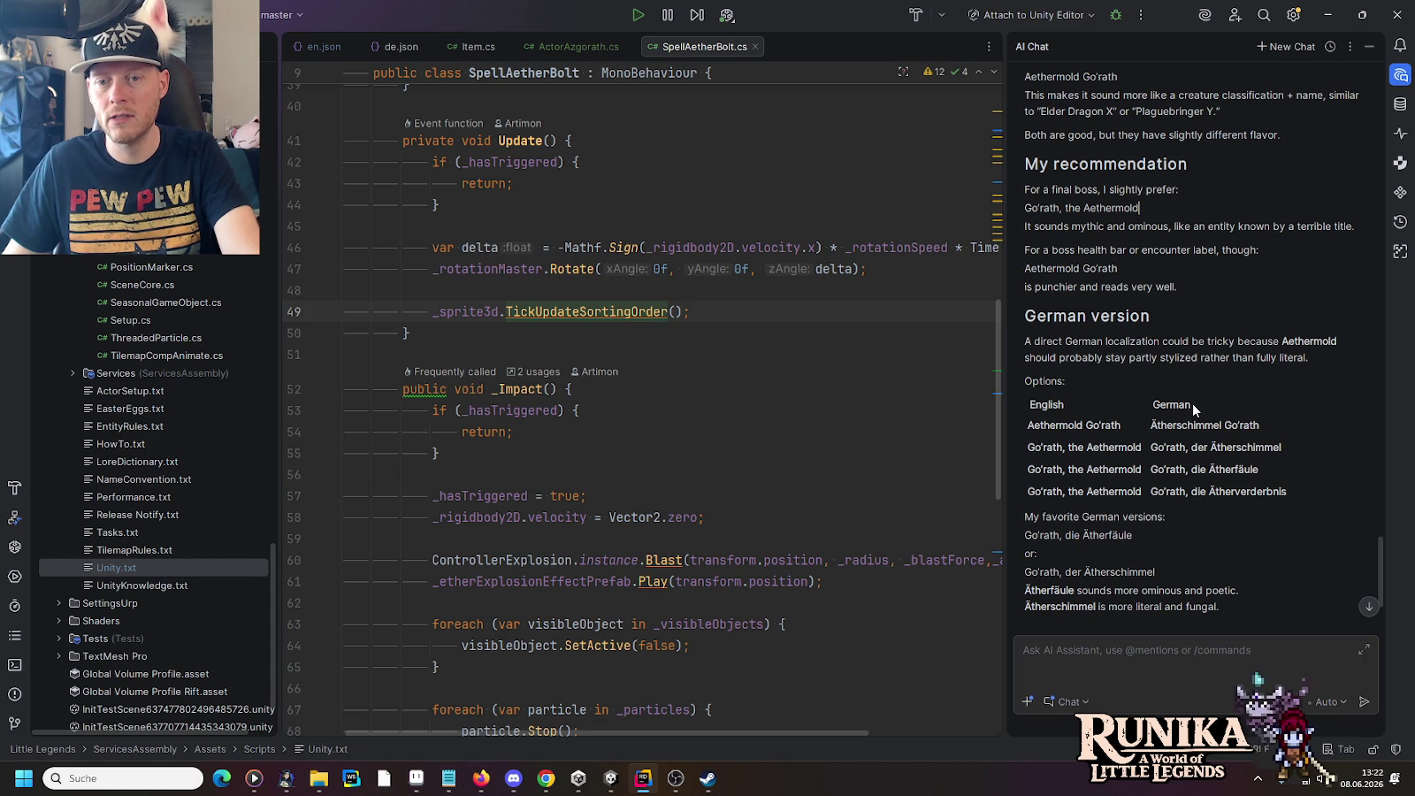
Step: Highlight Ätherschimmel Go'rath, then settle on 'Go'rath, die Ätherfäule' in the German options table
{"action": "mouse_move", "coordinate": [1151, 426]}
{"action": "left_mouse_down"}
{"action": "mouse_move", "coordinate": [1254, 430]}
{"action": "mouse_move", "coordinate": [1239, 426]}
{"action": "left_mouse_up"}
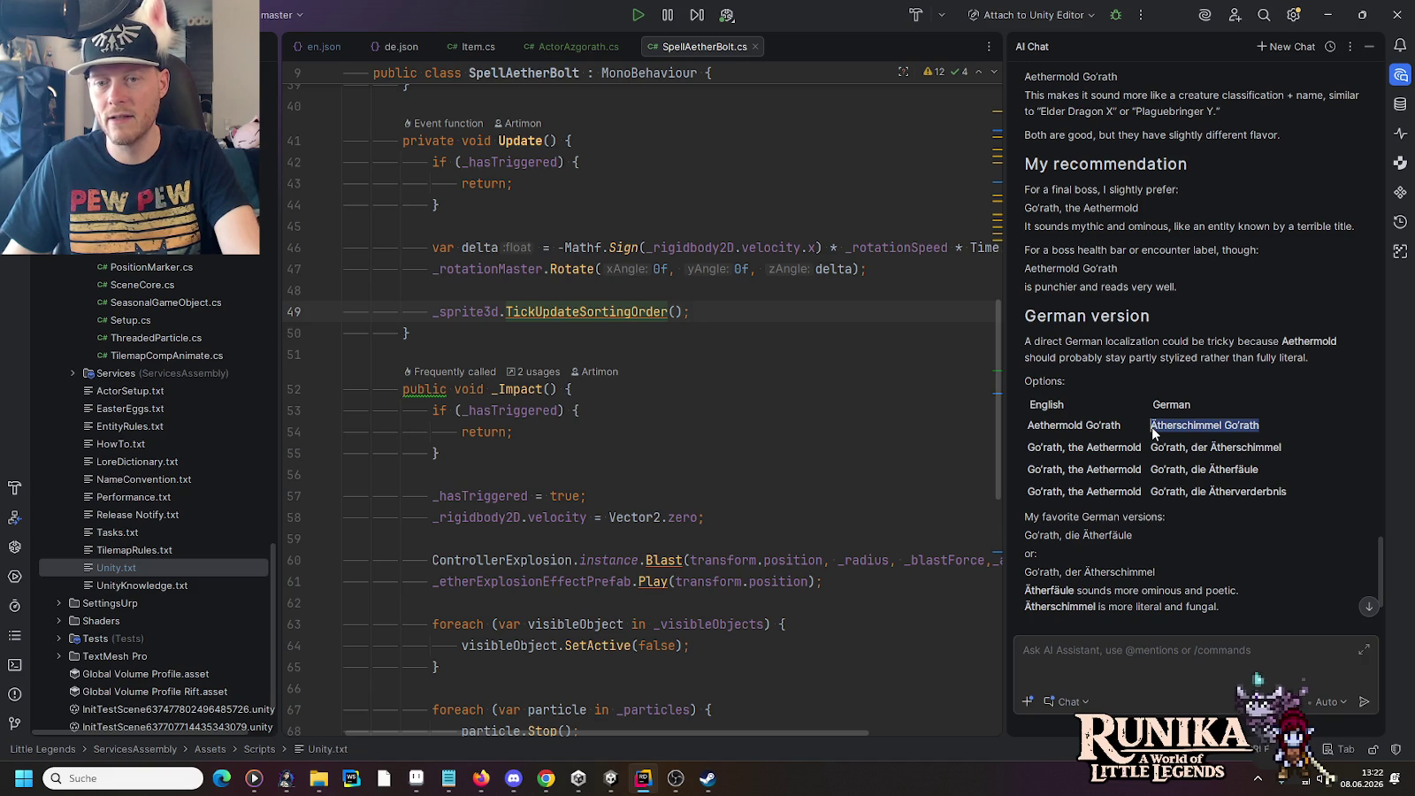
{"action": "left_click_drag", "start_coordinate": [1260, 469], "coordinate": [1193, 472]}
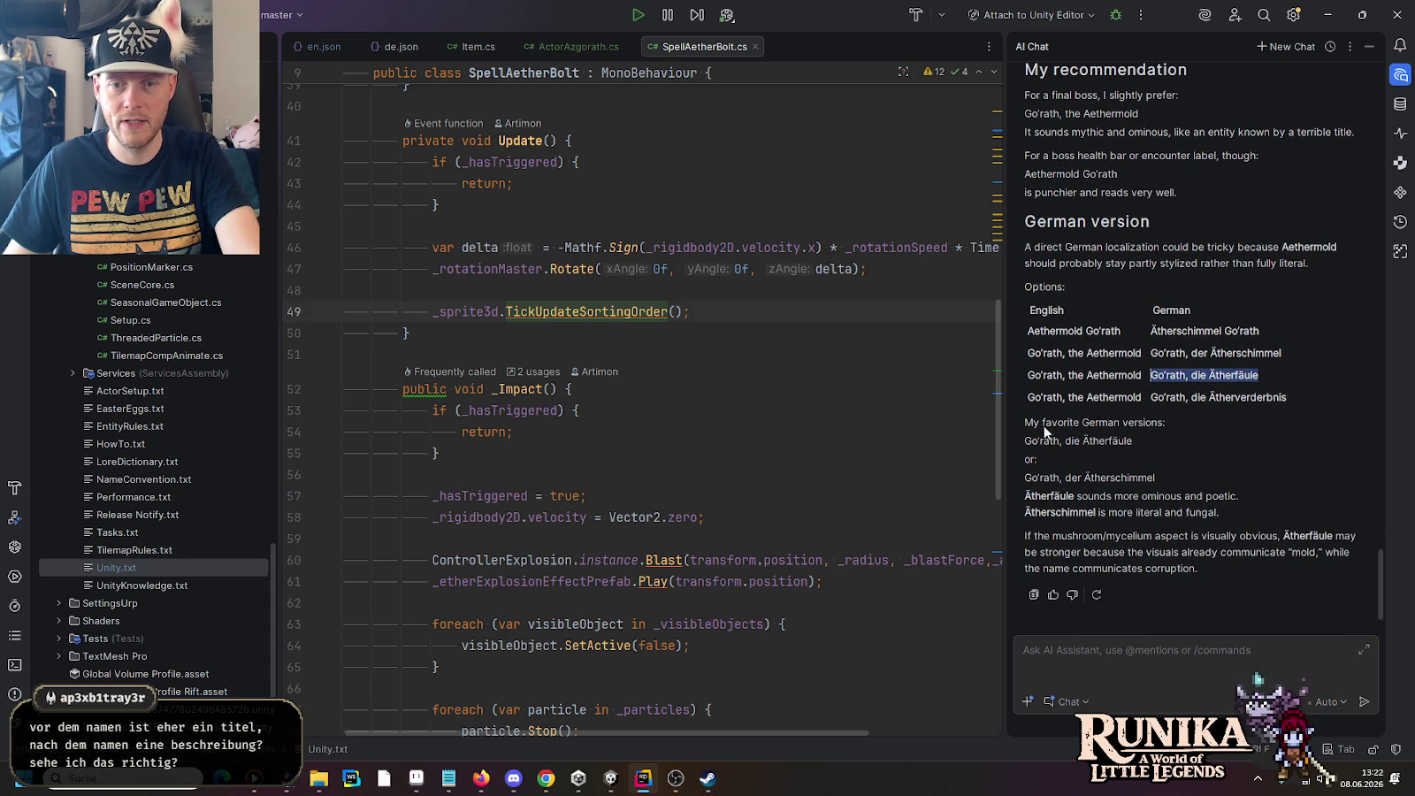
{"action": "left_click_drag", "start_coordinate": [1133, 441], "coordinate": [1025, 447]}
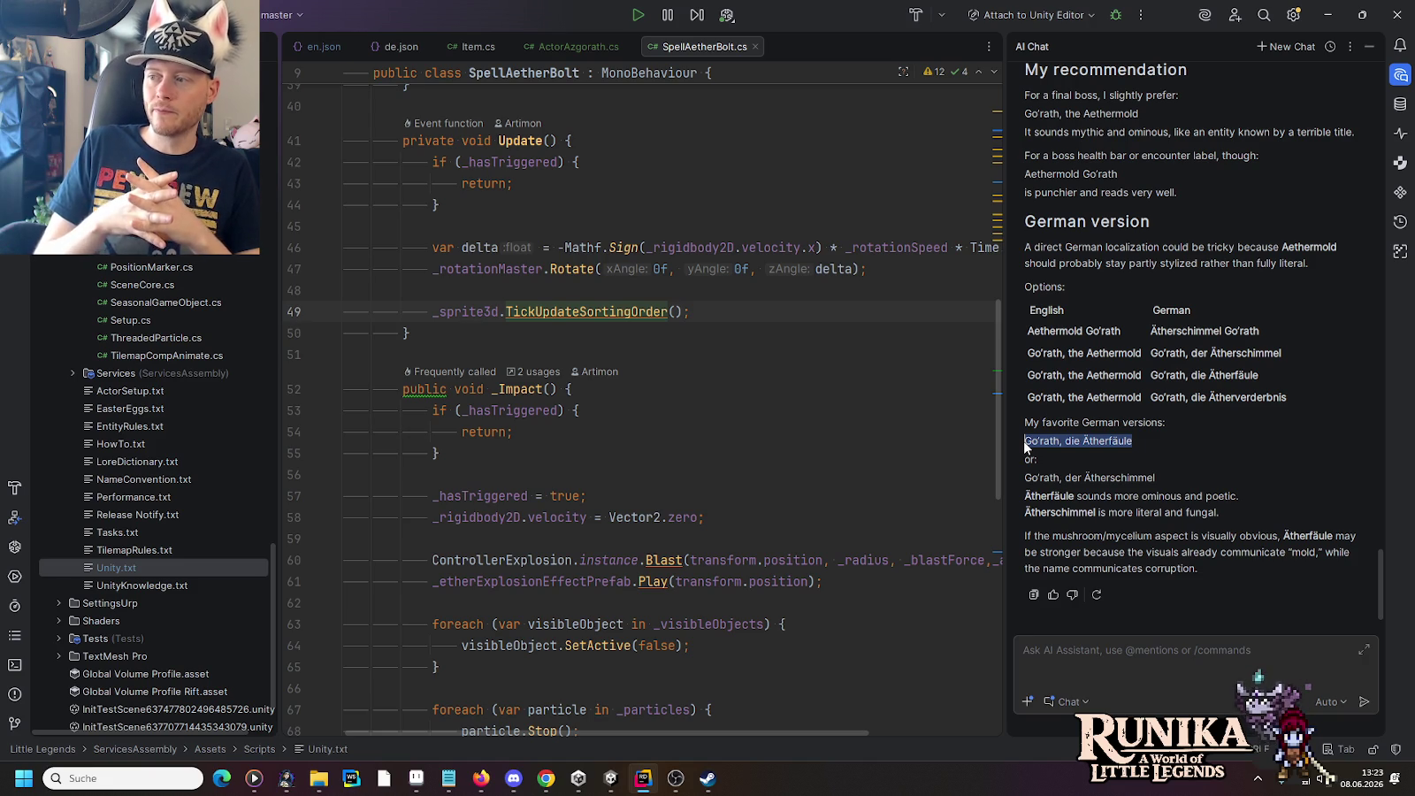
Step: Search Google for 'dark souls boss names' in a new Chrome tab
{"action": "left_click", "coordinate": [546, 778]}
{"action": "left_click", "coordinate": [1263, 15]}
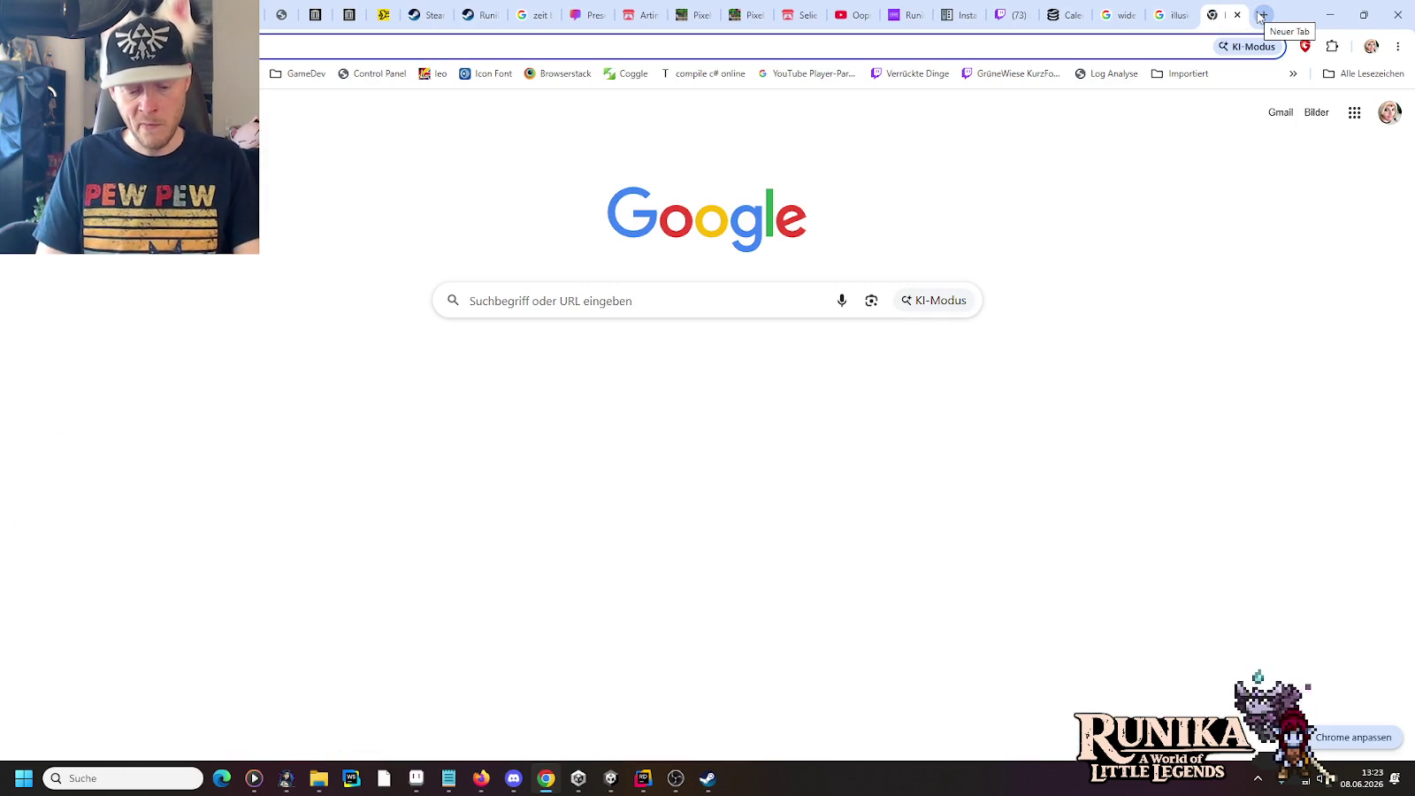
{"action": "type", "text": "dark souls"}
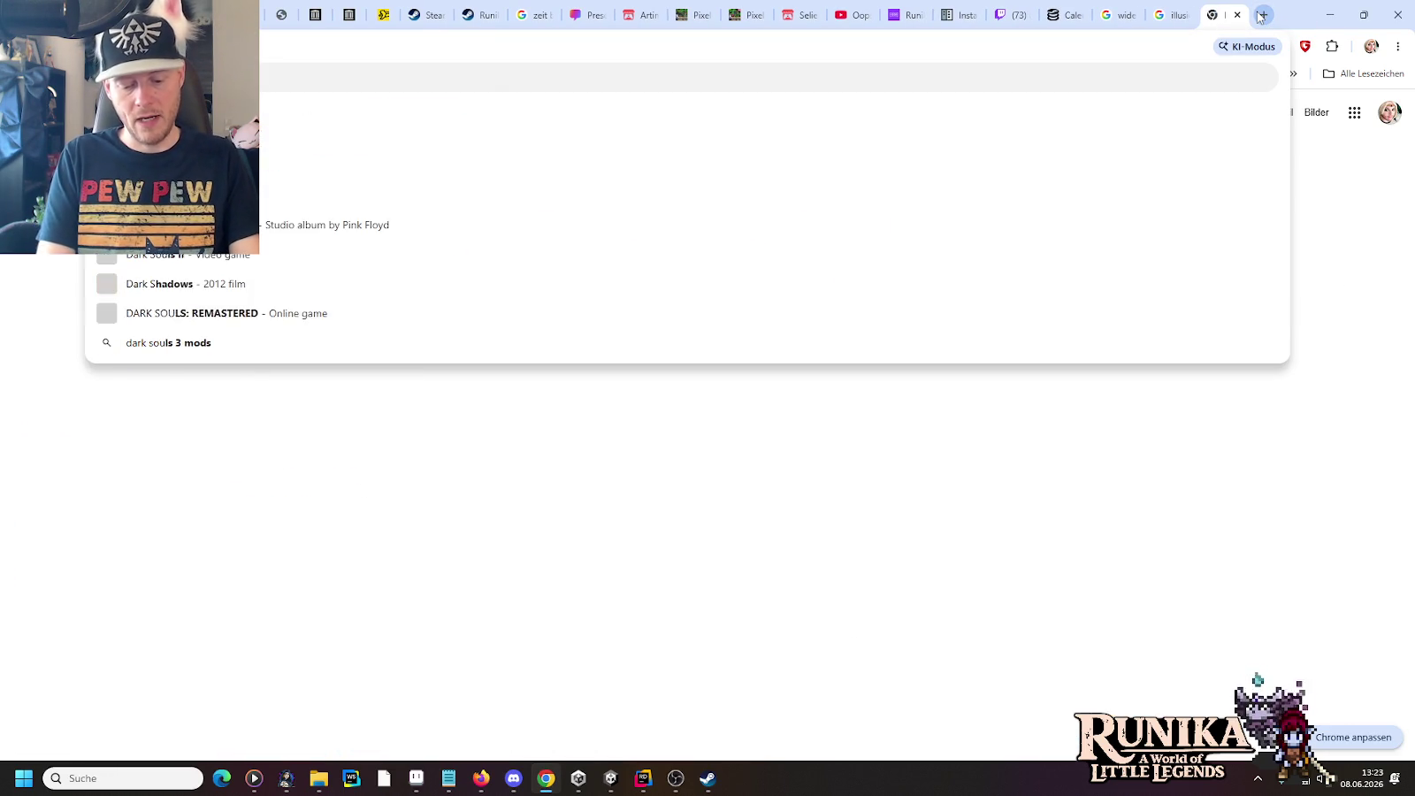
{"action": "type", "text": " boss "}
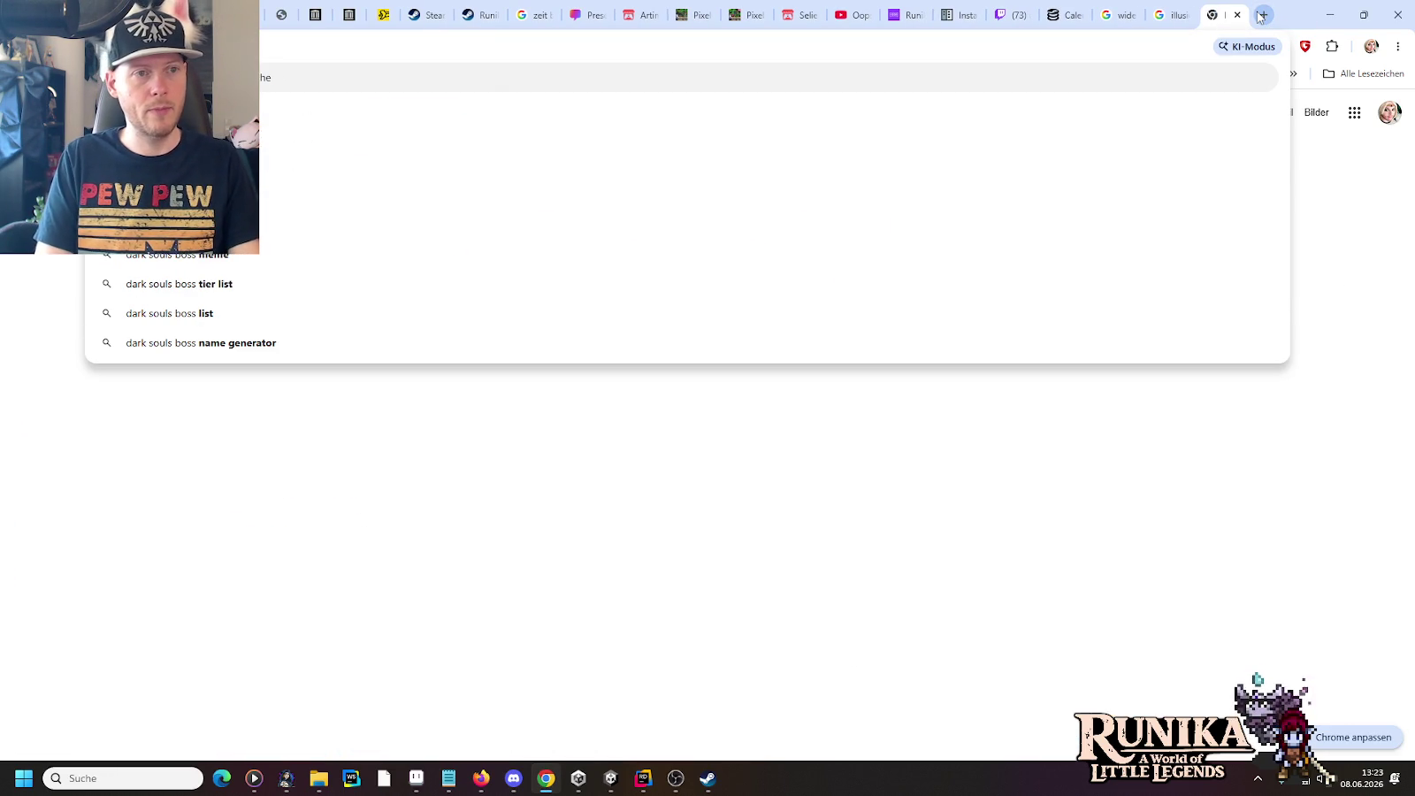
{"action": "type", "text": "names"}
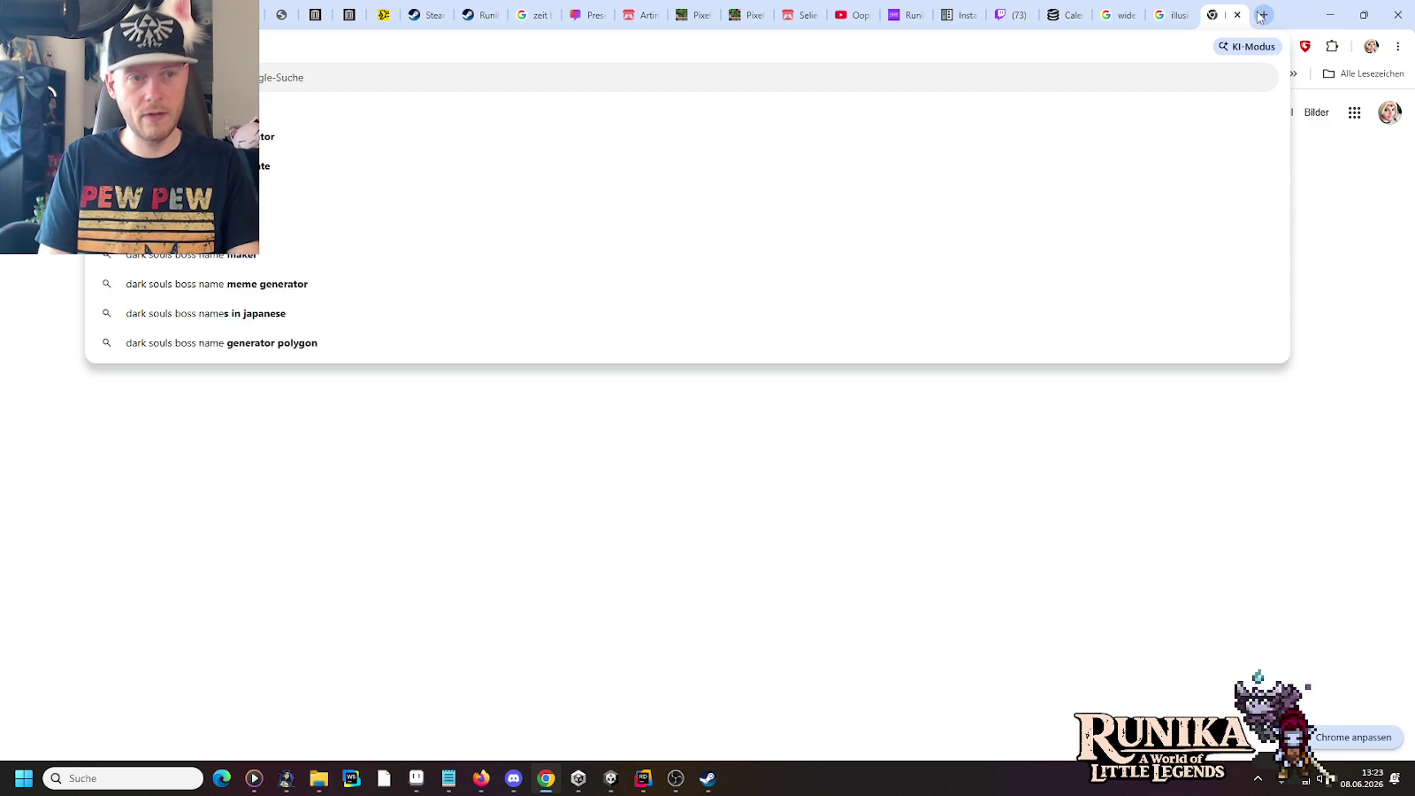
{"action": "key", "text": "Return"}
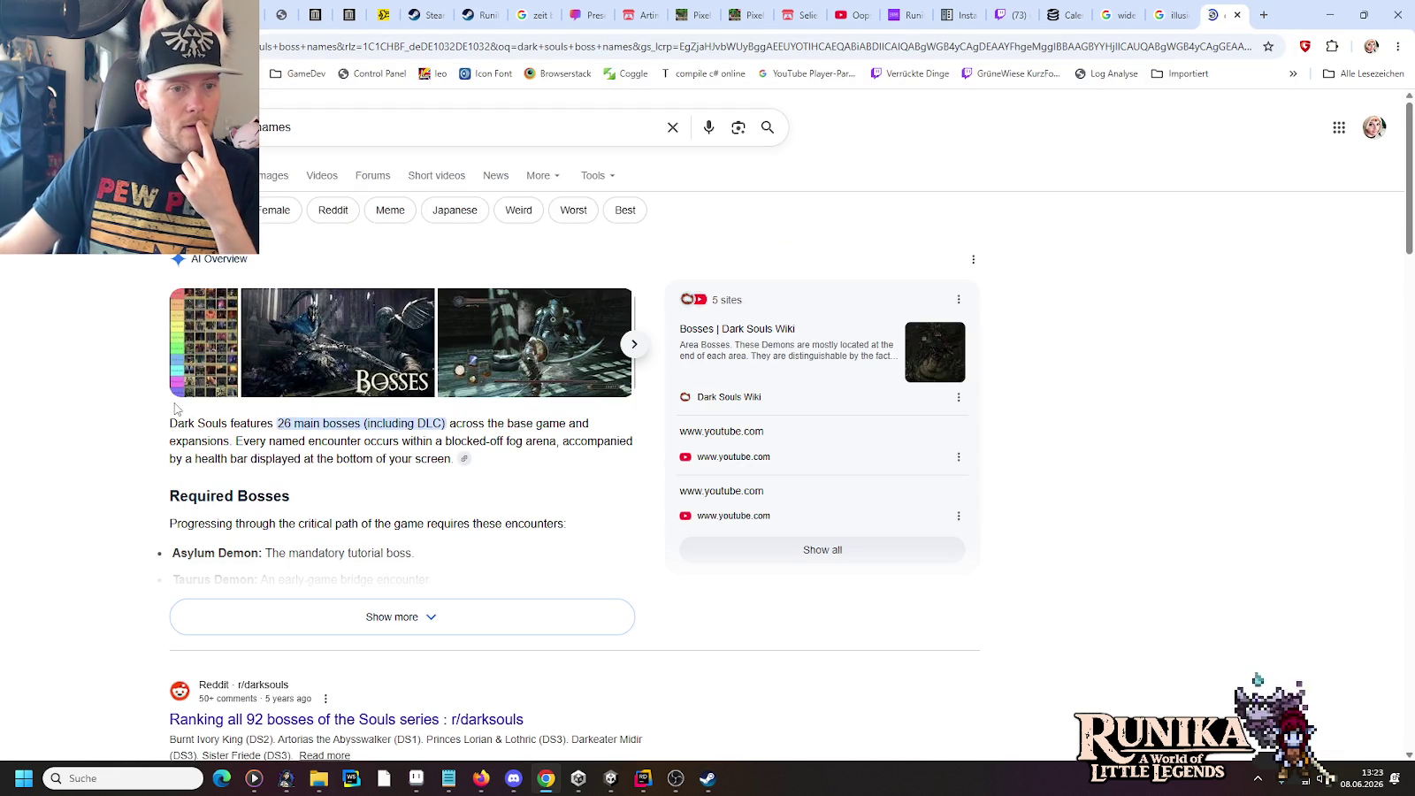
Step: Expand the AI Overview's full boss list and look at Quelaag
{"action": "left_click", "coordinate": [246, 609]}
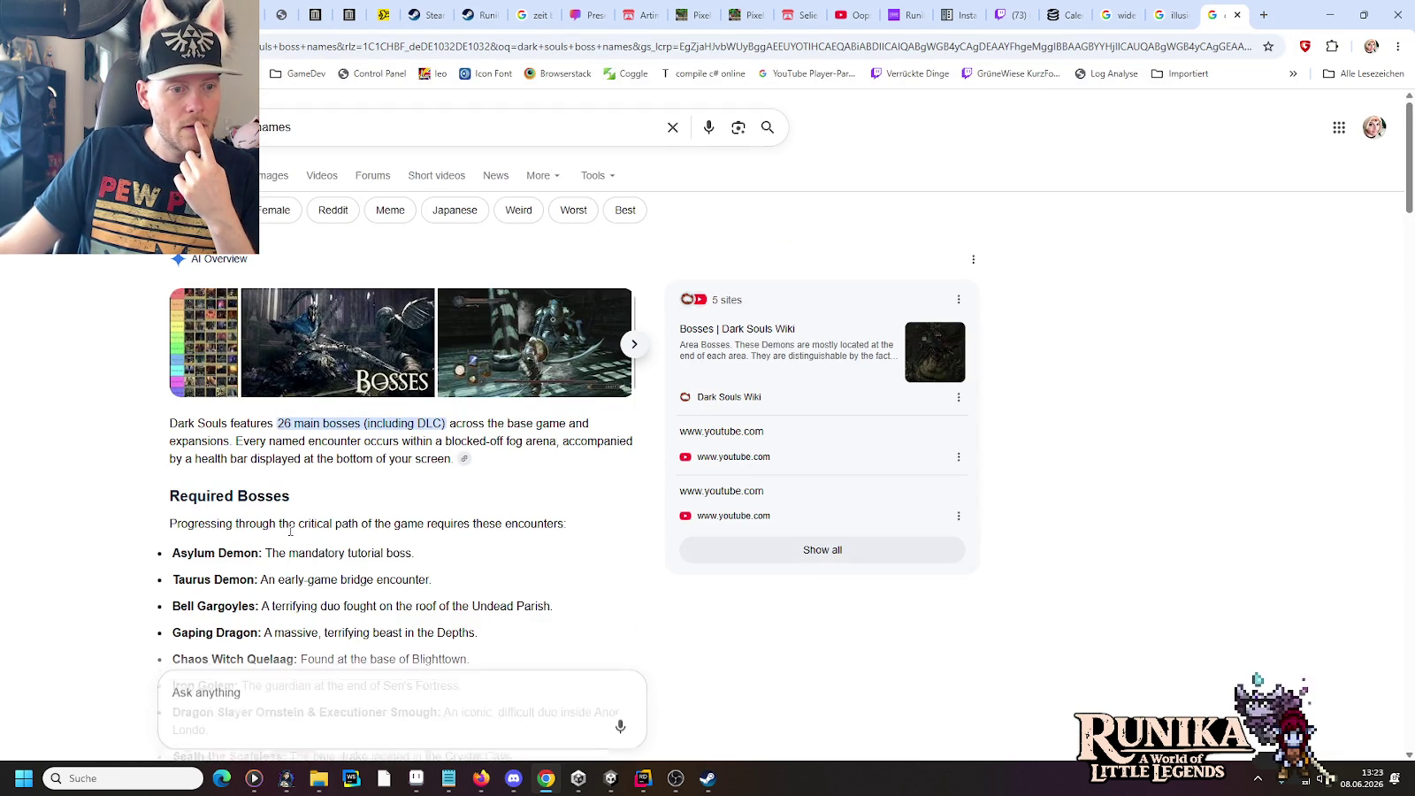
{"action": "scroll", "coordinate": [274, 382], "scroll_direction": "down", "scroll_amount": 3}
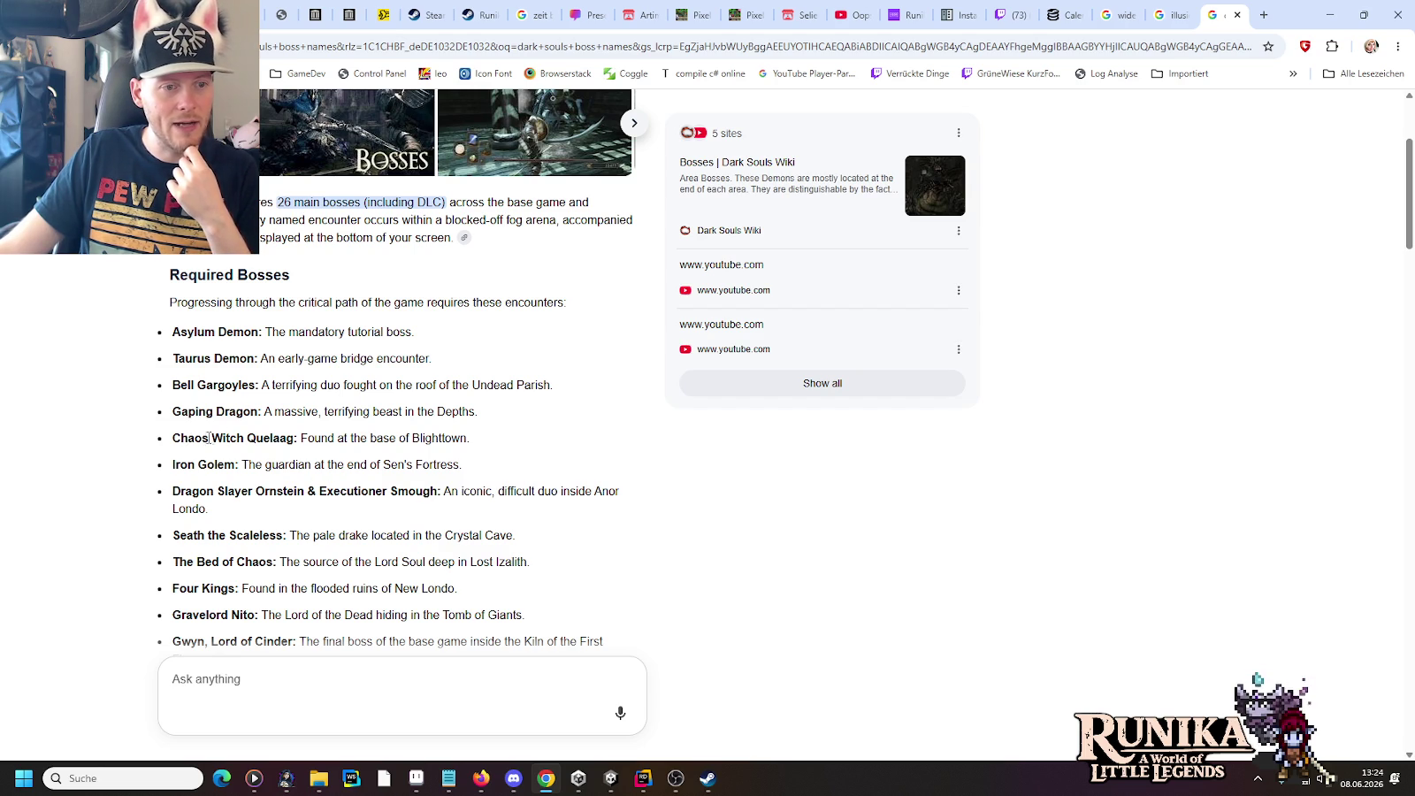
{"action": "double_click", "coordinate": [268, 440]}
{"action": "left_click", "coordinate": [323, 405]}
{"action": "scroll", "coordinate": [320, 403], "scroll_direction": "down", "scroll_amount": 3}
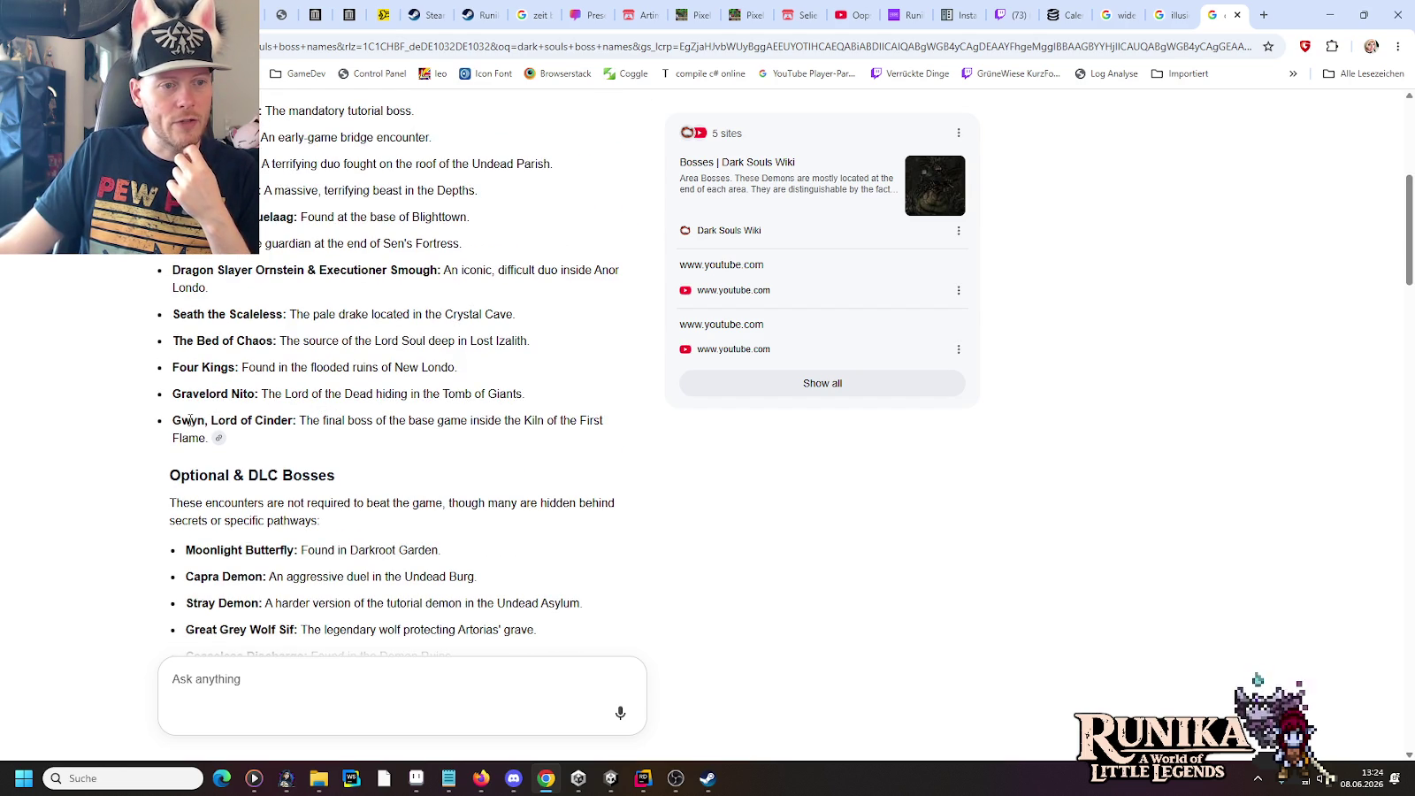
Step: Briefly open a bosses-ranked article, check the Manus entry, then return to Rider
{"action": "left_click", "coordinate": [237, 433]}
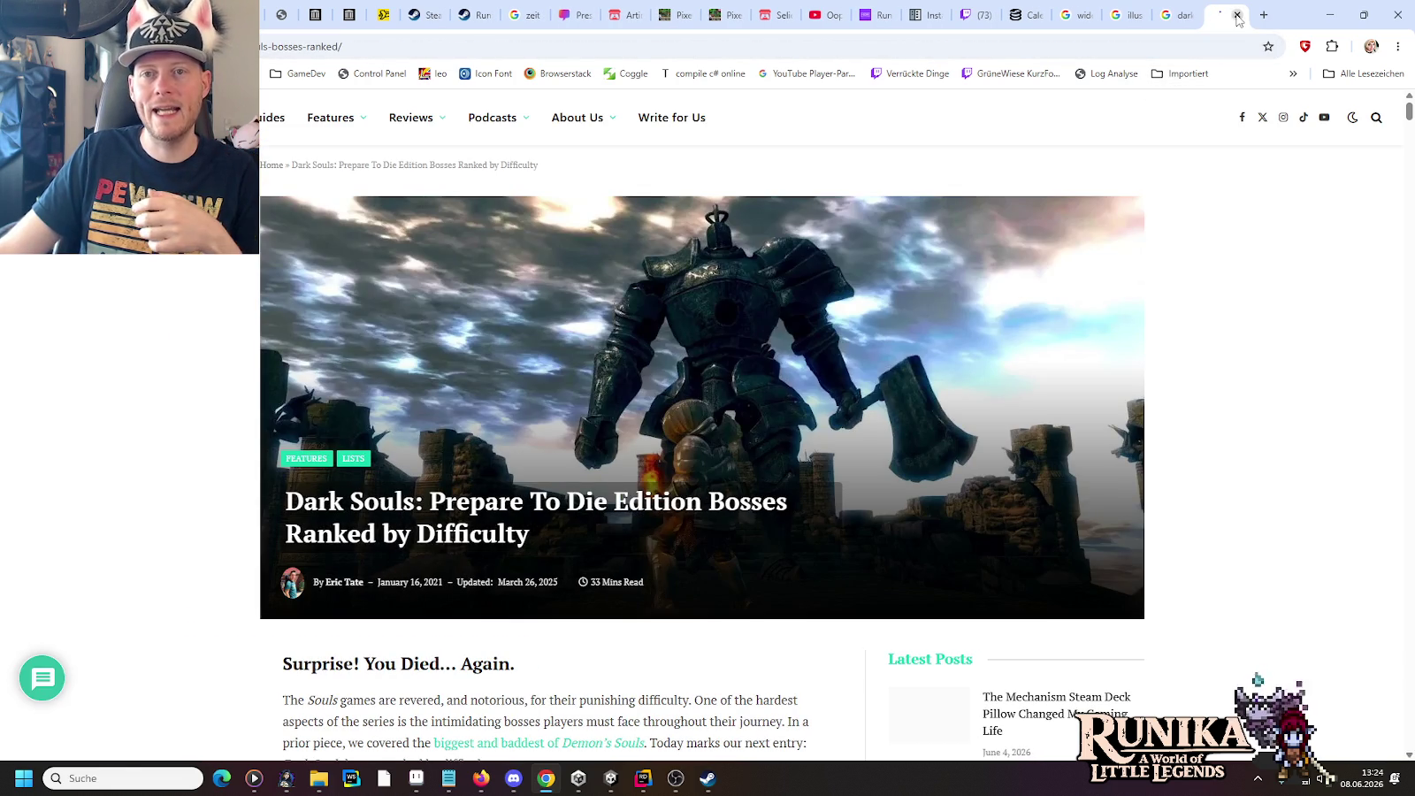
{"action": "left_click", "coordinate": [1237, 15]}
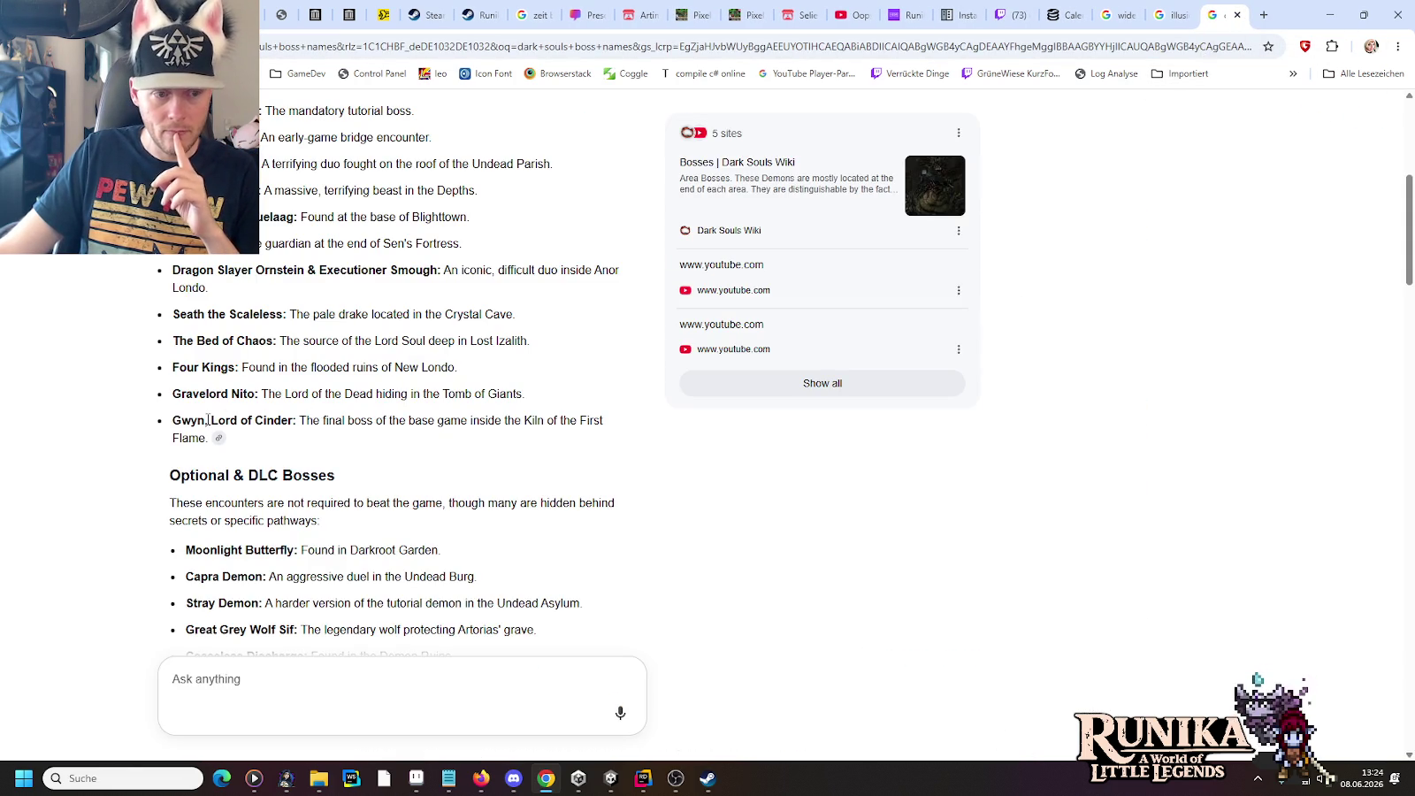
{"action": "scroll", "coordinate": [212, 354], "scroll_direction": "down", "scroll_amount": 3}
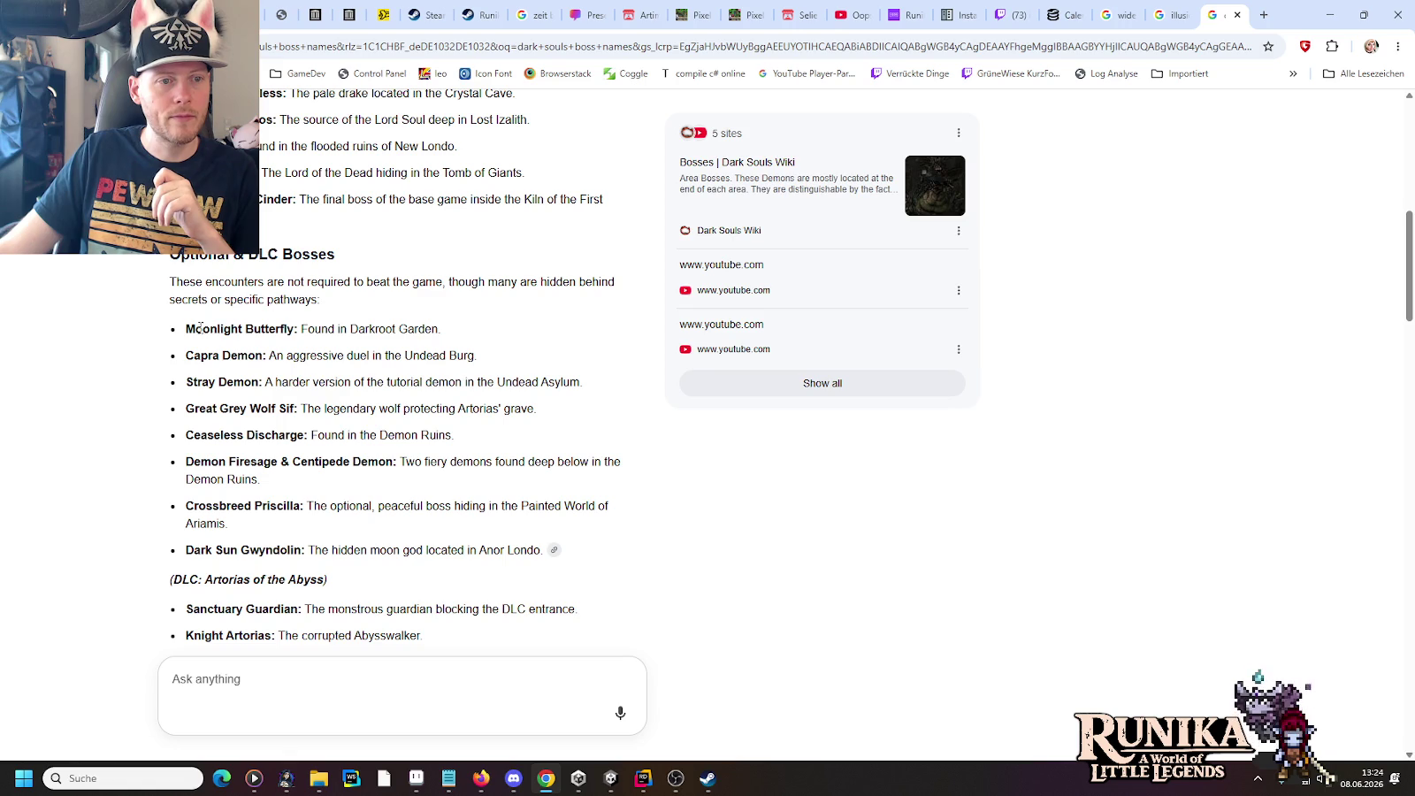
{"action": "scroll", "coordinate": [298, 522], "scroll_direction": "down", "scroll_amount": 2}
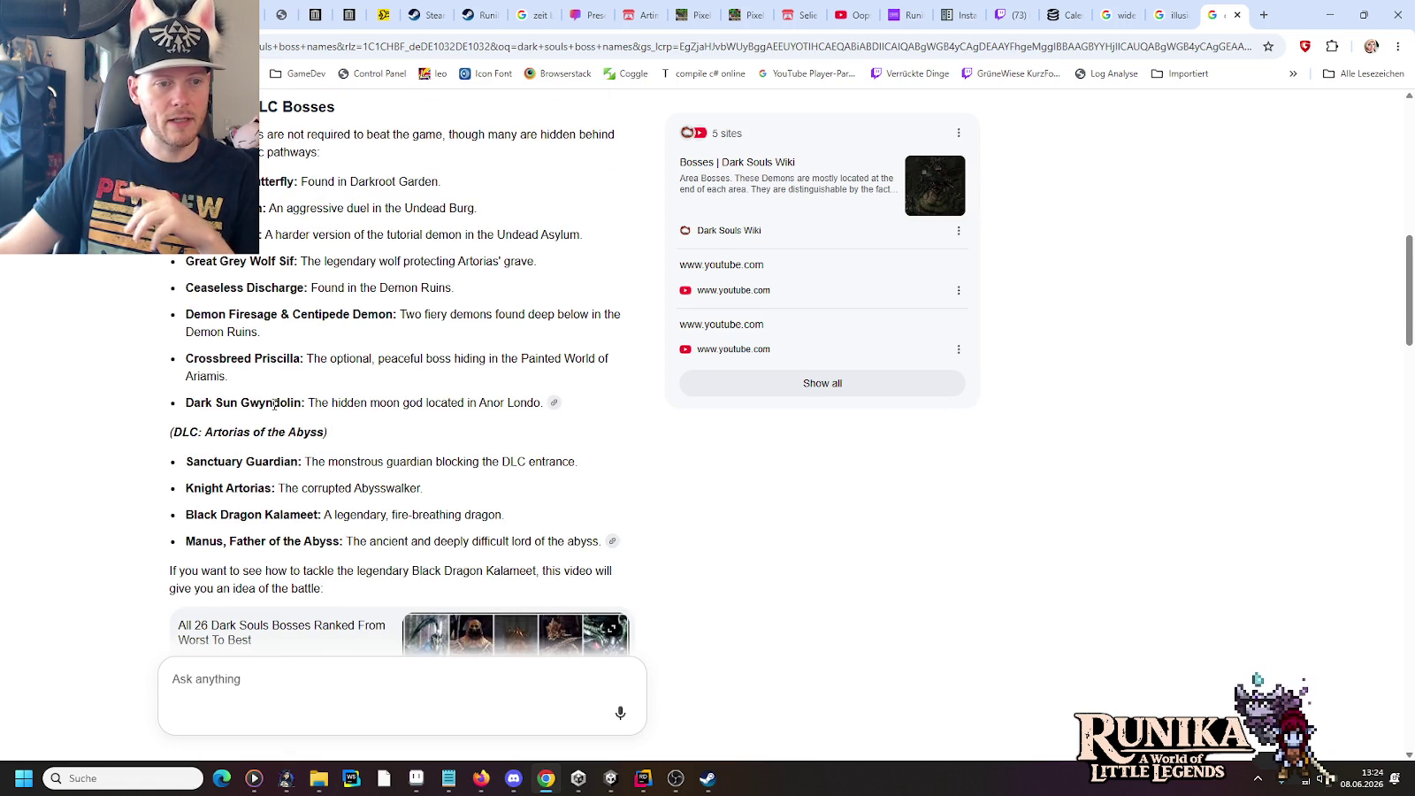
{"action": "double_click", "coordinate": [203, 541]}
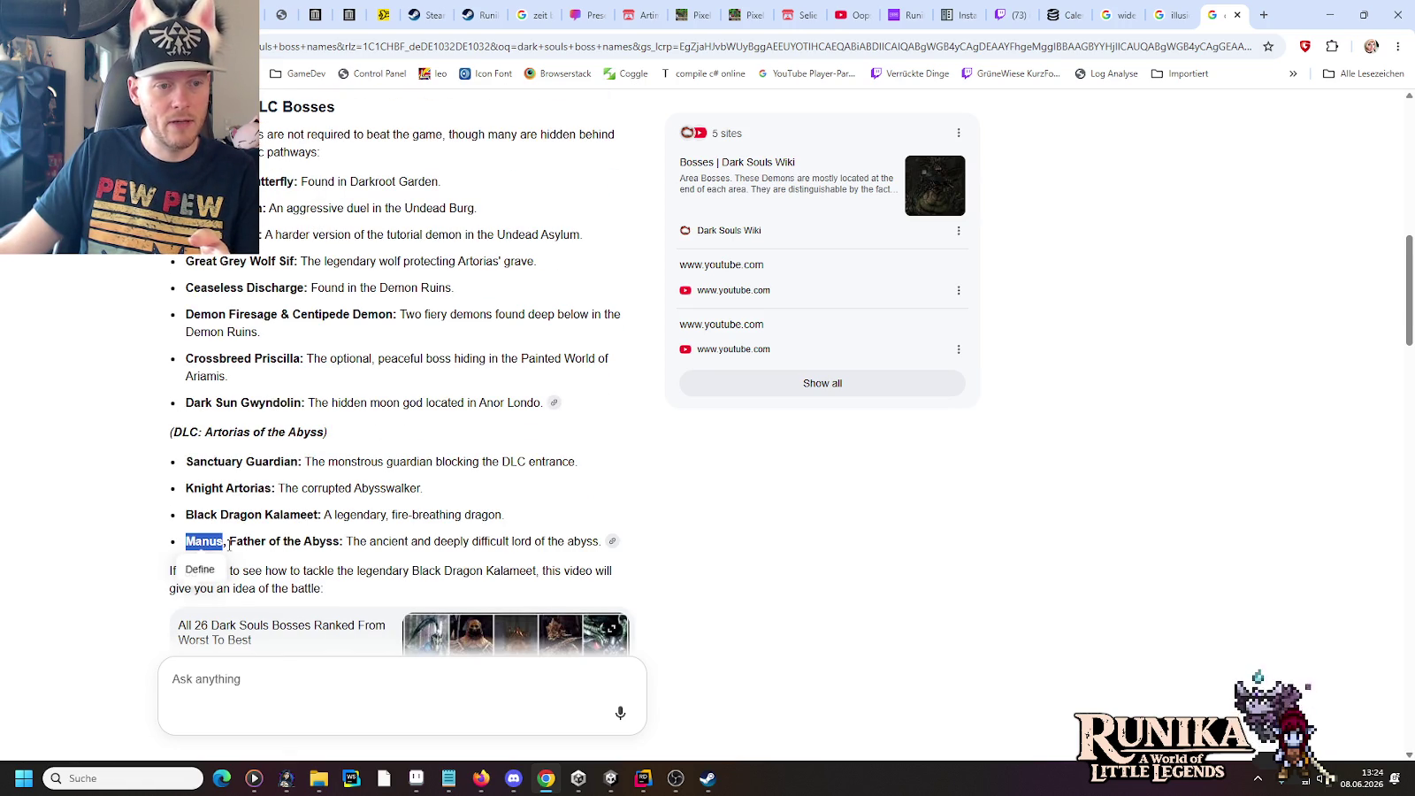
{"action": "left_click", "coordinate": [353, 542]}
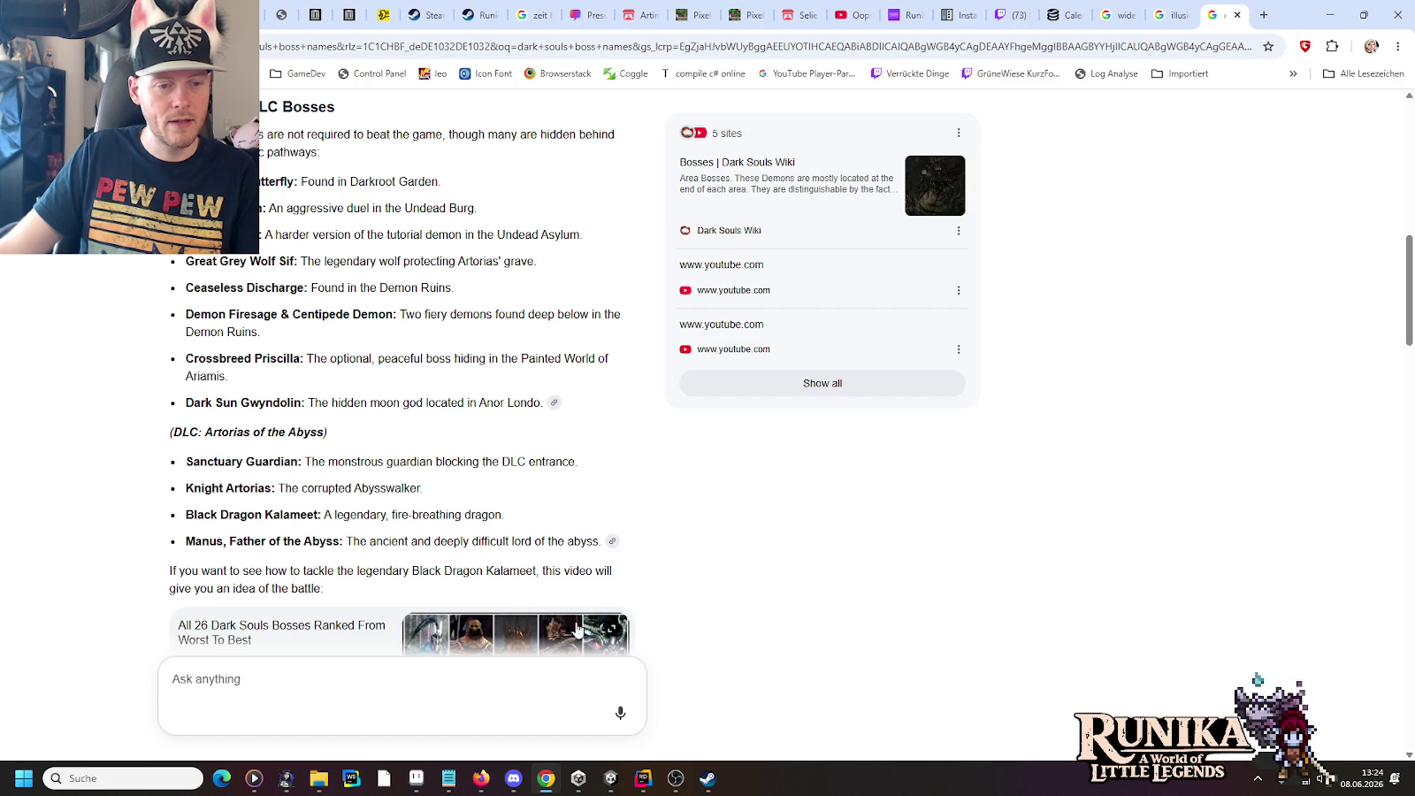
{"action": "left_click", "coordinate": [643, 779]}
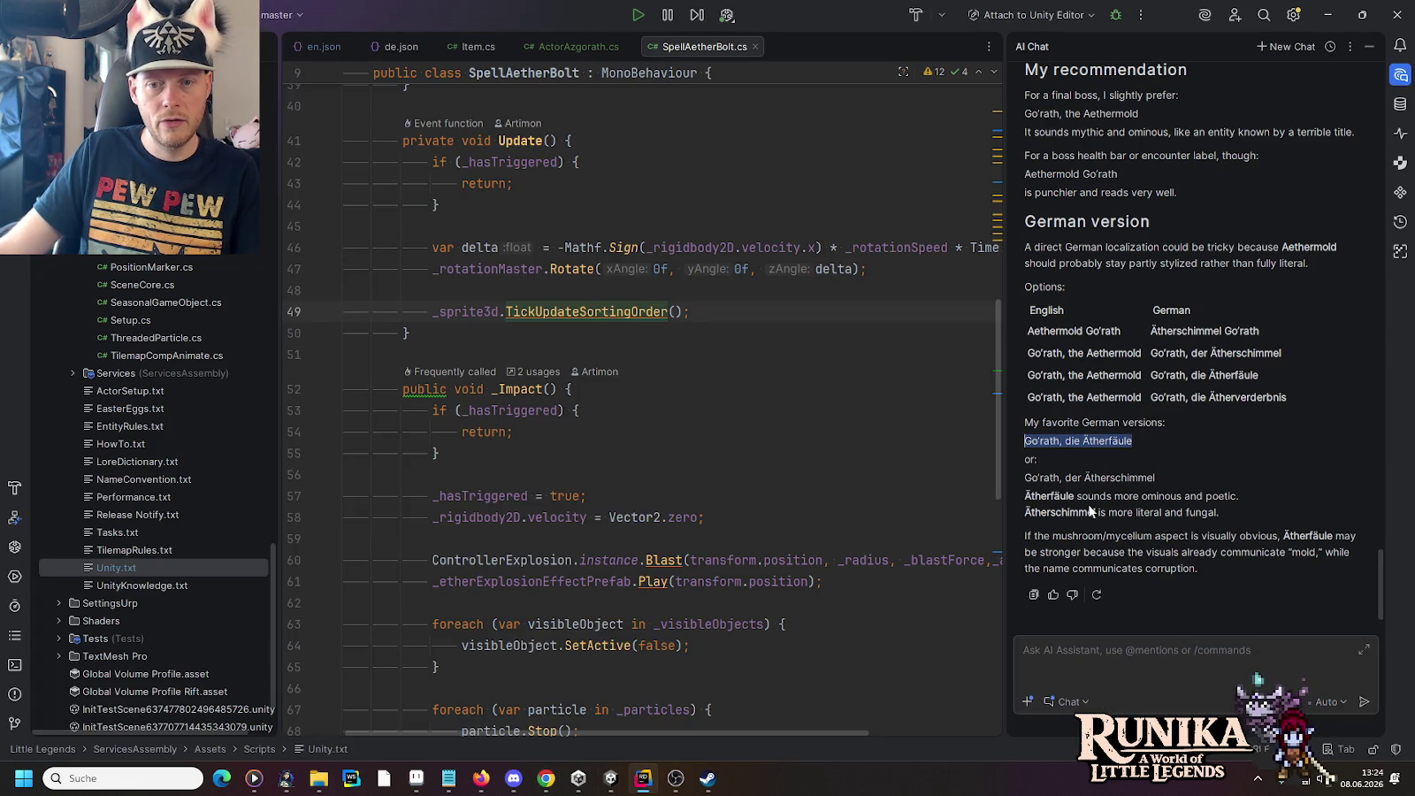
Step: Thumbs-up the AI's boss-title answer, pick out 'Go'rath, die Ätherfäule', and view de.json
{"action": "left_click", "coordinate": [1053, 594]}
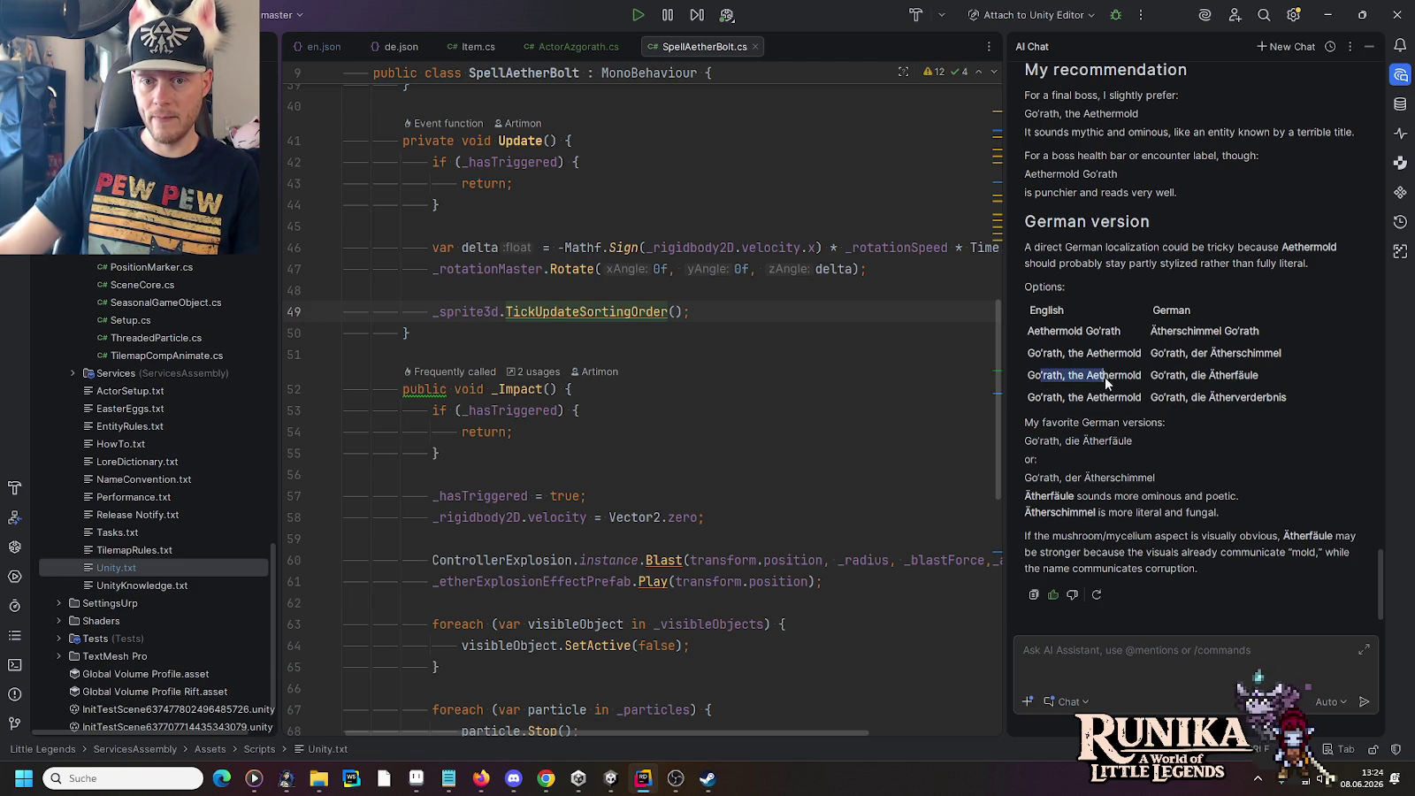
{"action": "left_click", "coordinate": [1133, 381]}
{"action": "left_click_drag", "start_coordinate": [1154, 376], "coordinate": [1264, 376]}
{"action": "left_click", "coordinate": [1265, 377]}
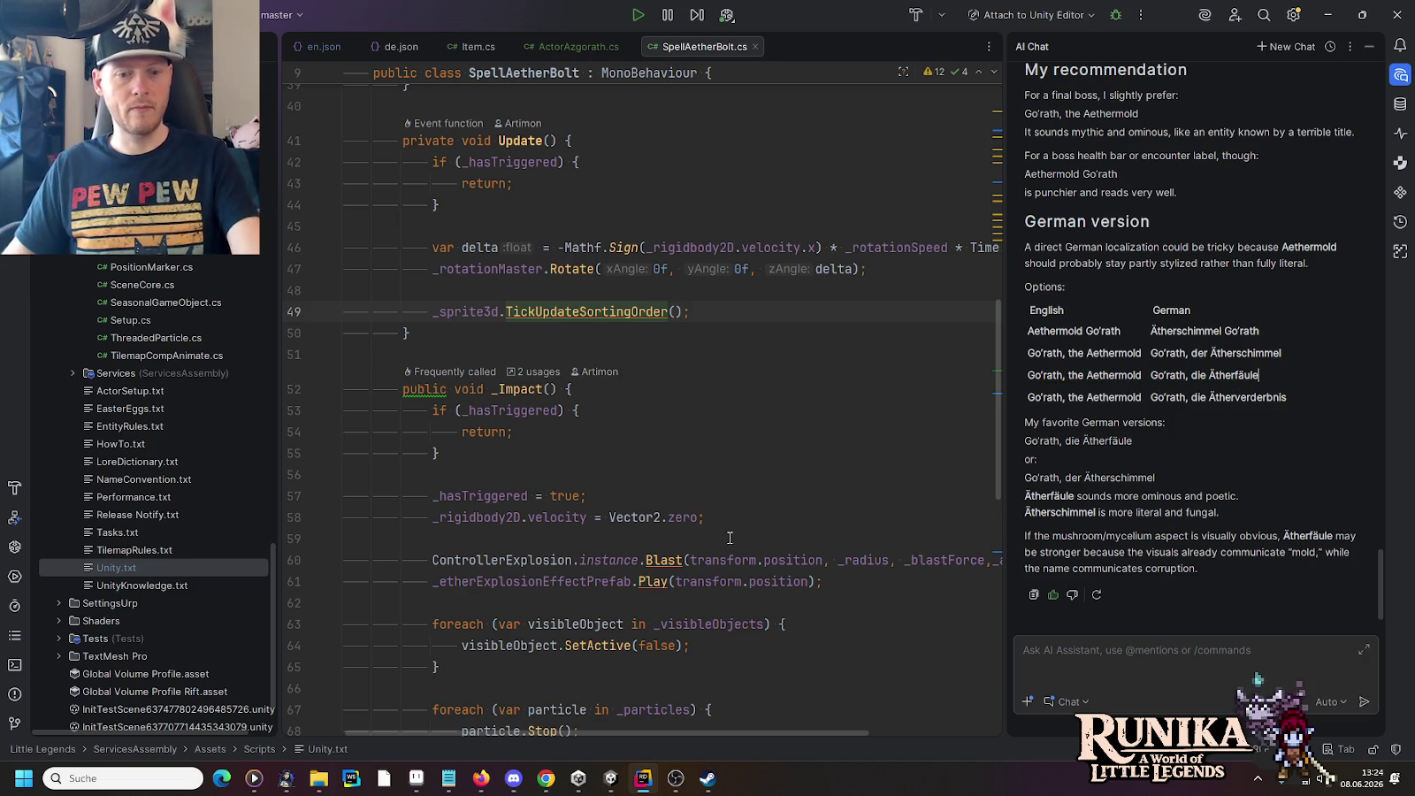
{"action": "left_click", "coordinate": [401, 47]}
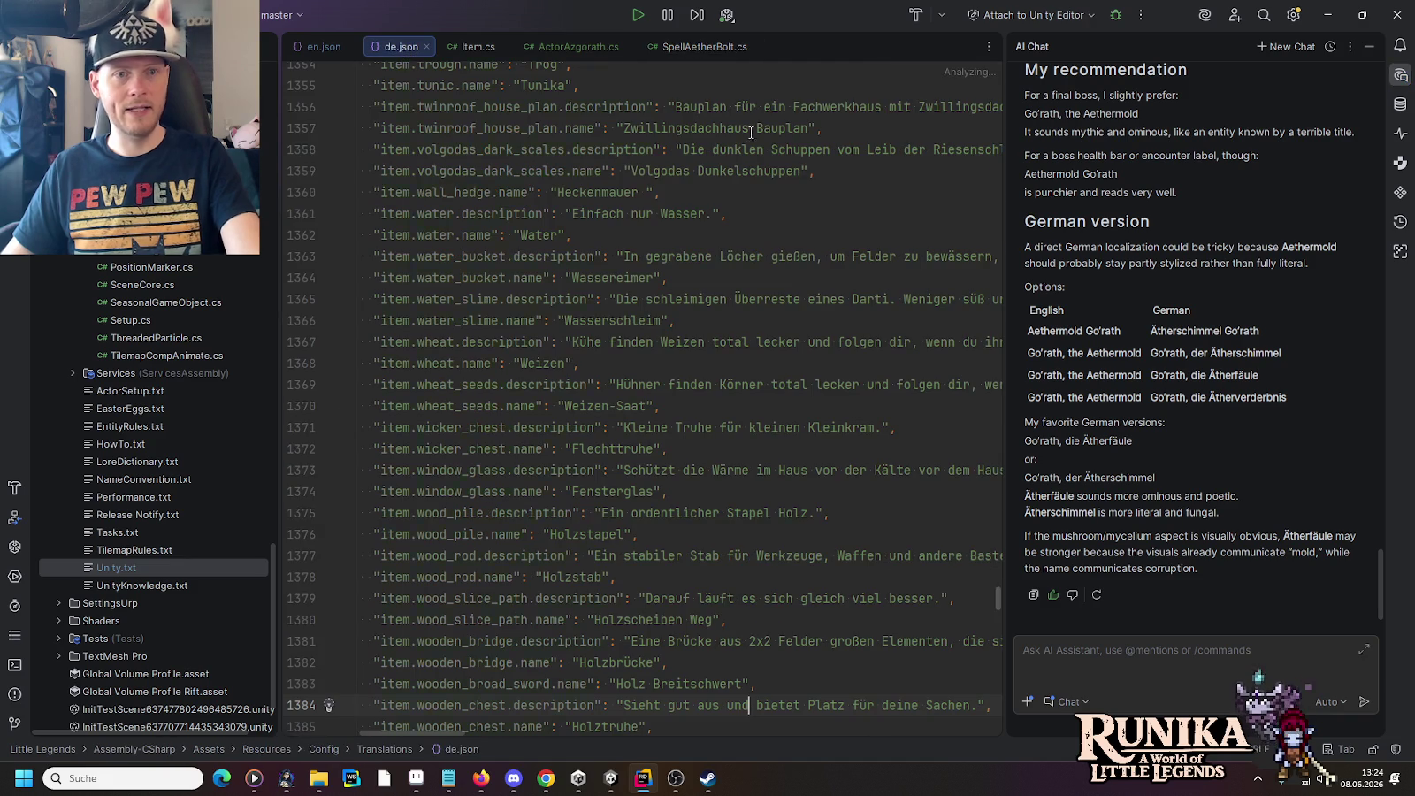
Step: In de.json, add a comma after Blargh on line 1422
{"action": "left_click", "coordinate": [678, 299]}
{"action": "key", "text": "ctrl+f"}
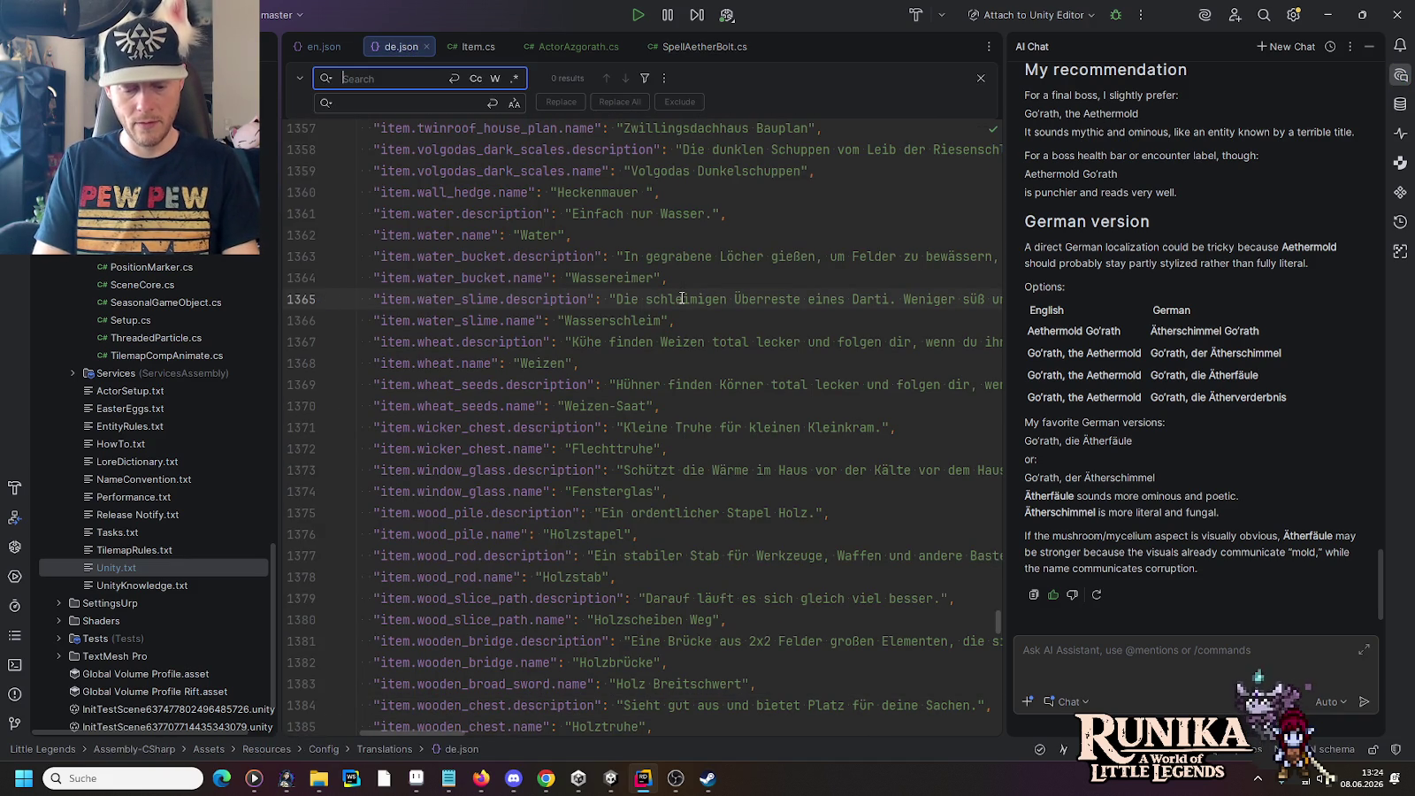
{"action": "type", "text": "great"}
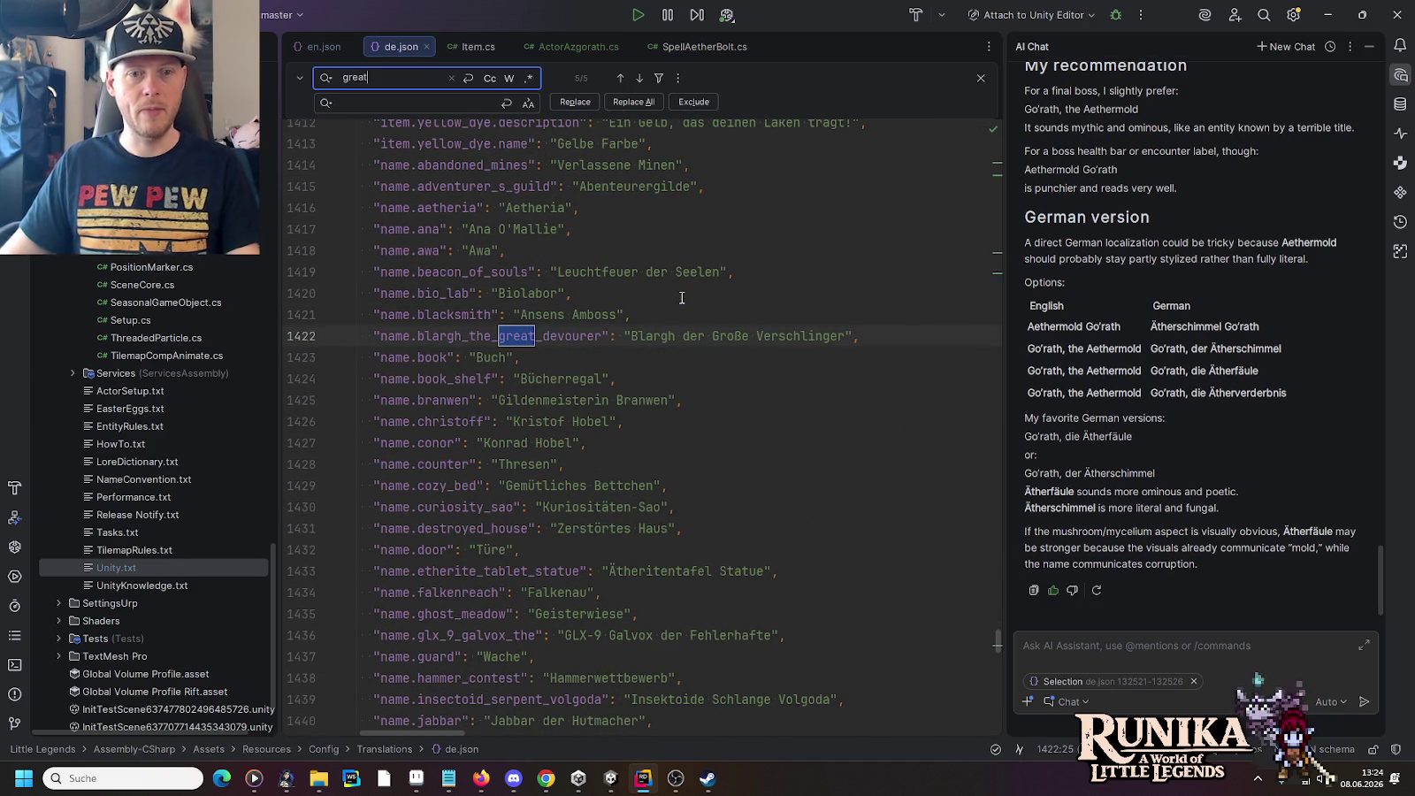
{"action": "left_click", "coordinate": [680, 337]}
{"action": "type", "text": ","}
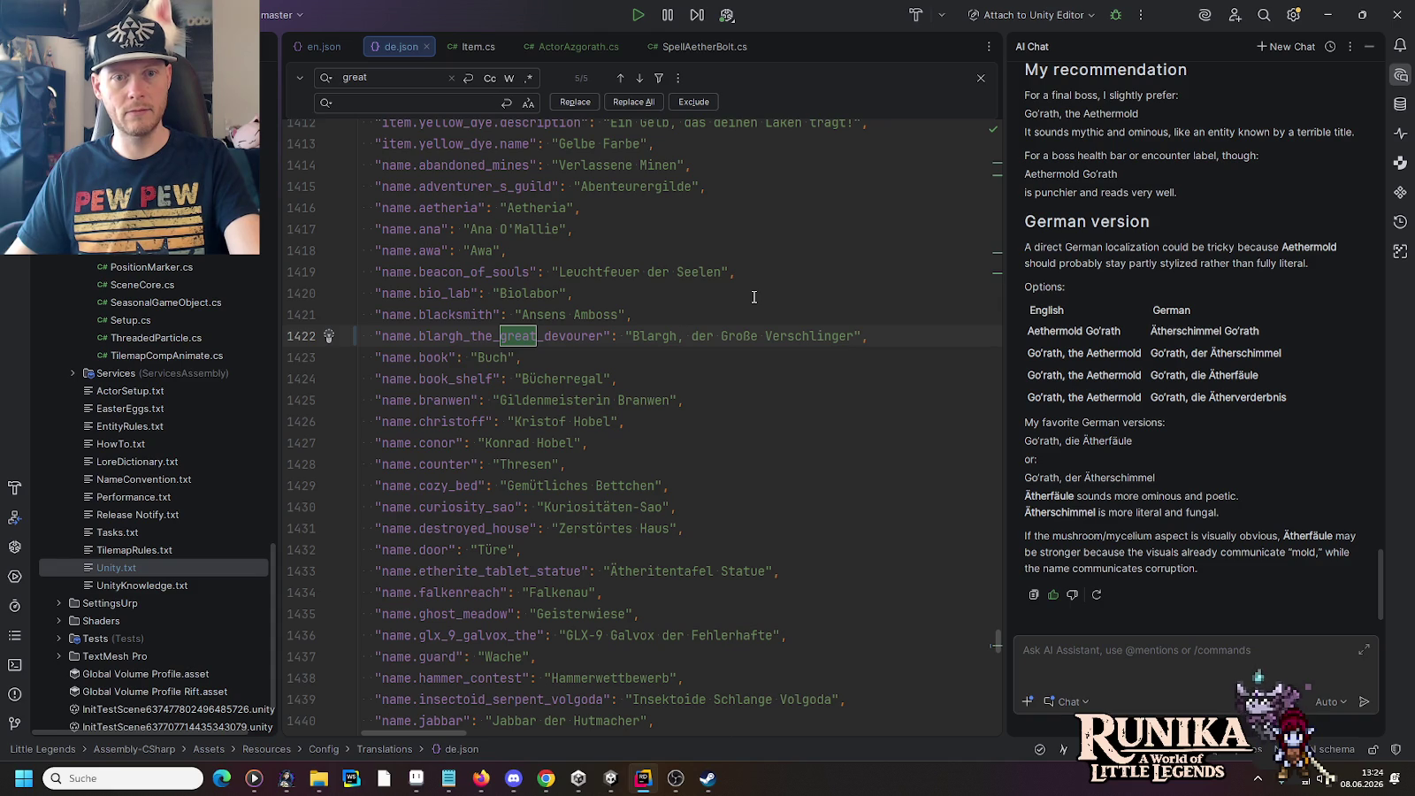
Step: In en.json, add commas after Blargh (line 1523) and Galvox (line 1537)
{"action": "left_click", "coordinate": [309, 48]}
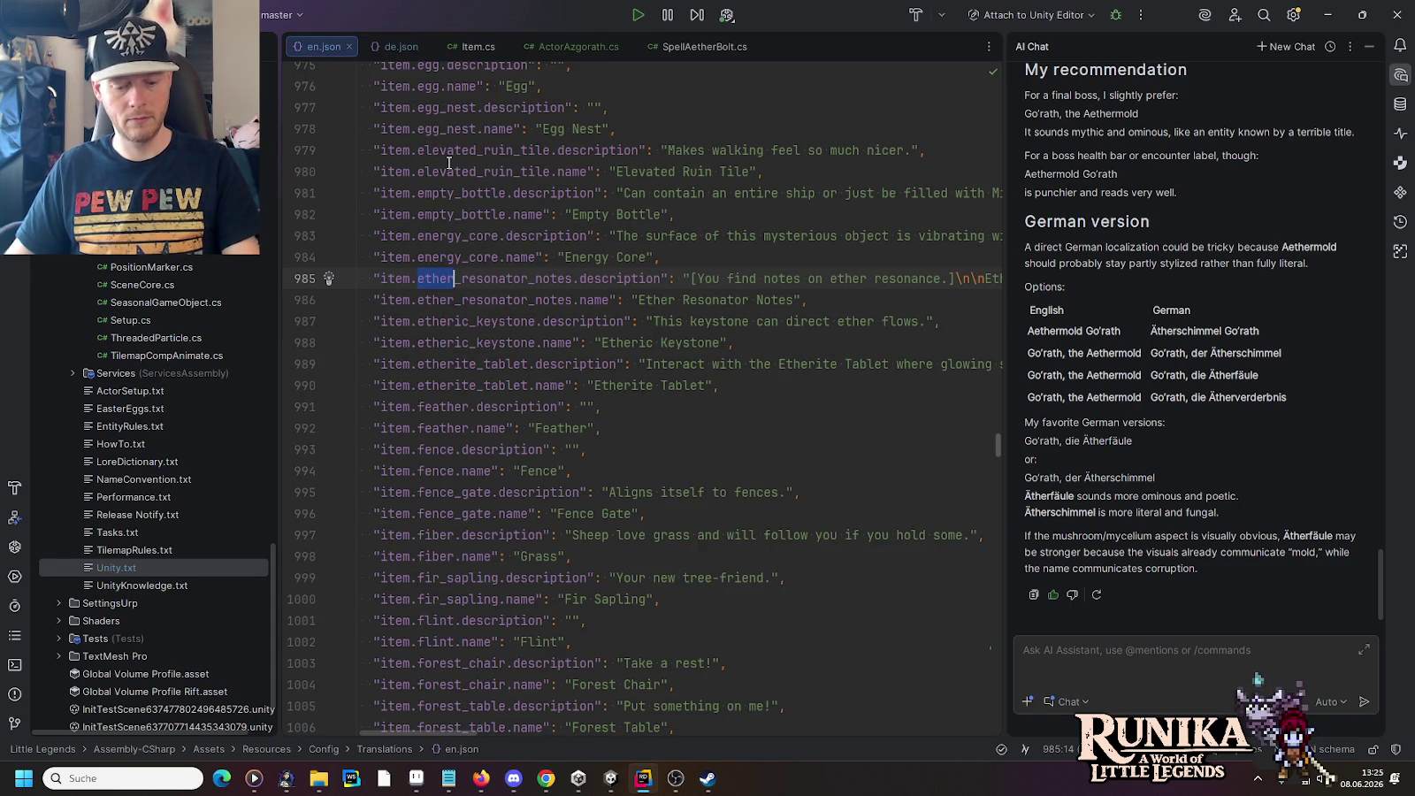
{"action": "key", "text": "ctrl+f"}
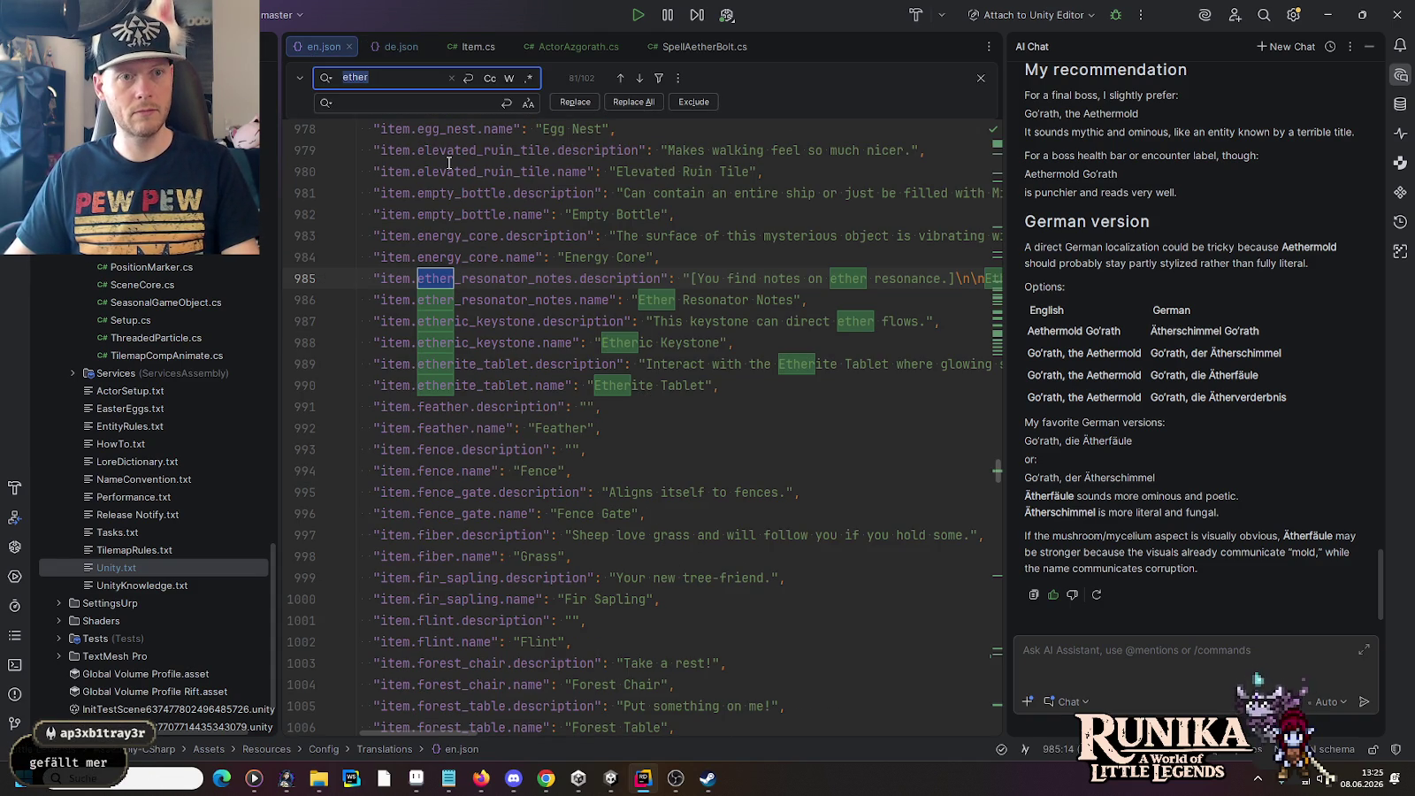
{"action": "type", "text": "great"}
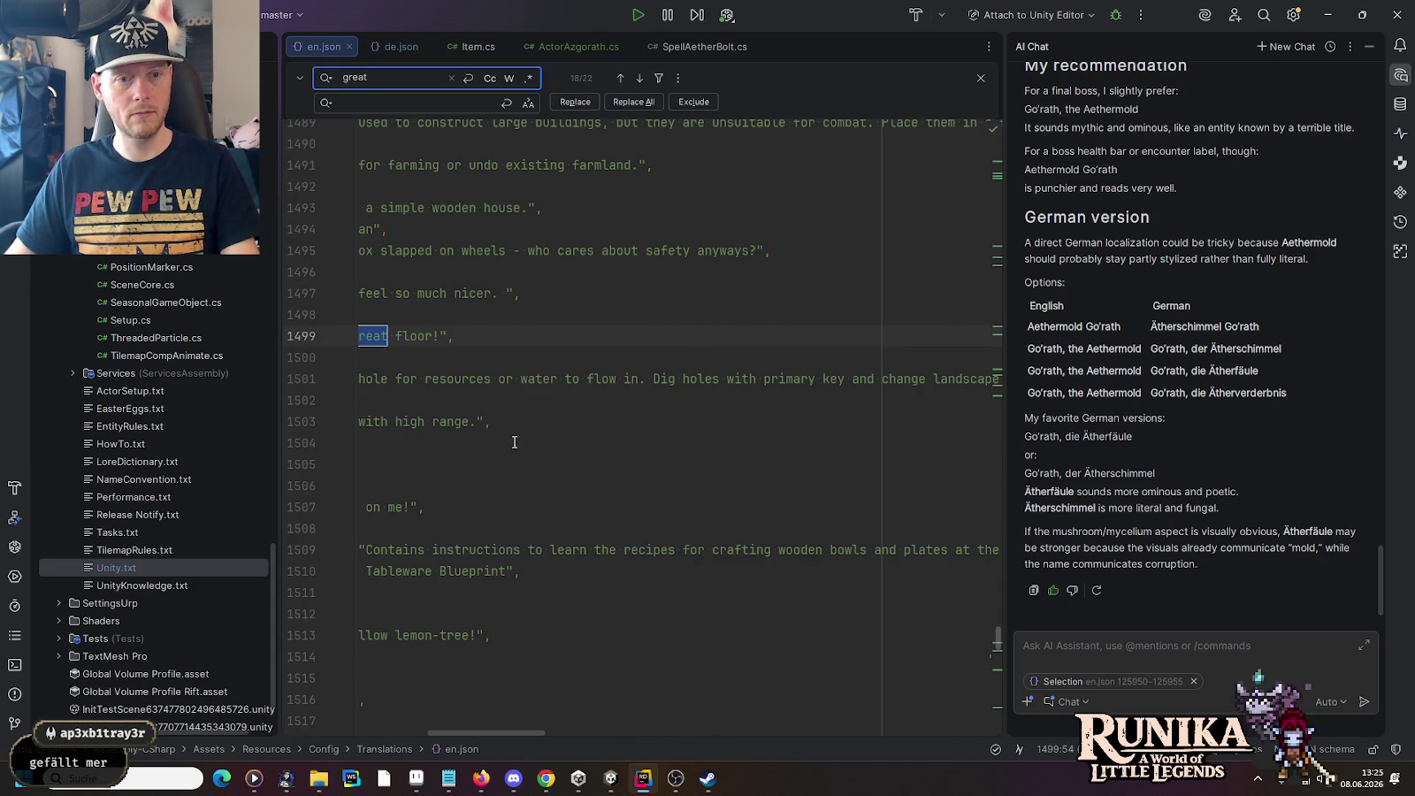
{"action": "left_click_drag", "start_coordinate": [531, 733], "coordinate": [474, 732]}
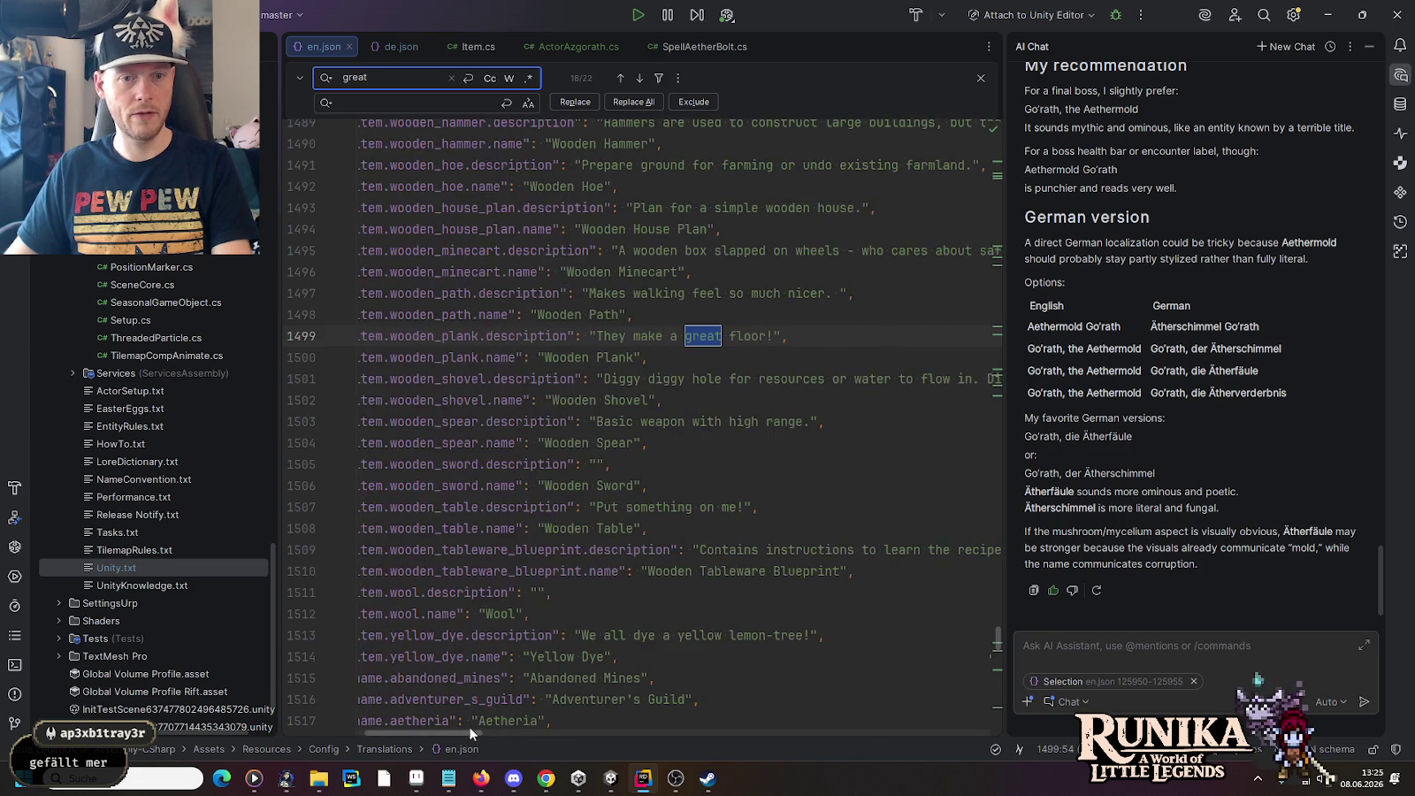
{"action": "type", "text": " d"}
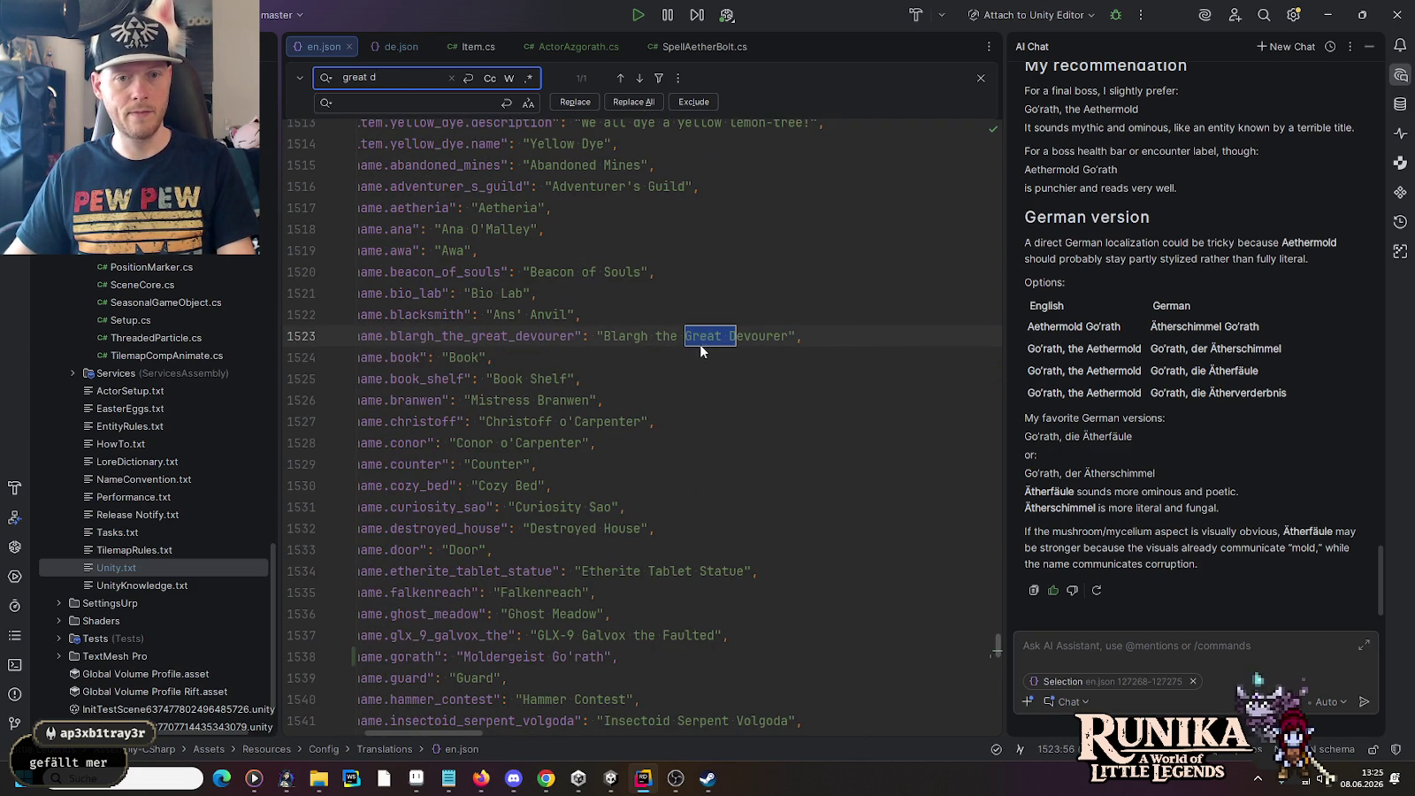
{"action": "left_click", "coordinate": [653, 337]}
{"action": "type", "text": ","}
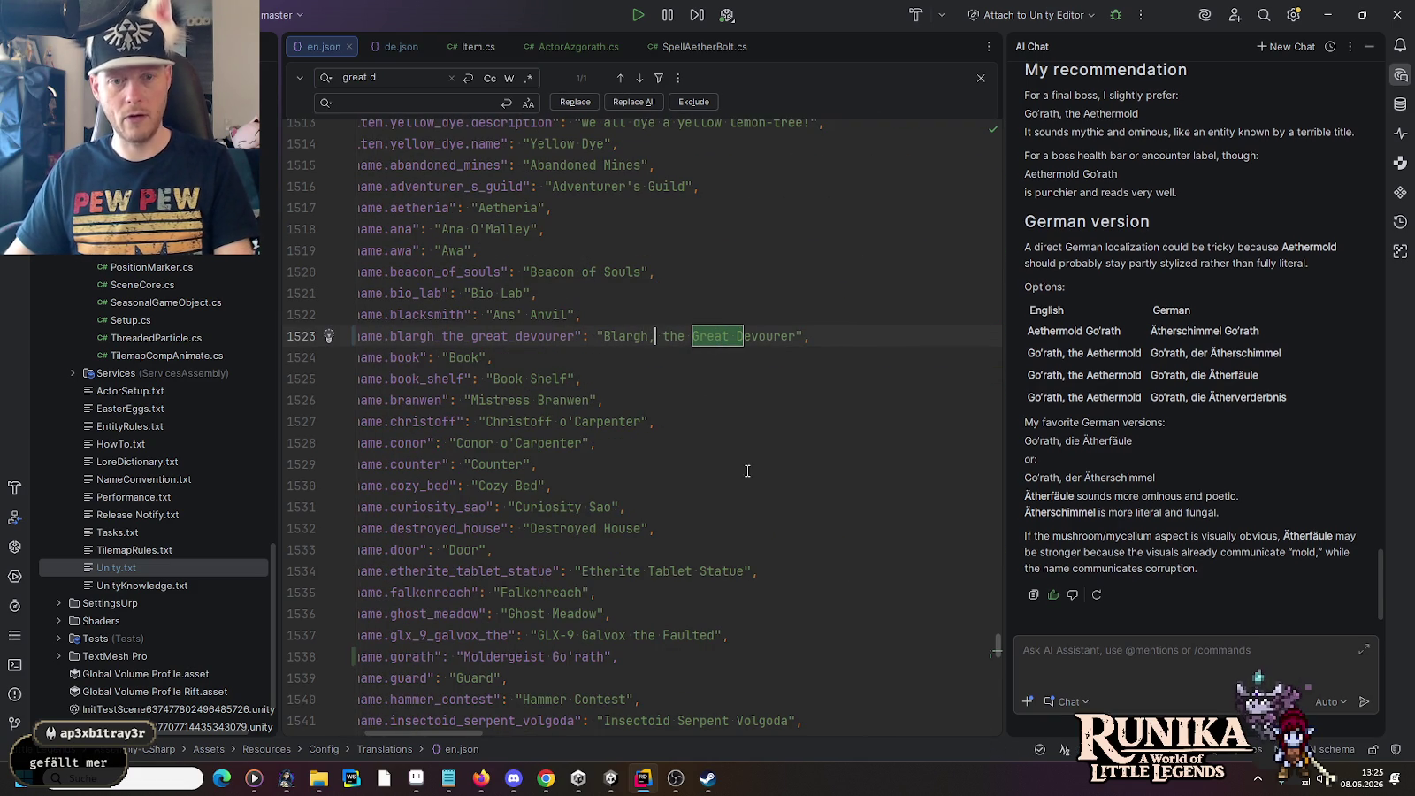
{"action": "key", "text": "ctrl+f"}
{"action": "type", "text": "galv"}
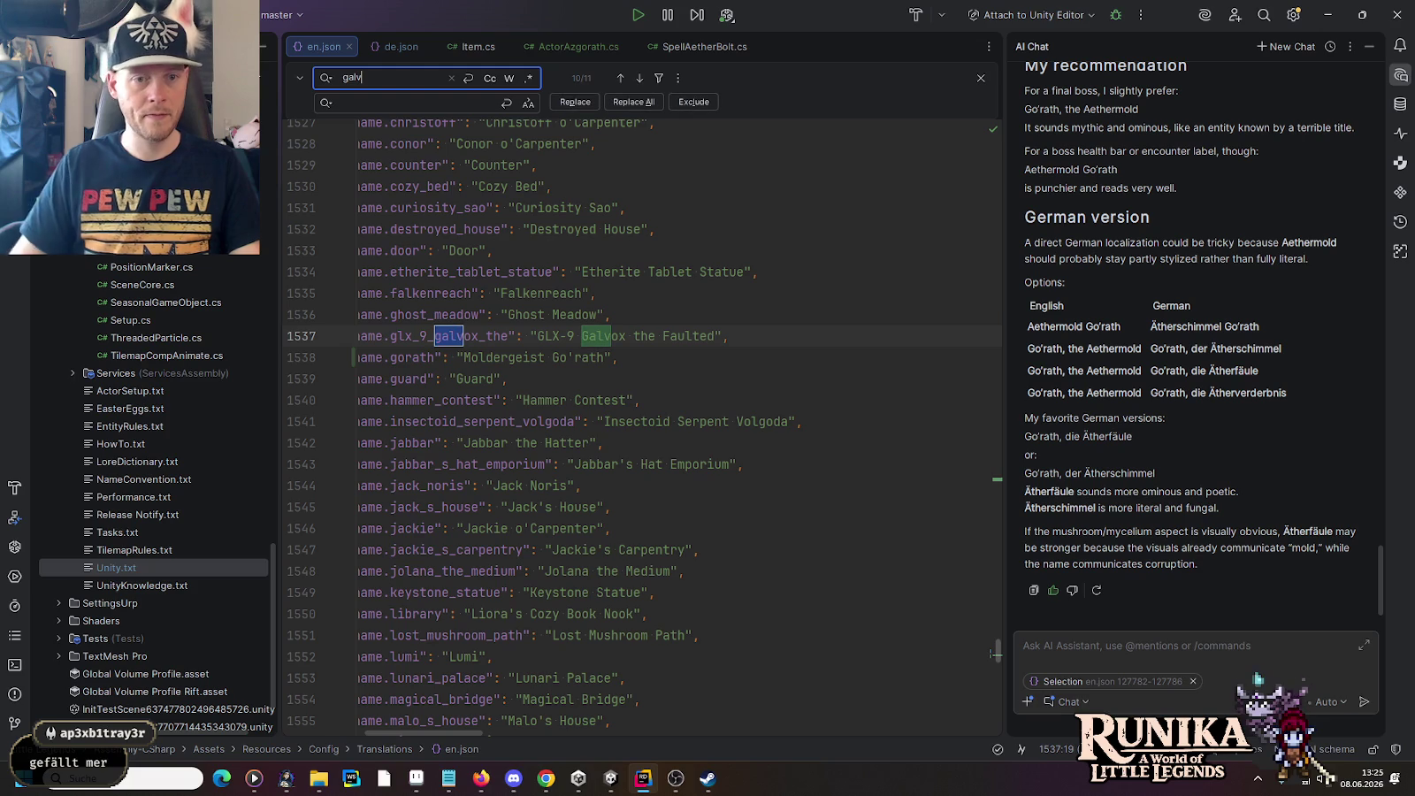
{"action": "left_click", "coordinate": [627, 336]}
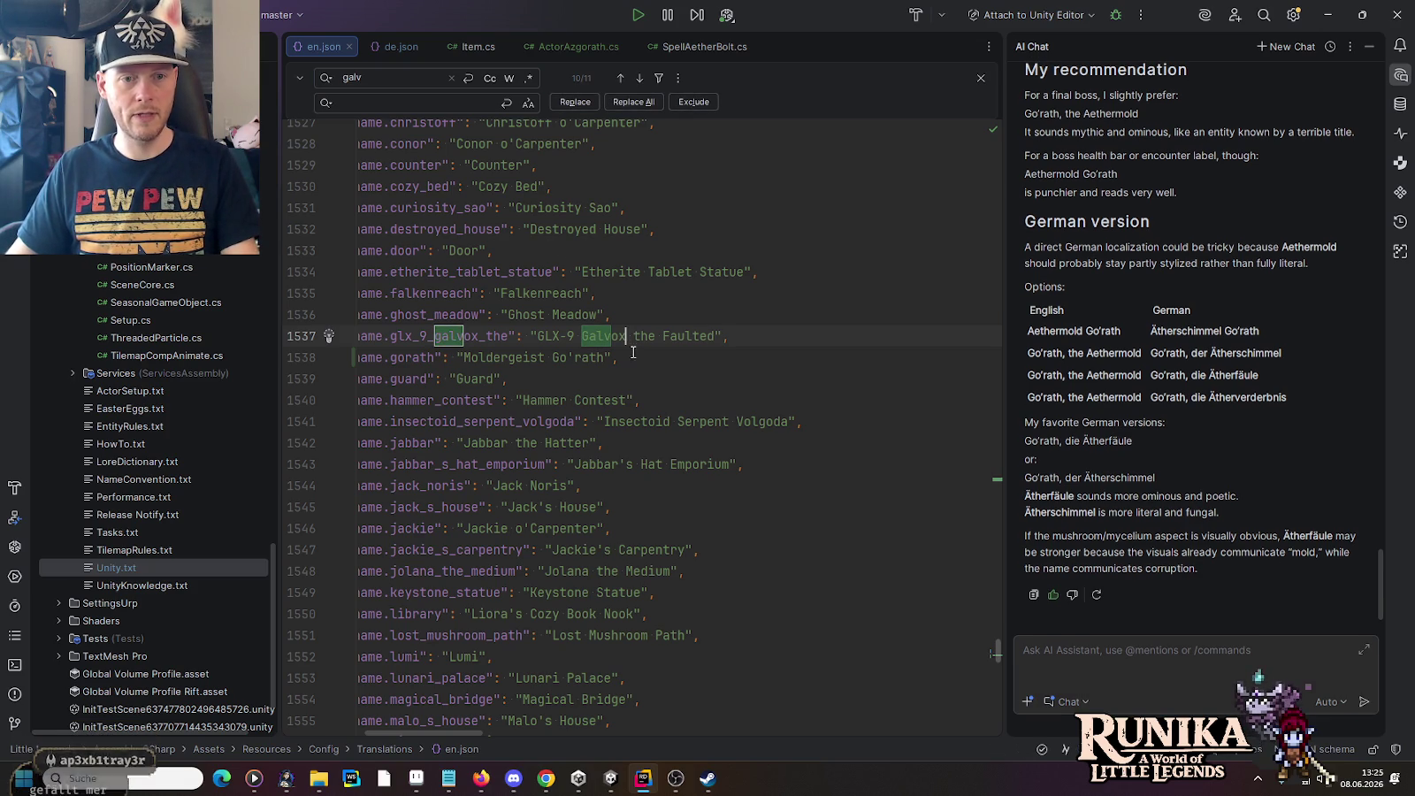
{"action": "type", "text": ","}
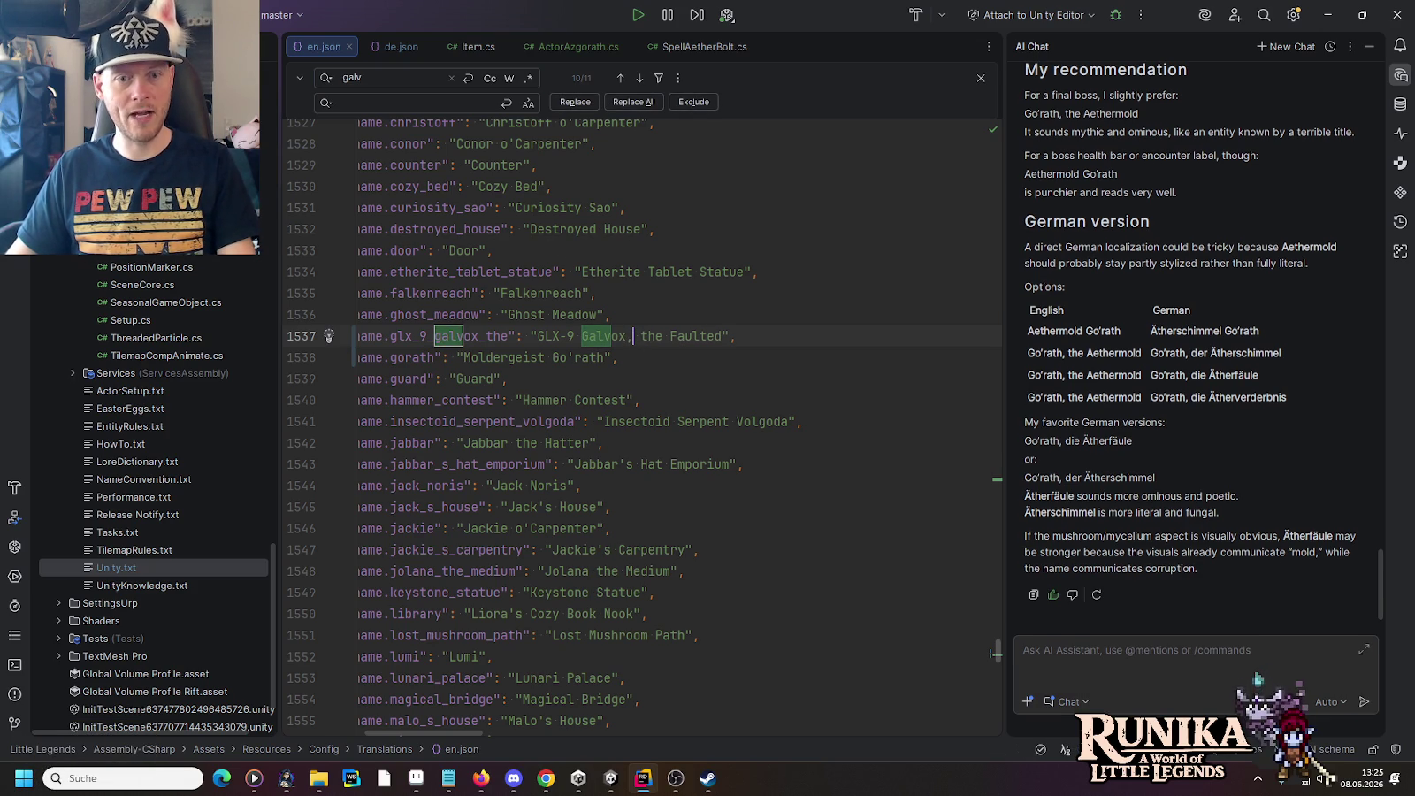
Step: In de.json, add a comma after Galvox on line 1436
{"action": "left_click", "coordinate": [397, 46]}
{"action": "key", "text": "ctrl+f"}
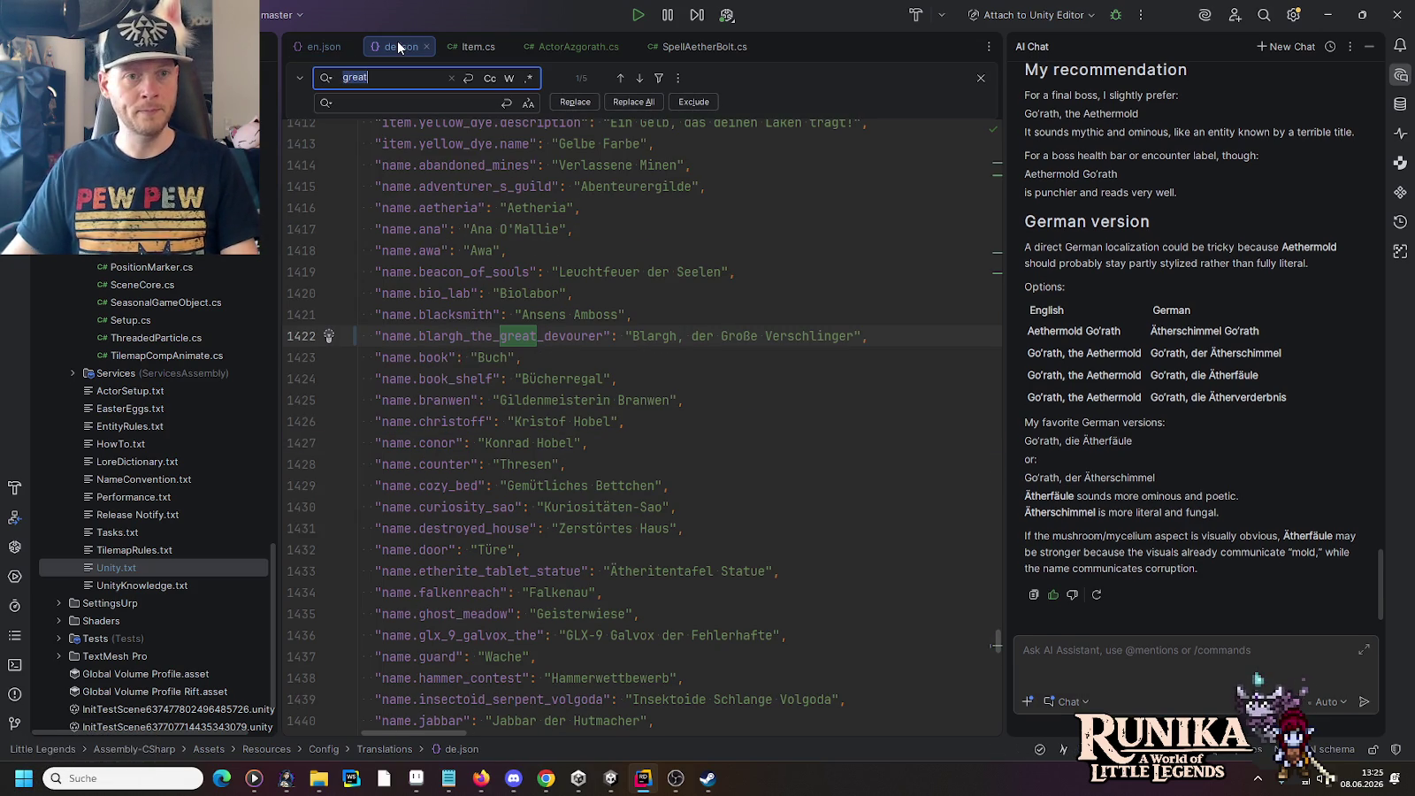
{"action": "key", "text": "BackSpace"}
{"action": "type", "text": "v"}
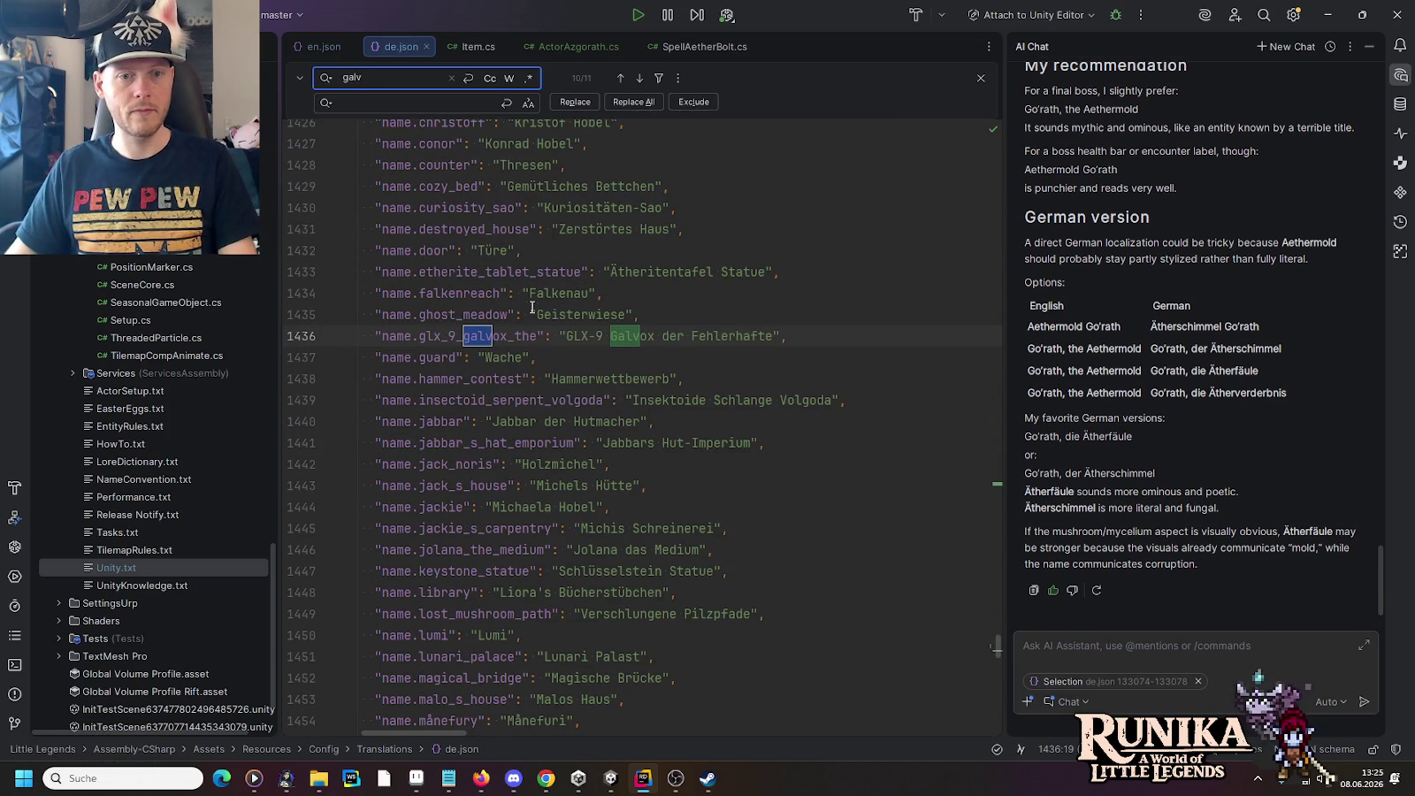
{"action": "left_click", "coordinate": [656, 336]}
{"action": "type", "text": ","}
{"action": "left_click", "coordinate": [687, 312]}
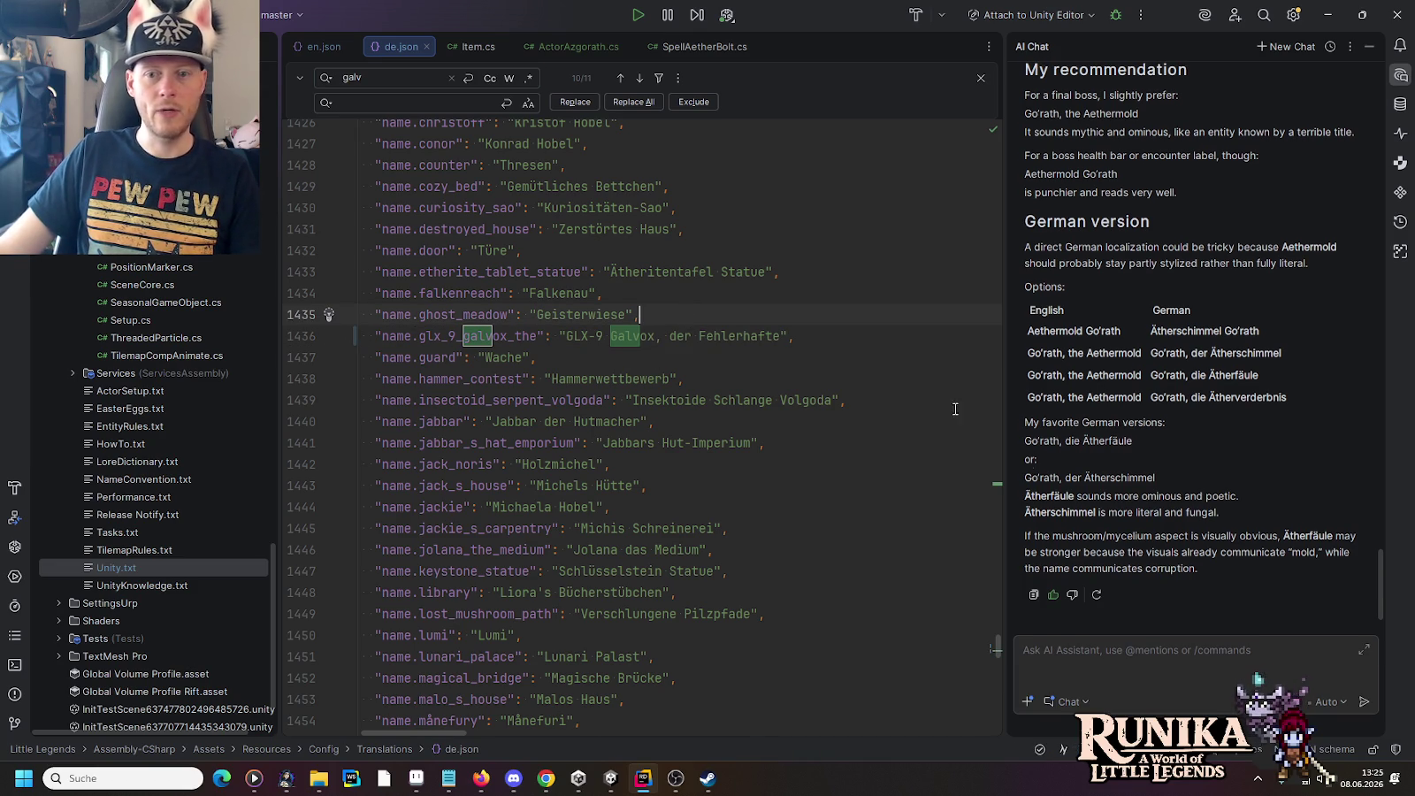
Step: Set name.gorath's English text to 'Go'rath, the Aethermold' and save it
{"action": "left_click_drag", "start_coordinate": [1141, 374], "coordinate": [1027, 375]}
{"action": "key", "text": "ctrl+c"}
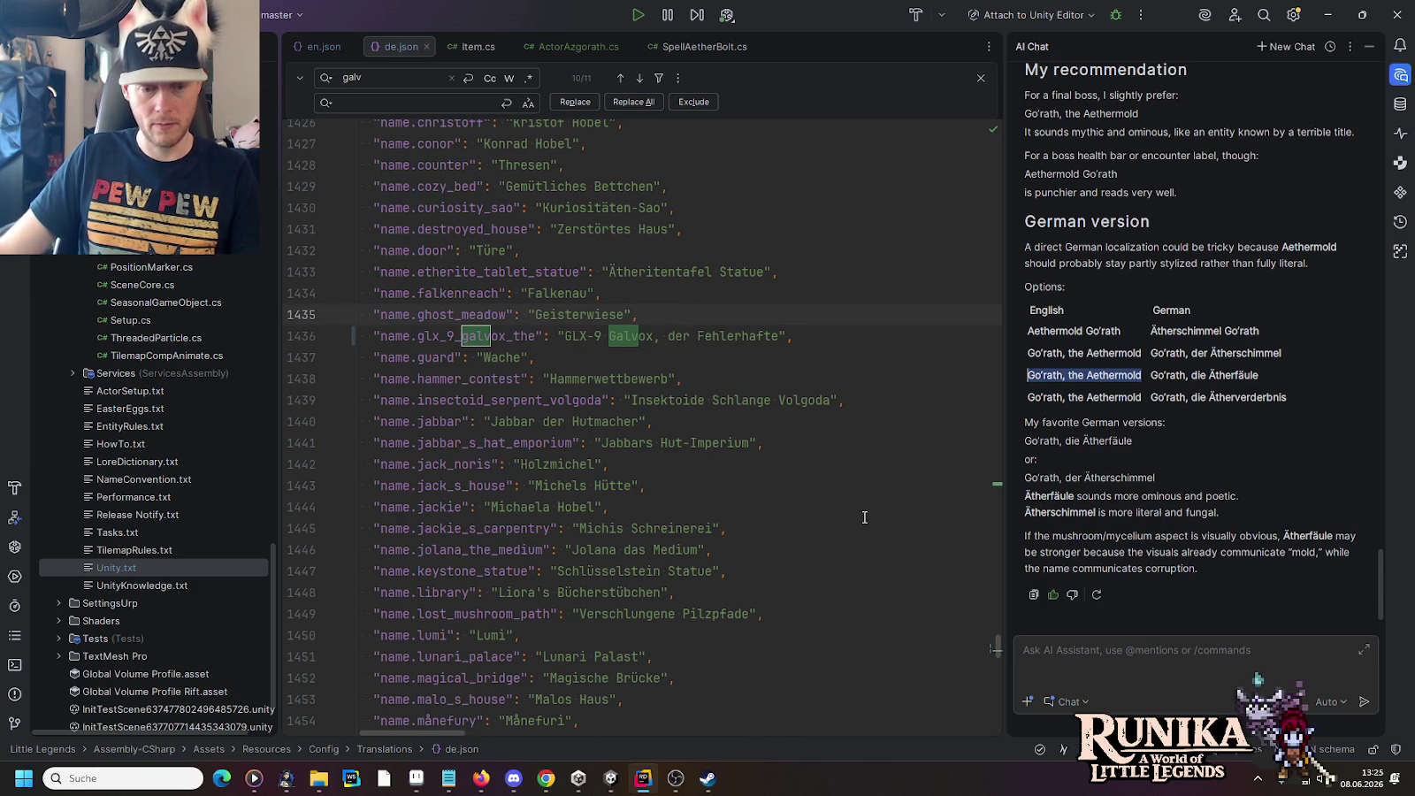
{"action": "left_click", "coordinate": [617, 784]}
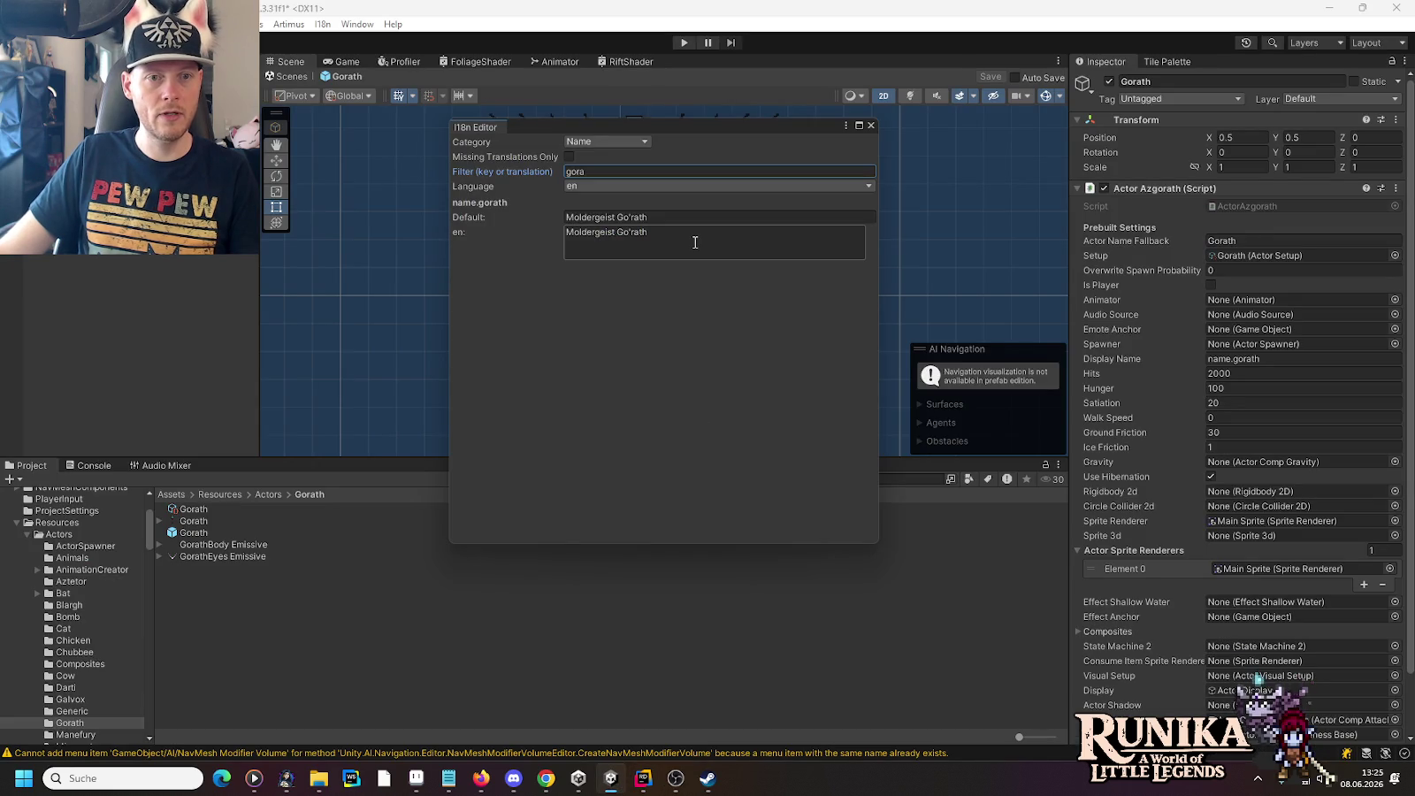
{"action": "left_click", "coordinate": [623, 186]}
{"action": "left_click", "coordinate": [619, 219]}
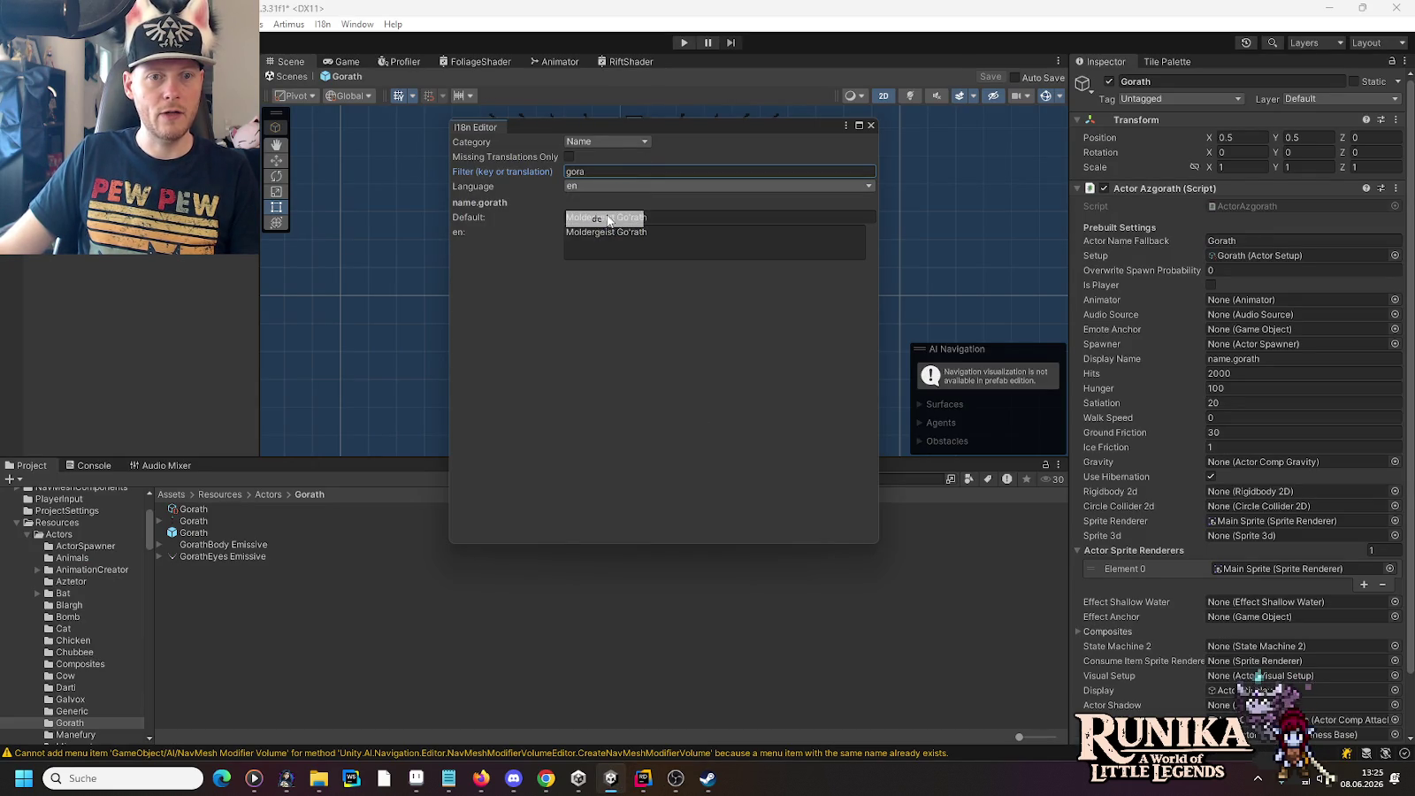
{"action": "left_click", "coordinate": [624, 187]}
{"action": "left_click", "coordinate": [618, 207]}
{"action": "left_click", "coordinate": [659, 238]}
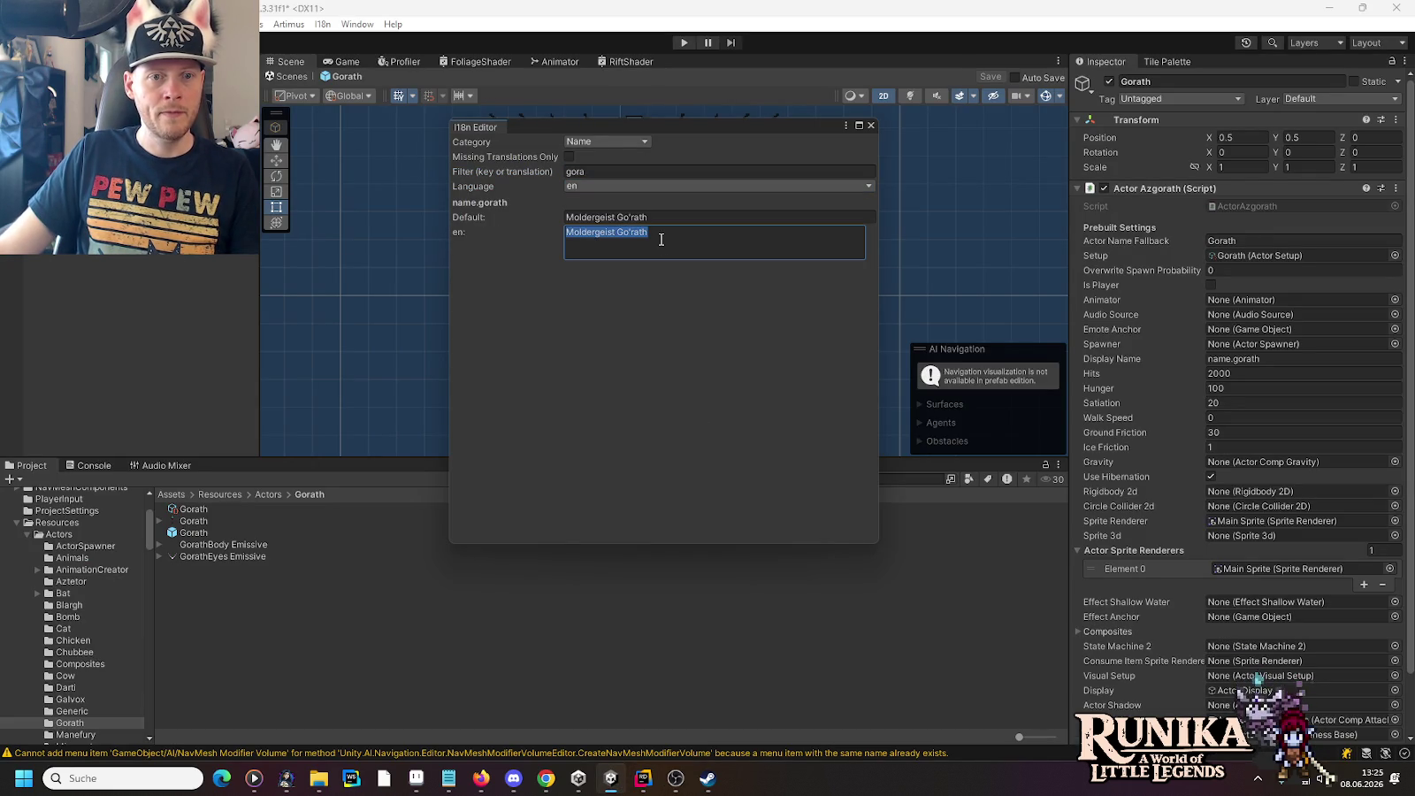
{"action": "key", "text": "ctrl+v"}
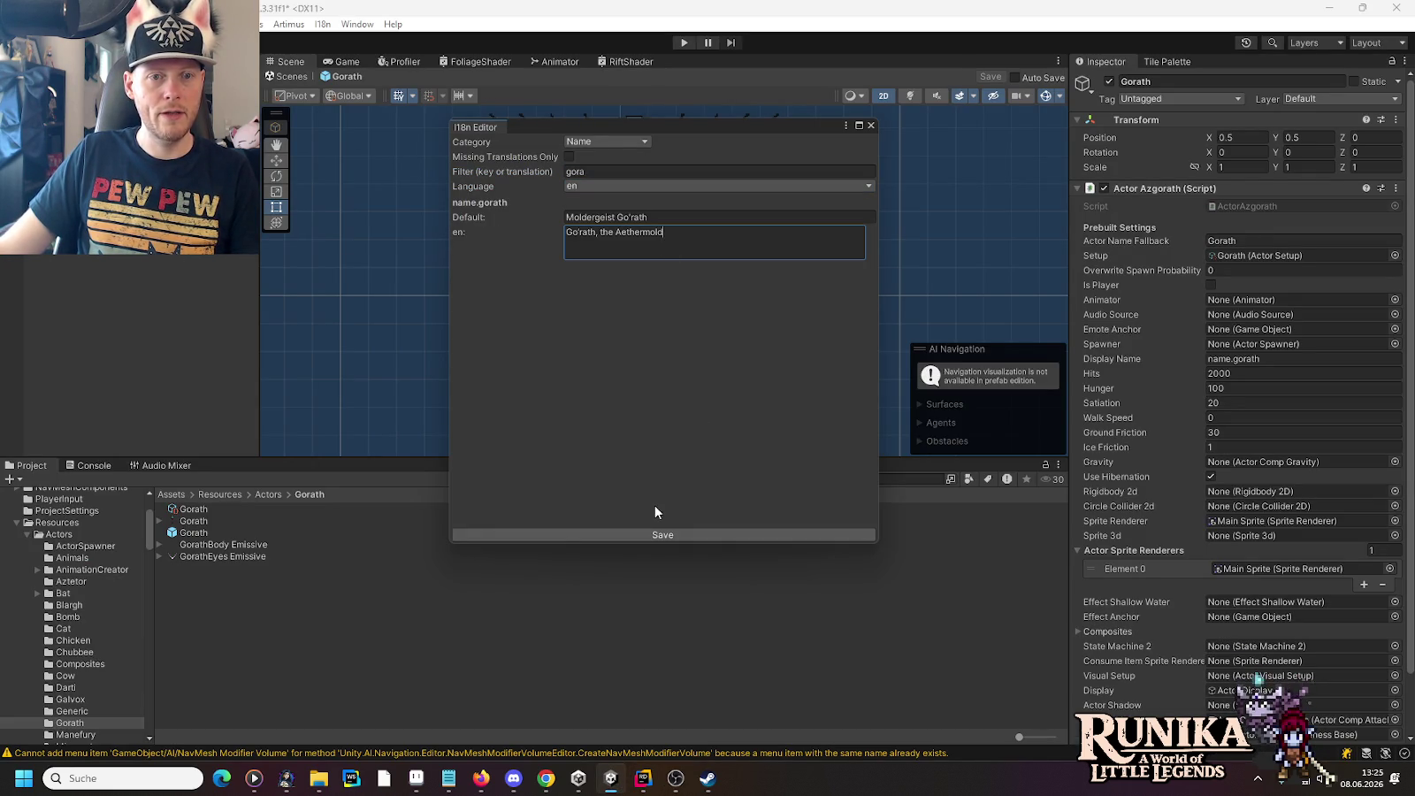
{"action": "left_click", "coordinate": [647, 535]}
Step: Save 'Go'rath, die Ätherfäule' as name.gorath's German (de) text
{"action": "left_click", "coordinate": [448, 778]}
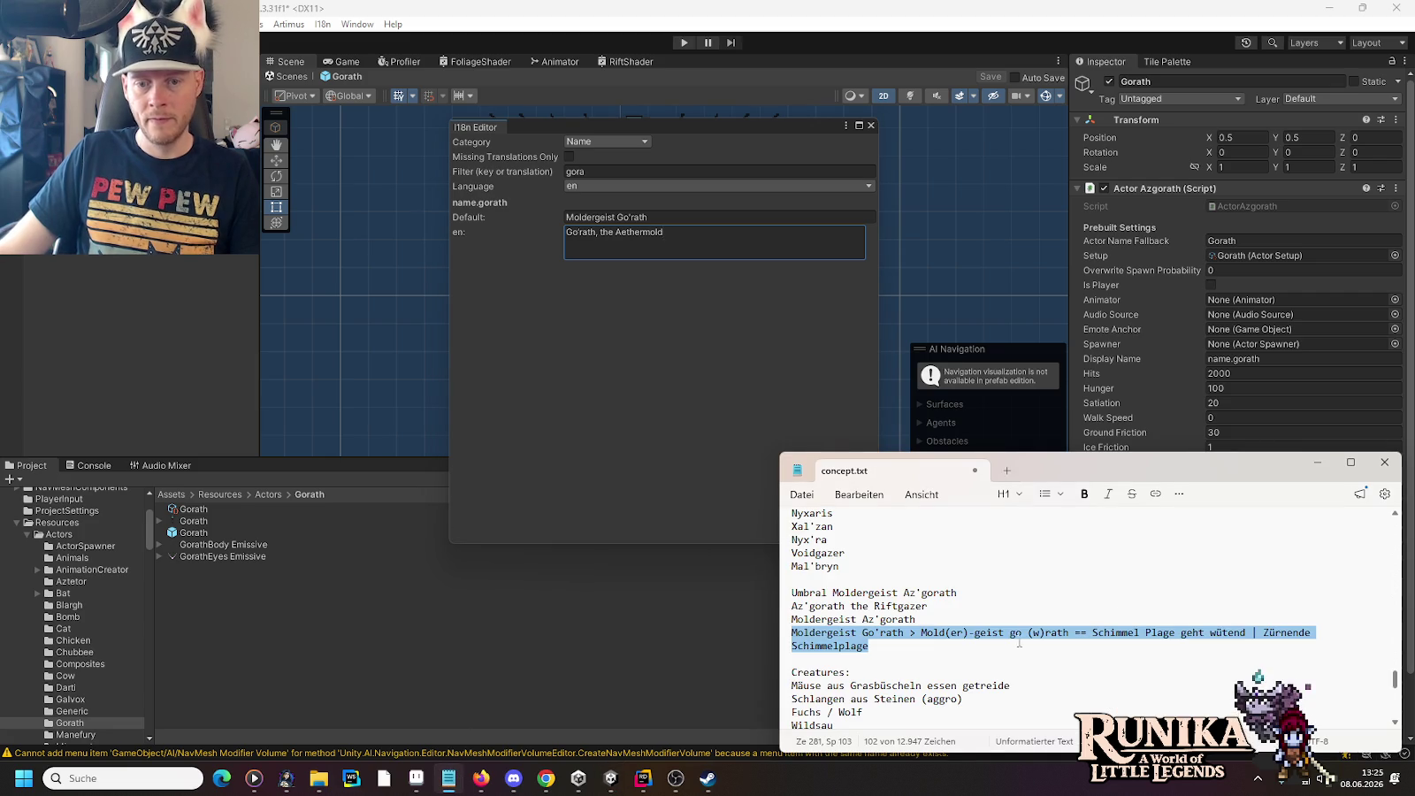
{"action": "left_click", "coordinate": [643, 778]}
{"action": "left_click", "coordinate": [1272, 376]}
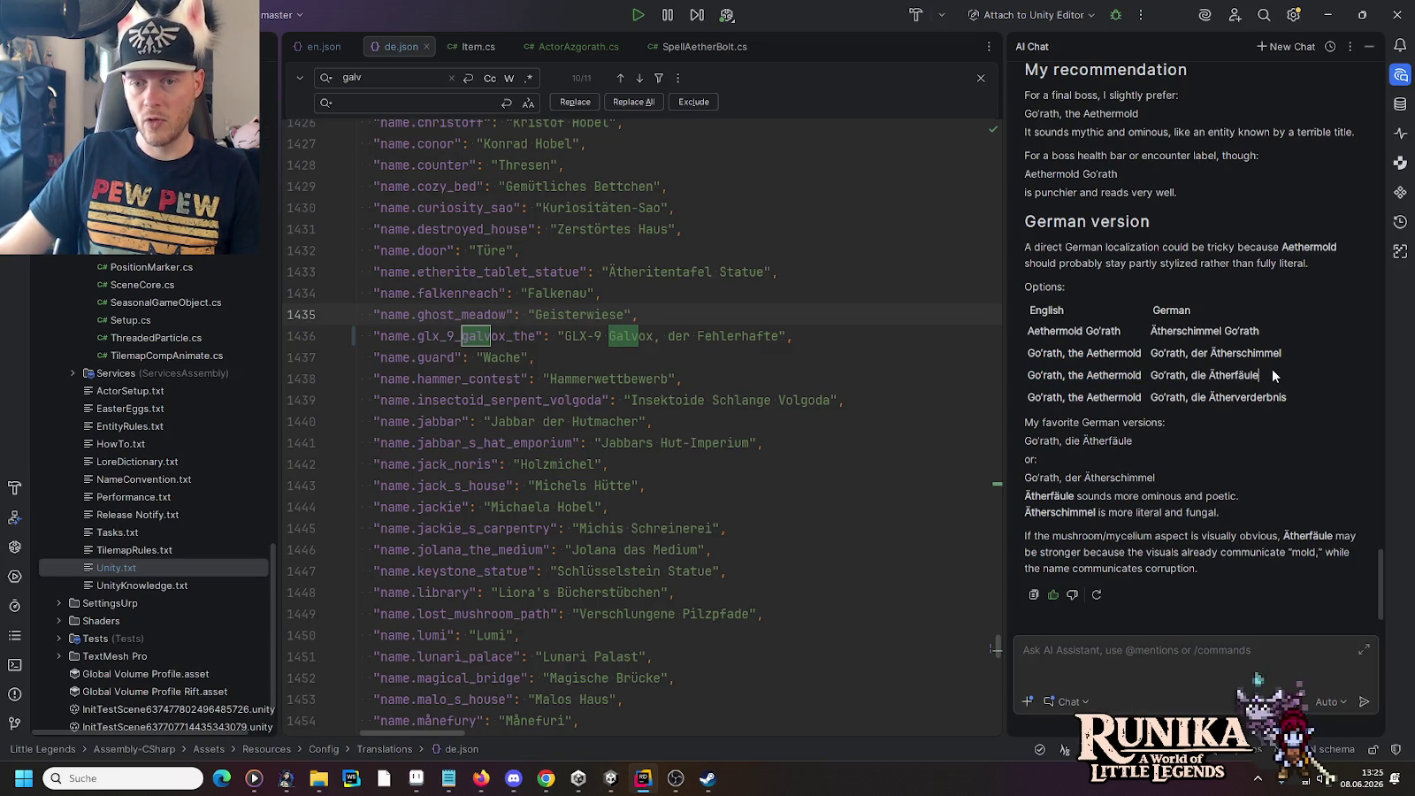
{"action": "left_click", "coordinate": [610, 778]}
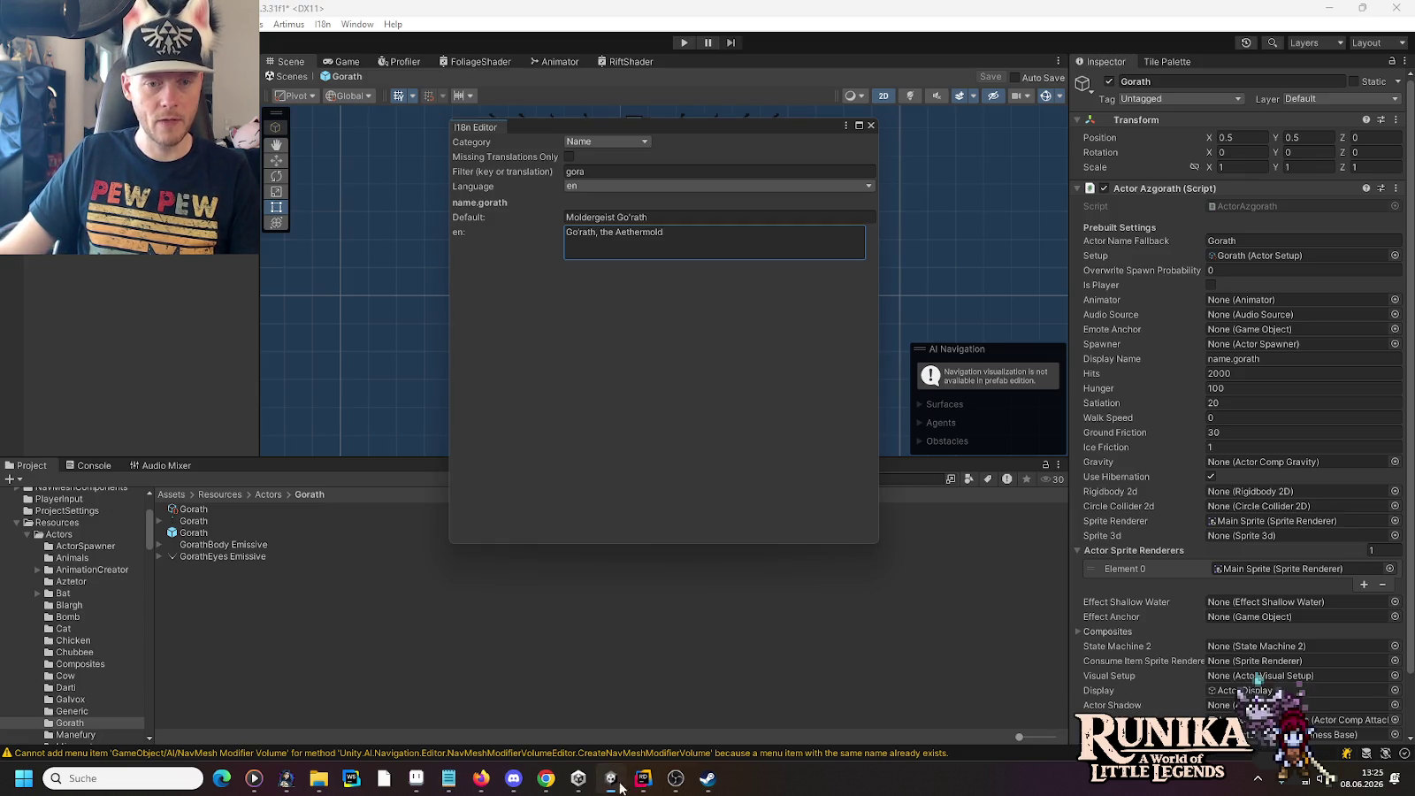
{"action": "left_click", "coordinate": [642, 187]}
{"action": "left_click", "coordinate": [621, 216]}
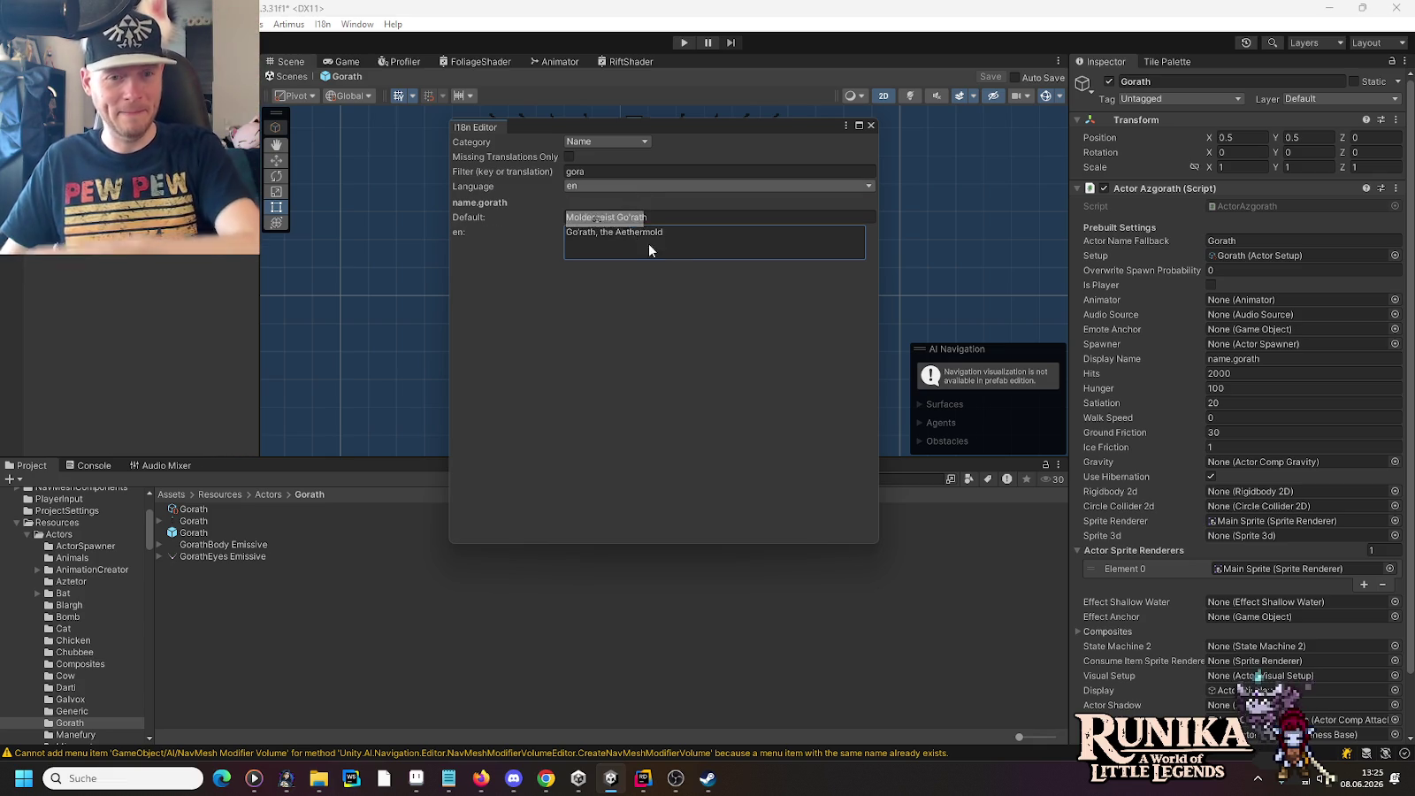
{"action": "type", "text": "Go'rath, die Ätherfäule"}
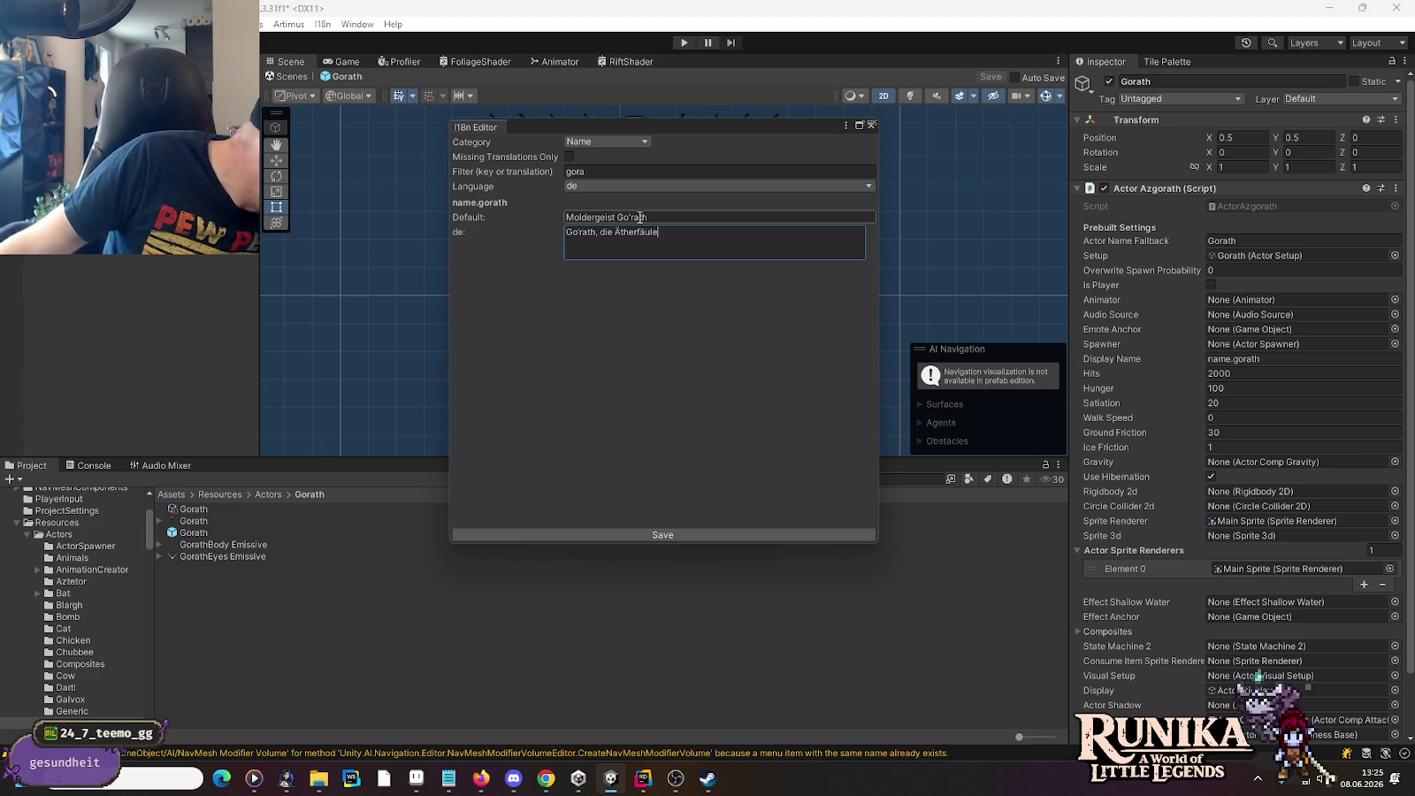
{"action": "left_click", "coordinate": [634, 535]}
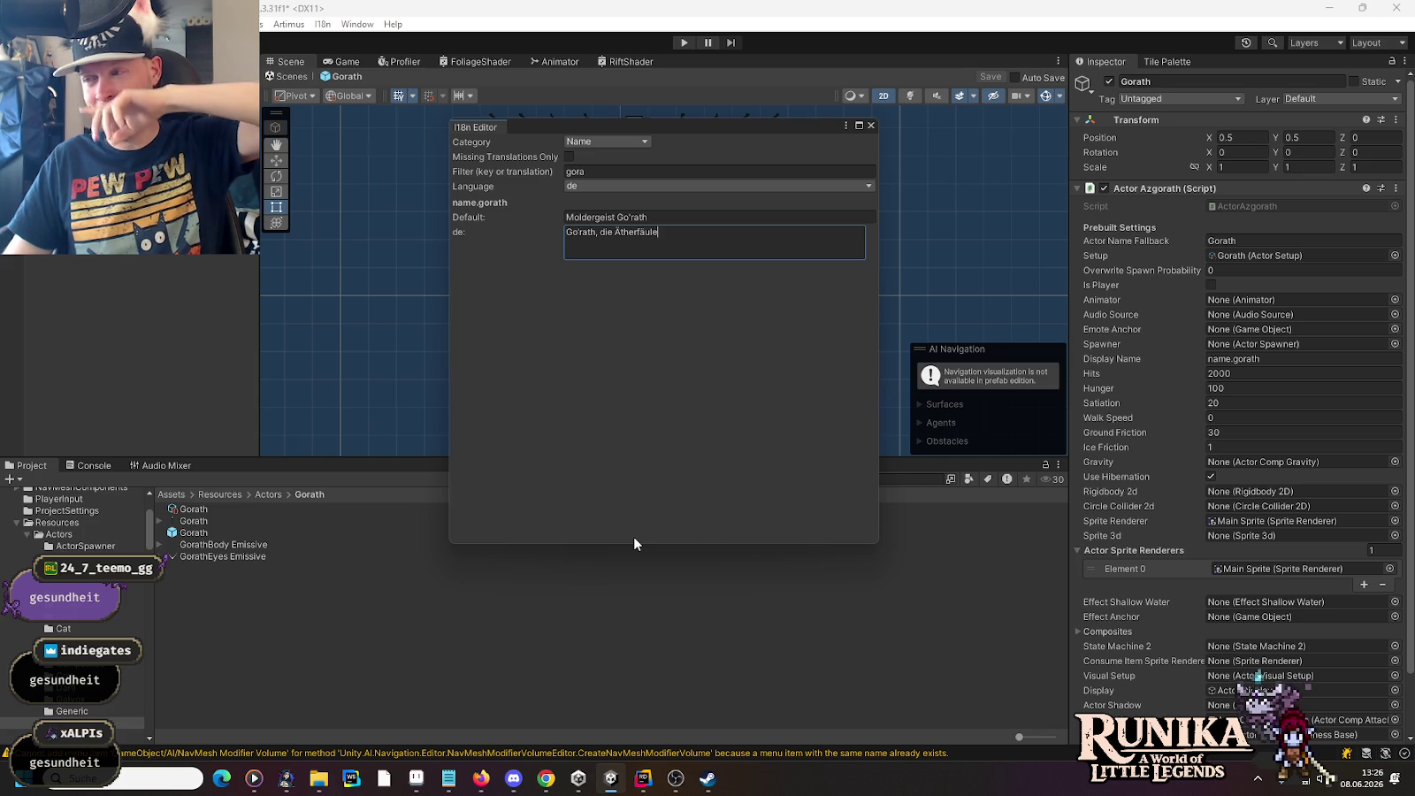
{"action": "left_click", "coordinate": [870, 126]}
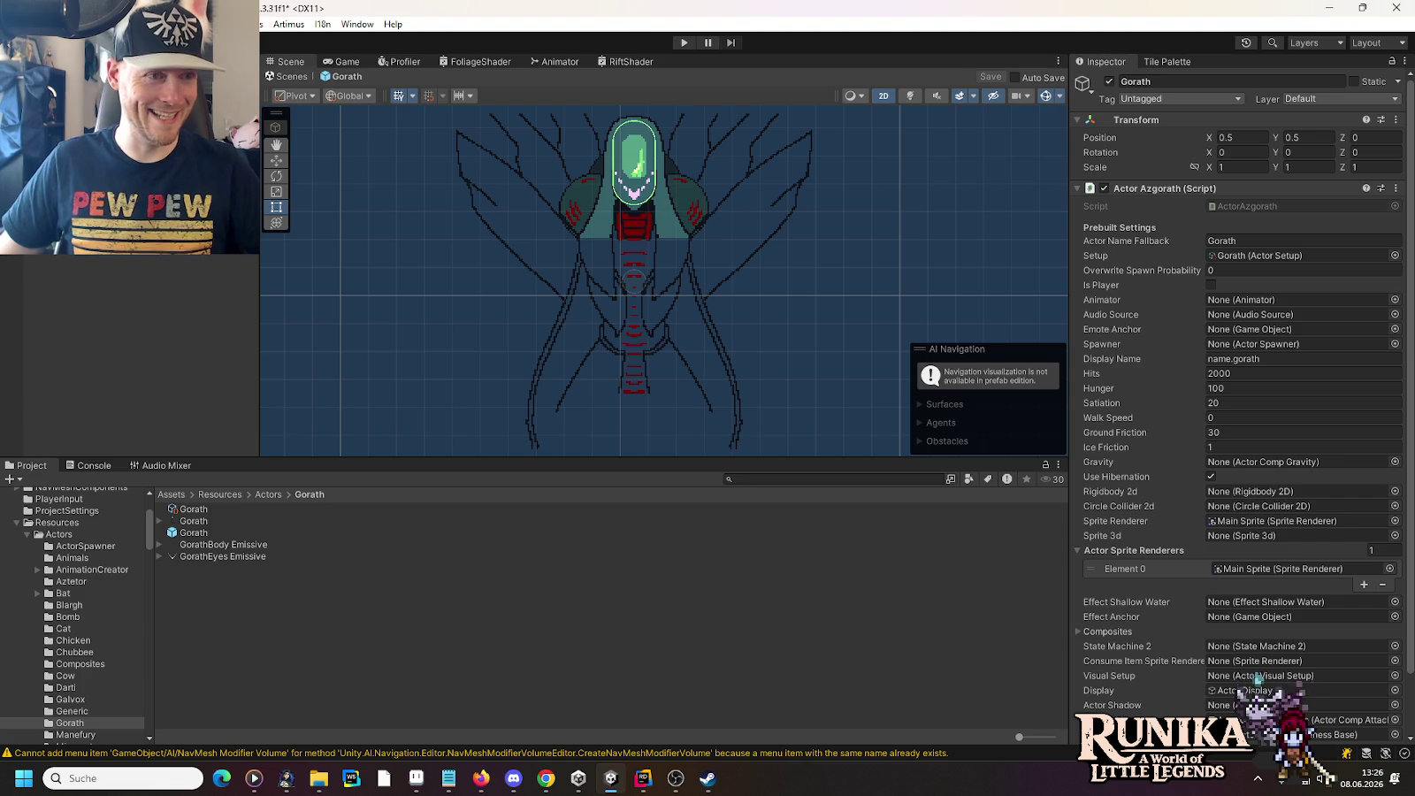
Step: Exit the Gorath prefab back to the Rift scene and select its core object
{"action": "left_click", "coordinate": [292, 76]}
{"action": "left_click", "coordinate": [637, 343]}
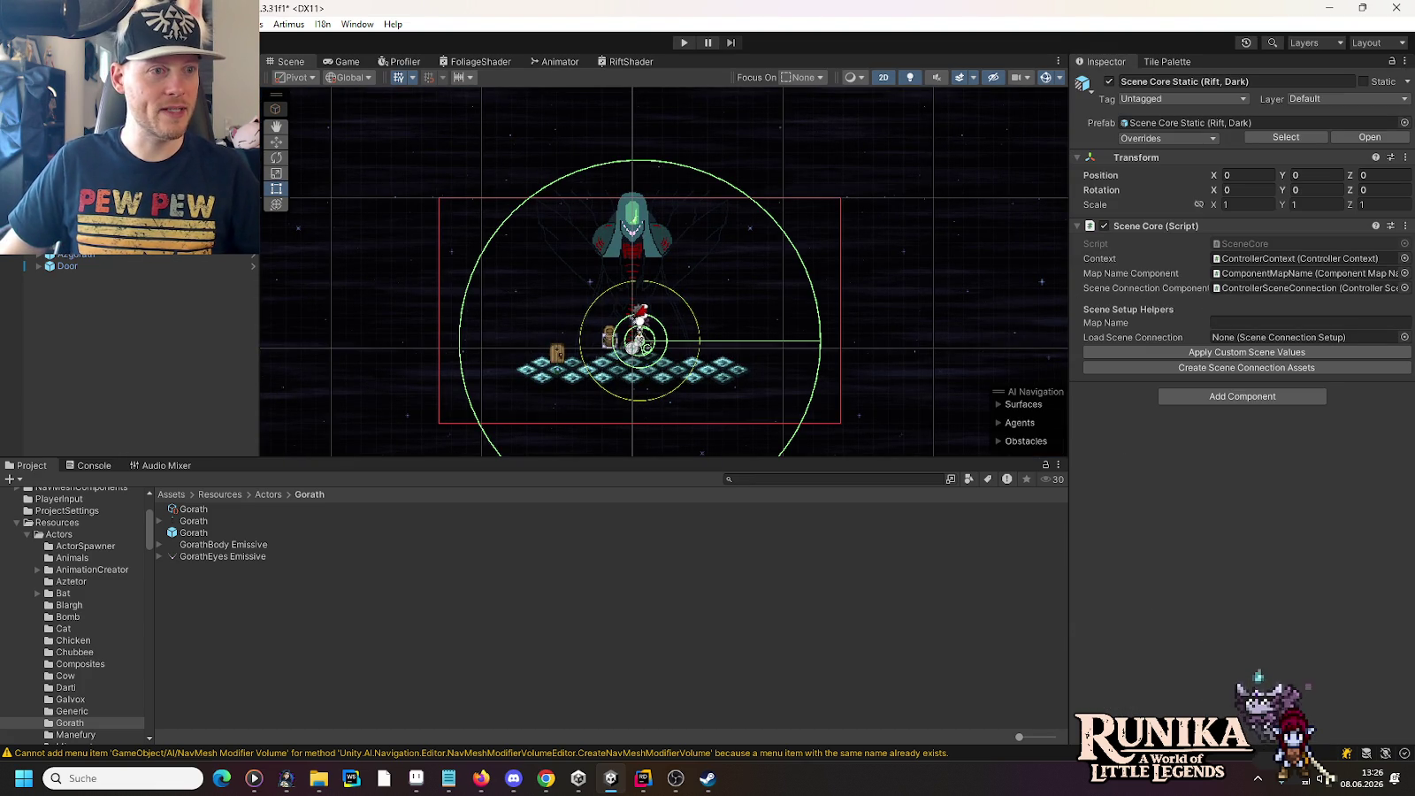
Step: Enter name.mold_core in the map name field, then revert it to the prefab value
{"action": "left_click", "coordinate": [1246, 322]}
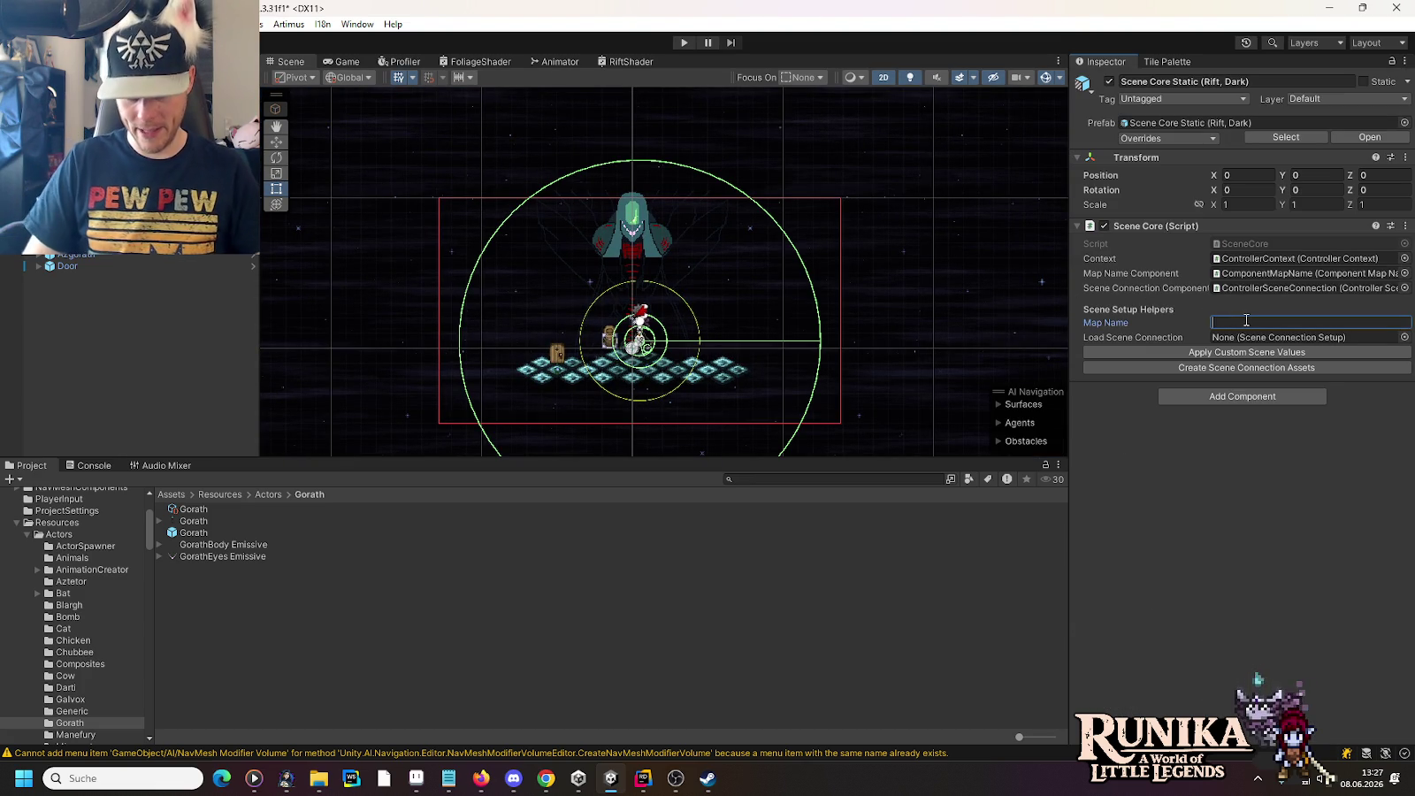
{"action": "type", "text": "name.mold_core"}
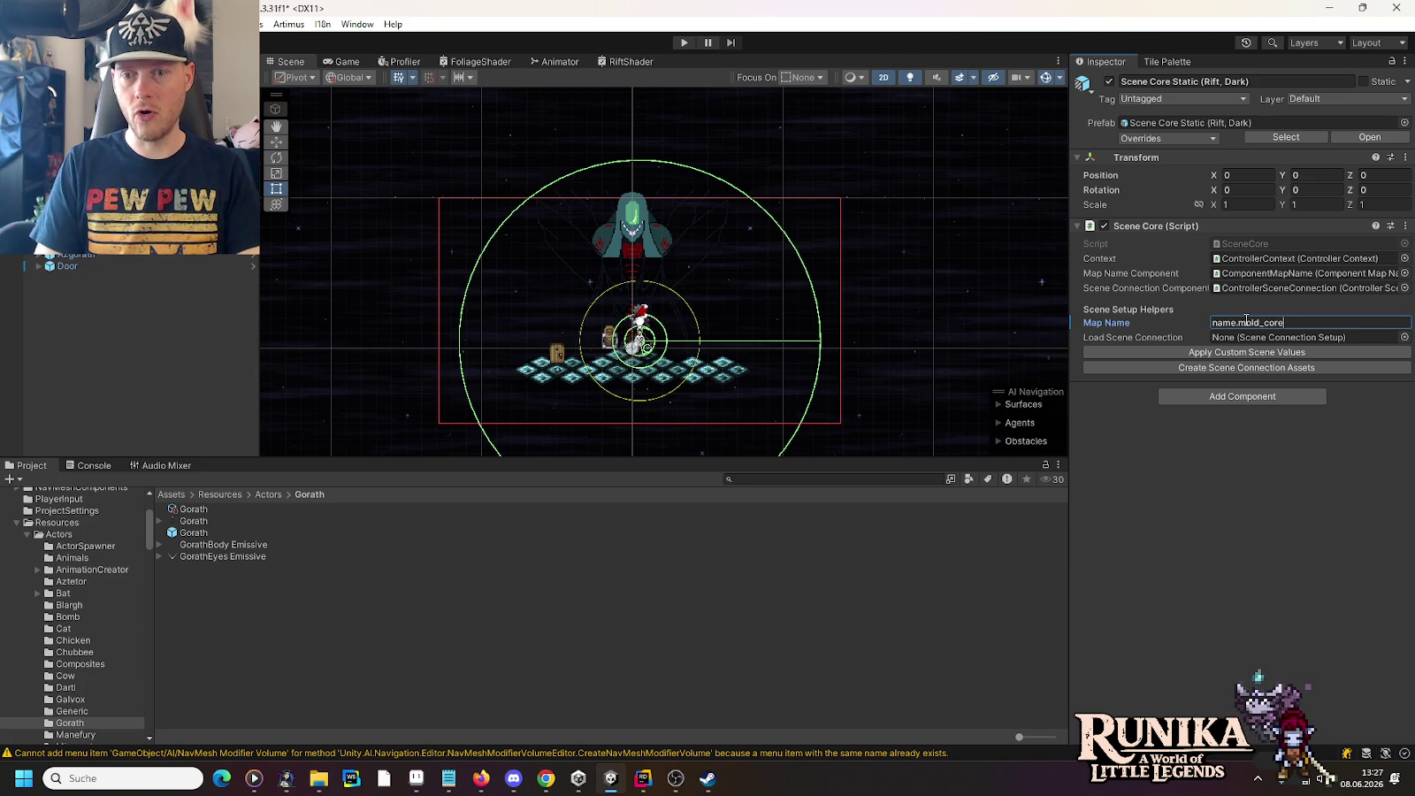
{"action": "key", "text": "ctrl+a"}
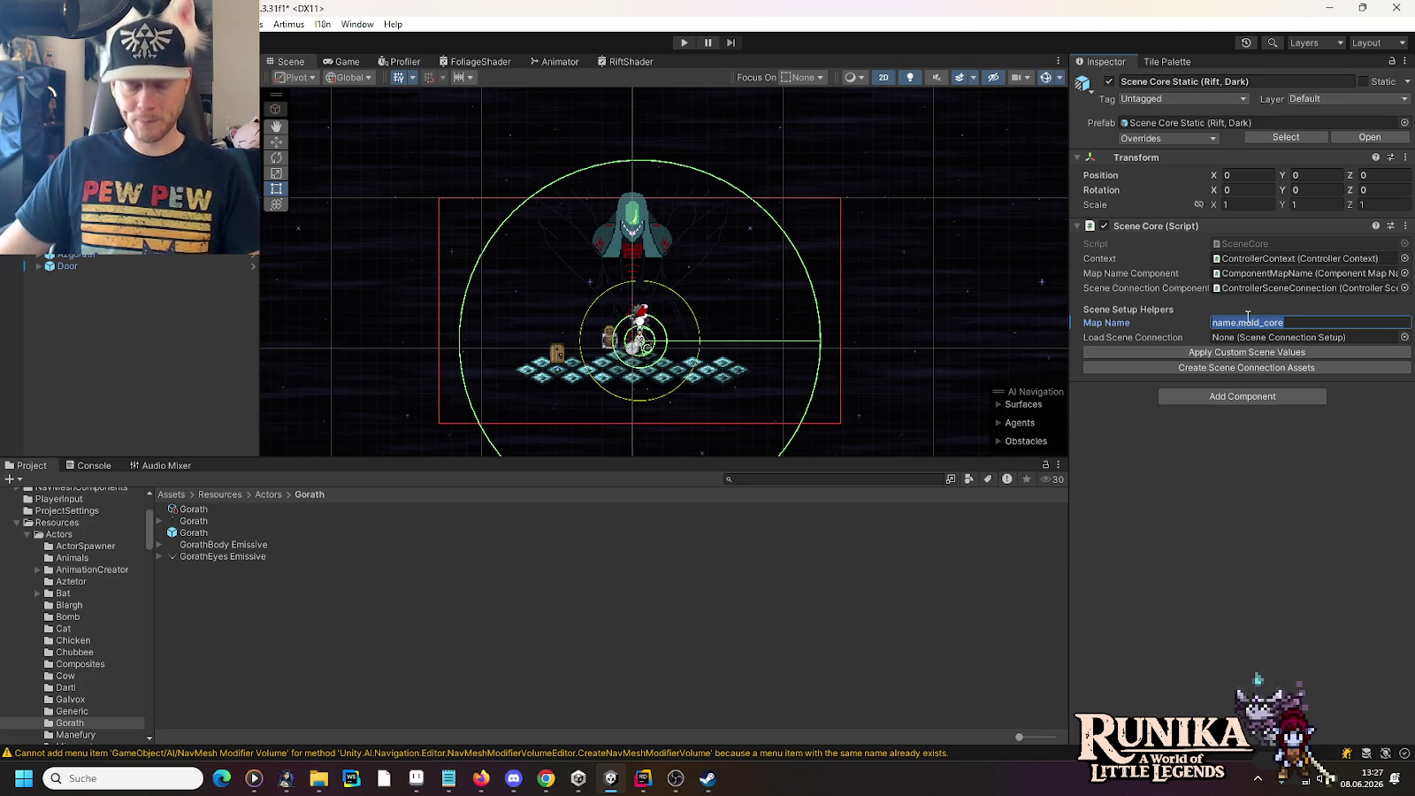
{"action": "right_click", "coordinate": [1098, 323]}
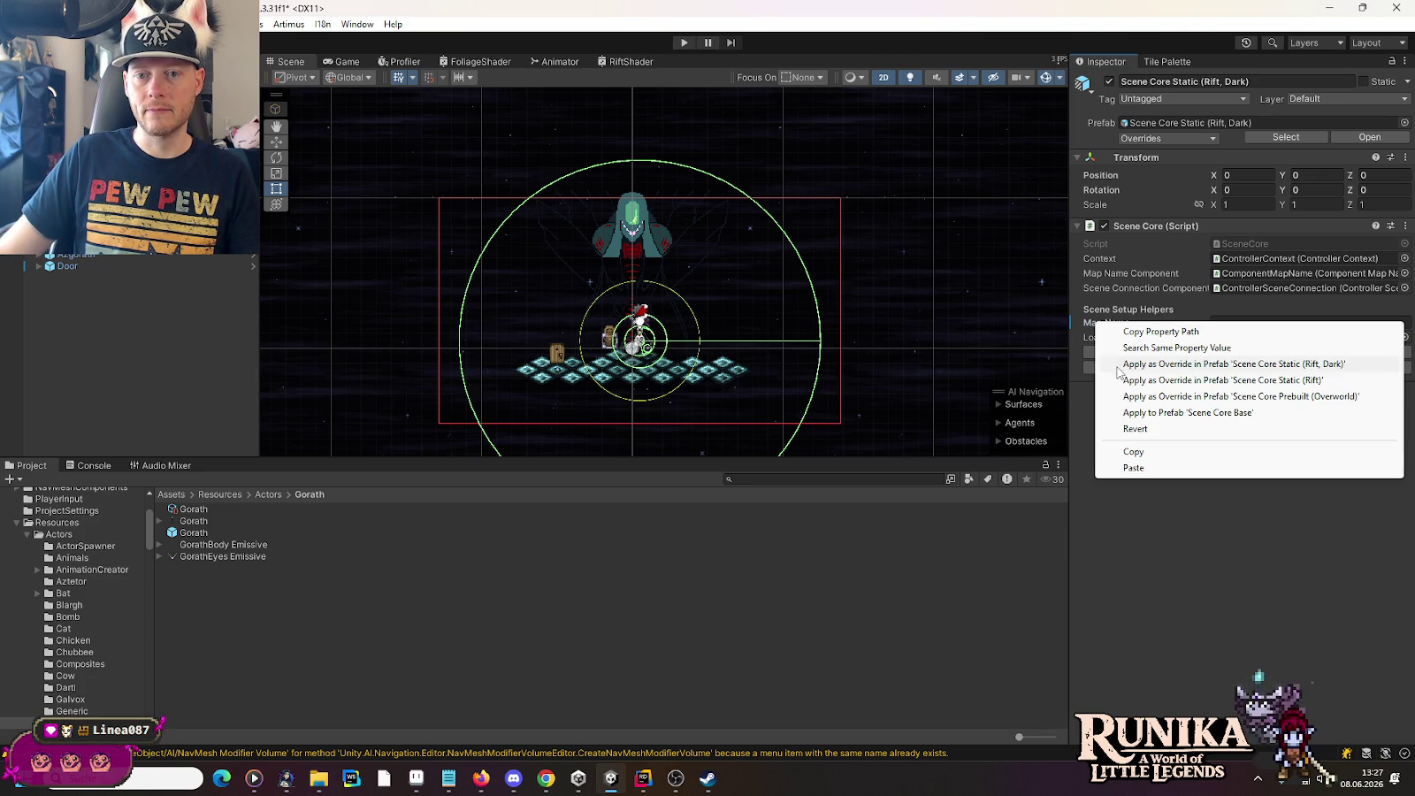
{"action": "left_click", "coordinate": [1133, 428]}
Step: Filter the translation editor for the name.mold_core key
{"action": "left_click", "coordinate": [323, 24]}
{"action": "left_click", "coordinate": [372, 58]}
{"action": "left_click", "coordinate": [670, 171]}
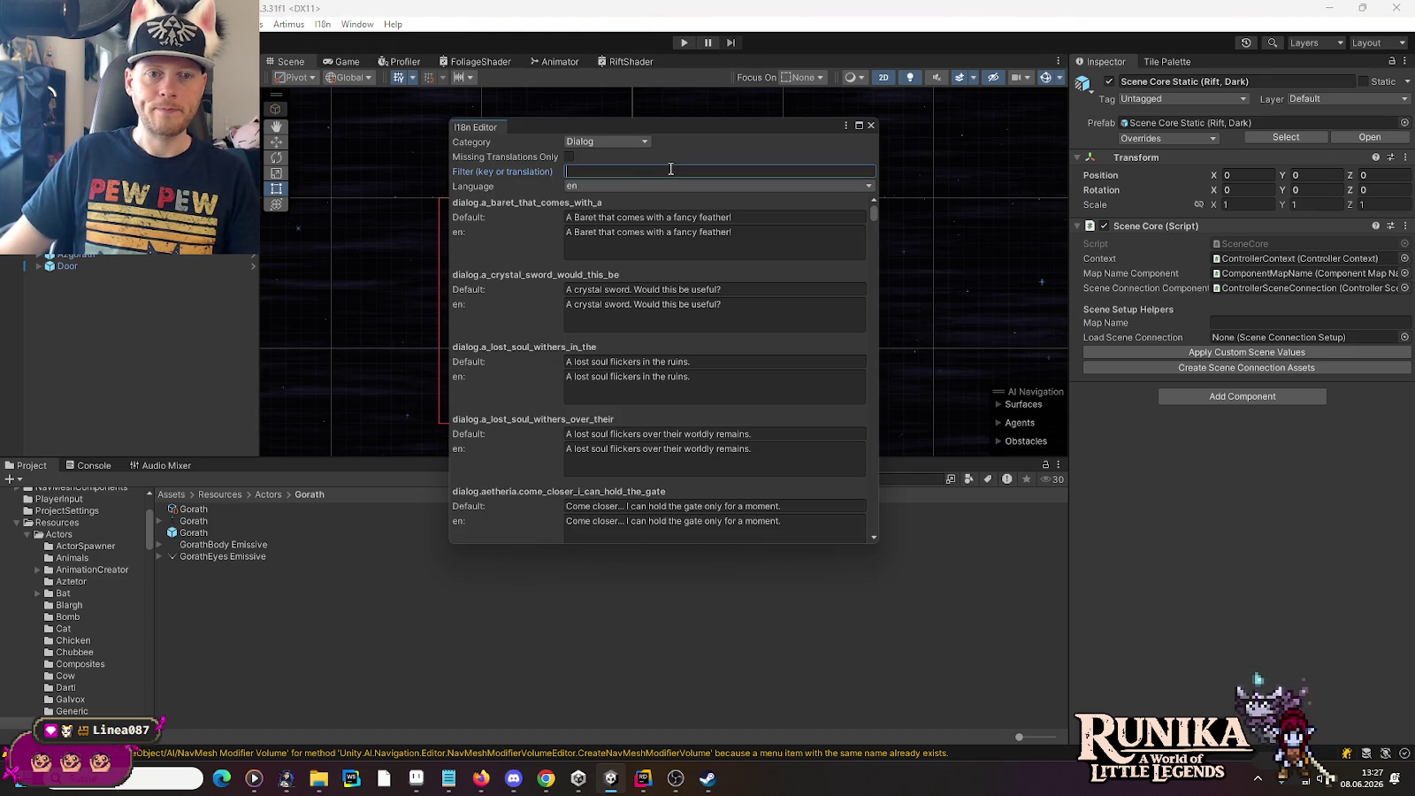
{"action": "type", "text": "name.mold_core"}
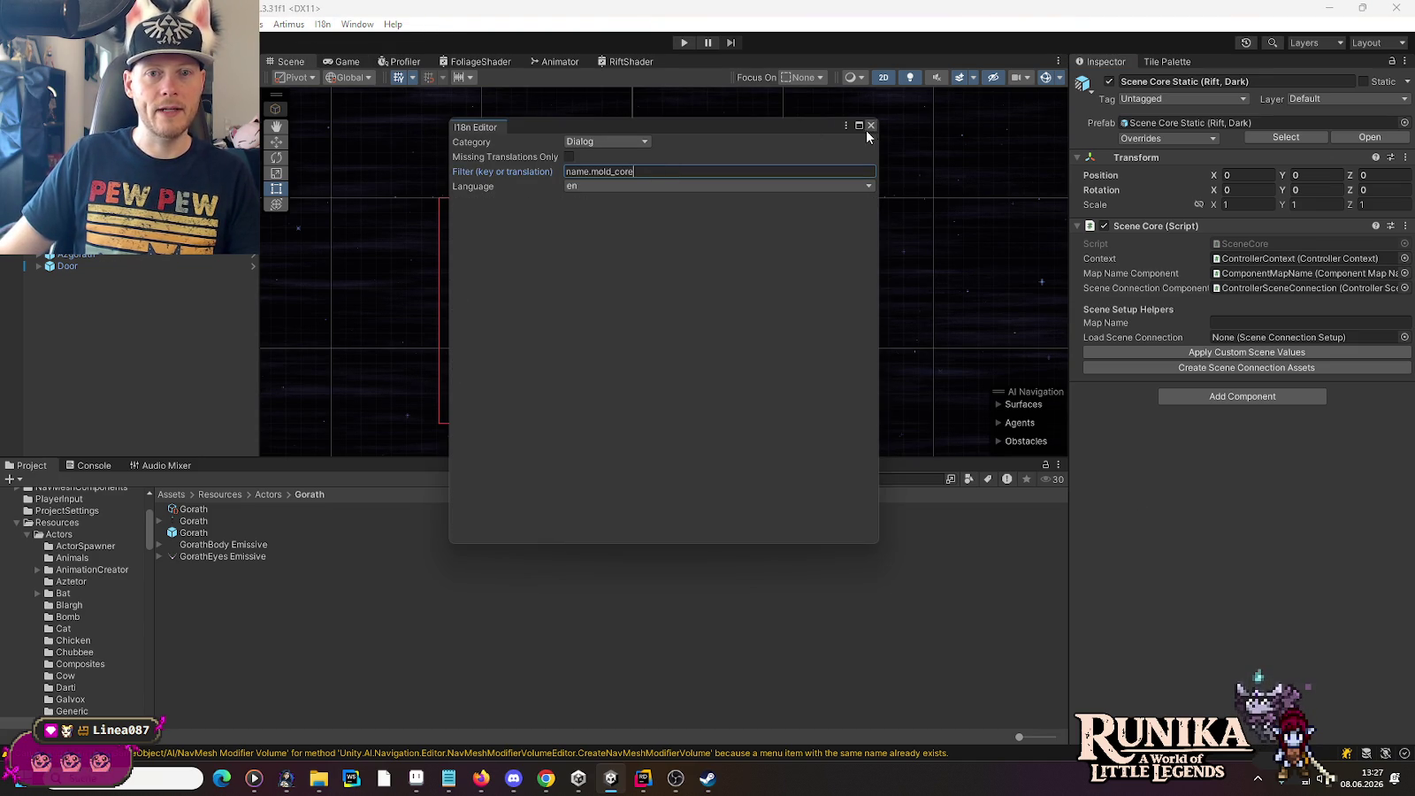
{"action": "left_click", "coordinate": [870, 125]}
{"action": "left_click", "coordinate": [357, 24]}
{"action": "mouse_move", "coordinate": [324, 24]}
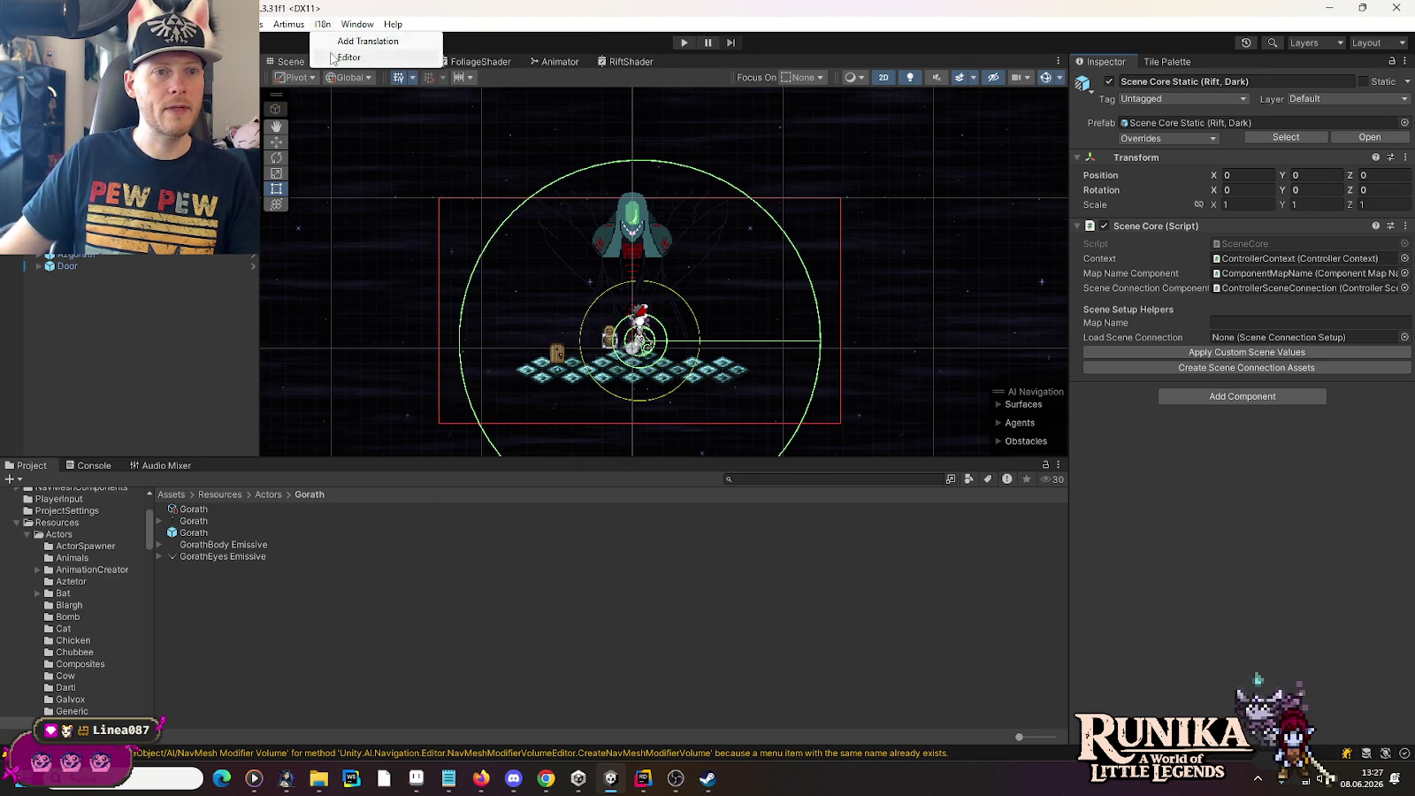
{"action": "left_click", "coordinate": [371, 56]}
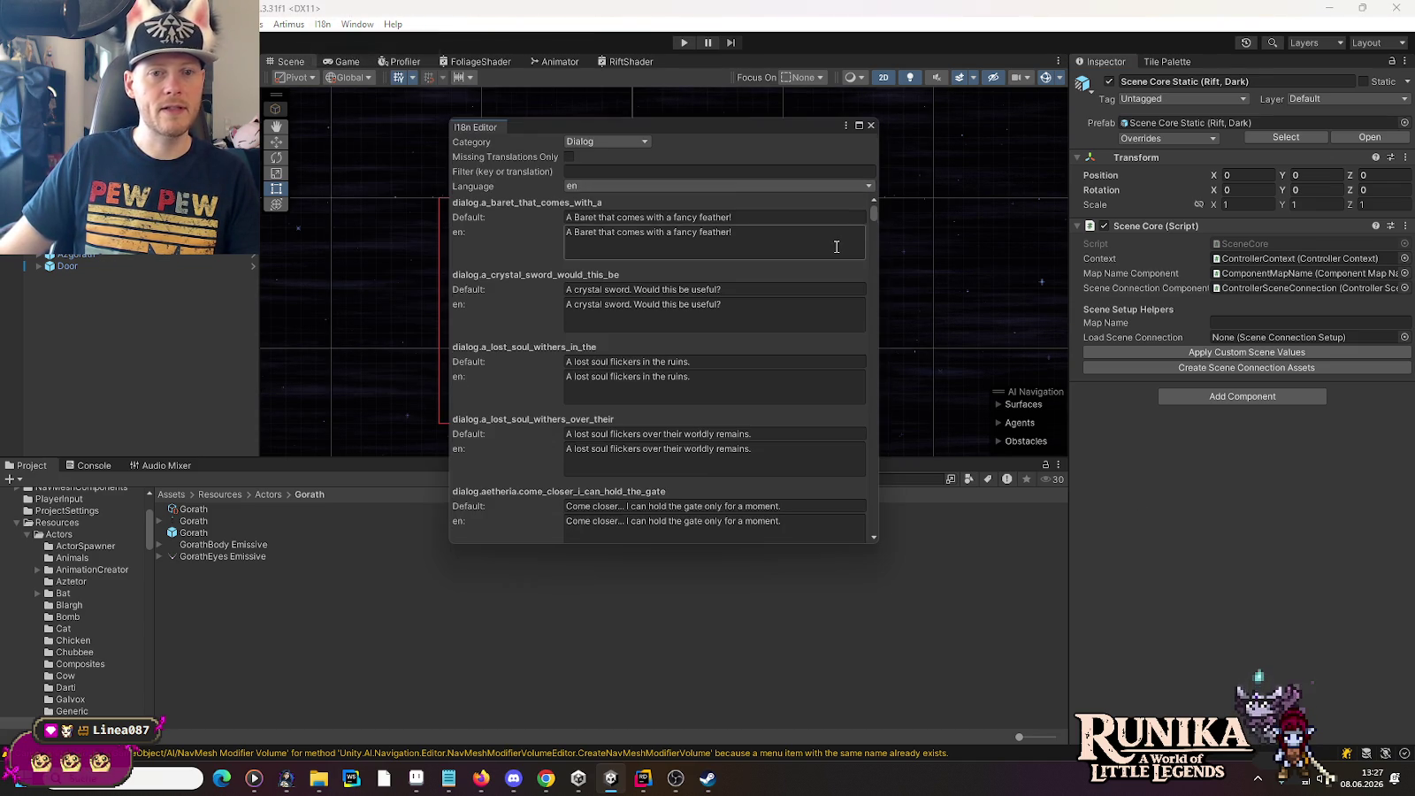
{"action": "left_click", "coordinate": [871, 125]}
Step: Add translation key name.mold_core with English default text 'Mold Core'
{"action": "left_click", "coordinate": [322, 24]}
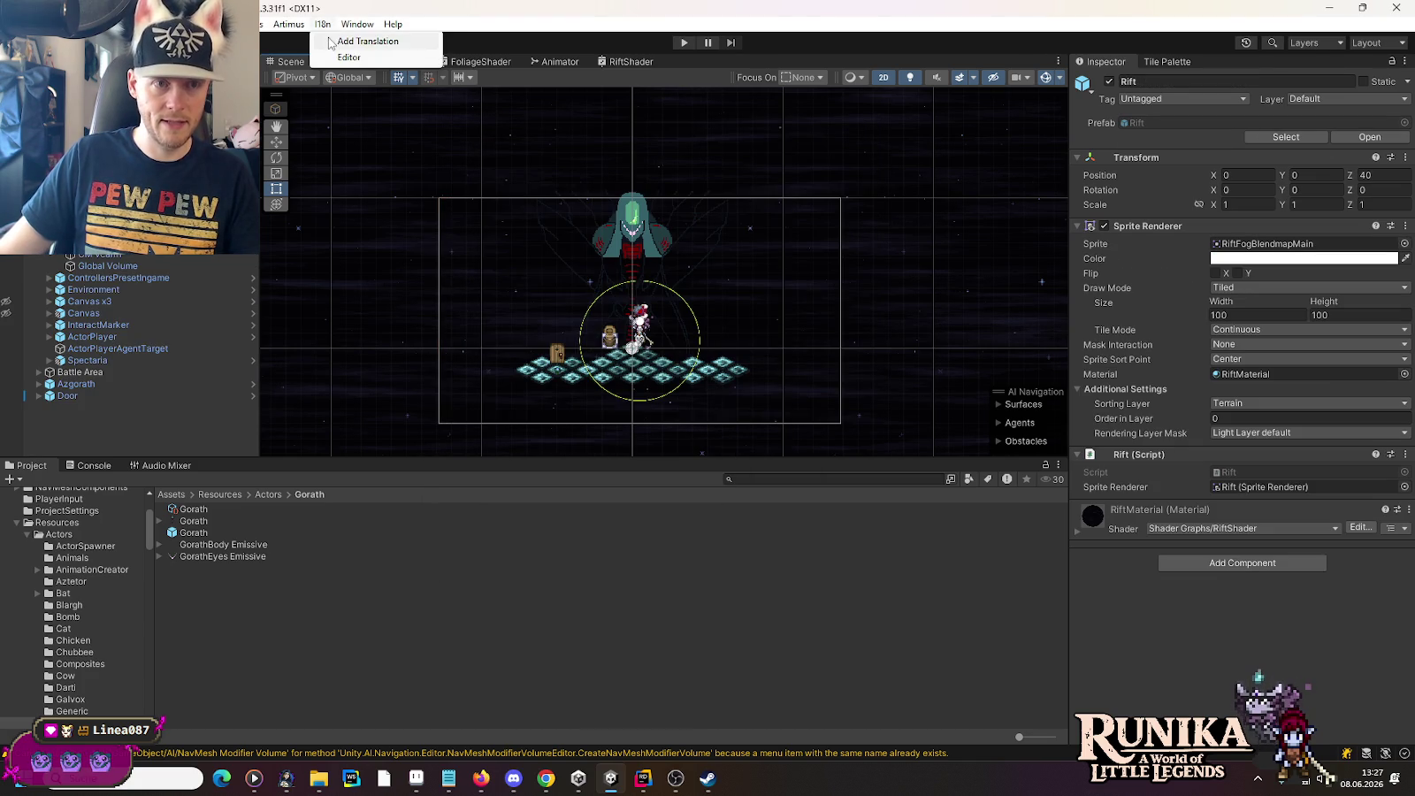
{"action": "left_click", "coordinate": [367, 41]}
{"action": "left_click", "coordinate": [654, 208]}
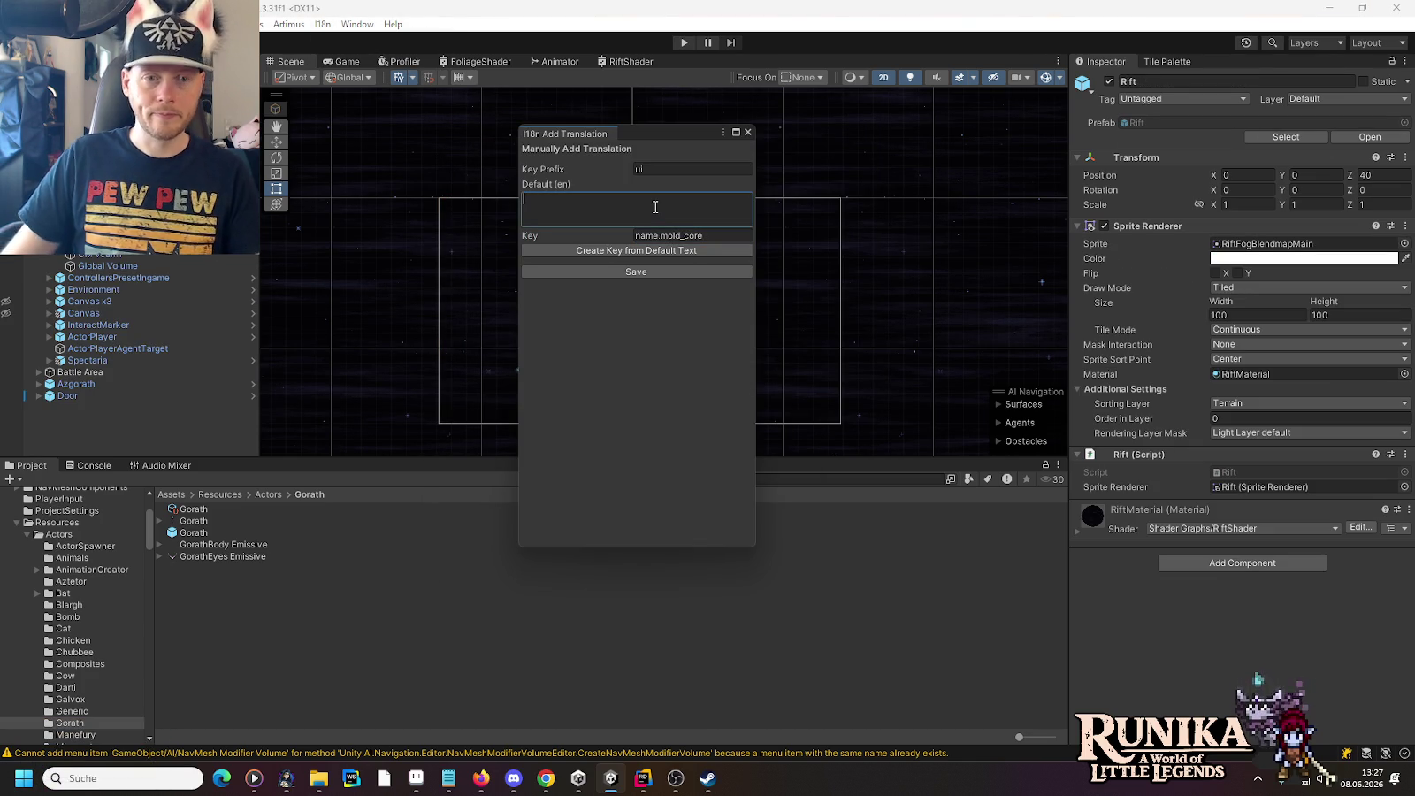
{"action": "type", "text": "Mold Core"}
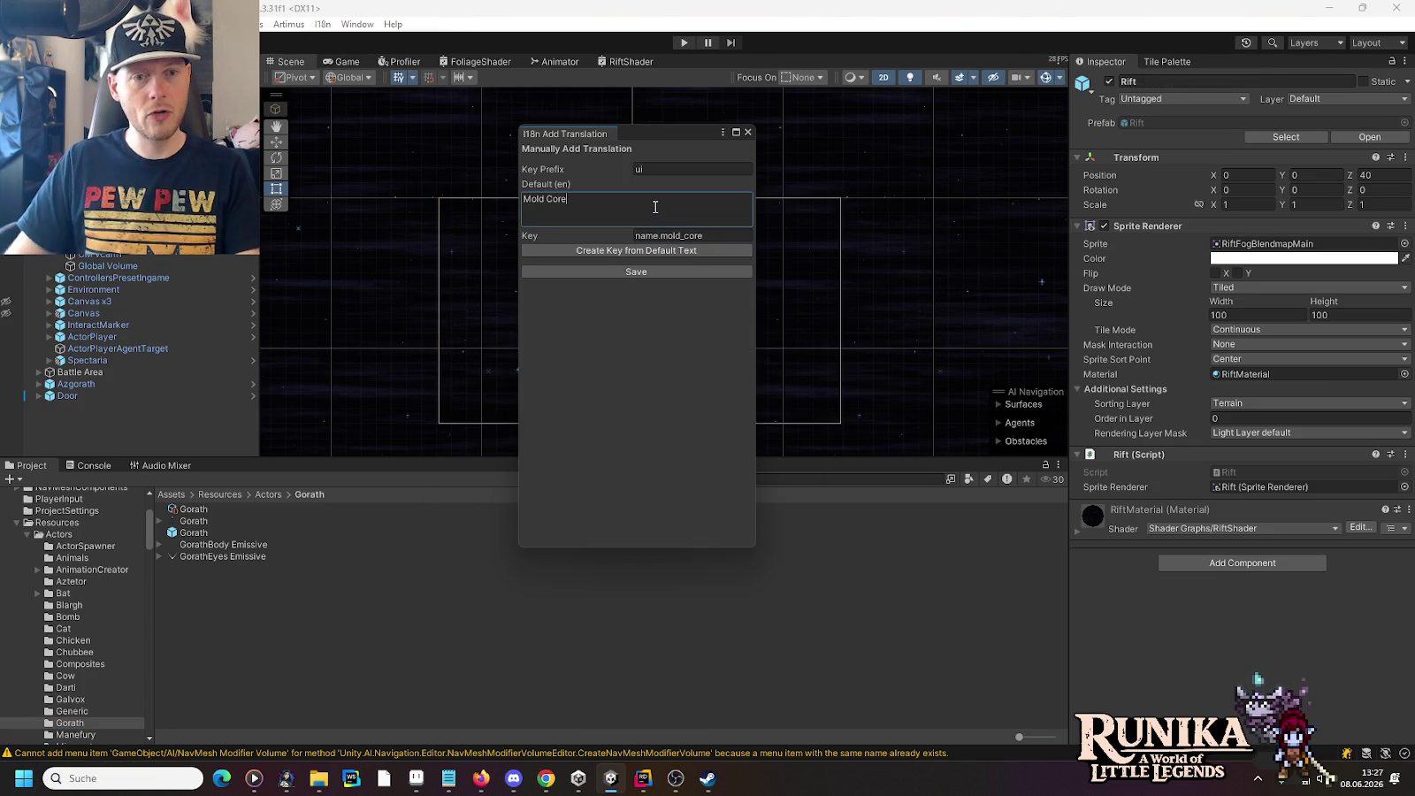
{"action": "left_click", "coordinate": [646, 272]}
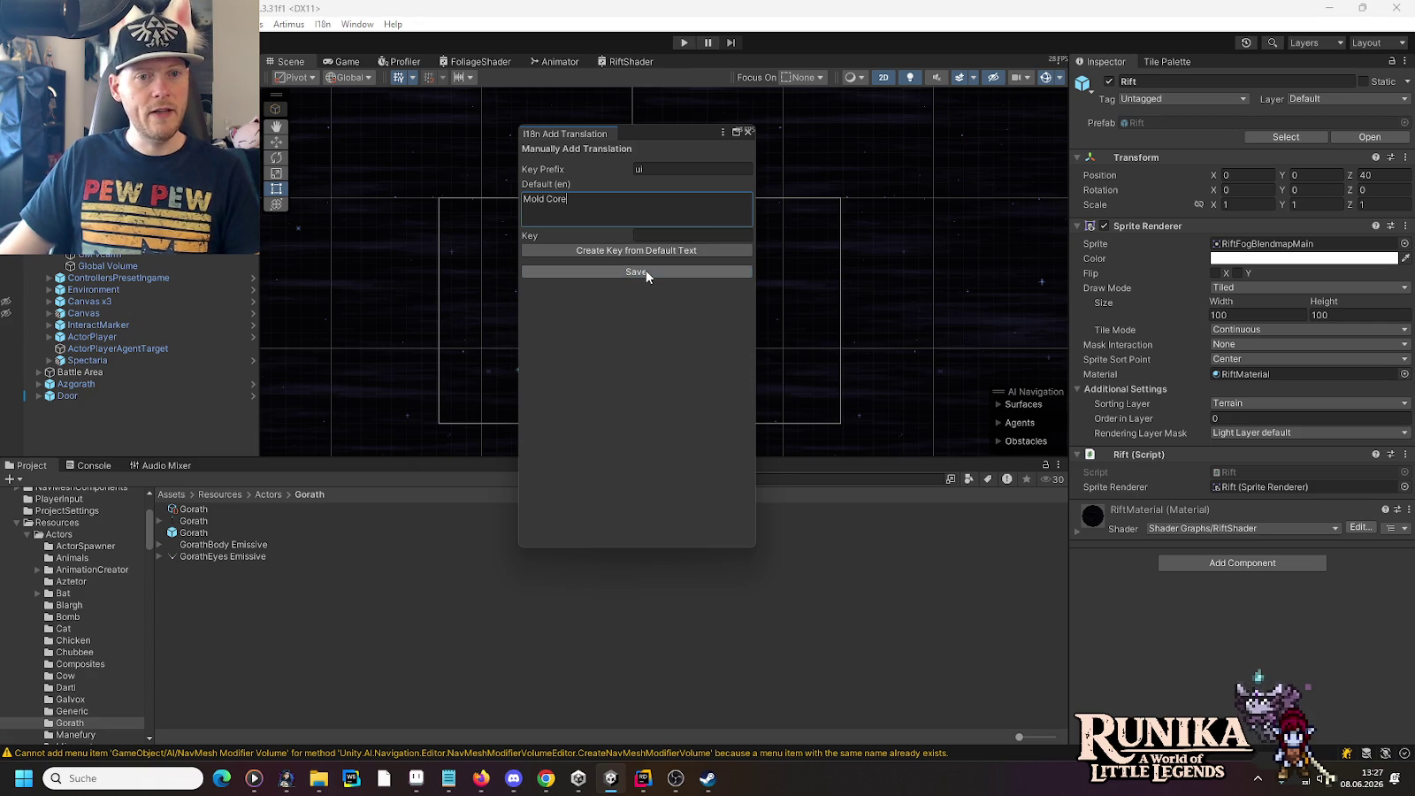
{"action": "left_click", "coordinate": [748, 132]}
Step: Give name.mold_core the German (de) text 'Herz der Fäule' in the names category
{"action": "left_click", "coordinate": [323, 24]}
{"action": "left_click", "coordinate": [341, 62]}
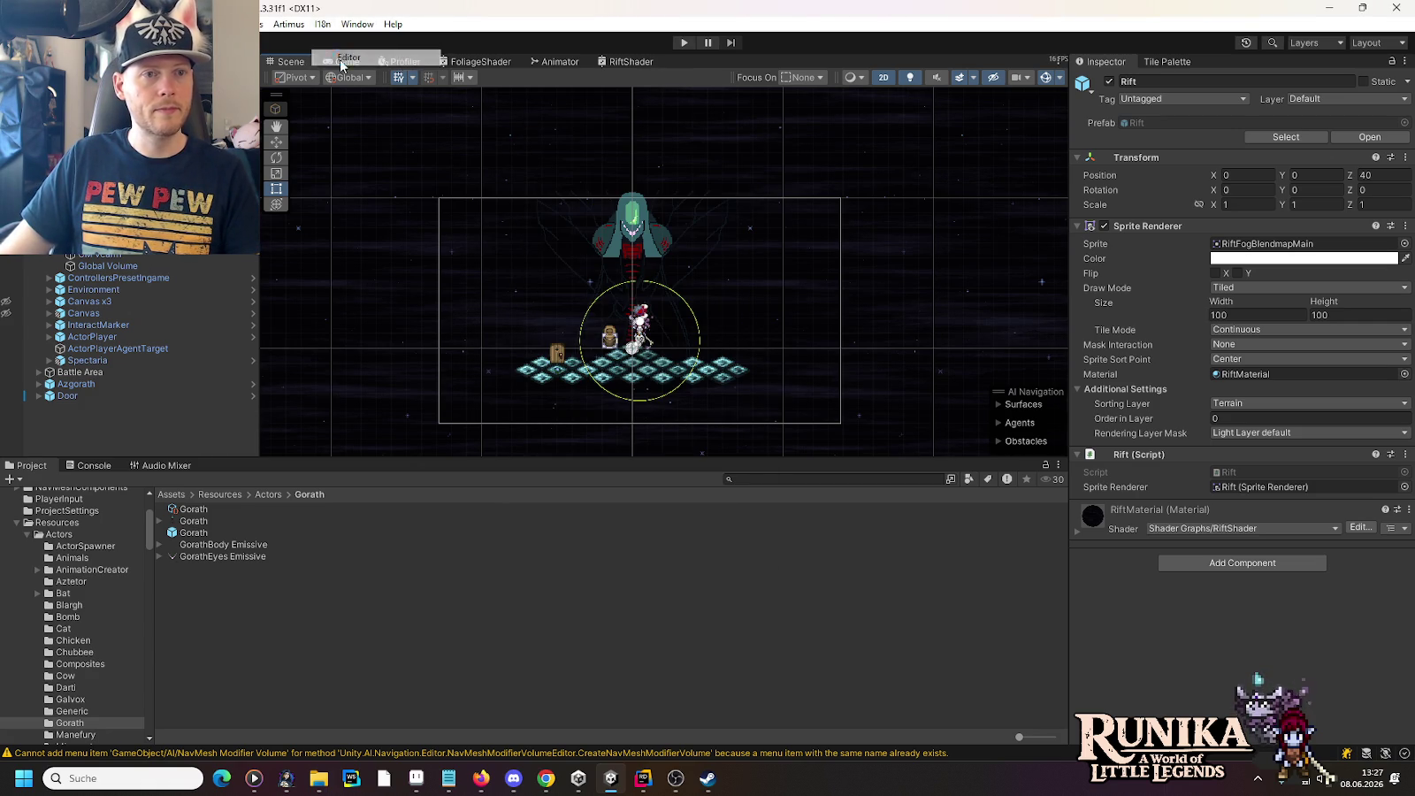
{"action": "left_click", "coordinate": [594, 174]}
{"action": "type", "text": "name.mold_core"}
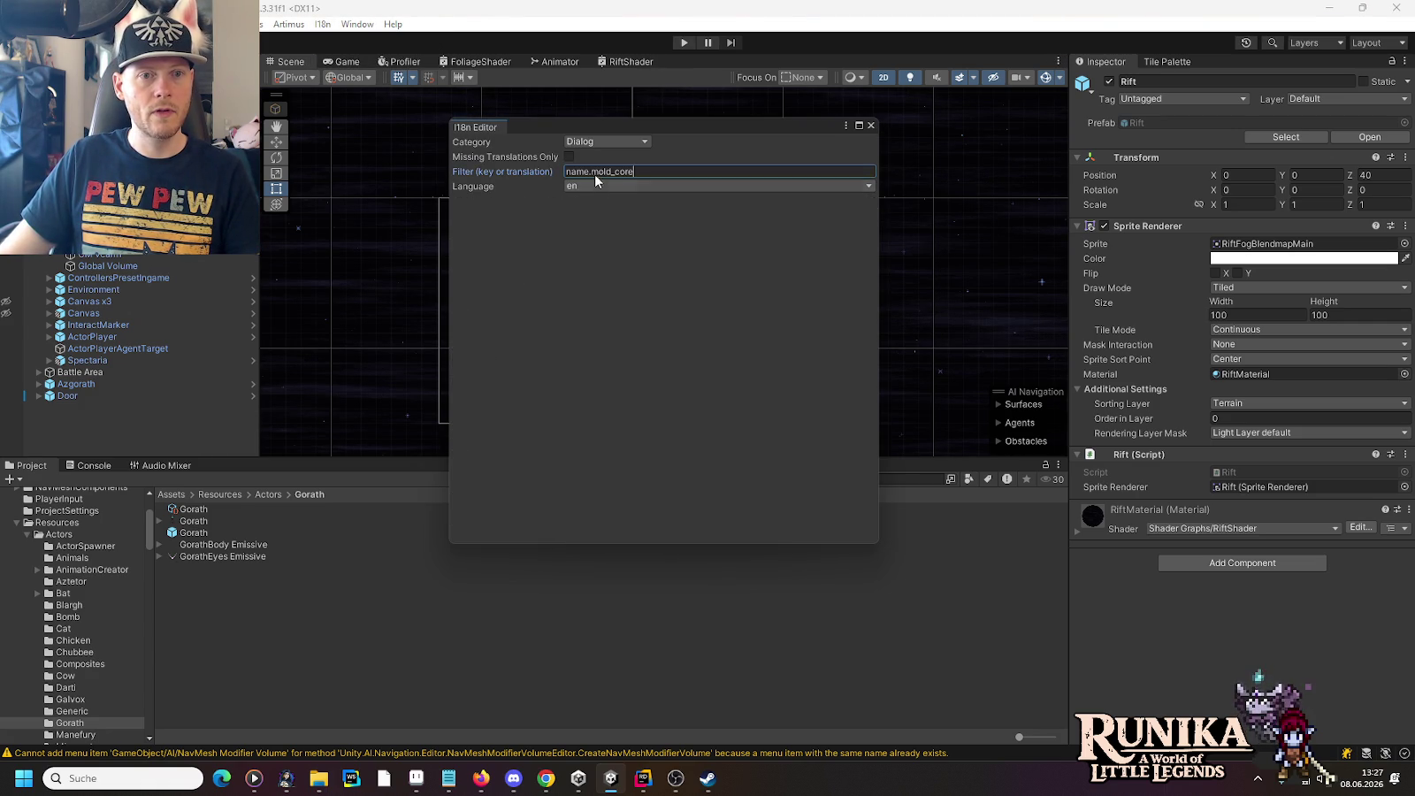
{"action": "left_click", "coordinate": [597, 142]}
{"action": "left_click", "coordinate": [602, 221]}
{"action": "left_click", "coordinate": [586, 184]}
{"action": "left_click", "coordinate": [598, 218]}
{"action": "left_click", "coordinate": [612, 242]}
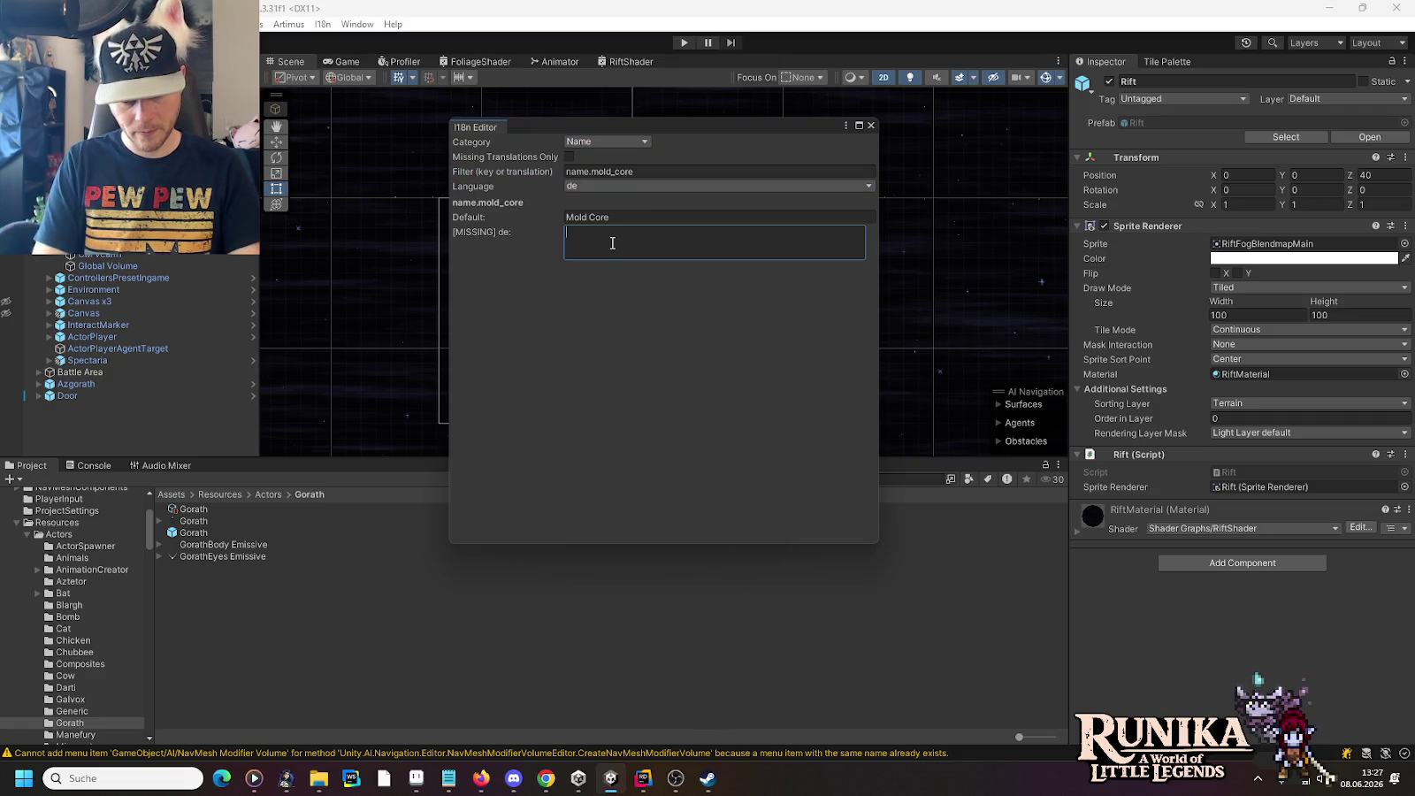
{"action": "type", "text": "Herz der Fäule"}
{"action": "left_click", "coordinate": [674, 534]}
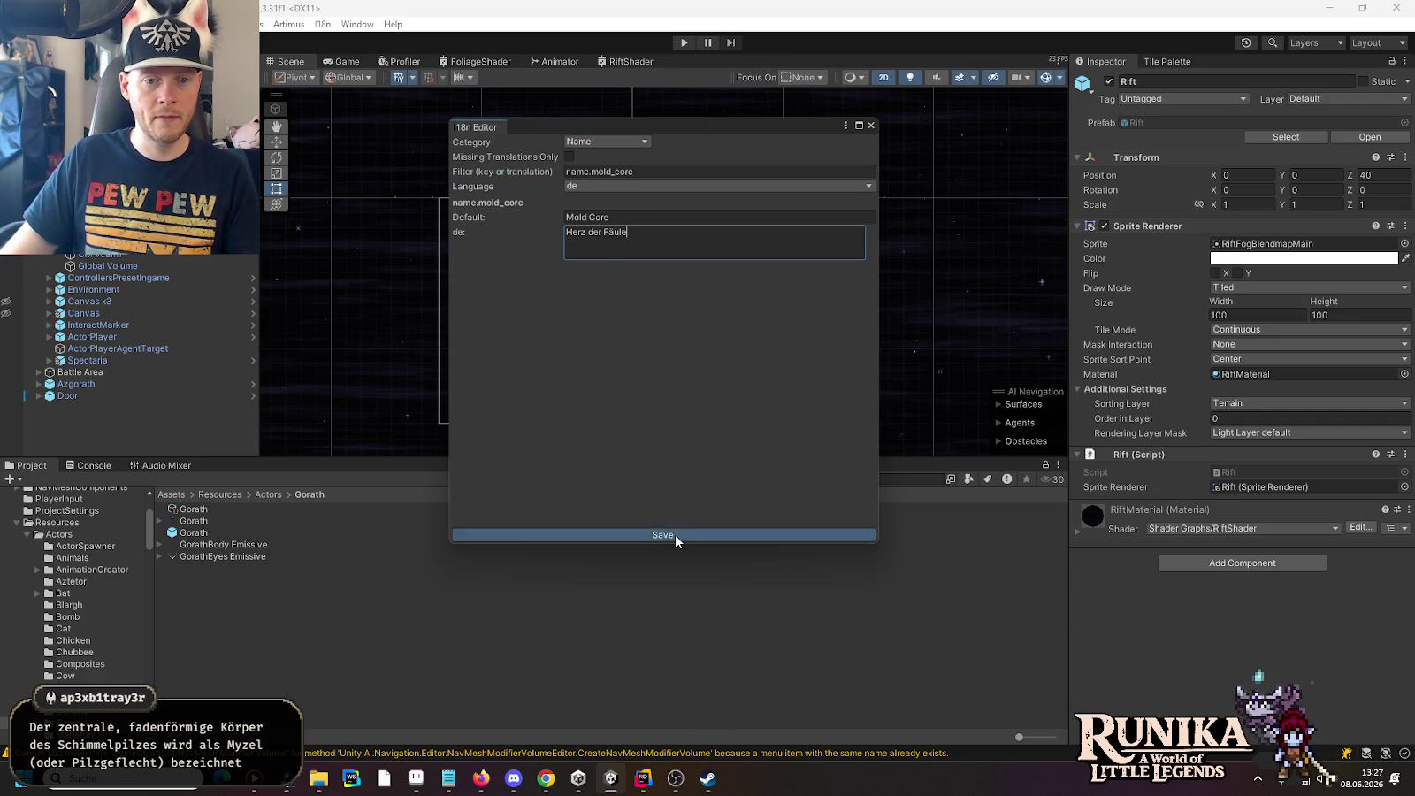
{"action": "left_click", "coordinate": [871, 126]}
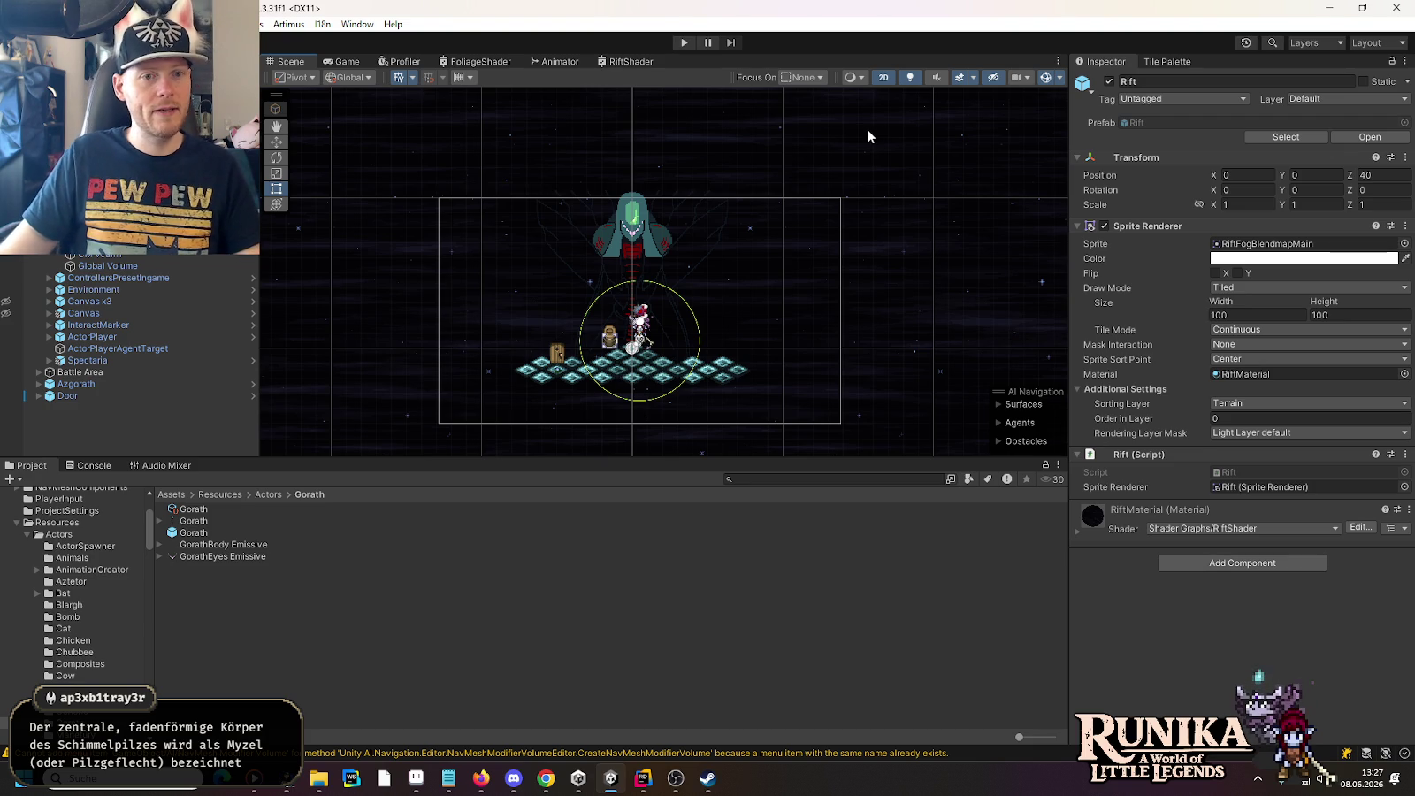
Step: Expand the Hierarchy parent holding the RiftPlate floor objects
{"action": "scroll", "coordinate": [128, 354], "scroll_direction": "down", "scroll_amount": 3}
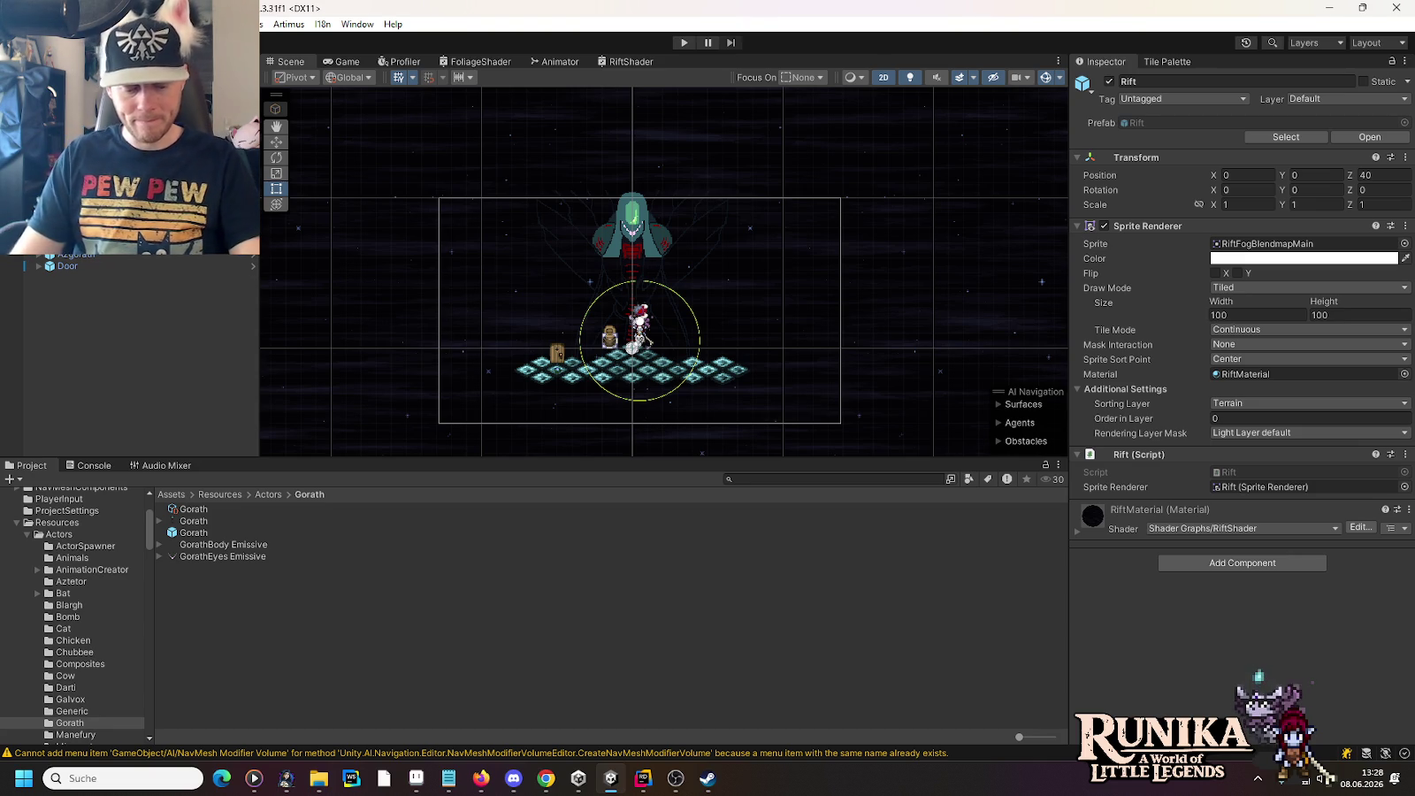
{"action": "key", "text": "Right"}
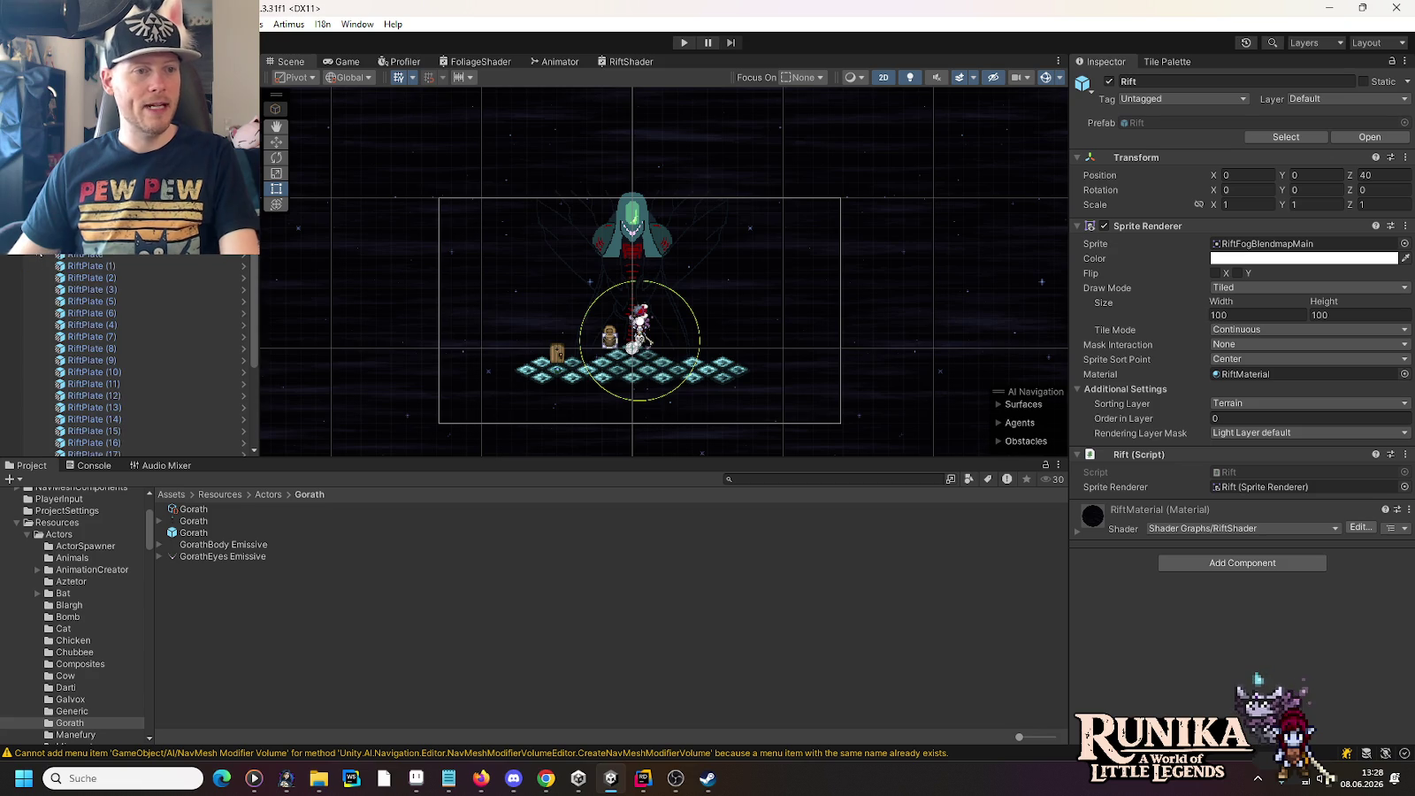
Step: Duplicate RiftPlateDarker (2) and move the copy to the floor's lower left
{"action": "scroll", "coordinate": [611, 421], "scroll_direction": "up", "scroll_amount": 1}
{"action": "scroll", "coordinate": [611, 421], "scroll_direction": "up", "scroll_amount": 4}
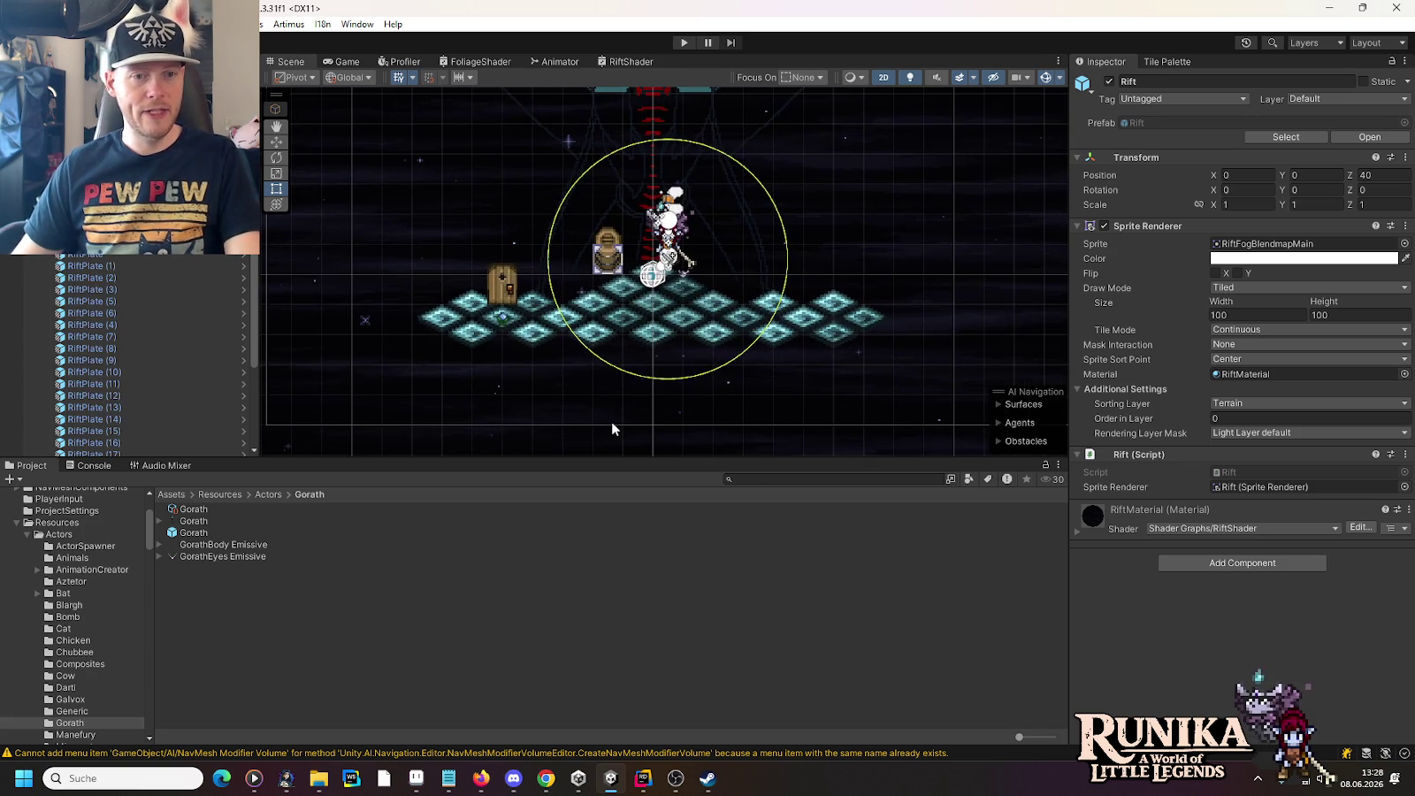
{"action": "left_click", "coordinate": [124, 416]}
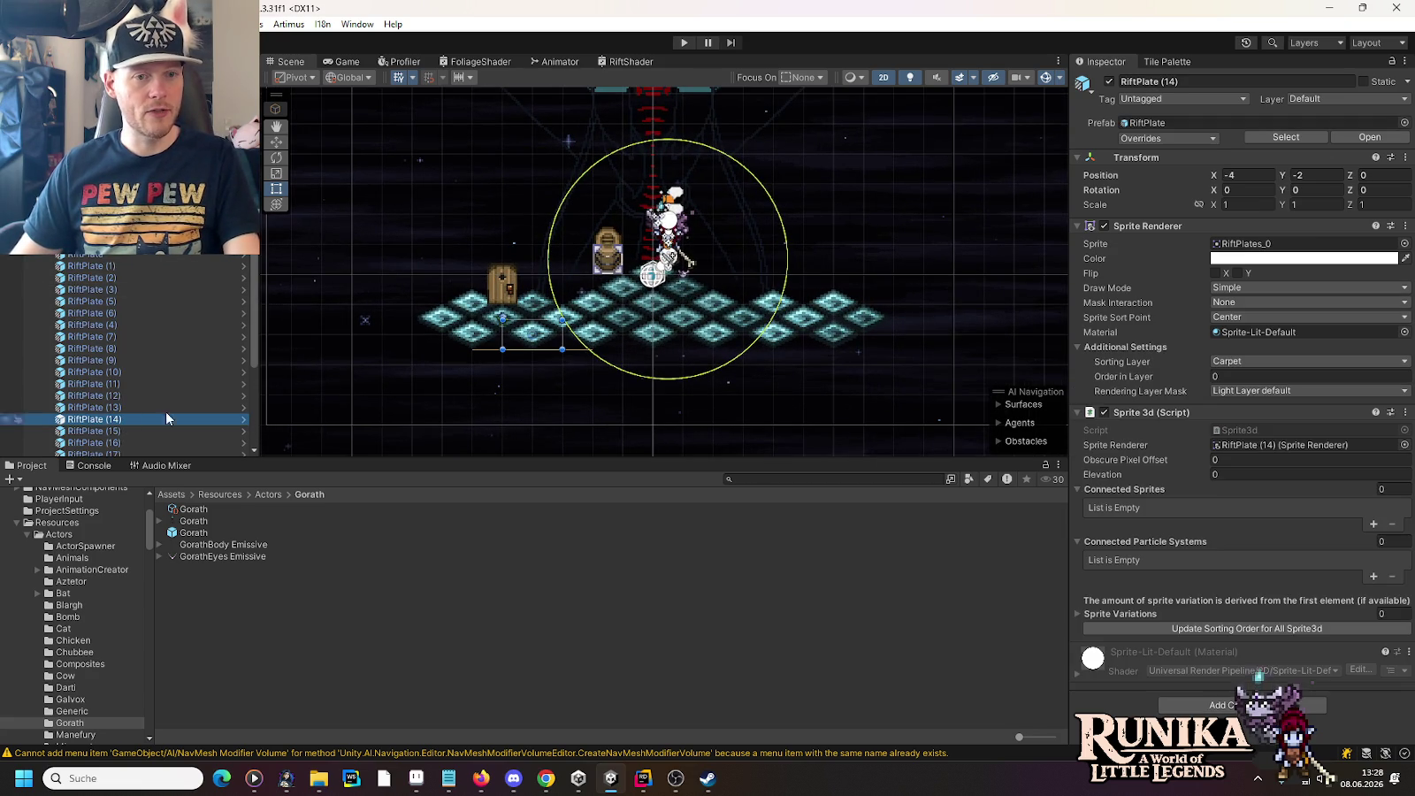
{"action": "scroll", "coordinate": [115, 371], "scroll_direction": "down", "scroll_amount": 3}
{"action": "left_click", "coordinate": [117, 380]}
{"action": "key", "text": "ctrl+d"}
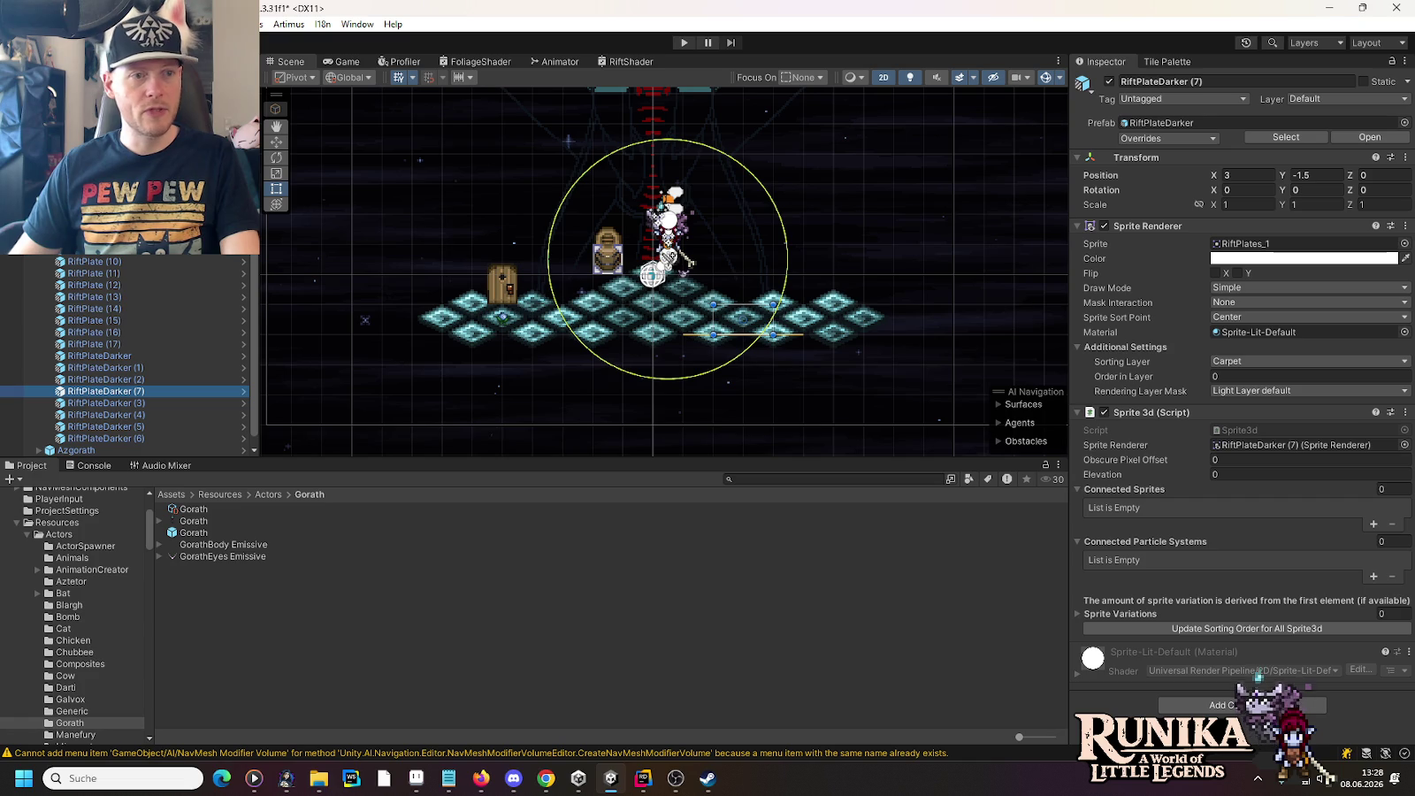
{"action": "left_click", "coordinate": [277, 142]}
{"action": "mouse_move", "coordinate": [746, 318]}
{"action": "left_mouse_down"}
{"action": "mouse_move", "coordinate": [637, 320]}
{"action": "mouse_move", "coordinate": [564, 347]}
{"action": "left_mouse_up"}
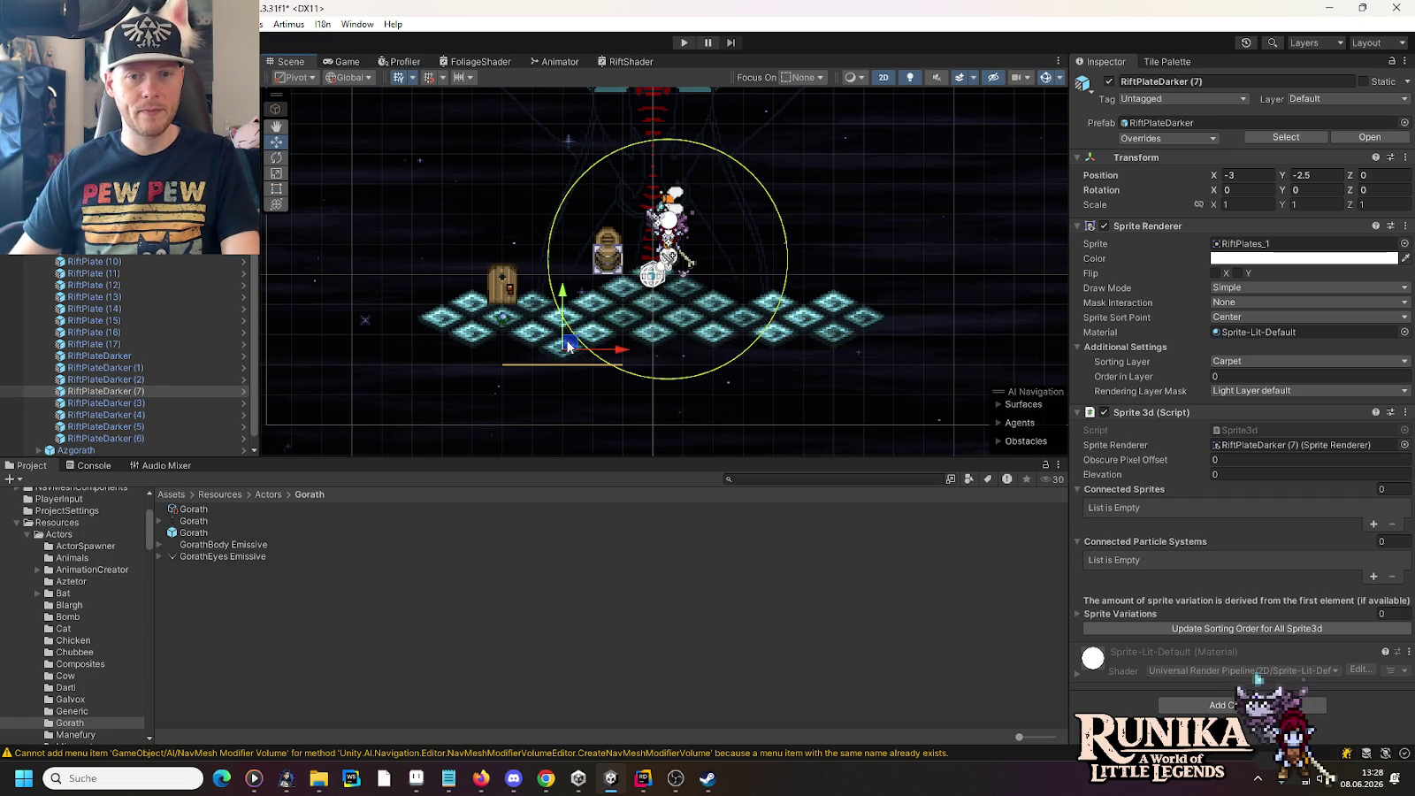
Step: Duplicate RiftPlate (13) into extra plates along the lower edge and save the scene
{"action": "left_click", "coordinate": [114, 296]}
{"action": "key", "text": "ctrl+d"}
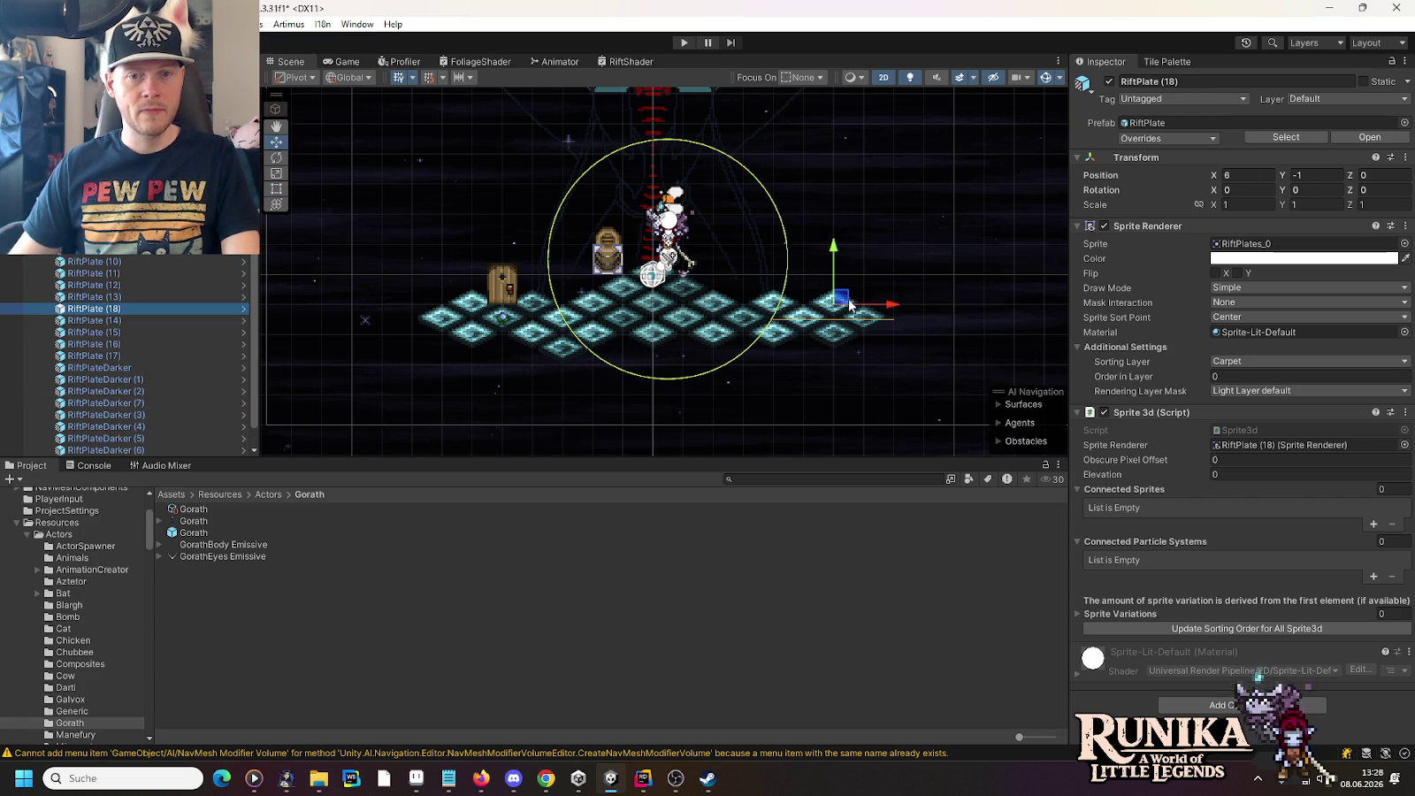
{"action": "key", "text": "ctrl+d"}
{"action": "mouse_move", "coordinate": [816, 332]}
{"action": "left_mouse_down"}
{"action": "mouse_move", "coordinate": [751, 347]}
{"action": "mouse_move", "coordinate": [502, 346]}
{"action": "left_mouse_up"}
{"action": "key", "text": "ctrl+d"}
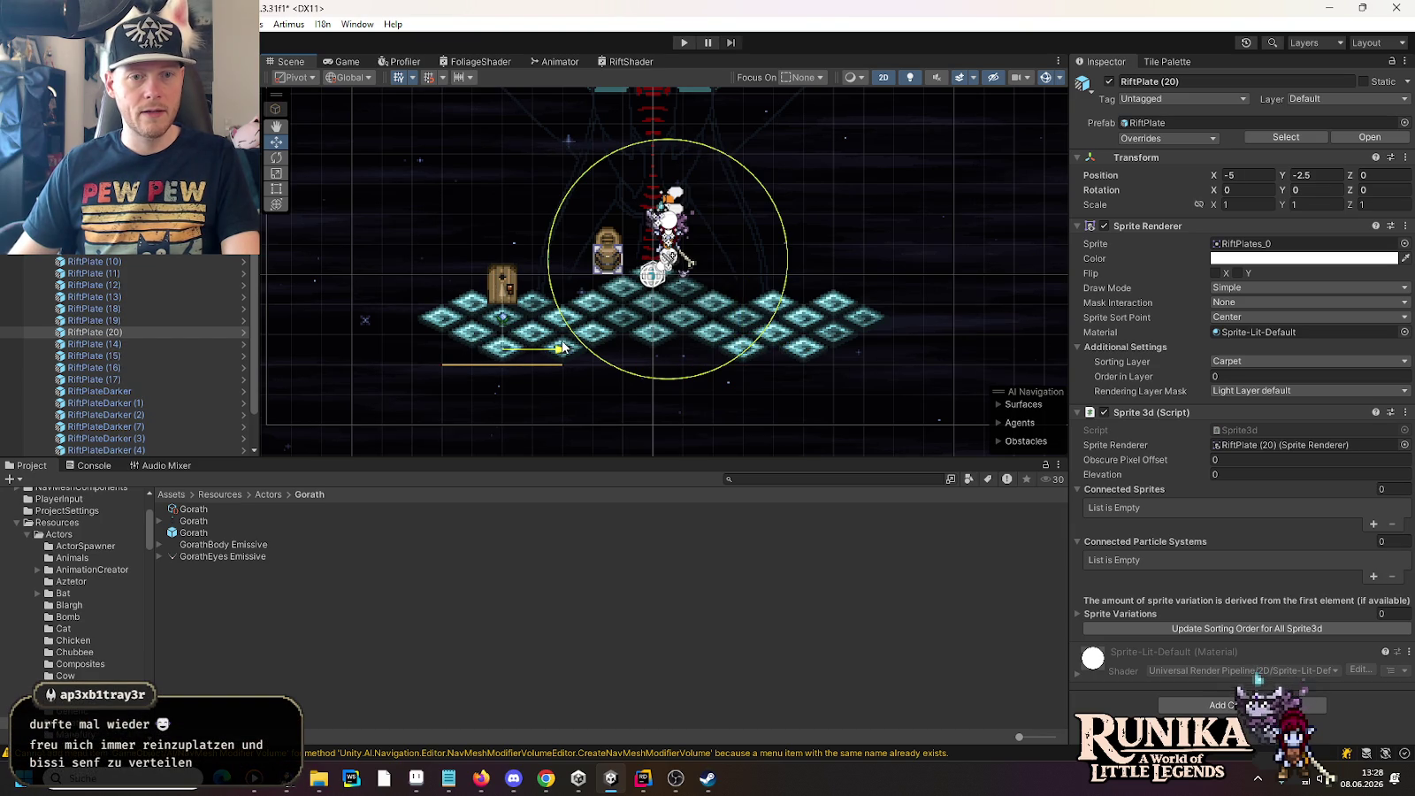
{"action": "key", "text": "ctrl+s"}
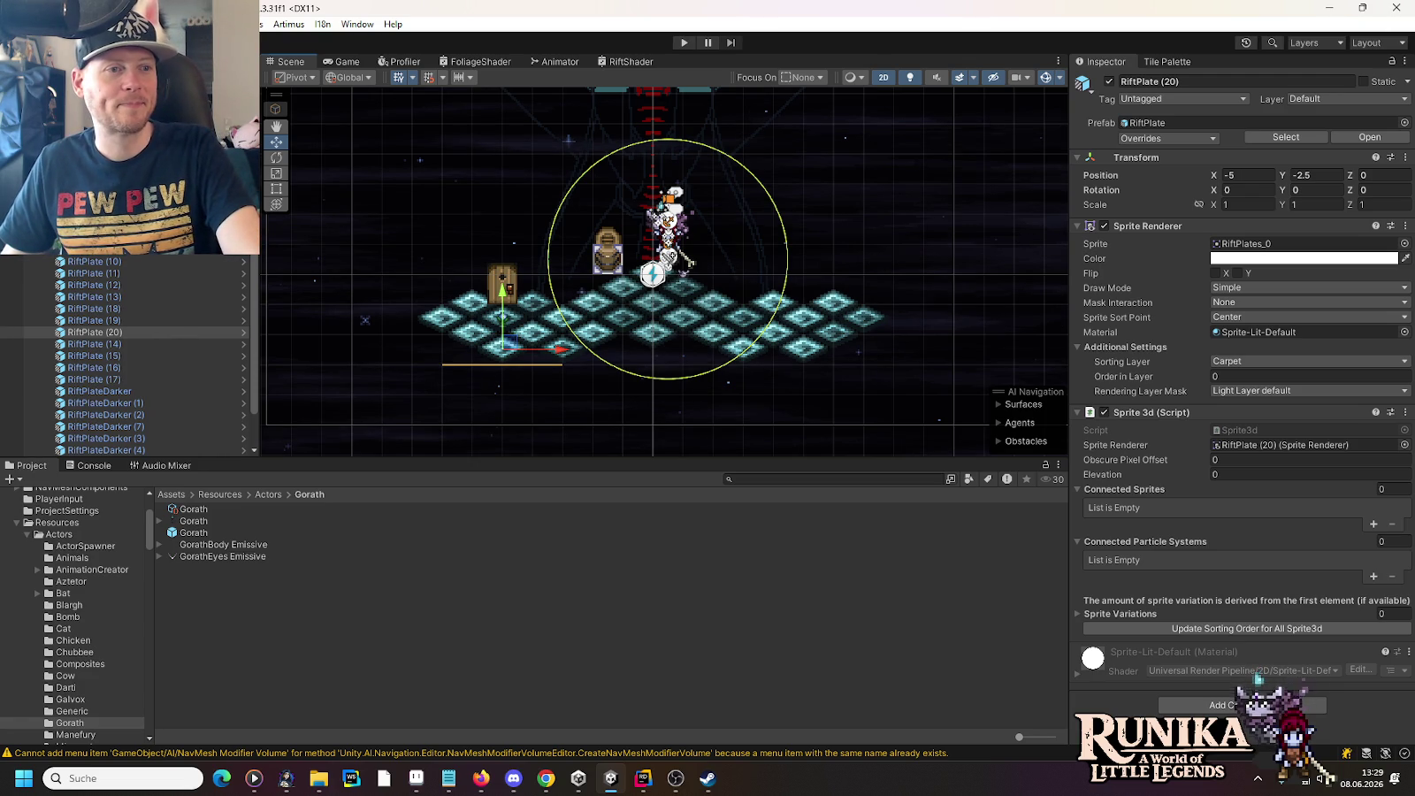
{"action": "scroll", "coordinate": [129, 354], "scroll_direction": "down", "scroll_amount": 10}
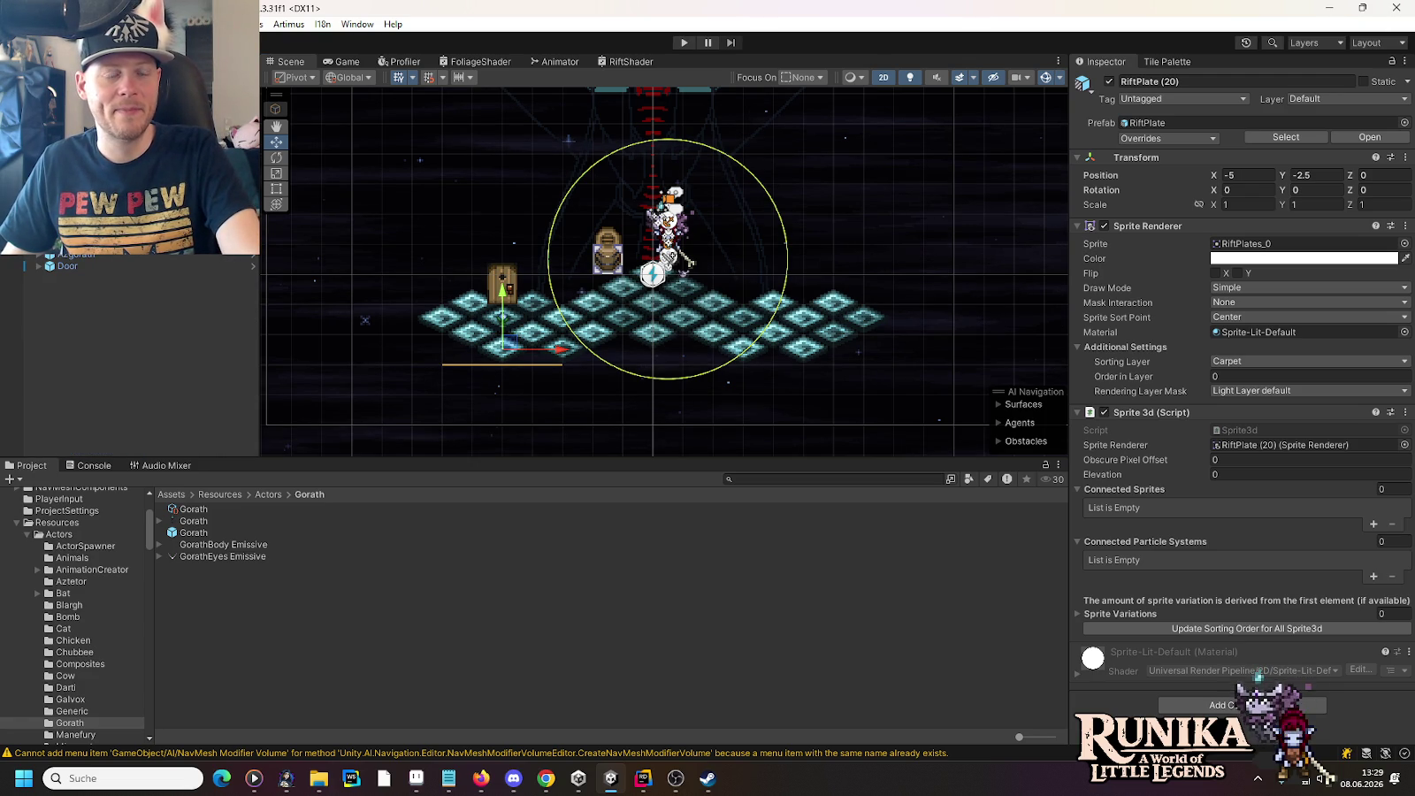
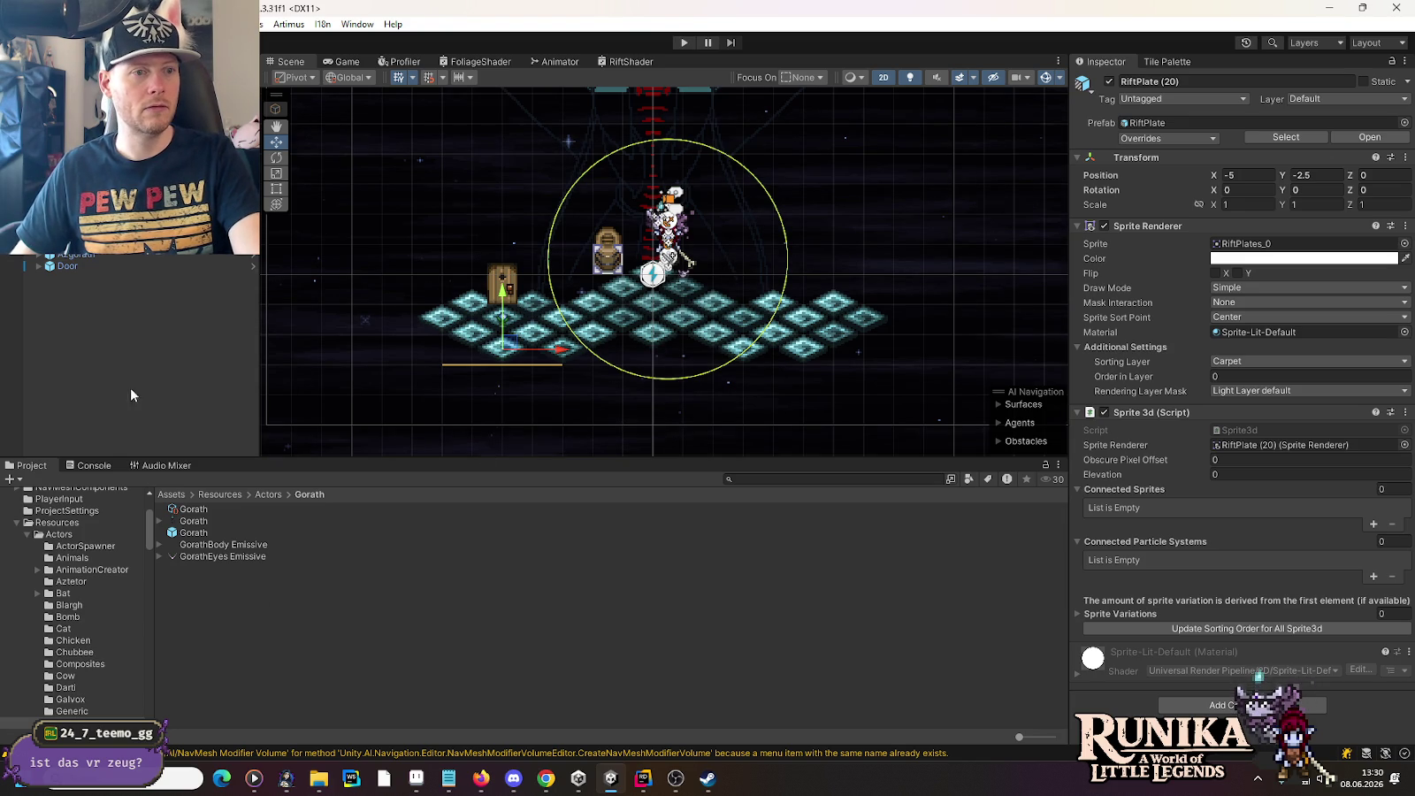
Step: Open the Gorath prefab in prefab mode, then switch to Rider
{"action": "left_click", "coordinate": [253, 257]}
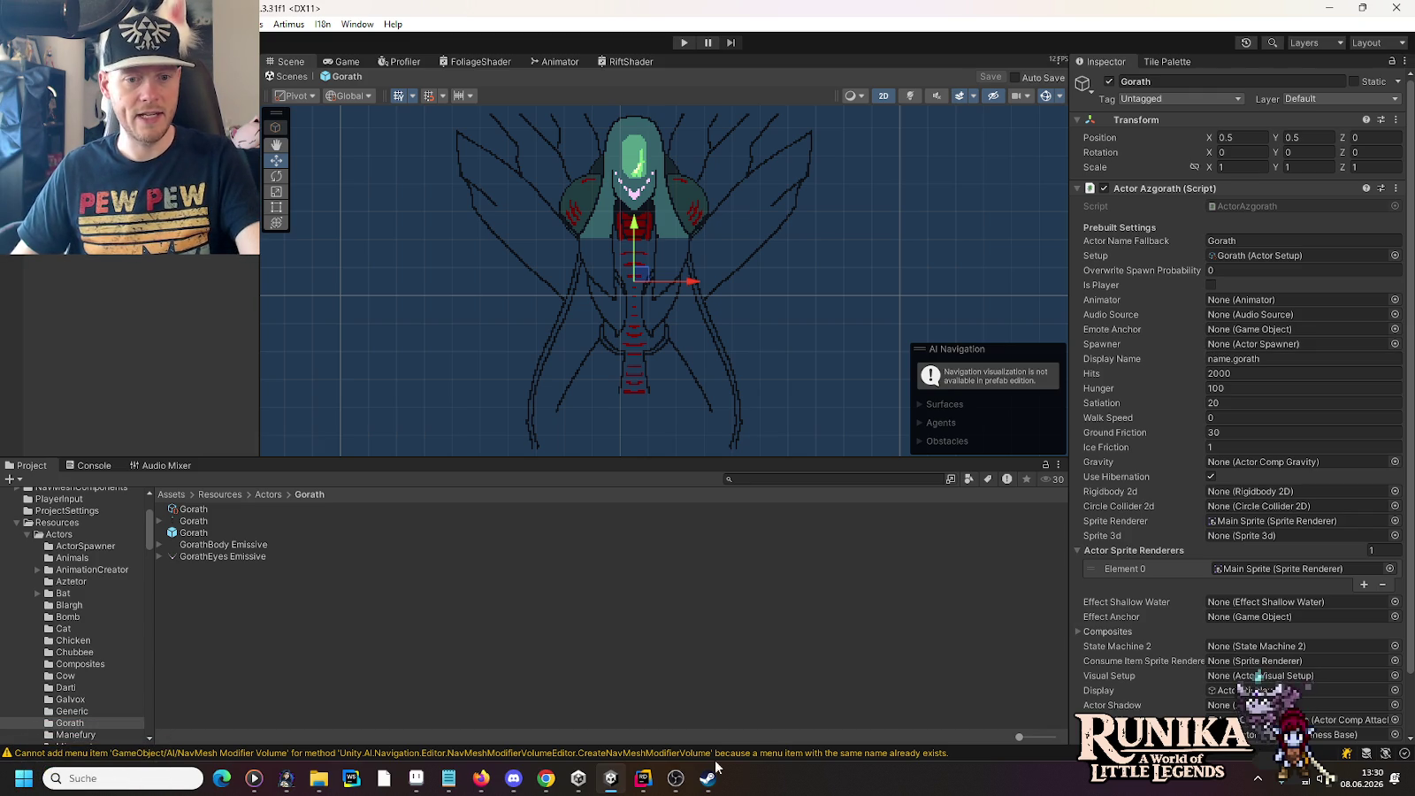
{"action": "left_click", "coordinate": [652, 777]}
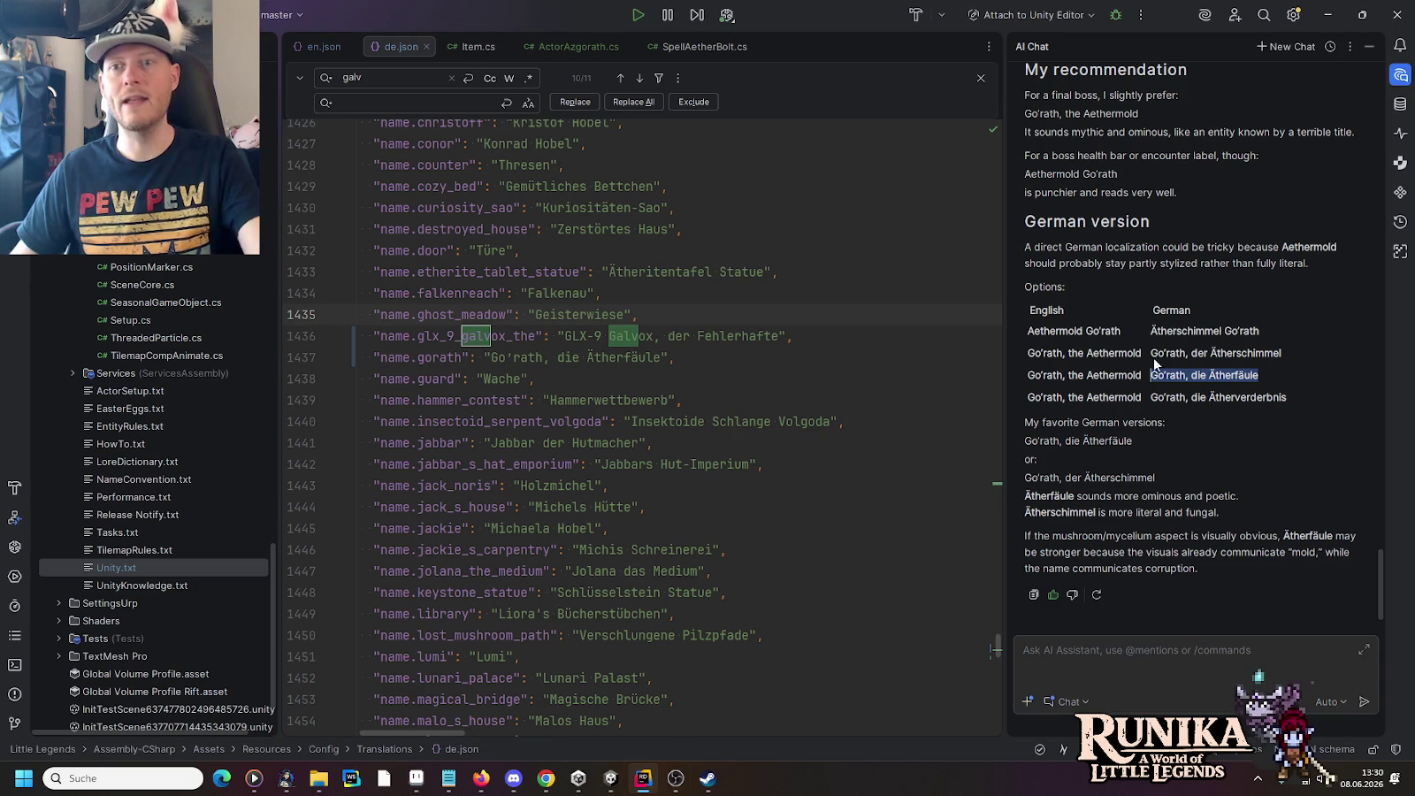
Step: Close the AI chat and SpellAetherBolt.cs, leaving ActorAzgorath.cs open and revealed in the project tree
{"action": "left_click", "coordinate": [1398, 78]}
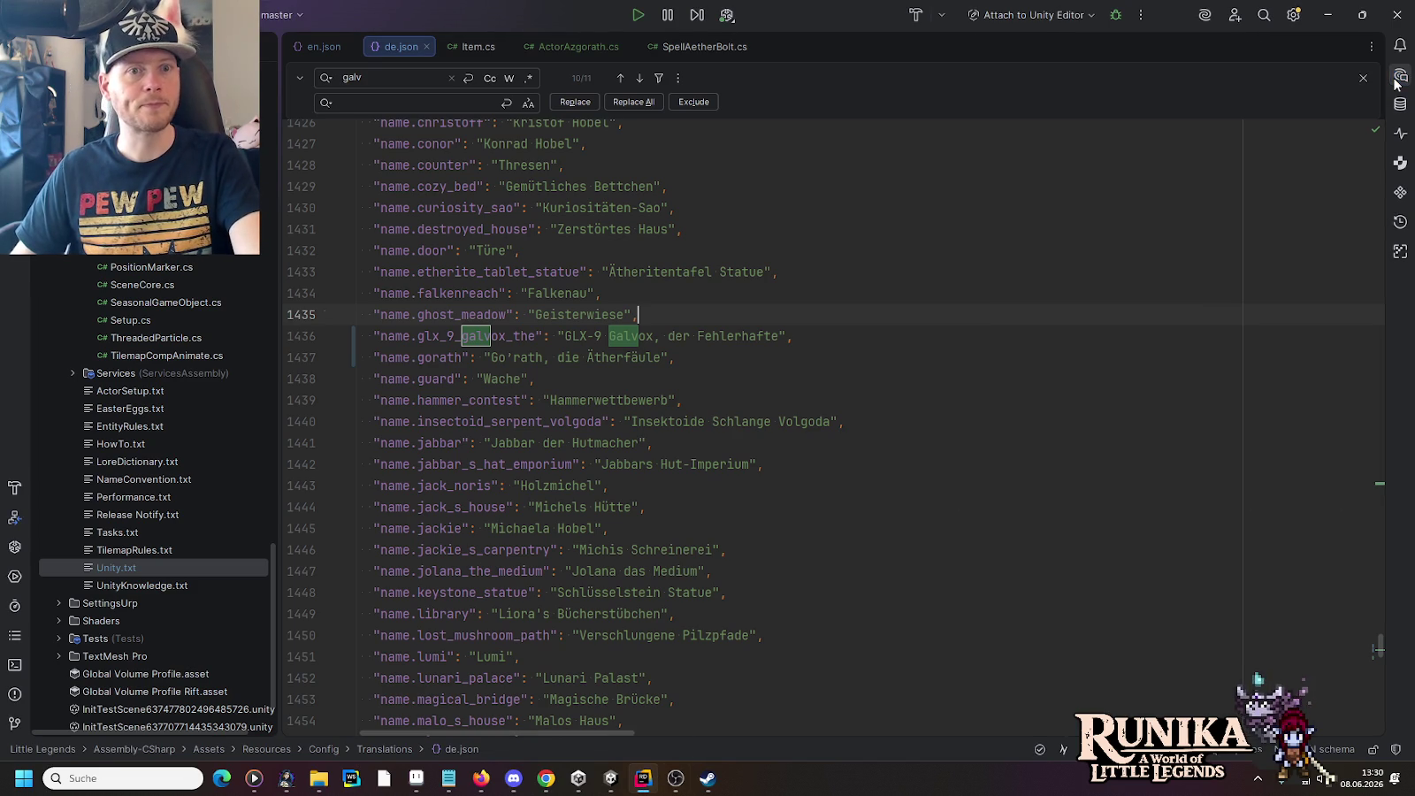
{"action": "scroll", "coordinate": [125, 359], "scroll_direction": "up", "scroll_amount": 5}
{"action": "left_click", "coordinate": [552, 48]}
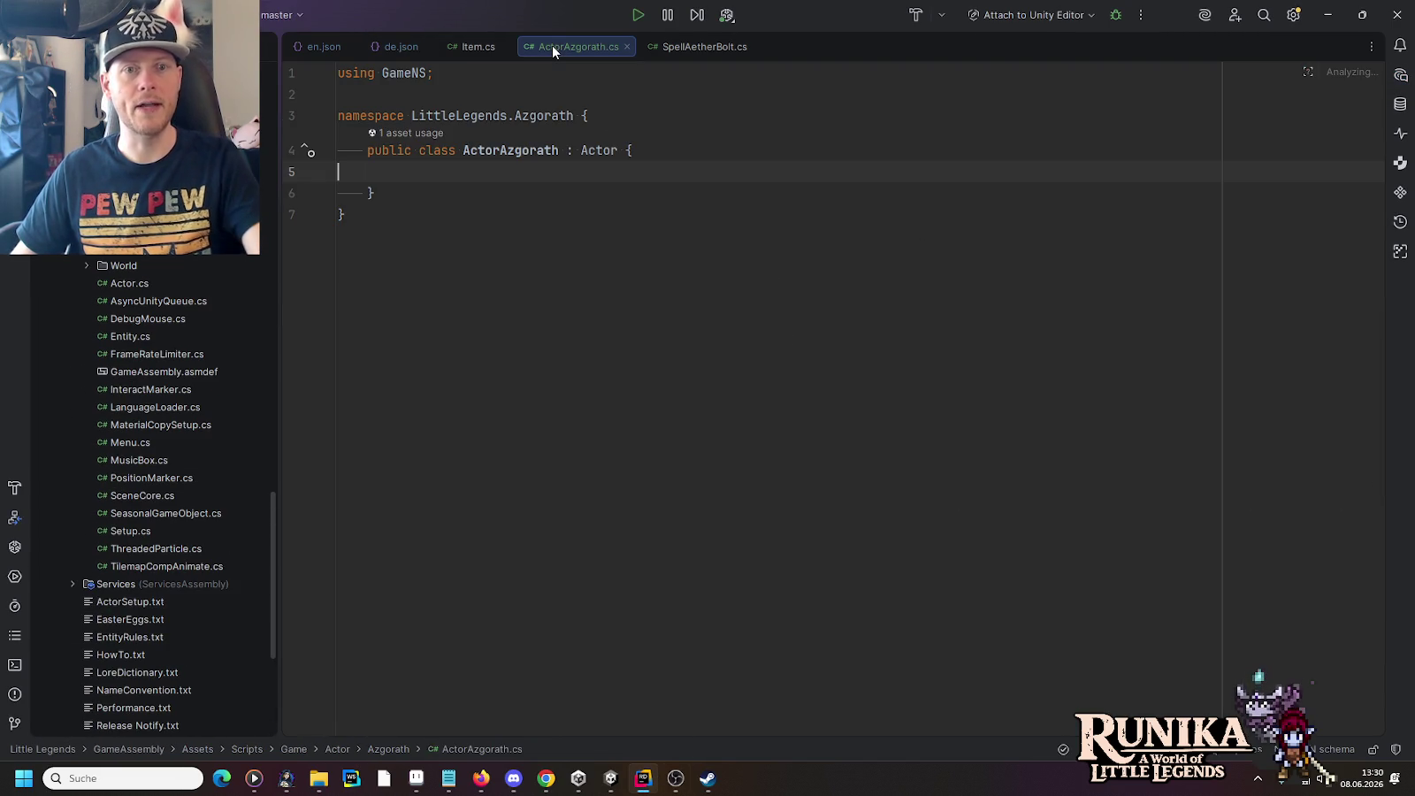
{"action": "key", "text": "alt+F1"}
{"action": "key", "text": "Return"}
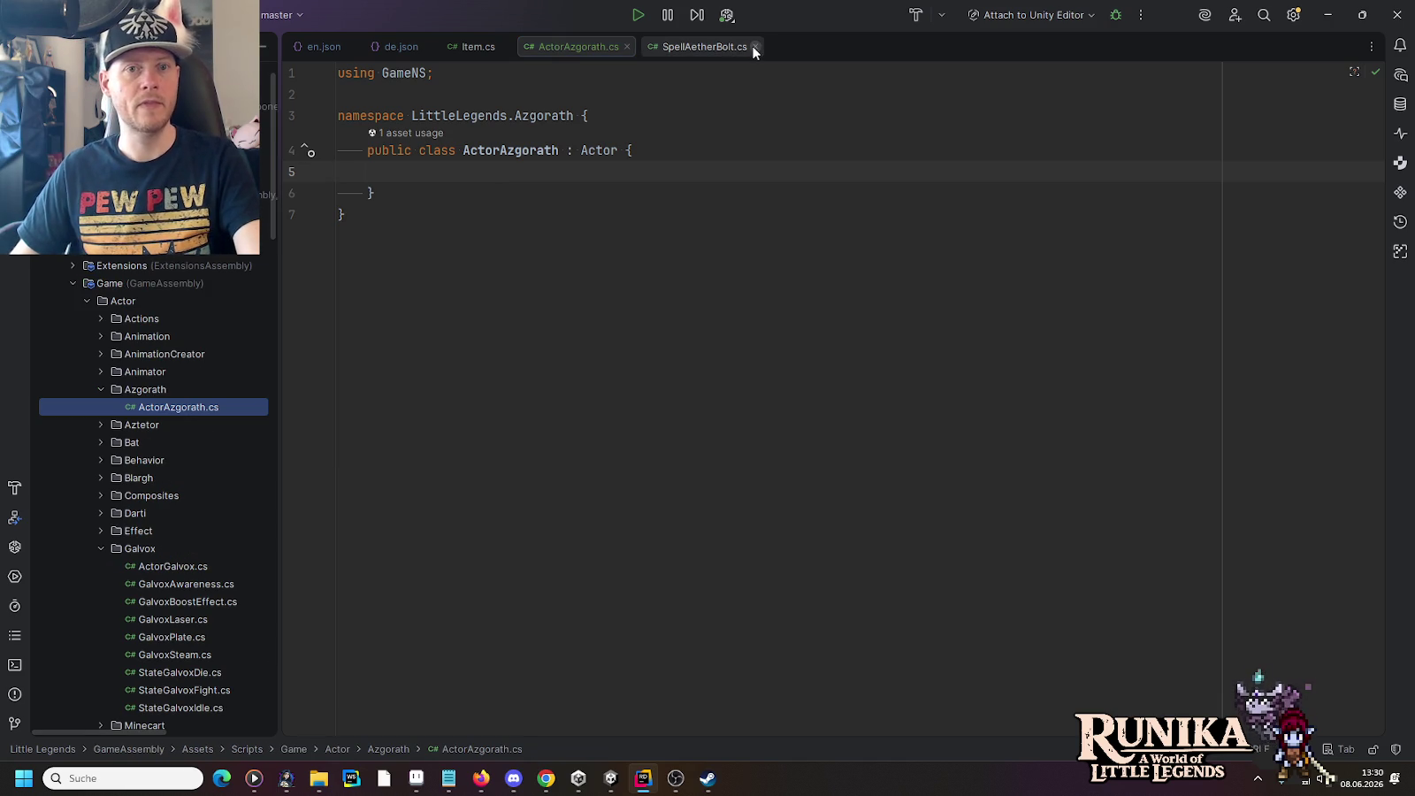
{"action": "left_click", "coordinate": [754, 46]}
Step: Browse the Aztetor and Azgorath folders and select ActorAzgorath.cs in the Explorer
{"action": "left_click", "coordinate": [100, 426]}
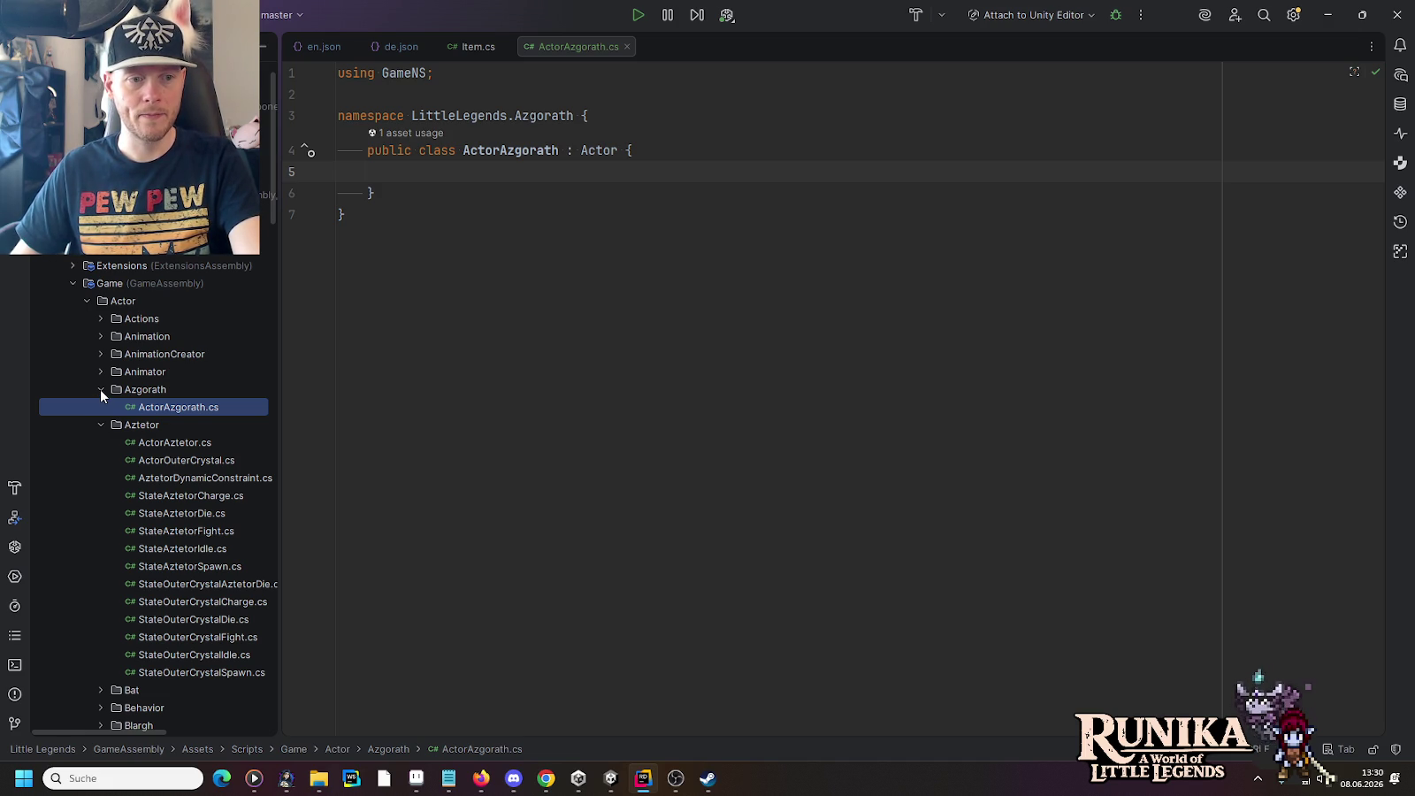
{"action": "left_click", "coordinate": [100, 390]}
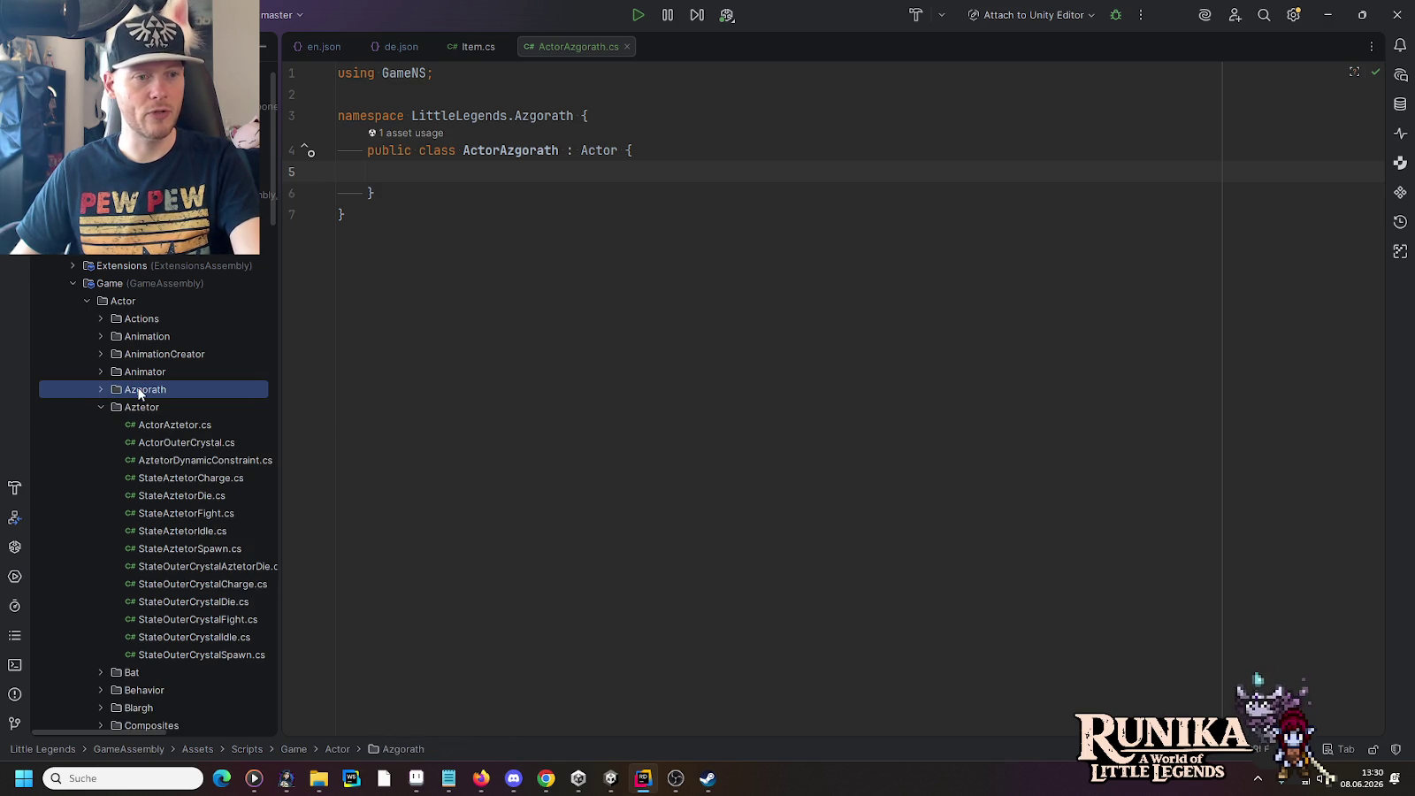
{"action": "left_click", "coordinate": [100, 390]}
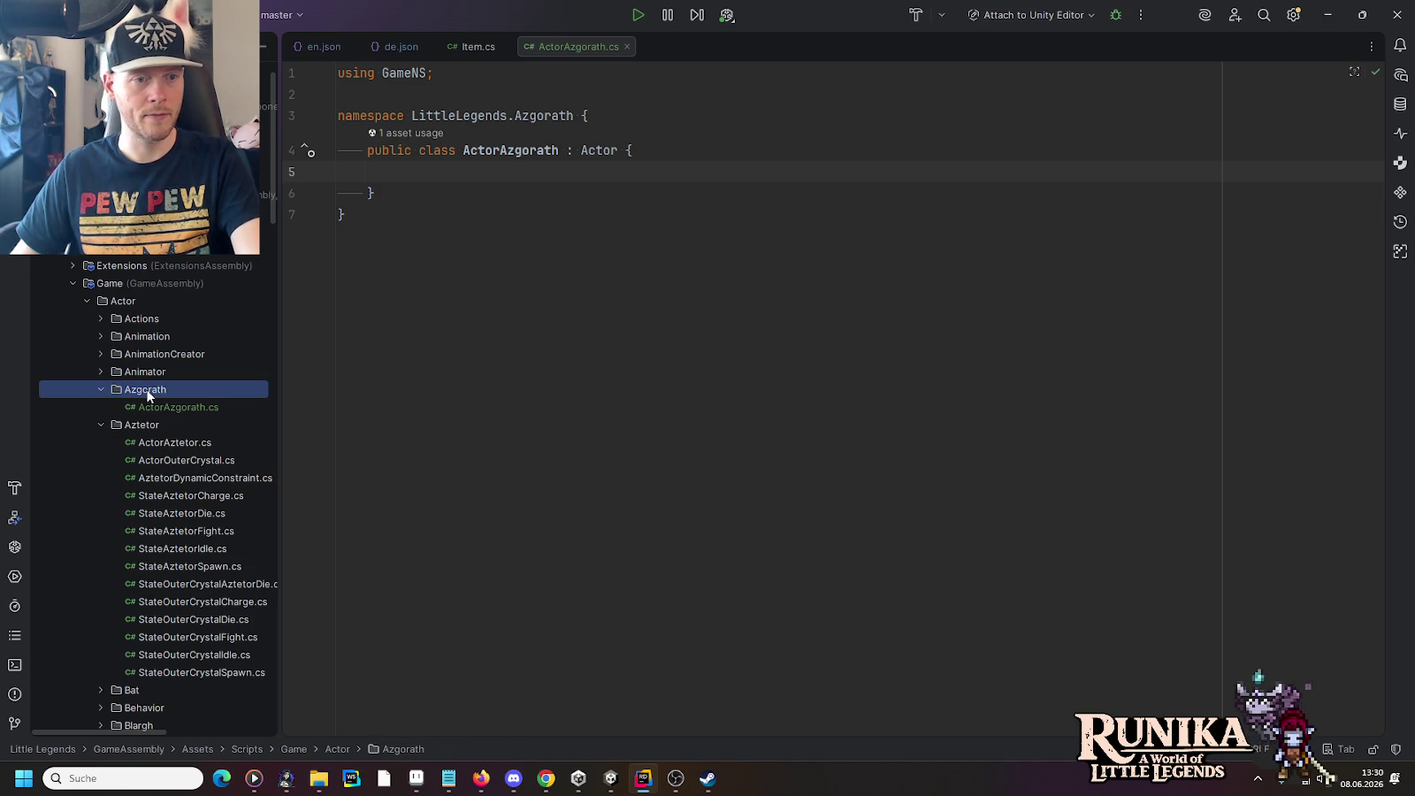
{"action": "left_click", "coordinate": [153, 408]}
{"action": "right_click", "coordinate": [152, 405]}
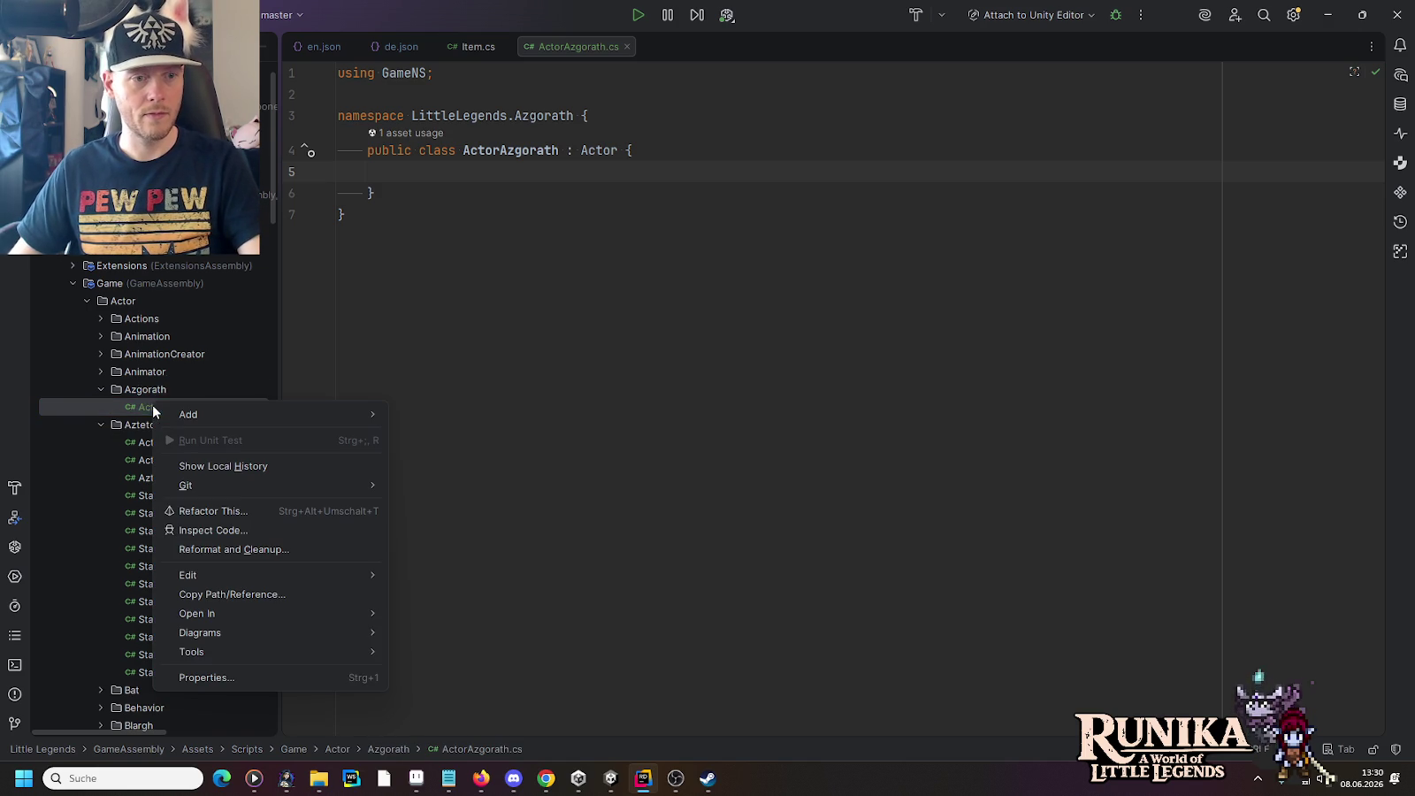
Step: Rename ActorAzgorath.cs and its class to ActorGorath
{"action": "left_click", "coordinate": [138, 410]}
{"action": "right_click", "coordinate": [138, 410]}
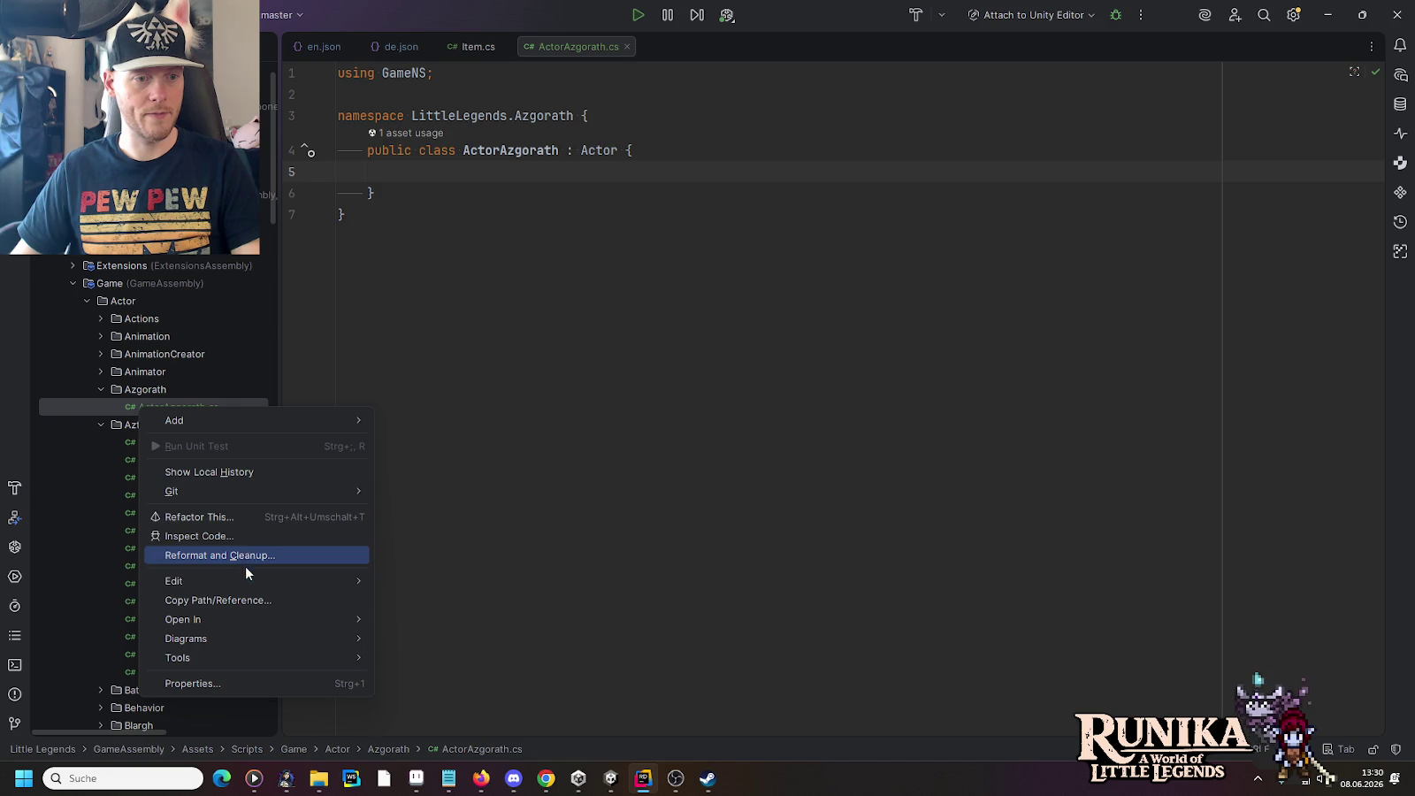
{"action": "mouse_move", "coordinate": [301, 581]}
{"action": "left_click", "coordinate": [474, 672]}
{"action": "key", "text": "Right"}
{"action": "key", "text": "Right"}
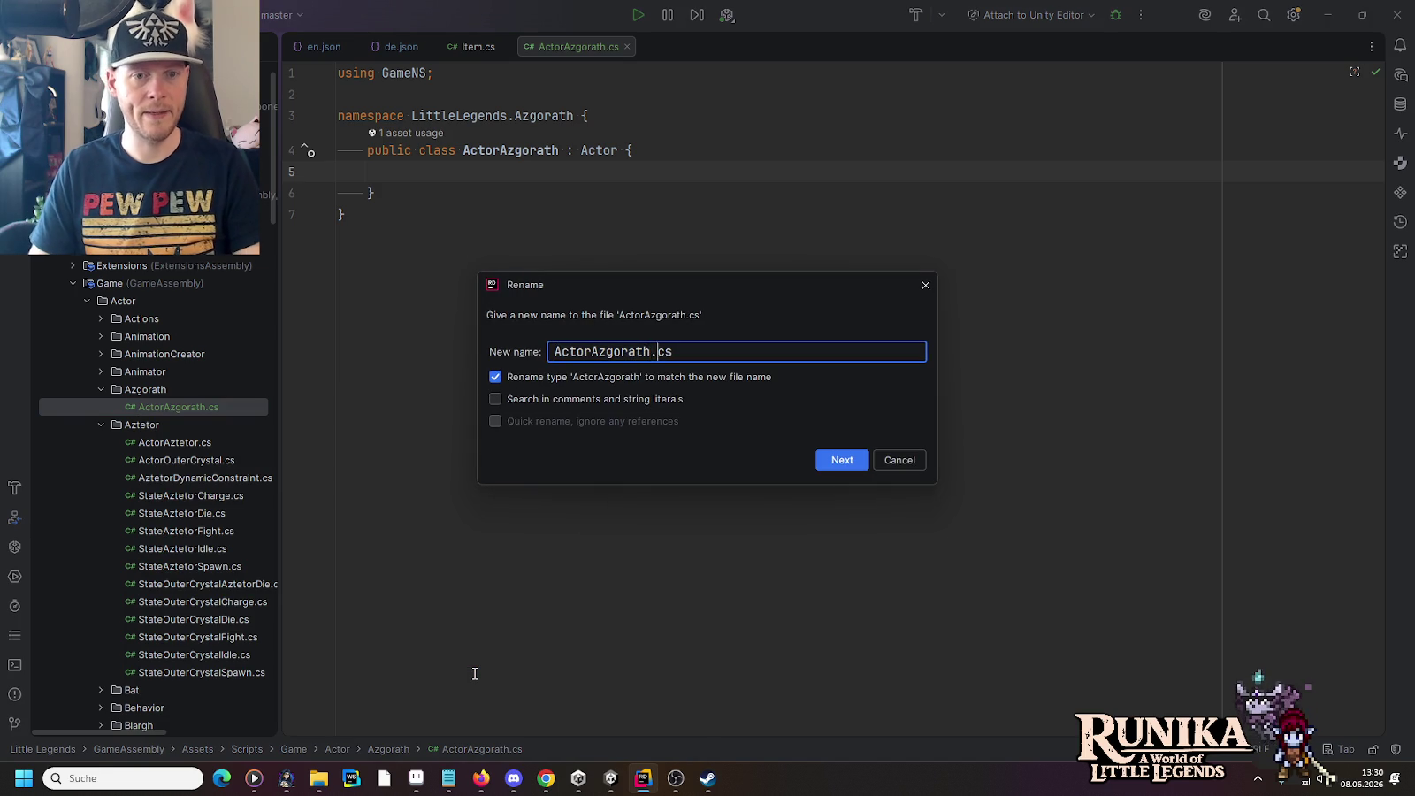
{"action": "key", "text": "BackSpace"}
{"action": "key", "text": "BackSpace"}
{"action": "key", "text": "BackSpace"}
{"action": "type", "text": "G"}
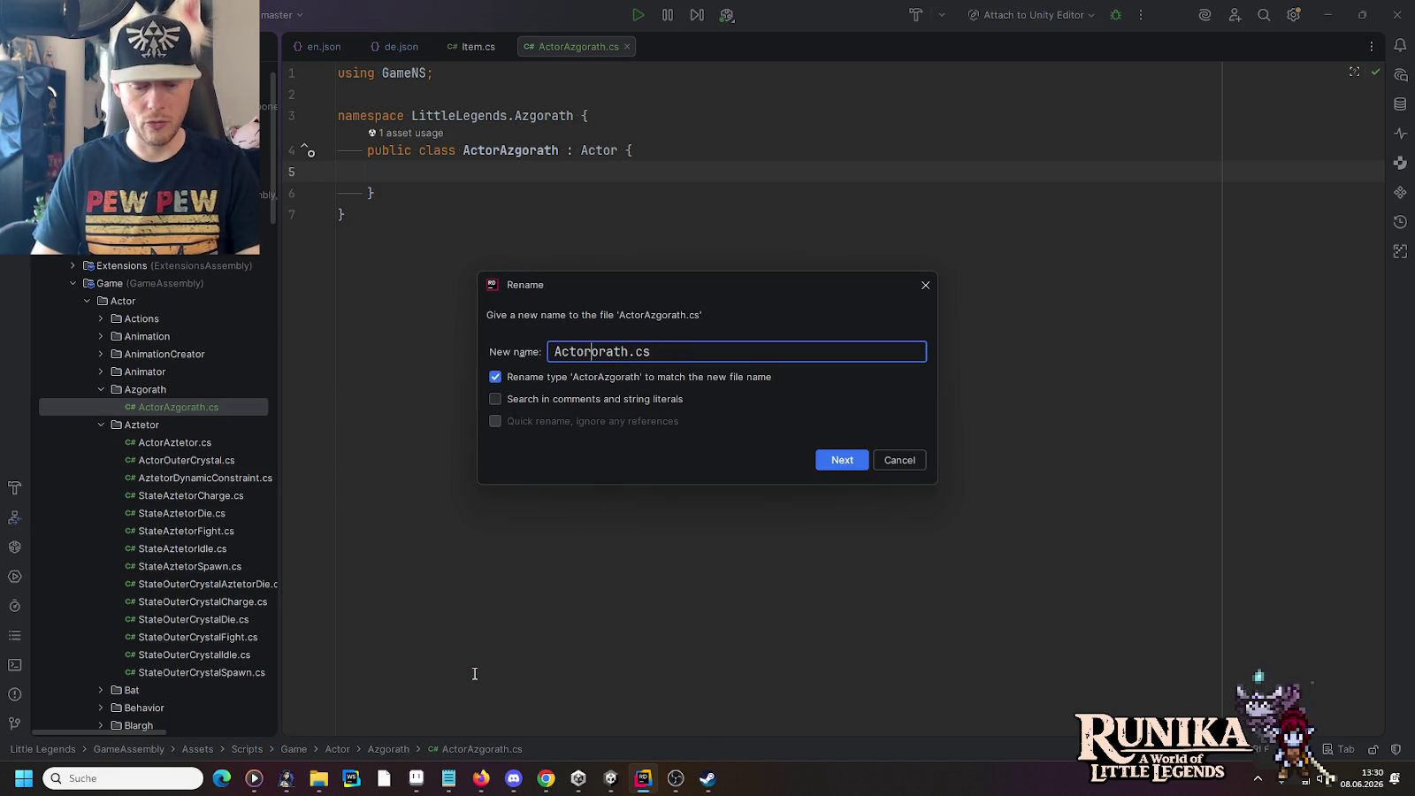
{"action": "key", "text": "Return"}
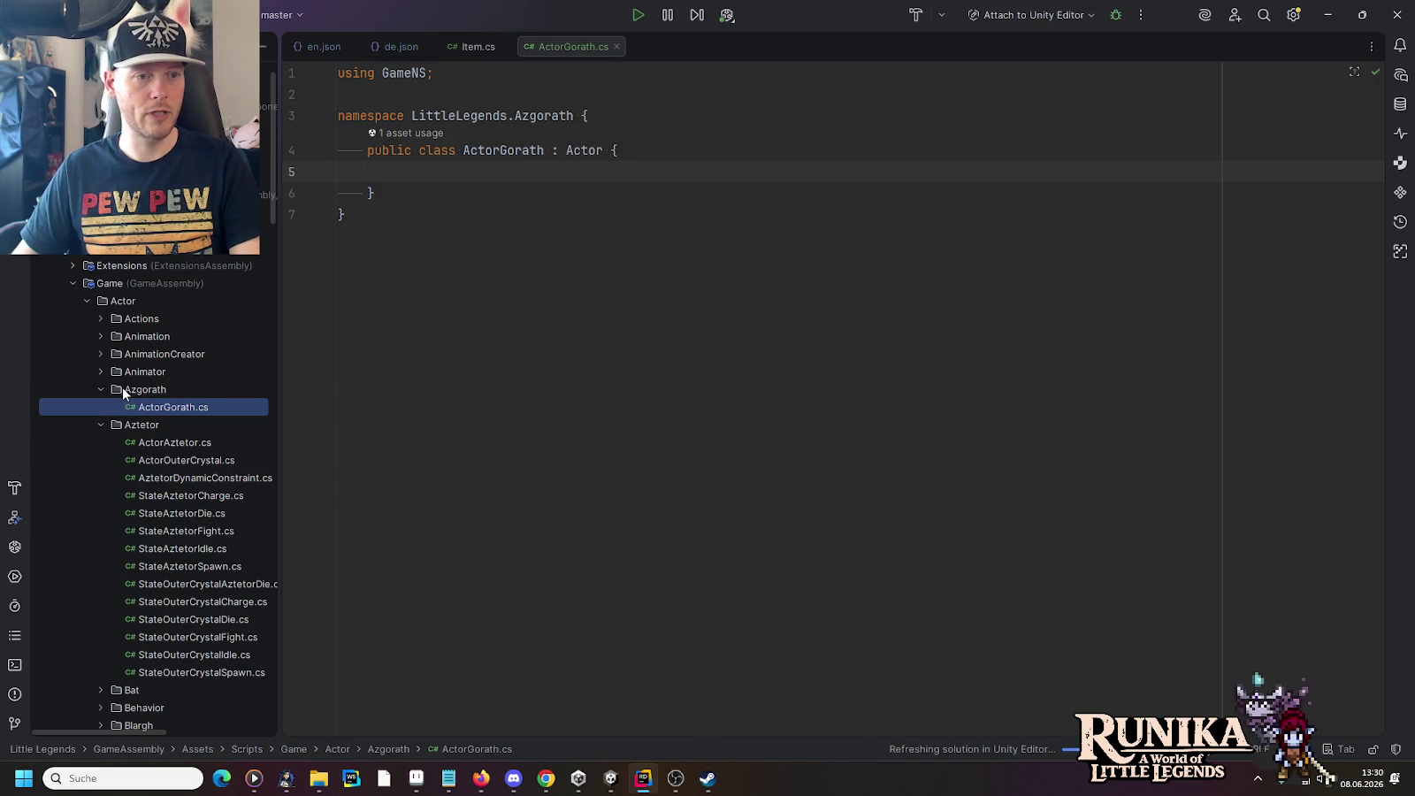
Step: Rename the Azgorath folder to Gorath and expand it
{"action": "right_click", "coordinate": [122, 388]}
{"action": "mouse_move", "coordinate": [191, 555]}
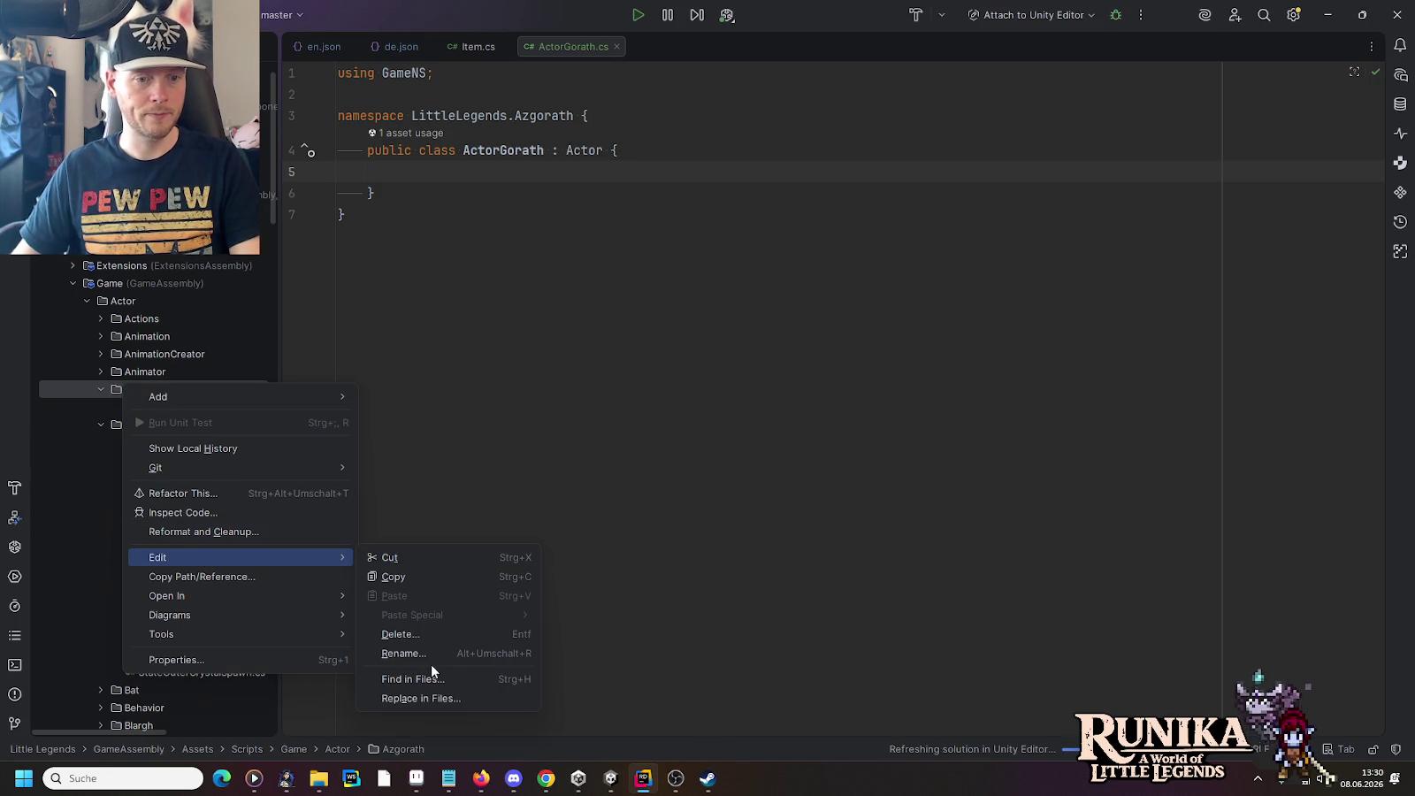
{"action": "left_click", "coordinate": [432, 655]}
{"action": "key", "text": "Home"}
{"action": "type", "text": "Go"}
{"action": "key", "text": "Return"}
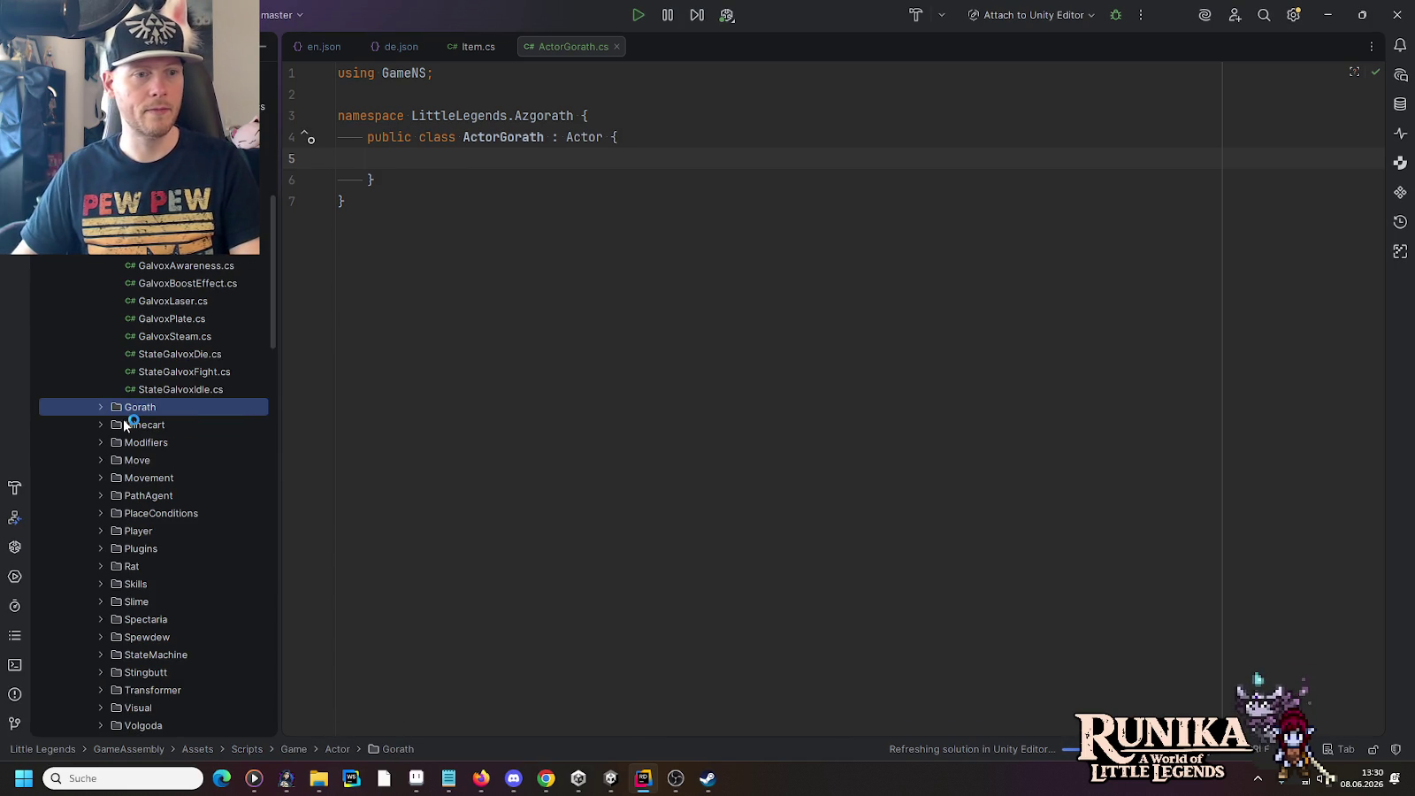
{"action": "left_click", "coordinate": [100, 382]}
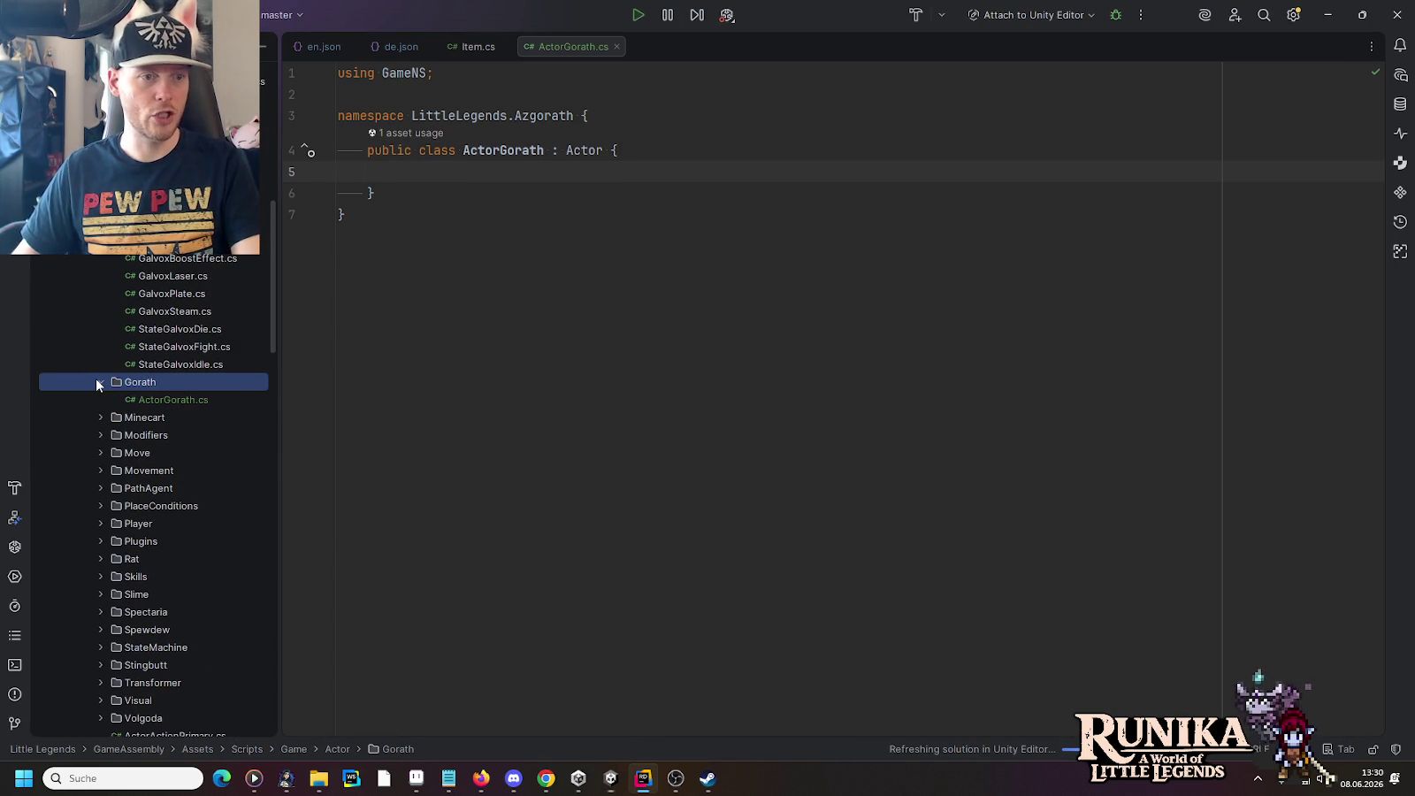
Step: Create a StateGorathIdle class file in the Gorath folder and add it to Git
{"action": "right_click", "coordinate": [153, 381]}
{"action": "mouse_move", "coordinate": [226, 387]}
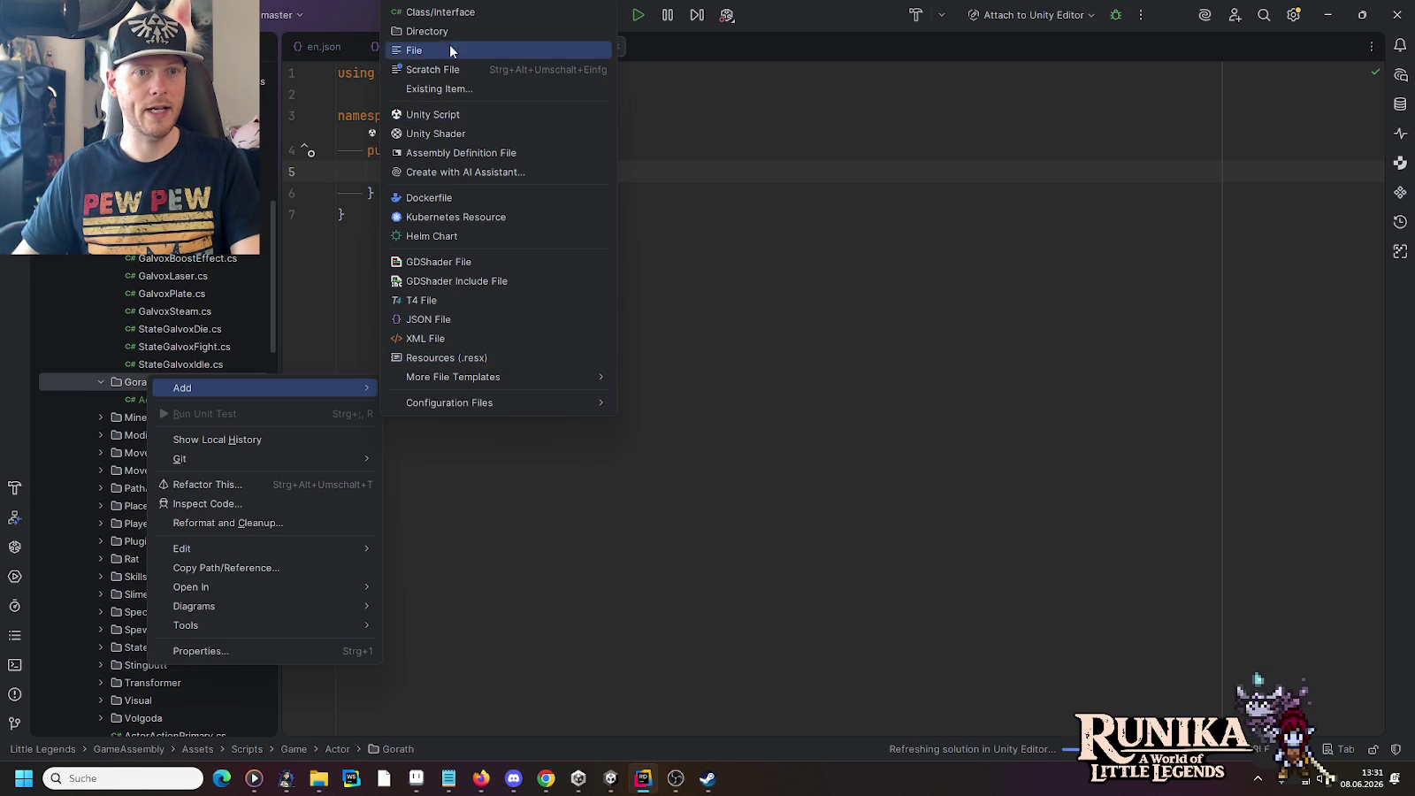
{"action": "left_click", "coordinate": [447, 13]}
{"action": "type", "text": "StateGorathIdle"}
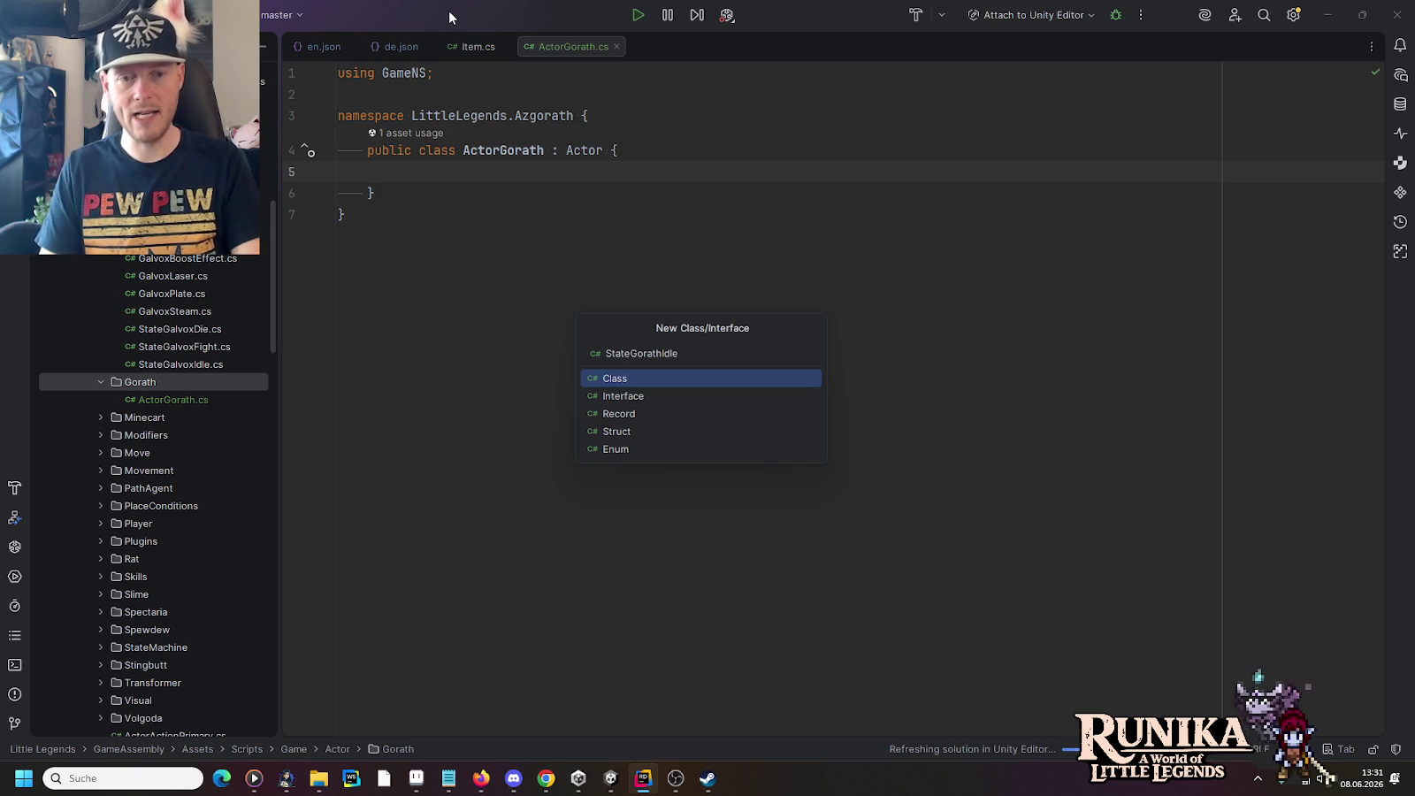
{"action": "key", "text": "Return"}
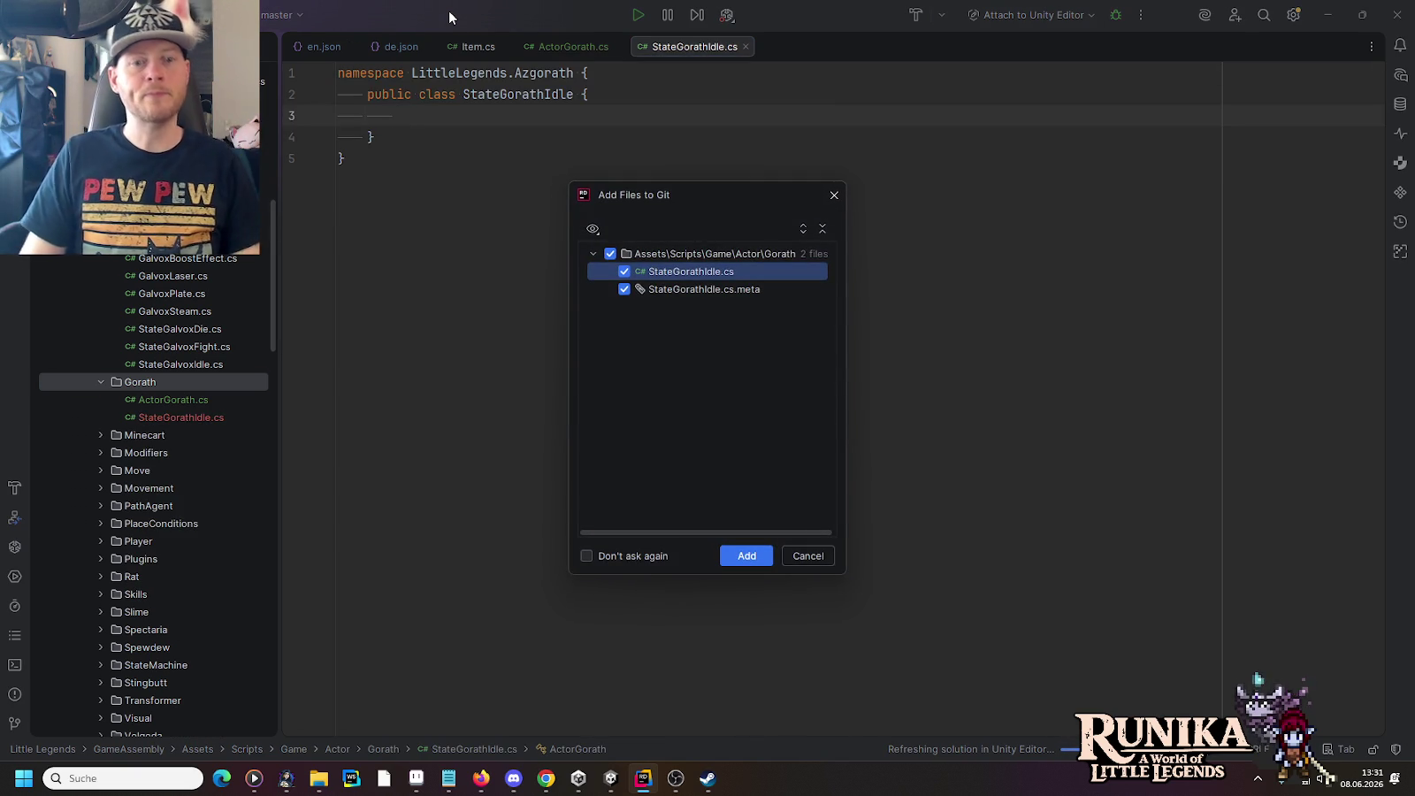
{"action": "left_click", "coordinate": [751, 562]}
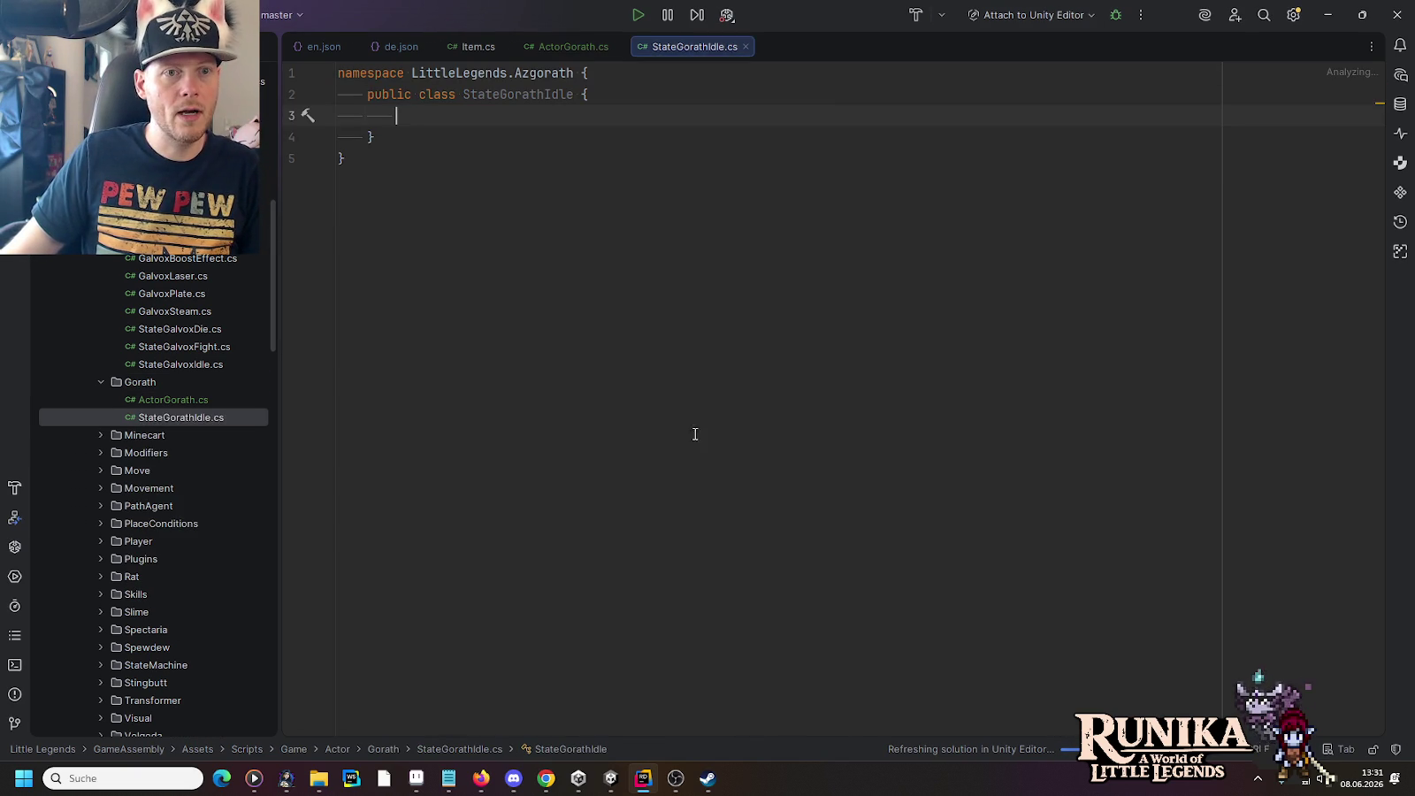
Step: Make StateGorathIdle derive from StateBase with Name returning "Idle"
{"action": "left_click", "coordinate": [573, 94]}
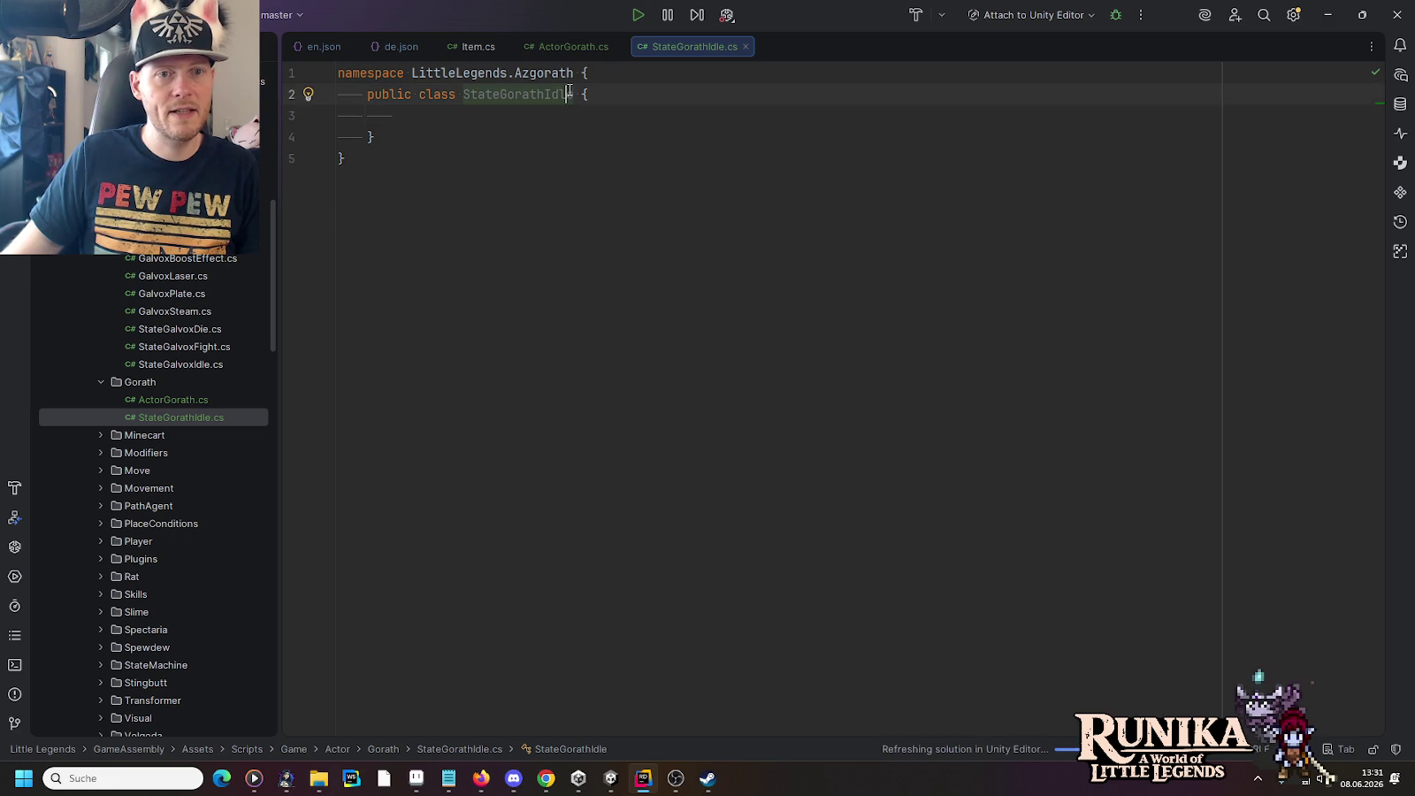
{"action": "type", "text": ": StateBase"}
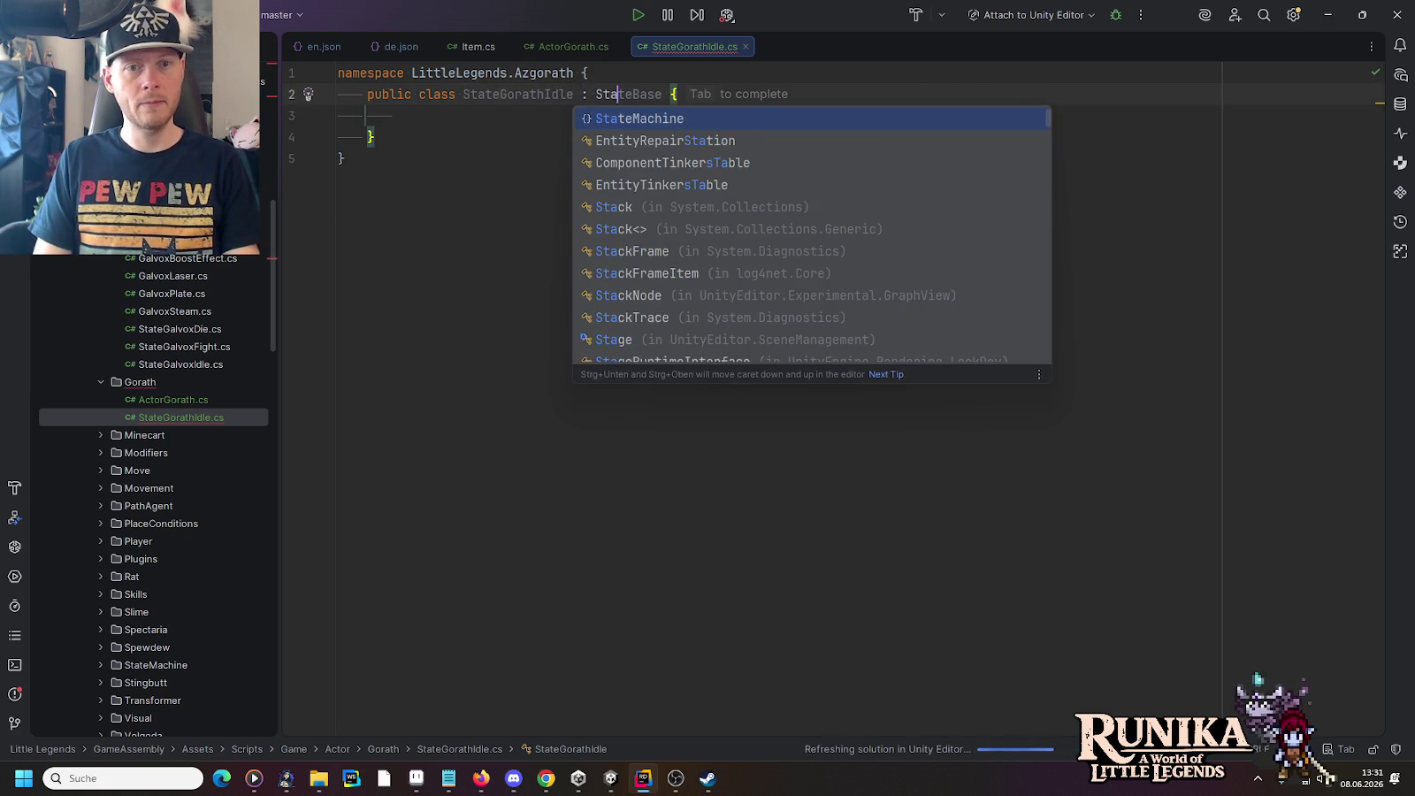
{"action": "key", "text": "Return"}
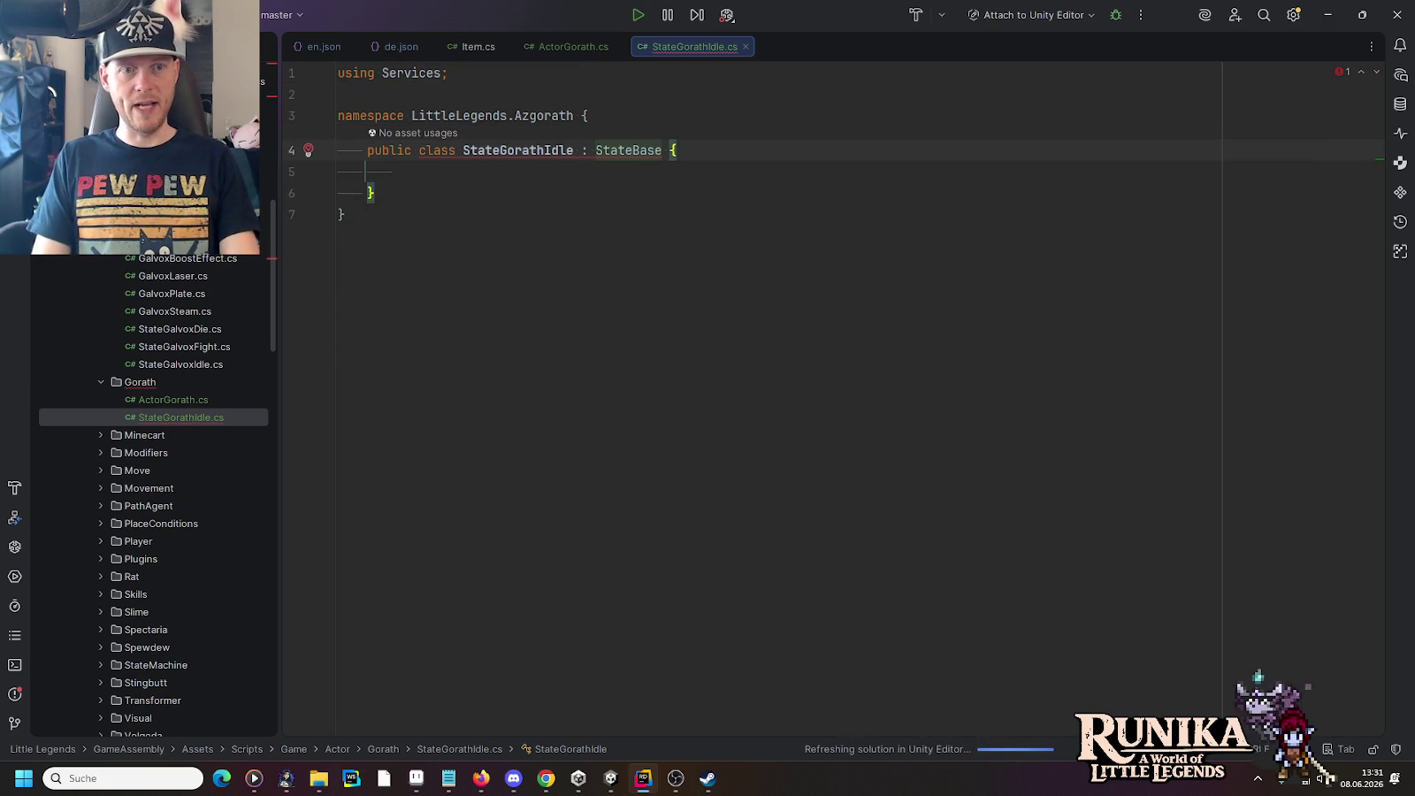
{"action": "key", "text": "alt+Return"}
{"action": "key", "text": "Return"}
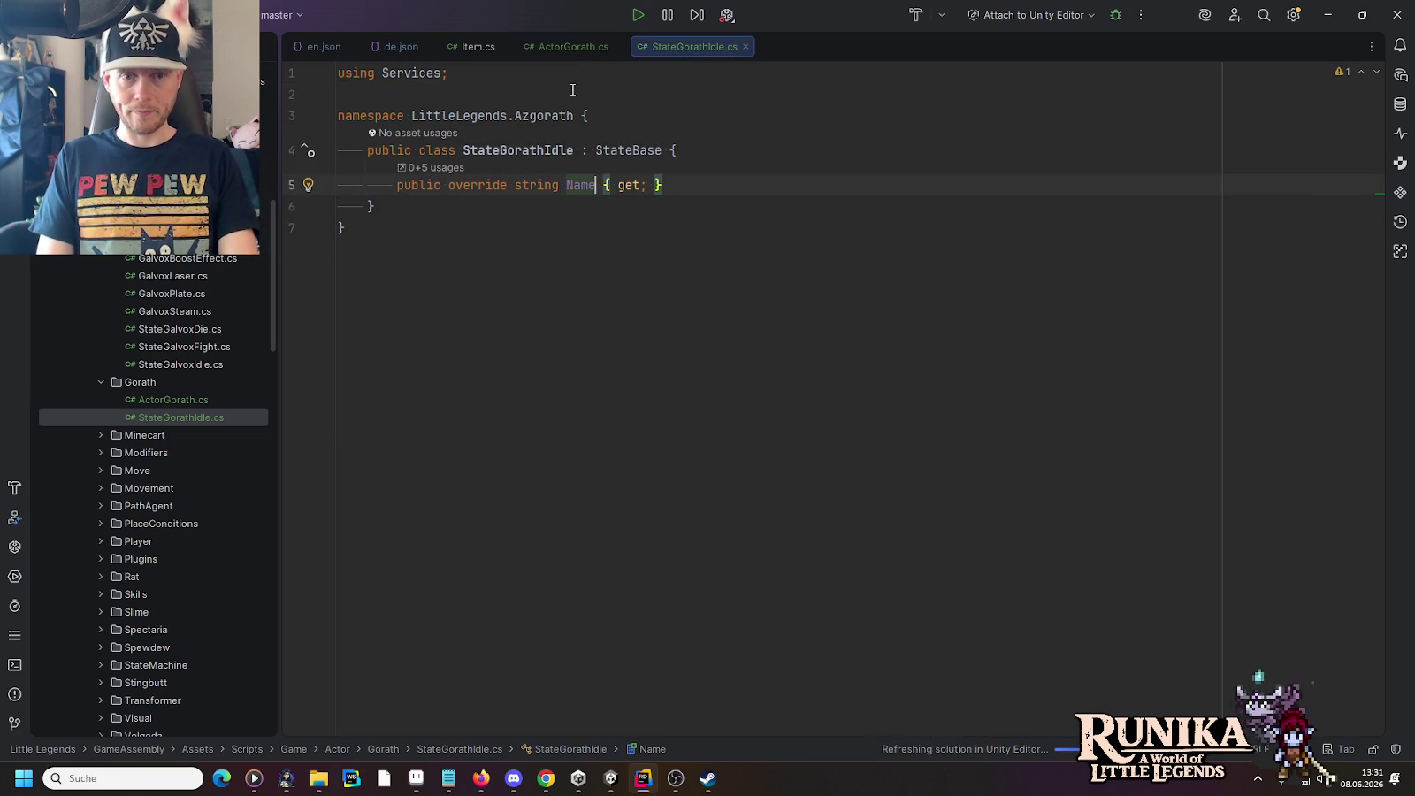
{"action": "key", "text": "shift+End"}
{"action": "type", "text": "=> \"Idle\";"}
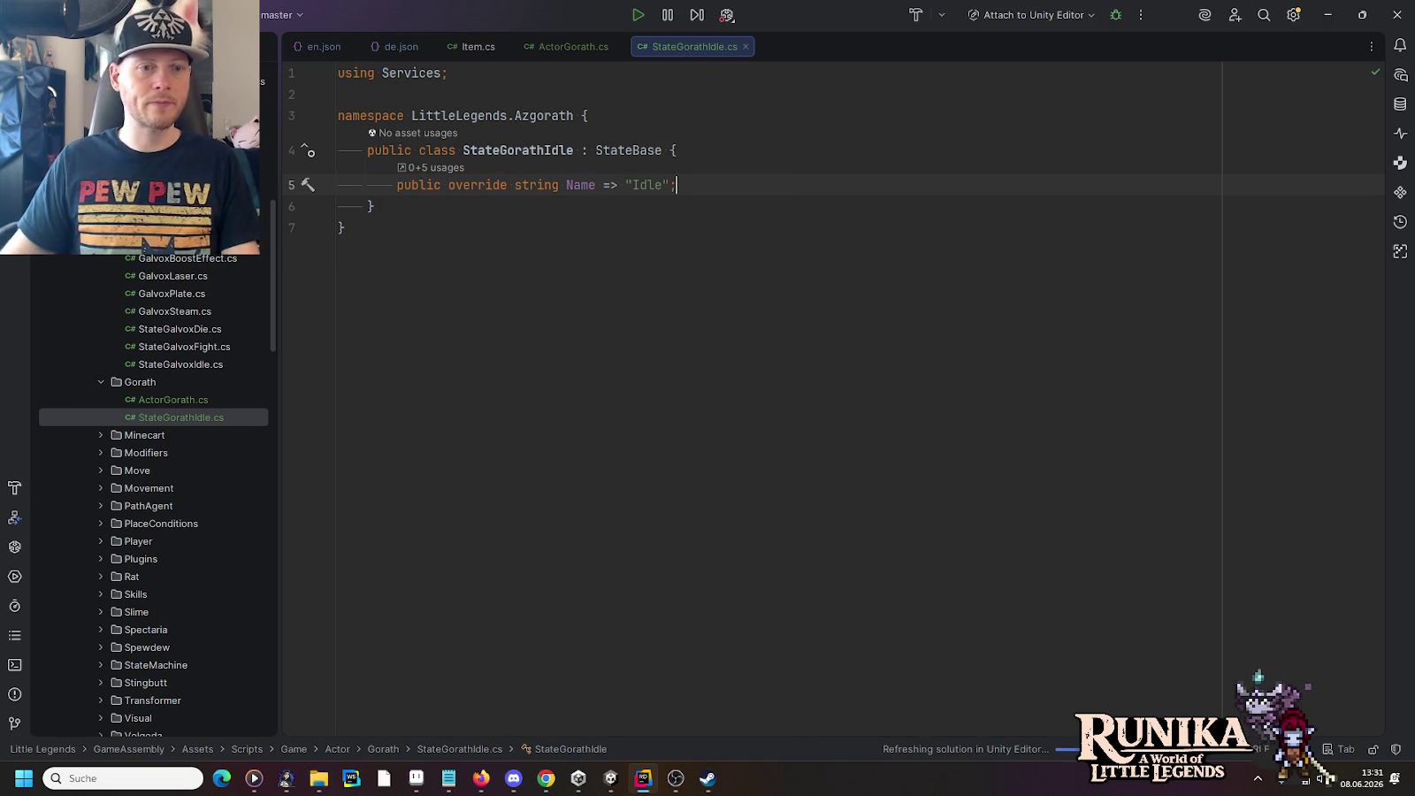
{"action": "left_click", "coordinate": [162, 419]}
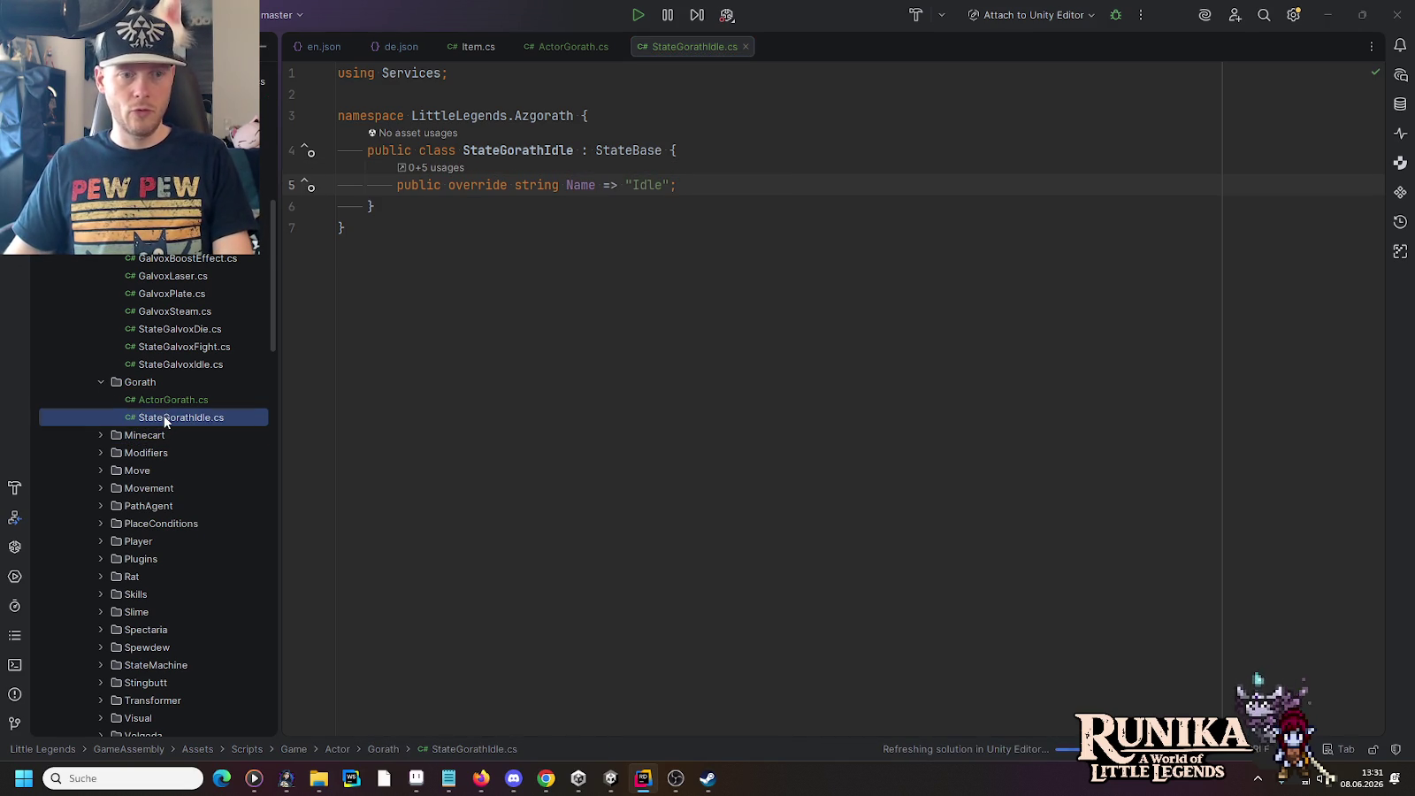
Step: Try copying StateGorathIdle.cs as StateGorathFight.cs, then dismiss the name error and cancel the comparison
{"action": "key", "text": "ctrl+o"}
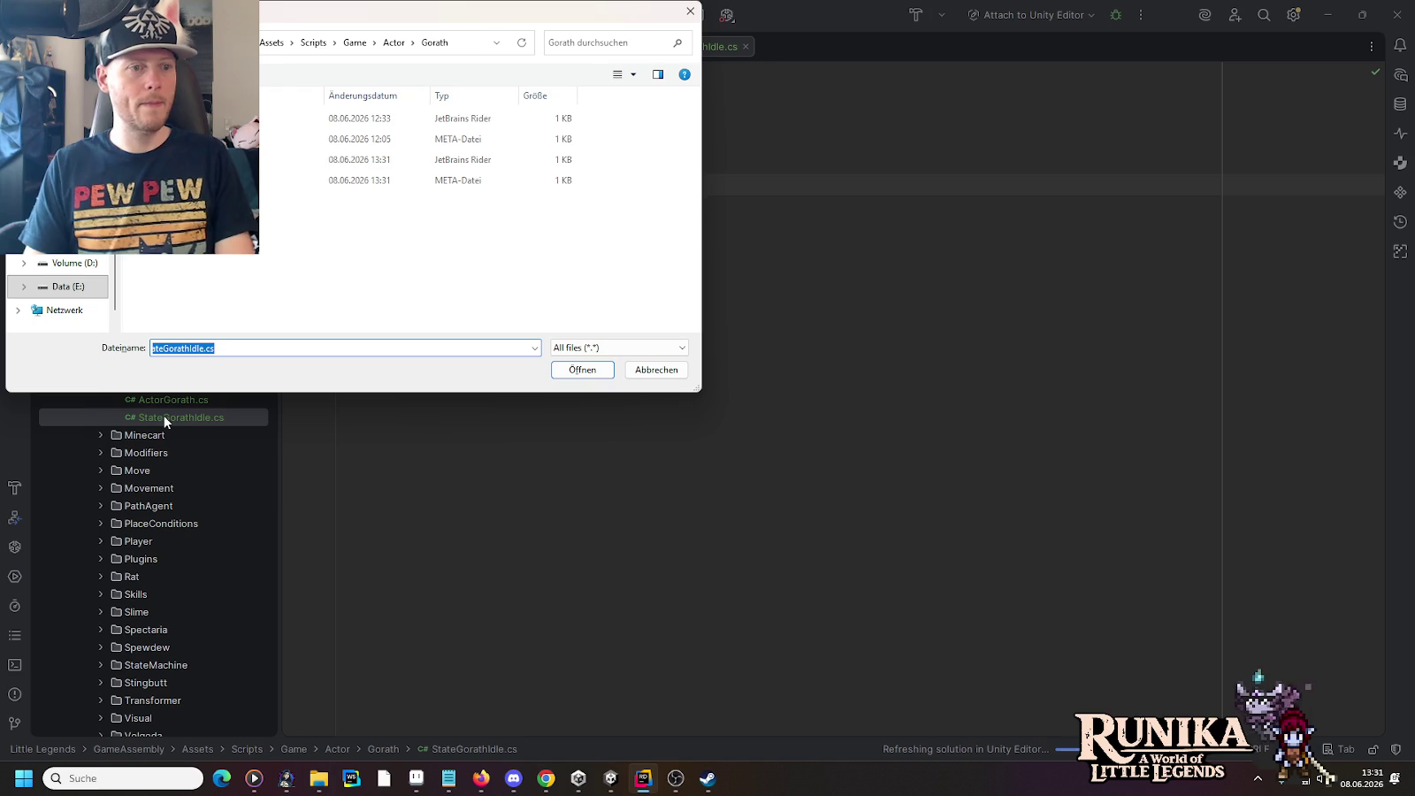
{"action": "key", "text": "Right"}
{"action": "key", "text": "Left"}
{"action": "key", "text": "Left"}
{"action": "key", "text": "BackSpace"}
{"action": "key", "text": "BackSpace"}
{"action": "key", "text": "BackSpace"}
{"action": "type", "text": "Fight"}
{"action": "key", "text": "Return"}
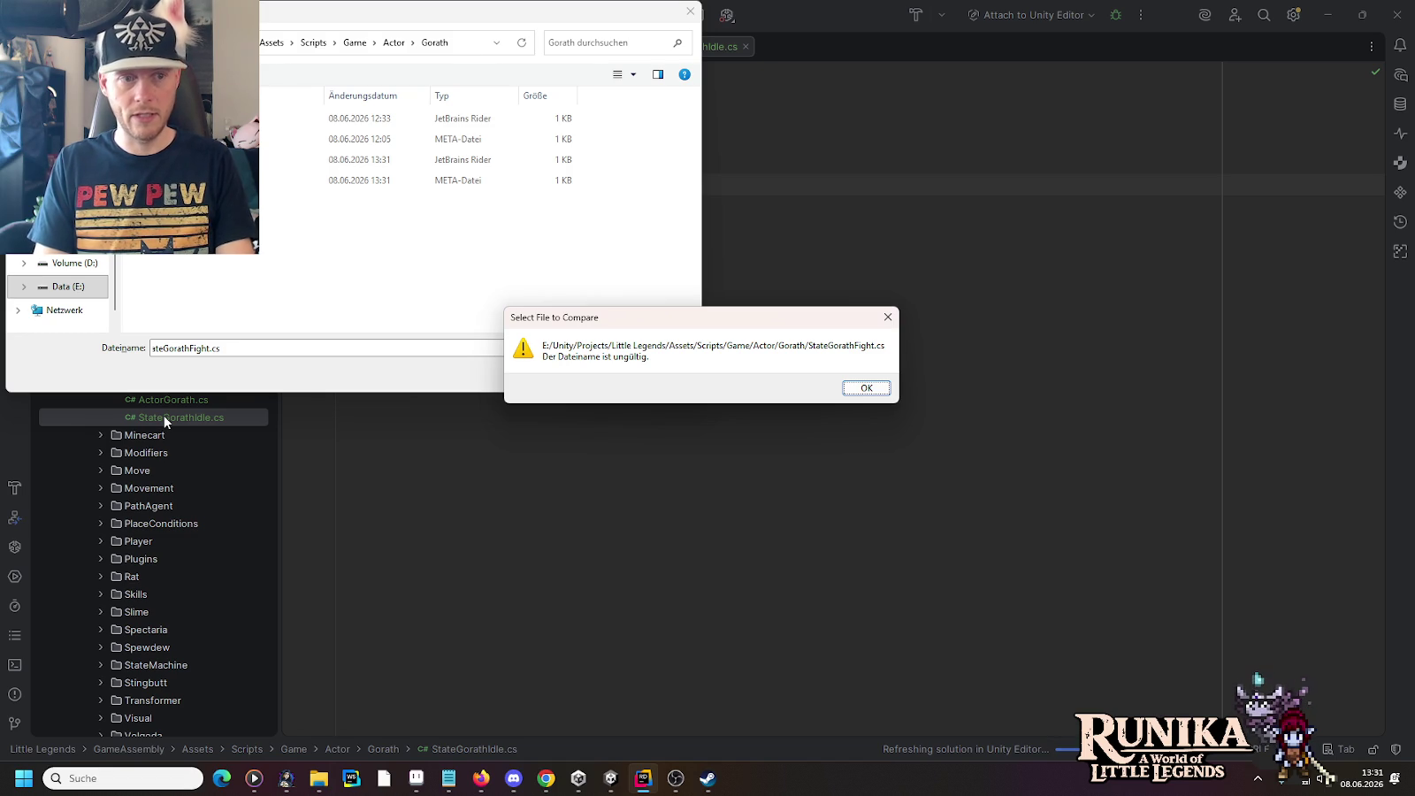
{"action": "left_click", "coordinate": [863, 390]}
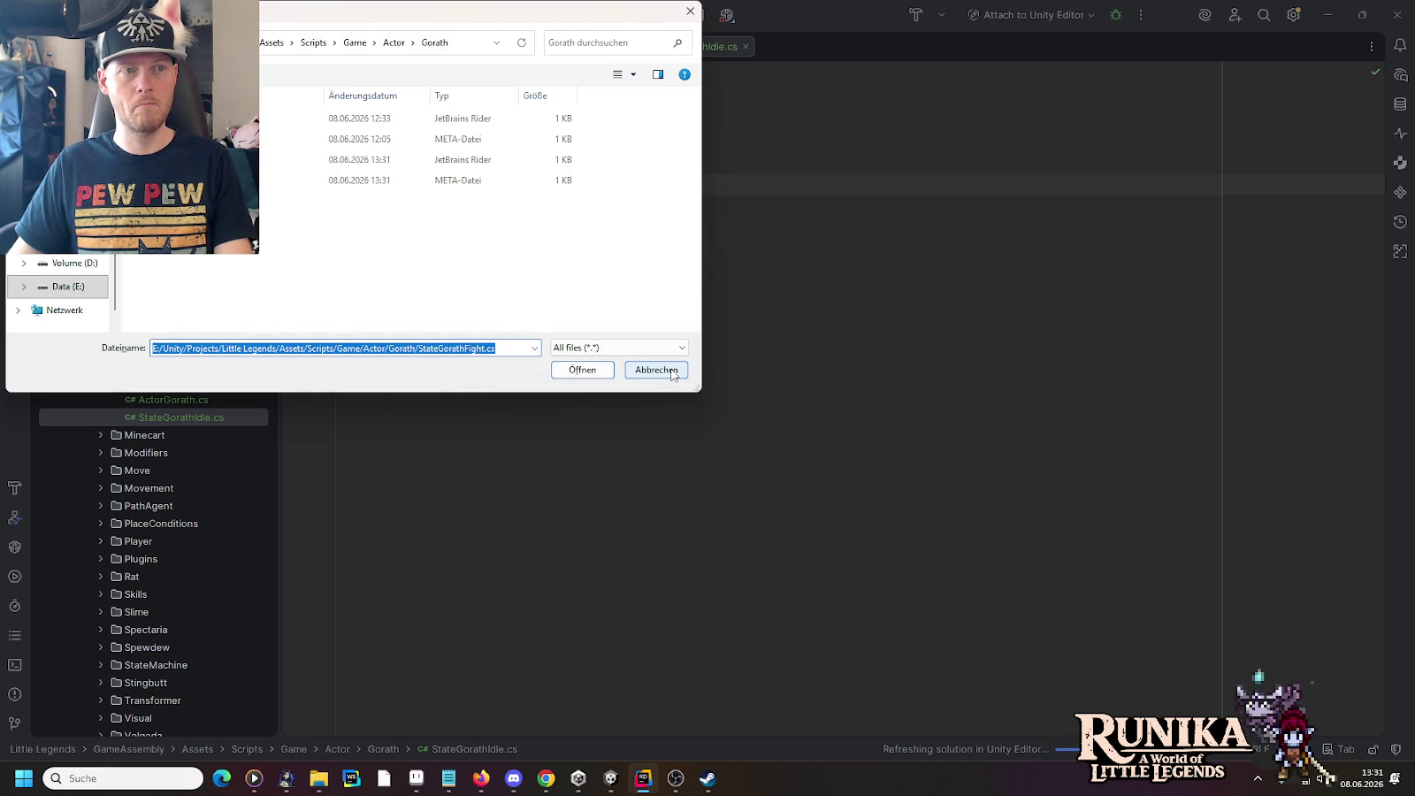
{"action": "left_click", "coordinate": [672, 372]}
Step: Duplicate StateGorathIdle.cs as StateGorathFight.cs and add it to Git
{"action": "right_click", "coordinate": [189, 420]}
{"action": "left_click", "coordinate": [147, 422]}
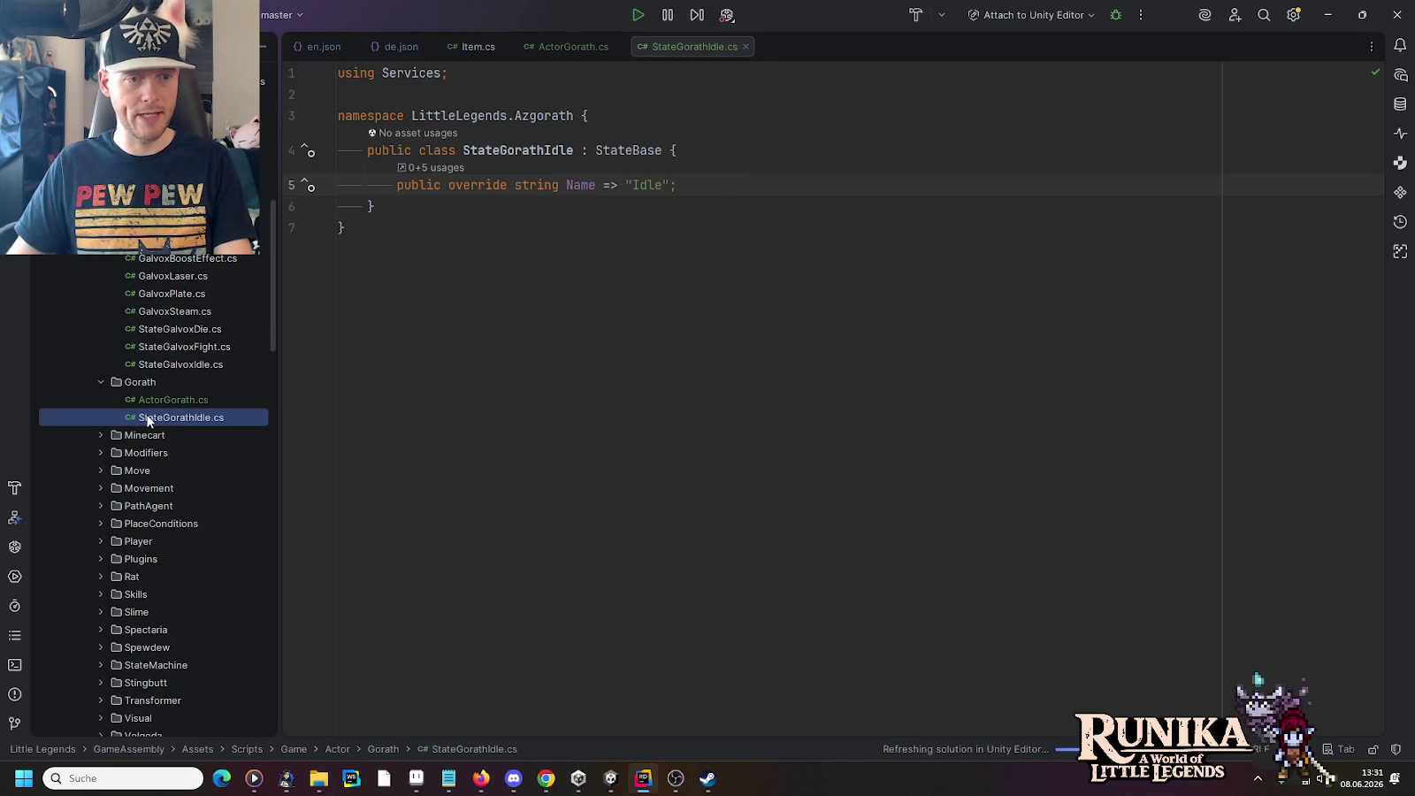
{"action": "key", "text": "ctrl+d"}
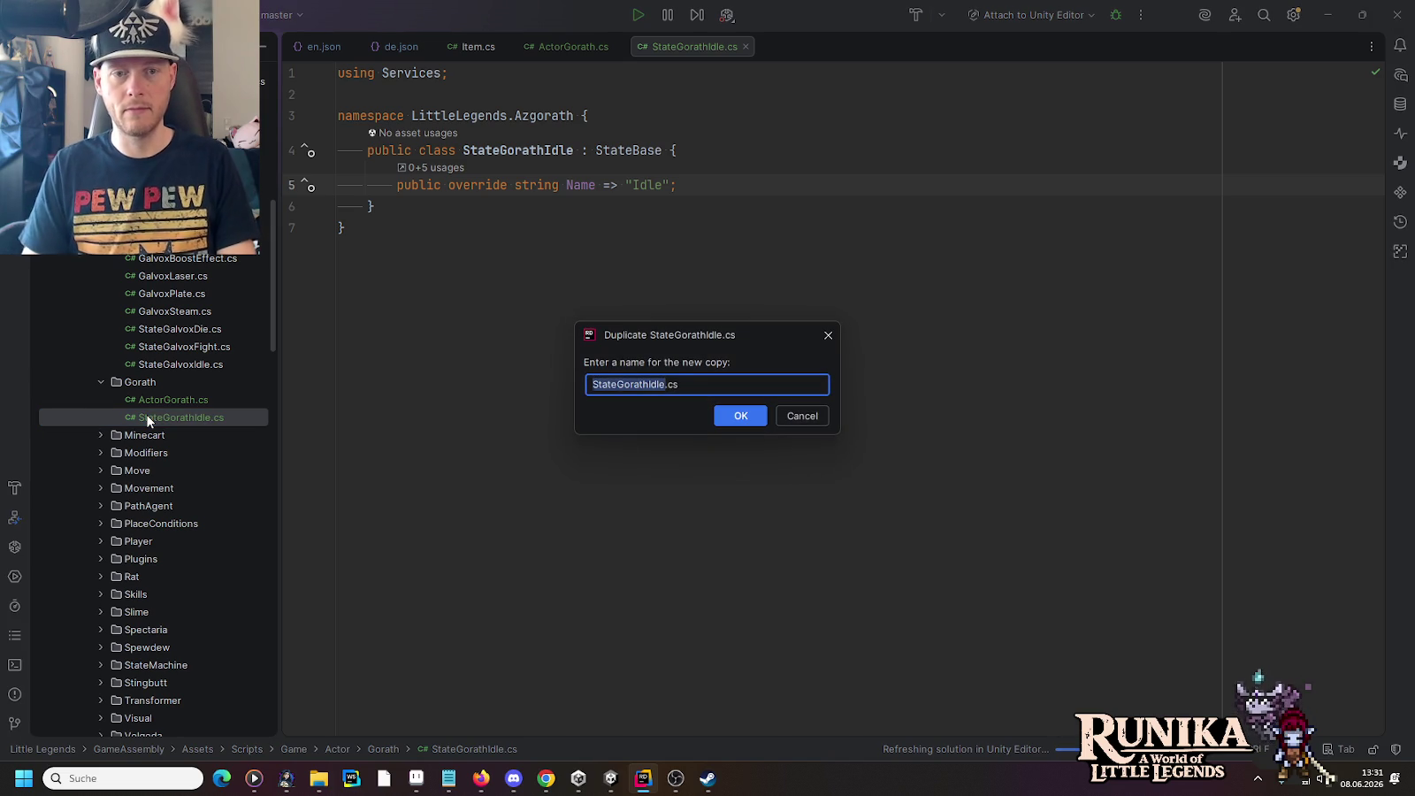
{"action": "key", "text": "Right"}
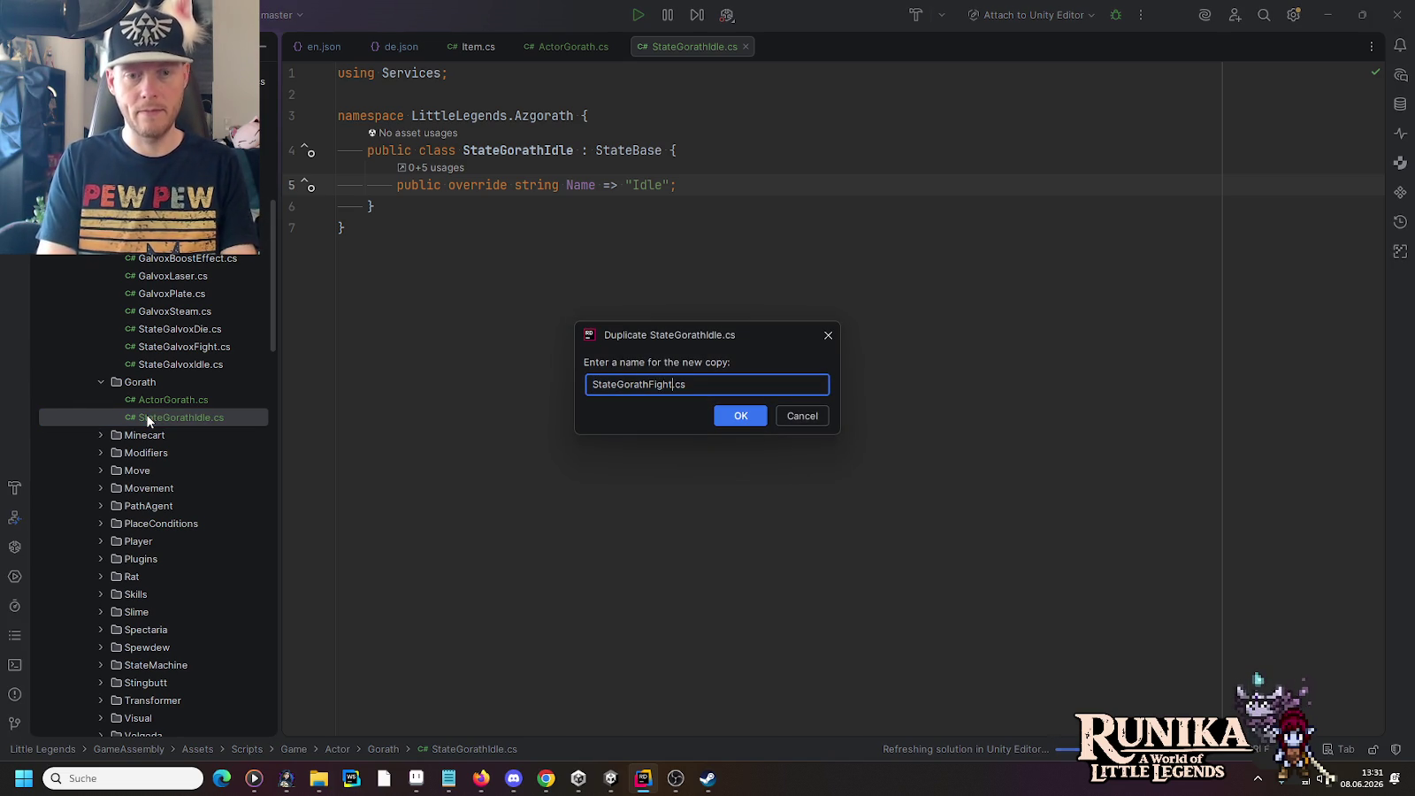
{"action": "key", "text": "Return"}
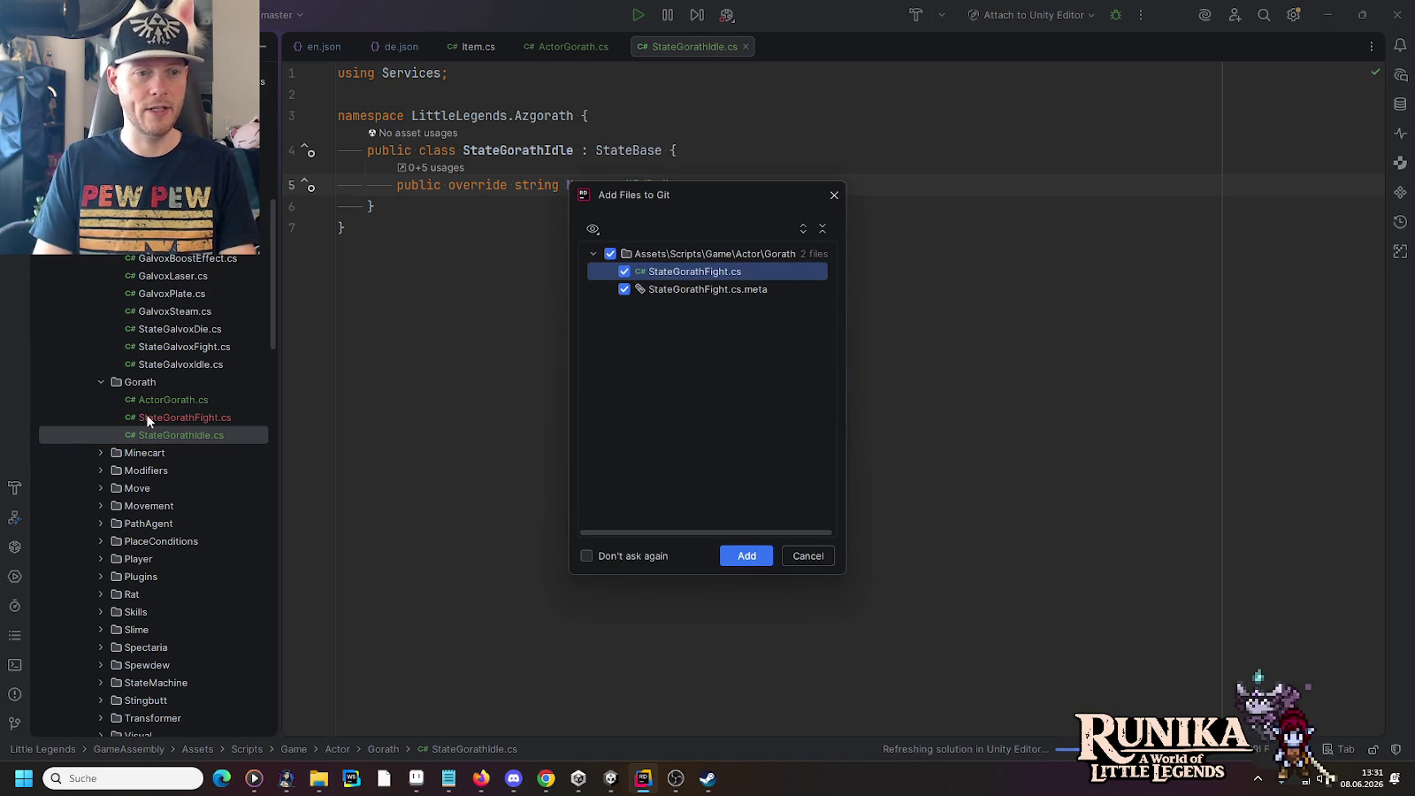
{"action": "left_click", "coordinate": [741, 558]}
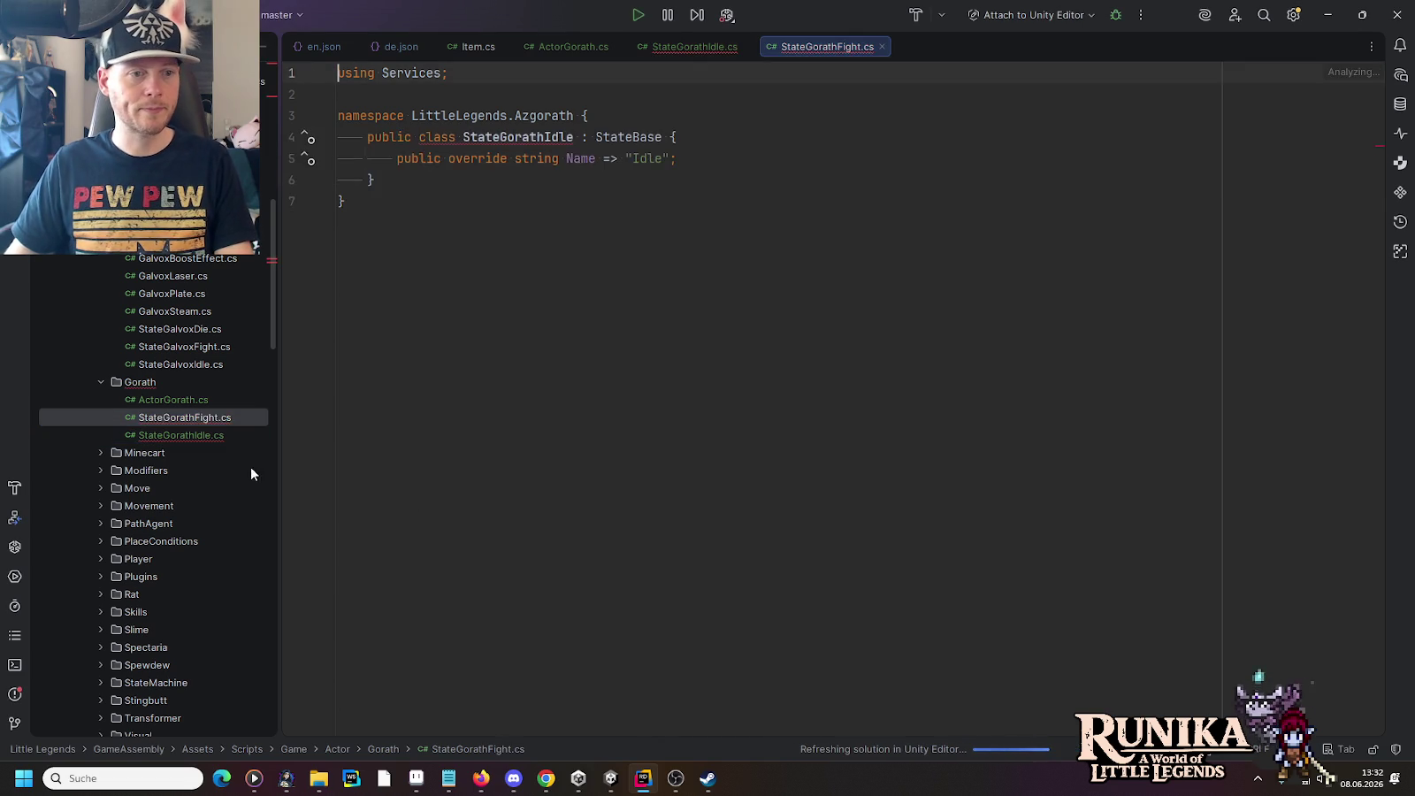
Step: Rename the copied class to StateGorathFight and change its Name to "Fight"
{"action": "left_click", "coordinate": [580, 151]}
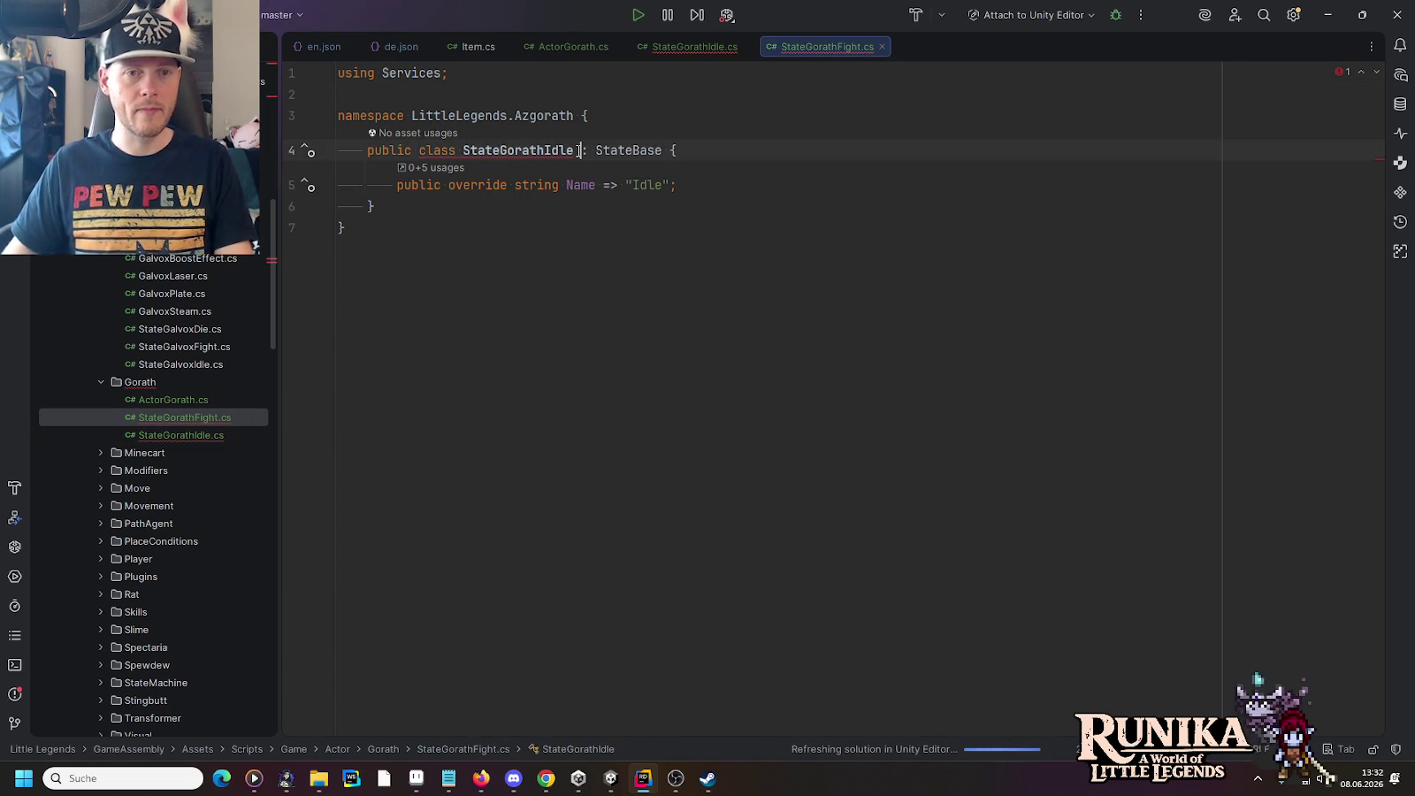
{"action": "key", "text": "ctrl+BackSpace"}
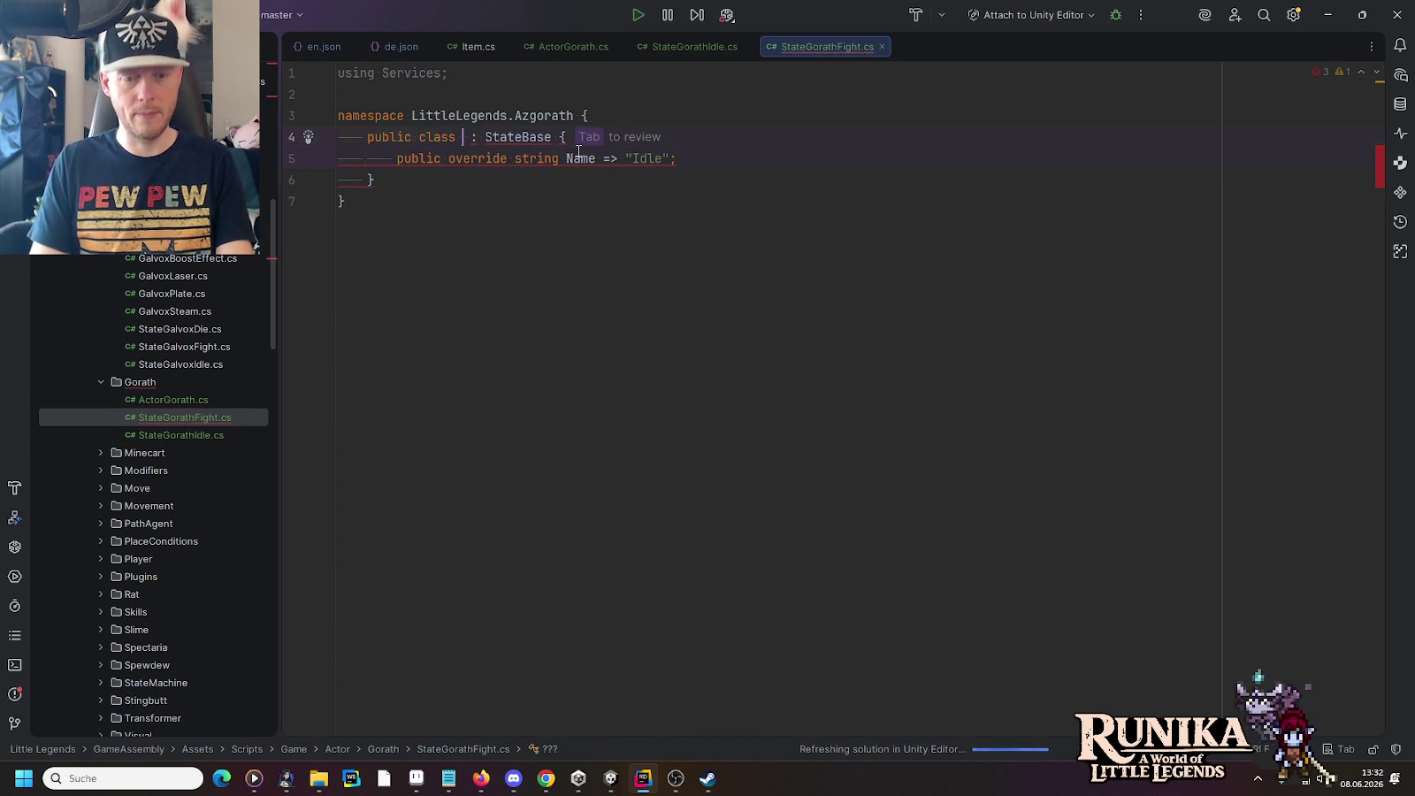
{"action": "key", "text": "ctrl+z"}
{"action": "key", "text": "BackSpace"}
{"action": "key", "text": "BackSpace"}
{"action": "key", "text": "BackSpace"}
{"action": "type", "text": "Fight"}
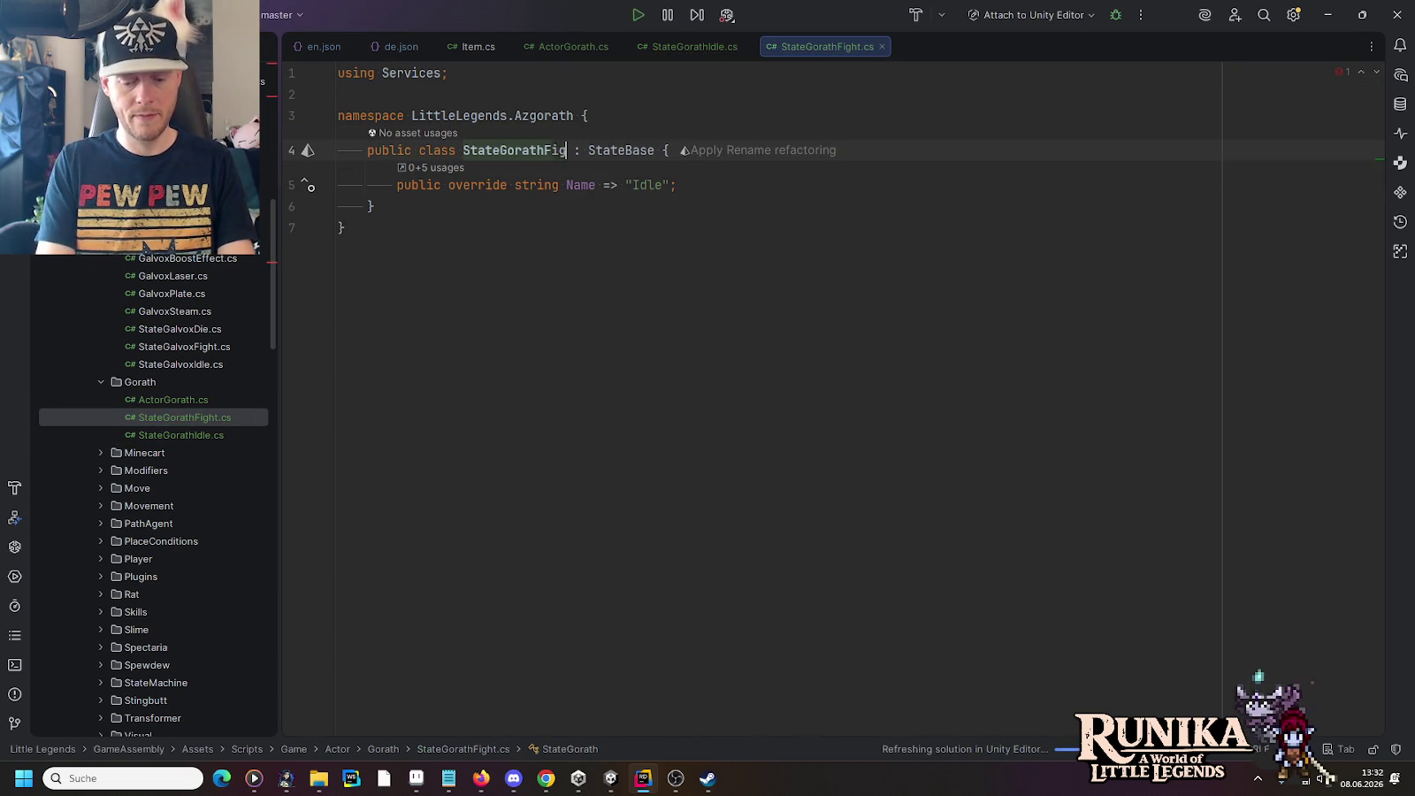
{"action": "left_click", "coordinate": [580, 185]}
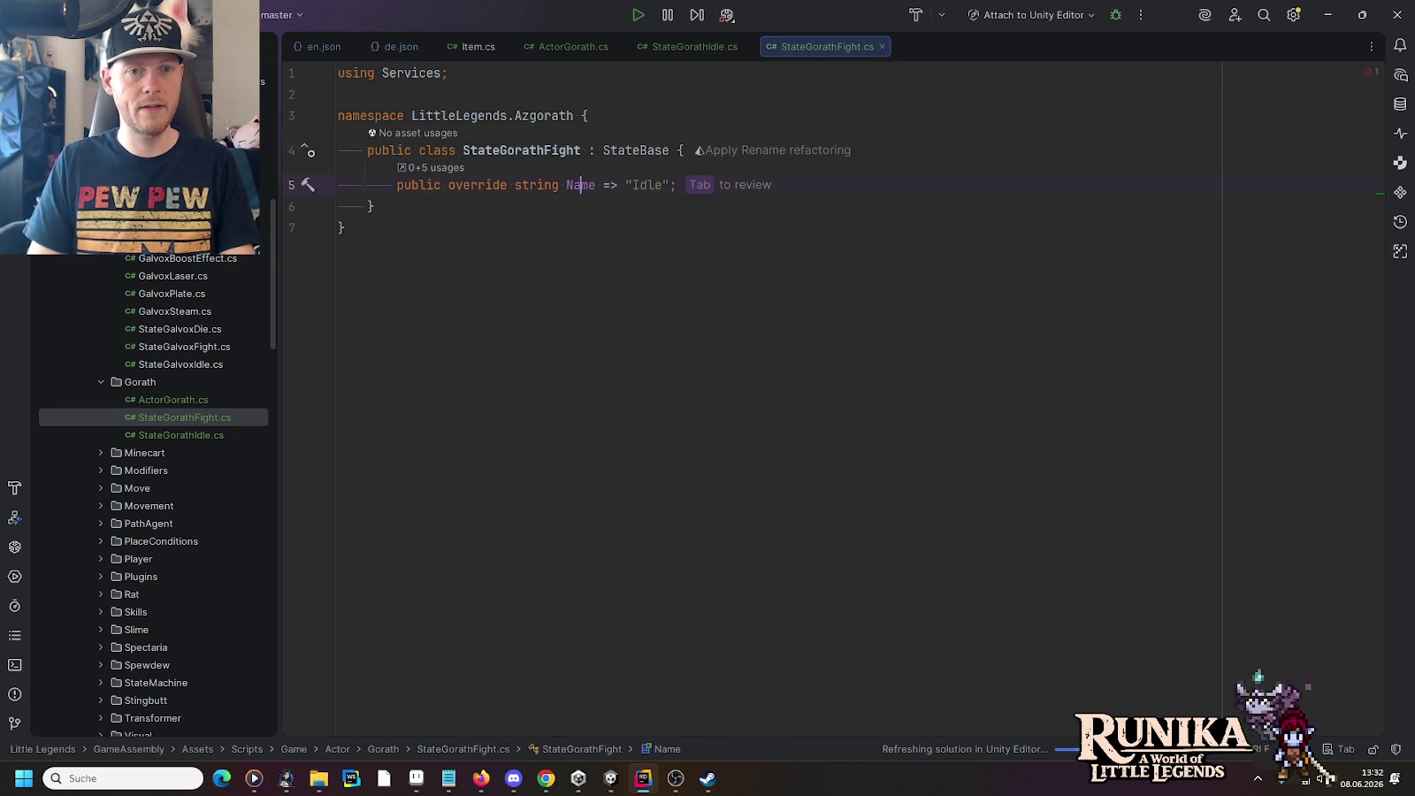
{"action": "double_click", "coordinate": [639, 185]}
{"action": "type", "text": "Fight"}
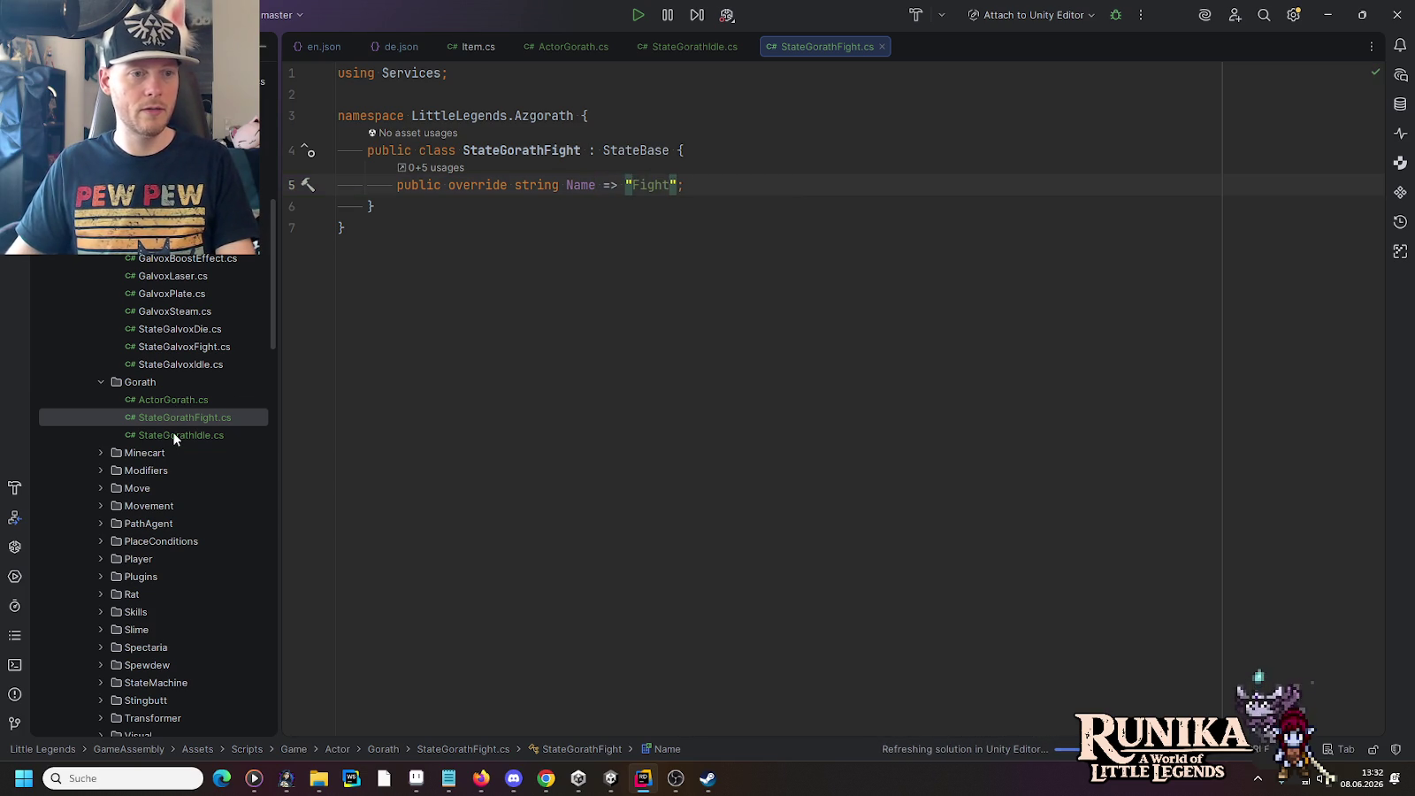
Step: Start adding a new C# class to the Gorath folder
{"action": "left_click", "coordinate": [152, 383]}
{"action": "right_click", "coordinate": [155, 382]}
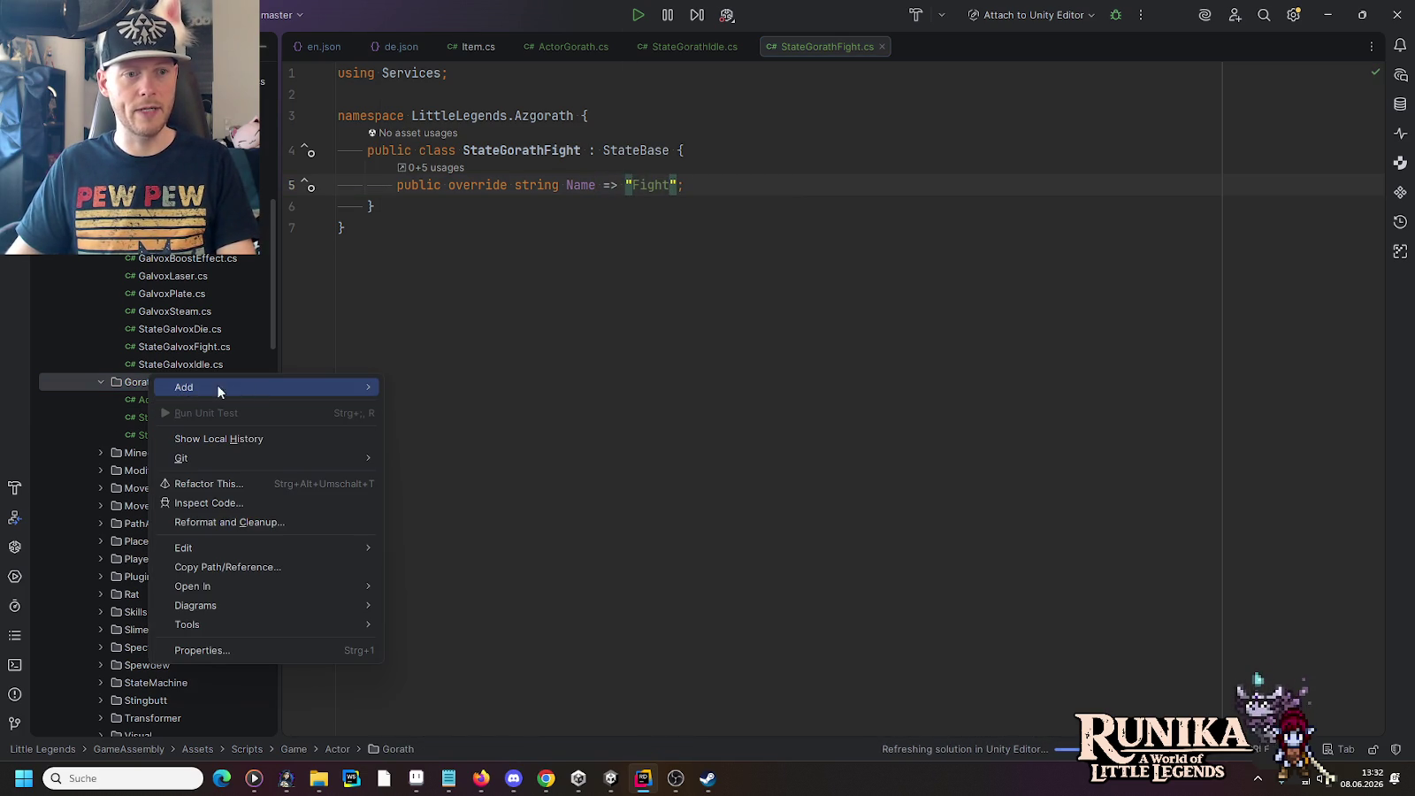
{"action": "mouse_move", "coordinate": [218, 386]}
{"action": "left_click", "coordinate": [451, 16]}
{"action": "type", "text": "StateGorathDie"}
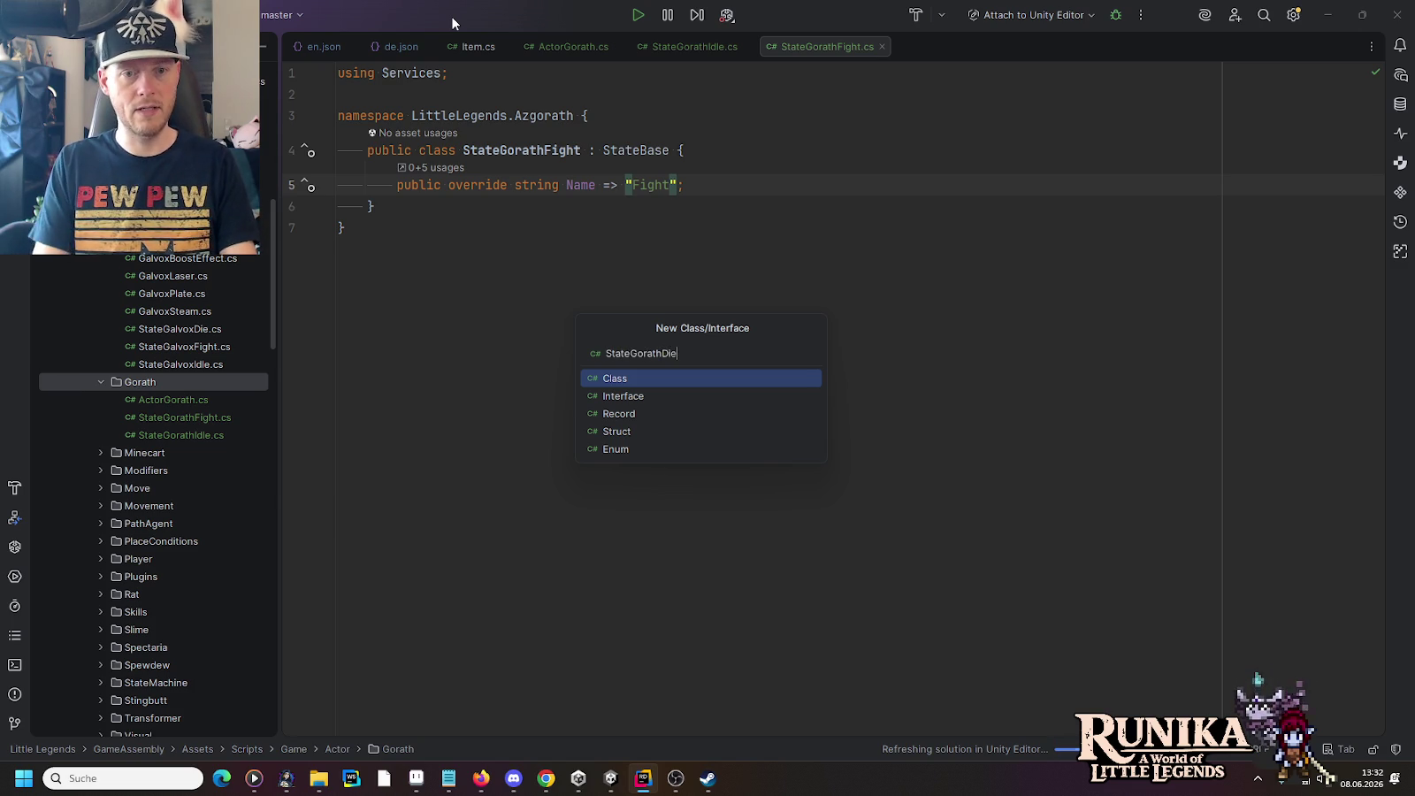
Step: Create StateGorathDie deriving from StateBase with Name => "Die", add it to Git, then return to Unity
{"action": "key", "text": "Return"}
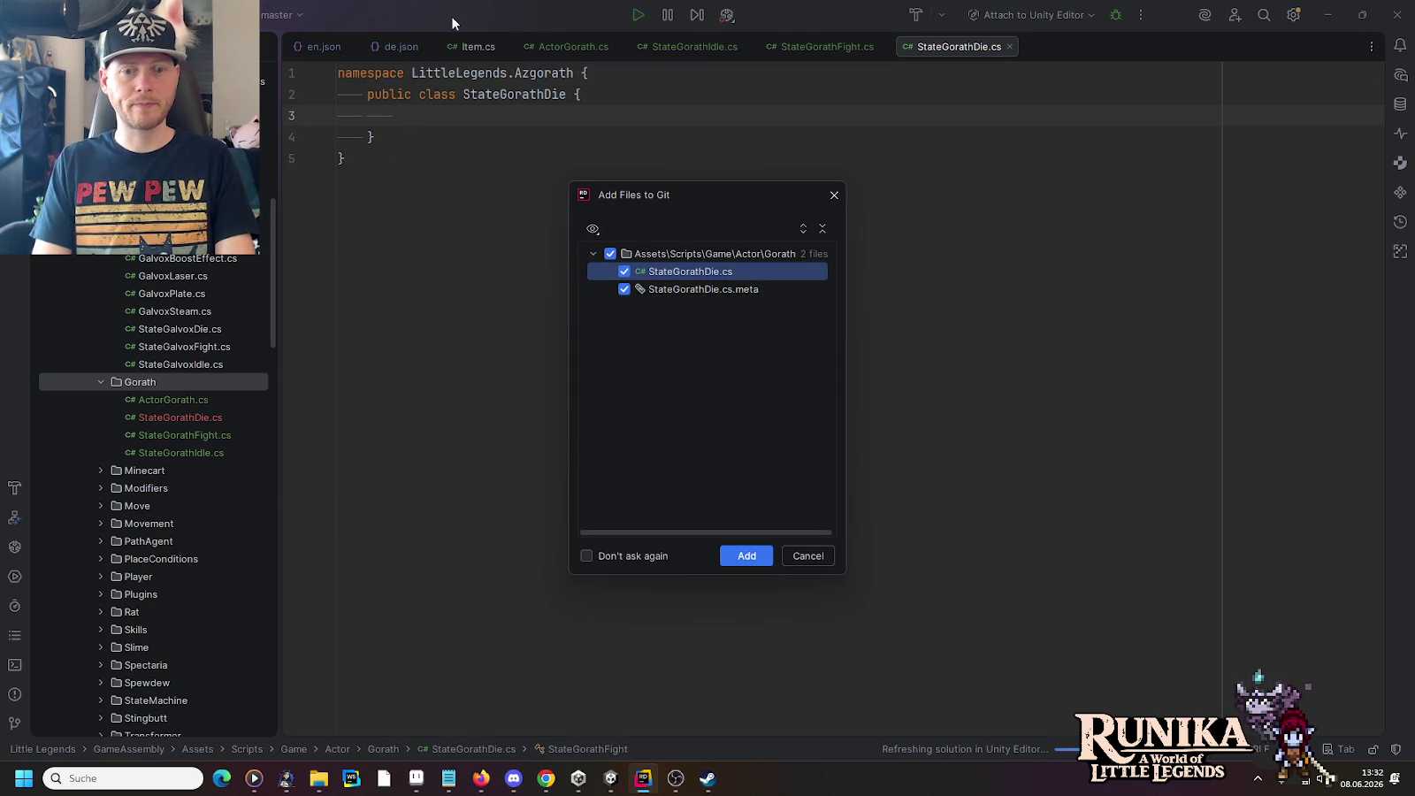
{"action": "left_click", "coordinate": [746, 555]}
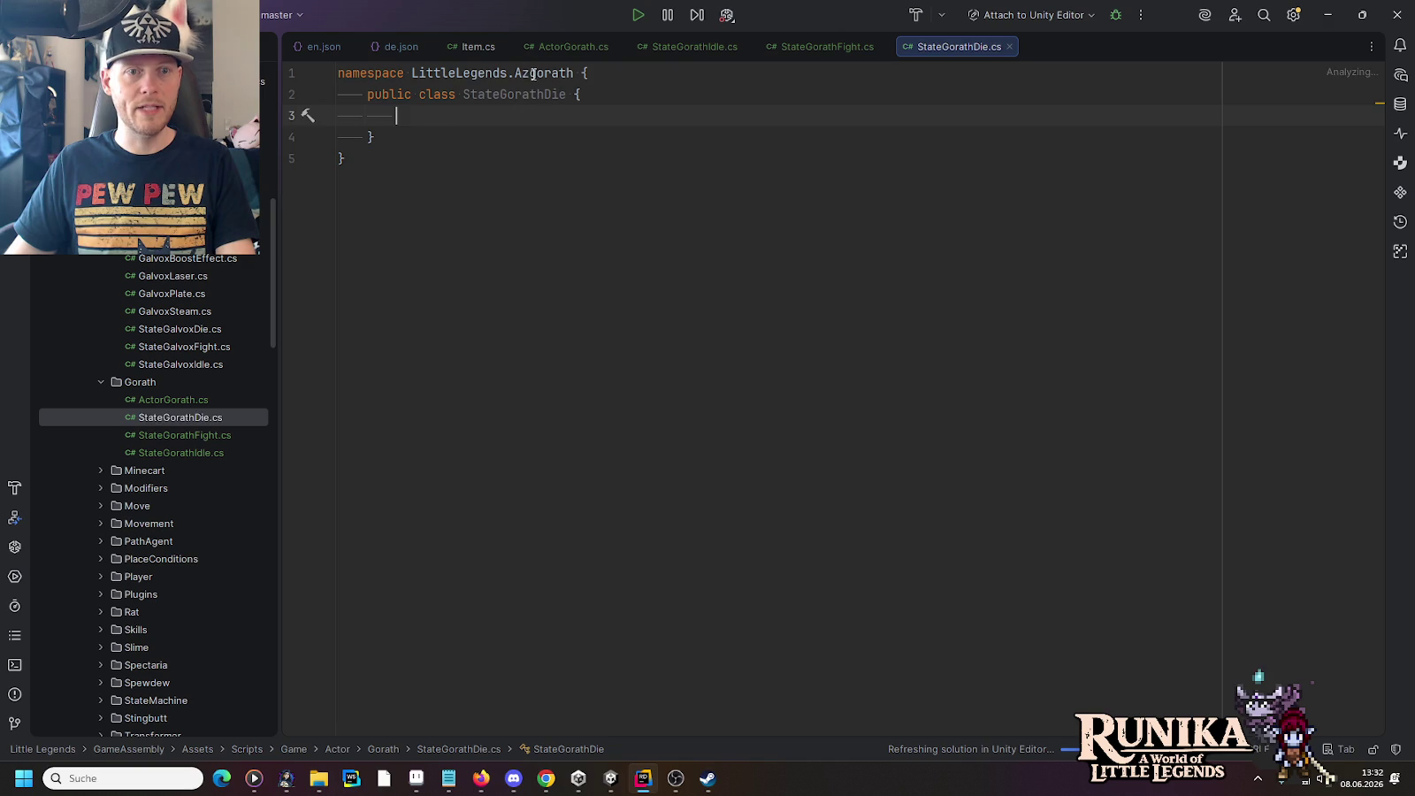
{"action": "type", "text": ": StateBase"}
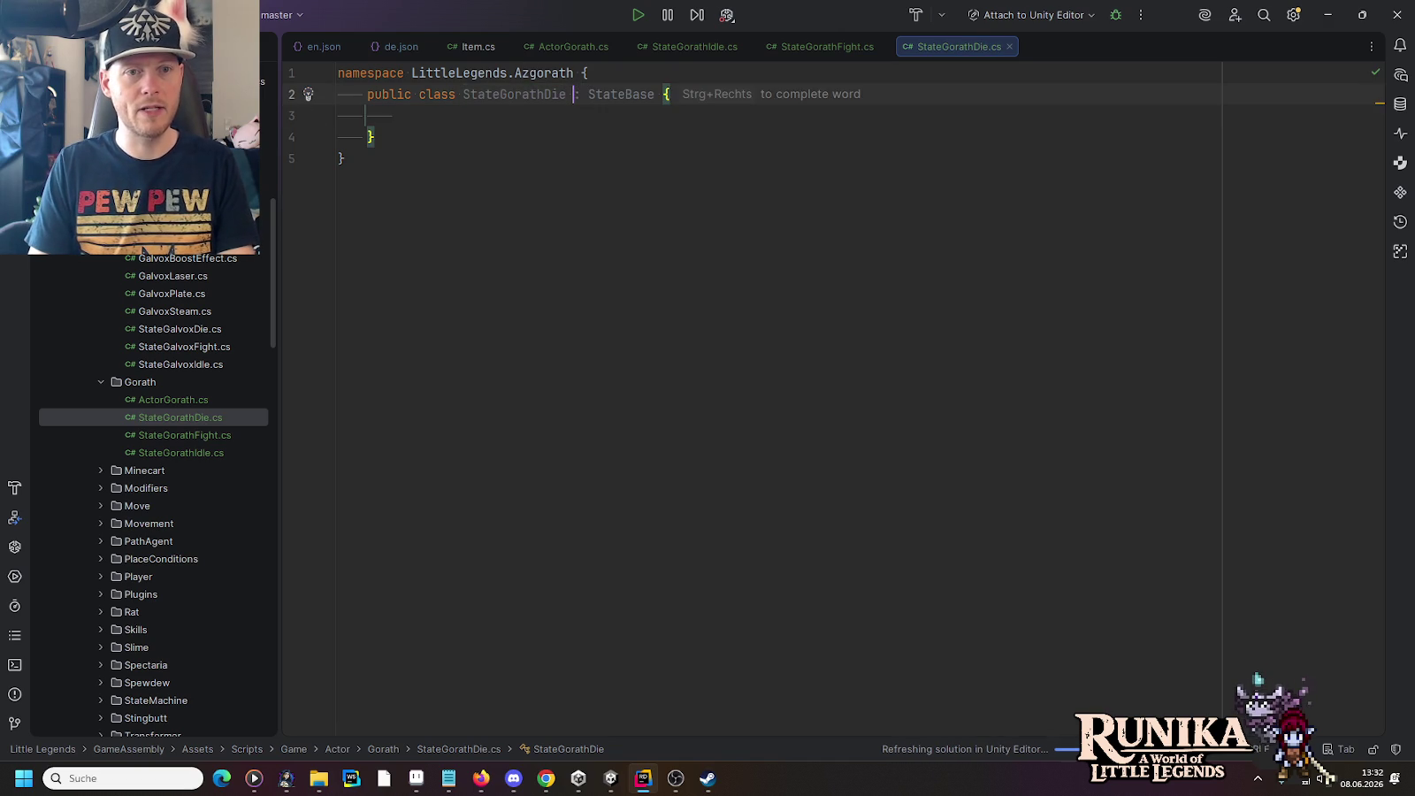
{"action": "key", "text": "Return"}
{"action": "key", "text": "alt+Return"}
{"action": "key", "text": "Return"}
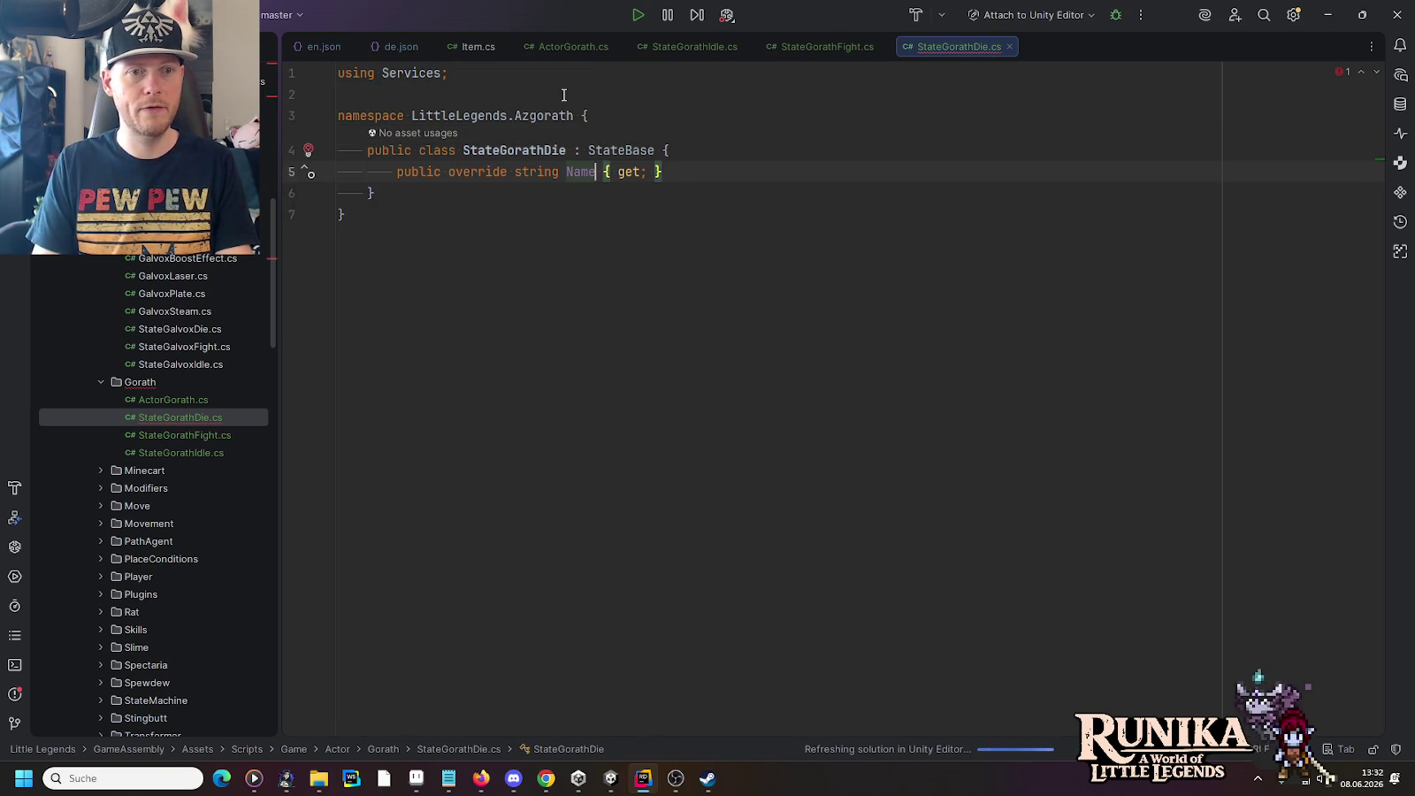
{"action": "key", "text": "BackSpace"}
{"action": "key", "text": "BackSpace"}
{"action": "key", "text": "BackSpace"}
{"action": "type", "text": "=> \"Die\";"}
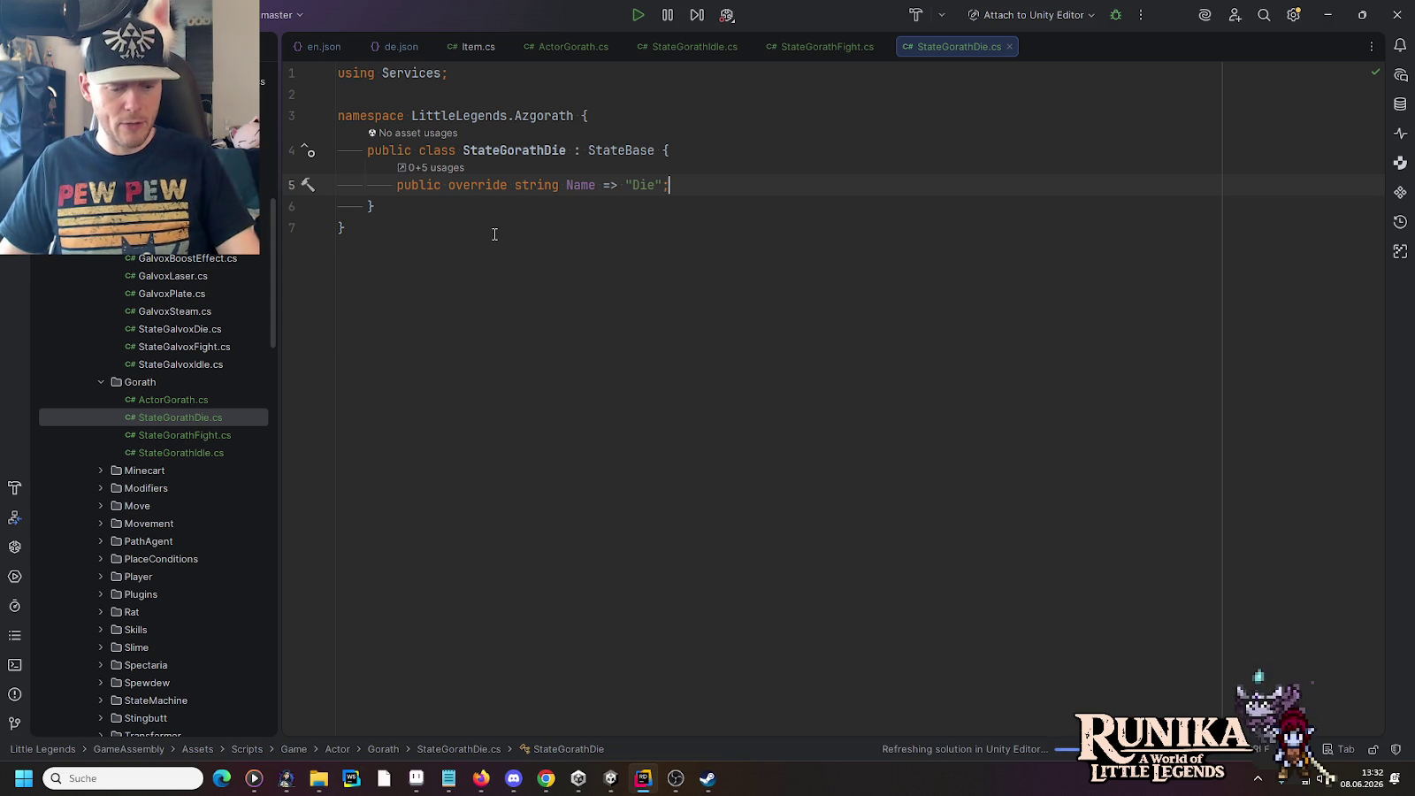
{"action": "left_click", "coordinate": [619, 780]}
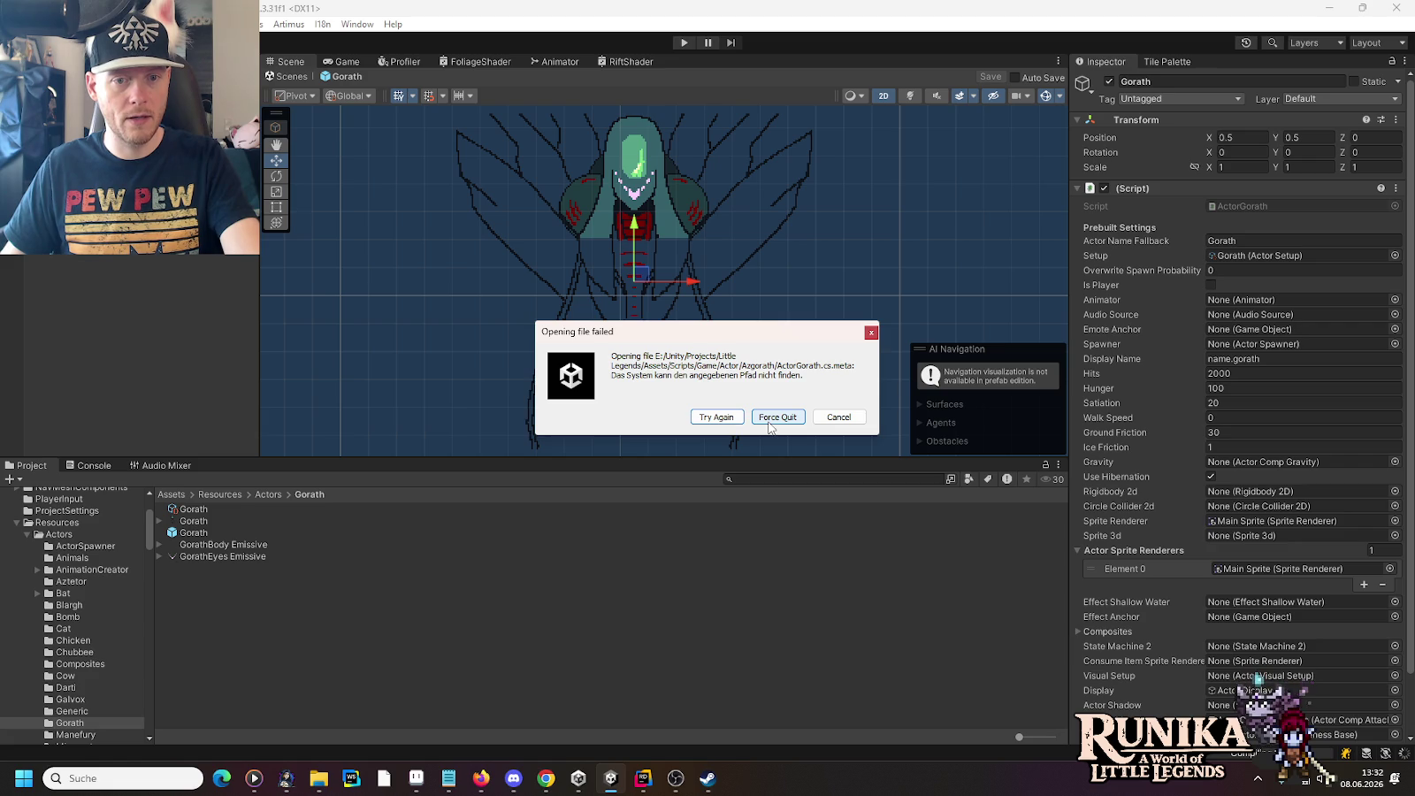
Step: Force-quit the frozen Unity, relaunch the project from Unity Hub, and open the Gorath prefab
{"action": "left_click", "coordinate": [769, 417]}
{"action": "left_click", "coordinate": [823, 417]}
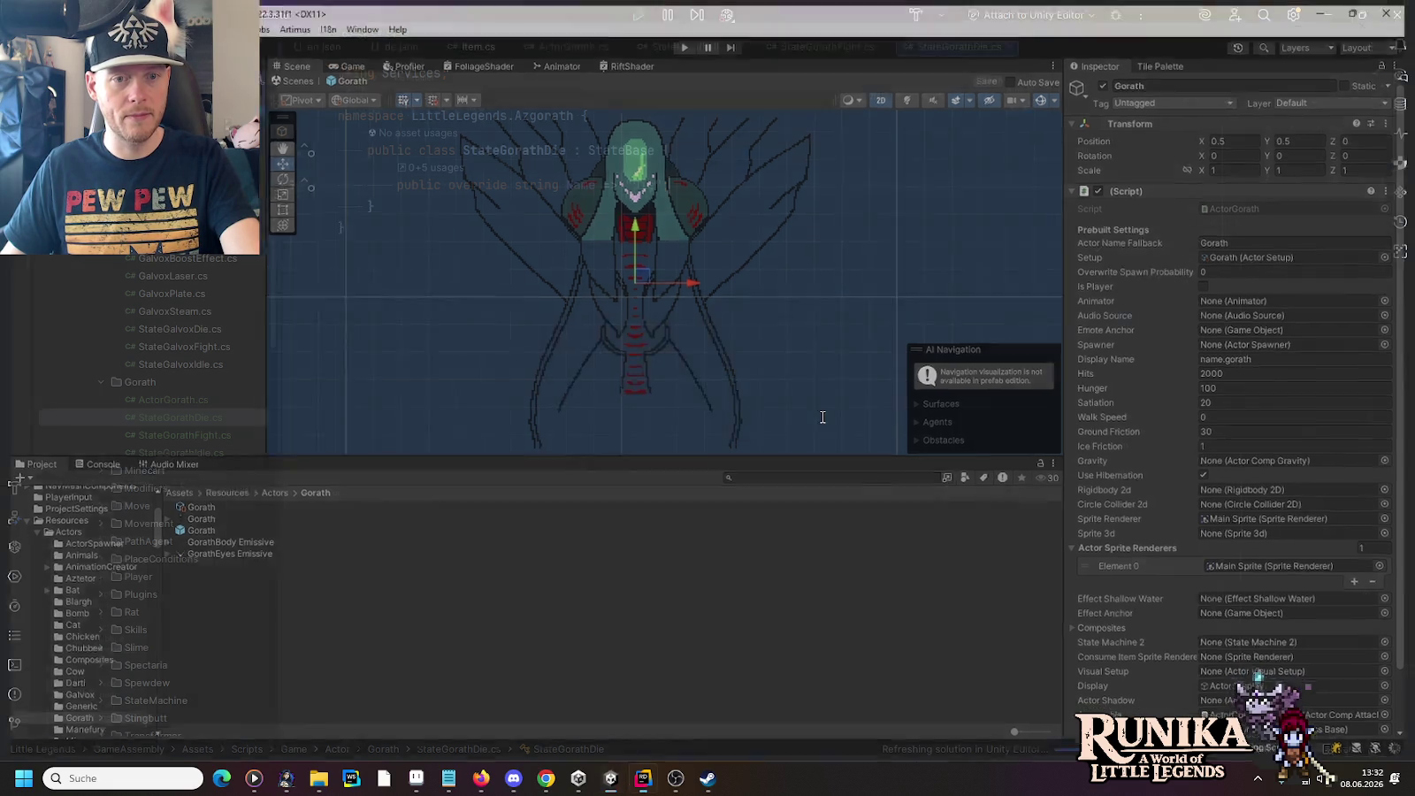
{"action": "left_click", "coordinate": [582, 778]}
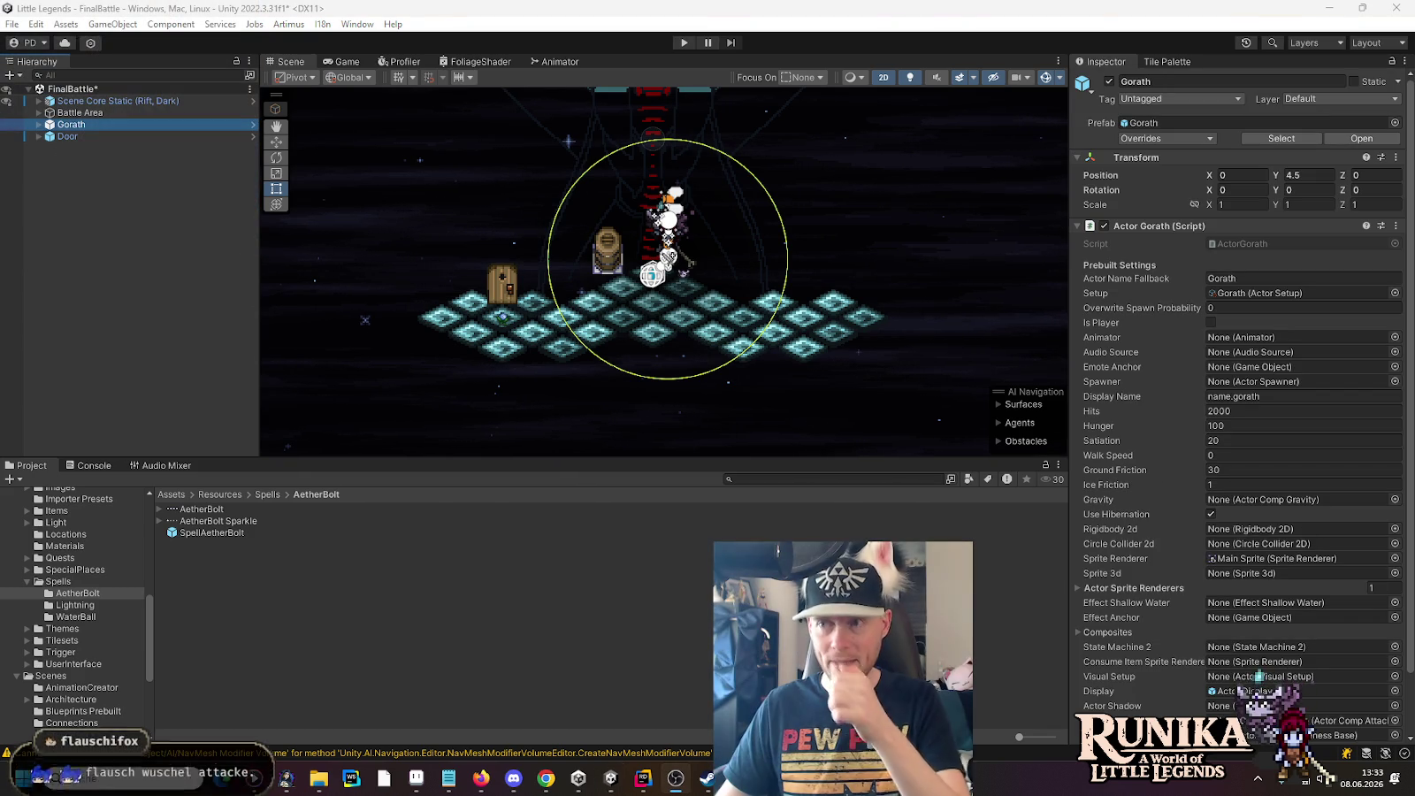
{"action": "left_click", "coordinate": [252, 124]}
Step: Add an empty StateMachine child under Gorath with the State Machine 2 script
{"action": "left_click", "coordinate": [48, 119]}
{"action": "right_click", "coordinate": [65, 107]}
{"action": "left_click", "coordinate": [118, 333]}
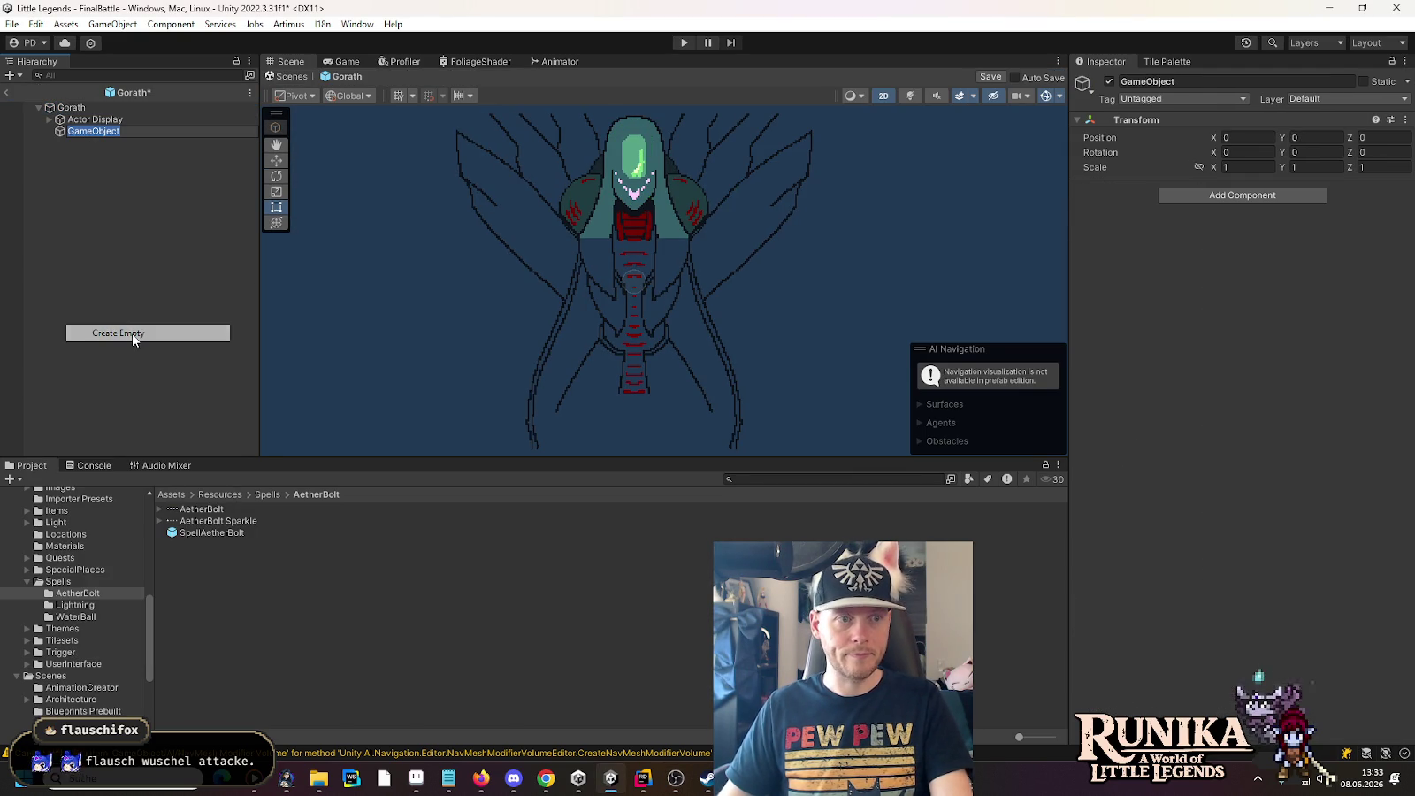
{"action": "type", "text": "StateMachine"}
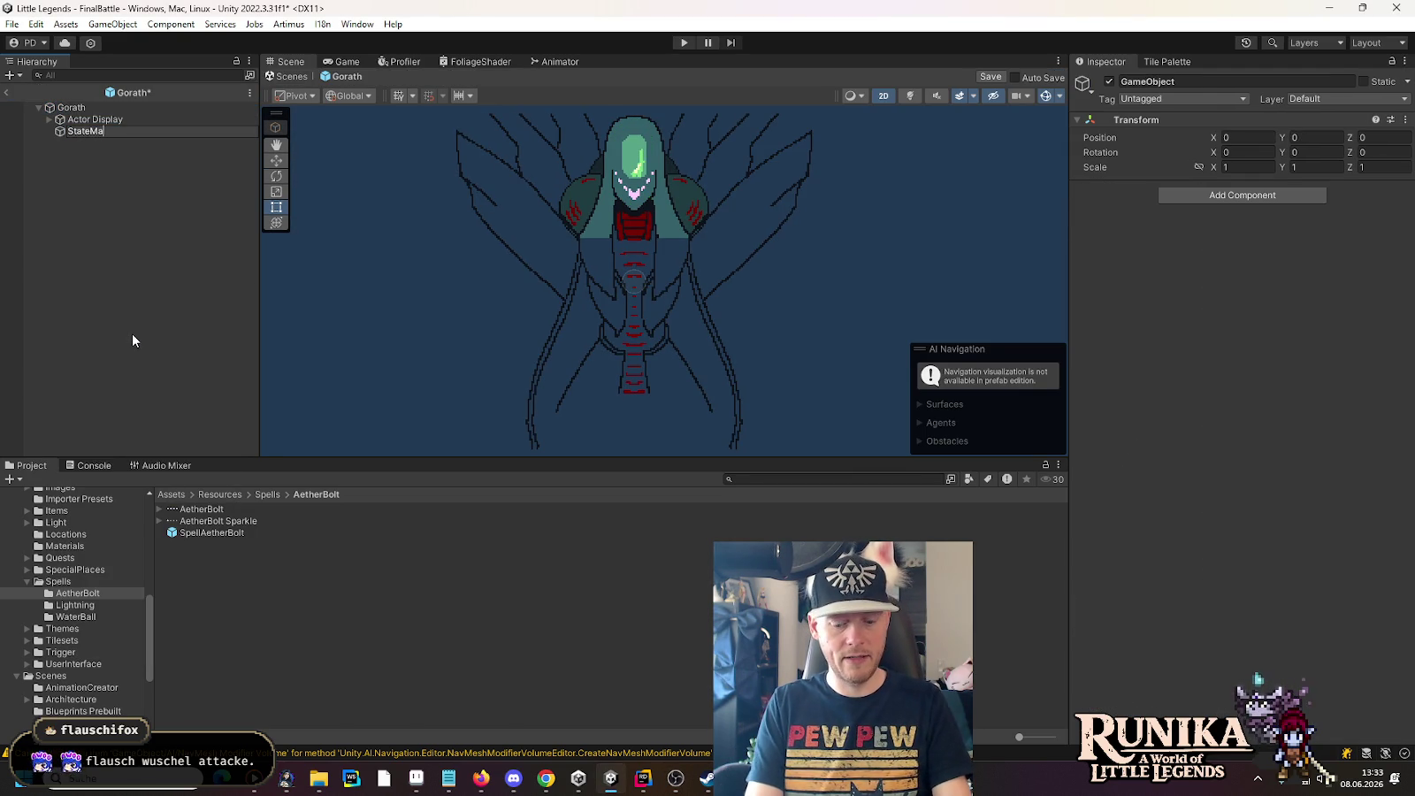
{"action": "key", "text": "Return"}
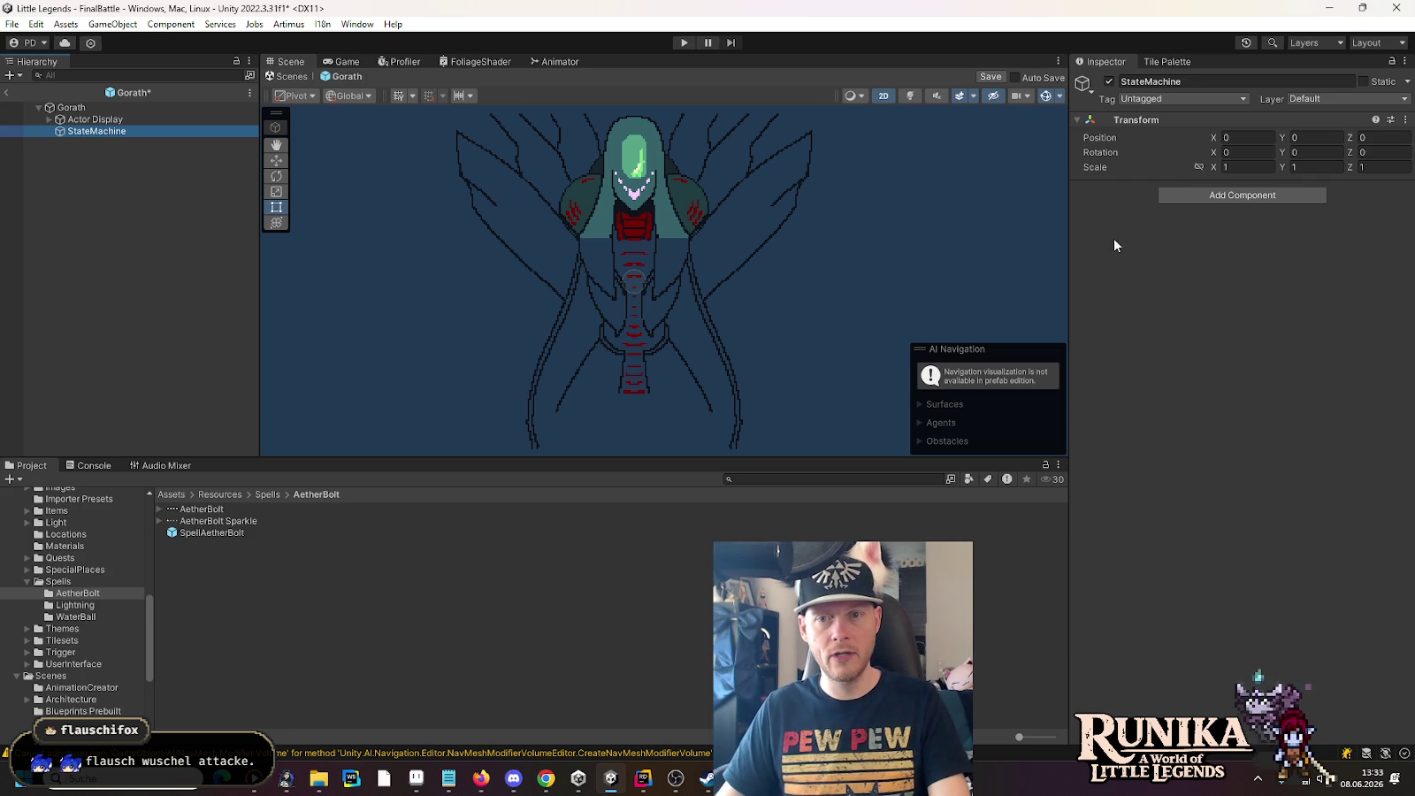
{"action": "left_click", "coordinate": [1165, 195]}
{"action": "type", "text": "sate"}
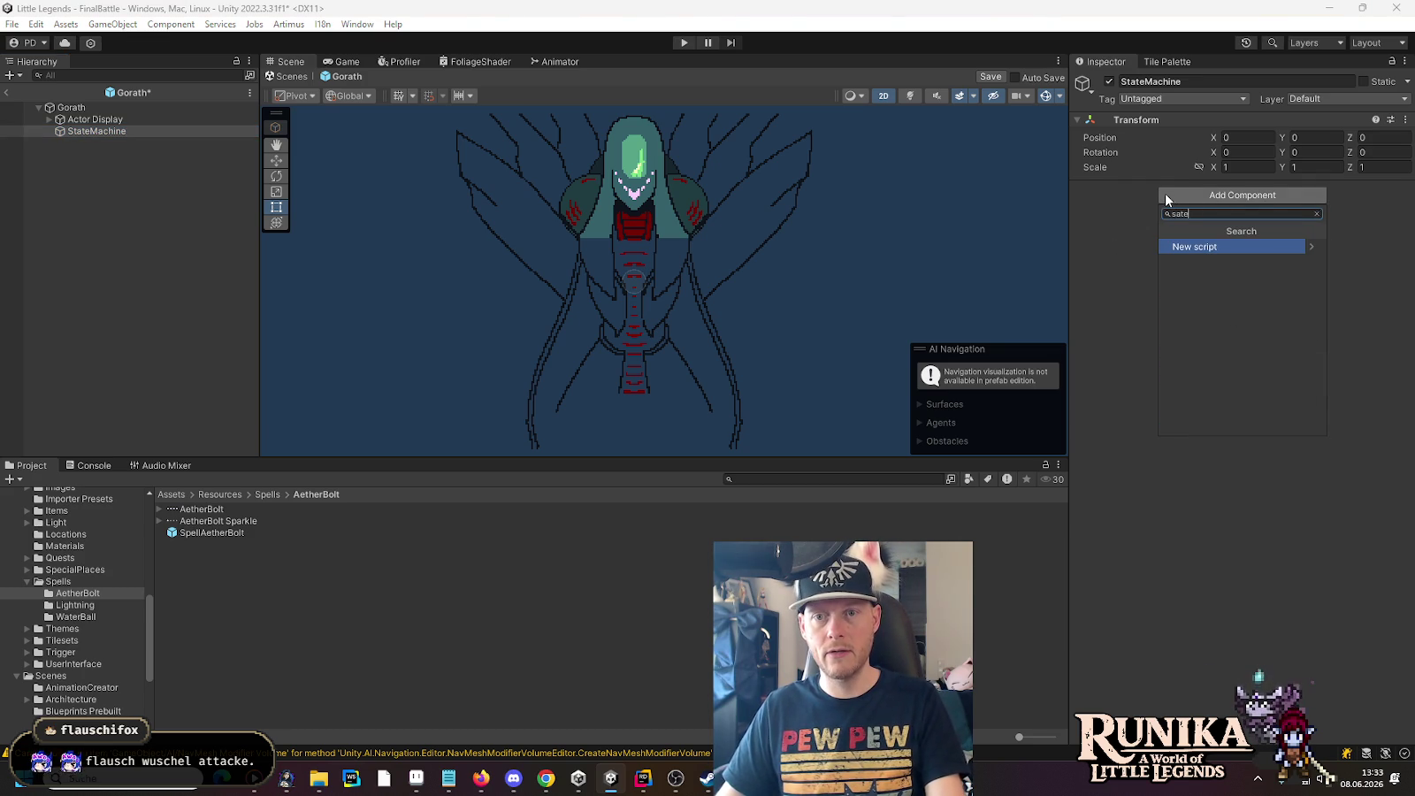
{"action": "key", "text": "BackSpace"}
{"action": "key", "text": "BackSpace"}
{"action": "type", "text": "tatem"}
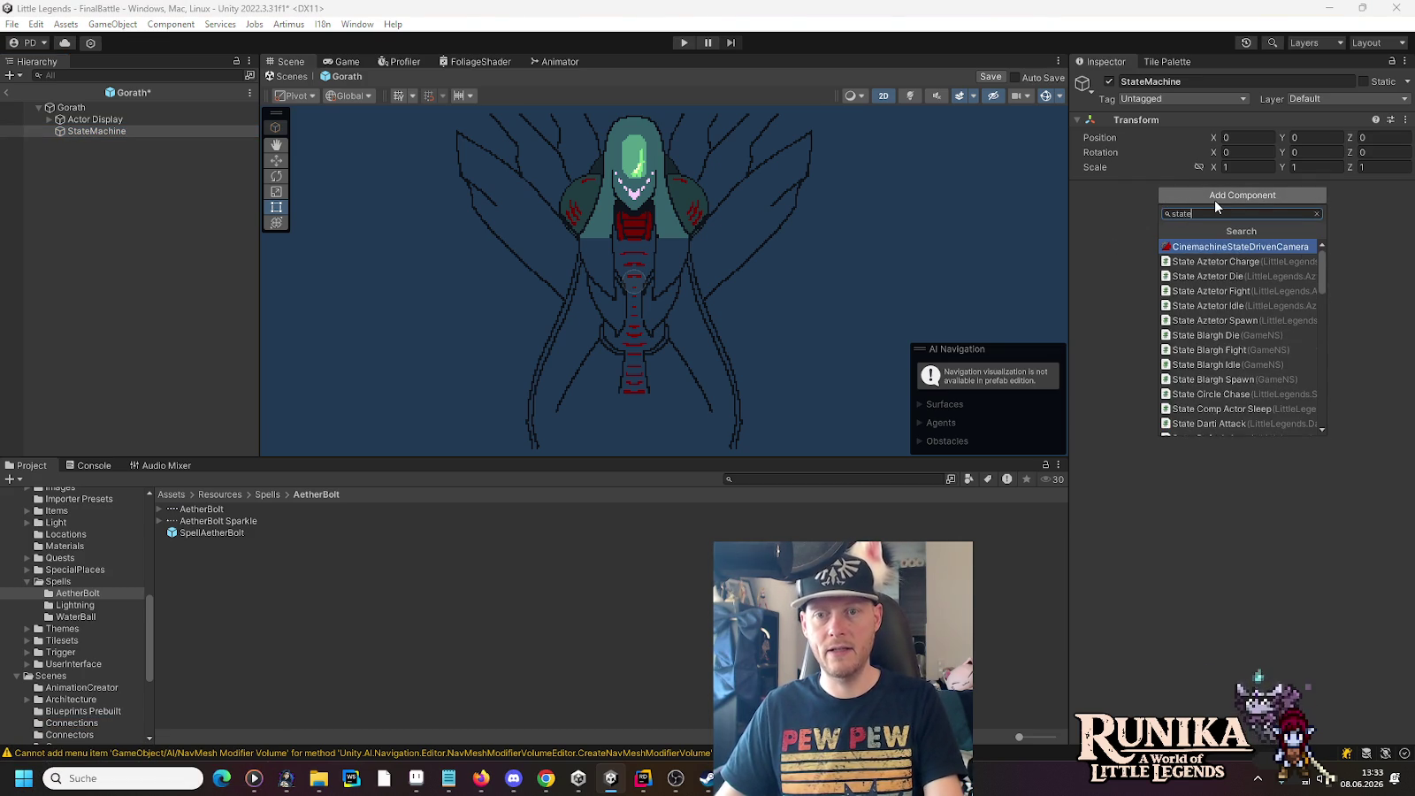
{"action": "left_click", "coordinate": [1274, 379]}
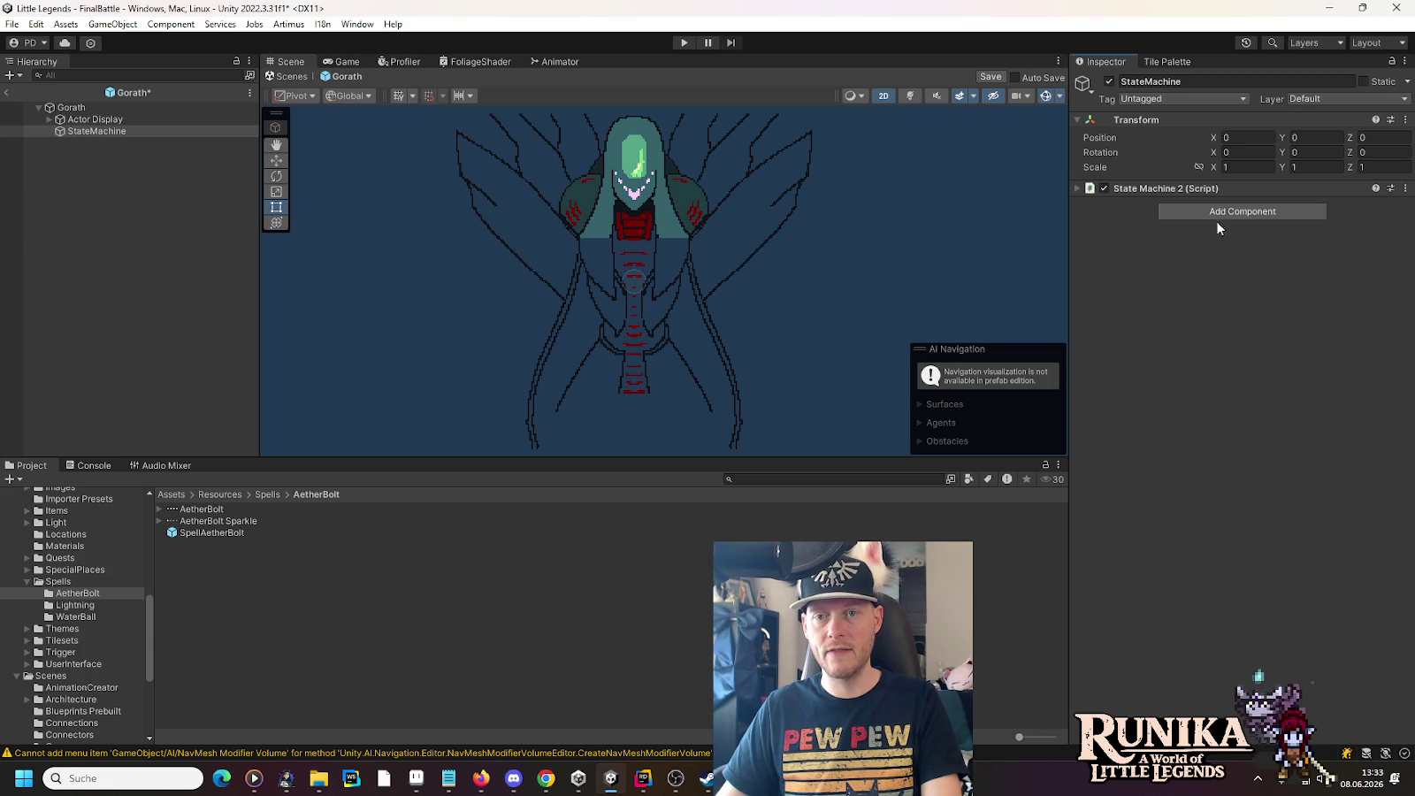
Step: Add the State Gorath Idle, Fight and Die components and save the prefab
{"action": "left_click", "coordinate": [1216, 212]}
{"action": "type", "text": "gorath"}
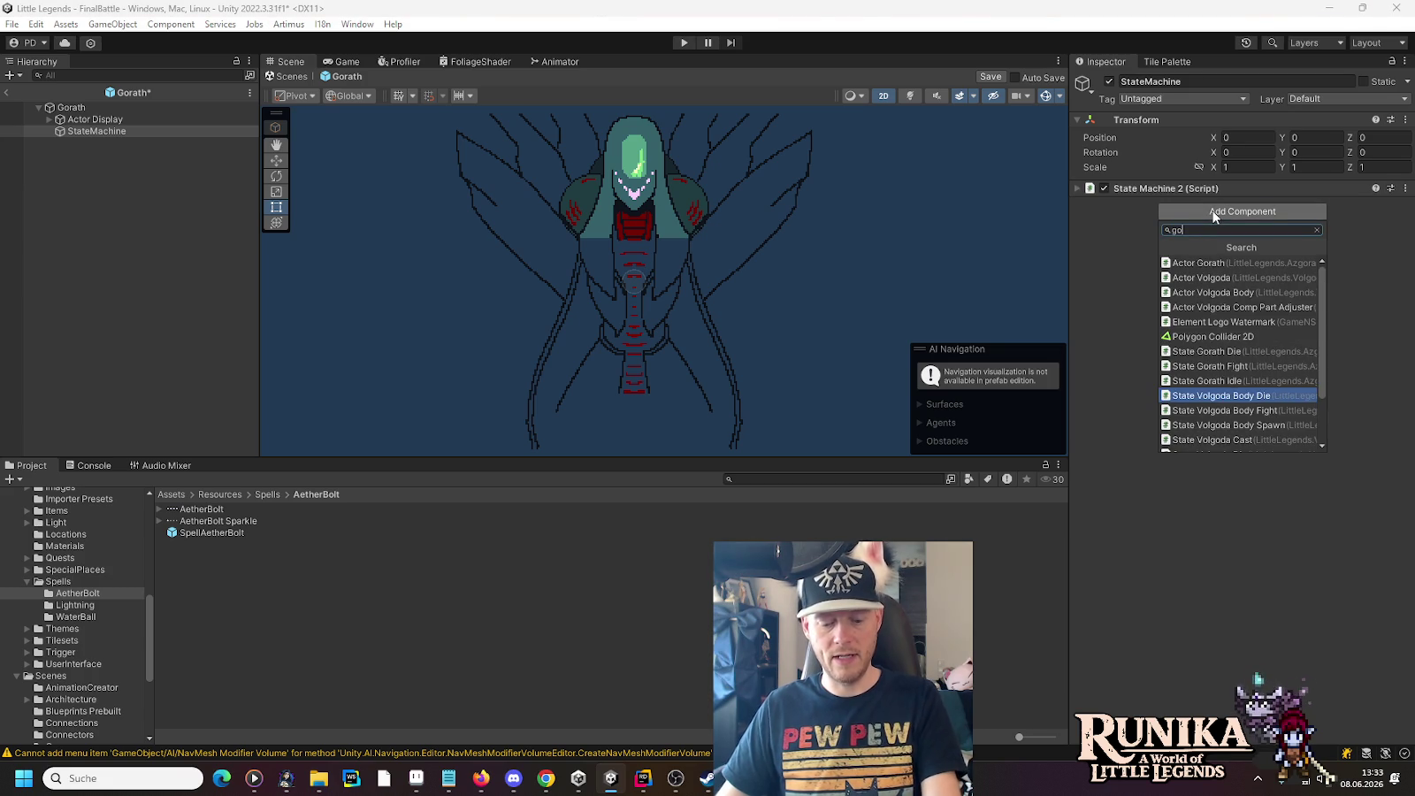
{"action": "left_click", "coordinate": [1218, 294]}
{"action": "left_click", "coordinate": [1220, 280]}
{"action": "left_click", "coordinate": [1241, 357]}
{"action": "left_click", "coordinate": [1236, 349]}
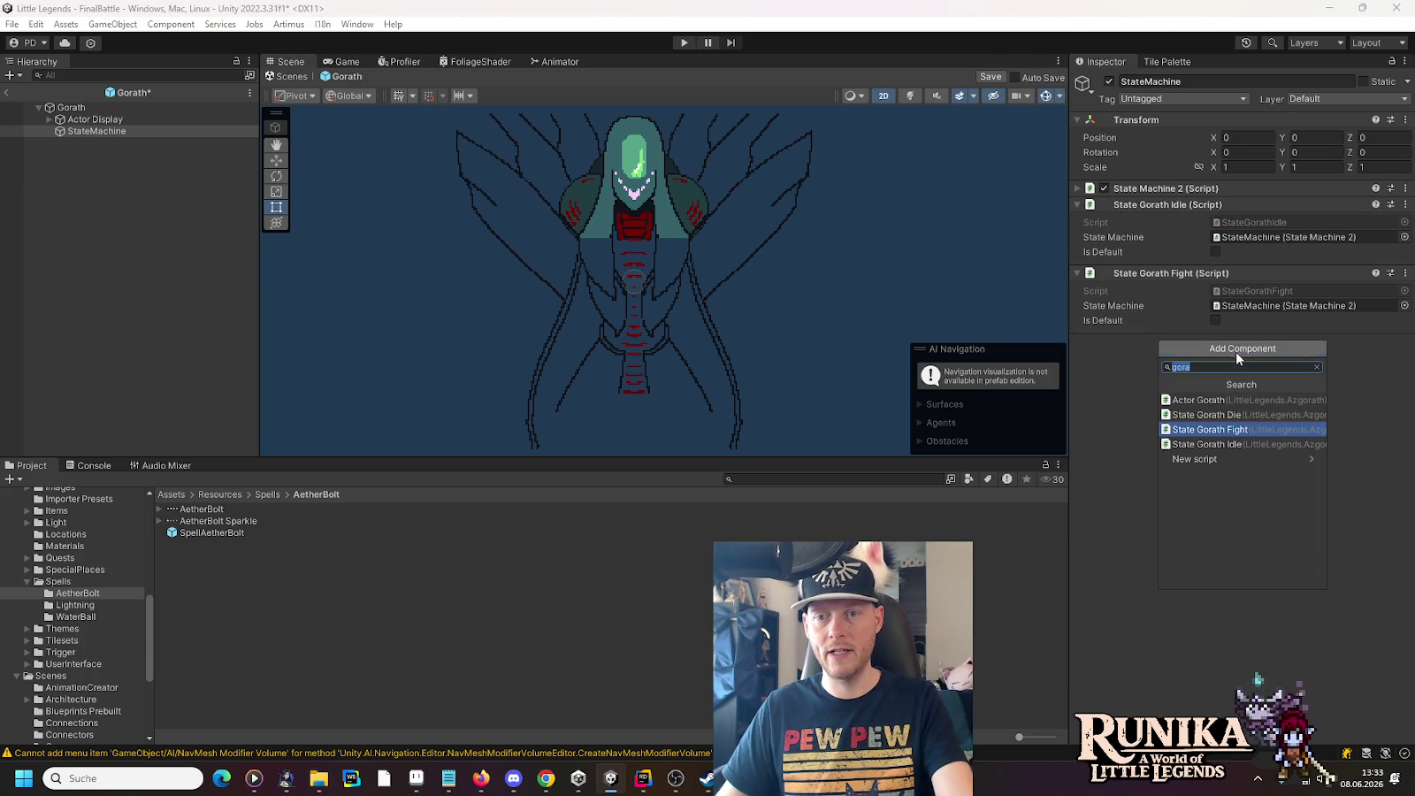
{"action": "left_click", "coordinate": [1238, 415]}
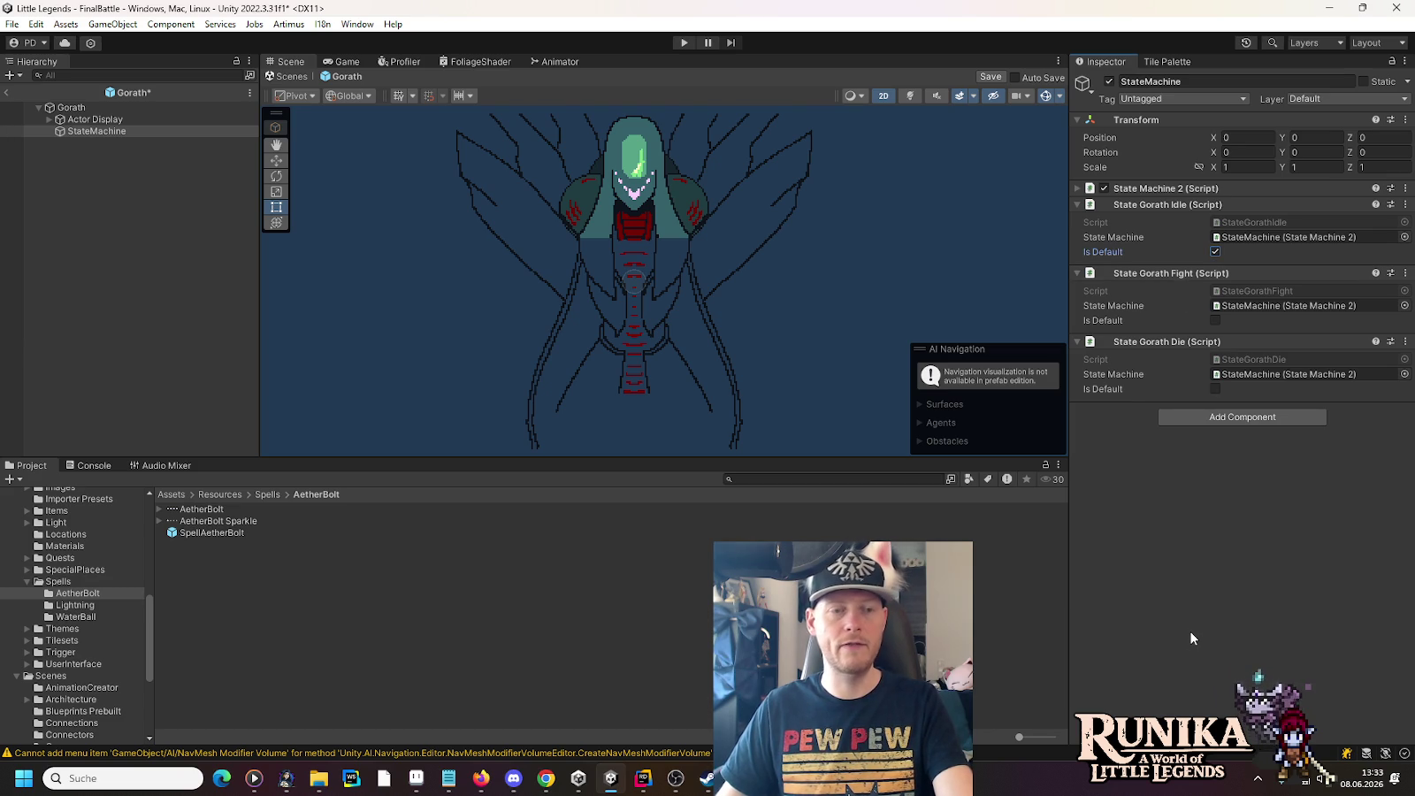
{"action": "key", "text": "ctrl+s"}
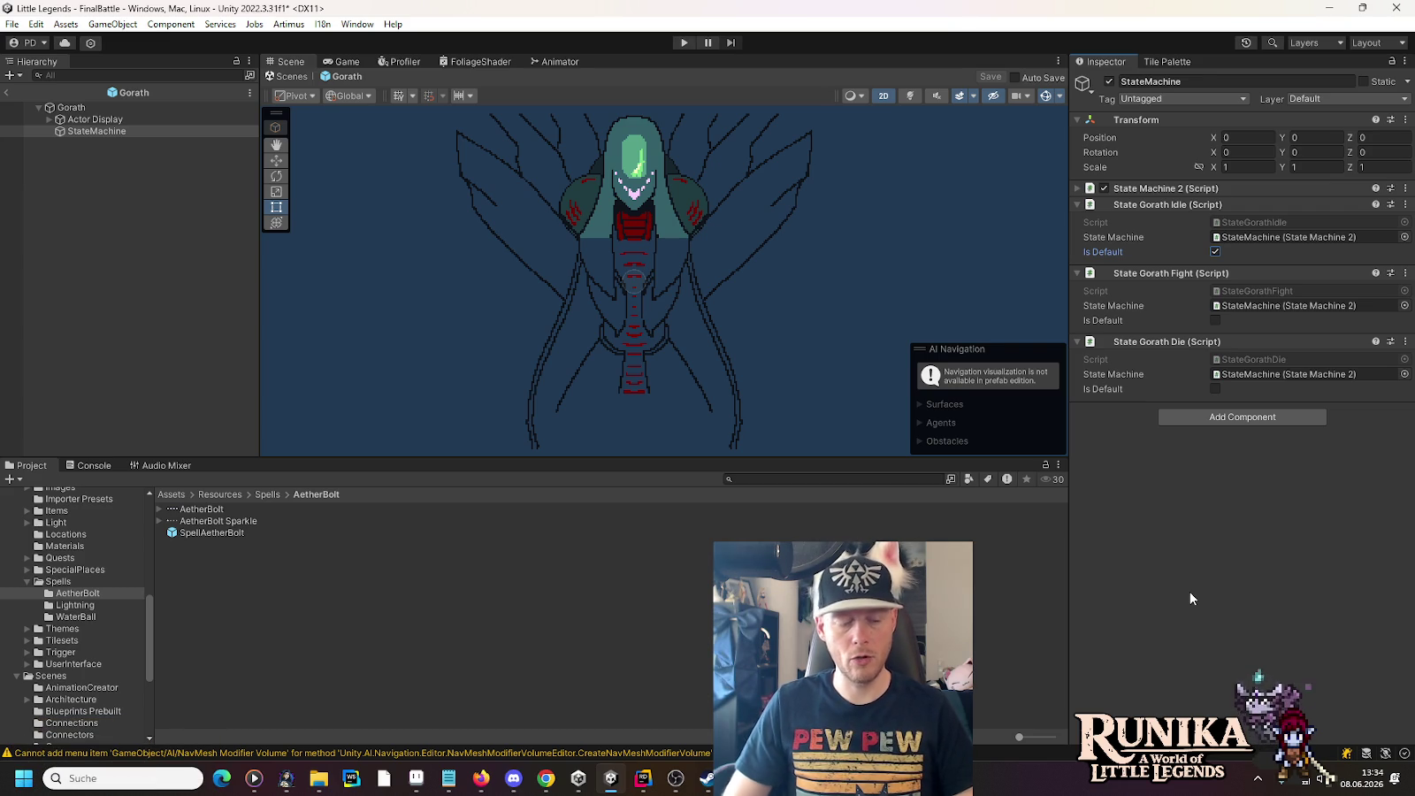
{"action": "left_click", "coordinate": [643, 777]}
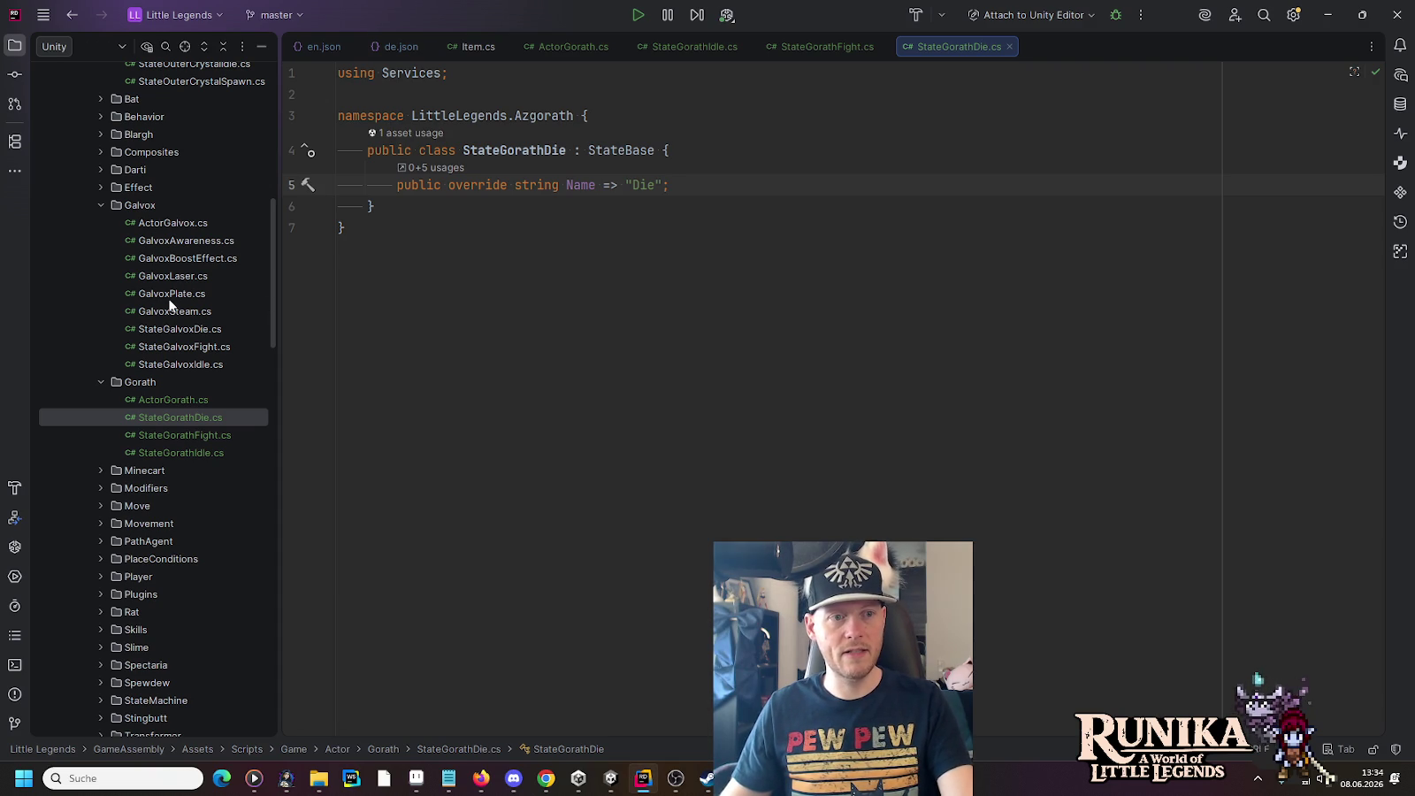
Step: Open GalvoxAwareness.cs and drag a copy of it into the Gorath folder
{"action": "double_click", "coordinate": [164, 238]}
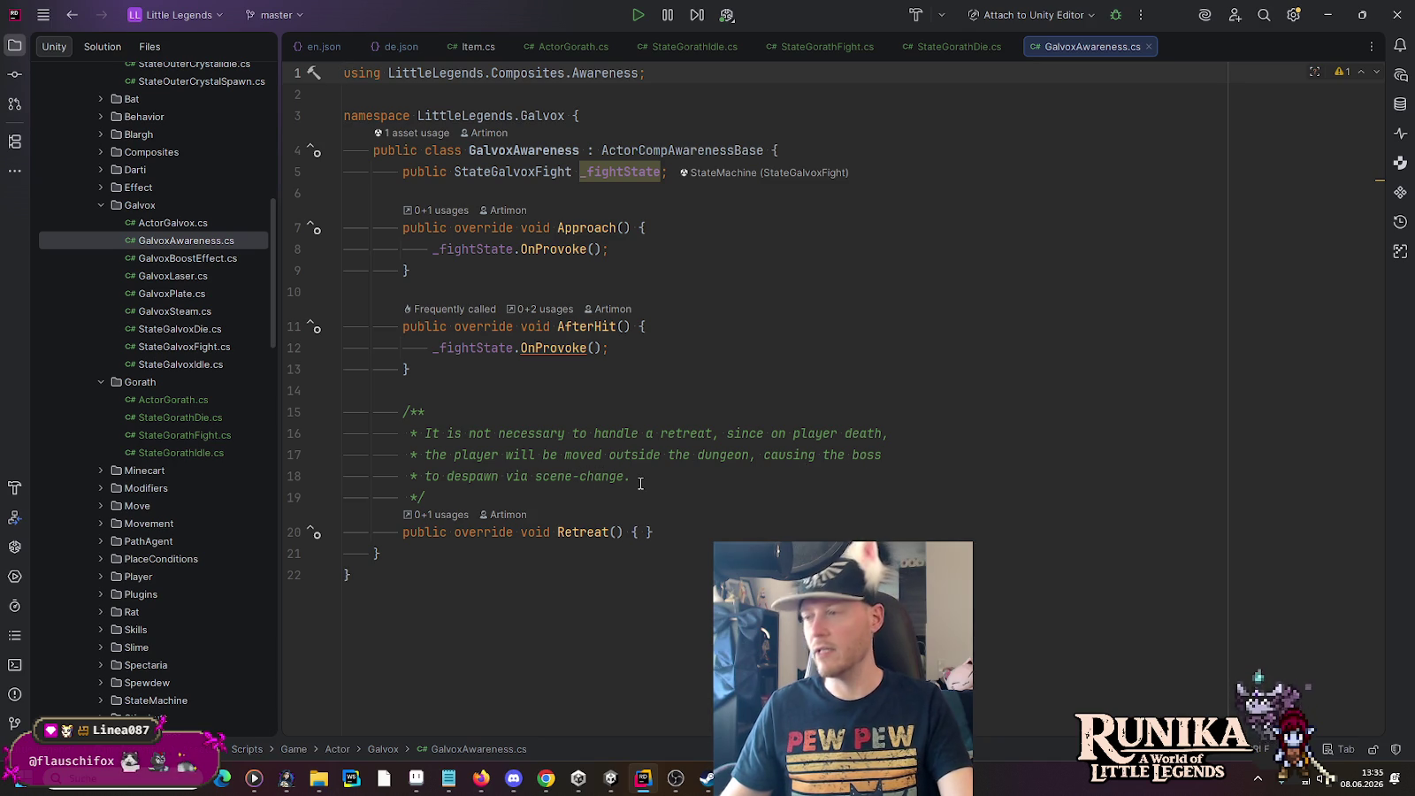
{"action": "left_click", "coordinate": [183, 241]}
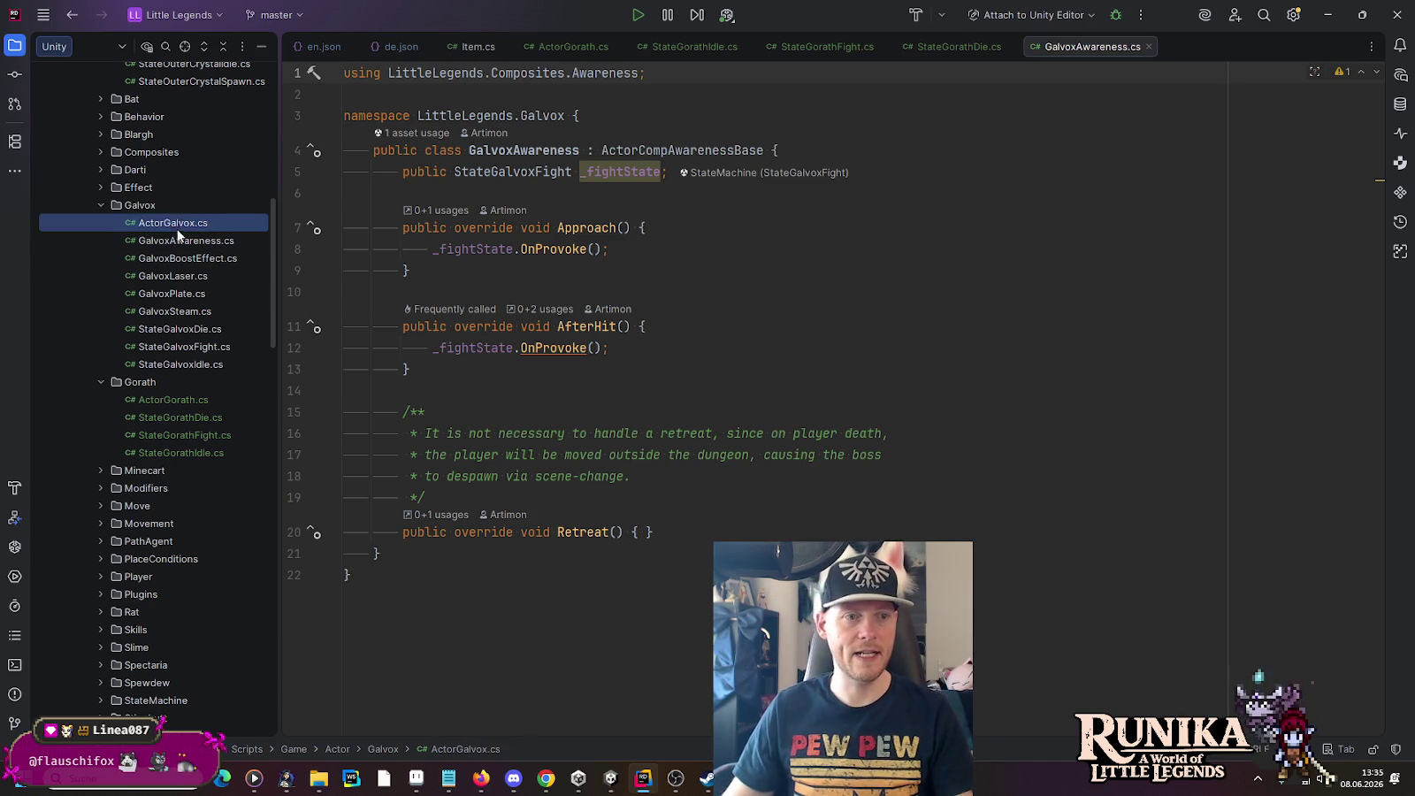
{"action": "left_click_drag", "start_coordinate": [164, 350], "coordinate": [154, 383]}
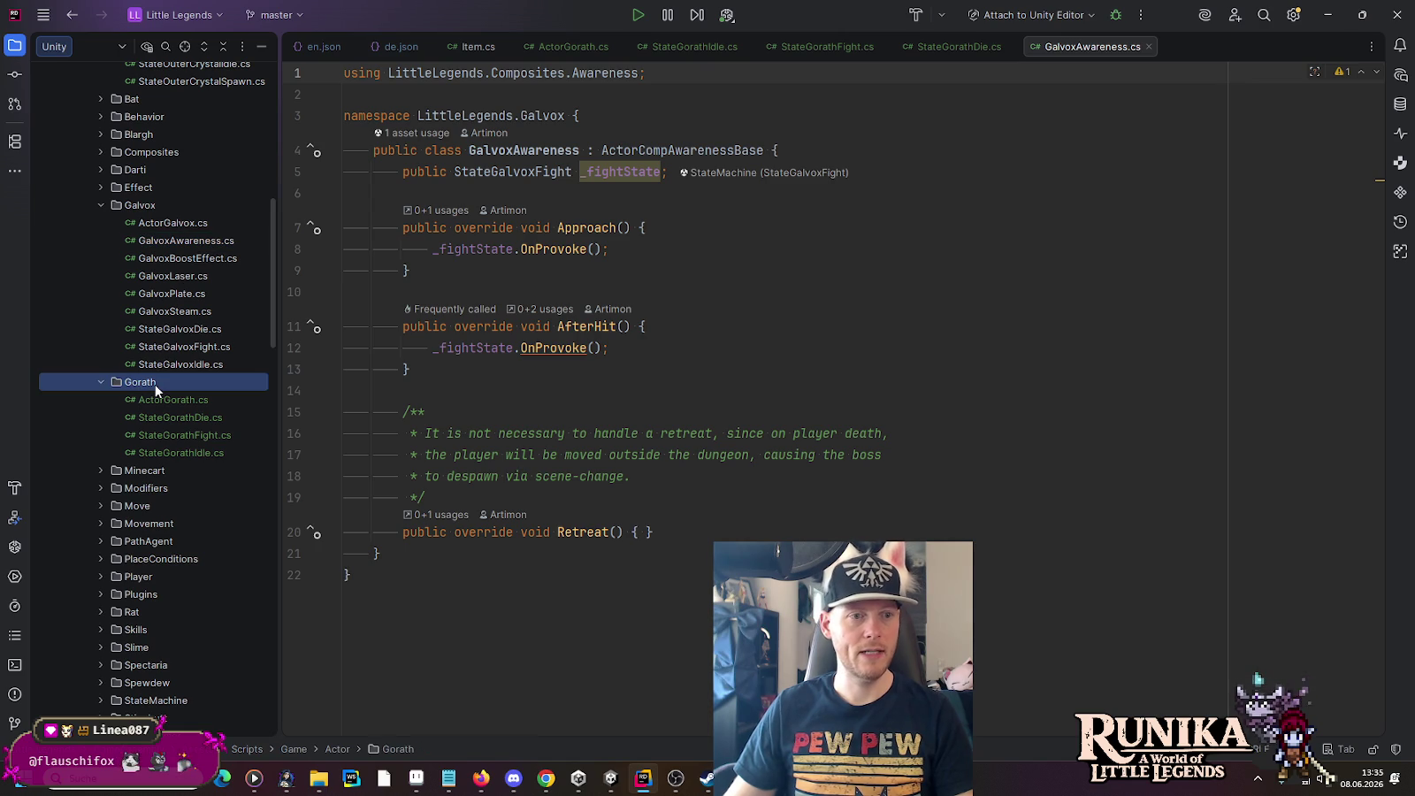
Step: Dismiss the Git prompt and rename the copied file to GorathAwareness.cs, renaming its class too
{"action": "key", "text": "Return"}
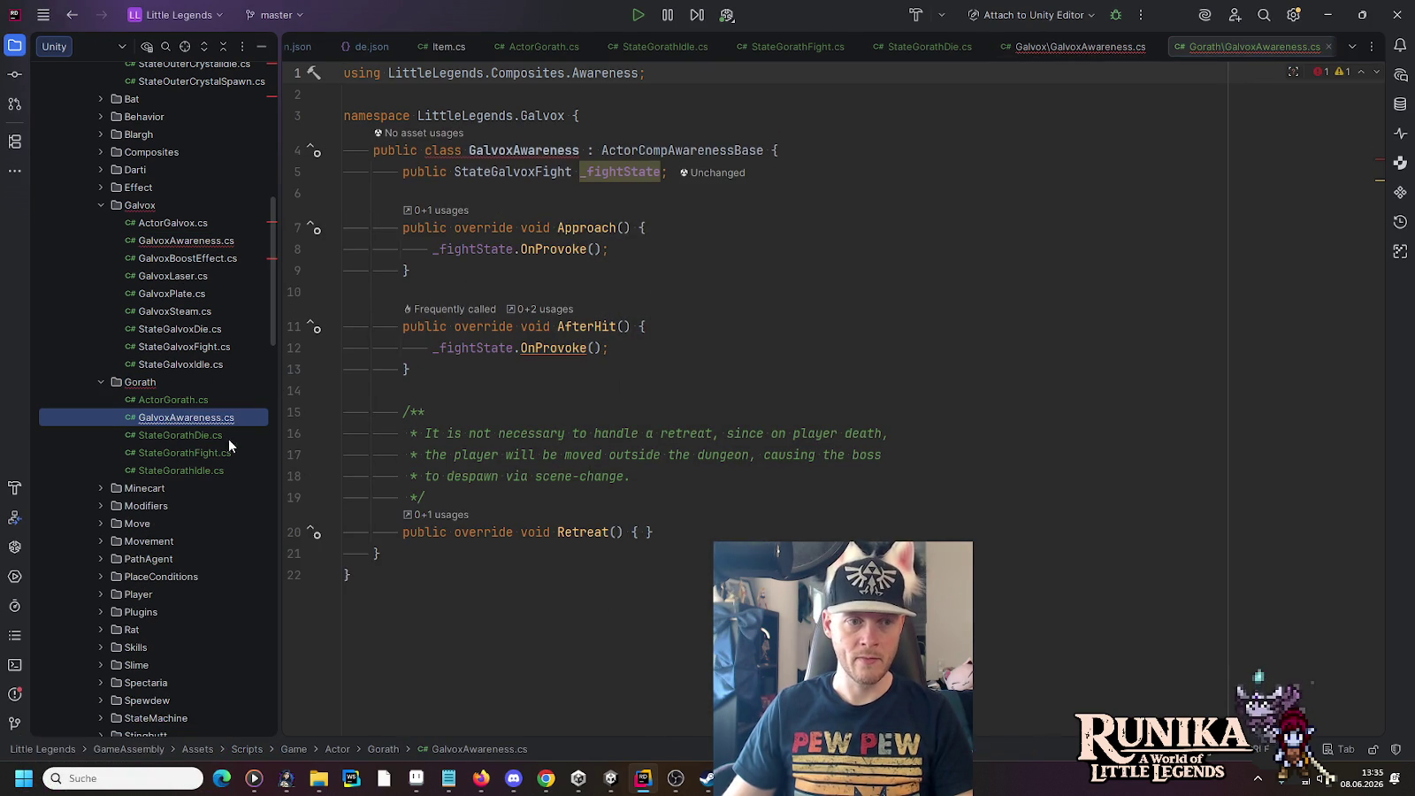
{"action": "right_click", "coordinate": [190, 418]}
{"action": "mouse_move", "coordinate": [251, 583]}
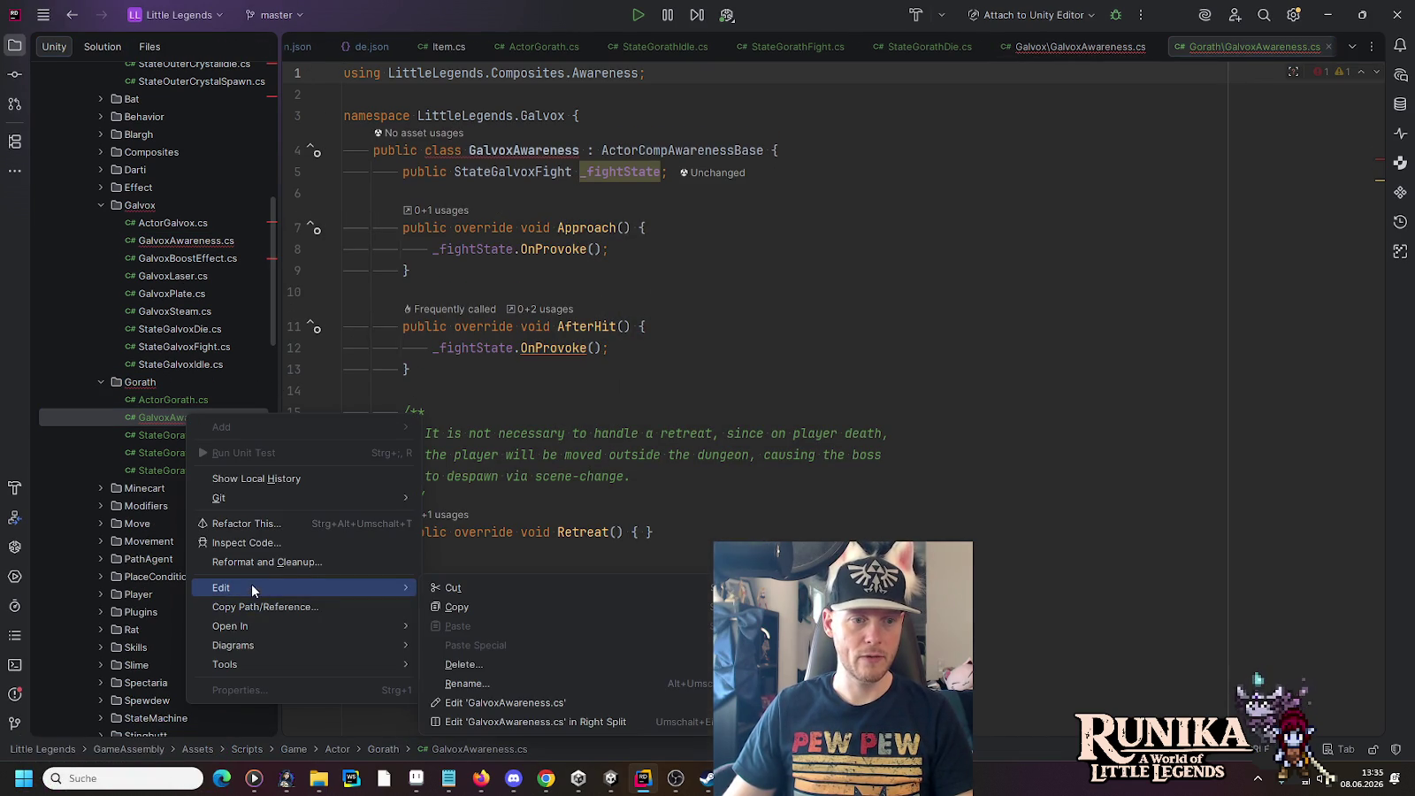
{"action": "left_click", "coordinate": [514, 683]}
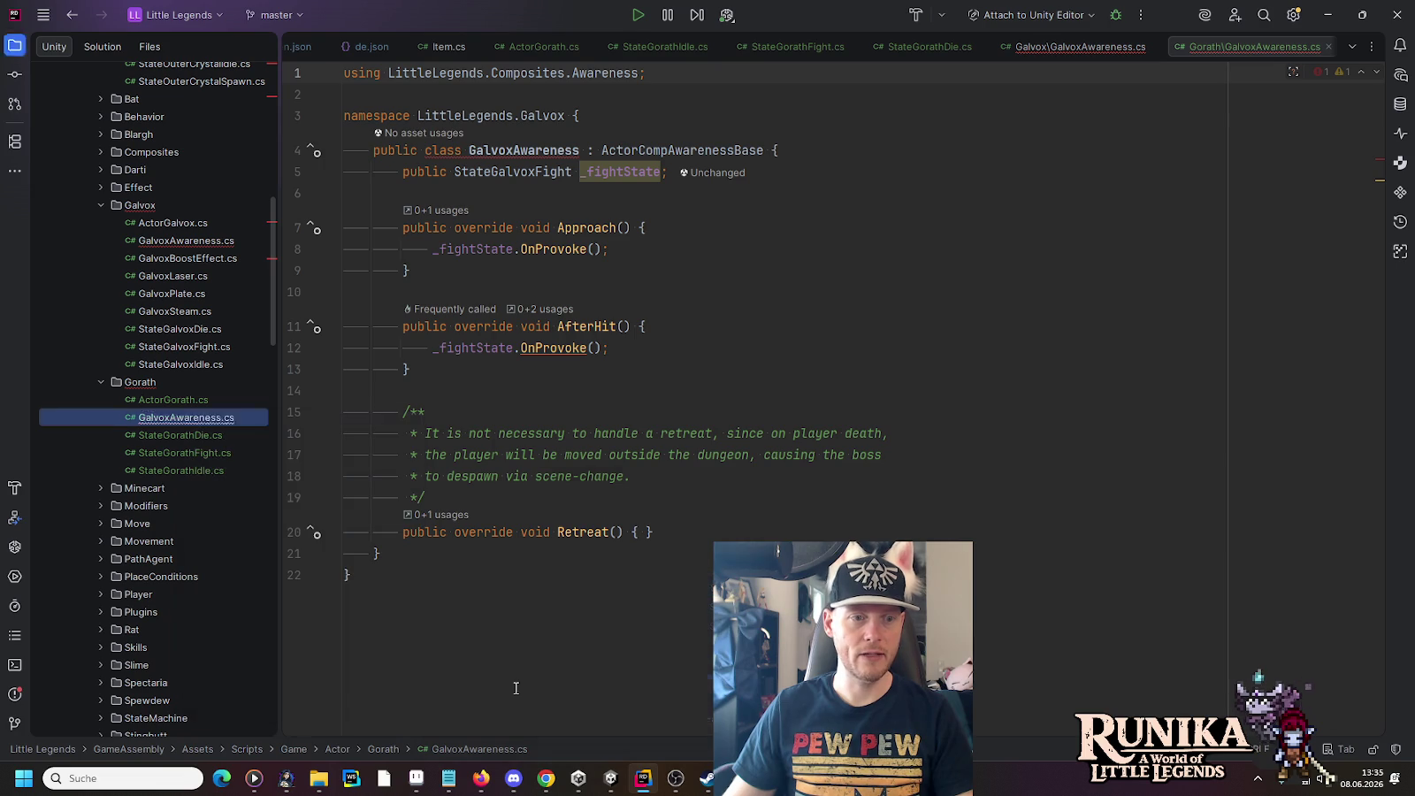
{"action": "key", "text": "Home"}
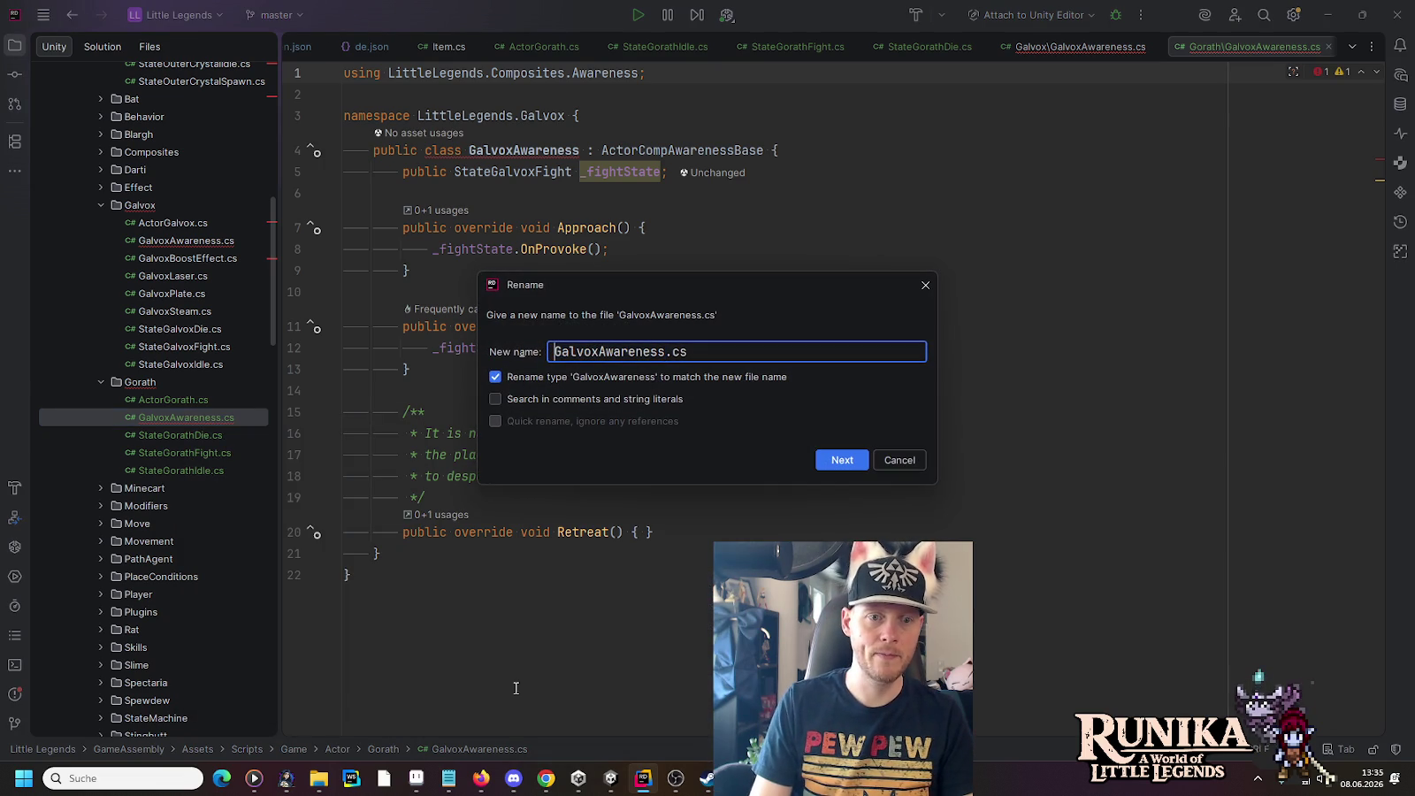
{"action": "key", "text": "Right"}
{"action": "key", "text": "Delete"}
{"action": "key", "text": "Delete"}
{"action": "key", "text": "Delete"}
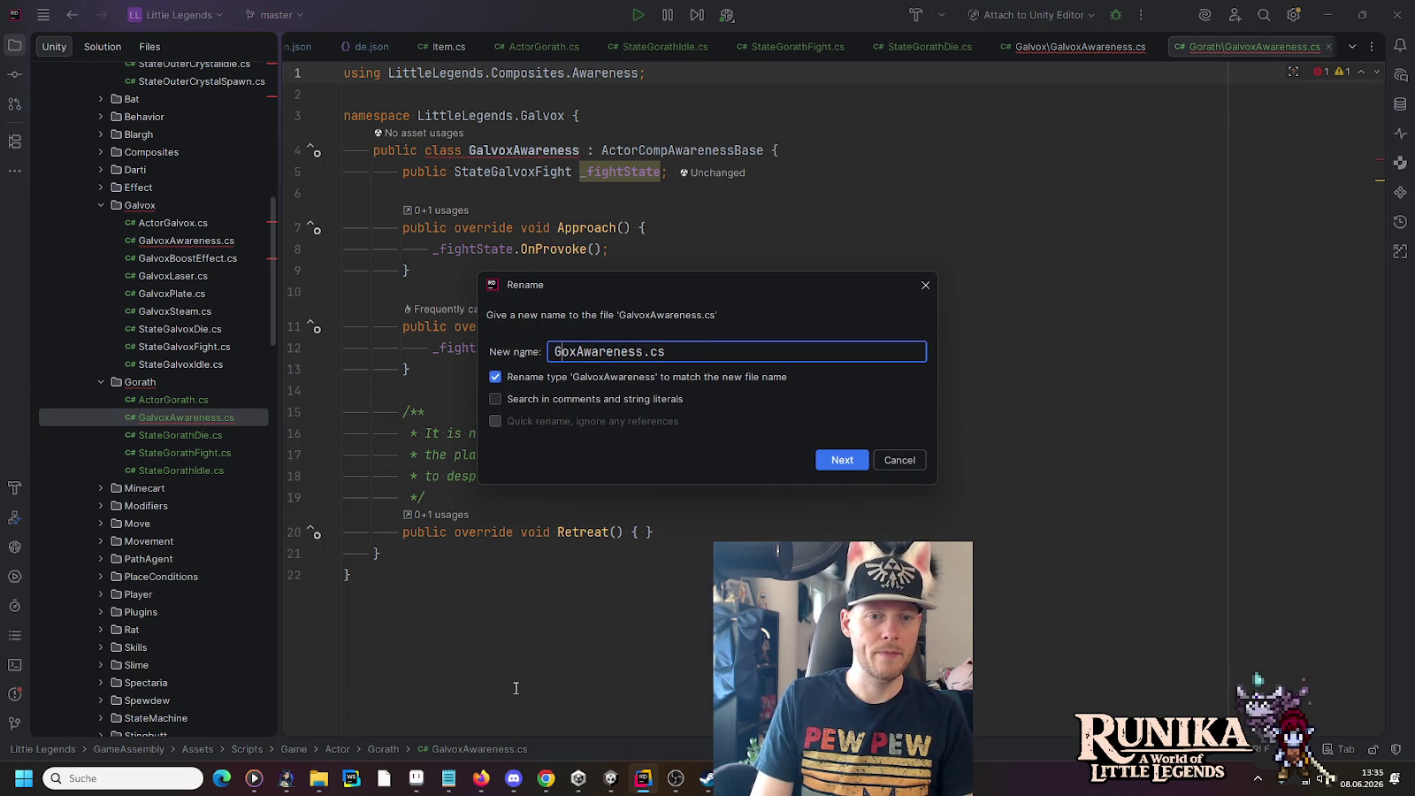
{"action": "key", "text": "Delete"}
{"action": "key", "text": "Delete"}
{"action": "type", "text": "orath"}
{"action": "key", "text": "Return"}
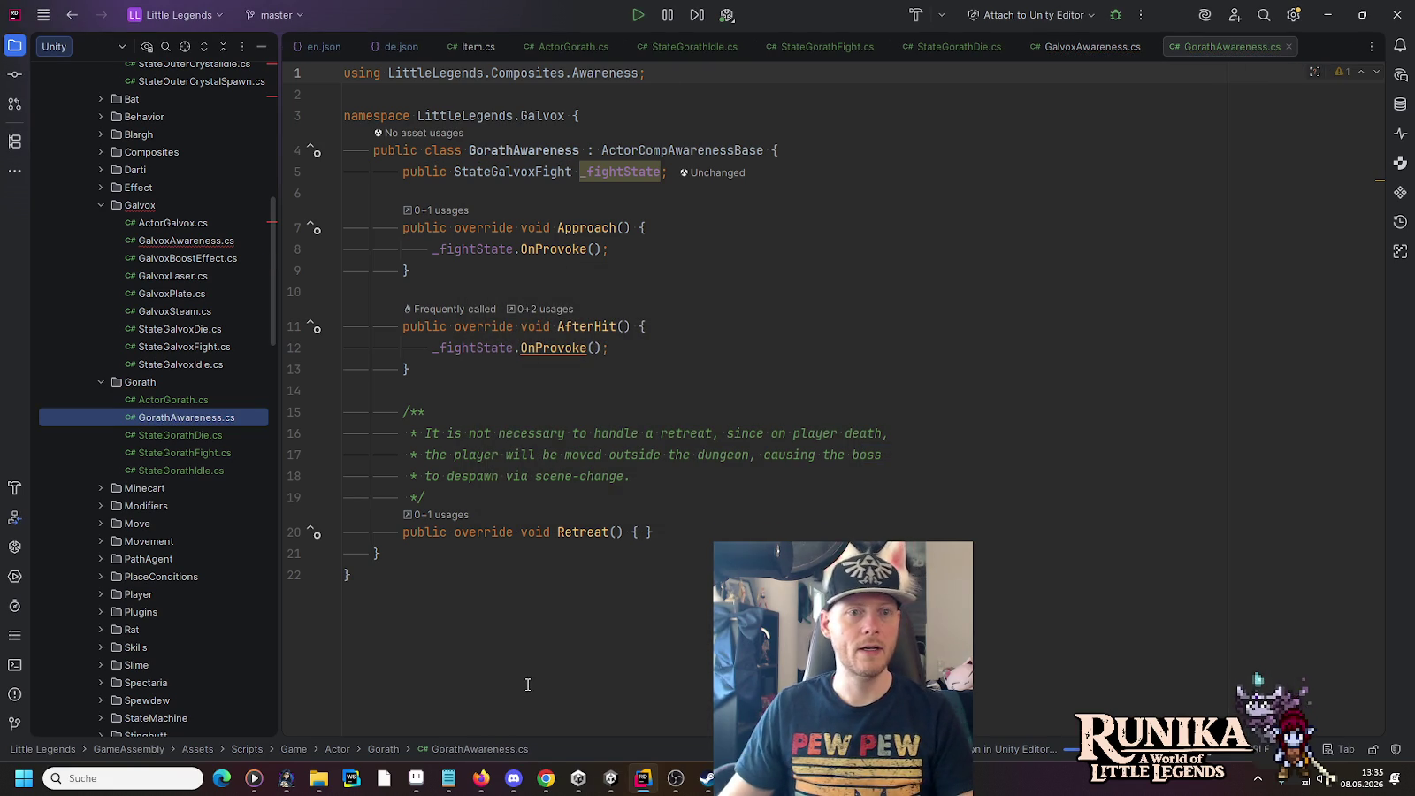
{"action": "left_click", "coordinate": [516, 151]}
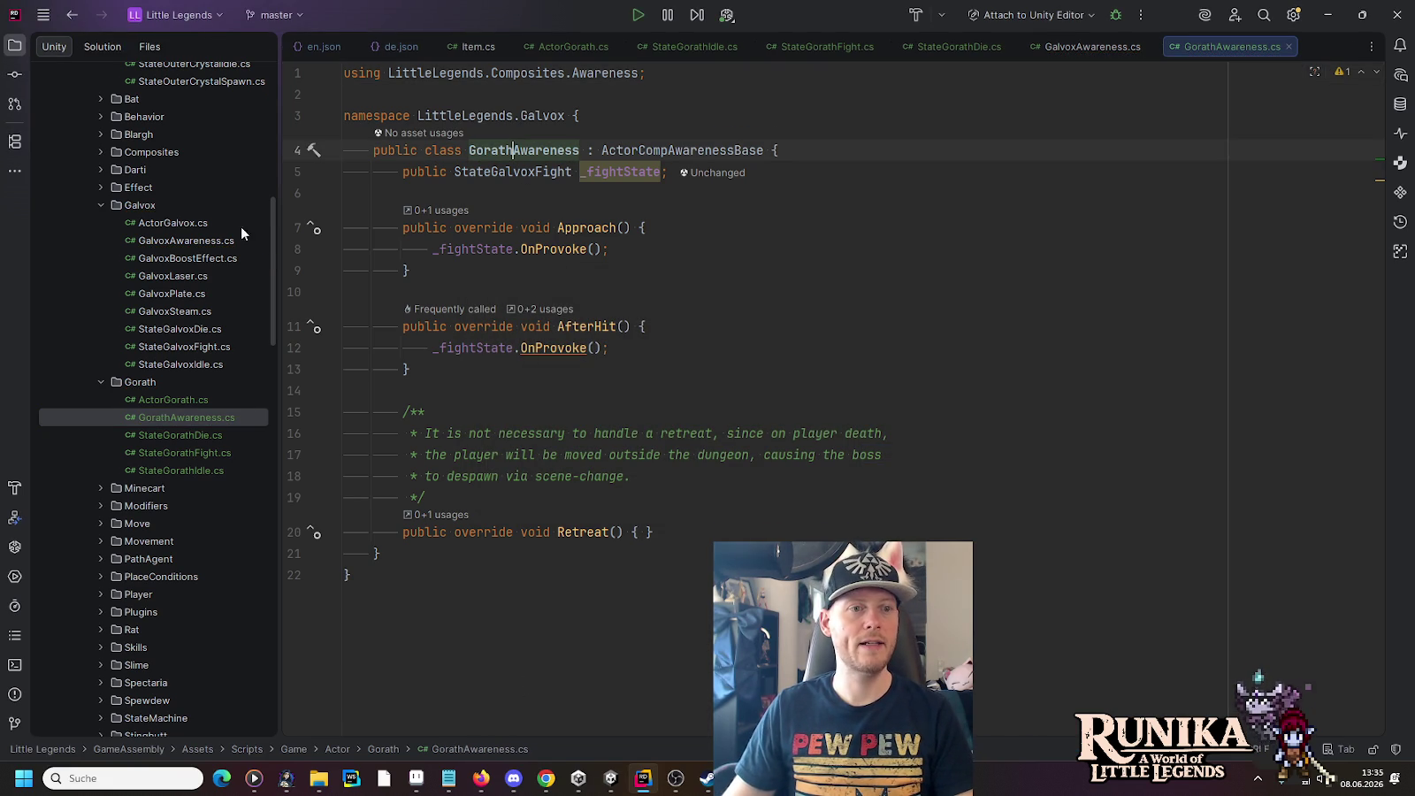
Step: Close the original GalvoxAwareness.cs and review GorathAwareness's base class and _fightState usage
{"action": "double_click", "coordinate": [187, 240]}
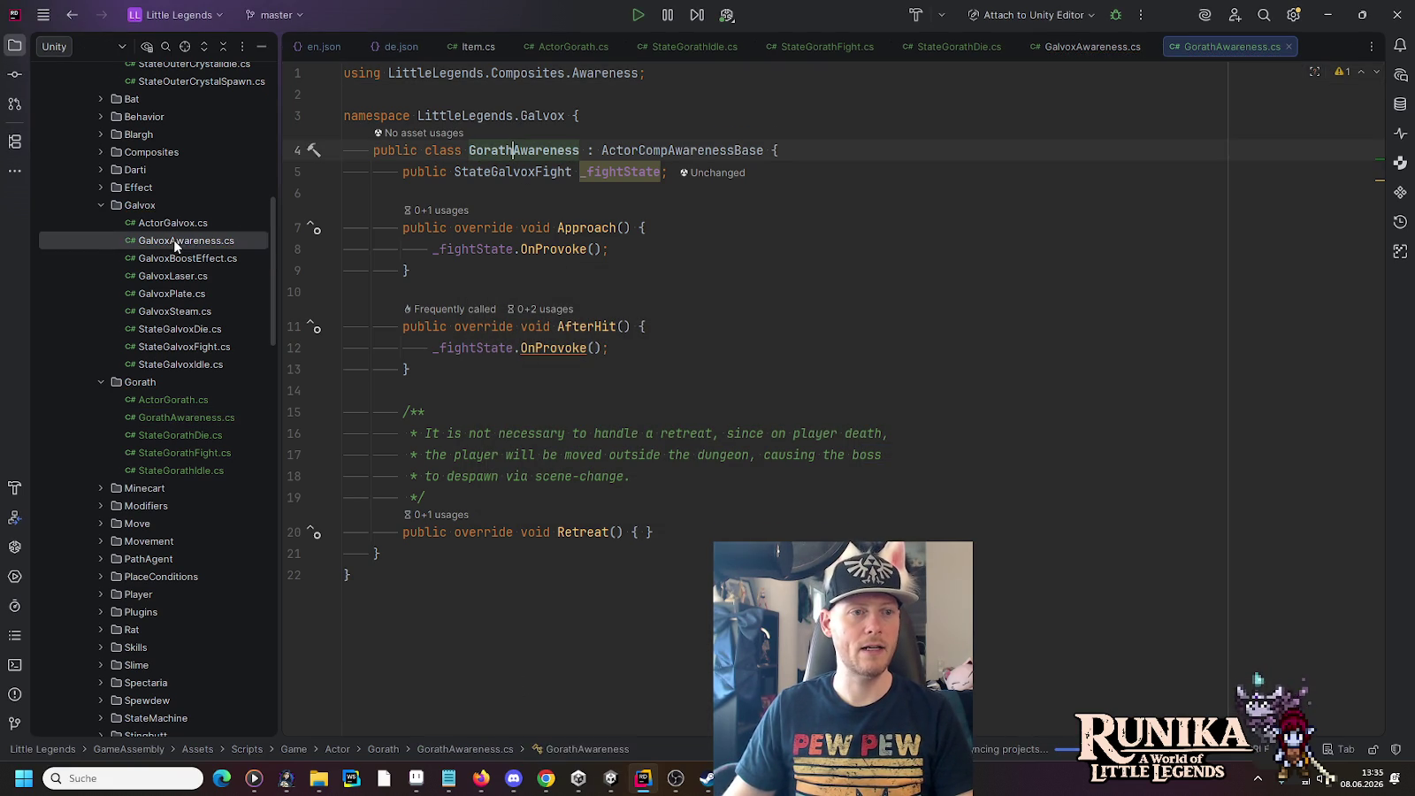
{"action": "left_click", "coordinate": [1148, 46]}
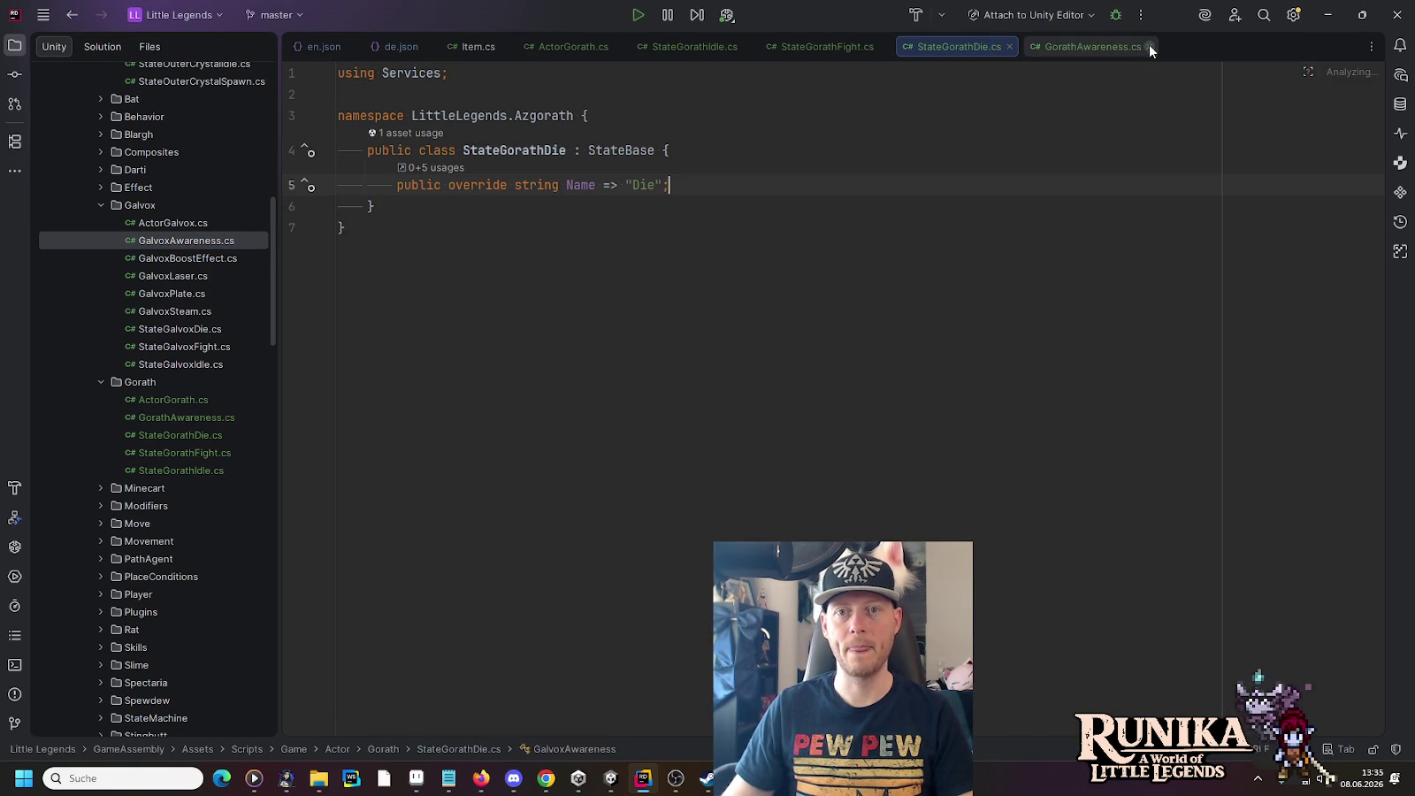
{"action": "left_click", "coordinate": [1086, 54]}
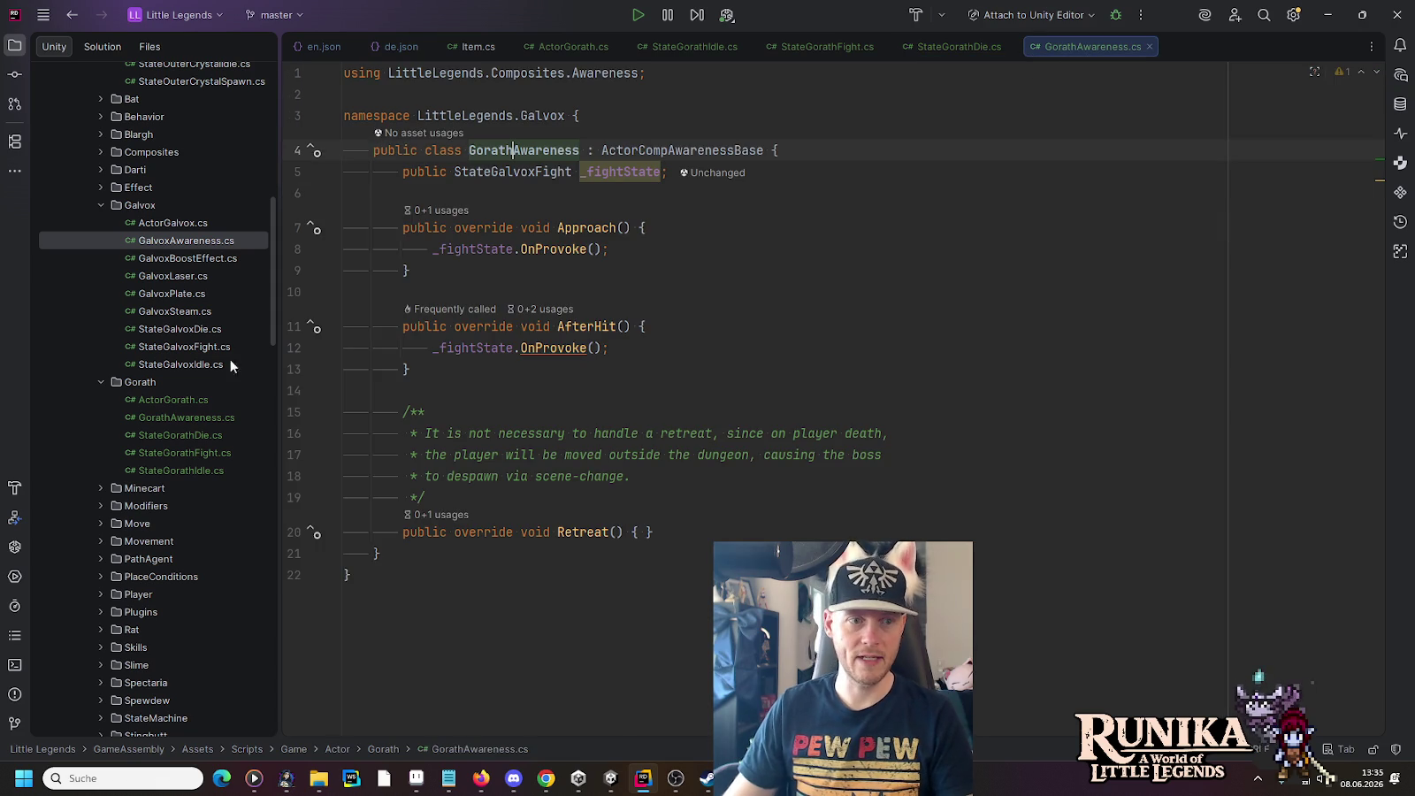
{"action": "left_click", "coordinate": [175, 420]}
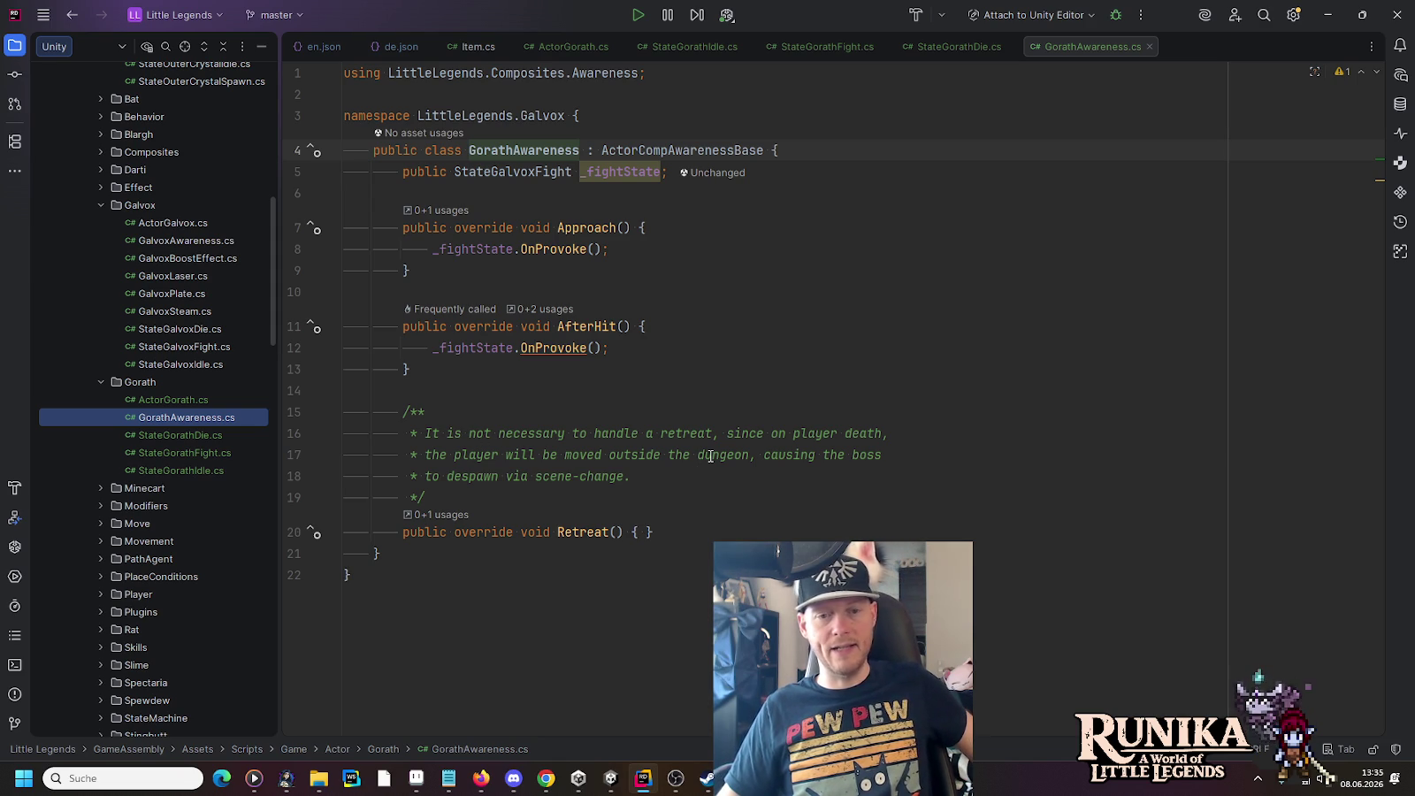
{"action": "double_click", "coordinate": [710, 457]}
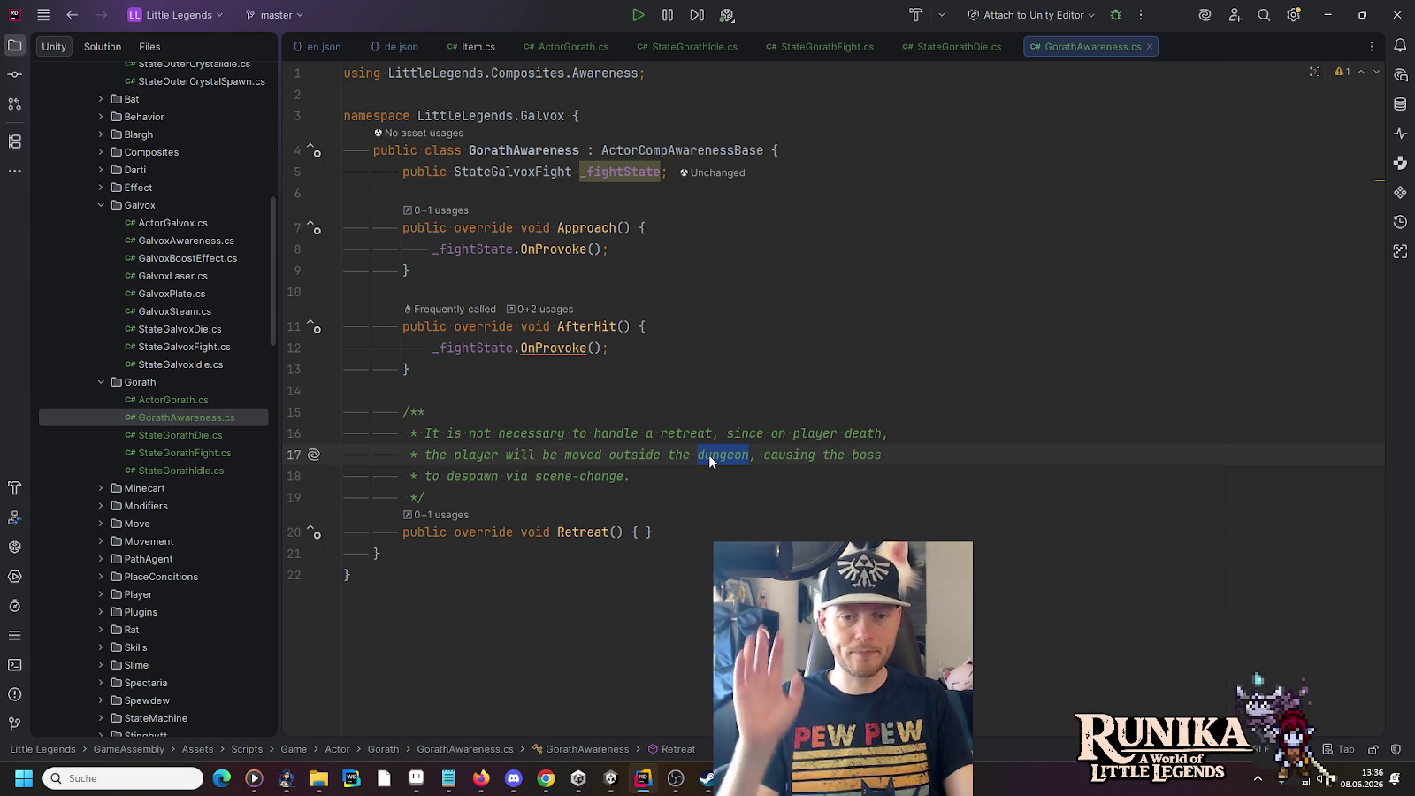
{"action": "left_click", "coordinate": [675, 365]}
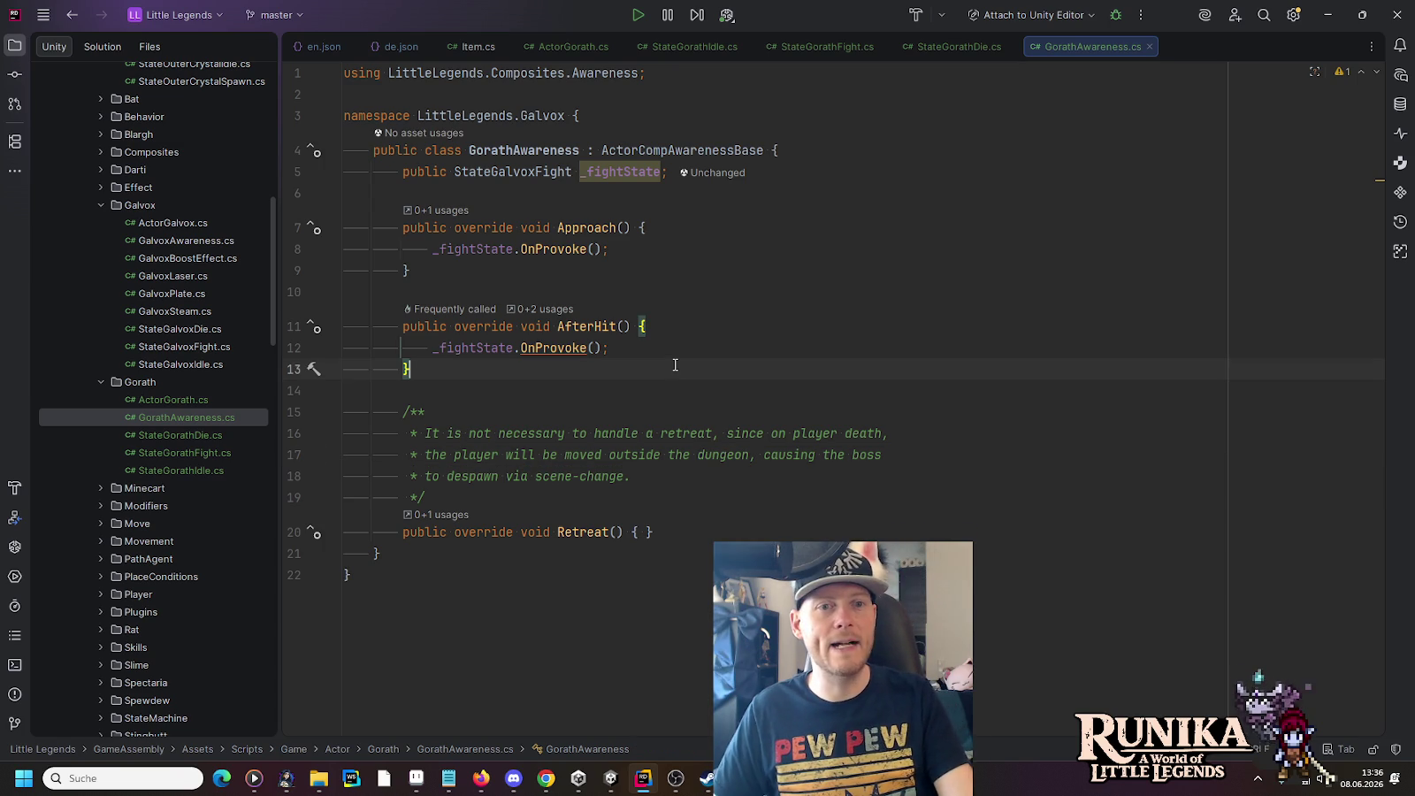
{"action": "left_click", "coordinate": [637, 143]}
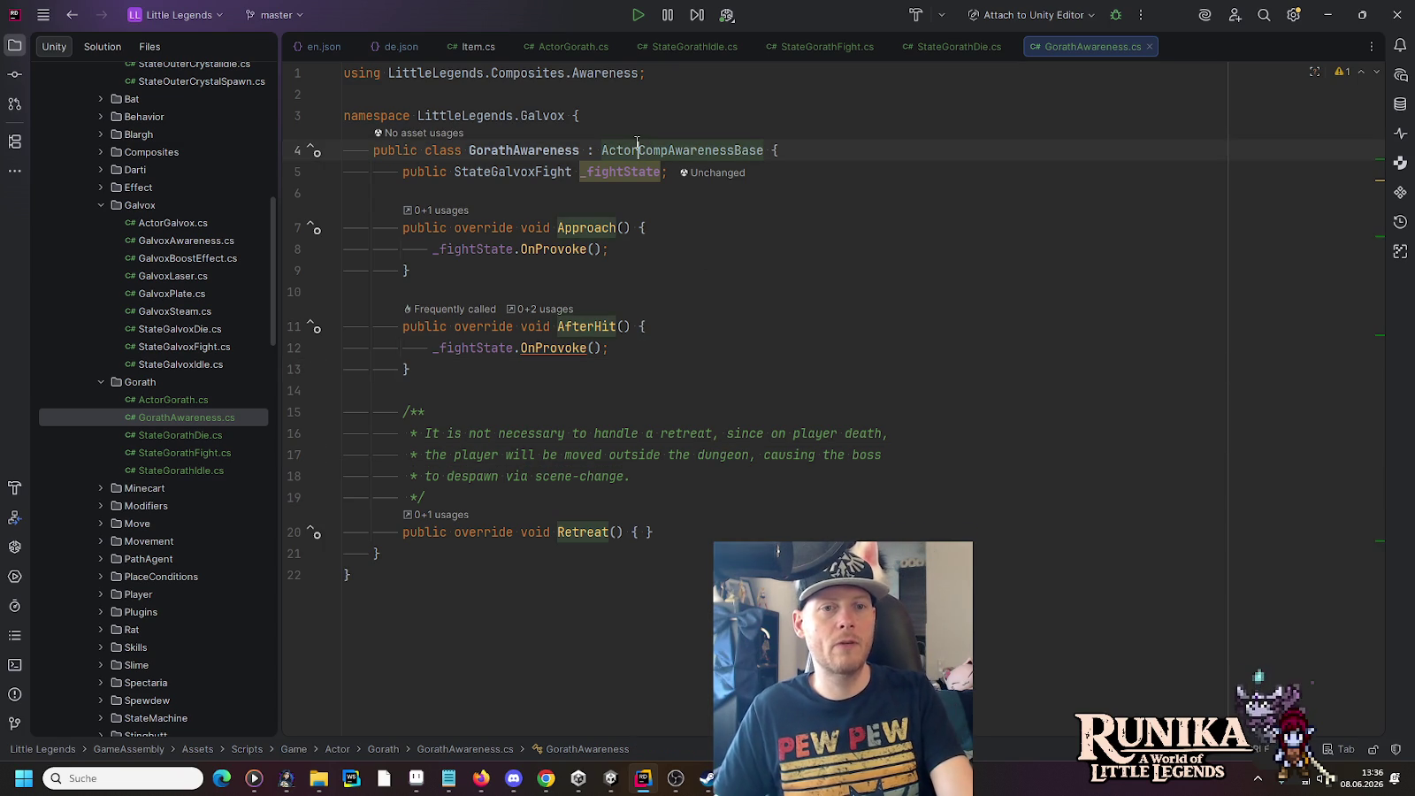
{"action": "left_click", "coordinate": [631, 170]}
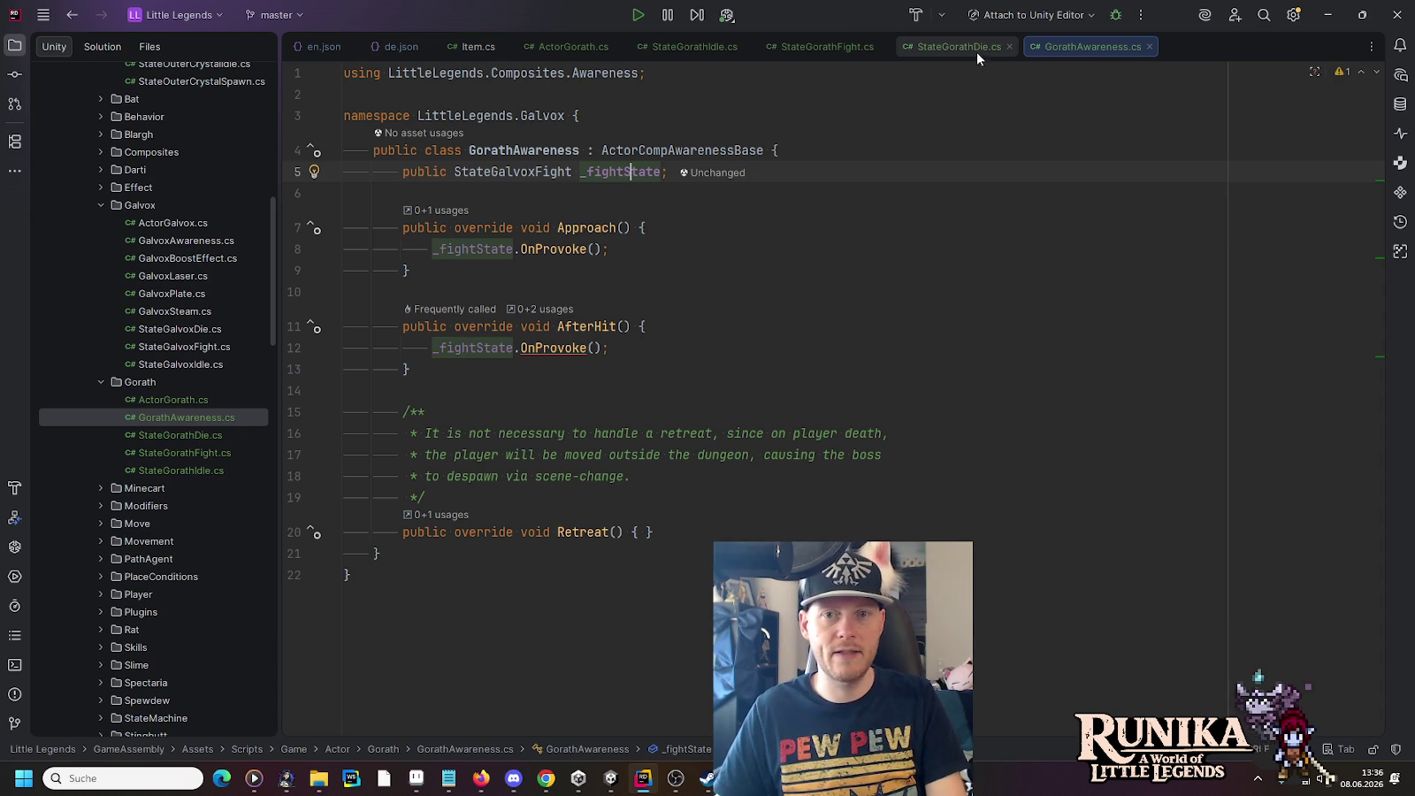
Step: Trace OnProvoke to ActorGalvox's BeginBossFight, then select the whole OnProvoke method
{"action": "left_click", "coordinate": [553, 249], "text": "ctrl"}
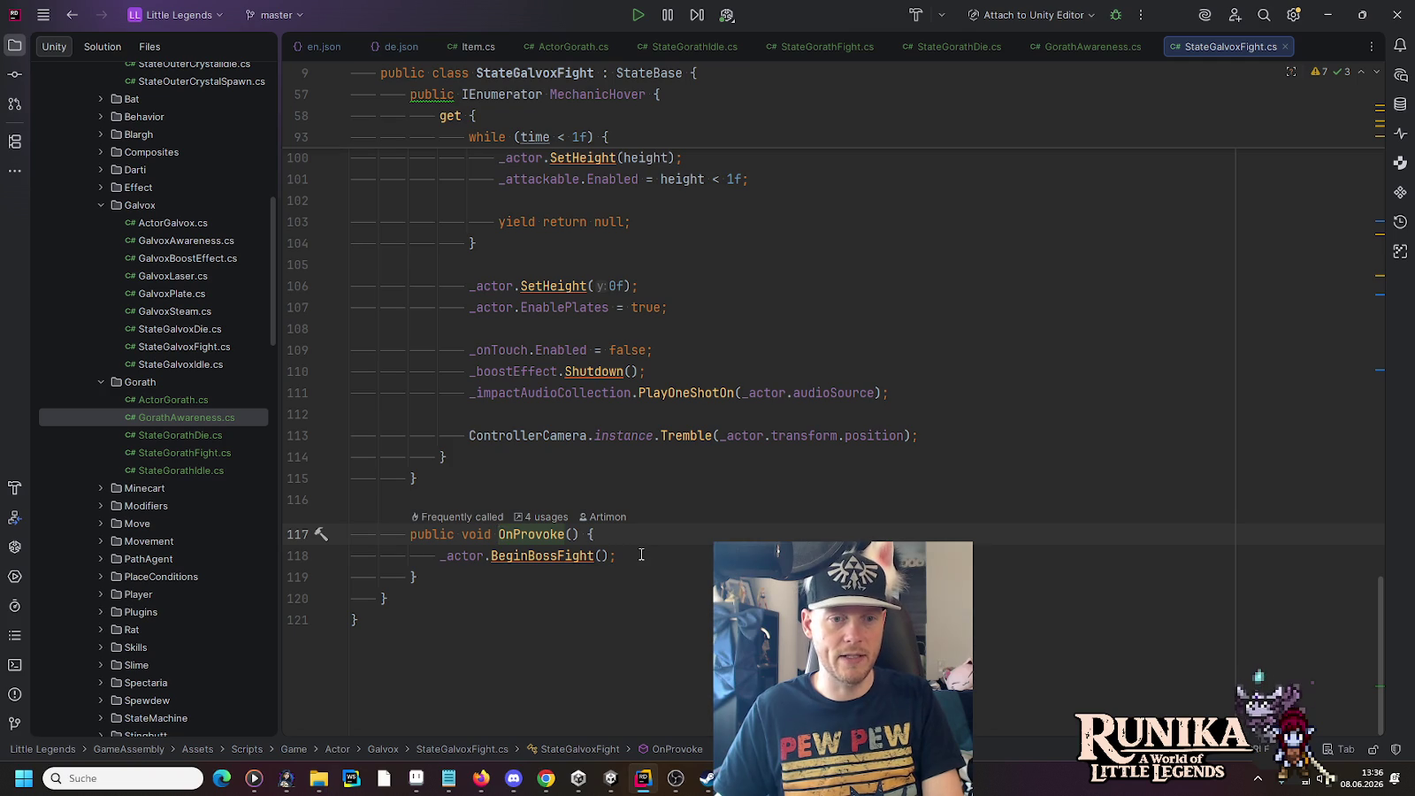
{"action": "left_click", "coordinate": [498, 559], "text": "ctrl"}
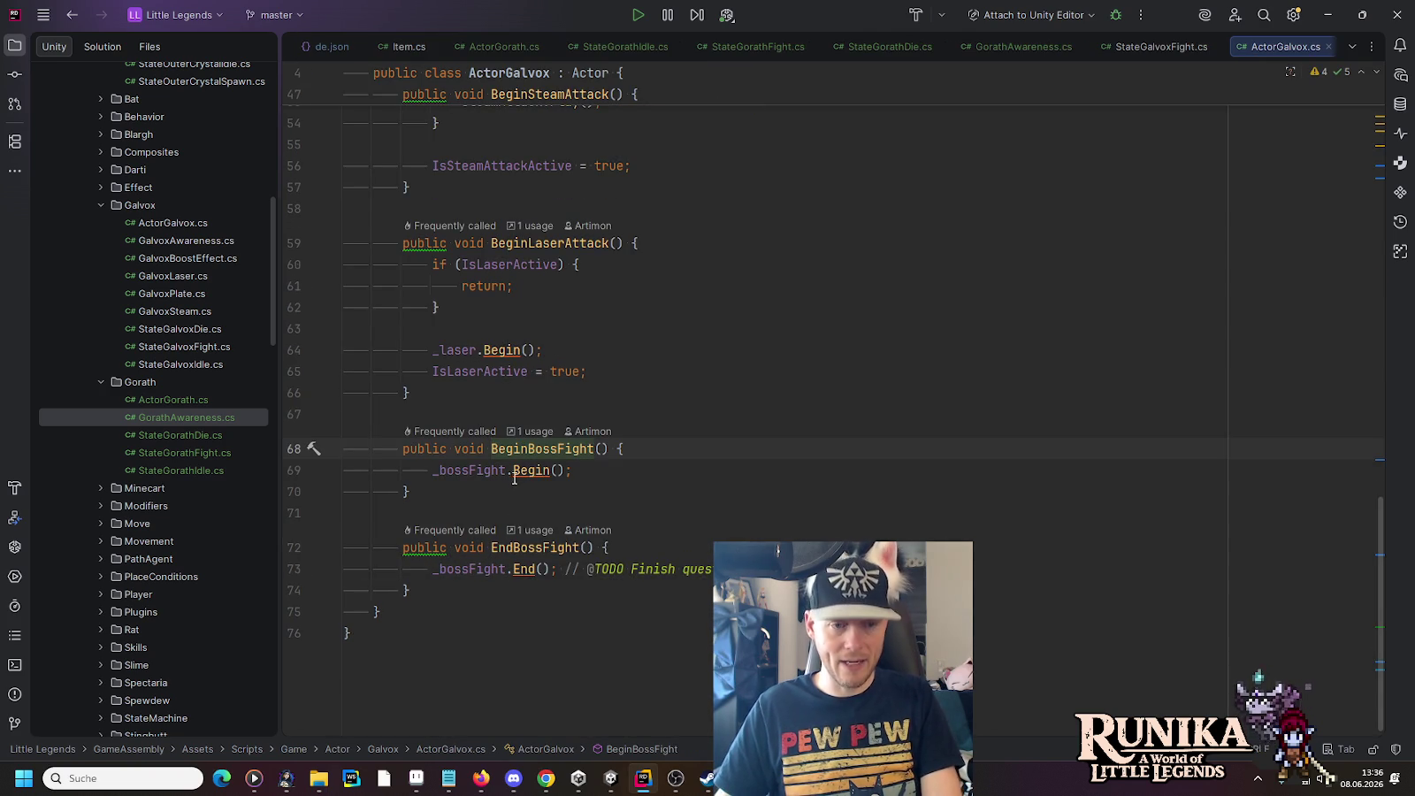
{"action": "mouse_move", "coordinate": [484, 474]}
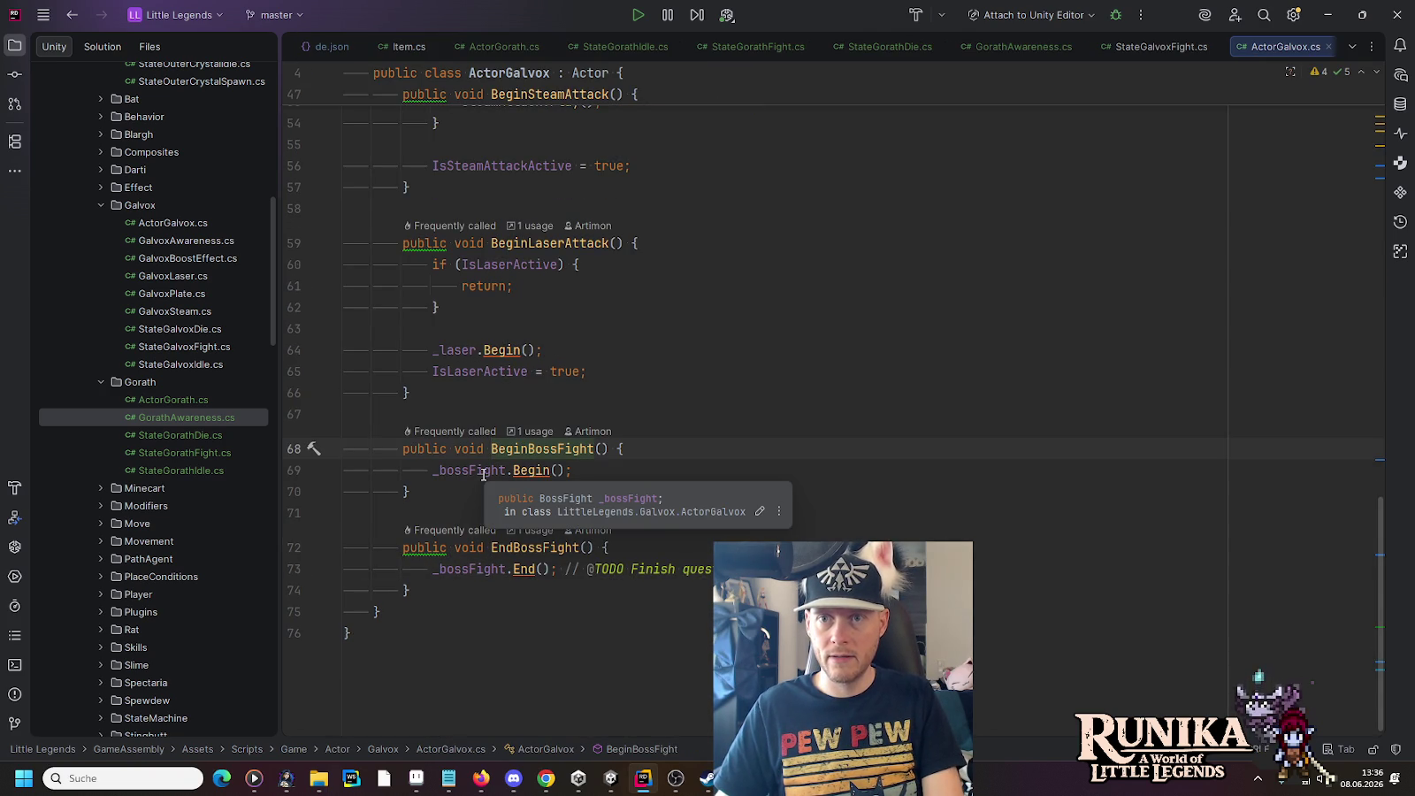
{"action": "left_click", "coordinate": [484, 470]}
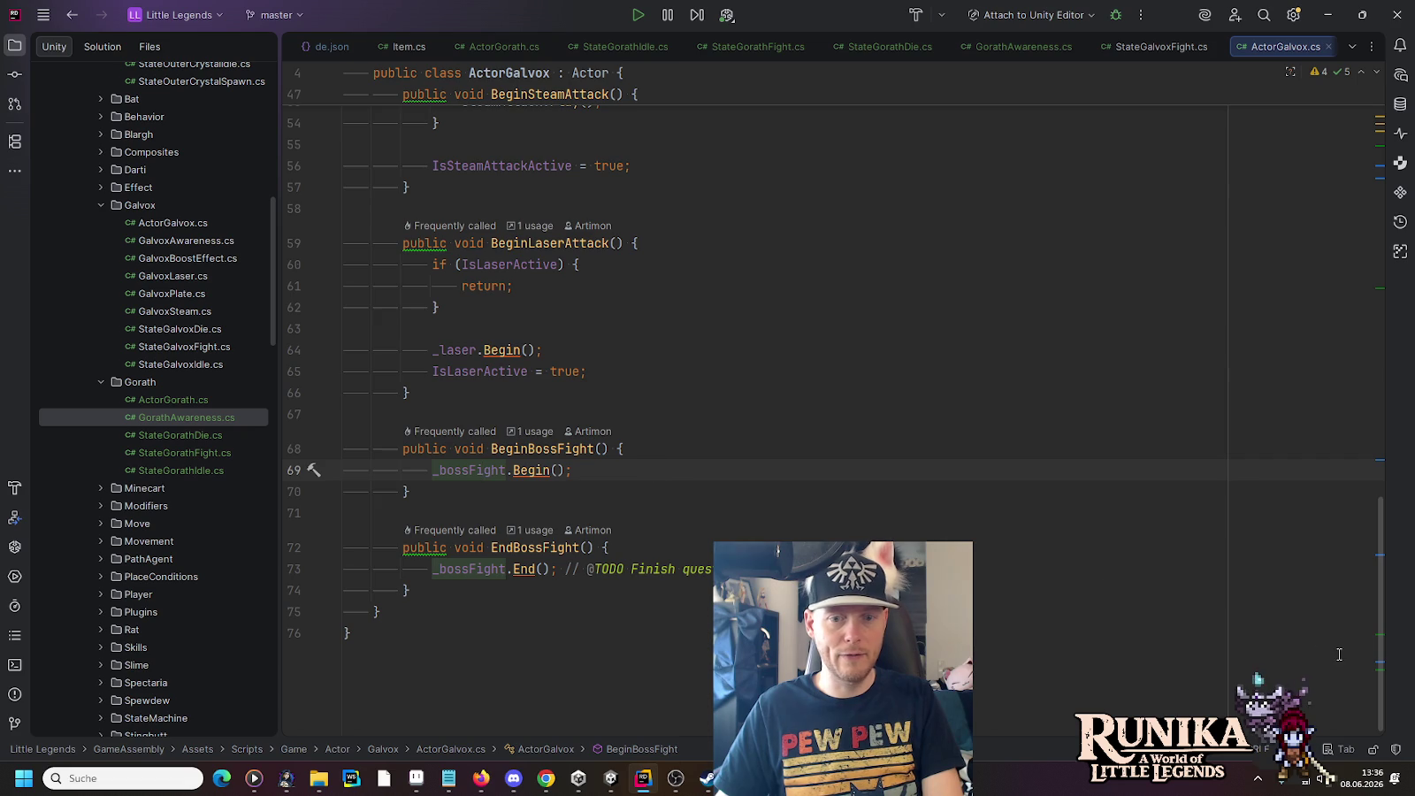
{"action": "scroll", "coordinate": [1339, 654], "scroll_direction": "up", "scroll_amount": 10}
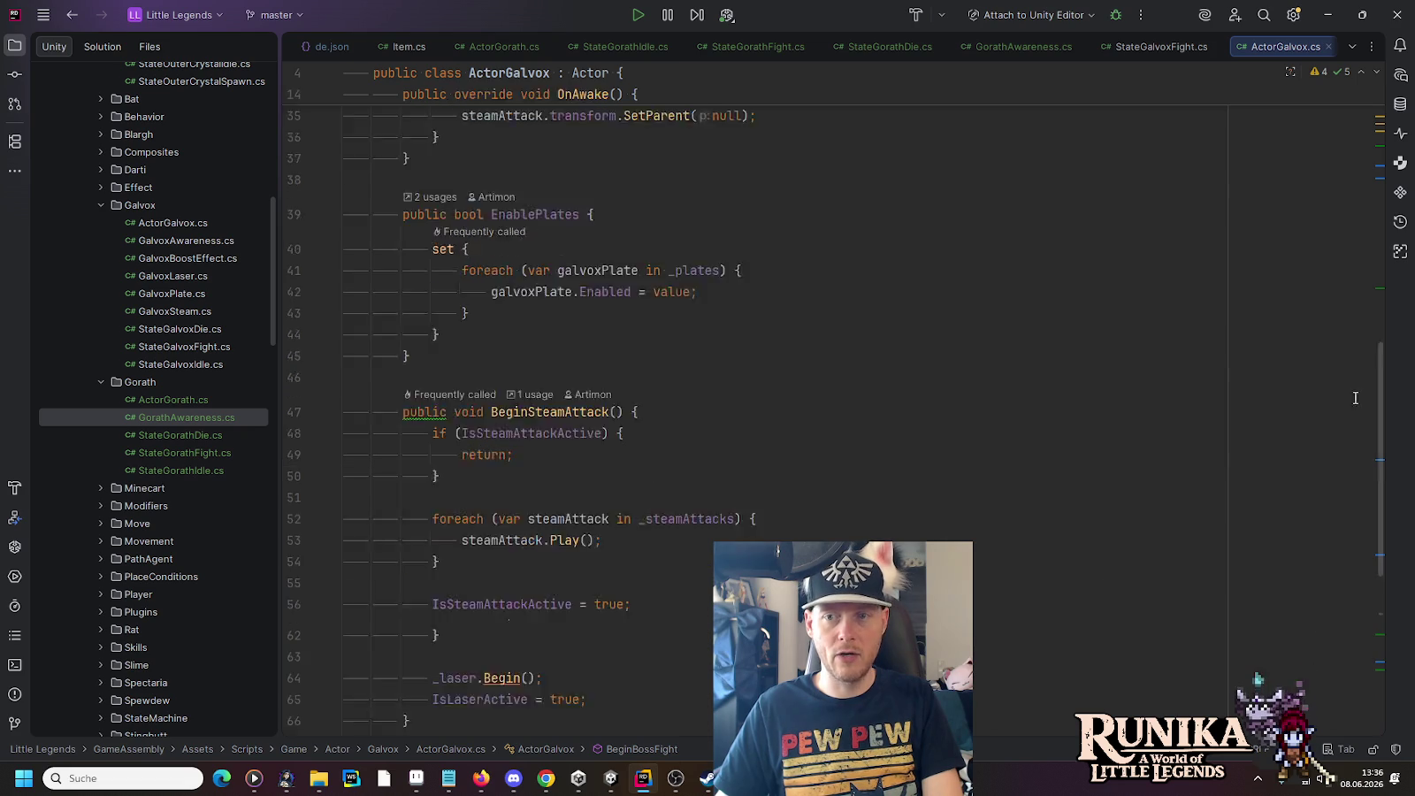
{"action": "left_click", "coordinate": [1328, 47]}
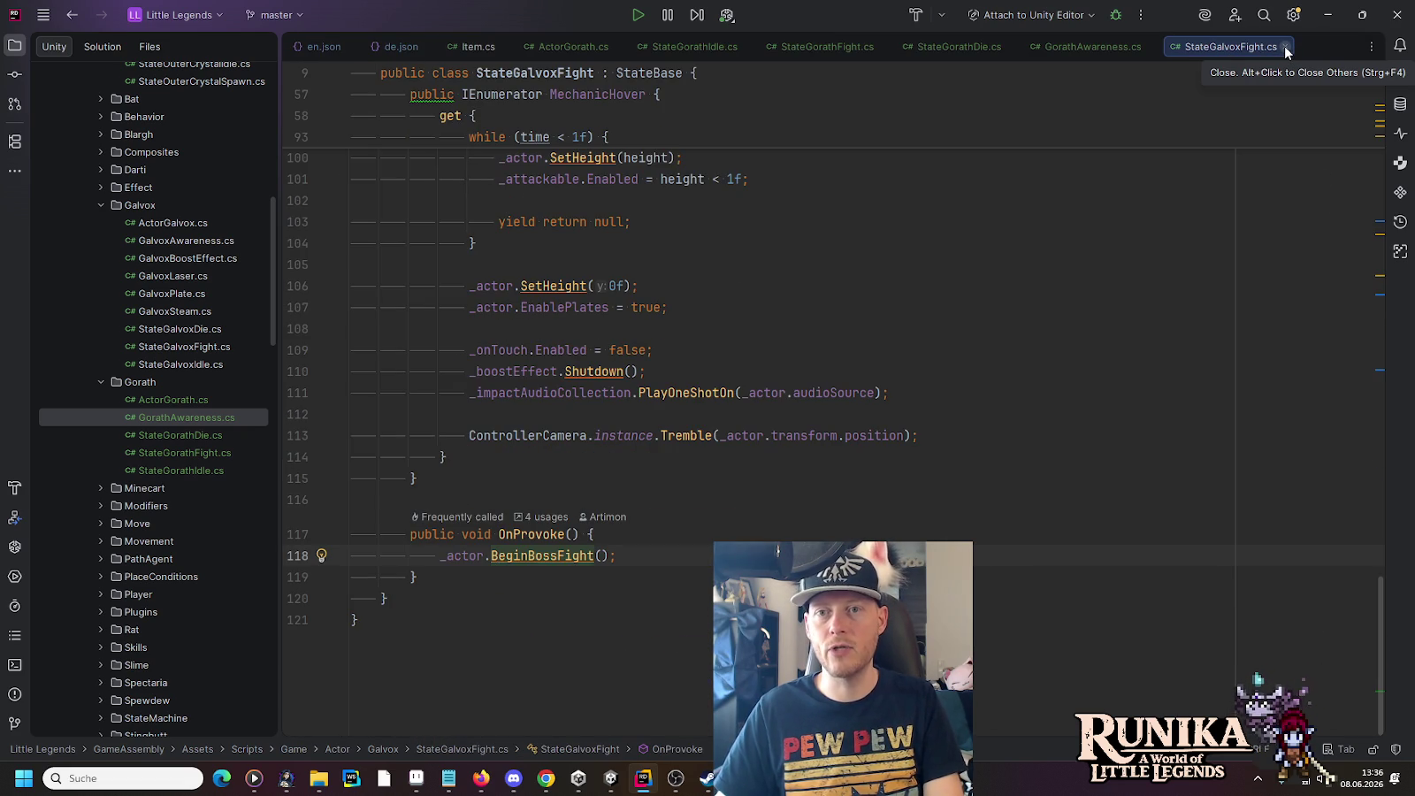
{"action": "left_click_drag", "start_coordinate": [453, 576], "coordinate": [461, 486]}
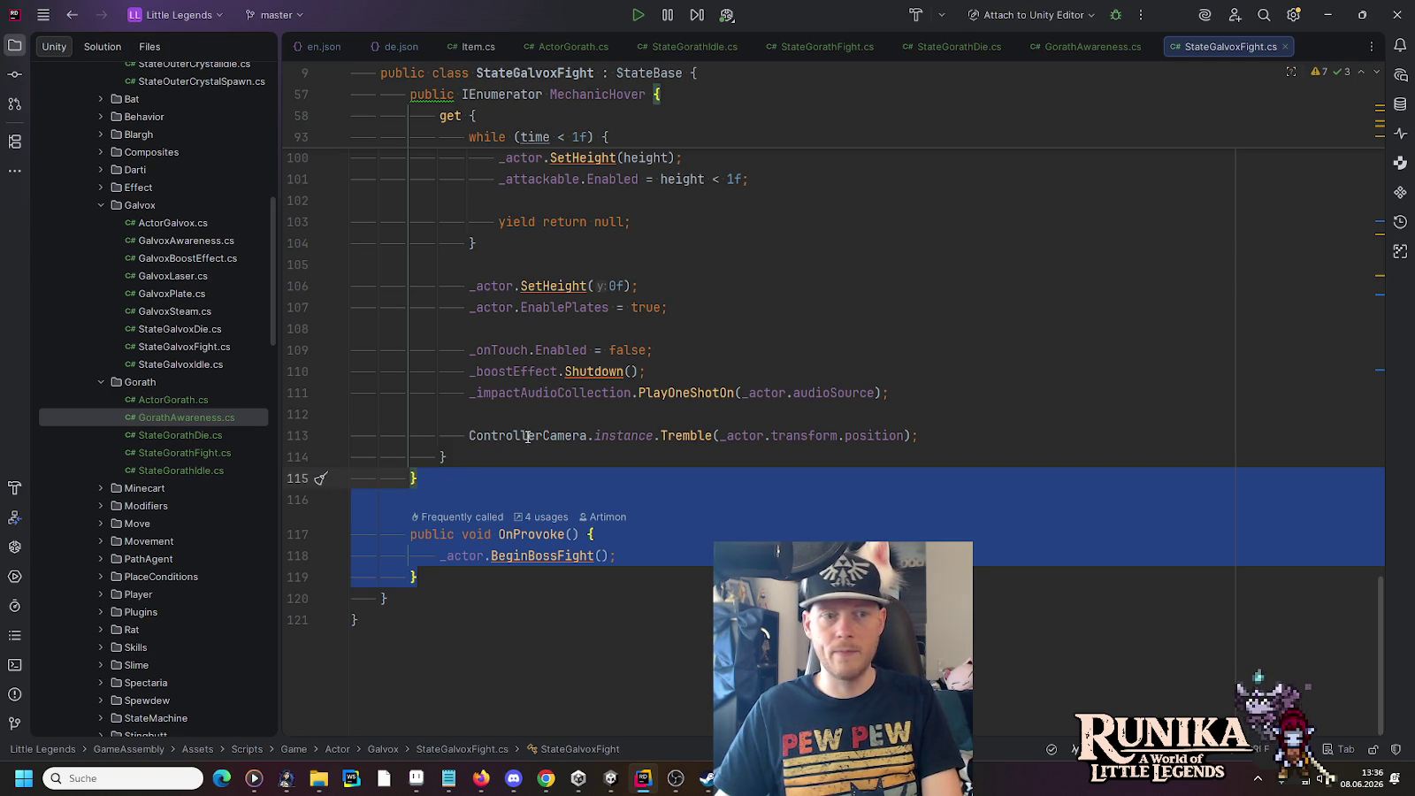
Step: Check OnProvoke in StateGorathFight and the boss fight Begin call, then bring up ActorGorath.cs
{"action": "left_click", "coordinate": [187, 453]}
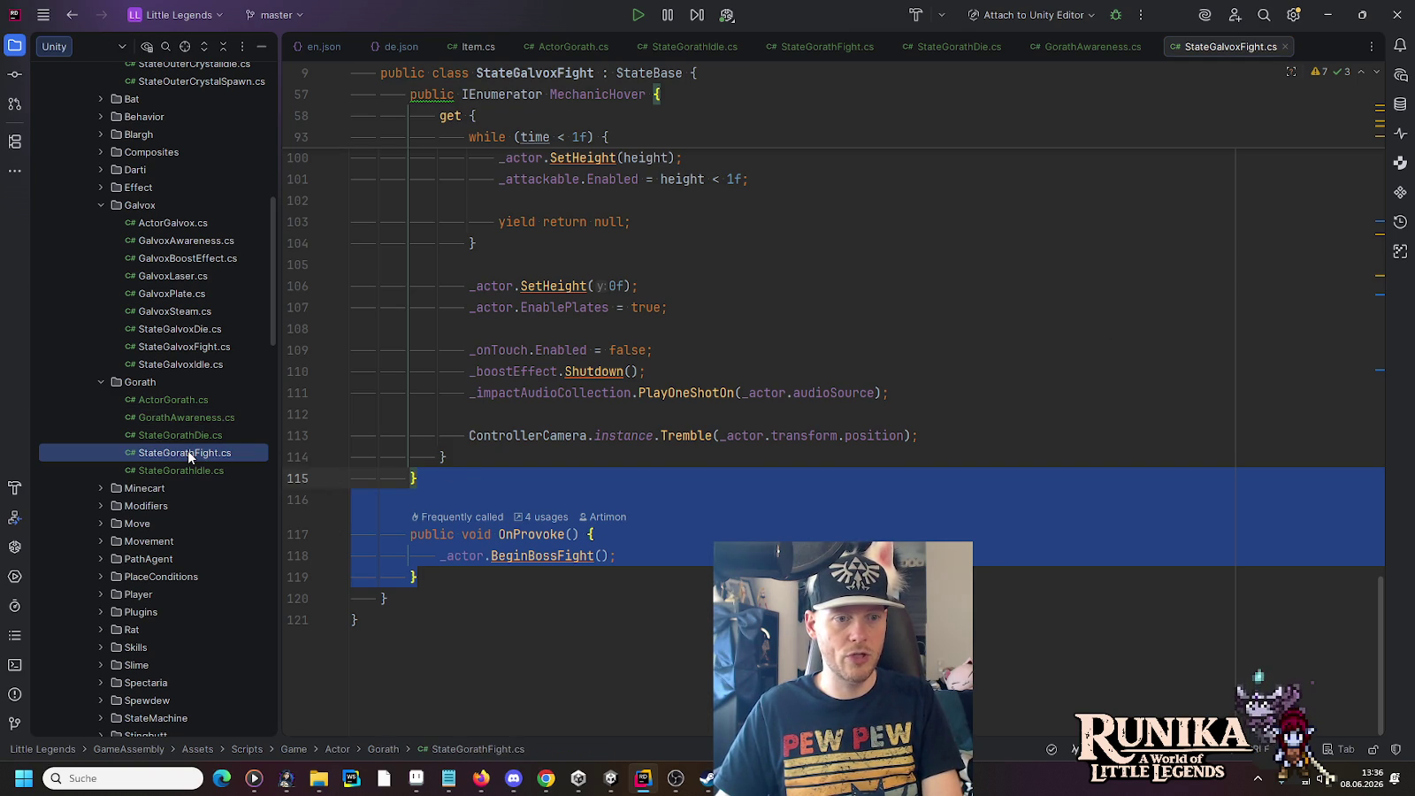
{"action": "left_click", "coordinate": [529, 536]}
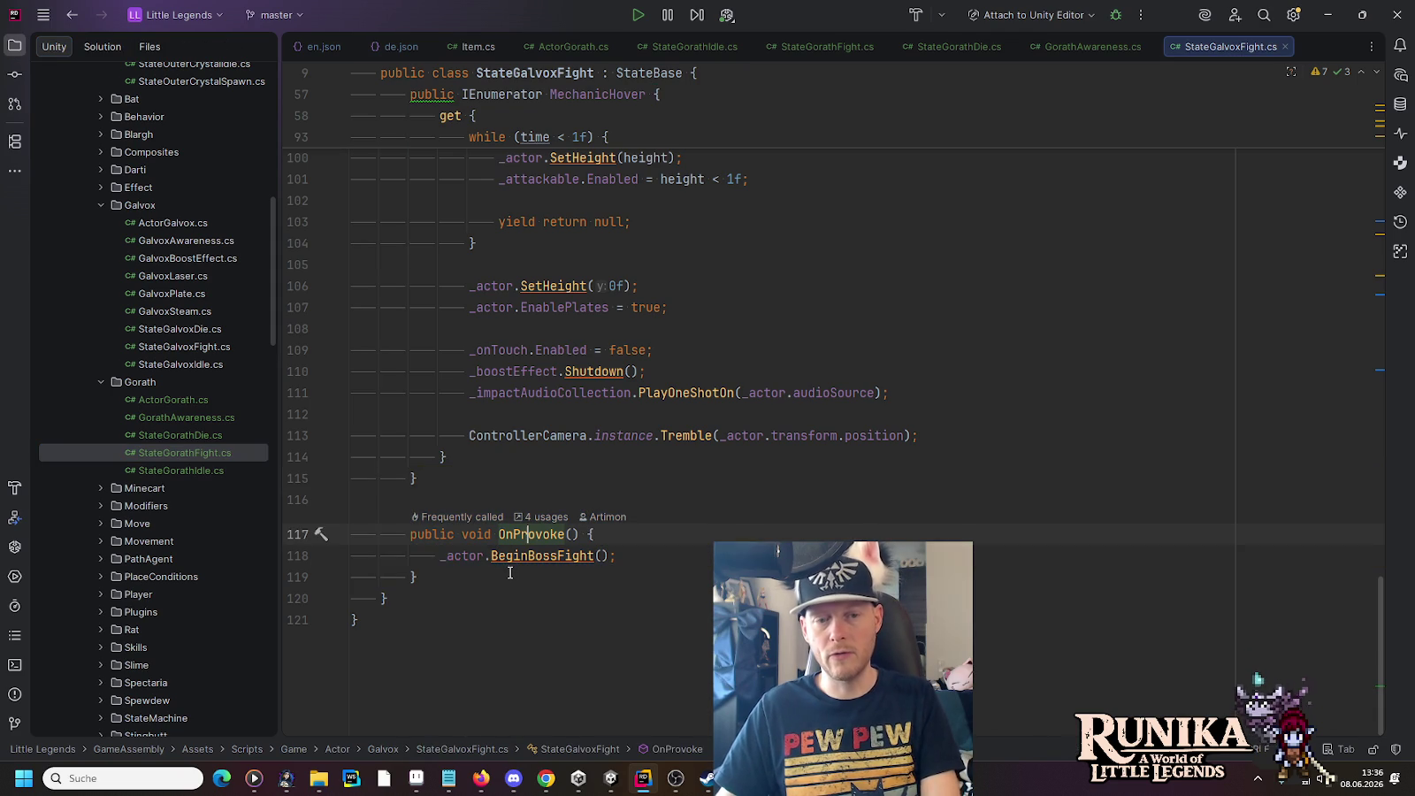
{"action": "left_click", "coordinate": [510, 573]}
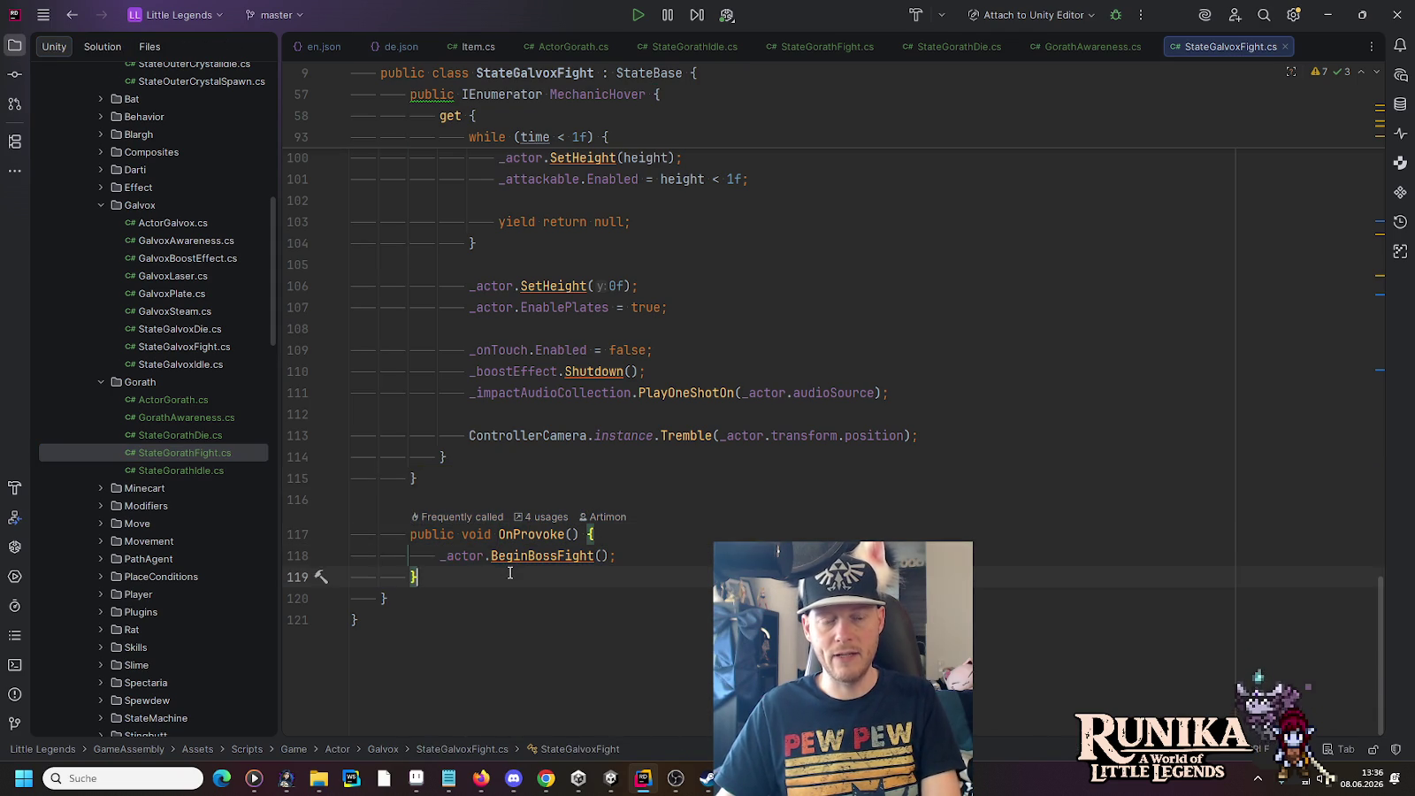
{"action": "left_click", "coordinate": [512, 534]}
{"action": "mouse_move", "coordinate": [1385, 651]}
{"action": "left_mouse_down"}
{"action": "mouse_move", "coordinate": [1353, 177]}
{"action": "mouse_move", "coordinate": [1340, 290]}
{"action": "left_mouse_up"}
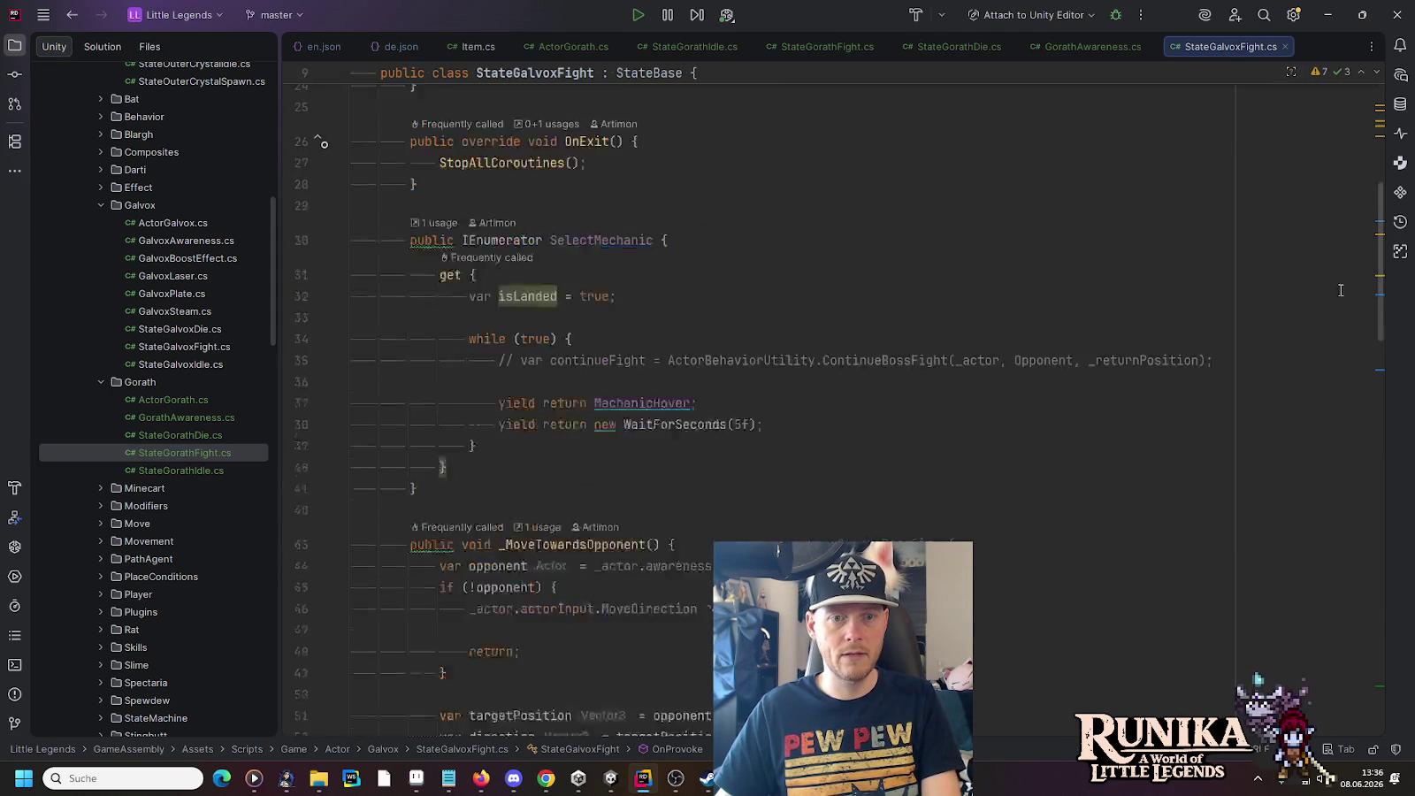
{"action": "scroll", "coordinate": [542, 526], "scroll_direction": "down", "scroll_amount": 20}
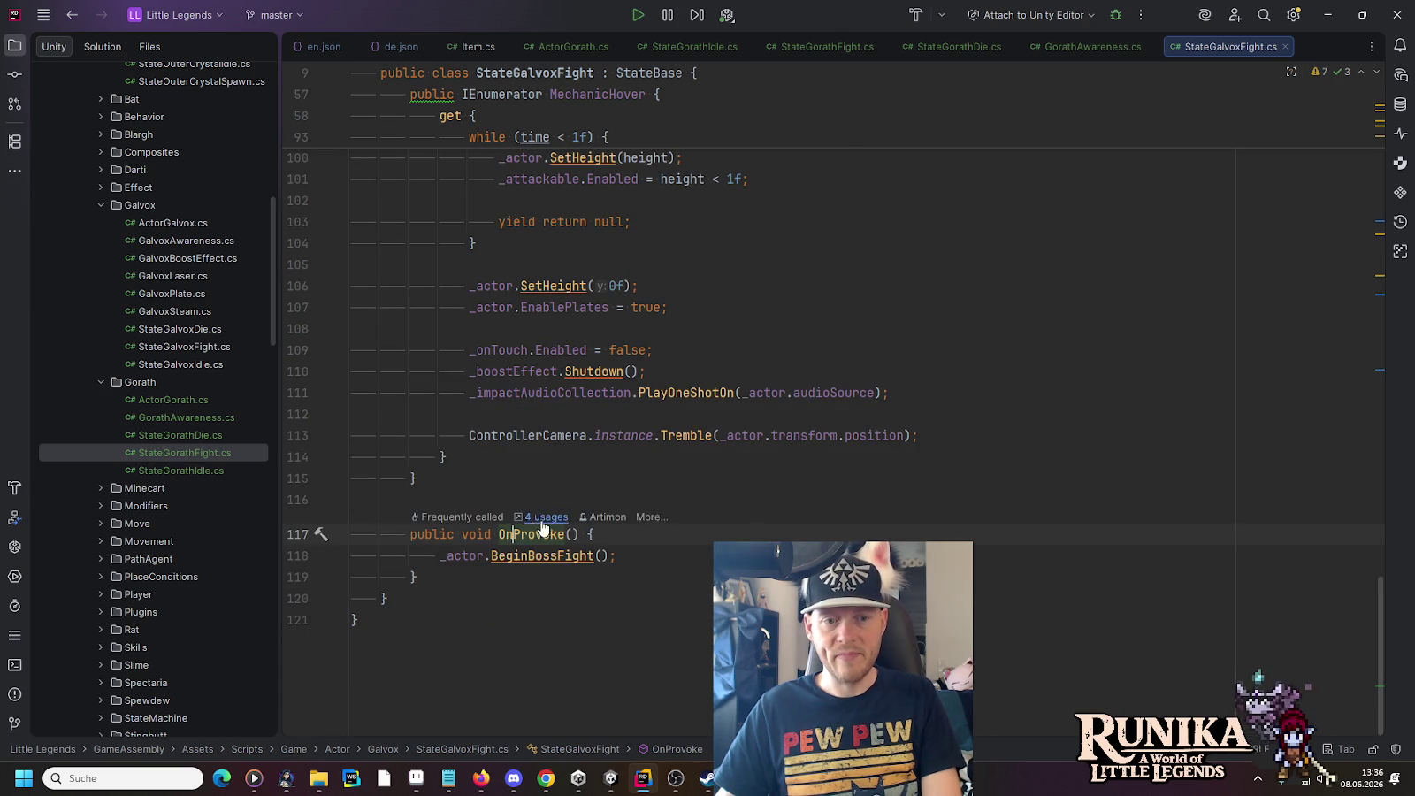
{"action": "mouse_move", "coordinate": [496, 566]}
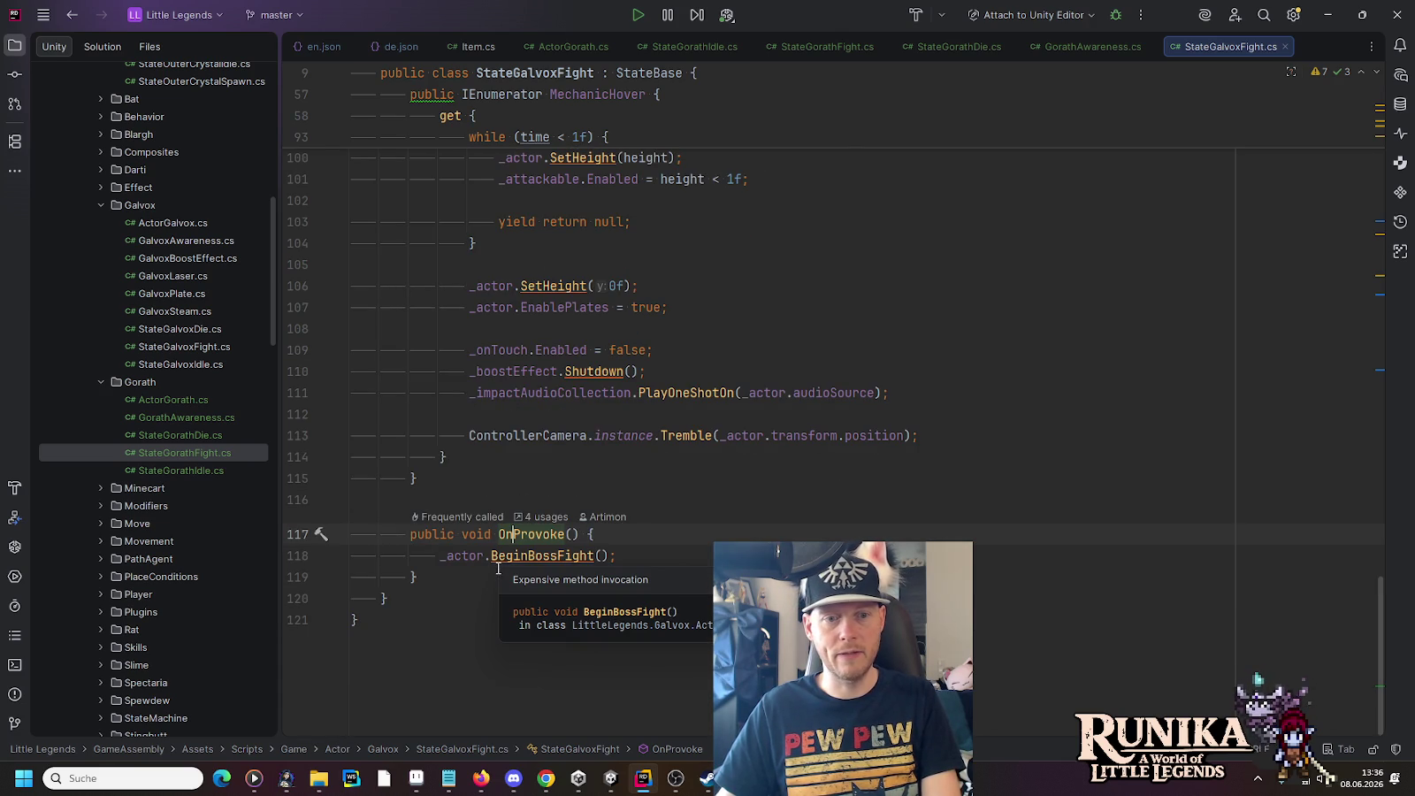
{"action": "left_click", "coordinate": [511, 556], "text": "ctrl"}
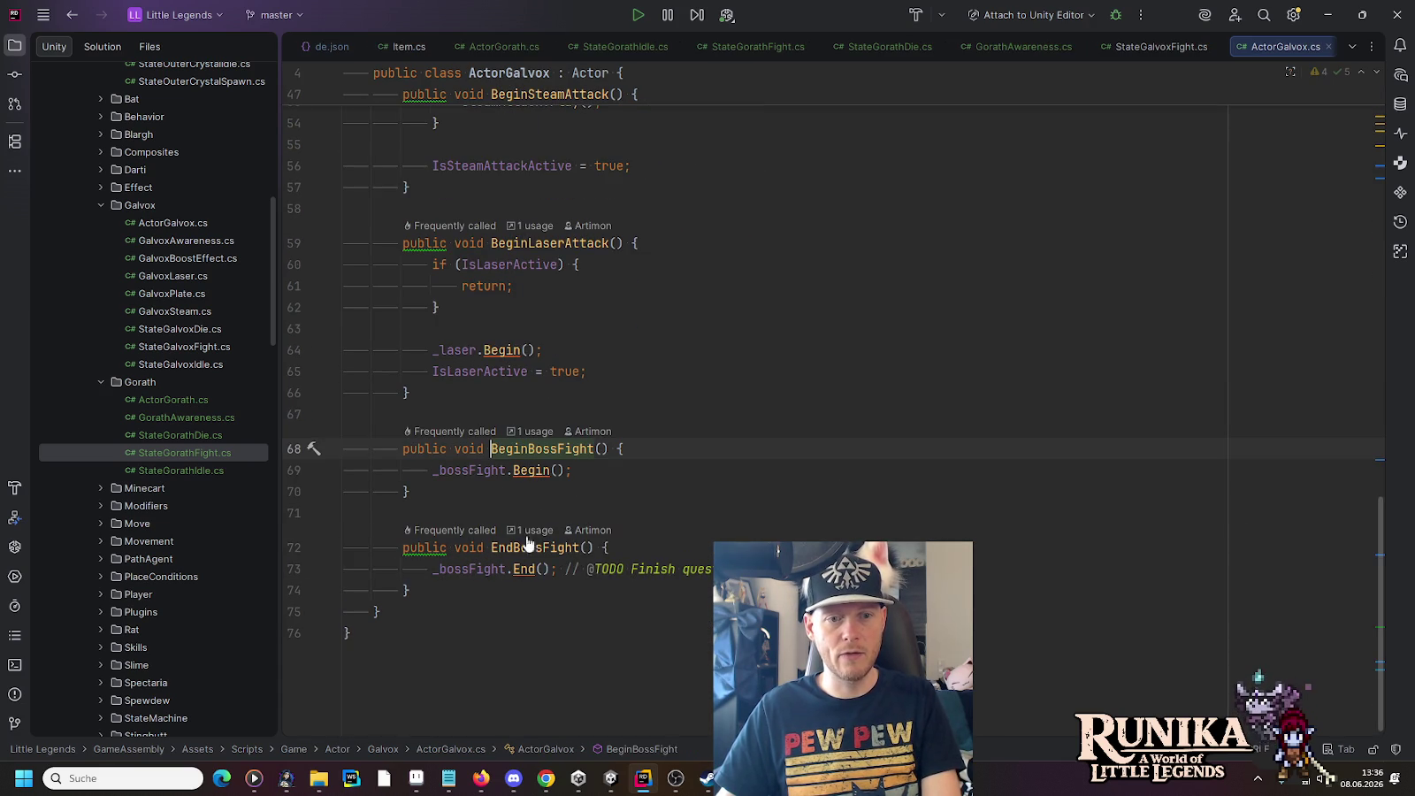
{"action": "left_click", "coordinate": [524, 471]}
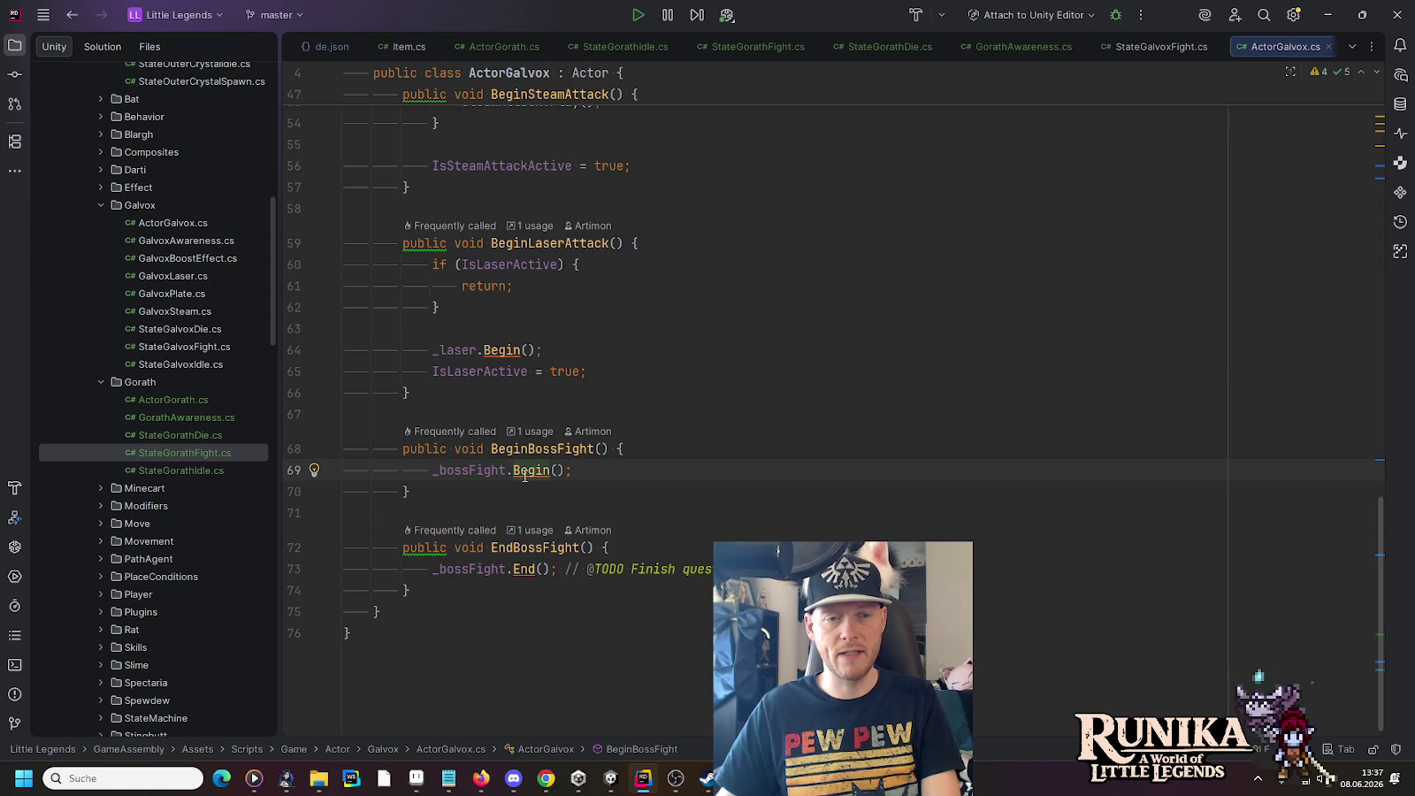
{"action": "left_click", "coordinate": [489, 48]}
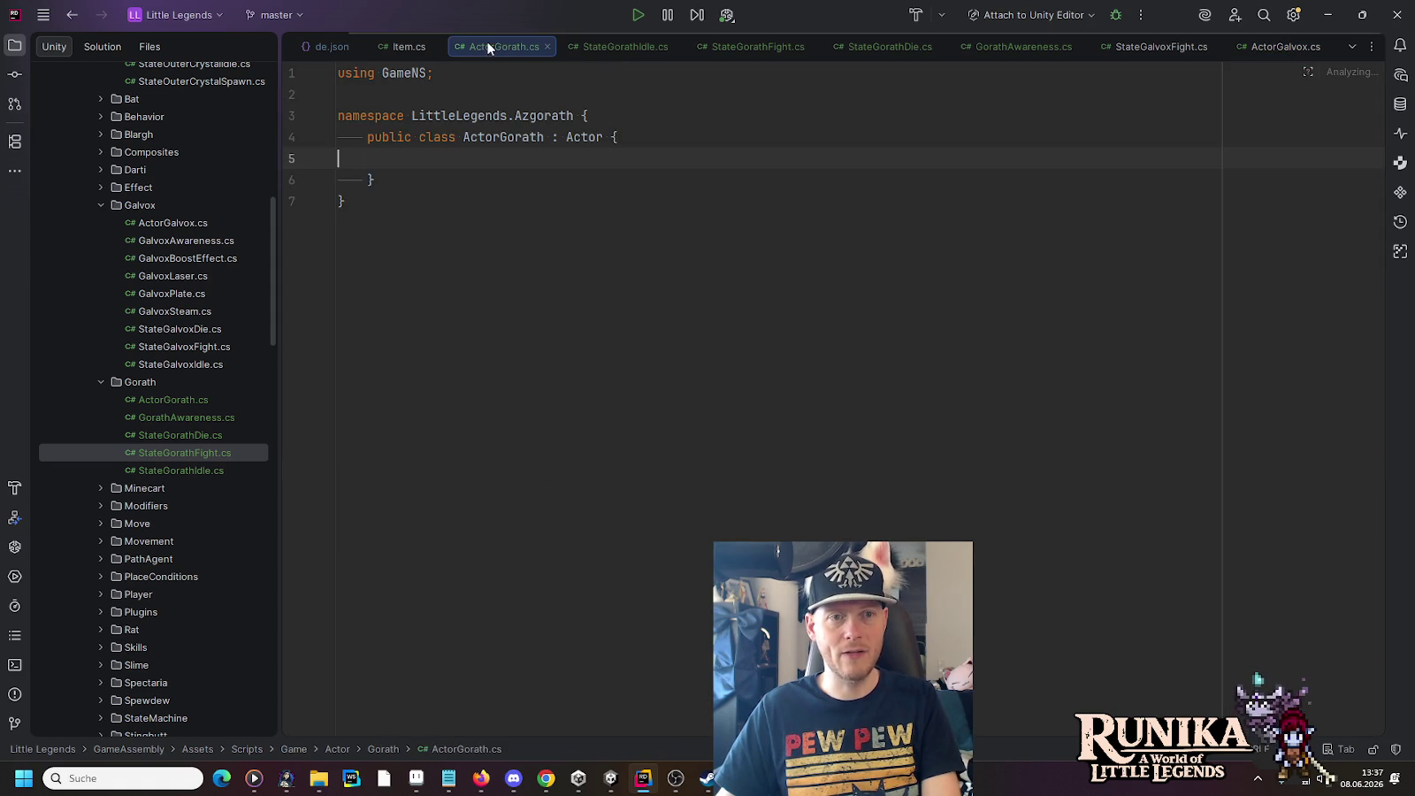
Step: Paste OnProvoke into ActorGorath, removing the blank lines and the _actor. prefix before BeginBossFight
{"action": "key", "text": "ctrl+v"}
{"action": "left_click", "coordinate": [567, 190]}
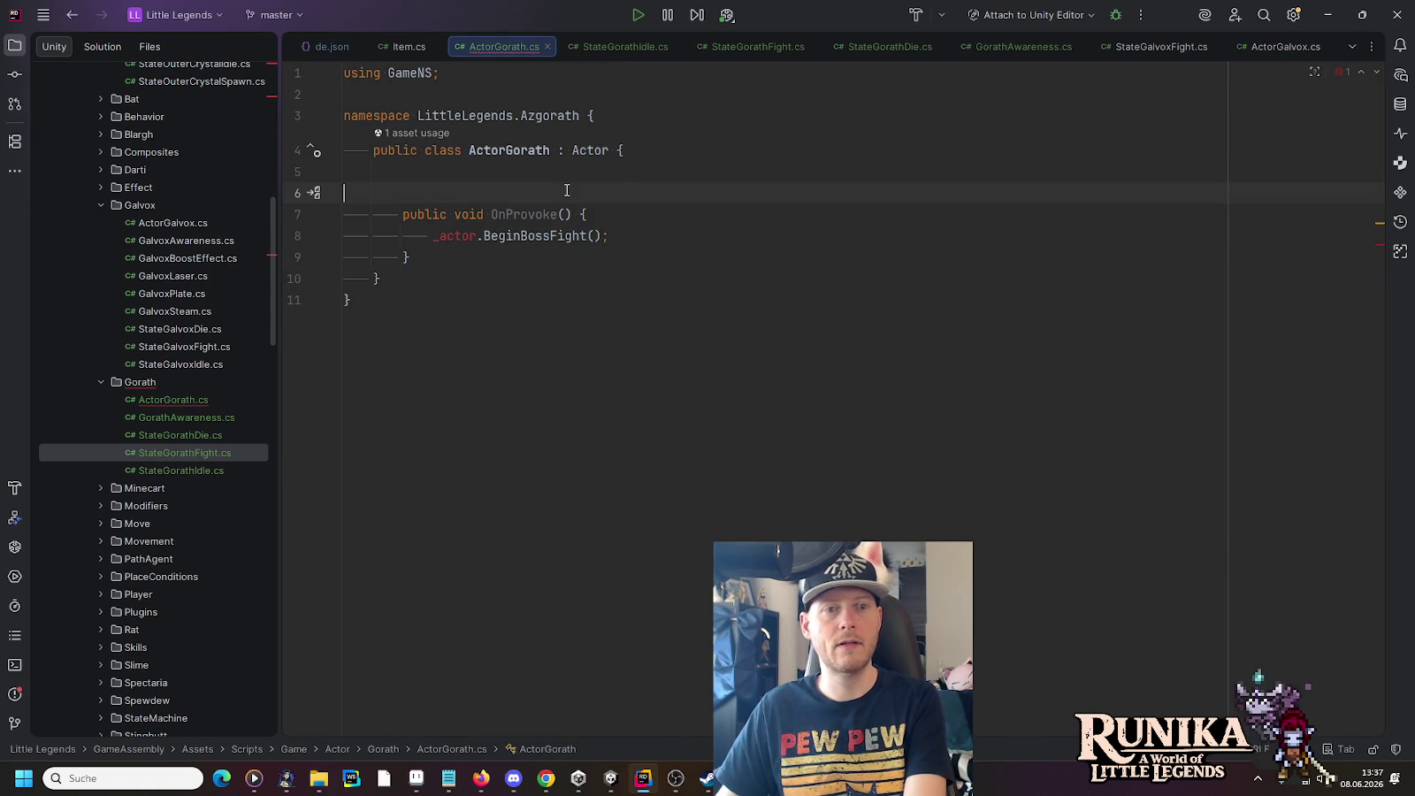
{"action": "key", "text": "BackSpace"}
{"action": "key", "text": "BackSpace"}
{"action": "key", "text": "Down"}
{"action": "key", "text": "Down"}
{"action": "key", "text": "ctrl+Left"}
{"action": "key", "text": "ctrl+BackSpace"}
{"action": "key", "text": "ctrl+BackSpace"}
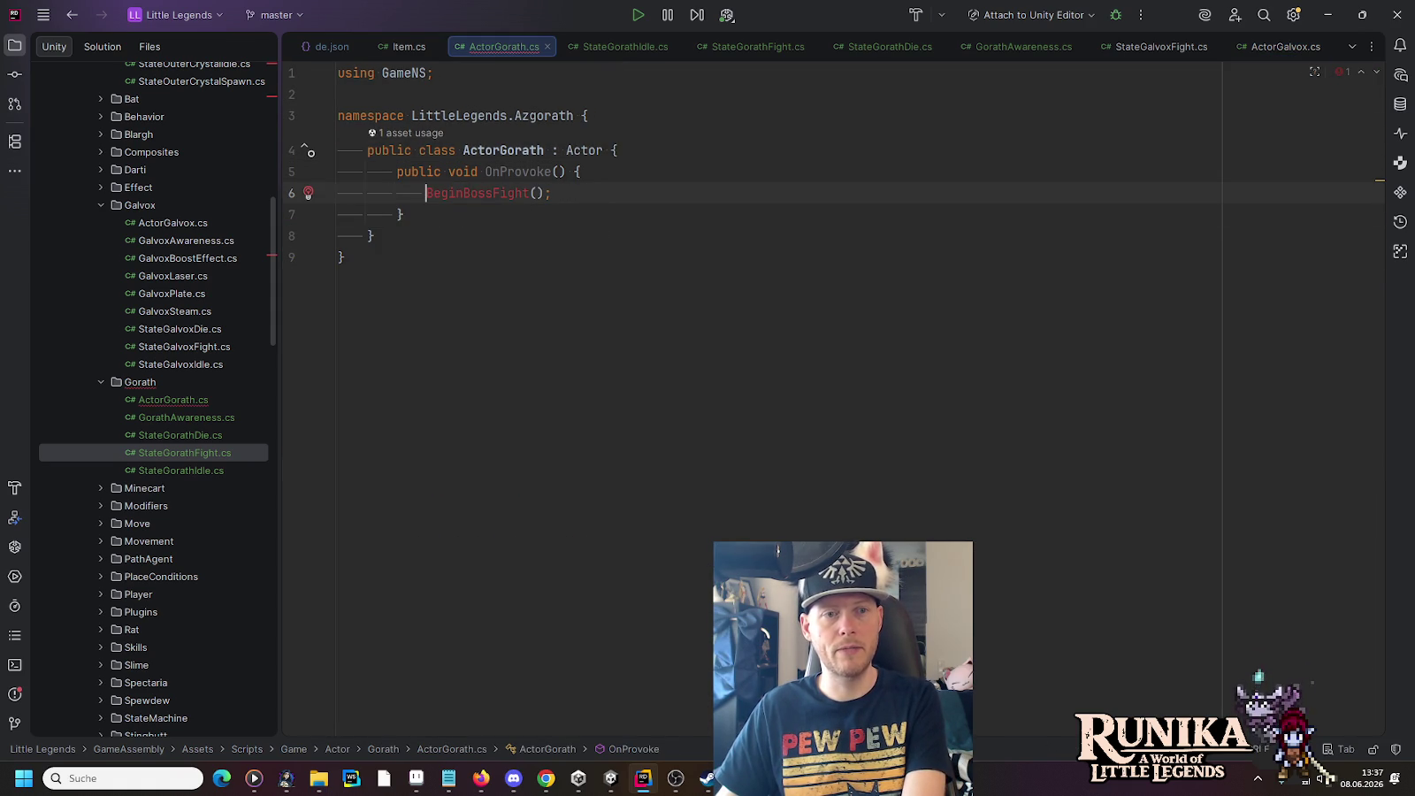
{"action": "left_click", "coordinate": [642, 159]}
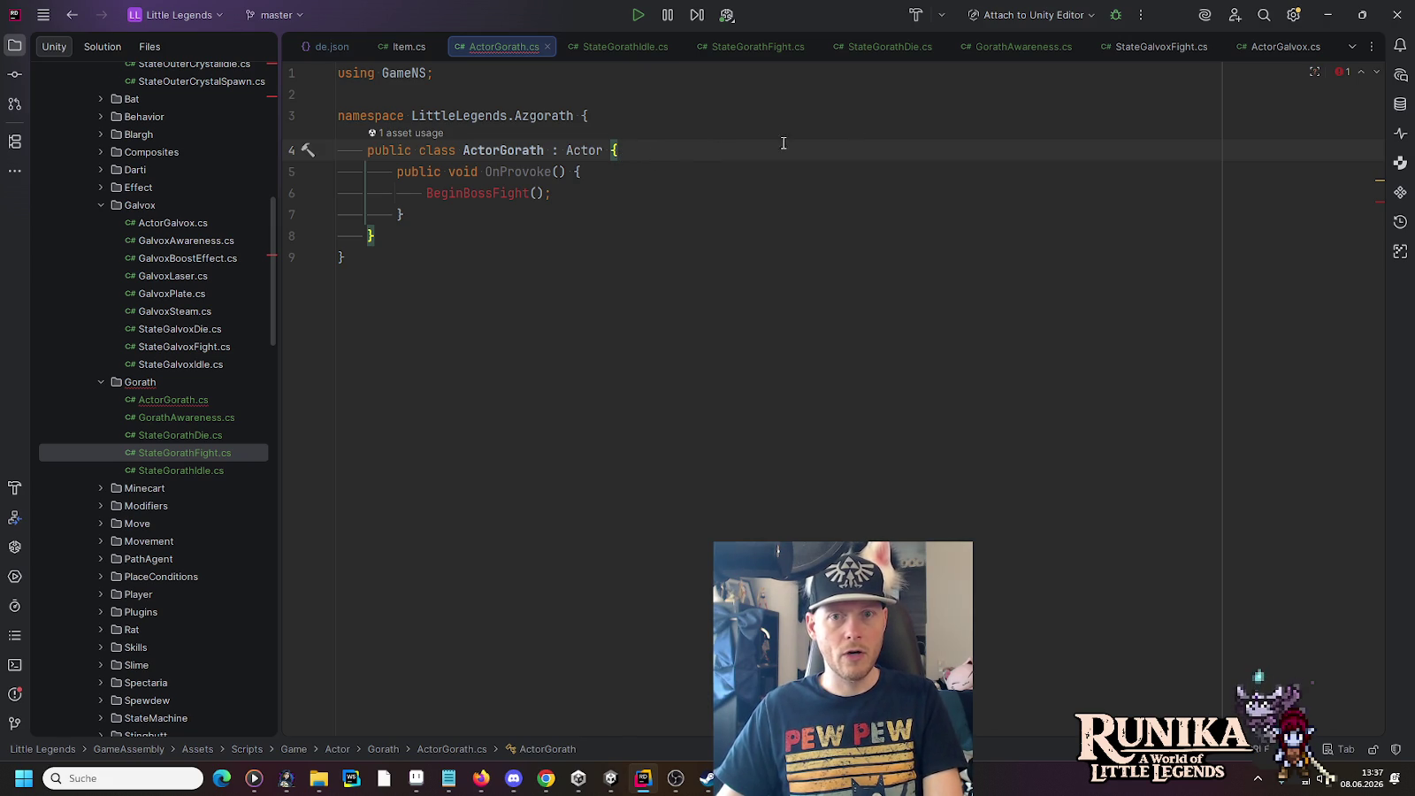
Step: In GorathAwareness, check the _actor field in ActorCompAwarenessBase and the _fightState use in Approach
{"action": "left_click", "coordinate": [982, 47]}
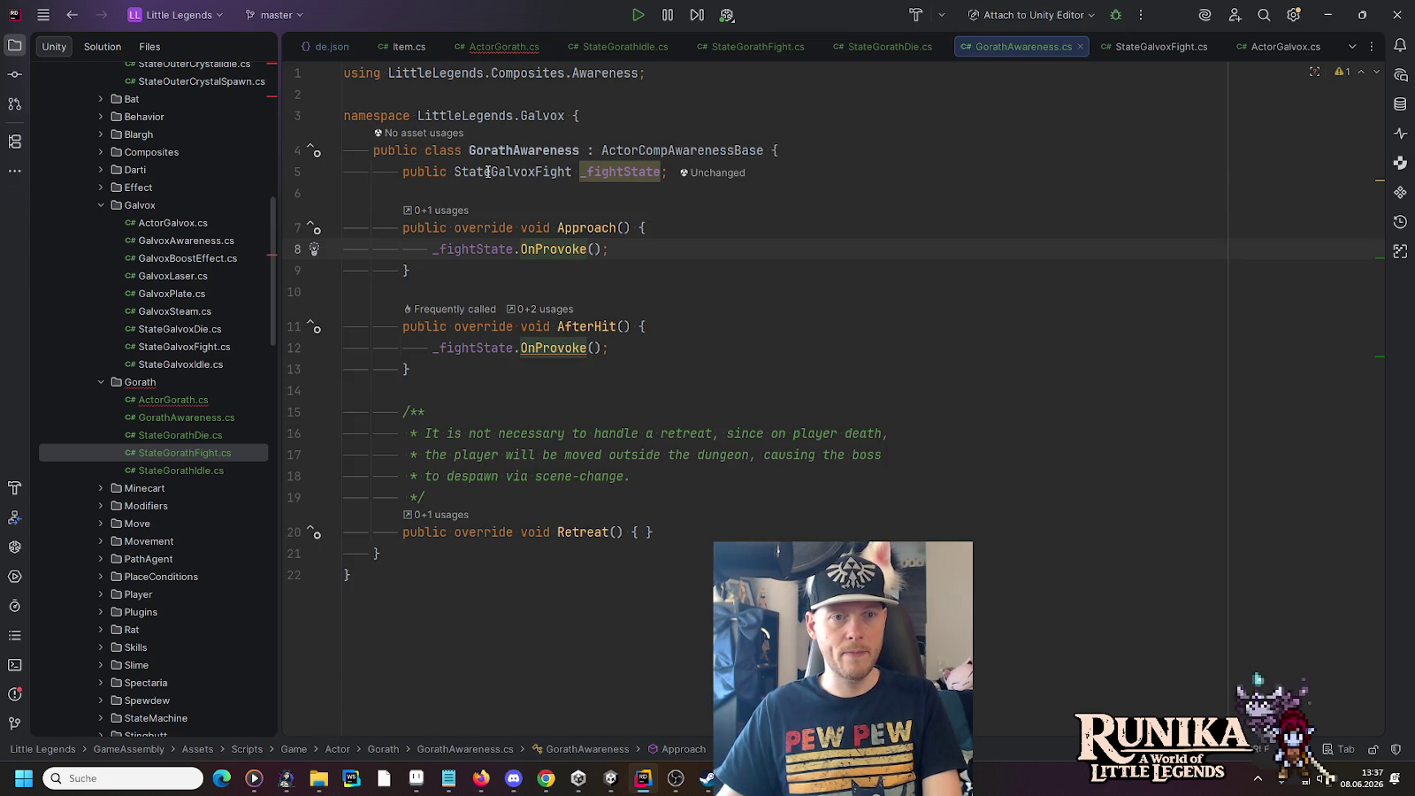
{"action": "left_click", "coordinate": [696, 151], "text": "ctrl"}
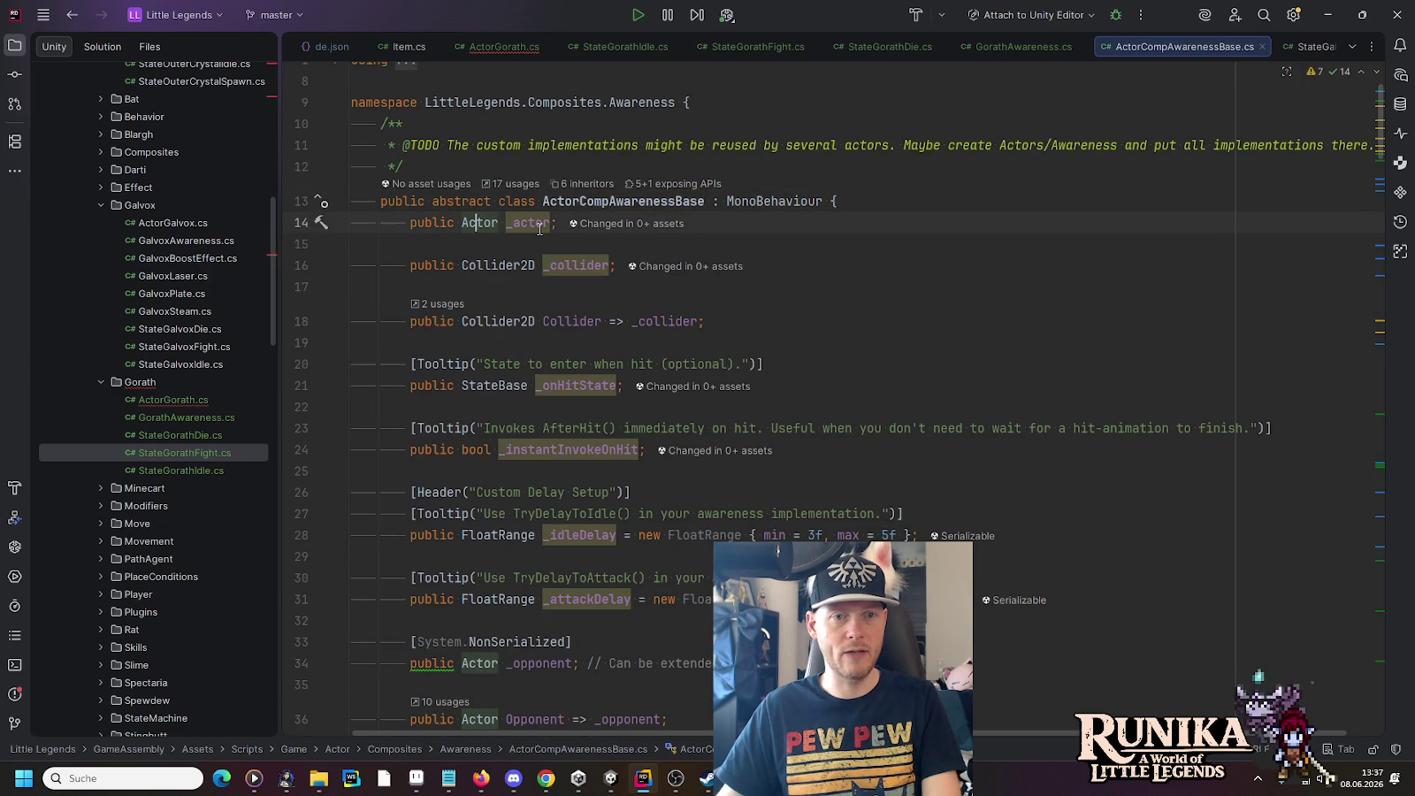
{"action": "left_click", "coordinate": [537, 225]}
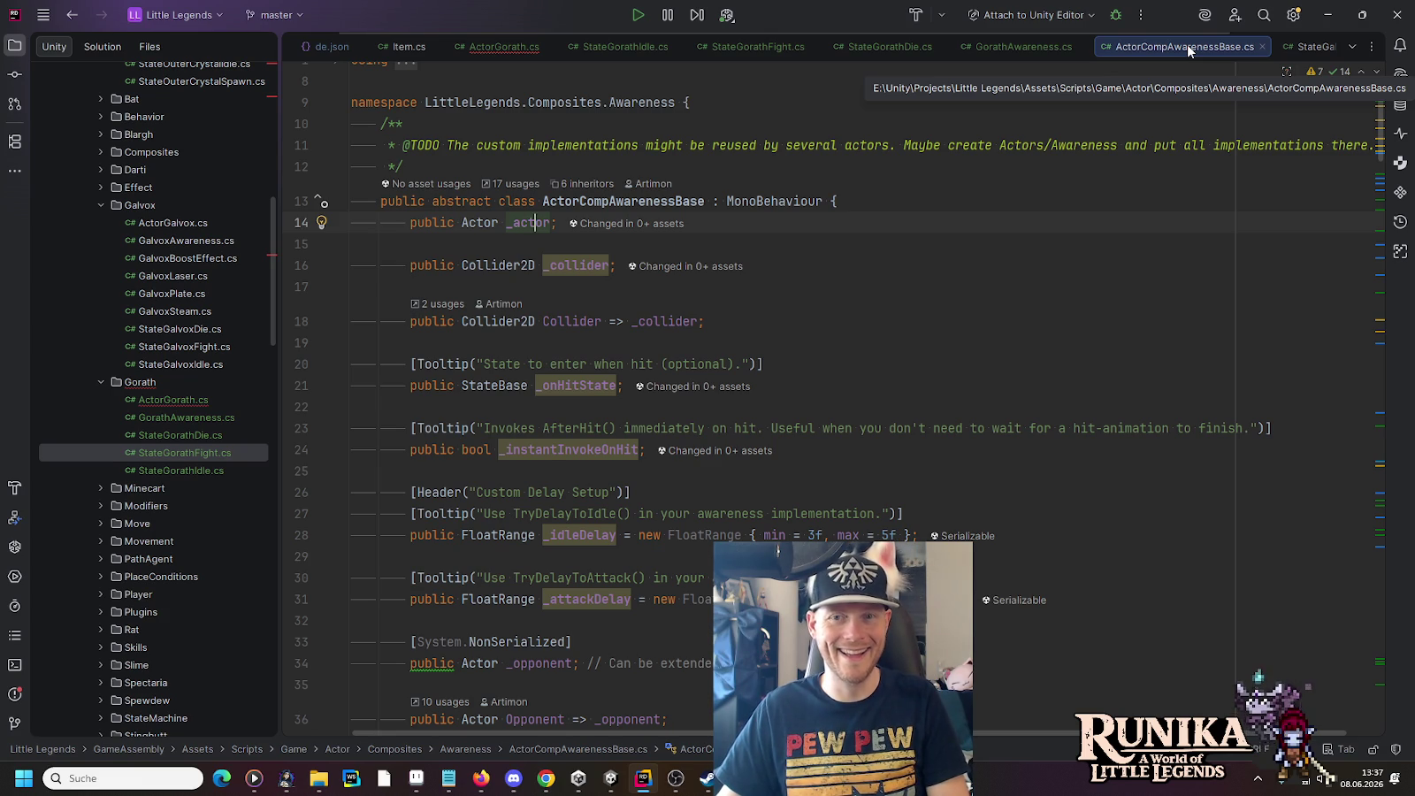
{"action": "middle_click", "coordinate": [1189, 51]}
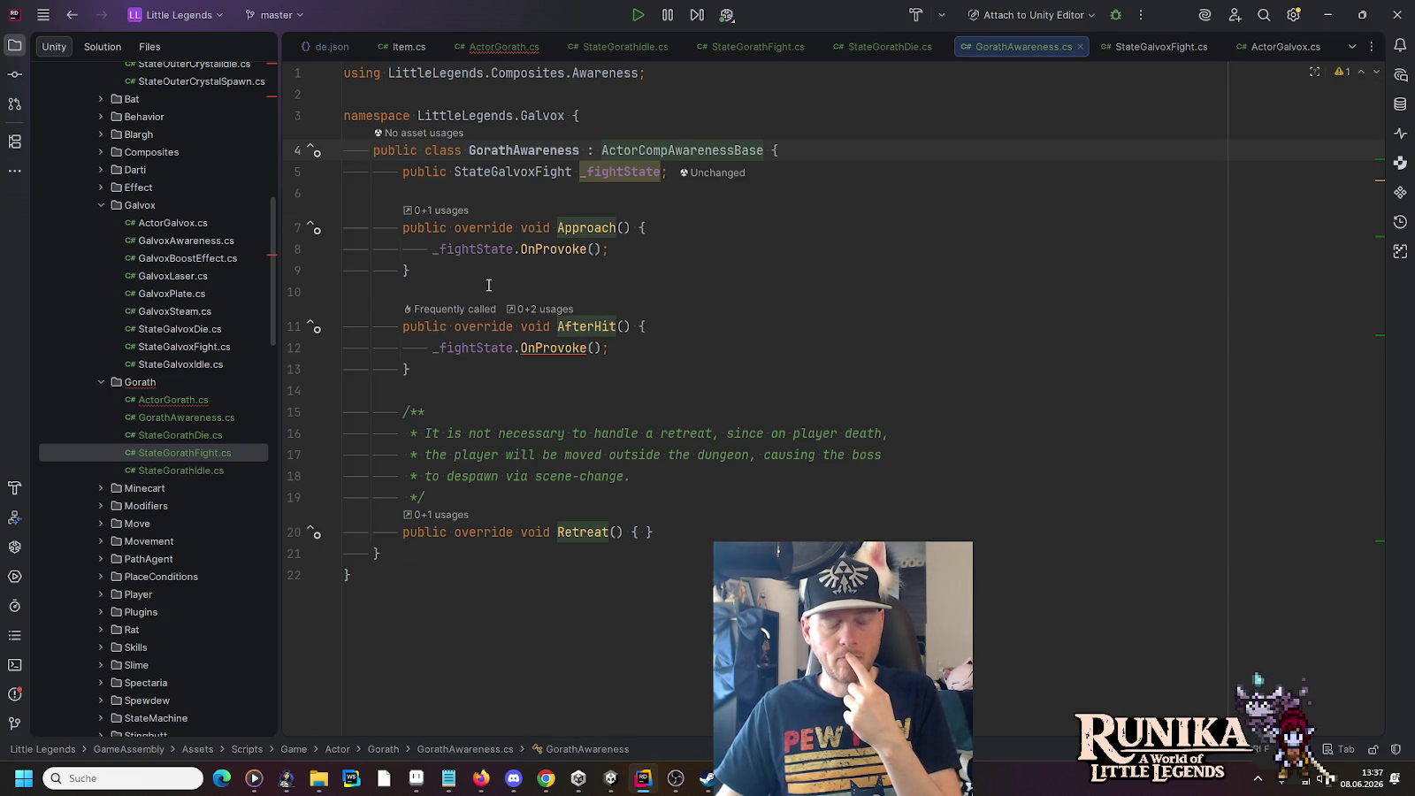
{"action": "left_click", "coordinate": [484, 248]}
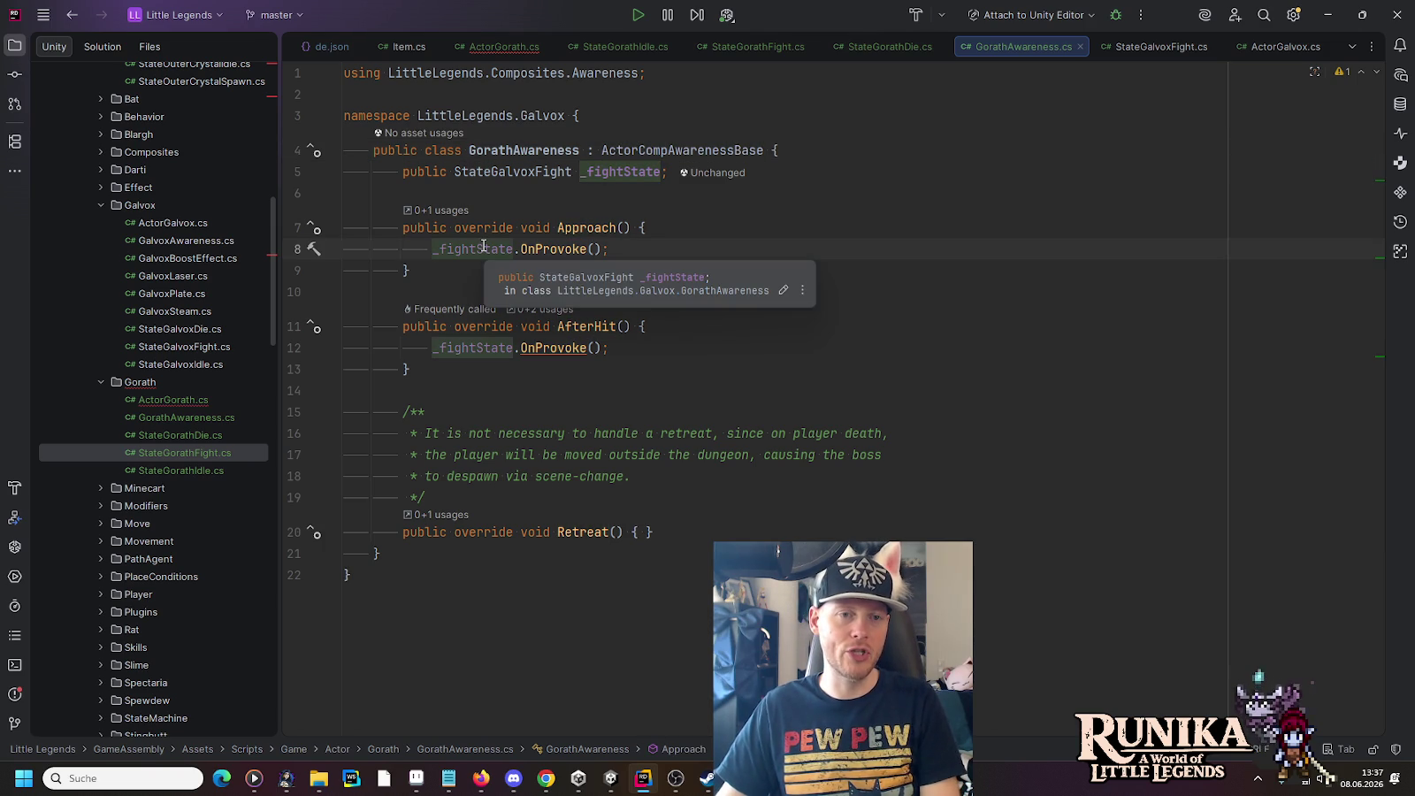
Step: Replace the _fightState declaration with a public ActorGorath property returning (ActorGorath)_actor
{"action": "left_click", "coordinate": [882, 175]}
{"action": "key", "text": "shift+Home"}
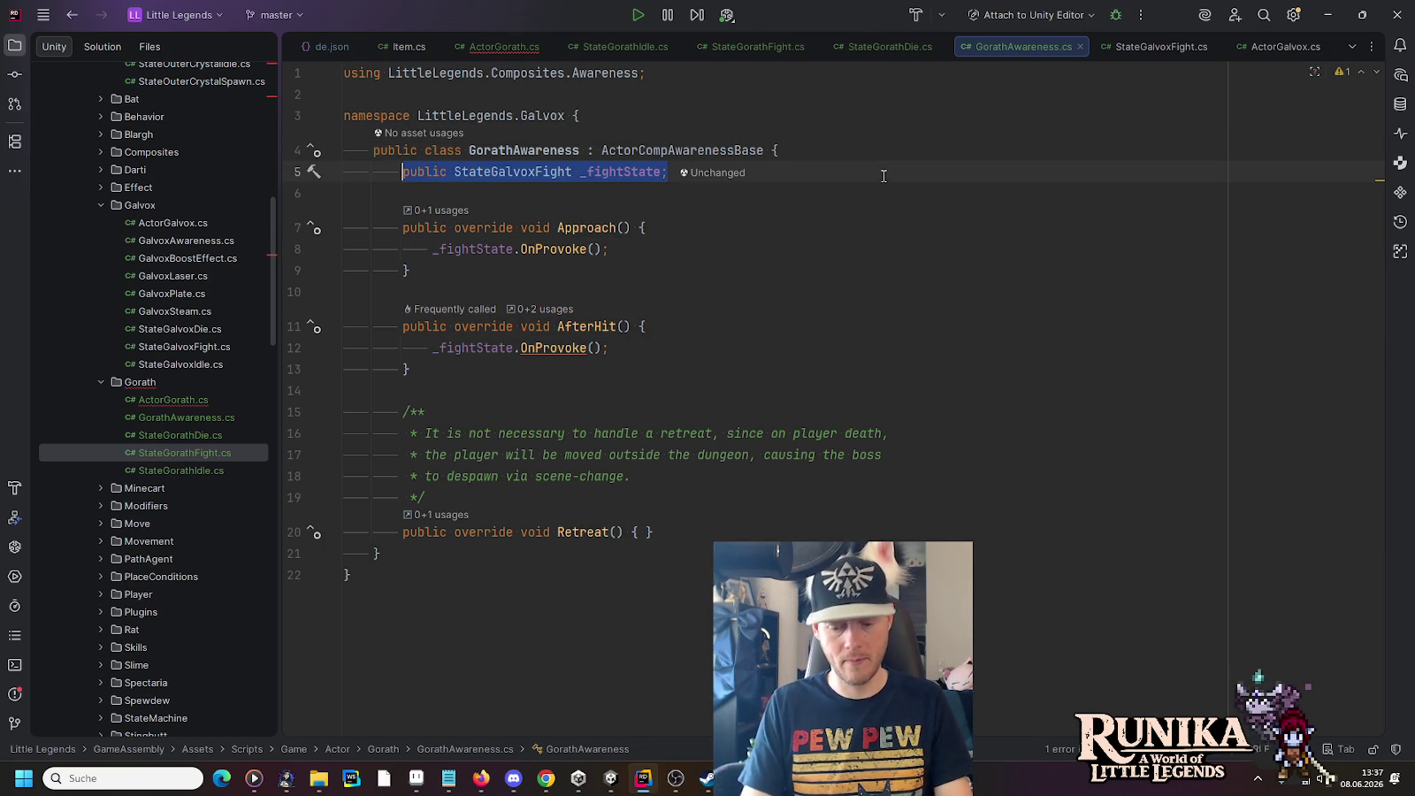
{"action": "type", "text": "pu"}
{"action": "key", "text": "Return"}
{"action": "type", "text": "Actor"}
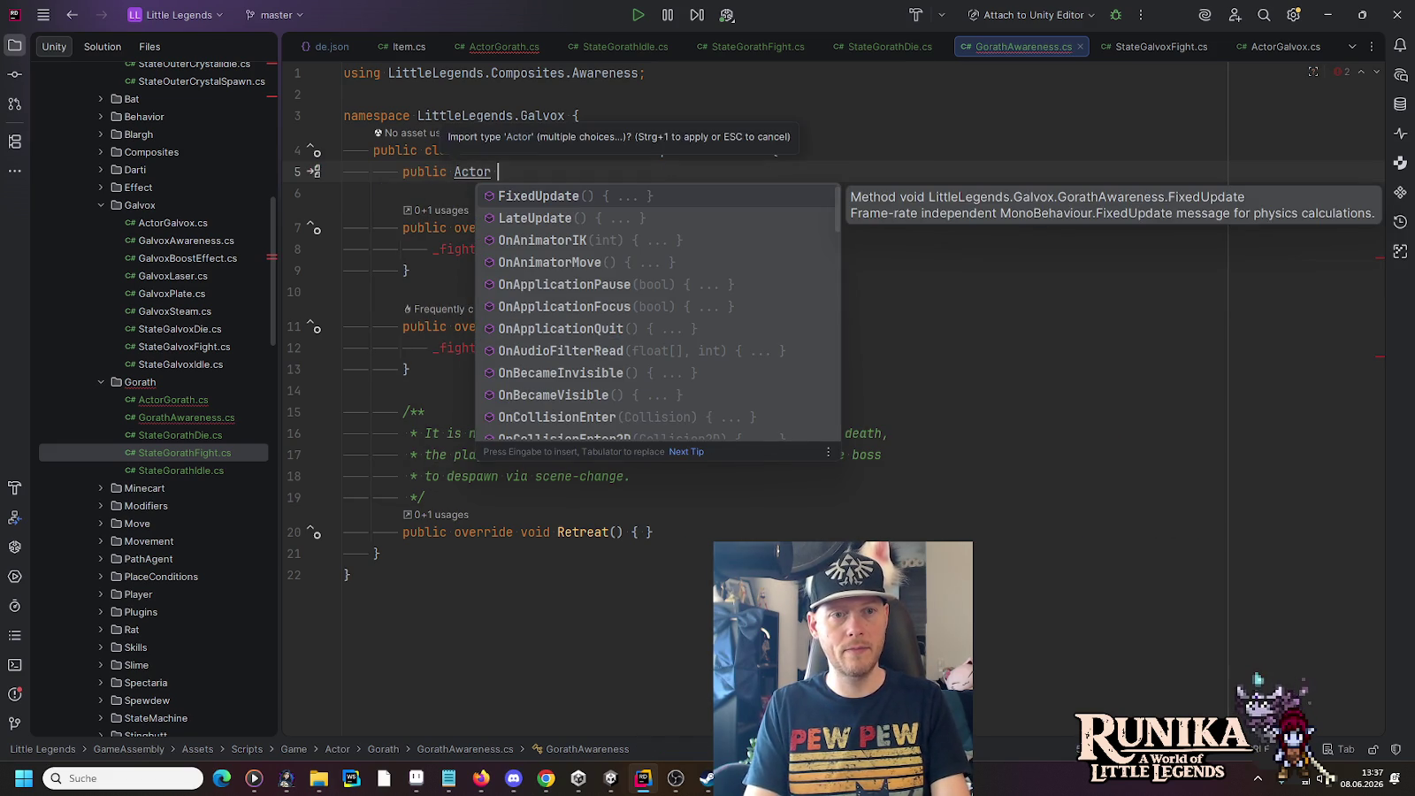
{"action": "key", "text": "BackSpace"}
{"action": "type", "text": "G"}
{"action": "key", "text": "Return"}
{"action": "type", "text": "=>"}
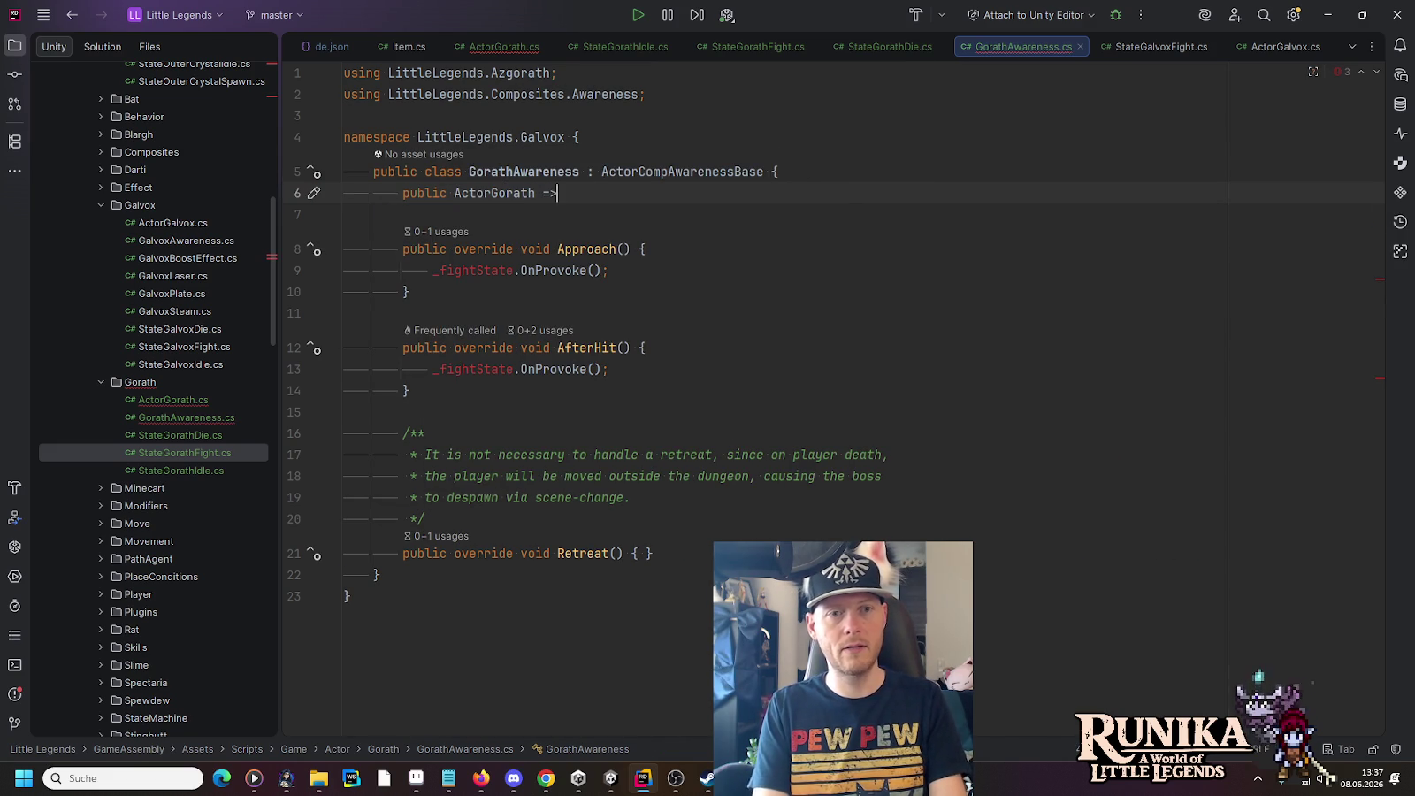
{"action": "key", "text": "Tab"}
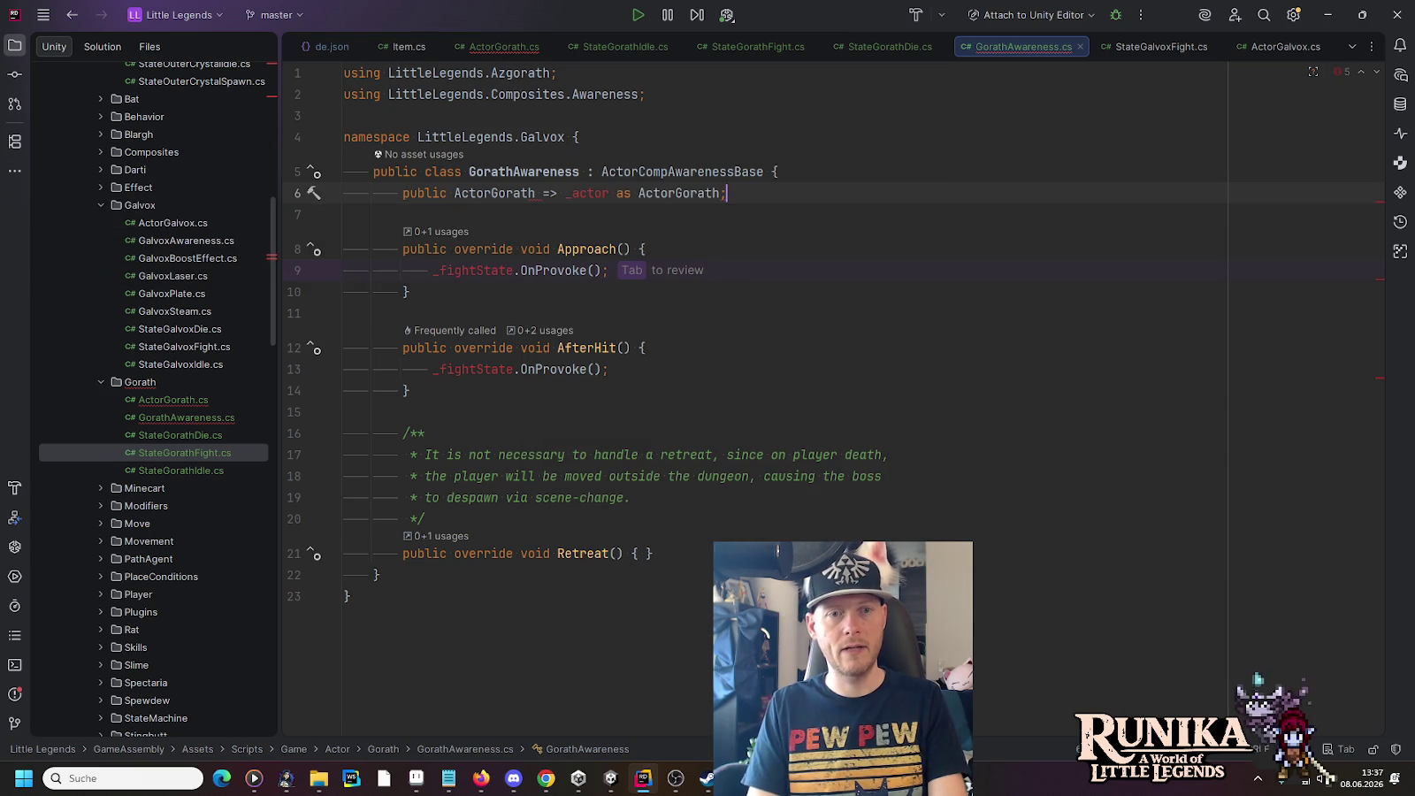
{"action": "key", "text": "BackSpace"}
{"action": "key", "text": "BackSpace"}
{"action": "key", "text": "BackSpace"}
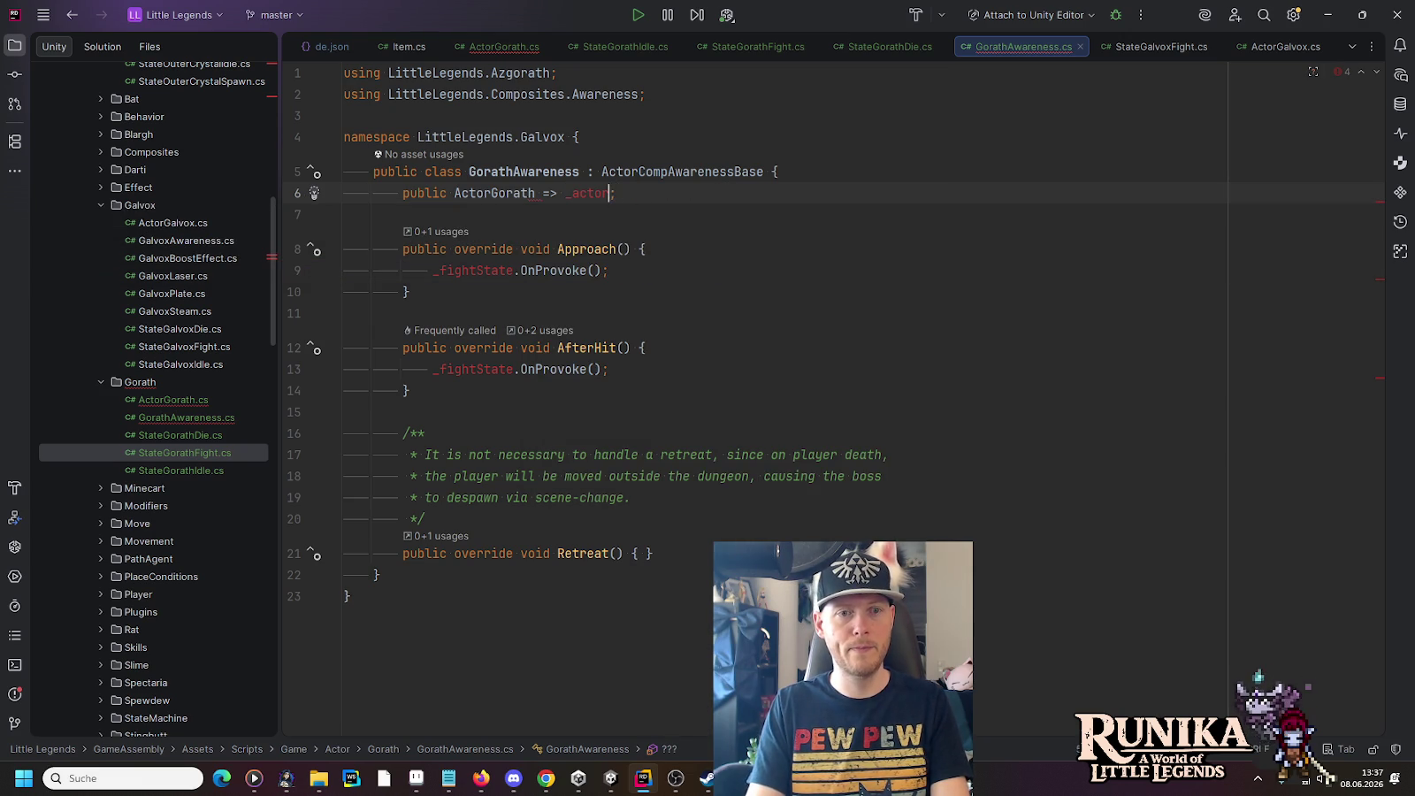
{"action": "key", "text": "ctrl+space"}
{"action": "key", "text": "Escape"}
{"action": "key", "text": "shift"}
{"action": "key", "text": "shift"}
{"action": "type", "text": "A"}
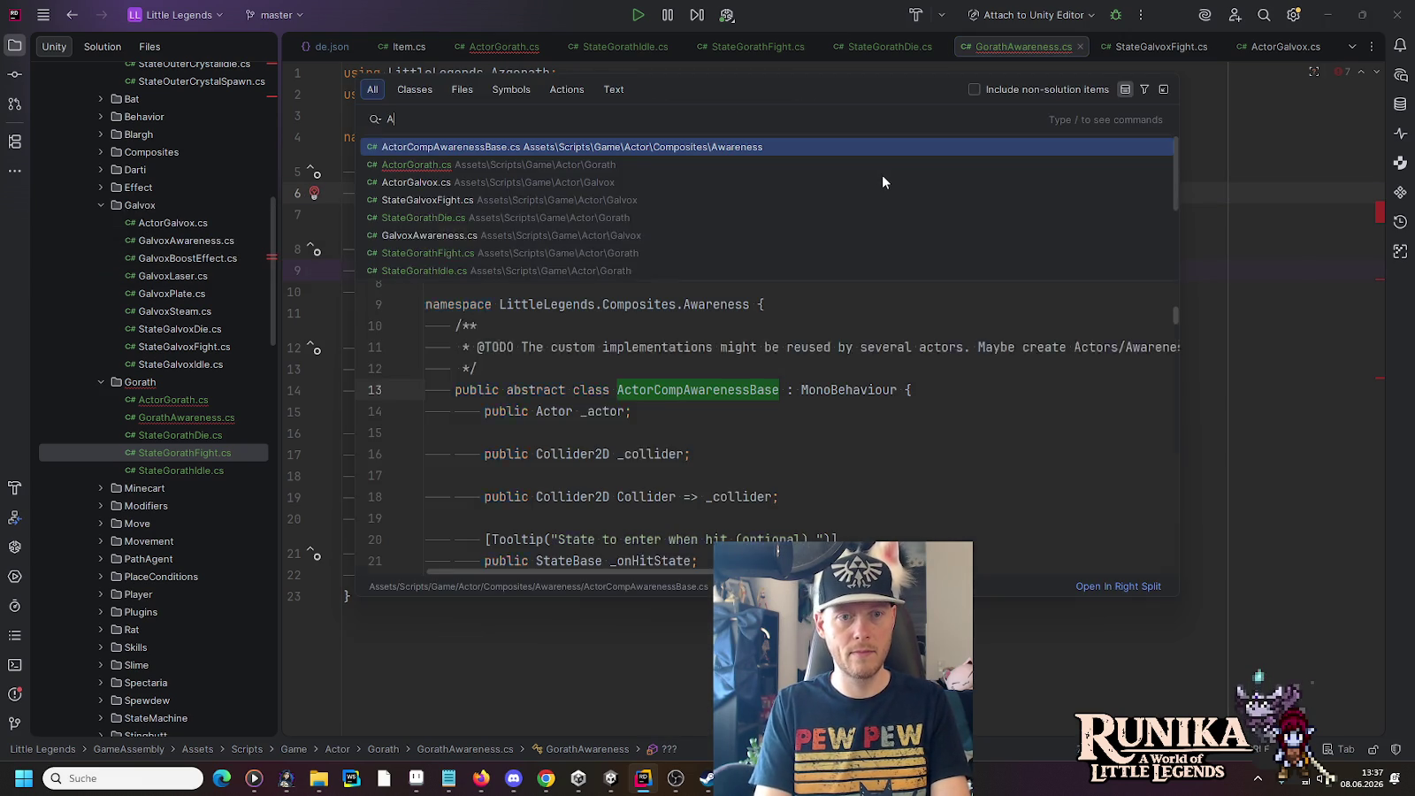
{"action": "key", "text": "Escape"}
{"action": "type", "text": "(ActorGorath"}
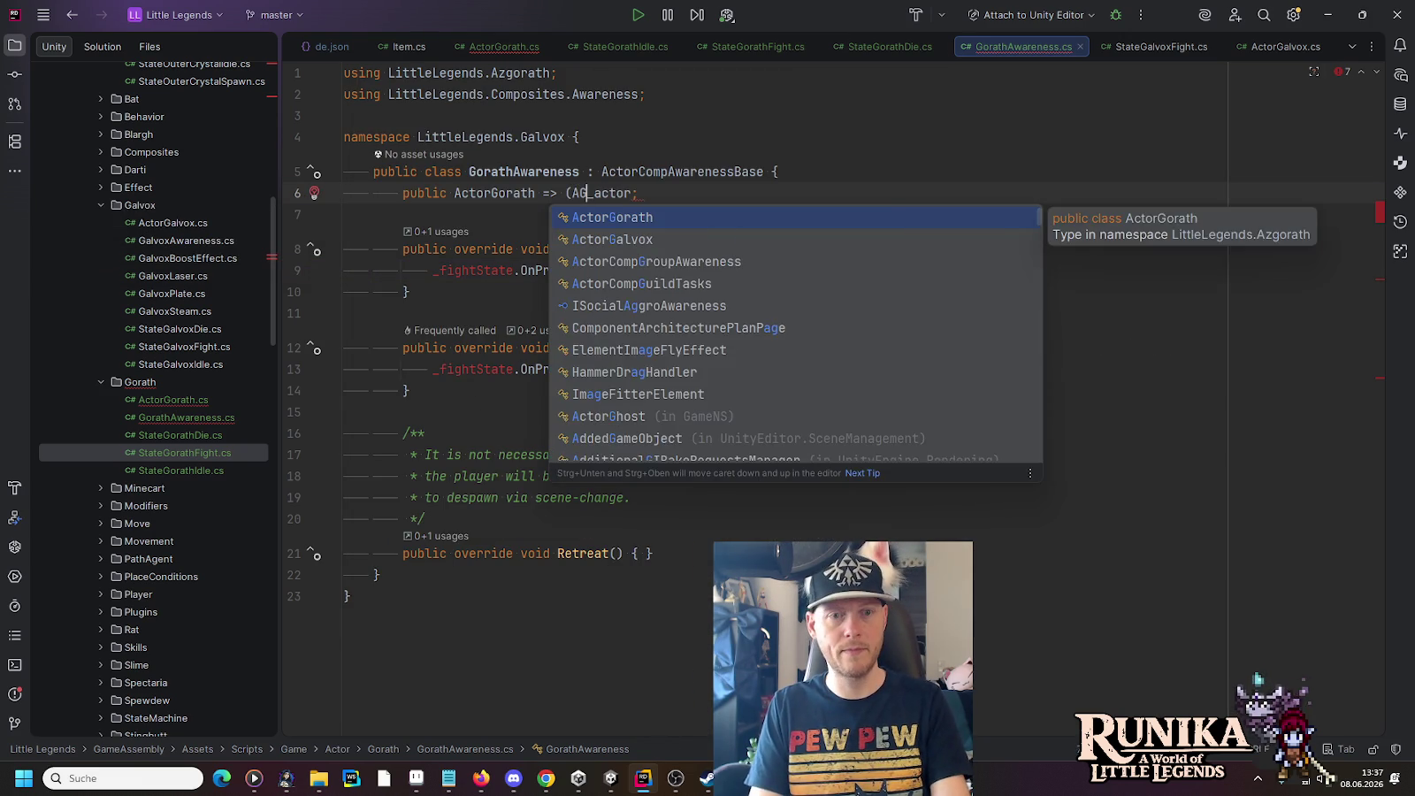
{"action": "type", "text": ")"}
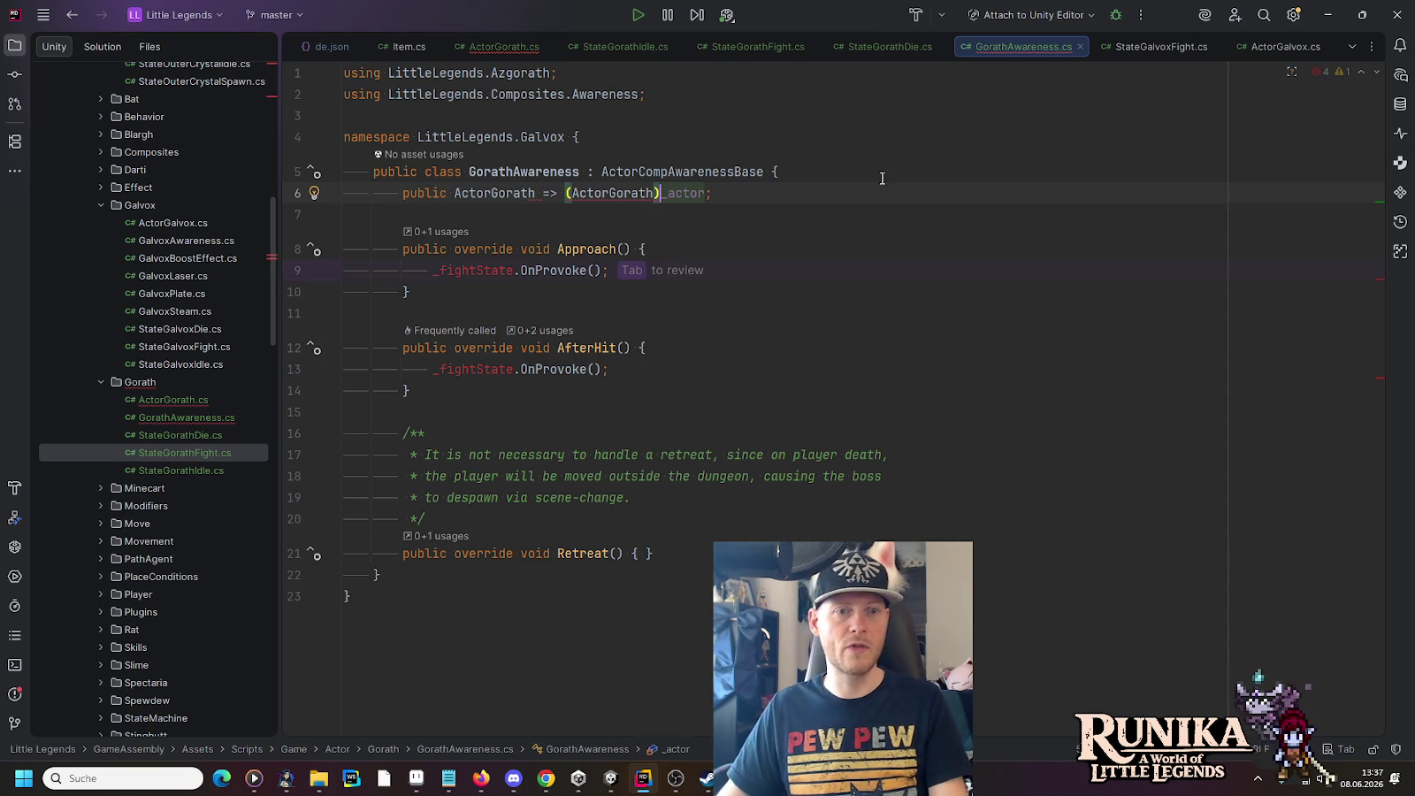
{"action": "double_click", "coordinate": [485, 193]}
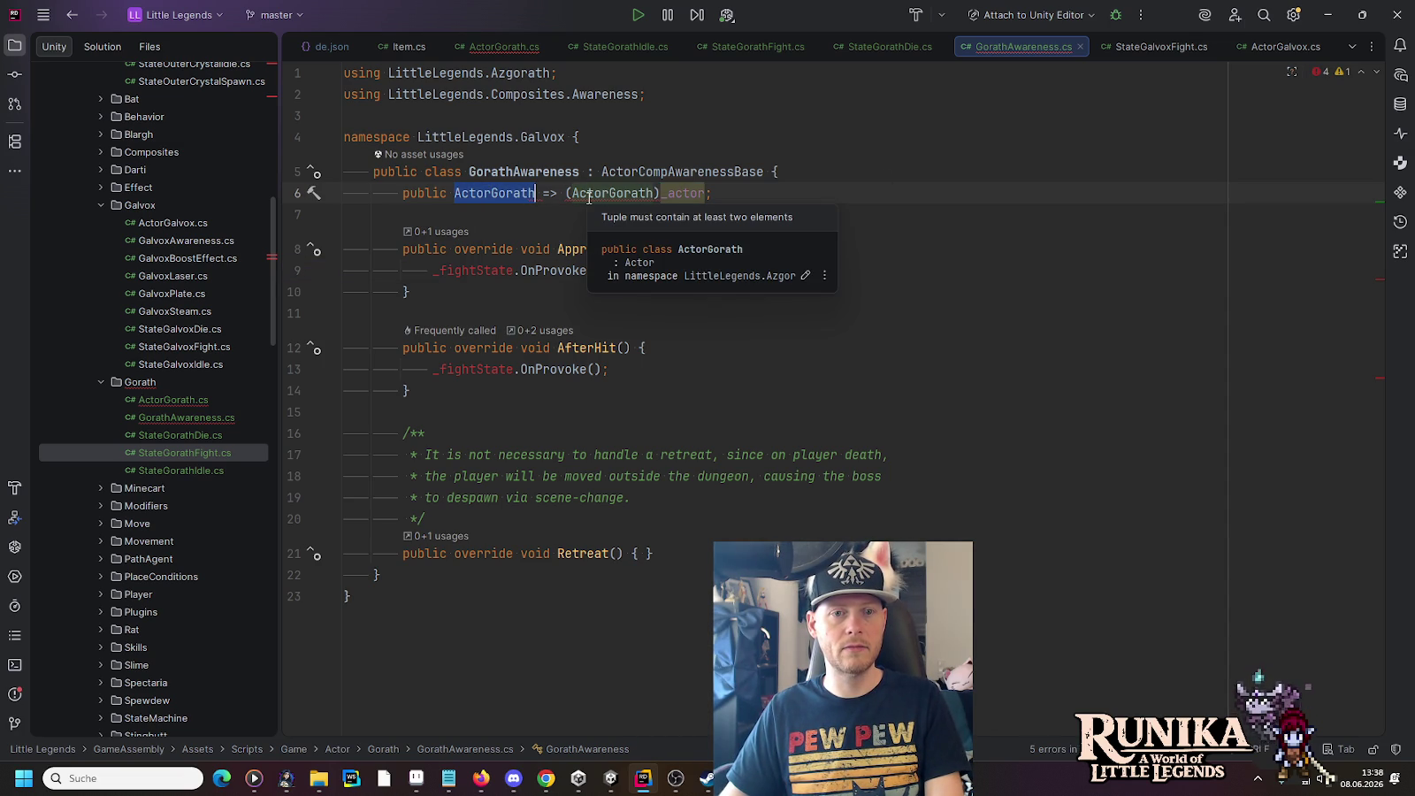
{"action": "key", "text": "Escape"}
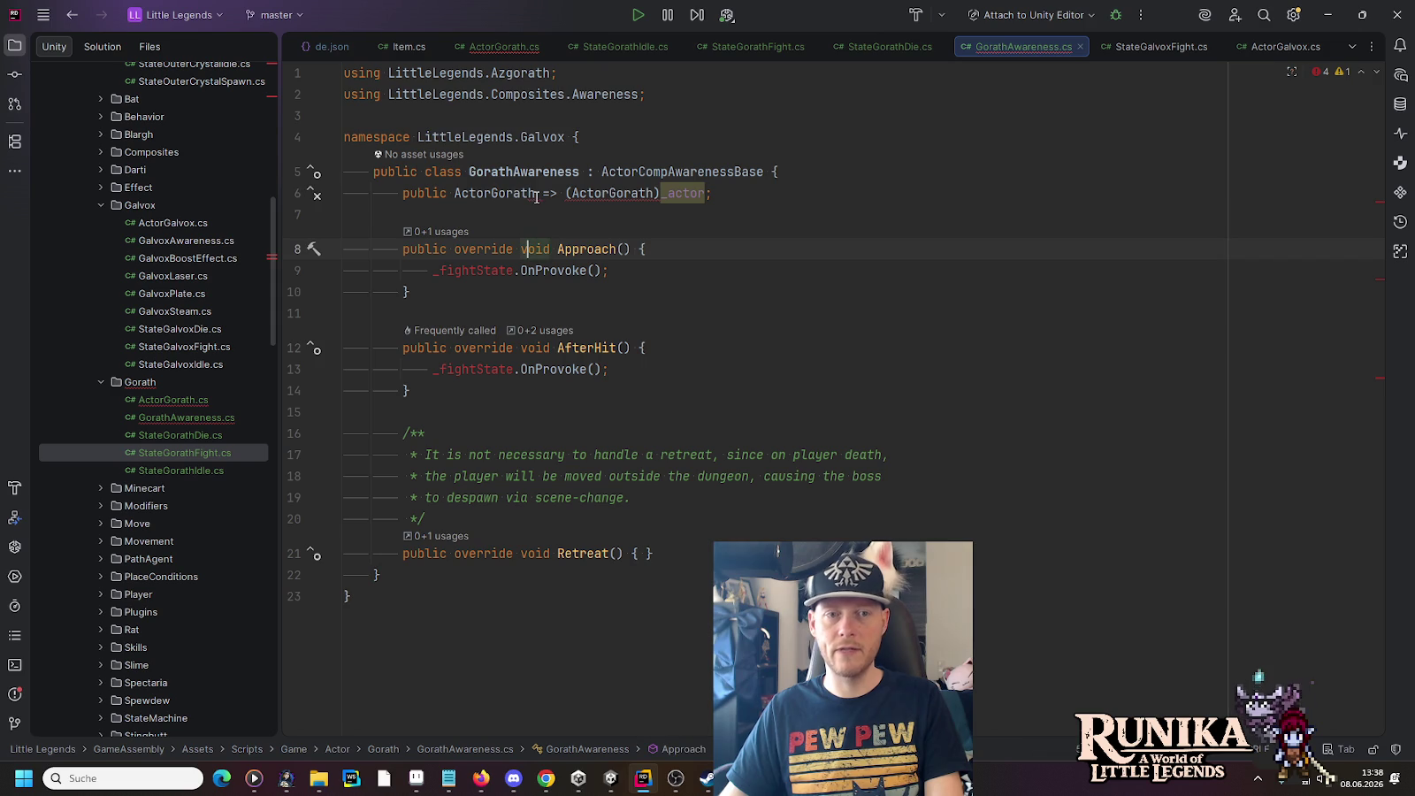
Step: Replace _fightState with ActorGorath in the Approach and AfterHit calls
{"action": "double_click", "coordinate": [500, 194]}
{"action": "key", "text": "ctrl+c"}
{"action": "double_click", "coordinate": [473, 271]}
{"action": "key", "text": "ctrl+v"}
{"action": "double_click", "coordinate": [477, 369]}
{"action": "key", "text": "ctrl+v"}
{"action": "left_click", "coordinate": [699, 277]}
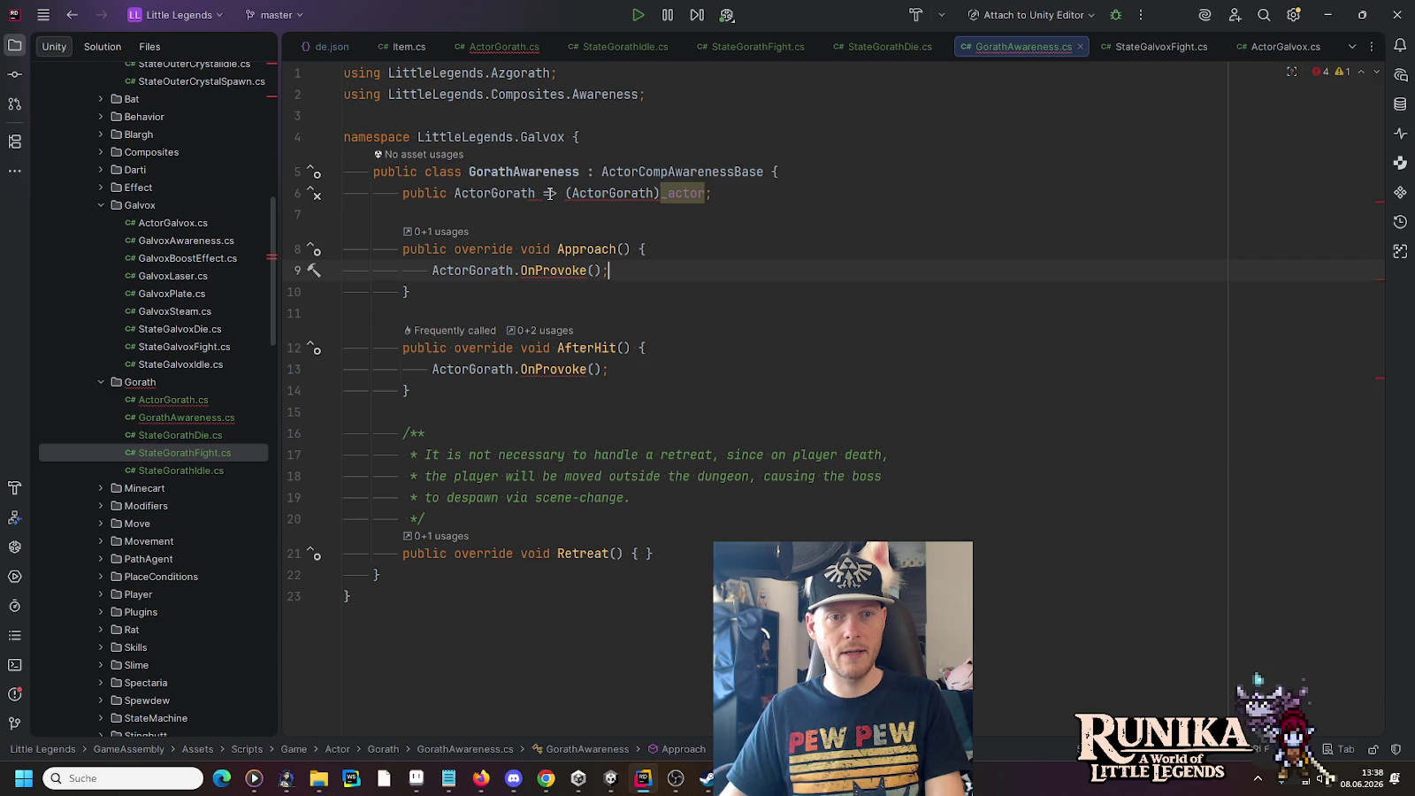
Step: Name the line-6 property Actor, then look at ActorGorath.cs to confirm OnProvoke
{"action": "double_click", "coordinate": [490, 193]}
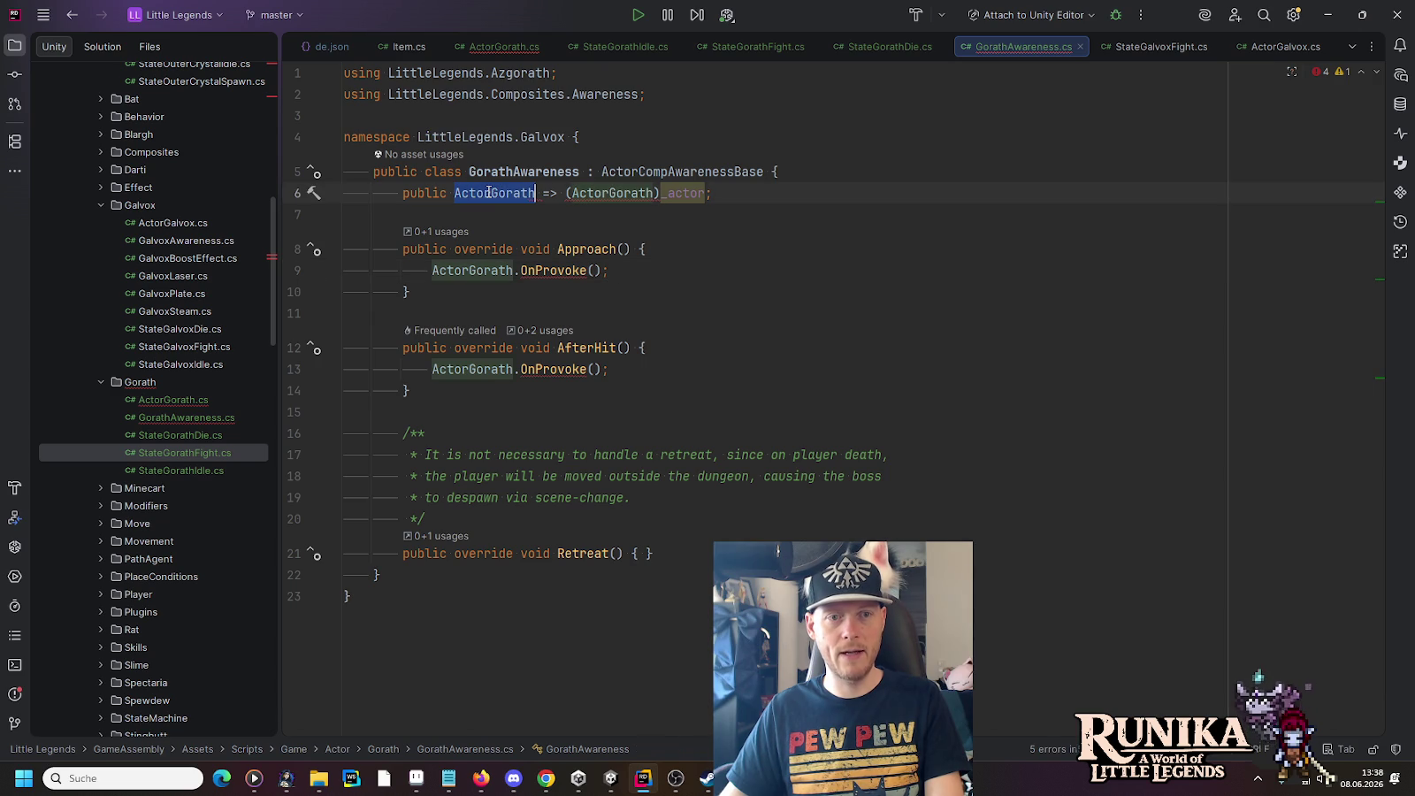
{"action": "key", "text": "Right"}
{"action": "type", "text": "Actor"}
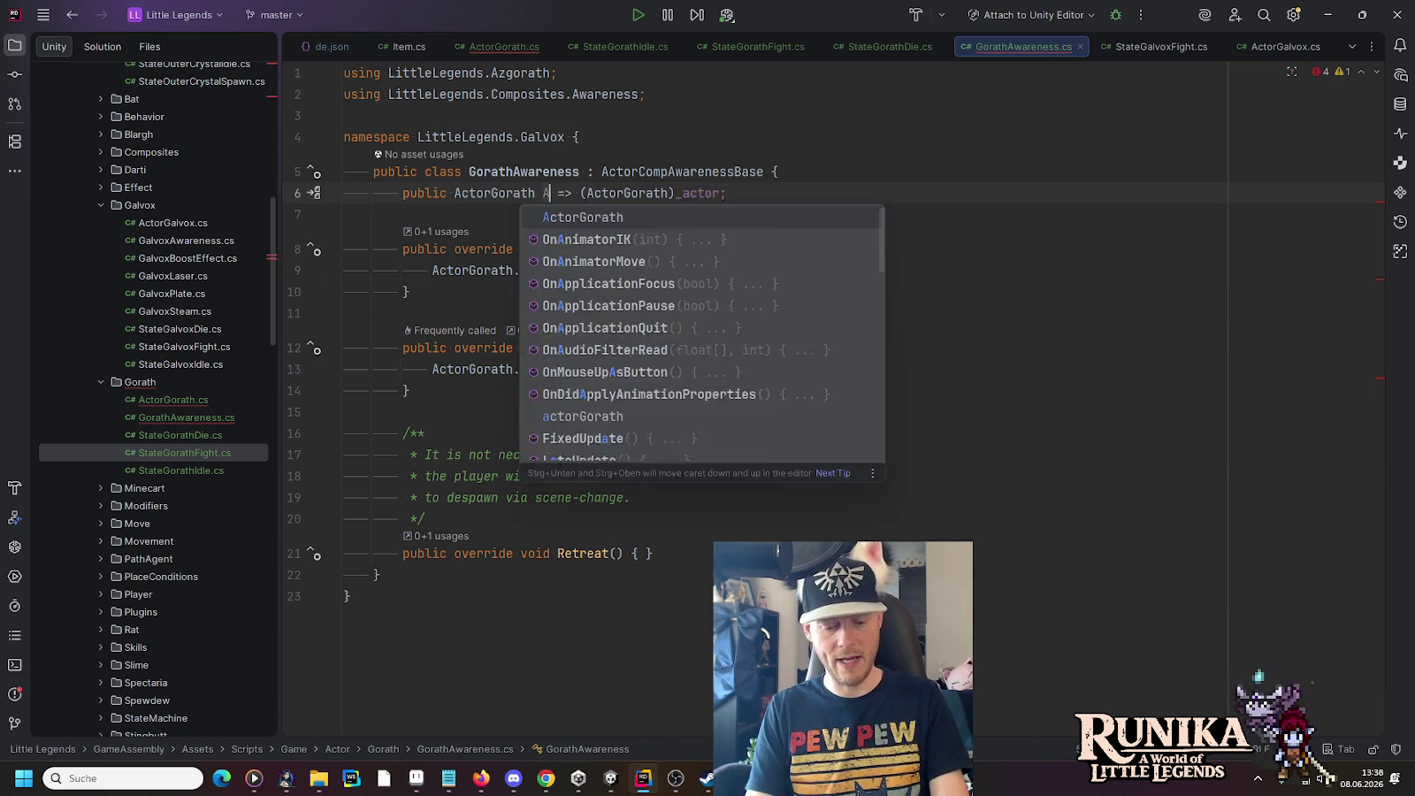
{"action": "key", "text": "Escape"}
{"action": "left_click", "coordinate": [884, 168]}
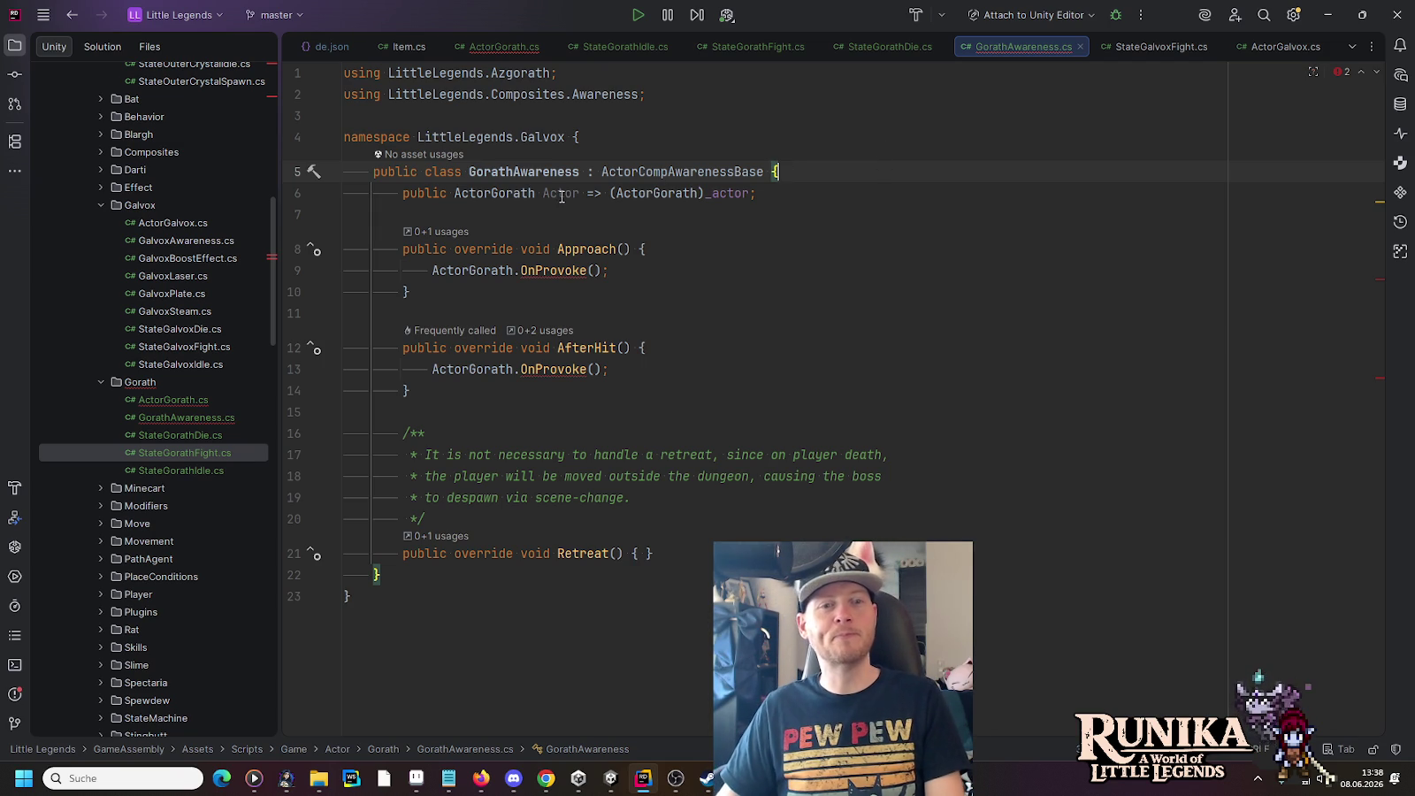
{"action": "mouse_move", "coordinate": [551, 277]}
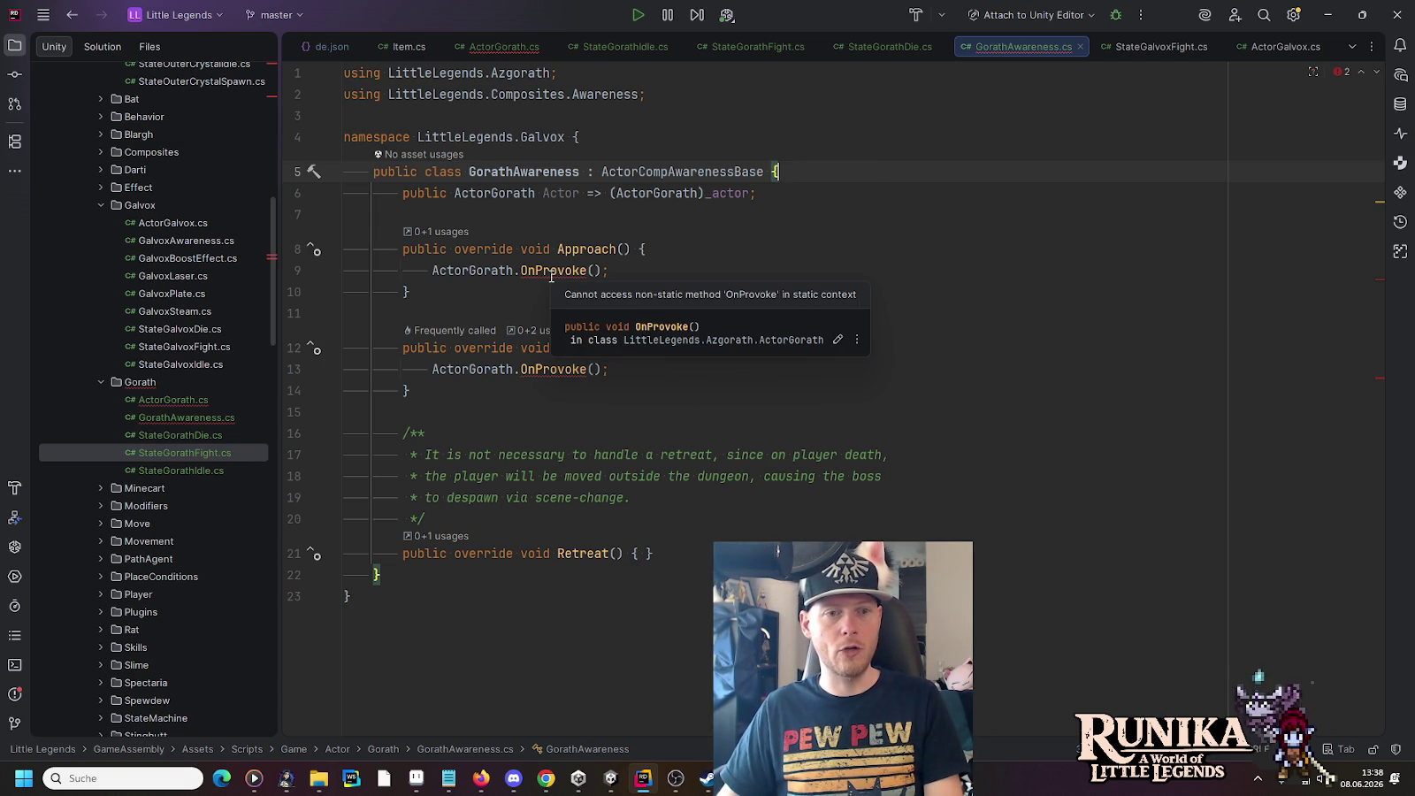
{"action": "left_click", "coordinate": [504, 46]}
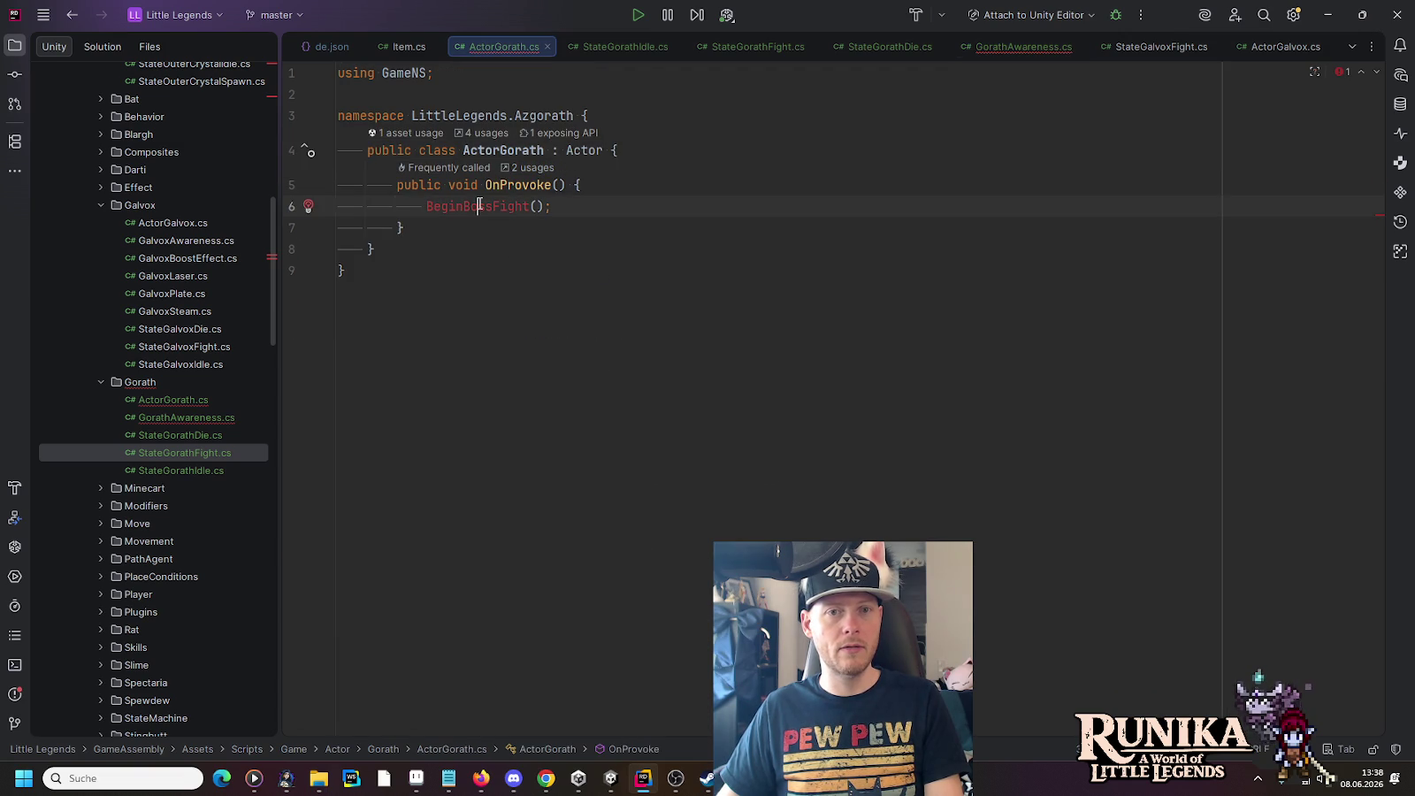
Step: Replace ActorGorath with Actor in the Approach and AfterHit calls, then close GorathAwareness.cs
{"action": "key", "text": "ctrl+minus"}
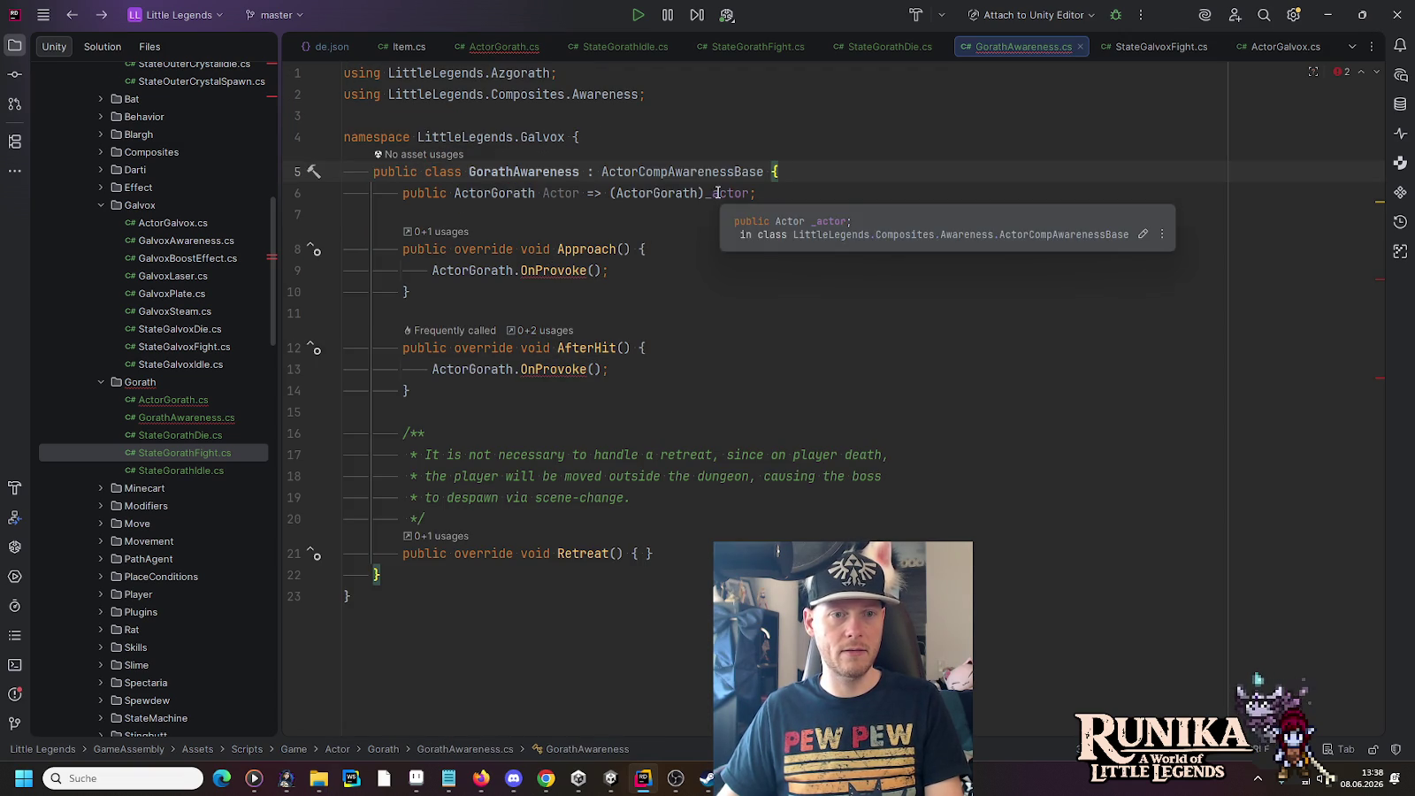
{"action": "double_click", "coordinate": [570, 193]}
{"action": "key", "text": "ctrl+c"}
{"action": "double_click", "coordinate": [458, 270]}
{"action": "key", "text": "ctrl+v"}
{"action": "double_click", "coordinate": [463, 378]}
{"action": "key", "text": "ctrl+v"}
{"action": "left_click", "coordinate": [647, 304]}
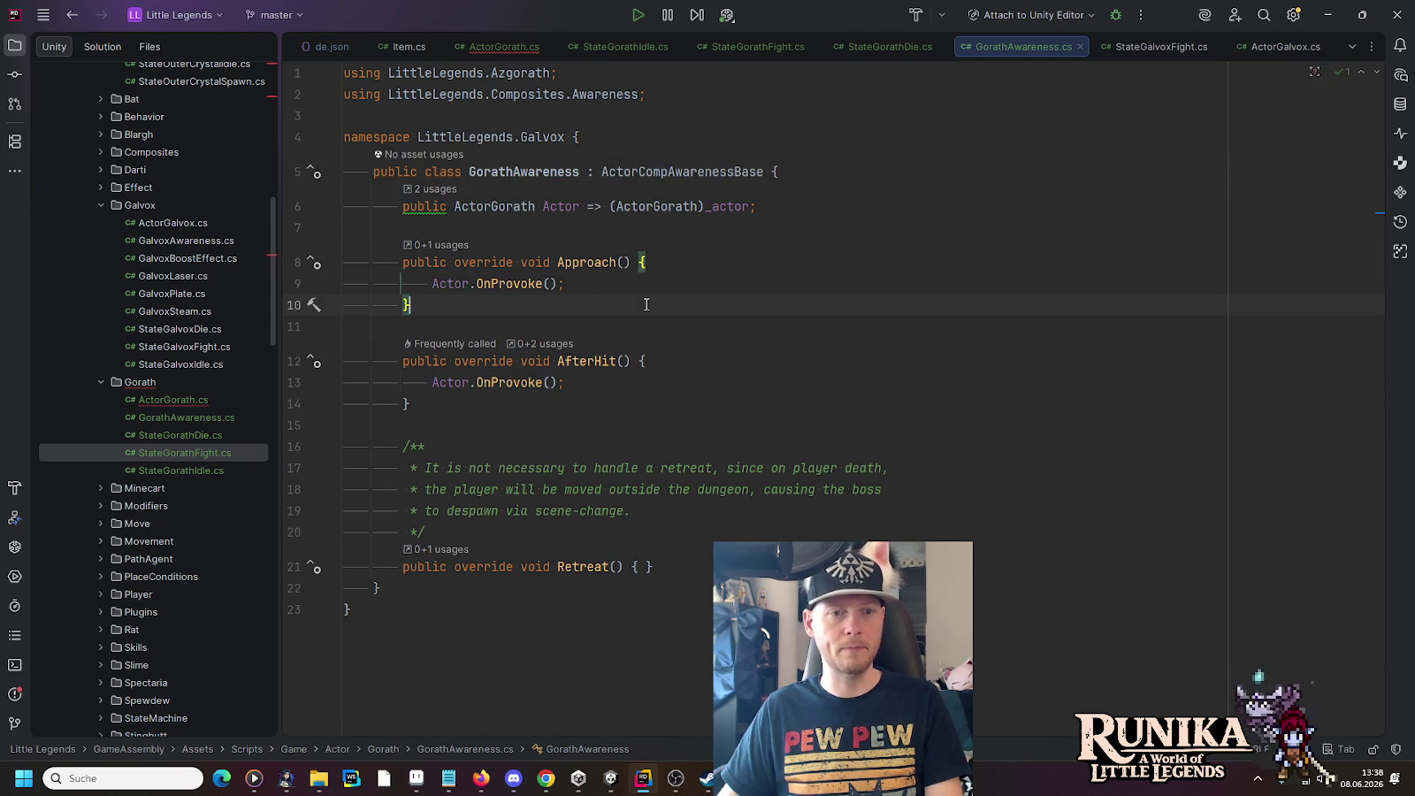
{"action": "left_click", "coordinate": [782, 208]}
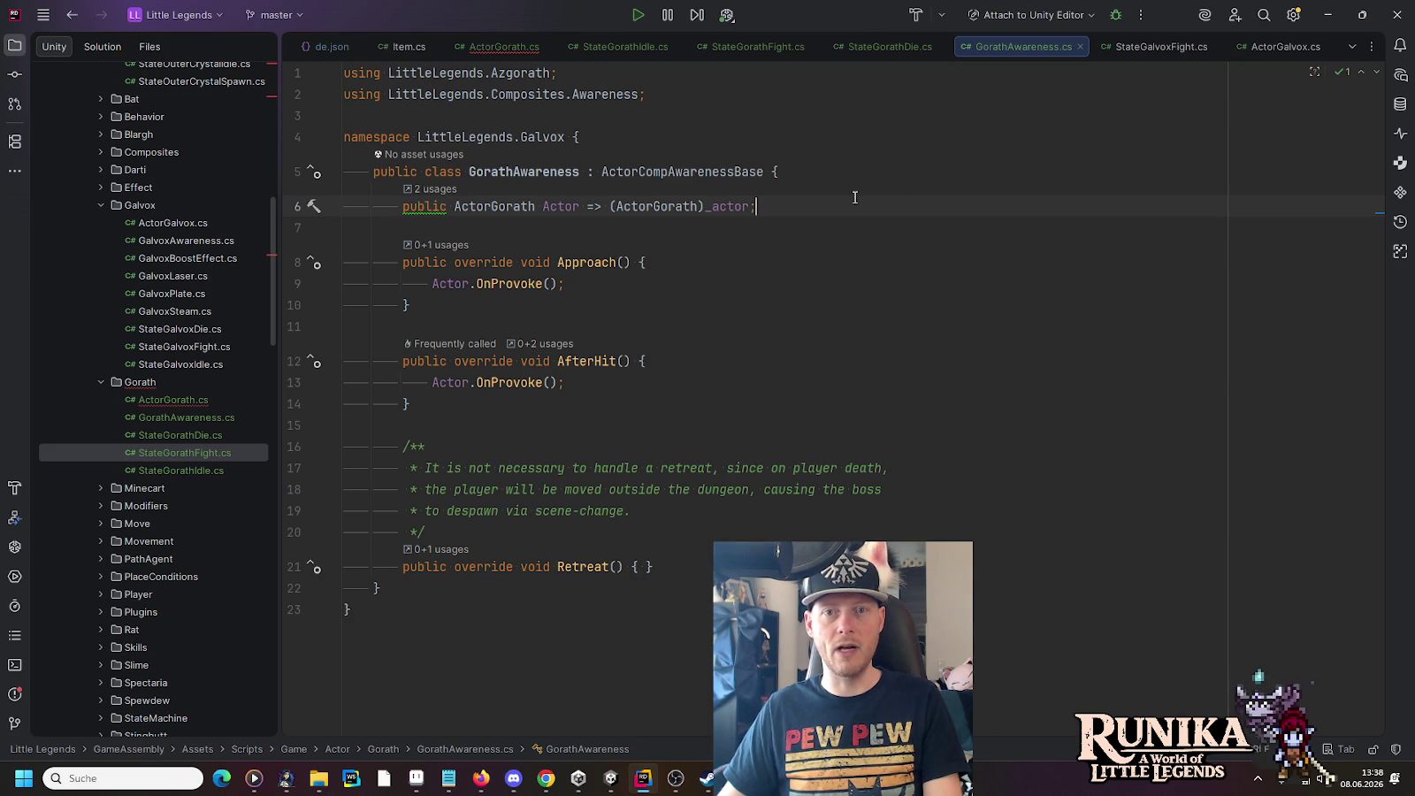
{"action": "left_click", "coordinate": [1081, 46]}
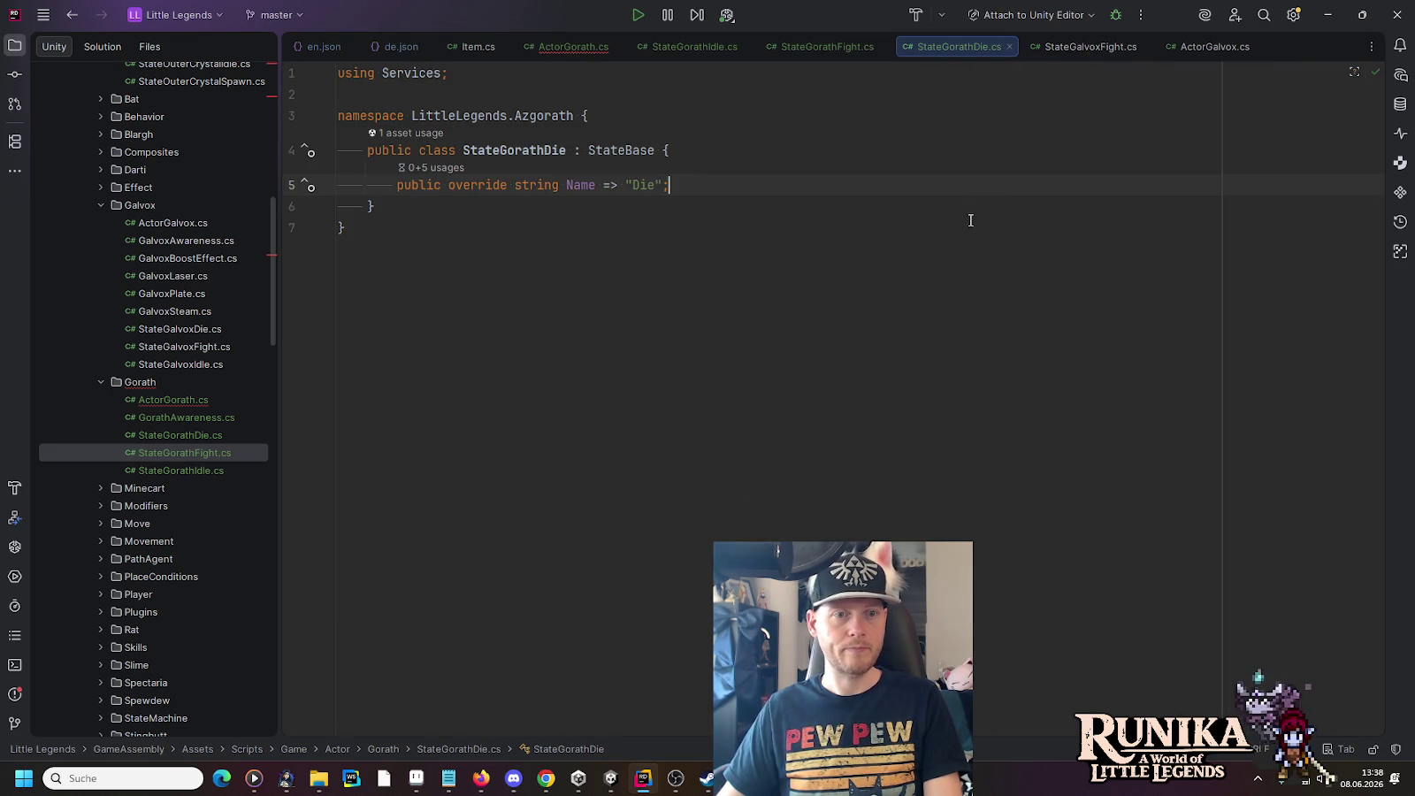
Step: Close the Galvox state tabs and open ActorGalvox.cs at its _bossFight field declaration
{"action": "left_click", "coordinate": [1088, 52]}
{"action": "middle_click", "coordinate": [1097, 52]}
{"action": "middle_click", "coordinate": [1086, 53]}
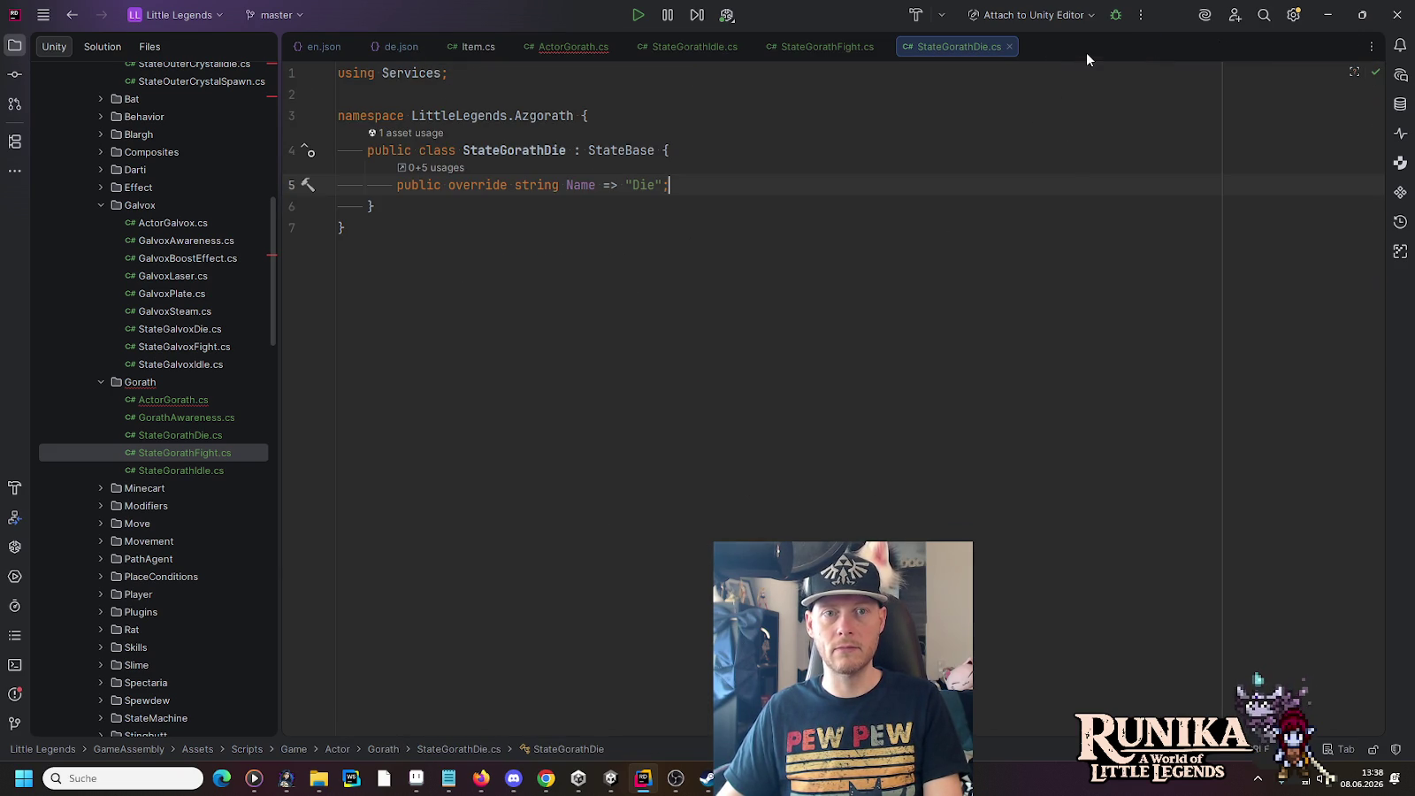
{"action": "left_click", "coordinate": [563, 48]}
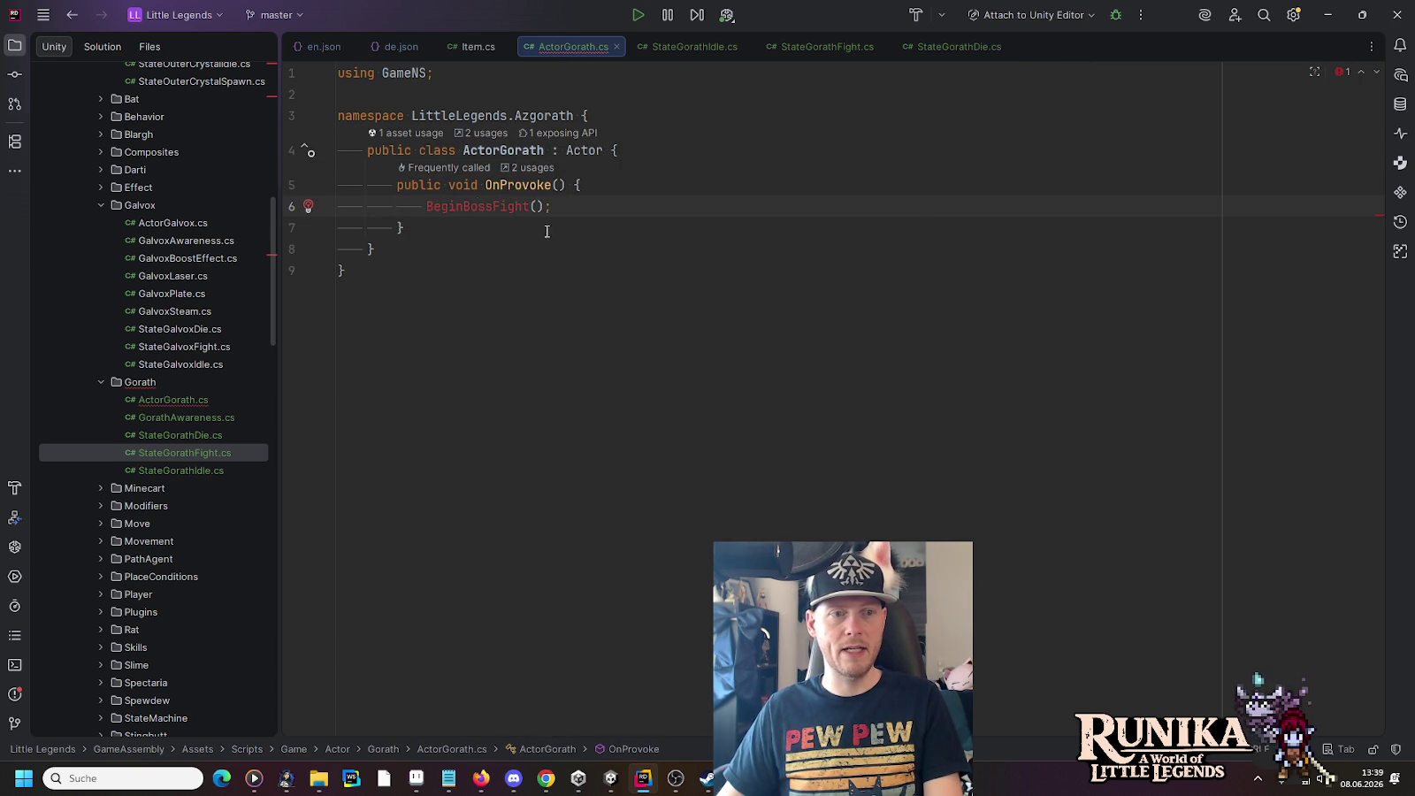
{"action": "scroll", "coordinate": [202, 354], "scroll_direction": "up", "scroll_amount": 7}
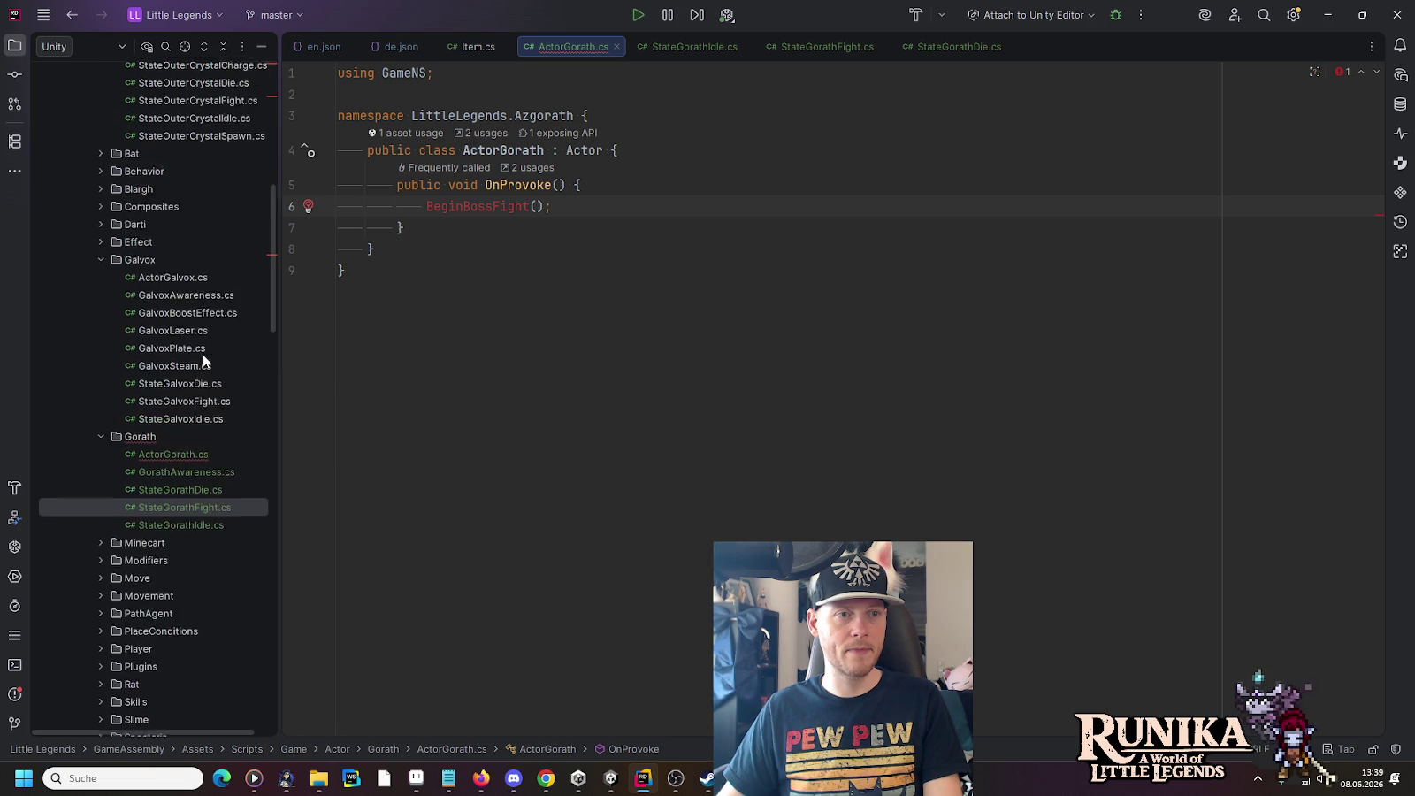
{"action": "double_click", "coordinate": [174, 196]}
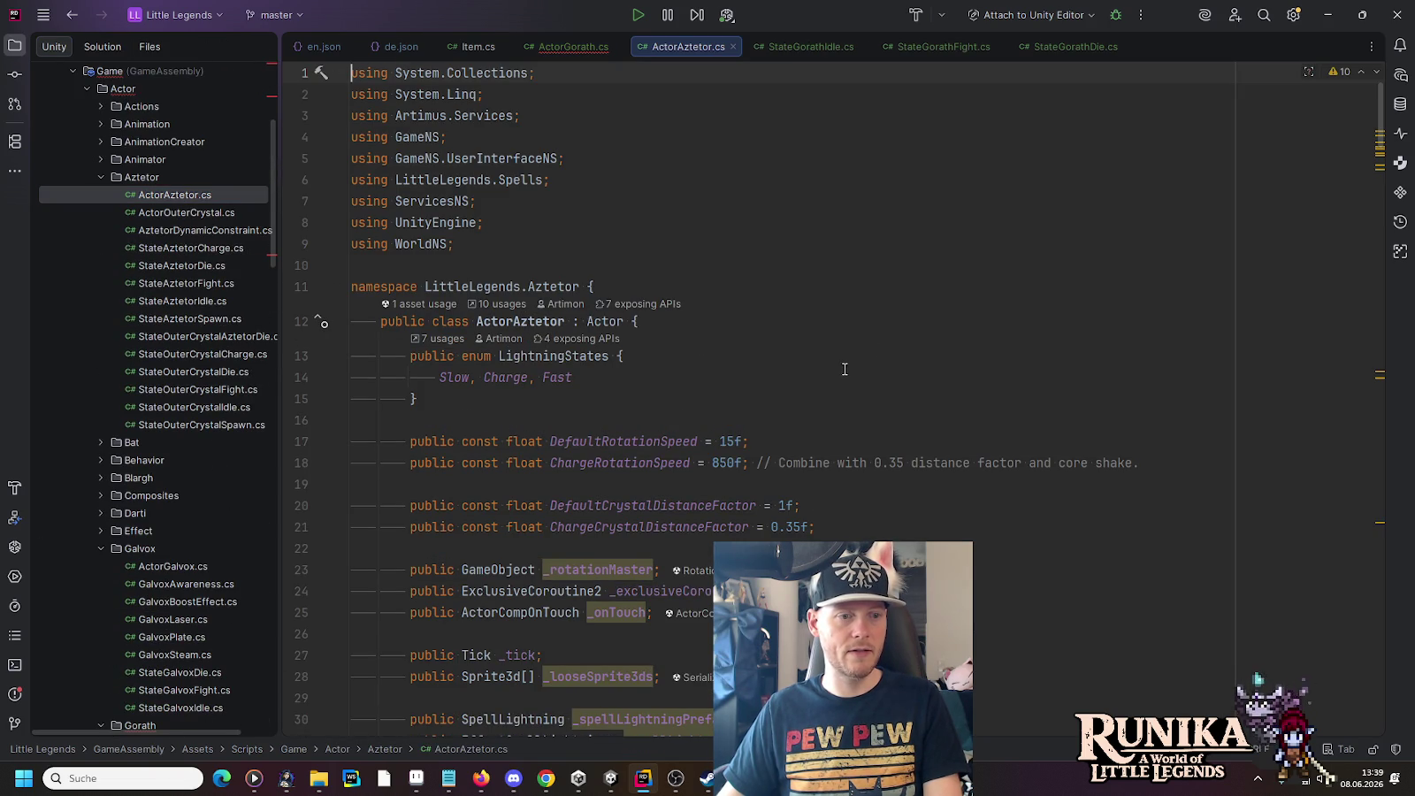
{"action": "left_click", "coordinate": [732, 46]}
{"action": "double_click", "coordinate": [167, 566]}
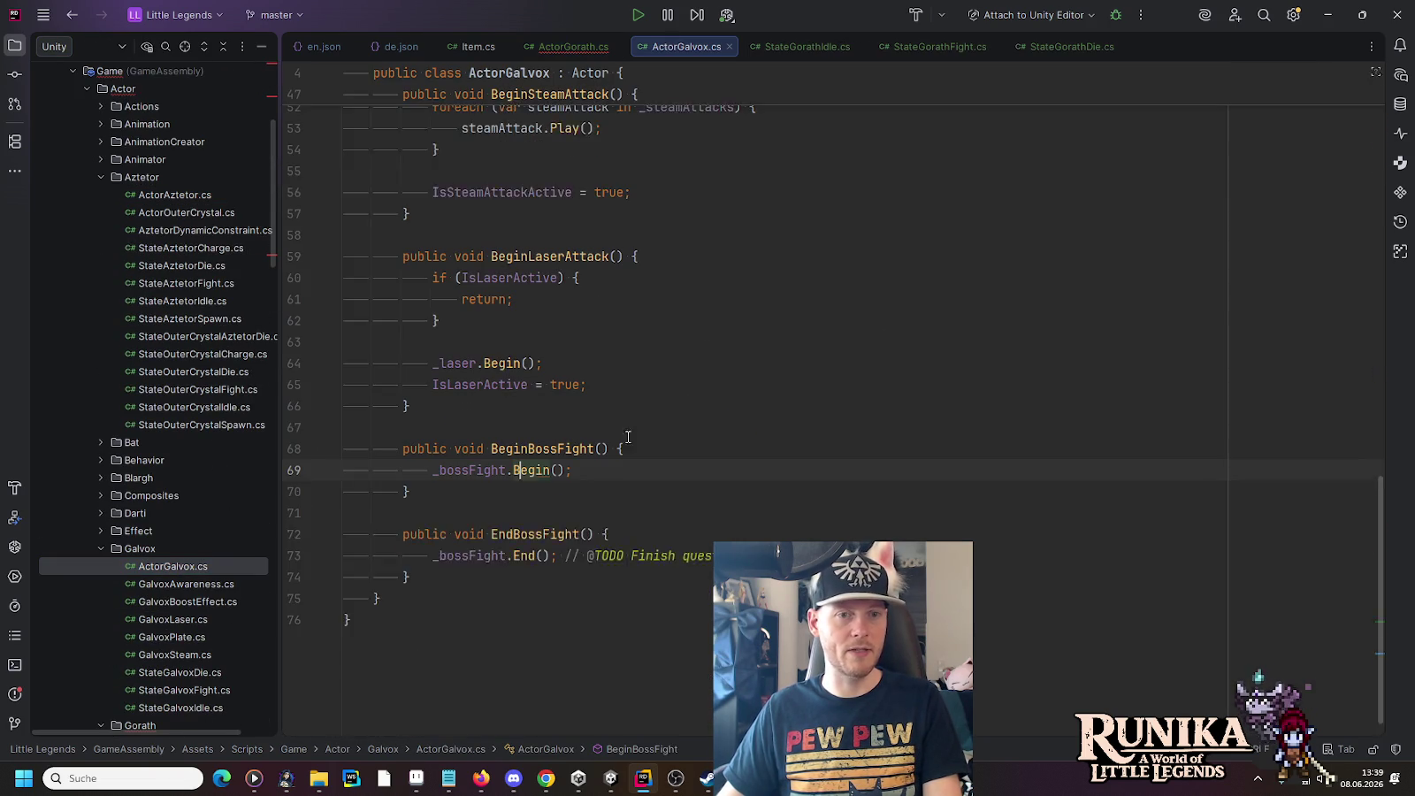
{"action": "left_click", "coordinate": [469, 571], "text": "ctrl"}
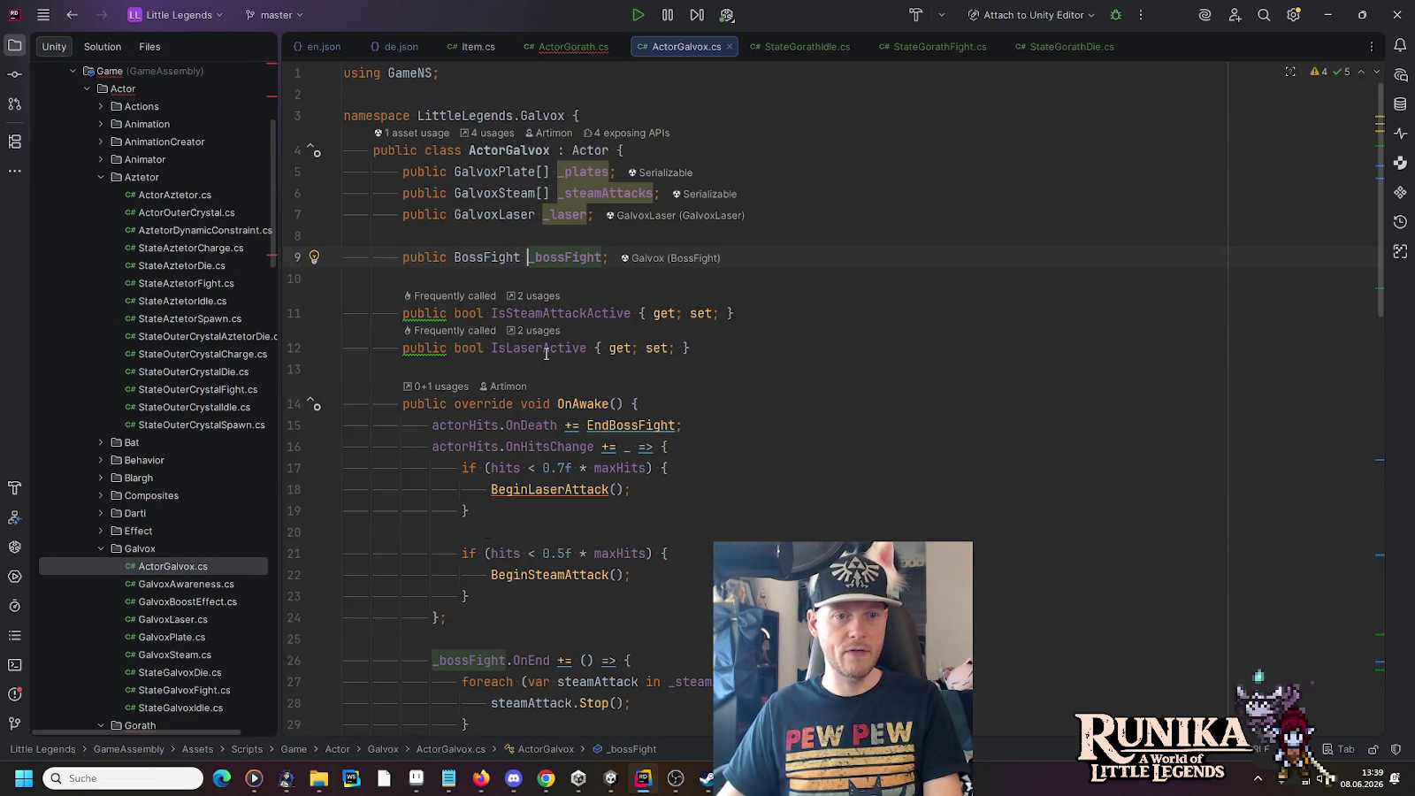
Step: Paste the public BossFight _bossFight field right under the ActorGorath class declaration
{"action": "left_click_drag", "start_coordinate": [813, 262], "coordinate": [820, 214]}
{"action": "key", "text": "ctrl+c"}
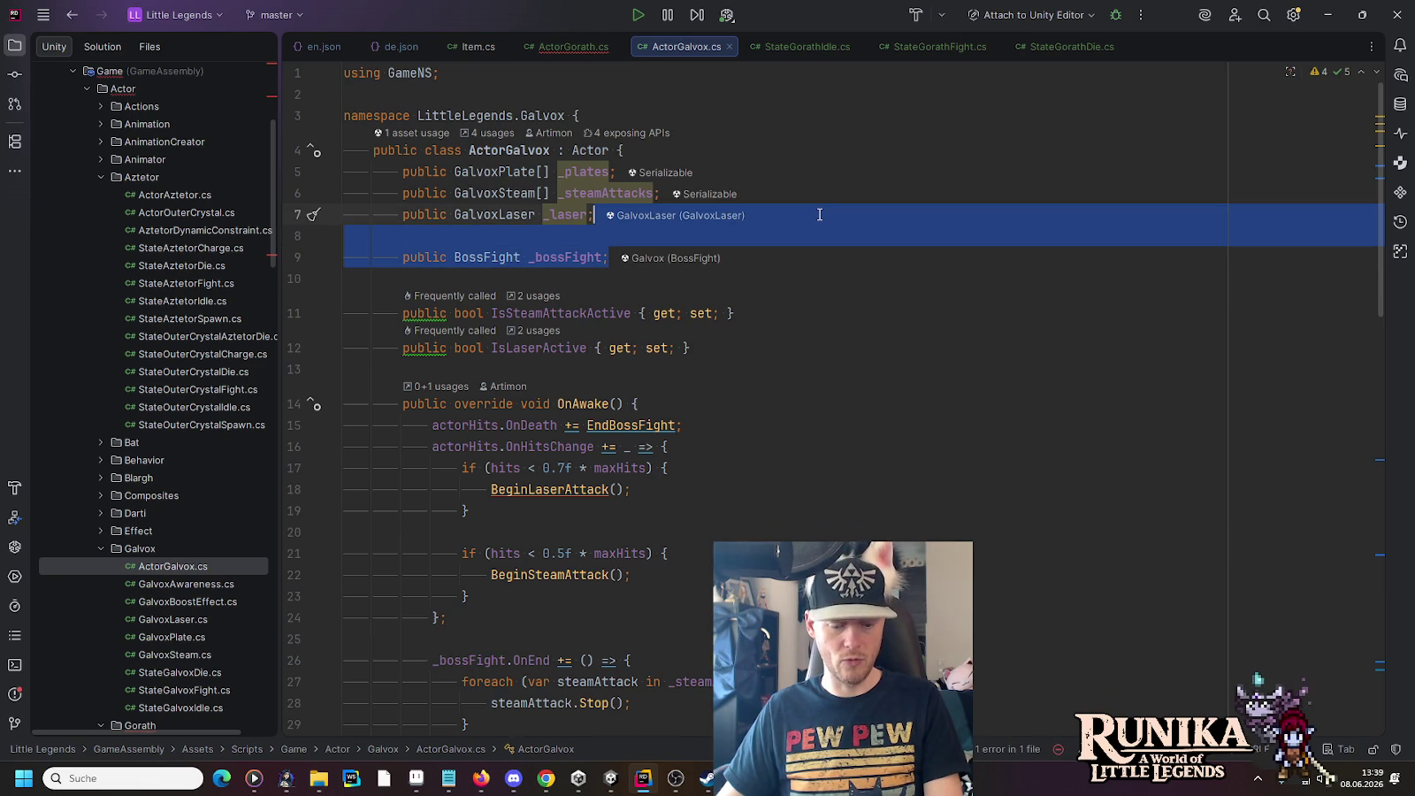
{"action": "left_click", "coordinate": [601, 46]}
{"action": "left_click", "coordinate": [702, 152]}
{"action": "key", "text": "ctrl+v"}
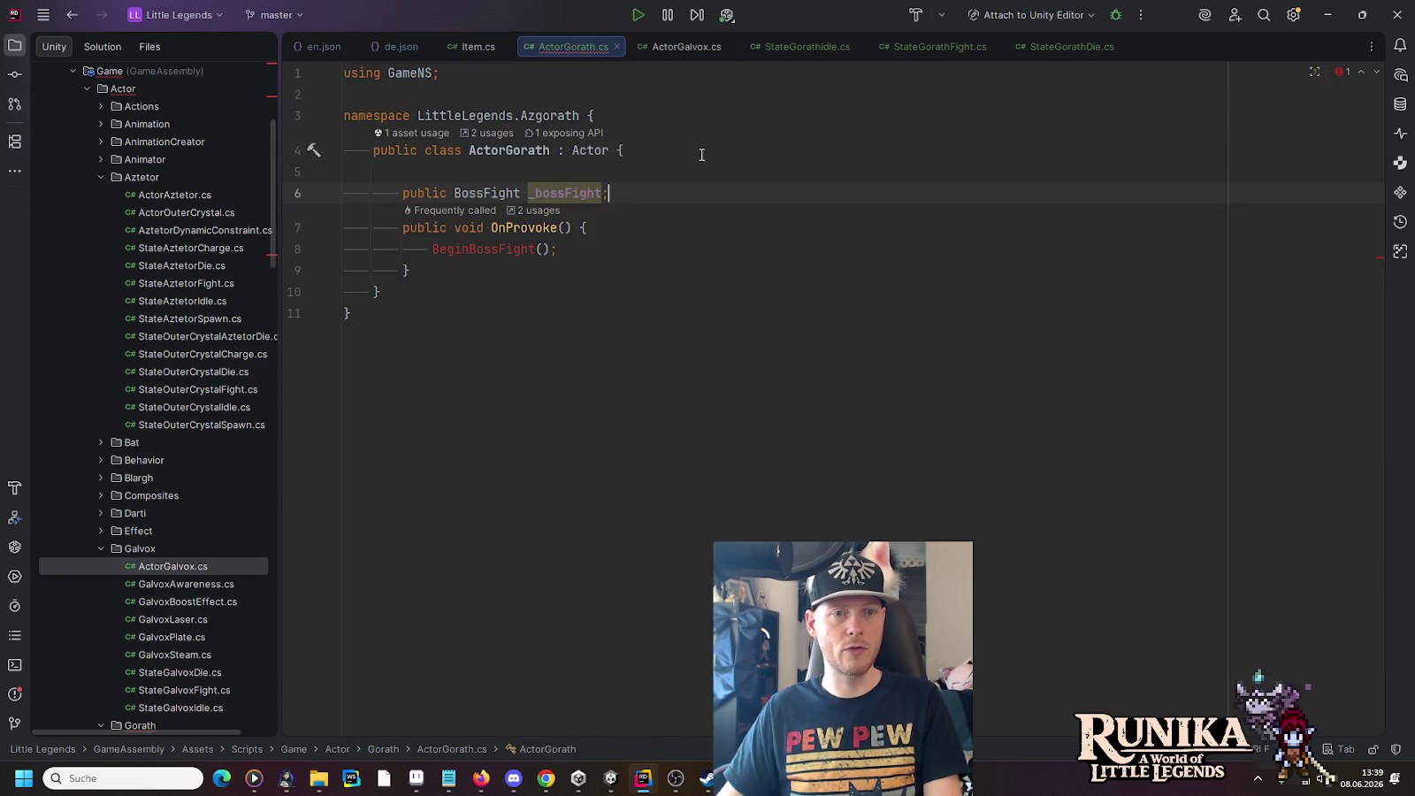
{"action": "key", "text": "ctrl+shift+Up"}
Step: Replace OnProvoke's BeginBossFight() call with _bossFight.Begin(), copied from ActorGalvox's BeginBossFight
{"action": "left_click", "coordinate": [681, 47]}
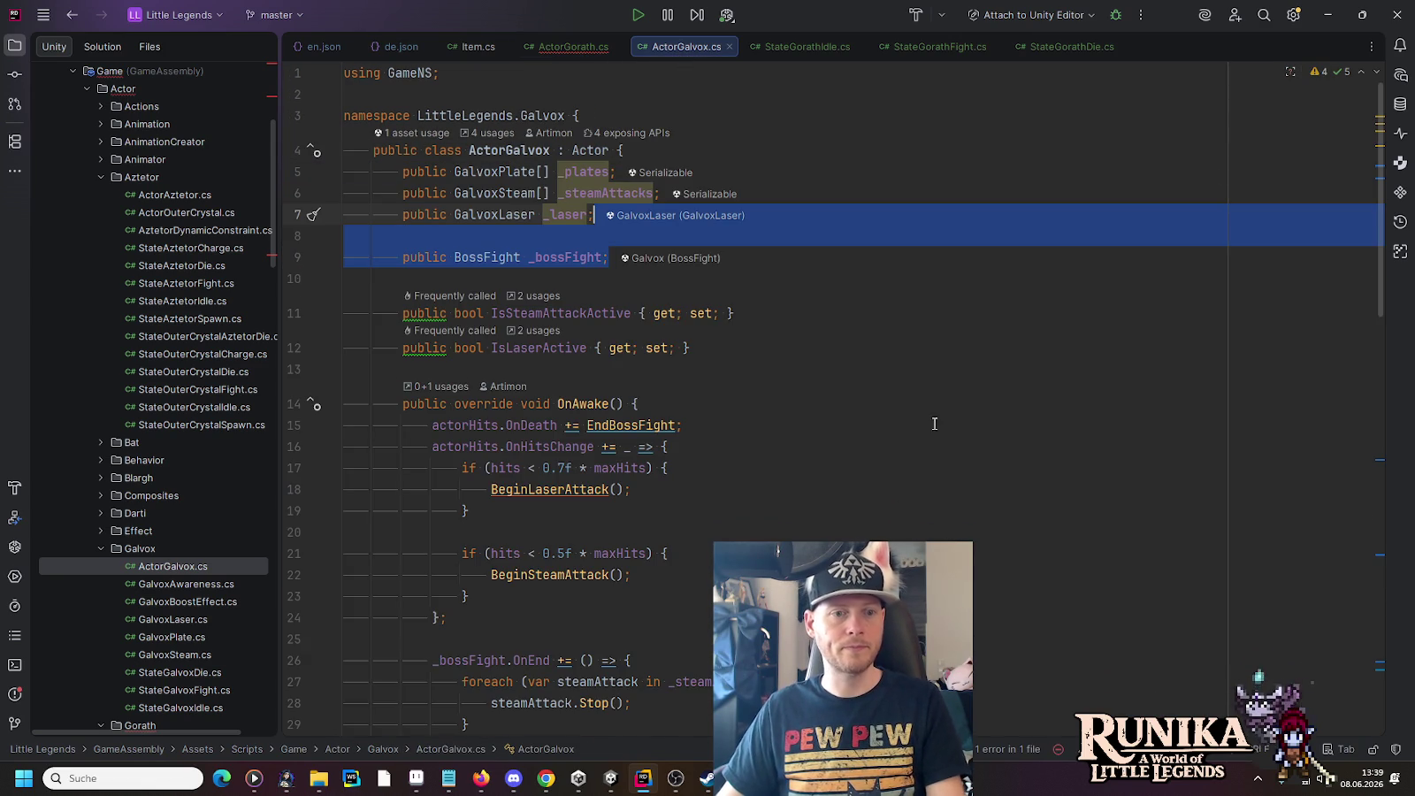
{"action": "scroll", "coordinate": [1358, 374], "scroll_direction": "down", "scroll_amount": 10}
{"action": "scroll", "coordinate": [1358, 374], "scroll_direction": "down", "scroll_amount": 5}
{"action": "scroll", "coordinate": [1338, 493], "scroll_direction": "down", "scroll_amount": 4}
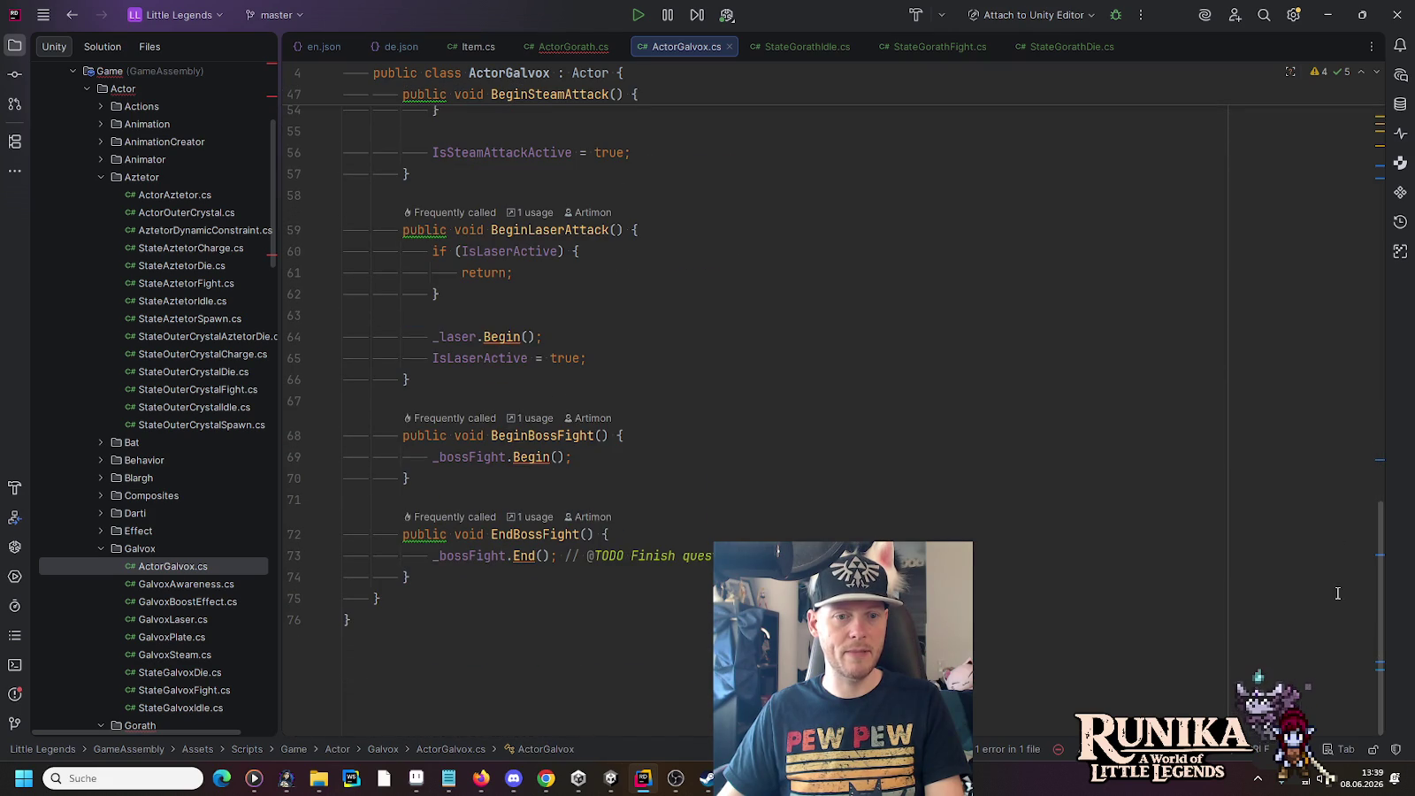
{"action": "left_click", "coordinate": [471, 466]}
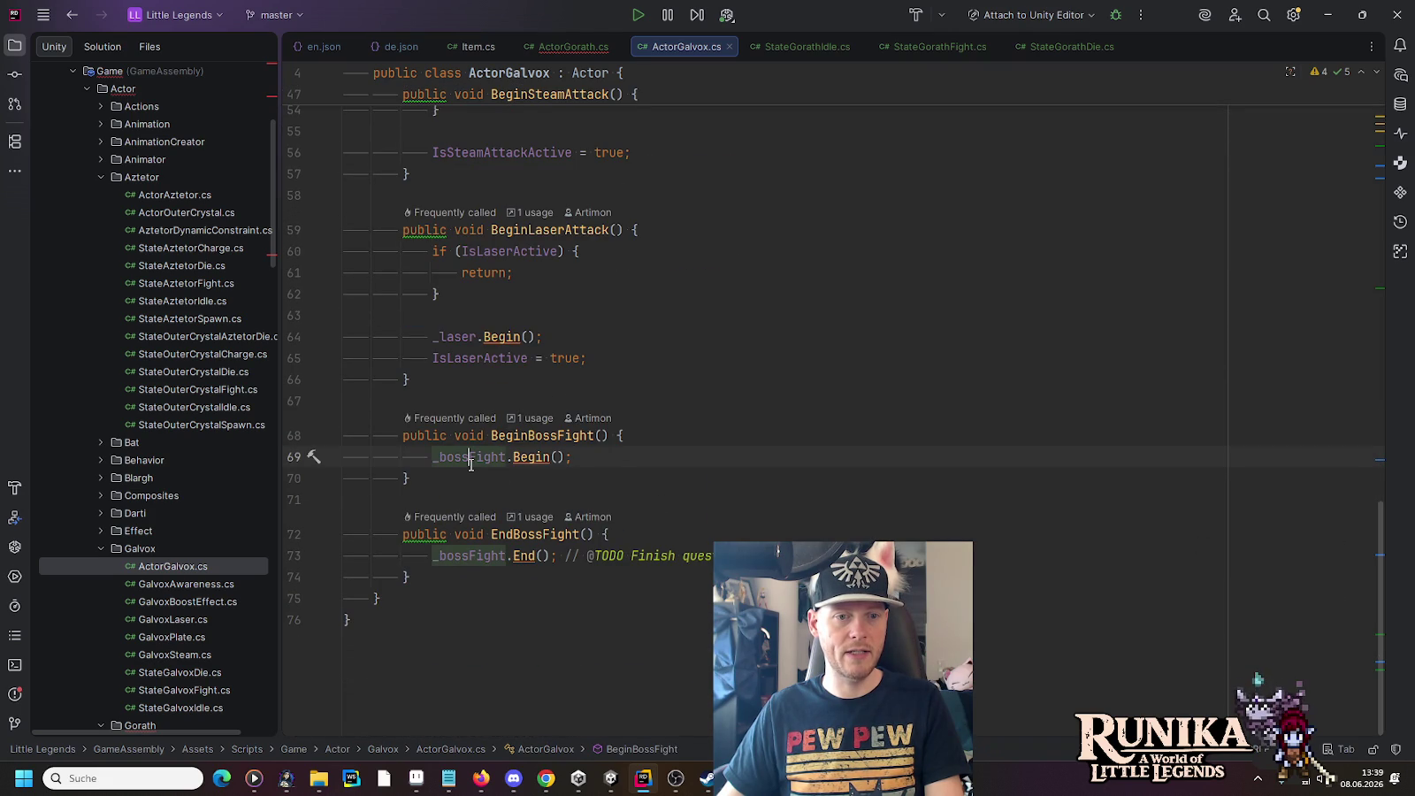
{"action": "left_click", "coordinate": [523, 436]}
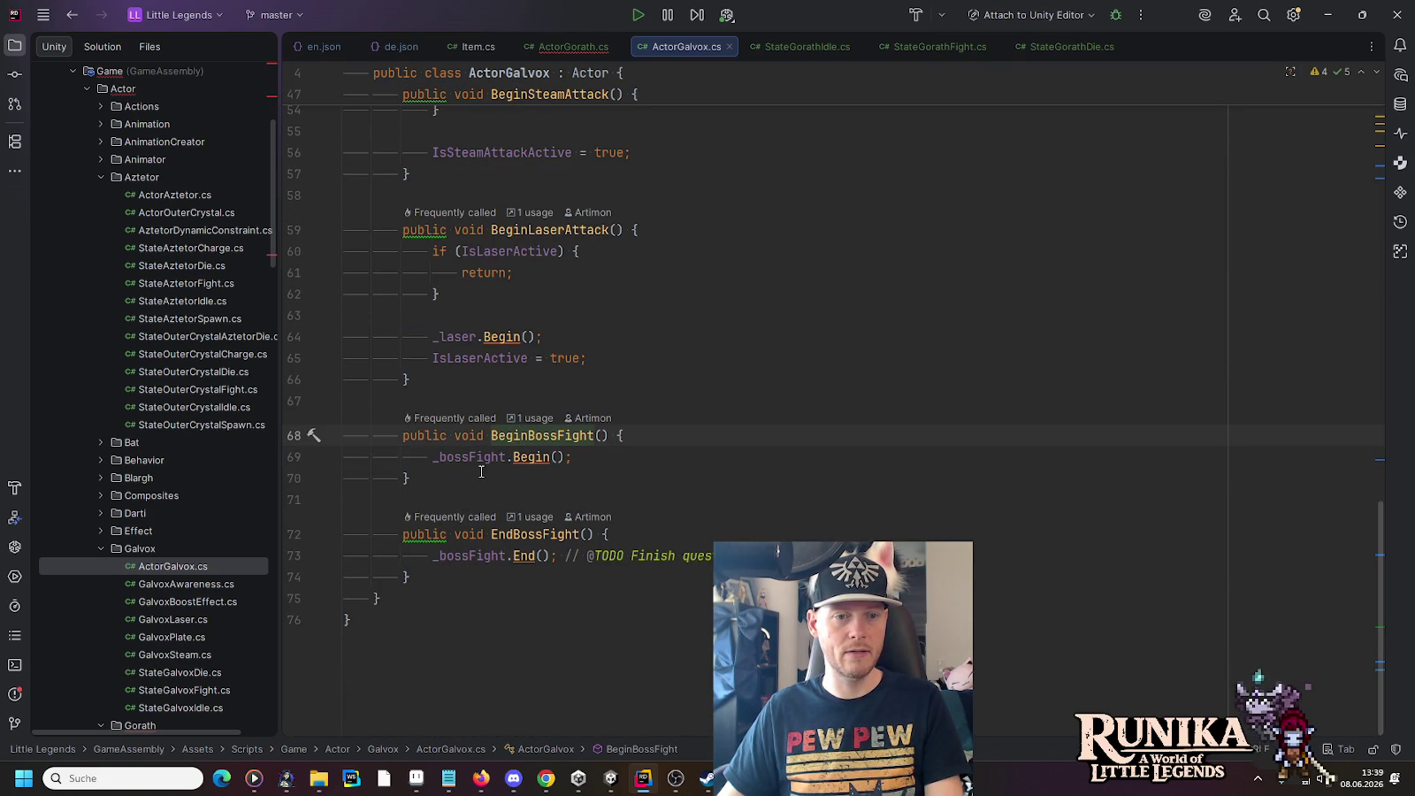
{"action": "double_click", "coordinate": [622, 436]}
{"action": "key", "text": "ctrl+c"}
{"action": "left_click", "coordinate": [566, 47]}
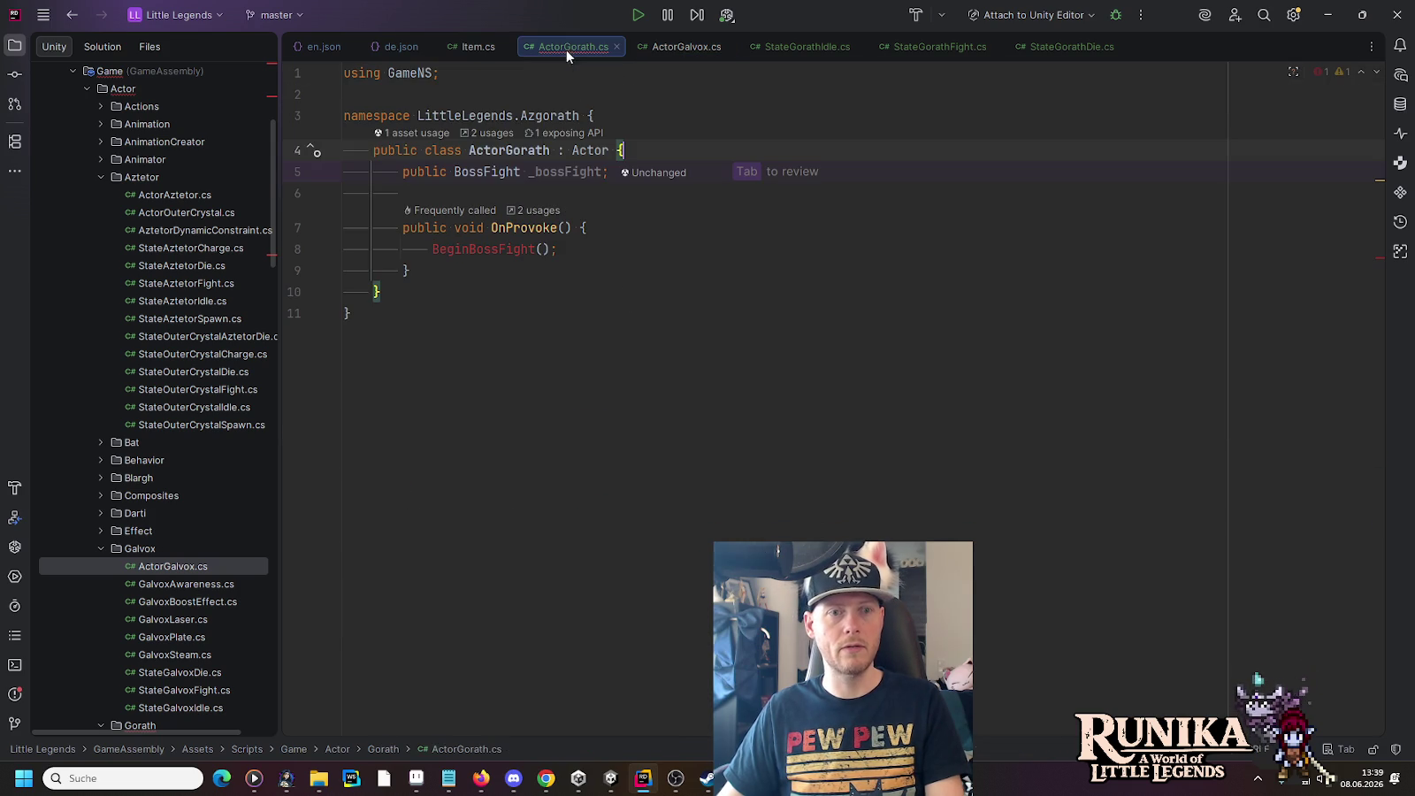
{"action": "double_click", "coordinate": [630, 232]}
{"action": "key", "text": "ctrl+v"}
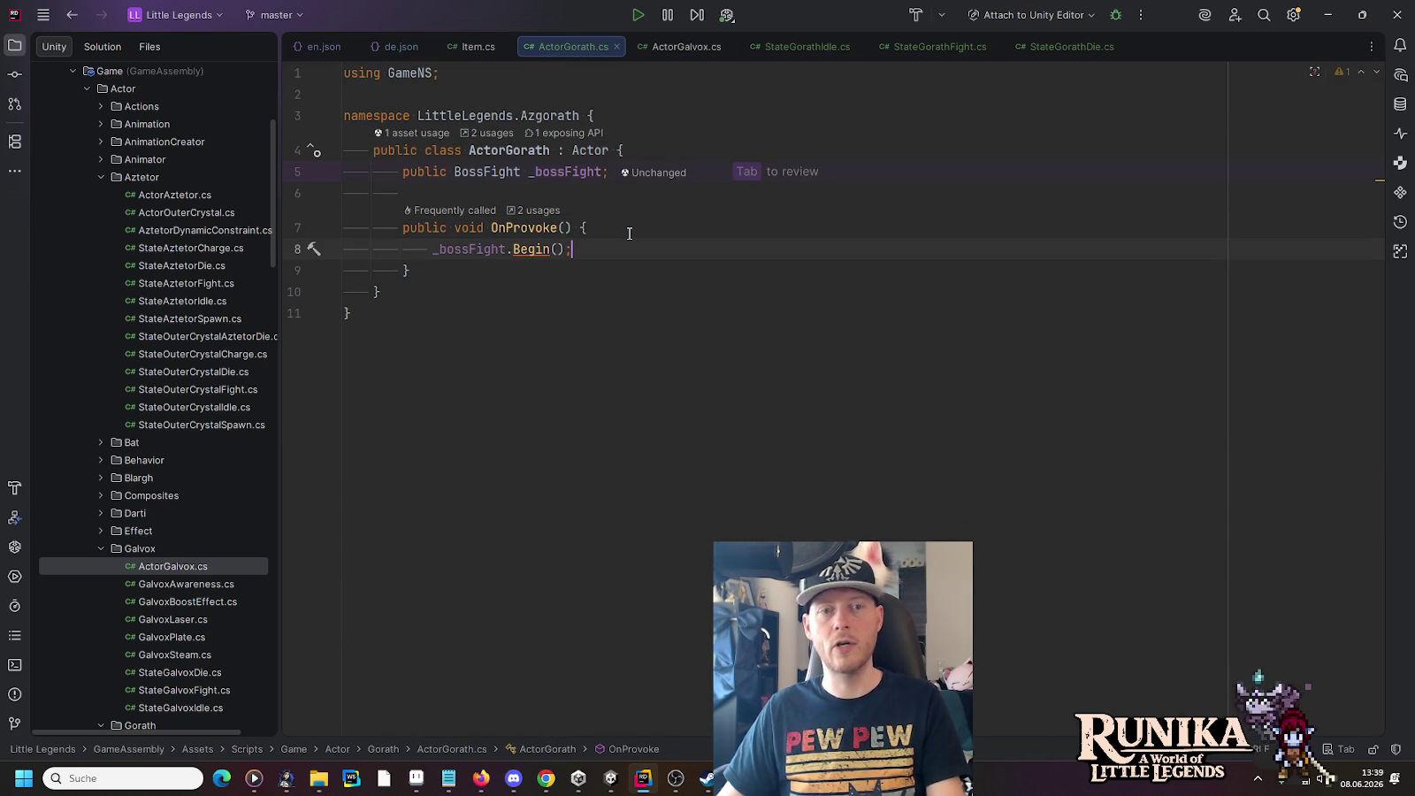
{"action": "key", "text": "End"}
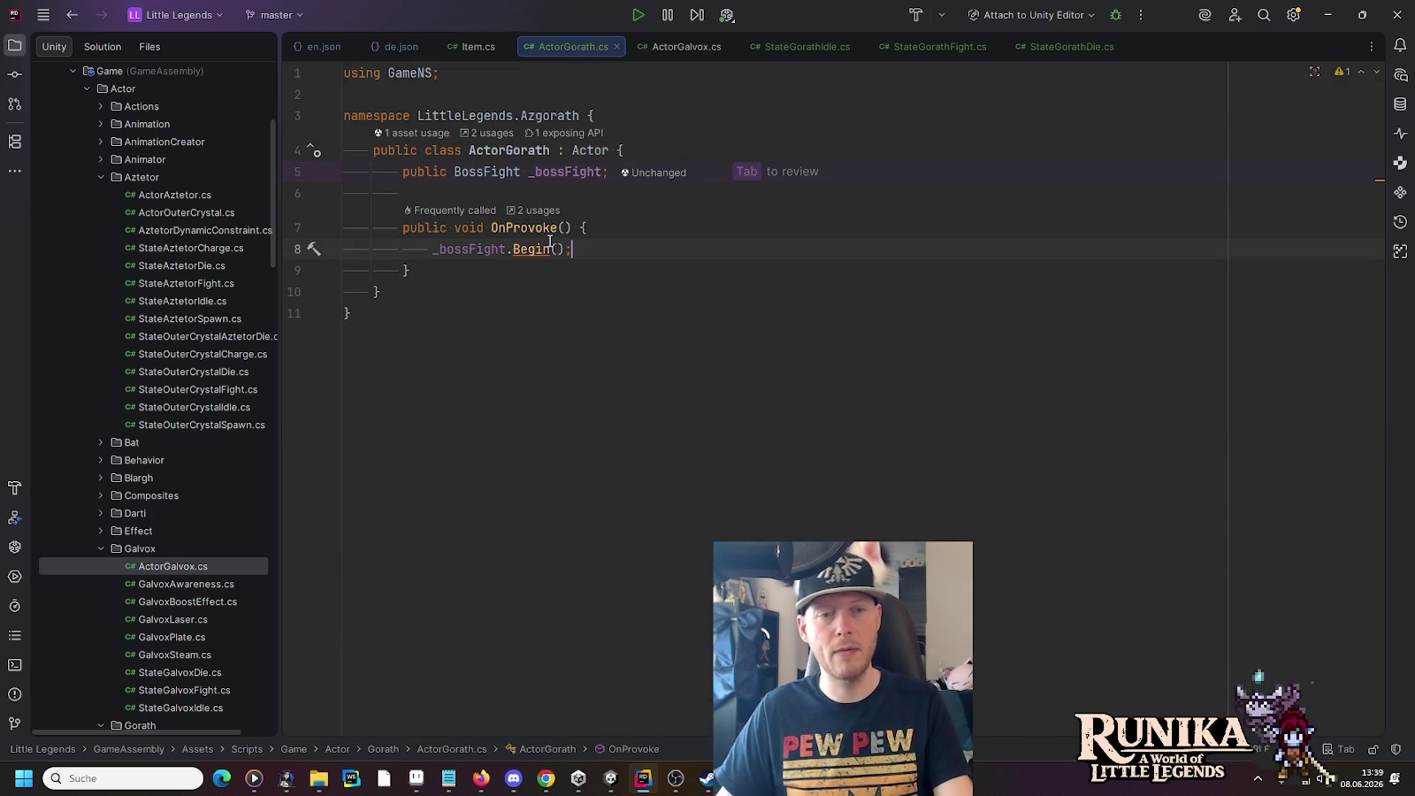
{"action": "left_click", "coordinate": [610, 778]}
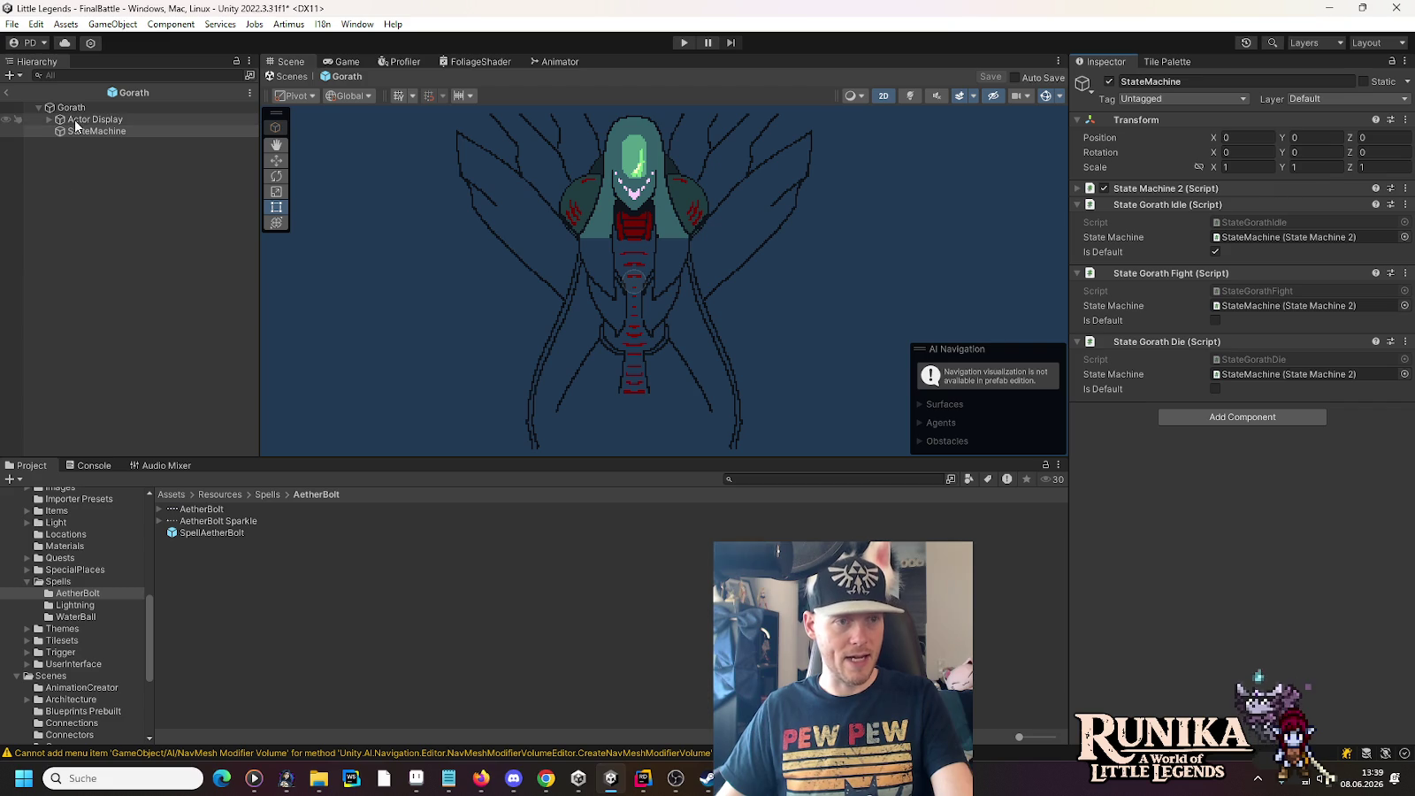
Step: Open the Galvox prefab and inspect its awareness, state machine, root actor and boss effect objects
{"action": "left_click", "coordinate": [6, 92]}
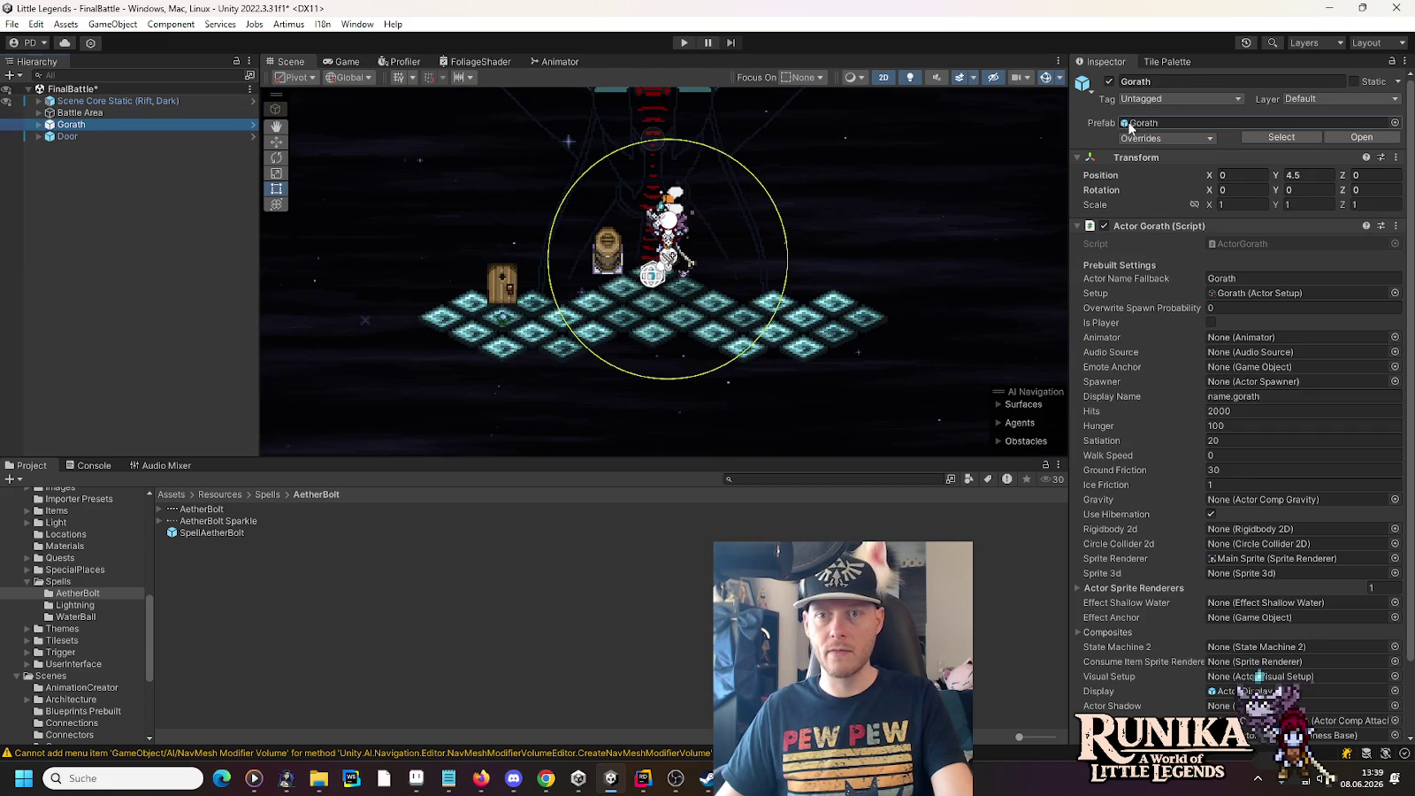
{"action": "left_click", "coordinate": [1128, 124]}
{"action": "scroll", "coordinate": [127, 610], "scroll_direction": "up", "scroll_amount": 2}
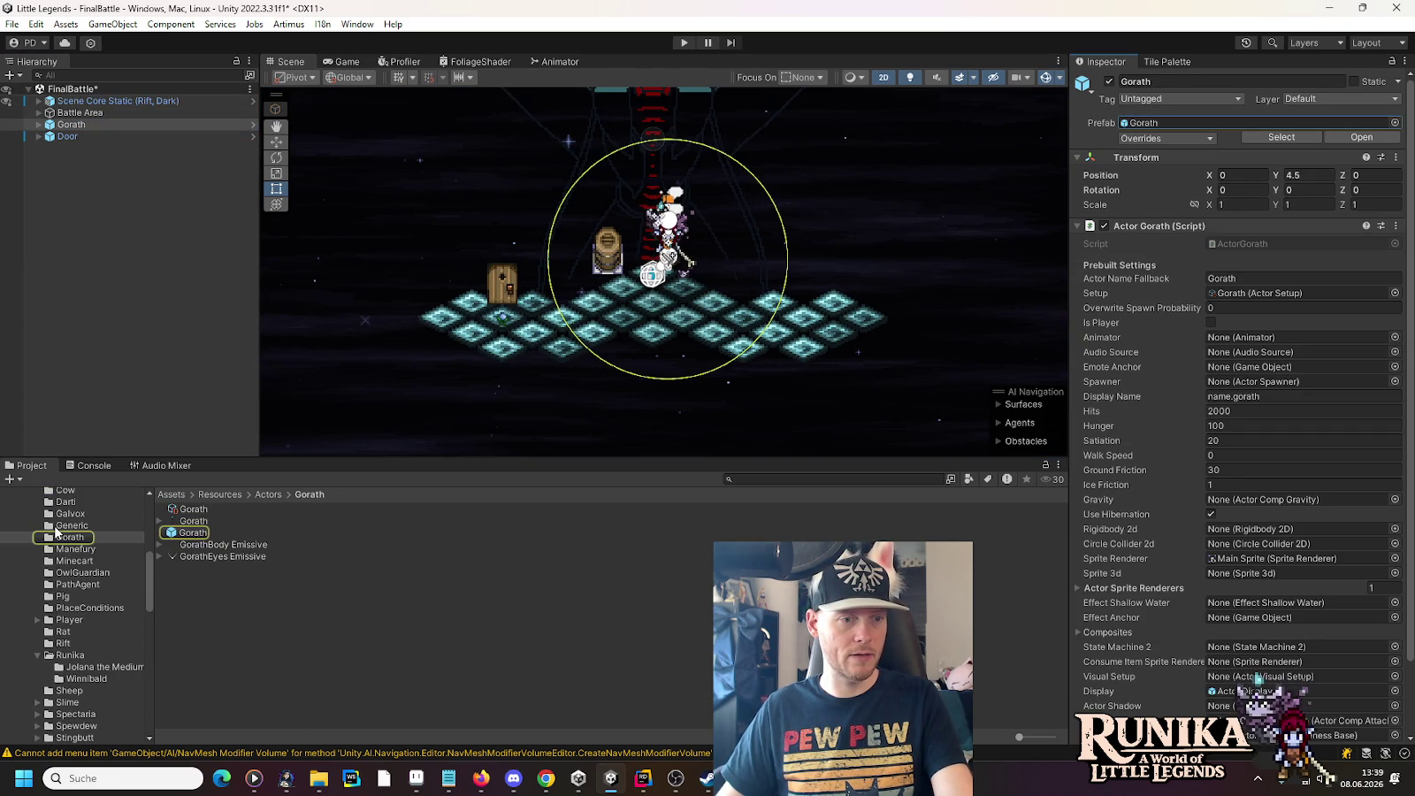
{"action": "left_click", "coordinate": [59, 520]}
{"action": "double_click", "coordinate": [191, 567]}
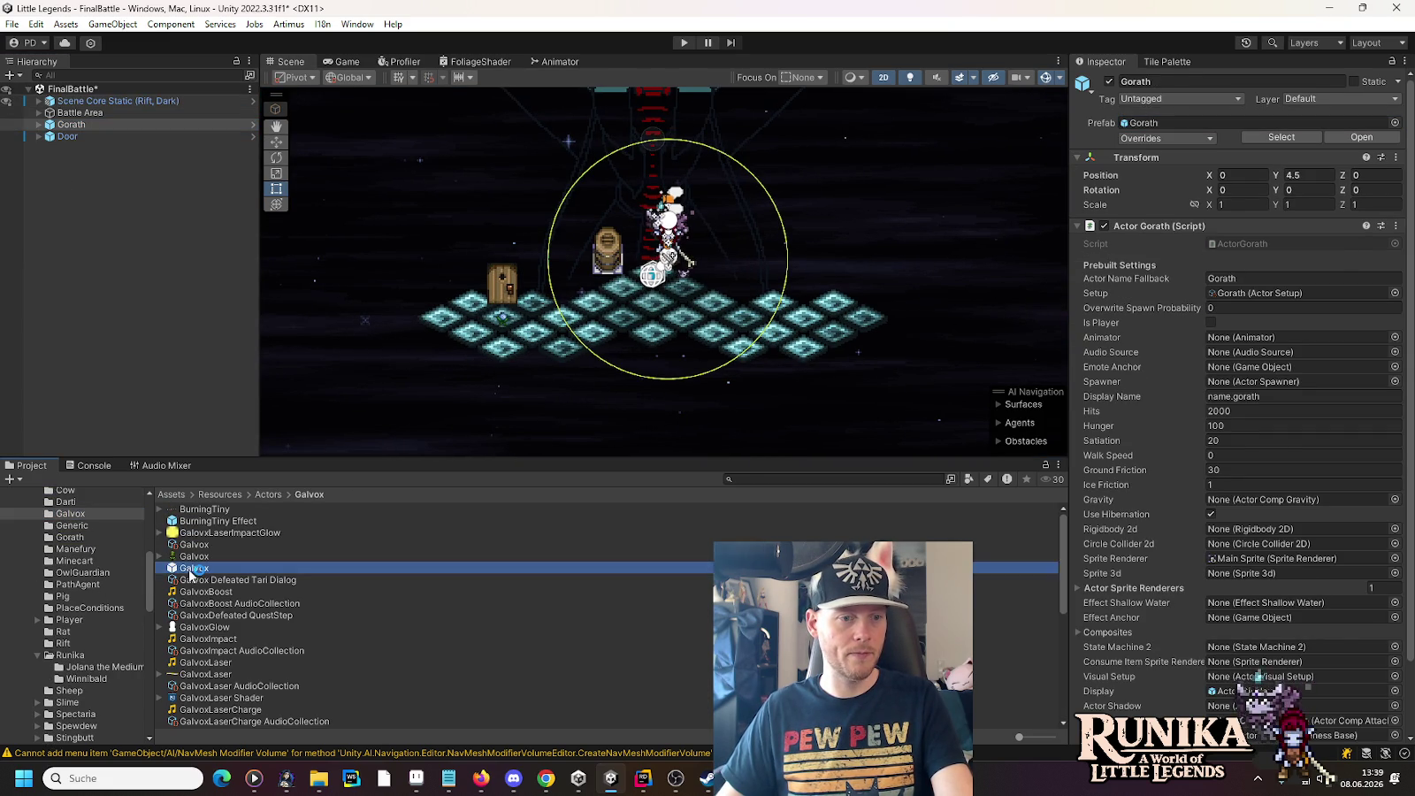
{"action": "left_click", "coordinate": [131, 191]}
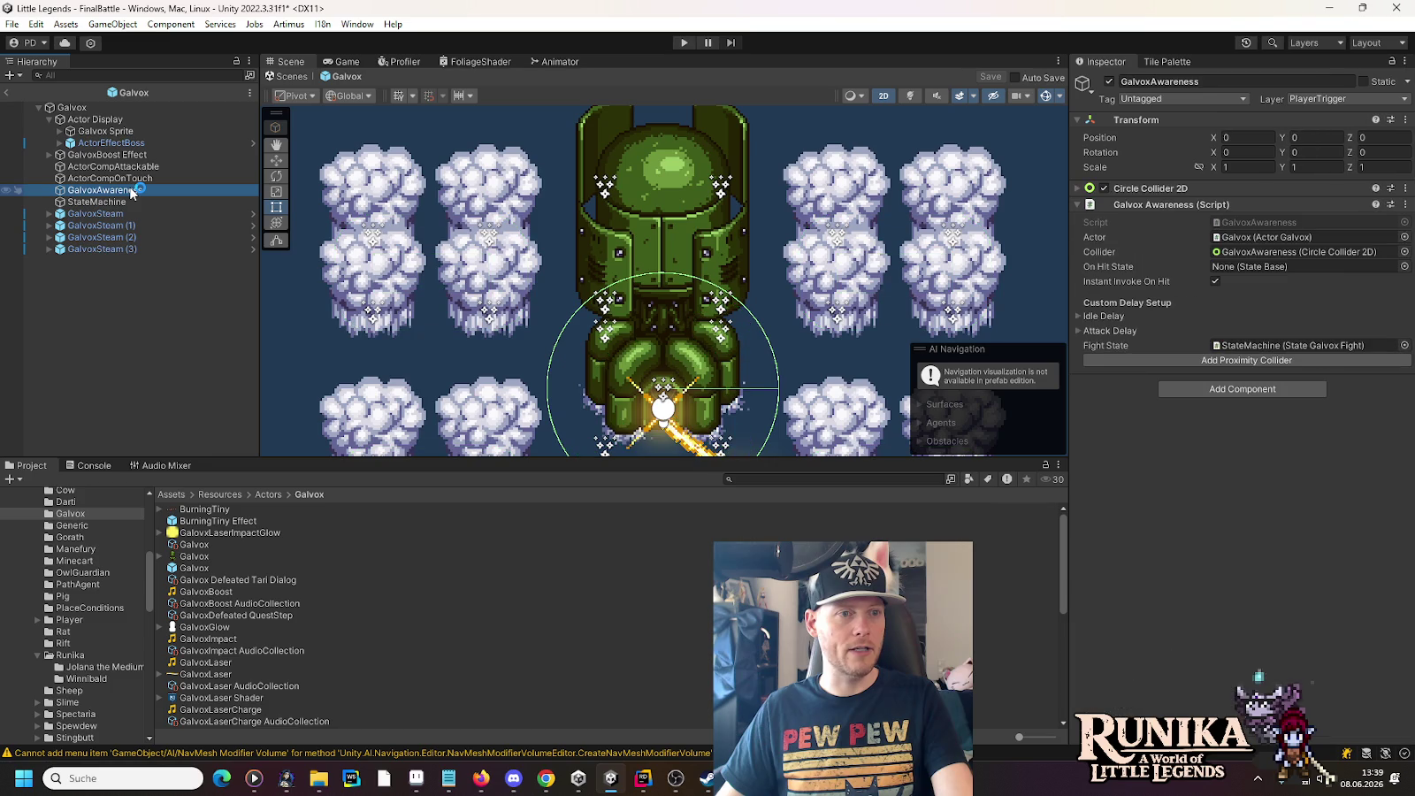
{"action": "left_click", "coordinate": [127, 202]}
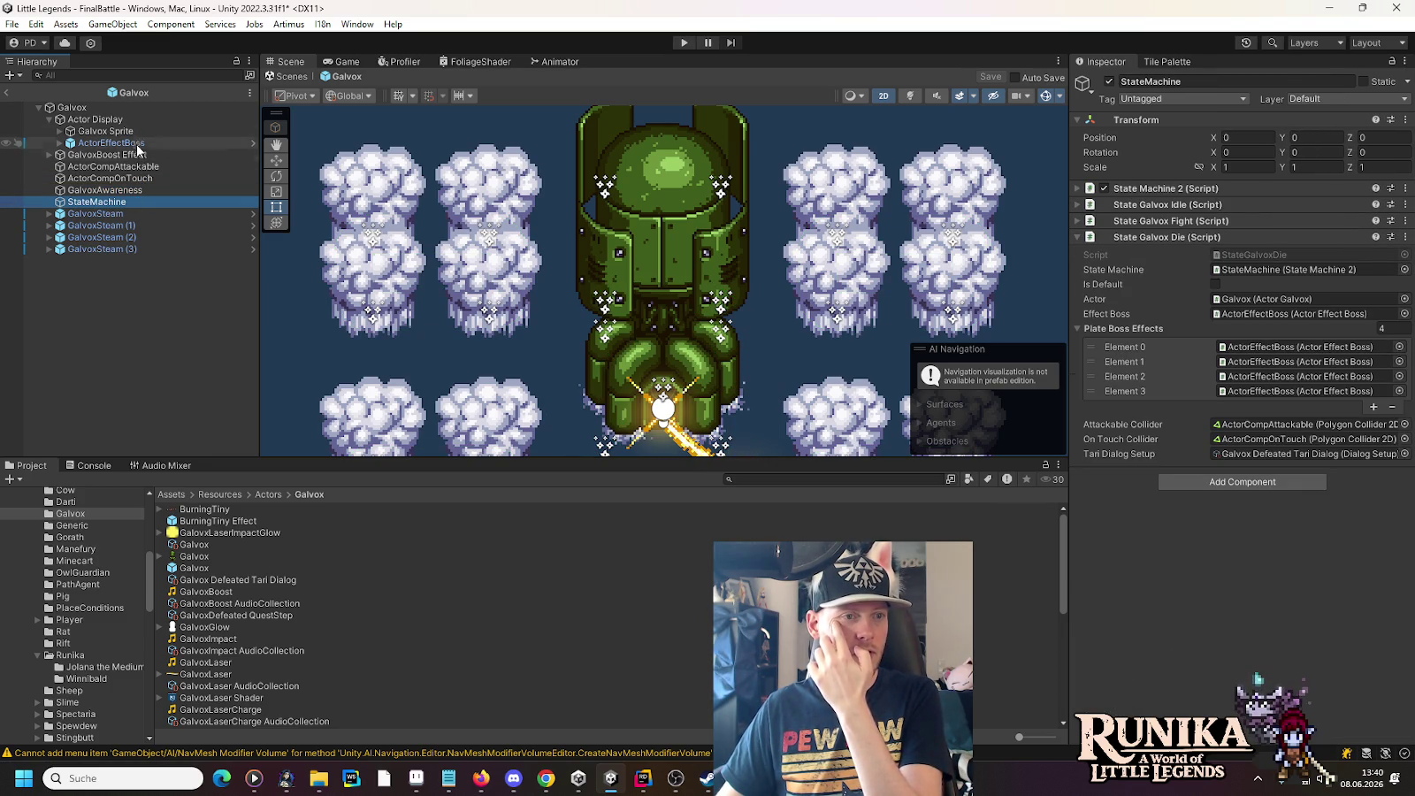
{"action": "left_click", "coordinate": [125, 110]}
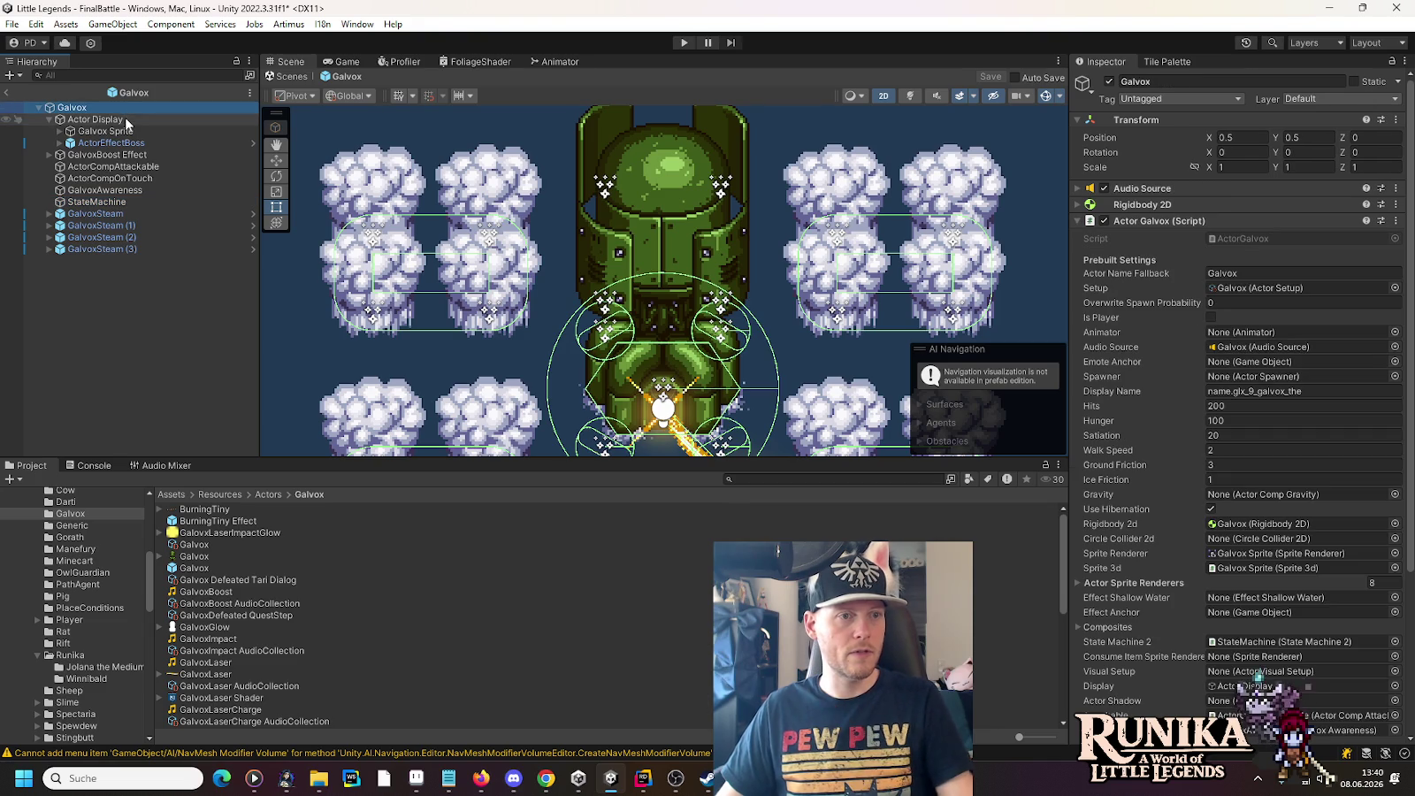
{"action": "left_click", "coordinate": [127, 143]}
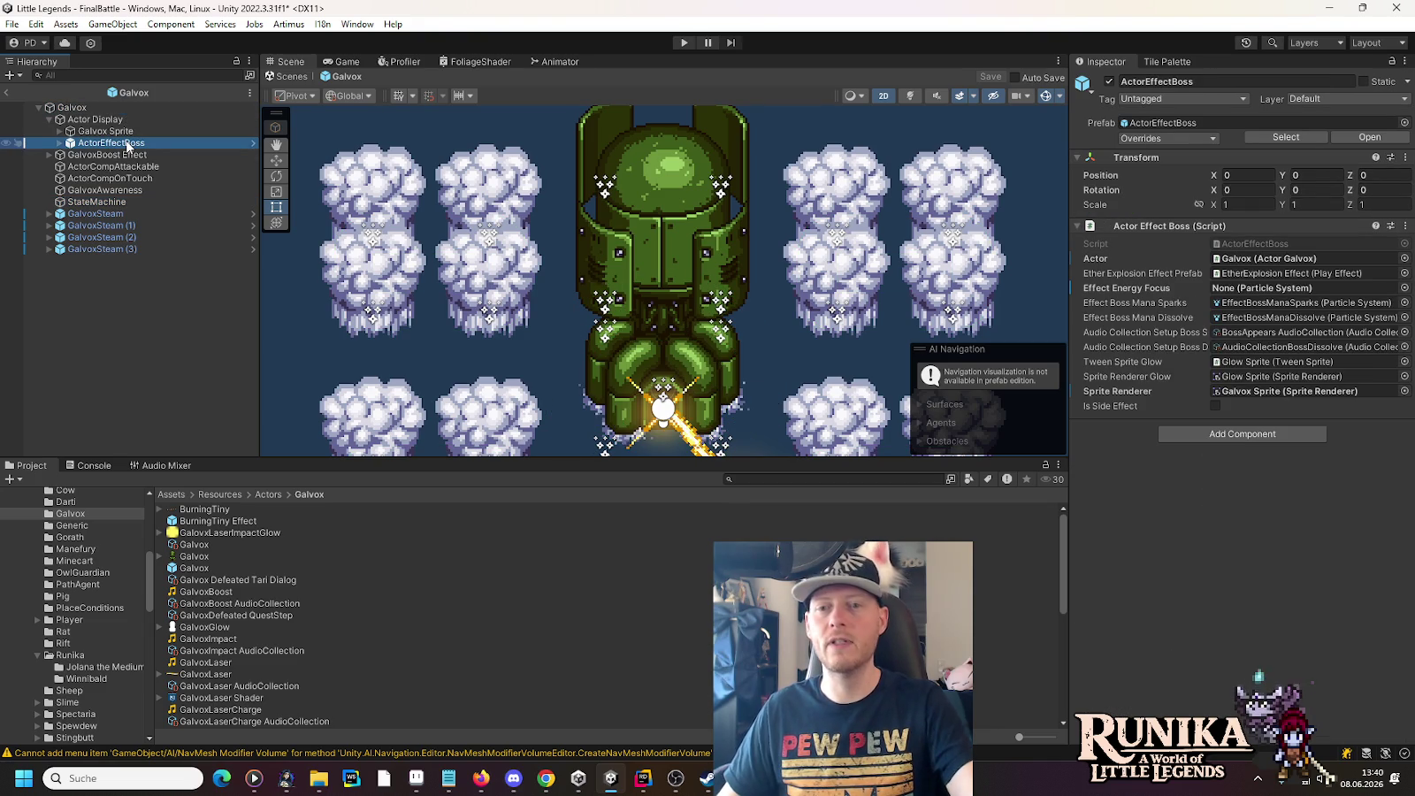
Step: Locate the ActorEffectBoss asset, then open the Gorath prefab for editing
{"action": "left_click", "coordinate": [1187, 120]}
{"action": "scroll", "coordinate": [71, 734], "scroll_direction": "down", "scroll_amount": 1}
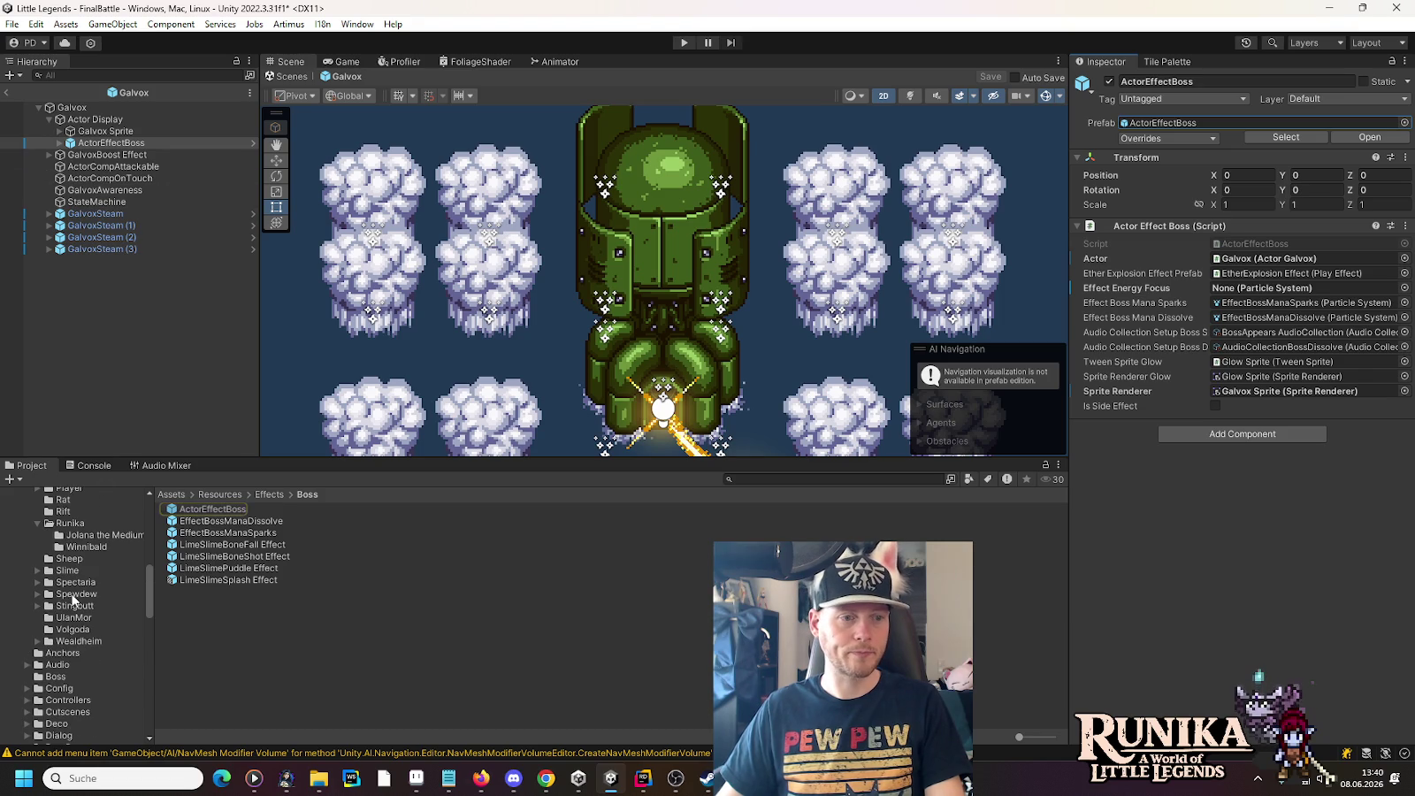
{"action": "scroll", "coordinate": [73, 601], "scroll_direction": "up", "scroll_amount": 5}
{"action": "scroll", "coordinate": [74, 602], "scroll_direction": "up", "scroll_amount": 3}
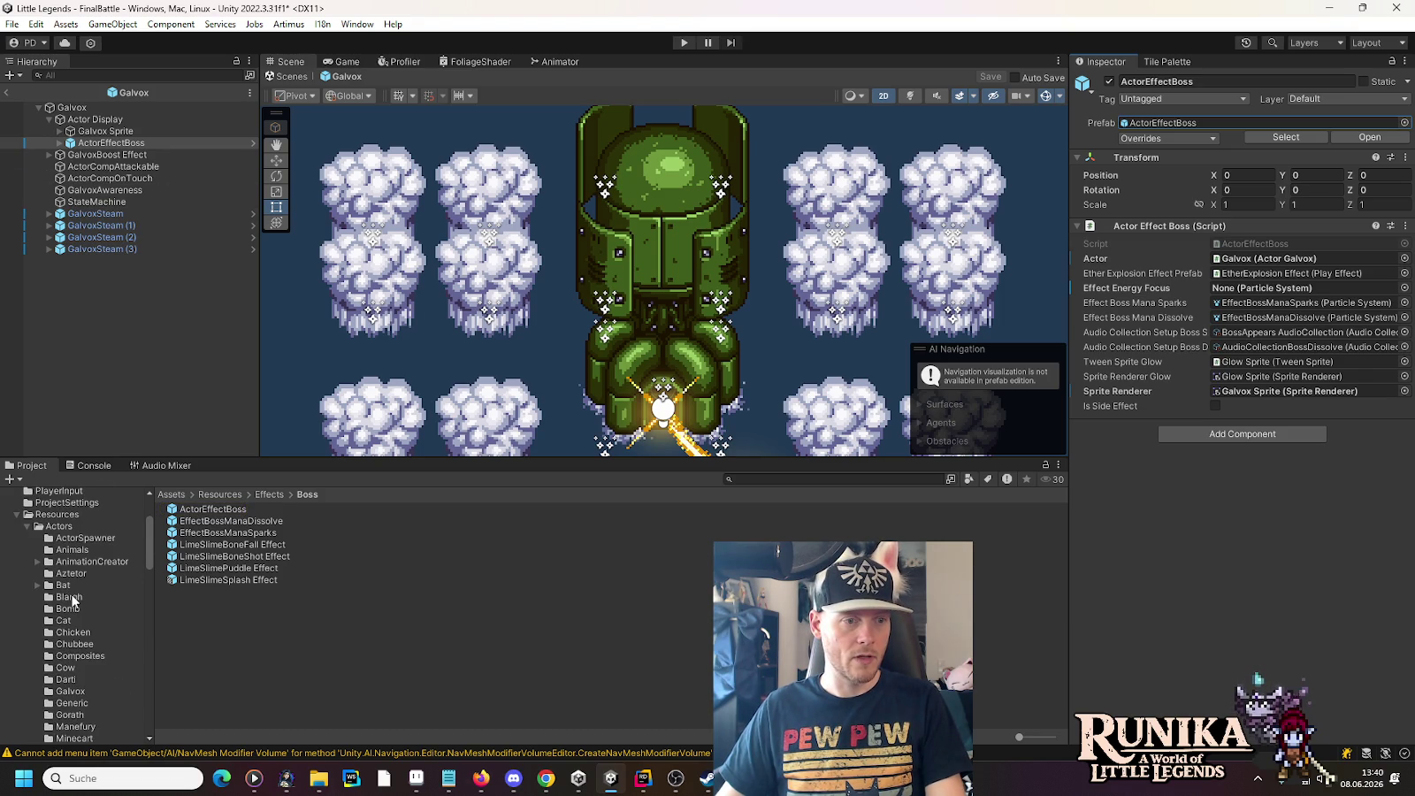
{"action": "scroll", "coordinate": [74, 601], "scroll_direction": "down", "scroll_amount": 4}
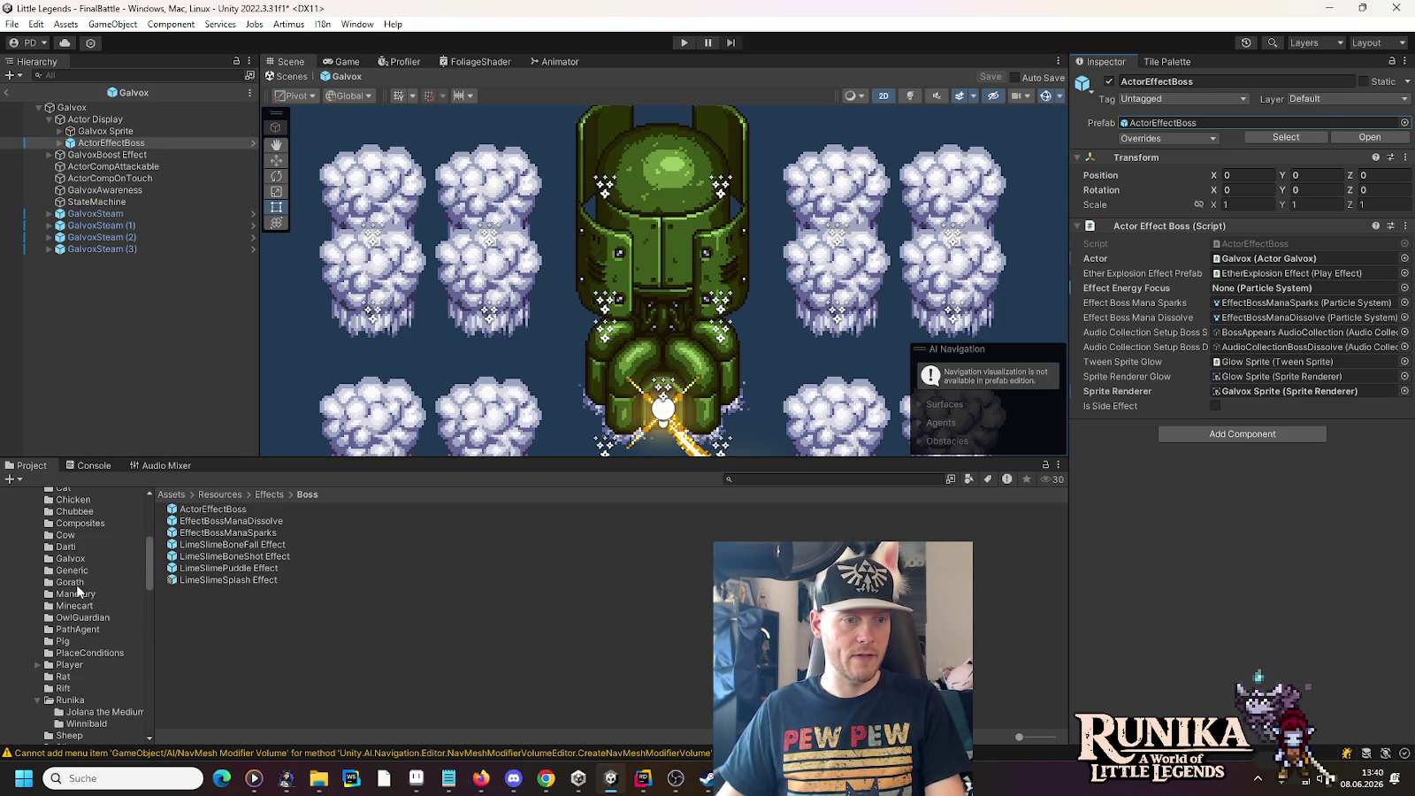
{"action": "left_click", "coordinate": [78, 584]}
{"action": "double_click", "coordinate": [193, 533]}
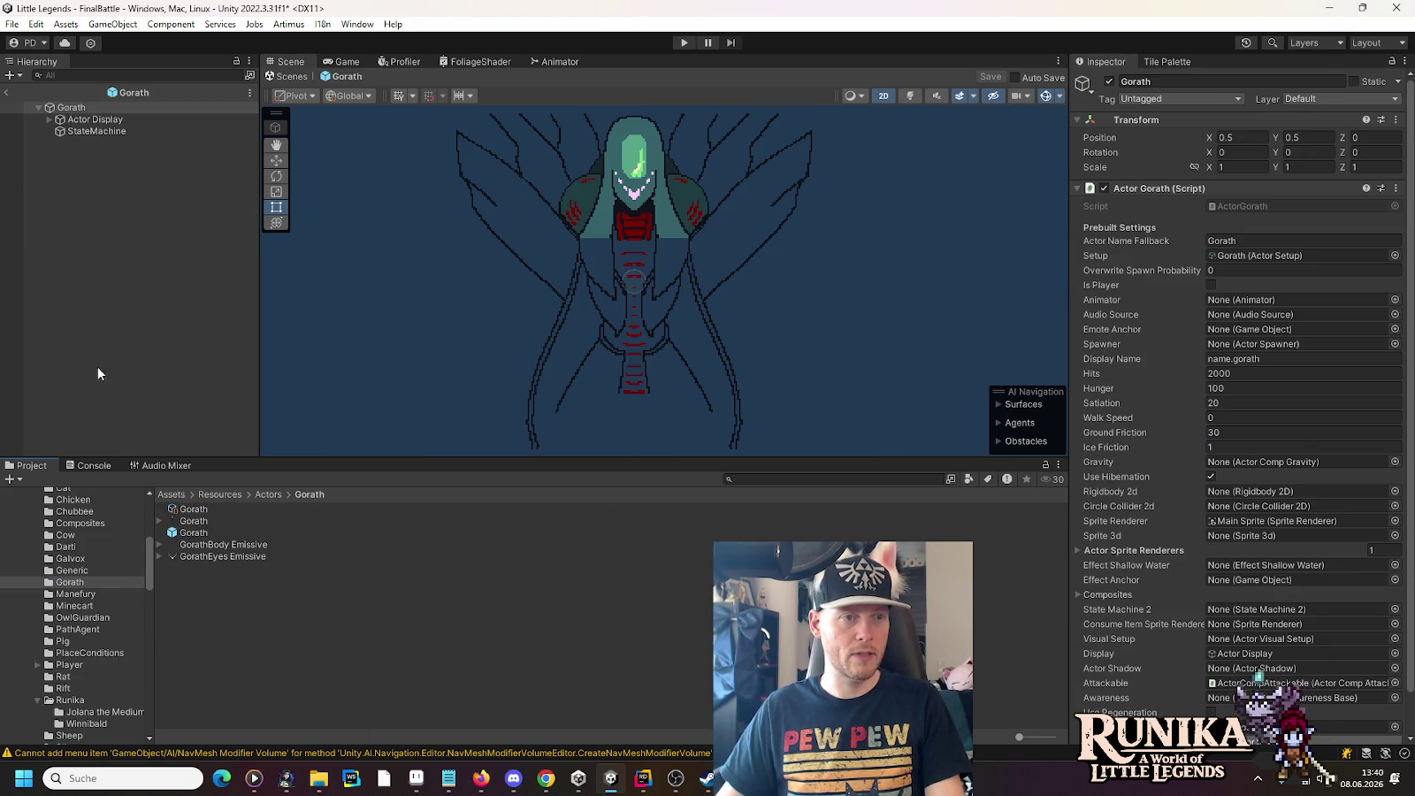
Step: Drag ActorEffectBoss from Effects/Boss into Gorath's Actor Display
{"action": "left_click", "coordinate": [48, 120]}
{"action": "scroll", "coordinate": [84, 591], "scroll_direction": "down", "scroll_amount": 5}
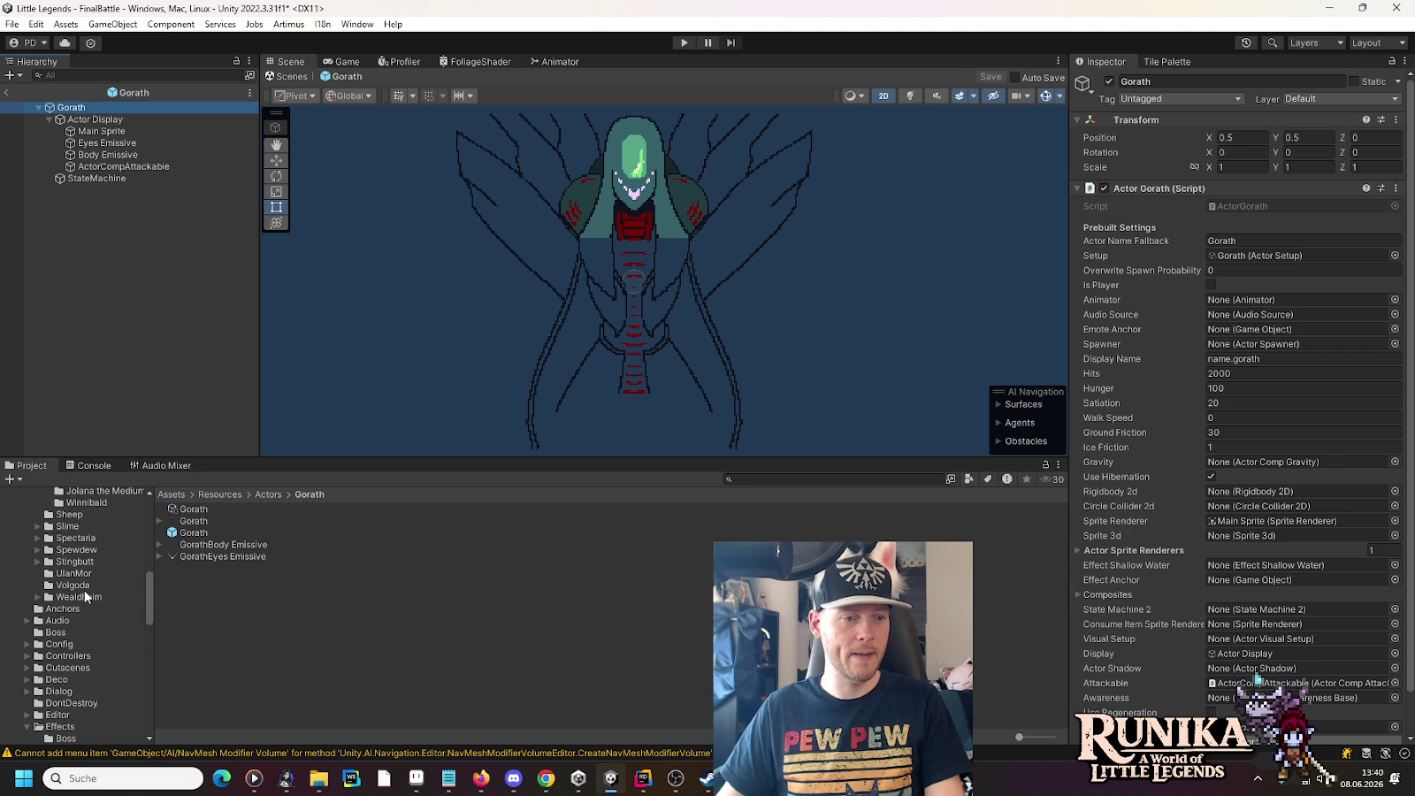
{"action": "scroll", "coordinate": [84, 591], "scroll_direction": "down", "scroll_amount": 1}
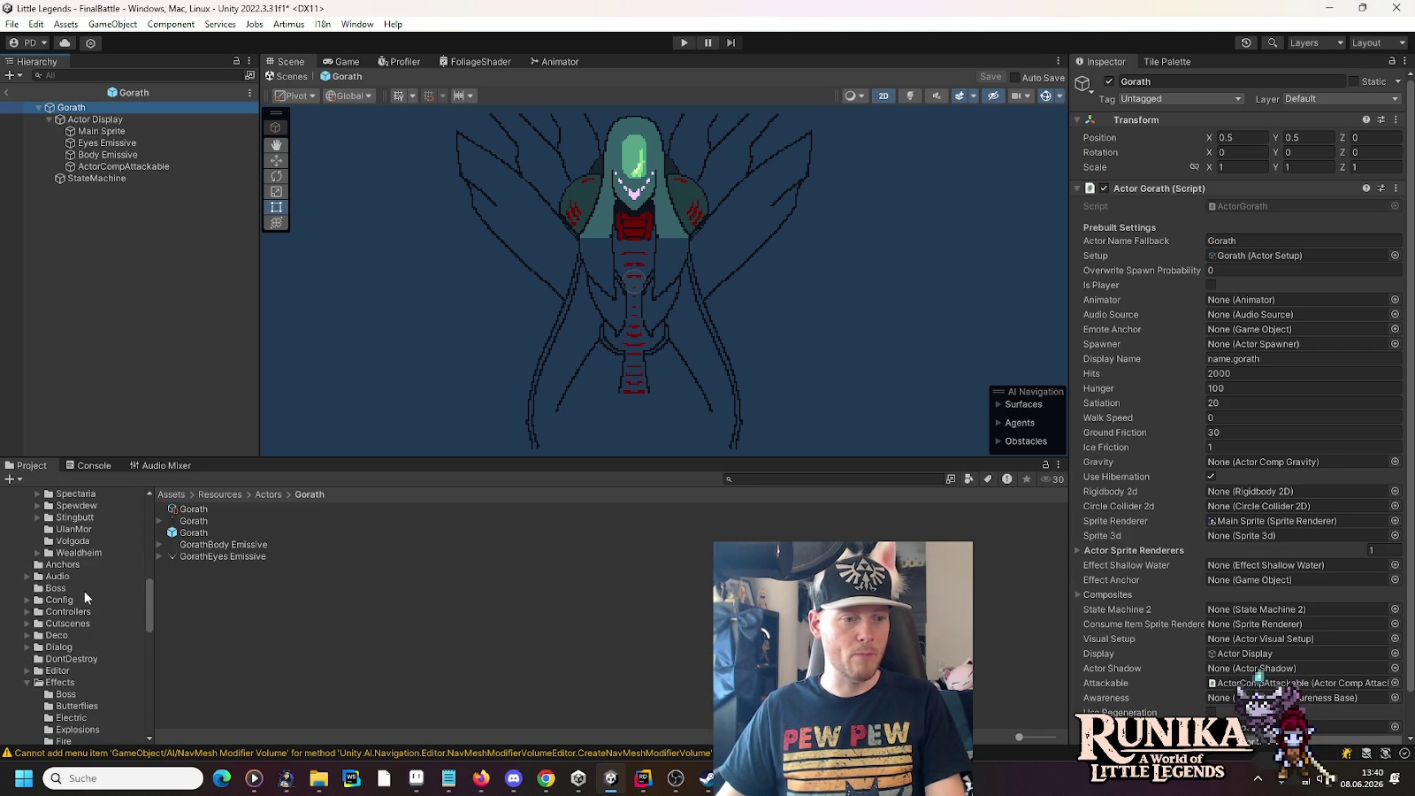
{"action": "left_click", "coordinate": [60, 695]}
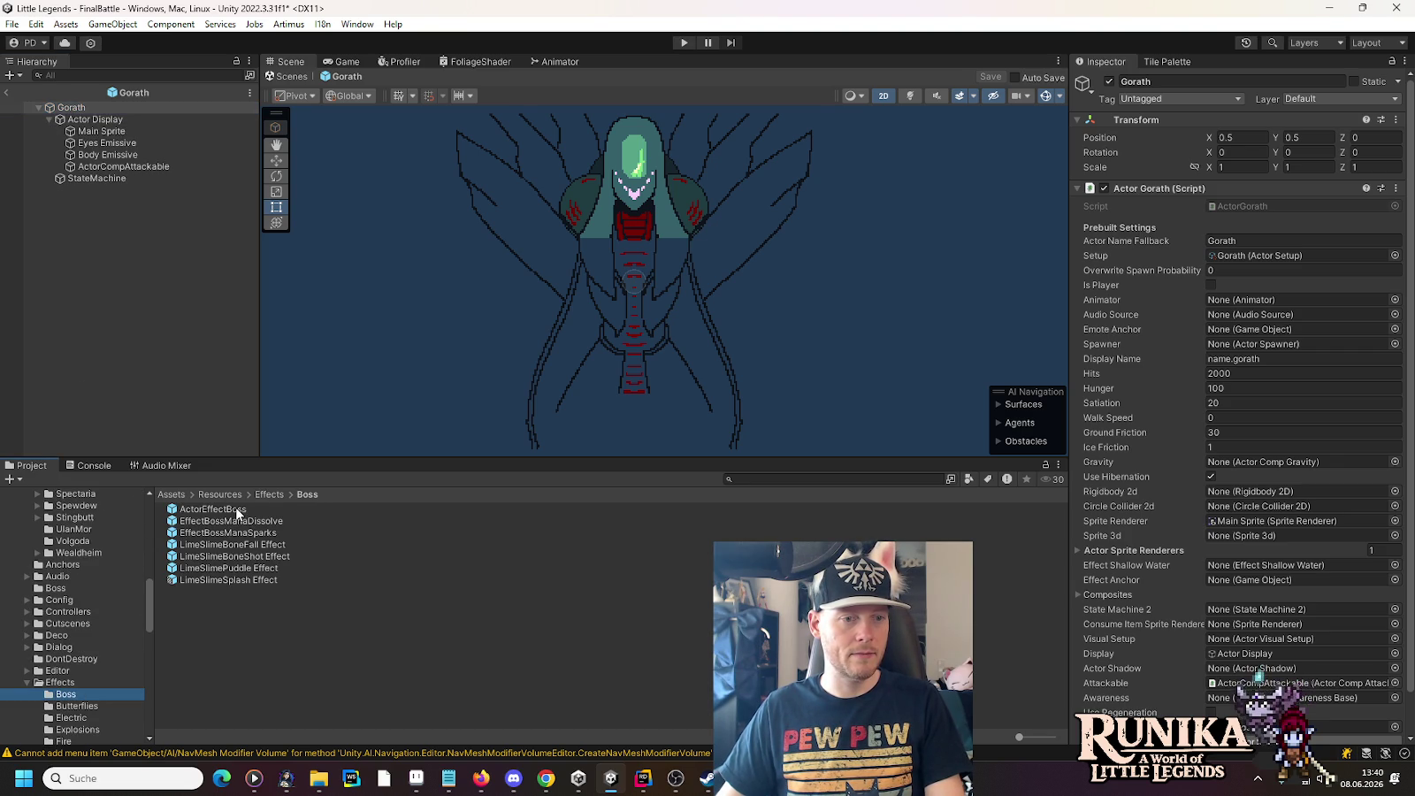
{"action": "left_click_drag", "start_coordinate": [188, 508], "coordinate": [86, 125]}
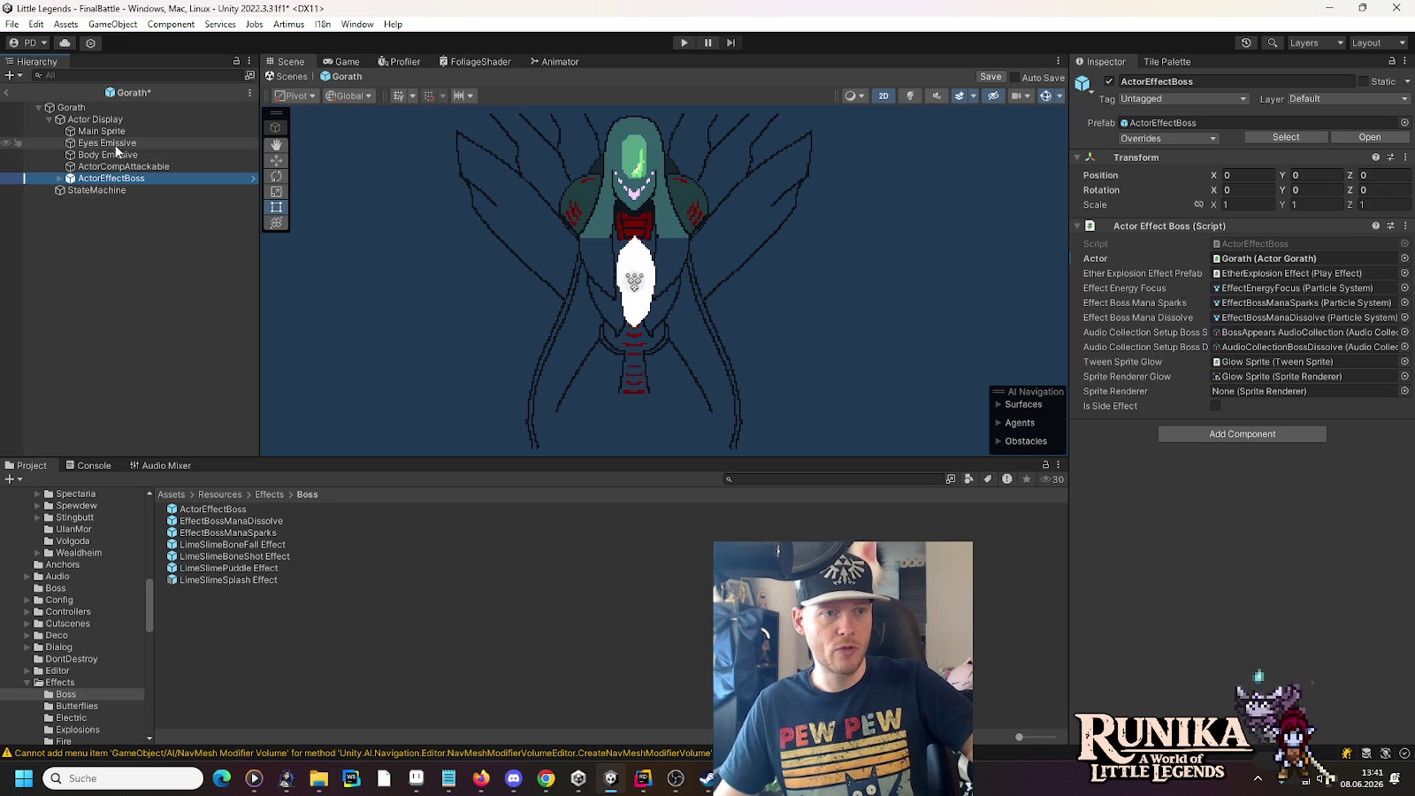
Step: Point ActorEffectBoss's Sprite Renderer field at Main Sprite and save the Gorath prefab
{"action": "left_click_drag", "start_coordinate": [105, 140], "coordinate": [1249, 394]}
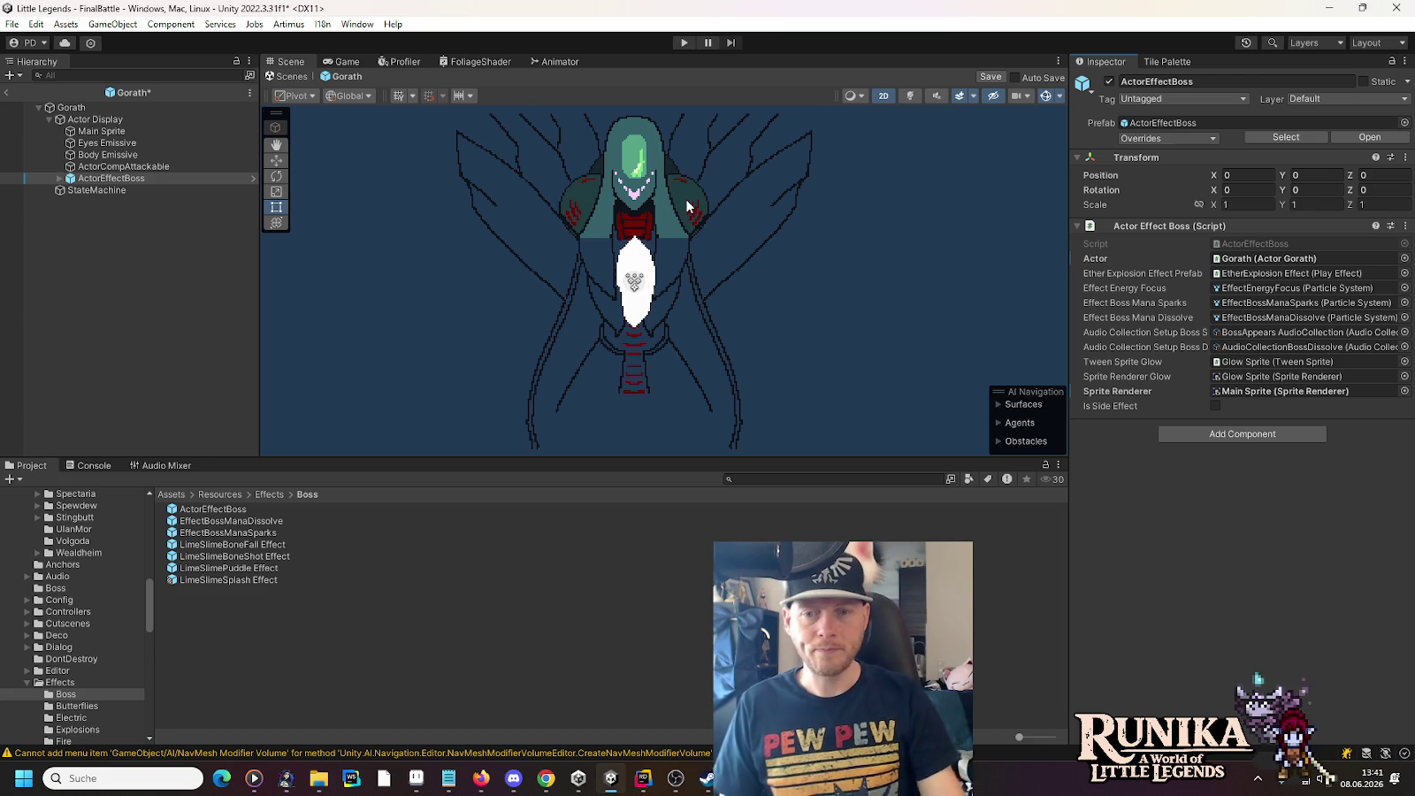
{"action": "key", "text": "ctrl+s"}
{"action": "scroll", "coordinate": [96, 665], "scroll_direction": "up", "scroll_amount": 5}
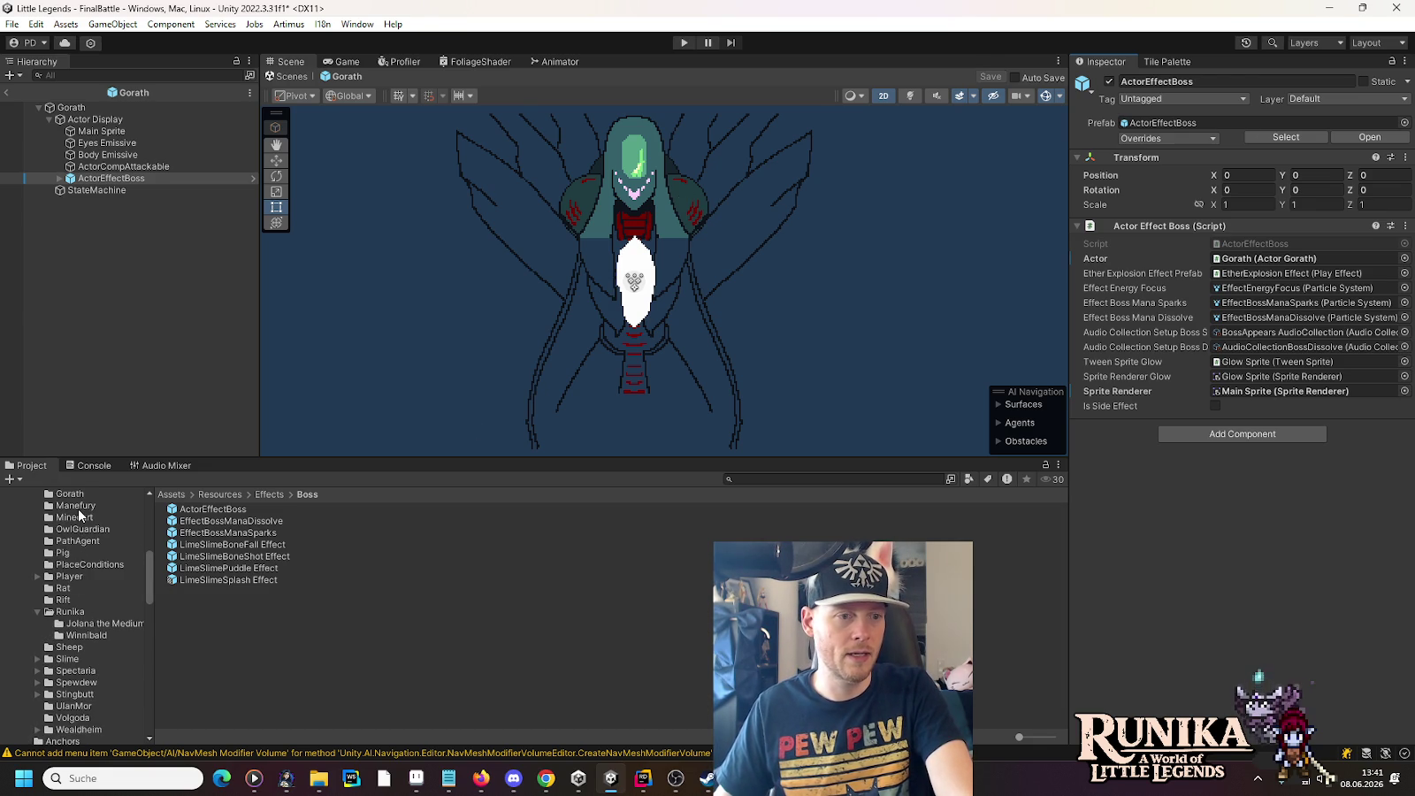
{"action": "scroll", "coordinate": [78, 531], "scroll_direction": "up", "scroll_amount": 2}
Step: Open the Galvox prefab and compare its boss effect and Sprite object settings
{"action": "left_click", "coordinate": [77, 519]}
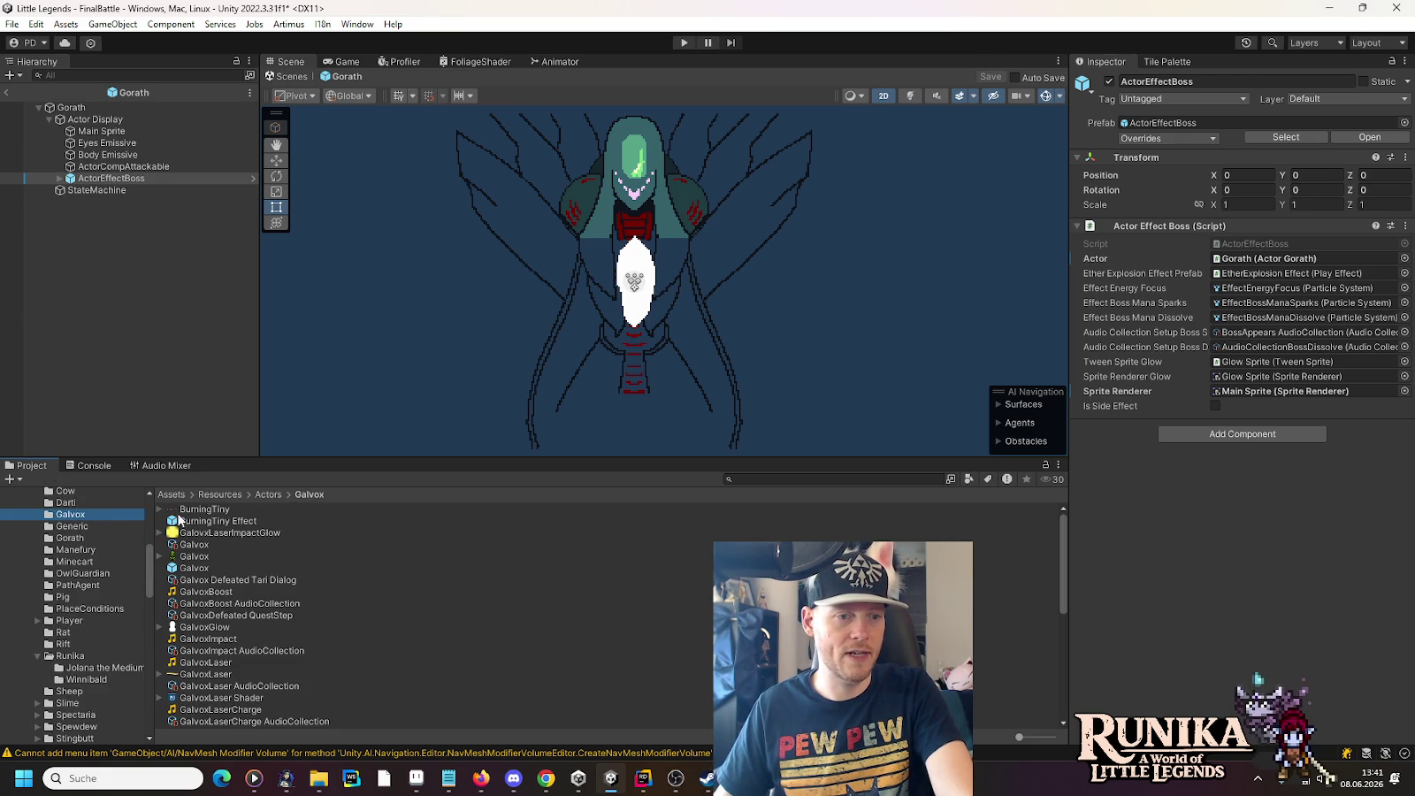
{"action": "double_click", "coordinate": [193, 568]}
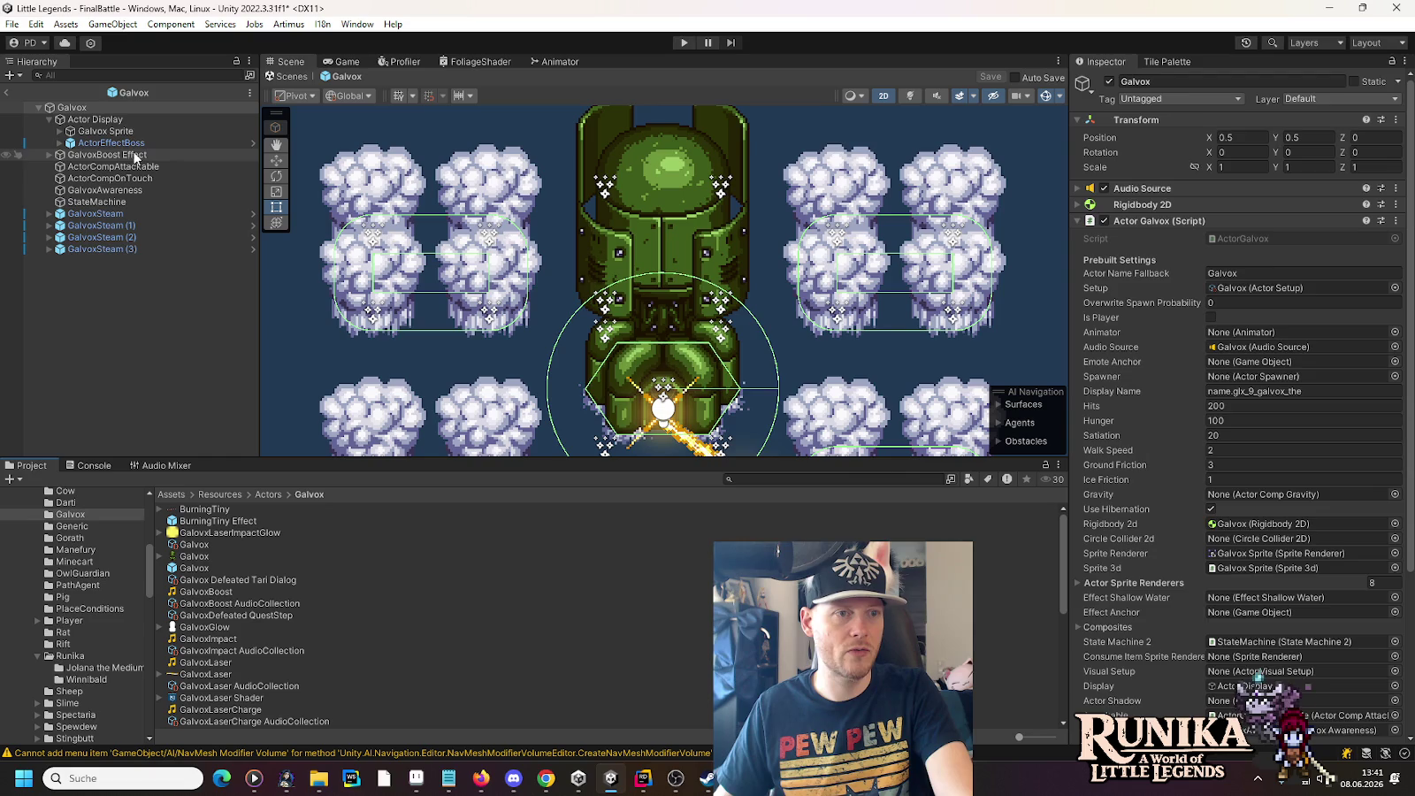
{"action": "left_click", "coordinate": [110, 143]}
{"action": "left_click", "coordinate": [1316, 395]}
{"action": "double_click", "coordinate": [1316, 394]}
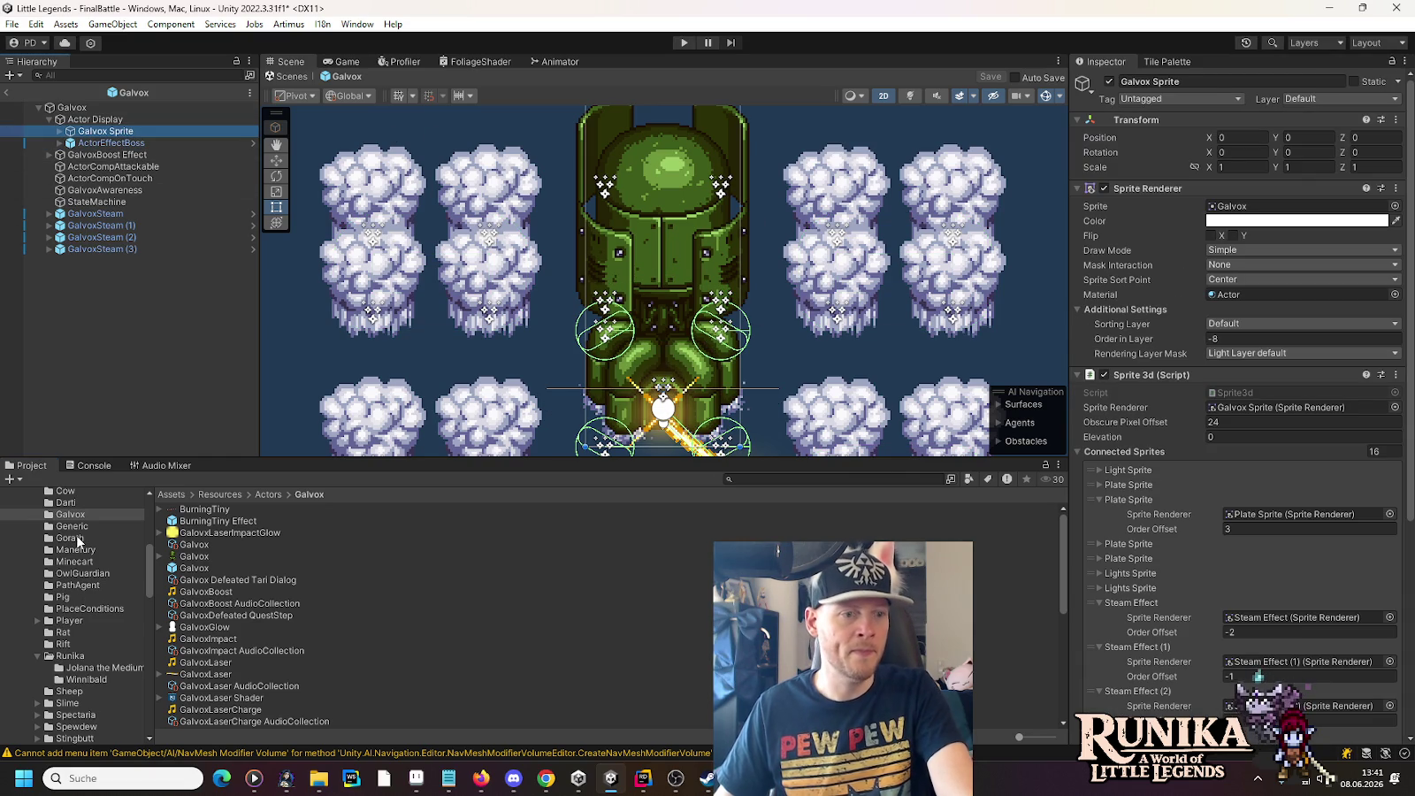
Step: Reopen the Gorath prefab and bring up the options for its root object
{"action": "left_click", "coordinate": [71, 538]}
{"action": "double_click", "coordinate": [193, 533]}
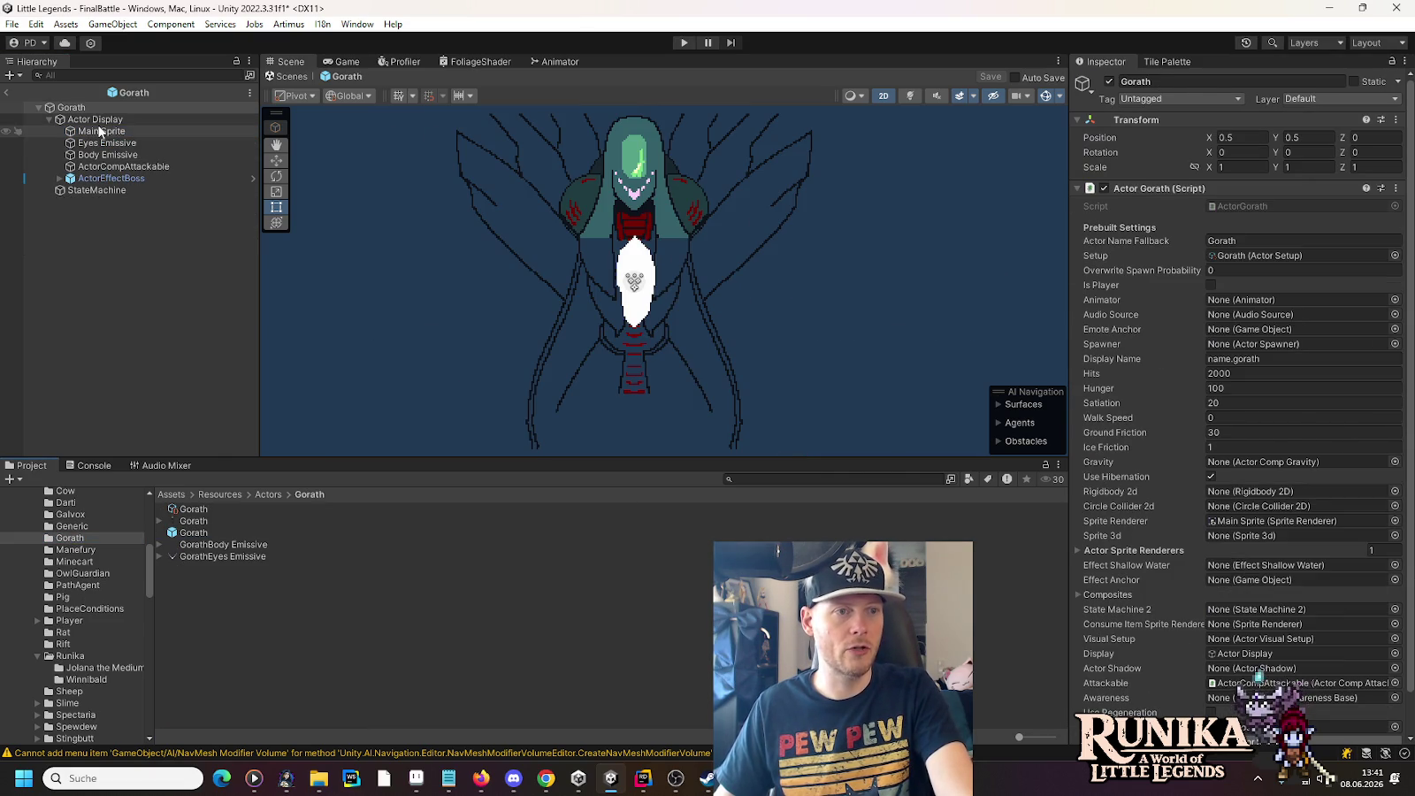
{"action": "left_click", "coordinate": [78, 111]}
{"action": "right_click", "coordinate": [78, 113]}
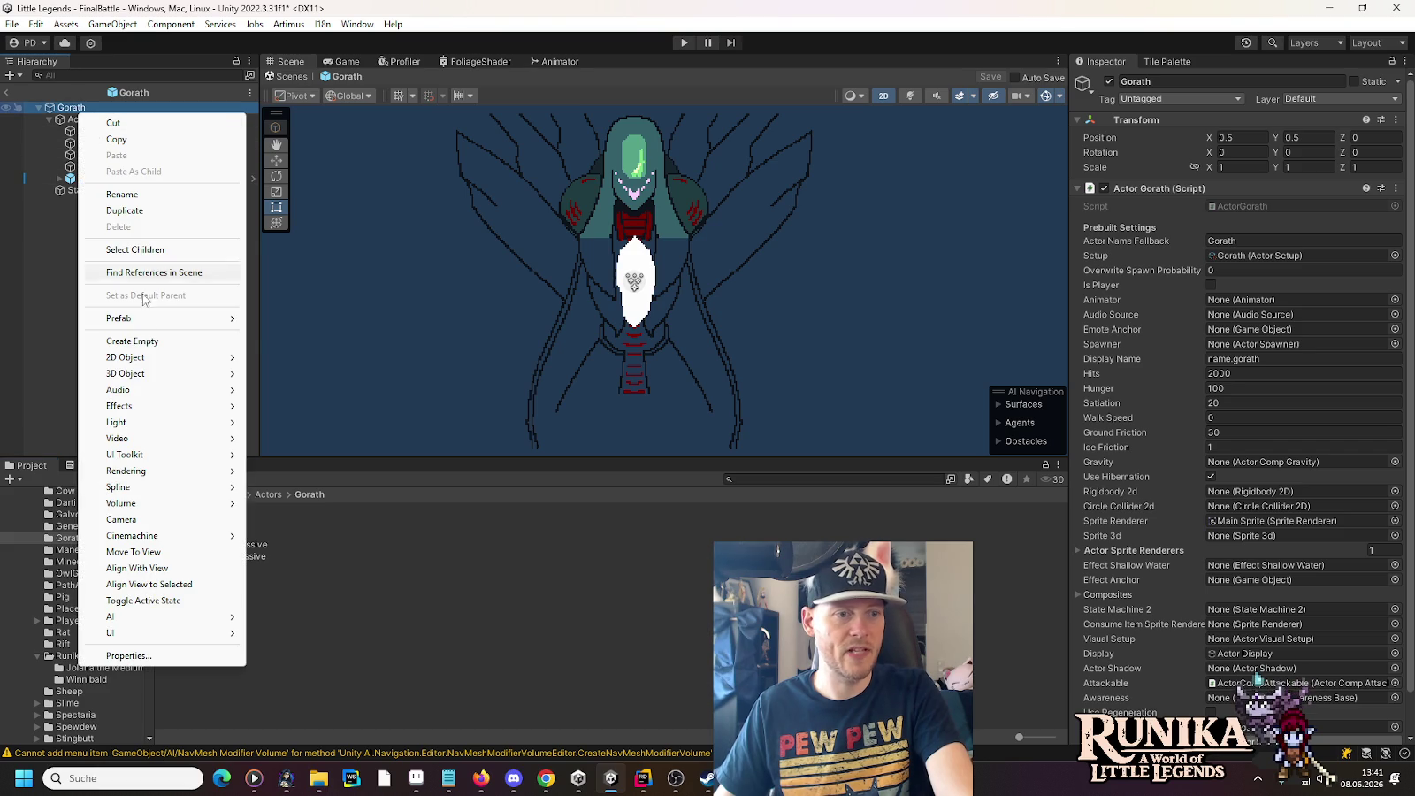
Step: Create an empty object named GorathAwareness and place it under Actor Display below ActorEffectBoss
{"action": "left_click", "coordinate": [155, 334]}
{"action": "type", "text": "GorathAwareness"}
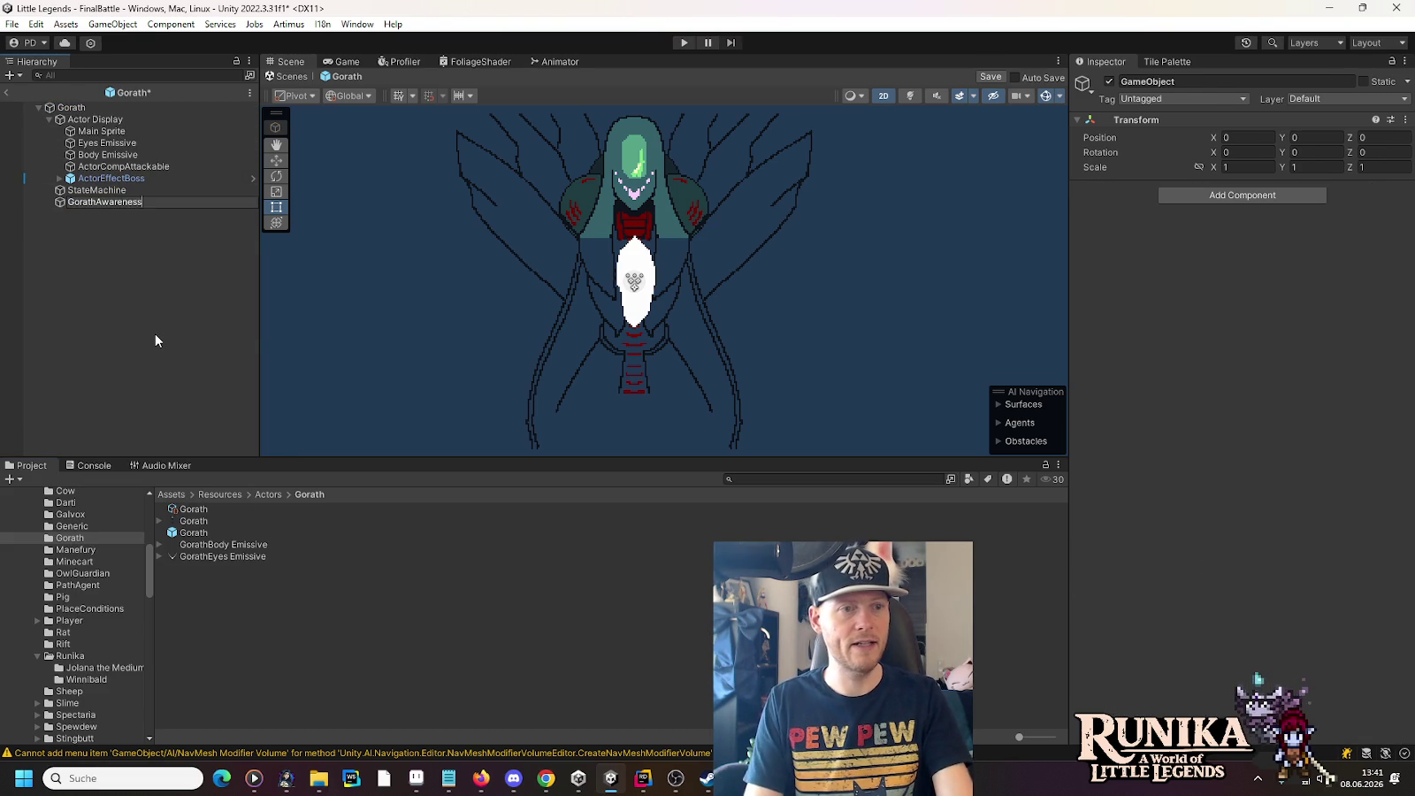
{"action": "key", "text": "Return"}
{"action": "left_click_drag", "start_coordinate": [124, 205], "coordinate": [124, 186]}
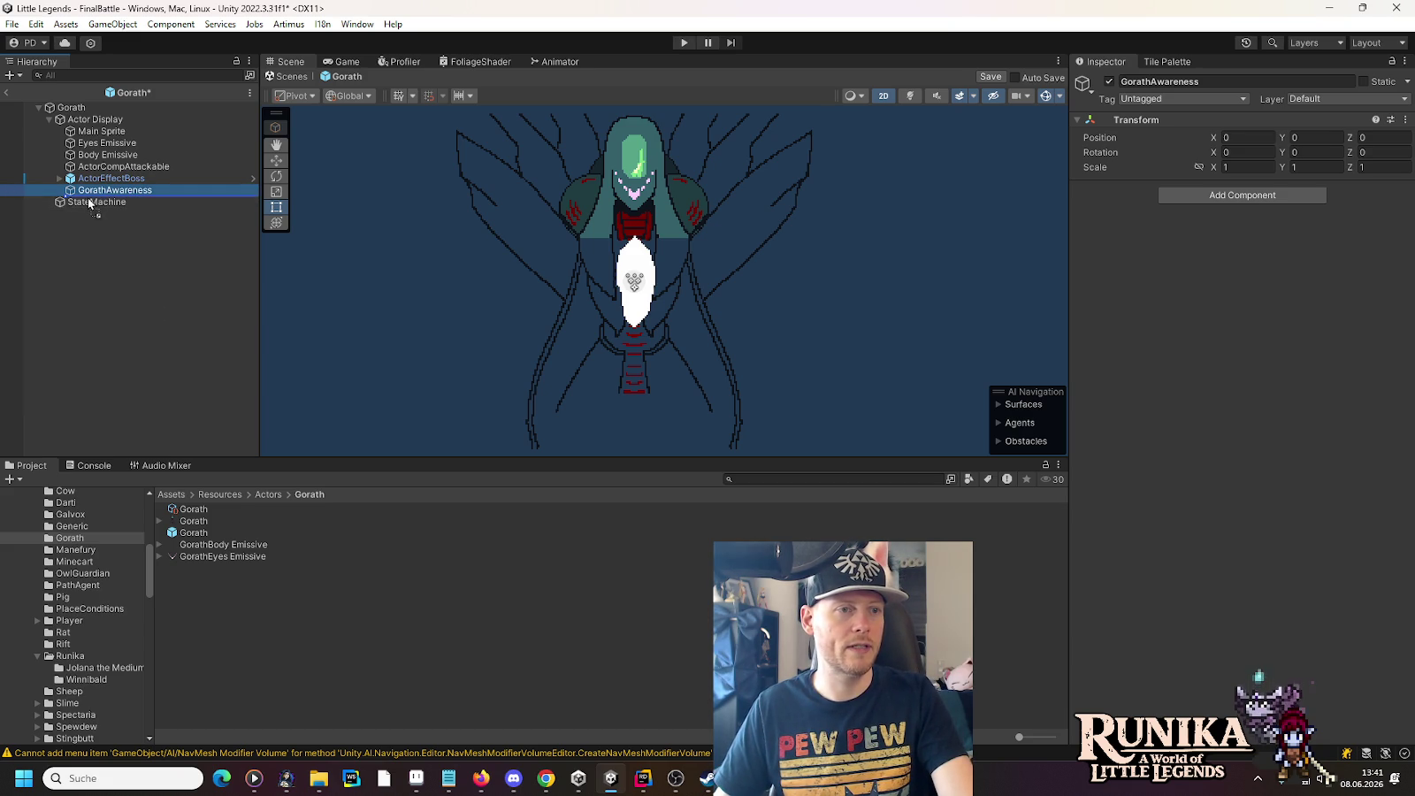